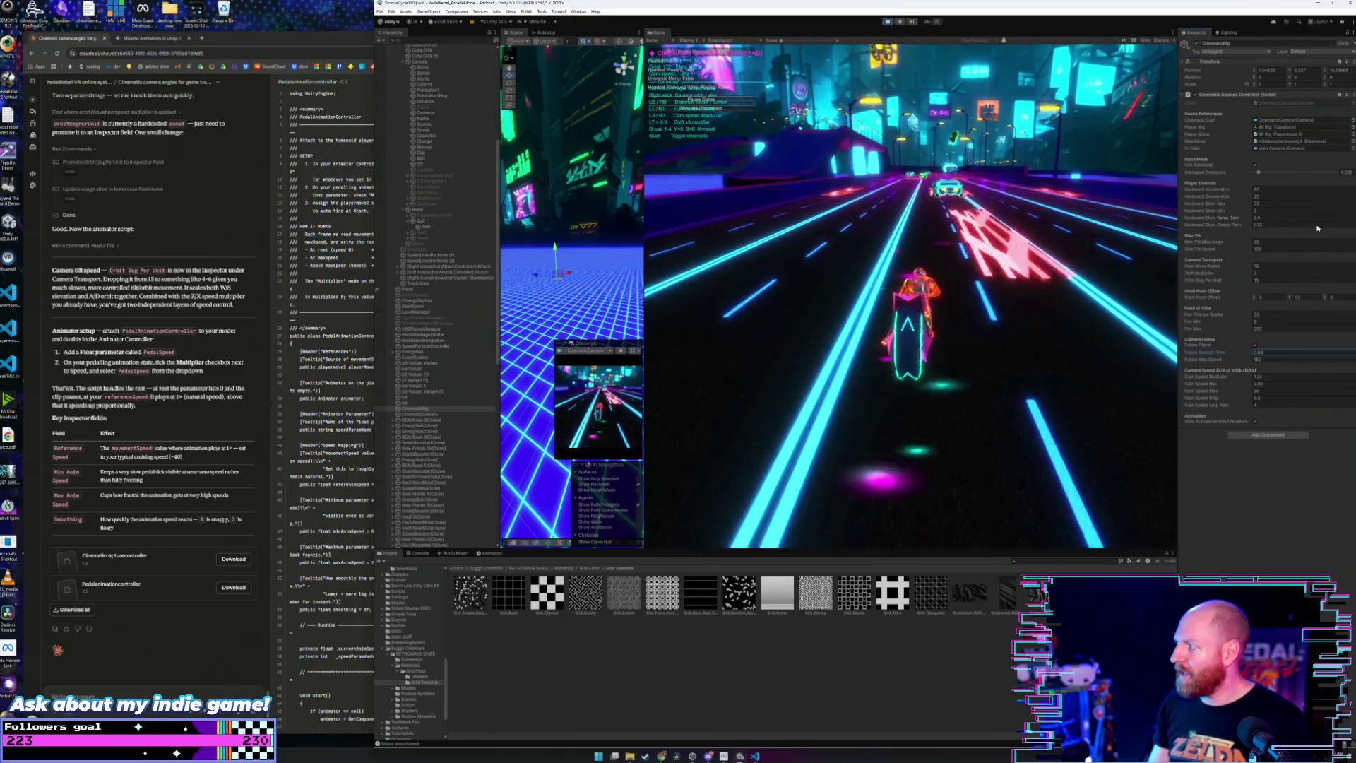
Step: Drag the Gamepad Deadzone up to about 0.113 during play, then stop the game
drag(1257, 176, 1274, 172)
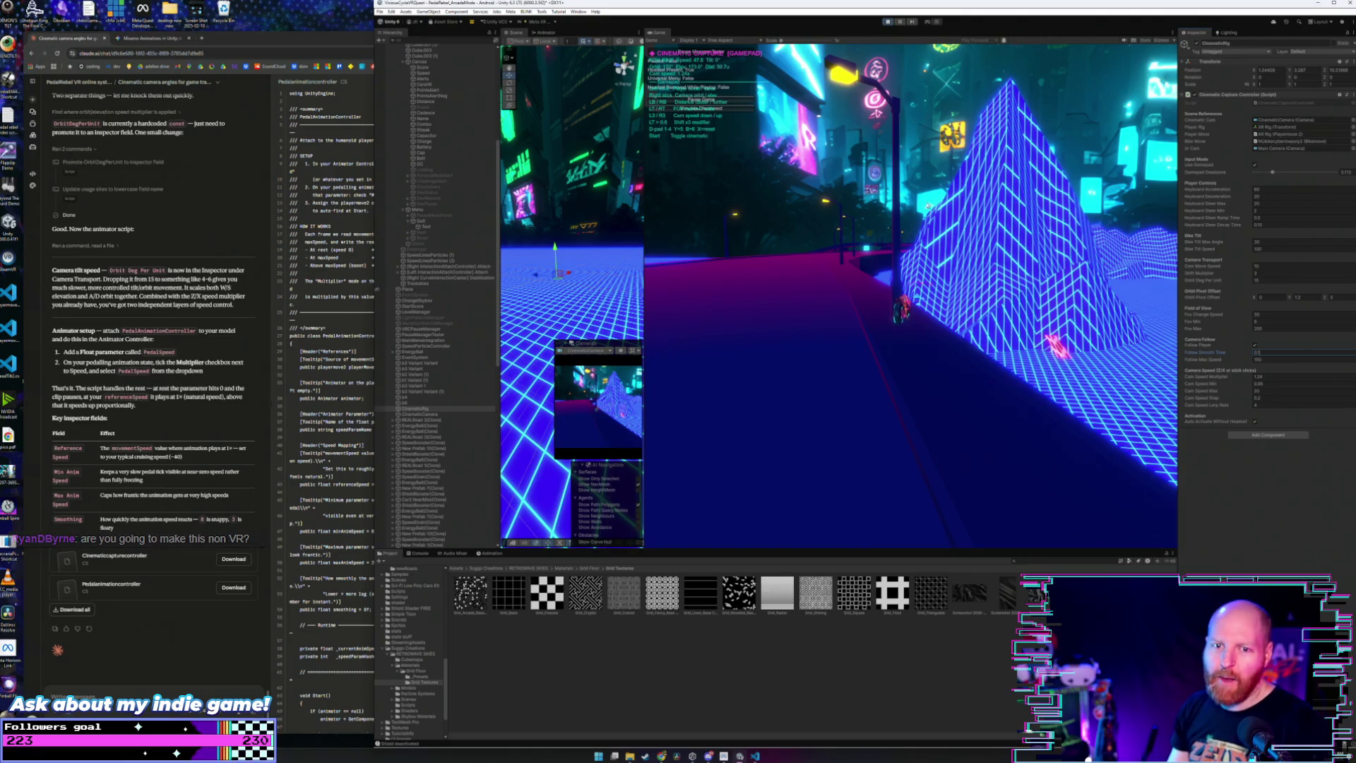
click(887, 22)
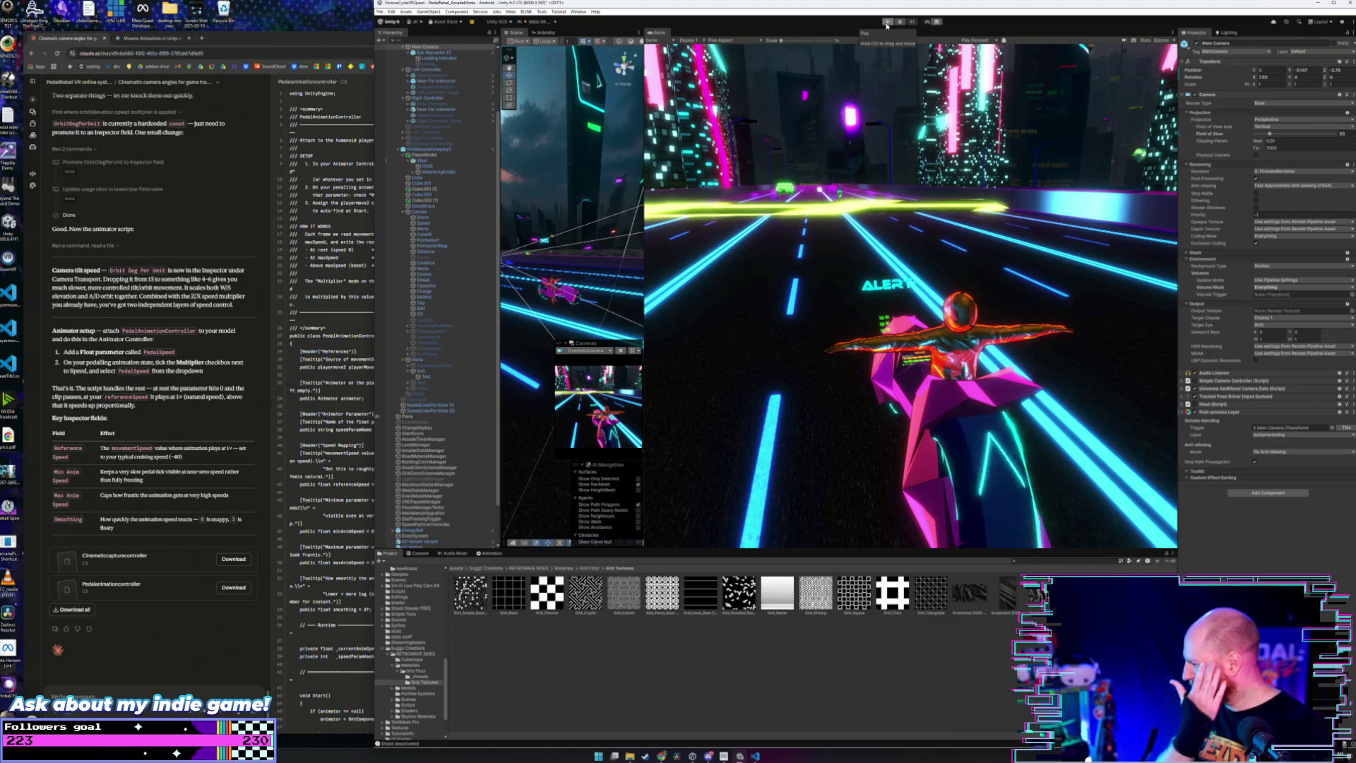
Step: Restart Play mode and select CinematicRig to show its Cinematic Capture Controller settings
click(888, 22)
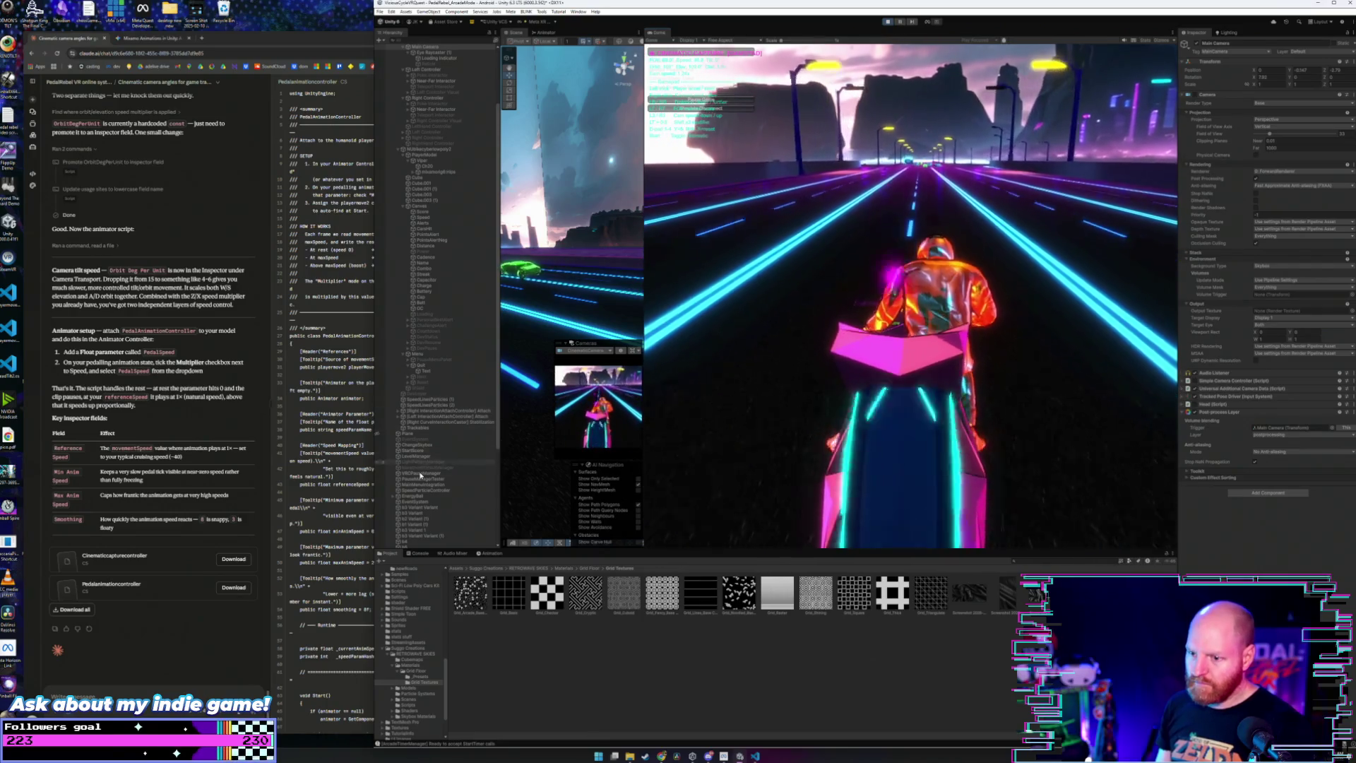
scroll(422, 473, down, 3)
scroll(427, 437, down, 2)
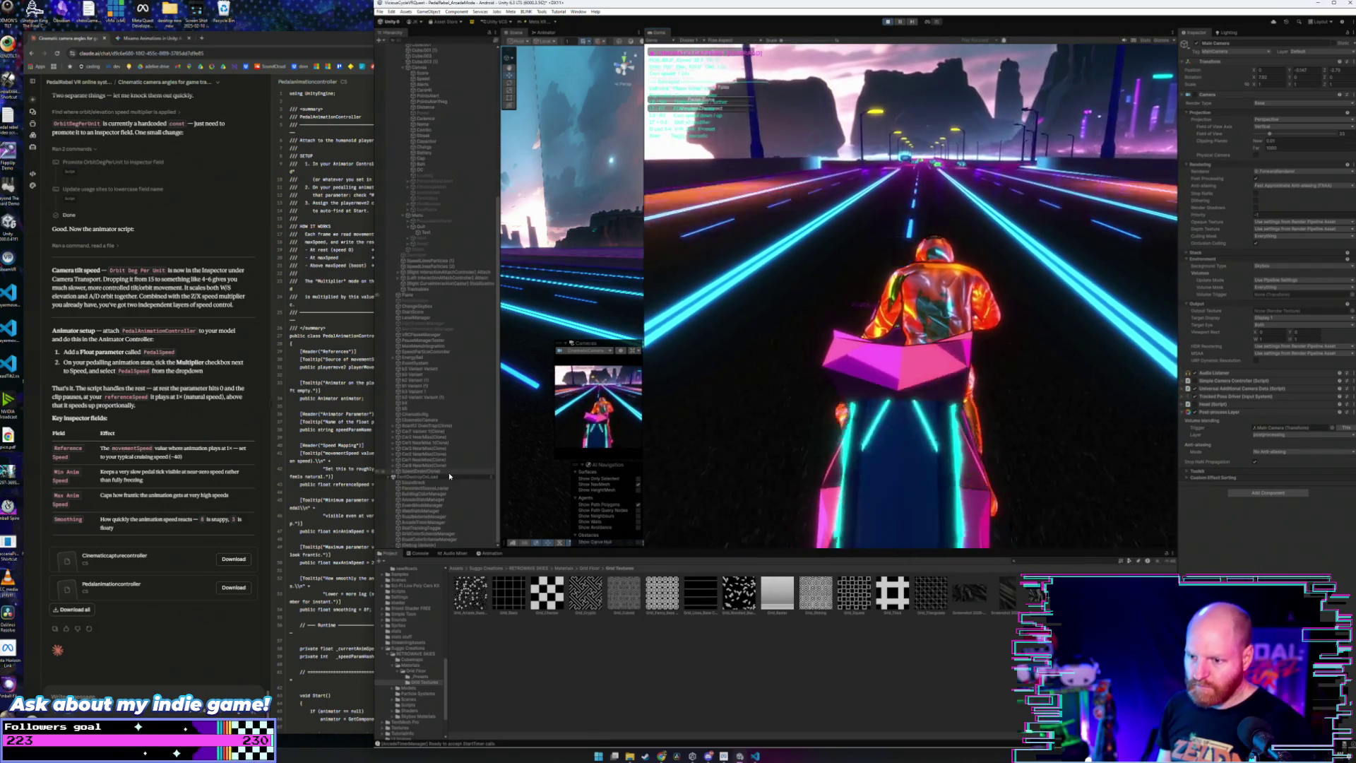
click(431, 415)
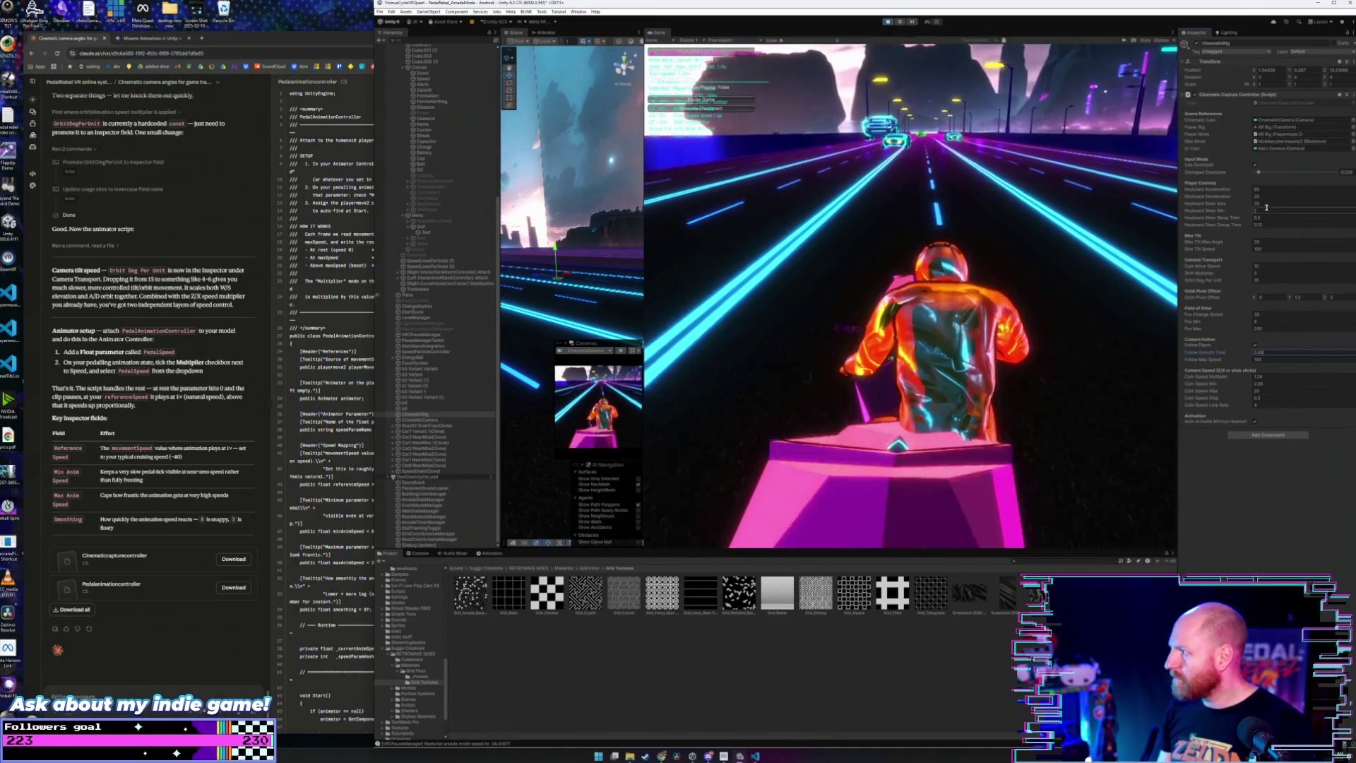
Step: Set Keyboard Steer Max to 30 and raise the Gamepad Deadzone to about 0.169
click(1264, 203)
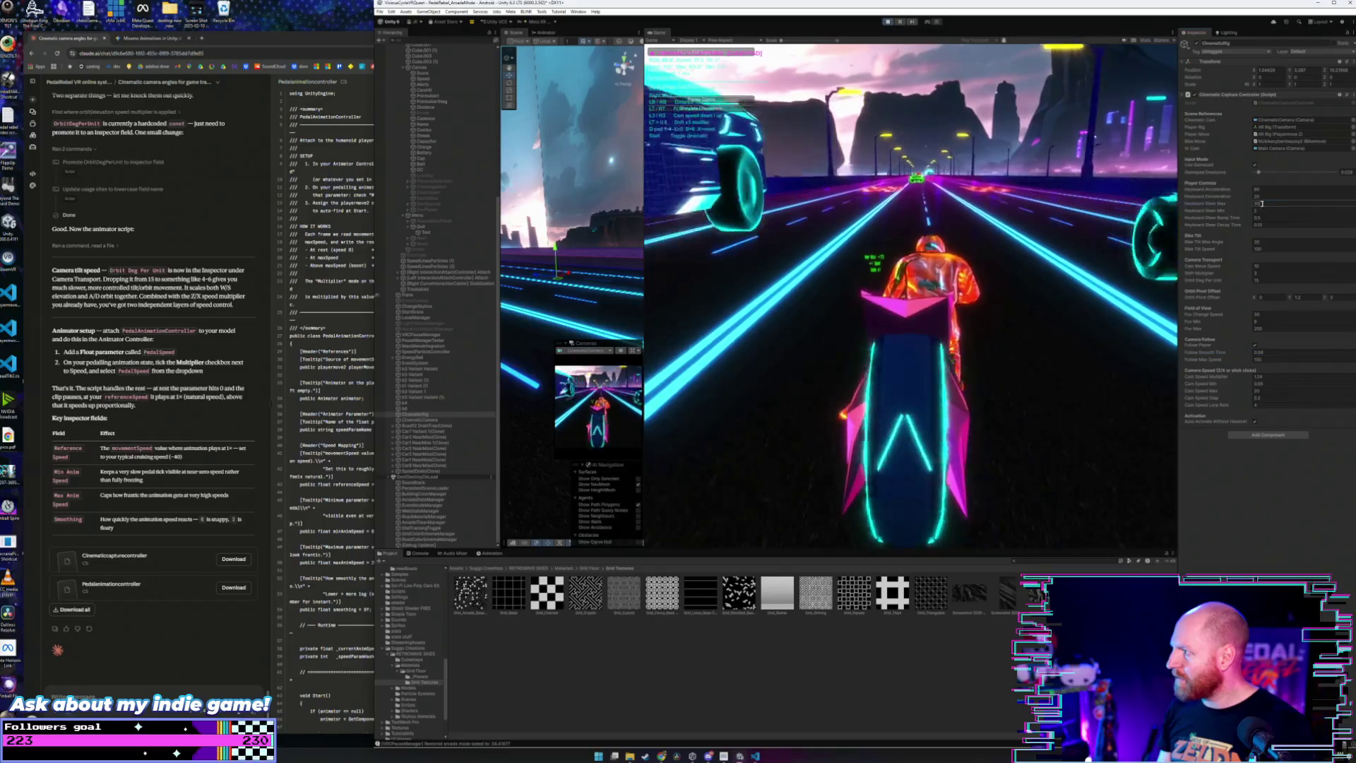
text(30)
key(Return)
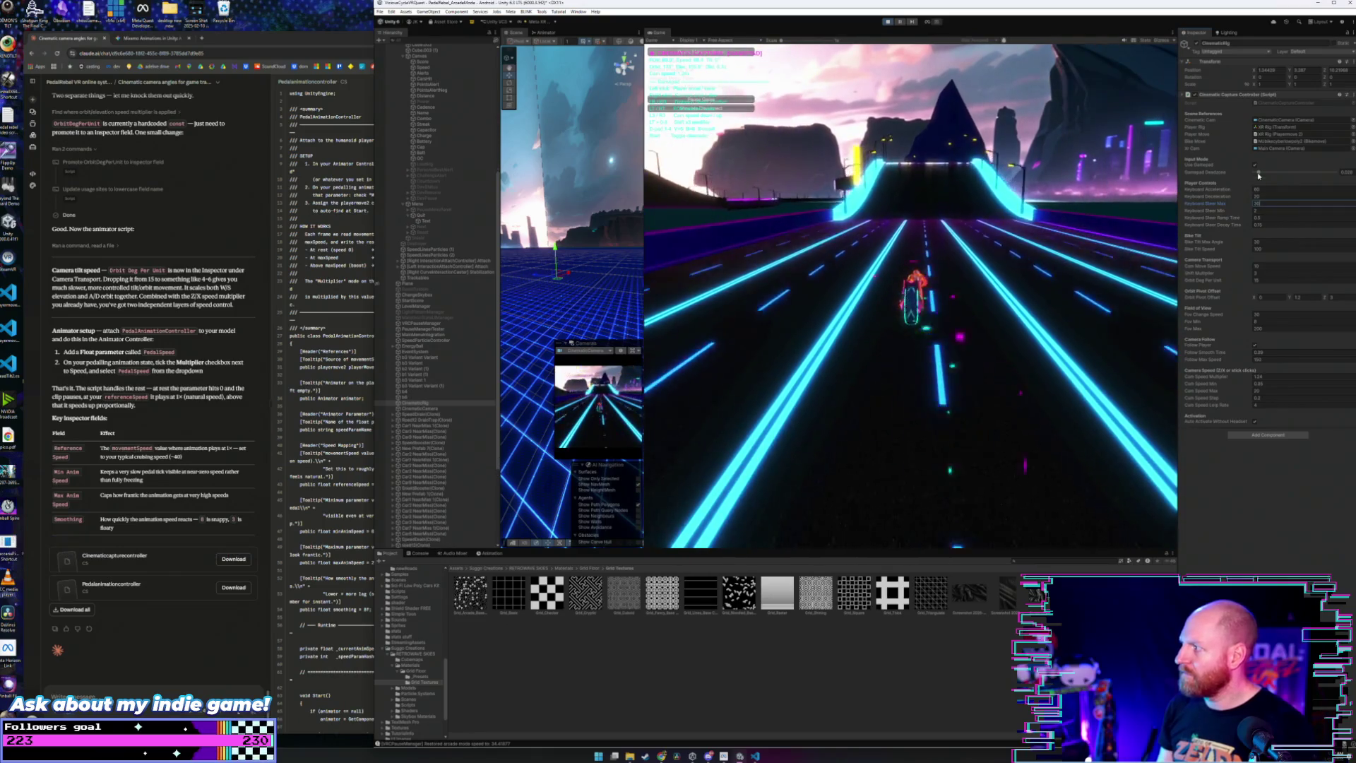
drag(1258, 173, 1283, 171)
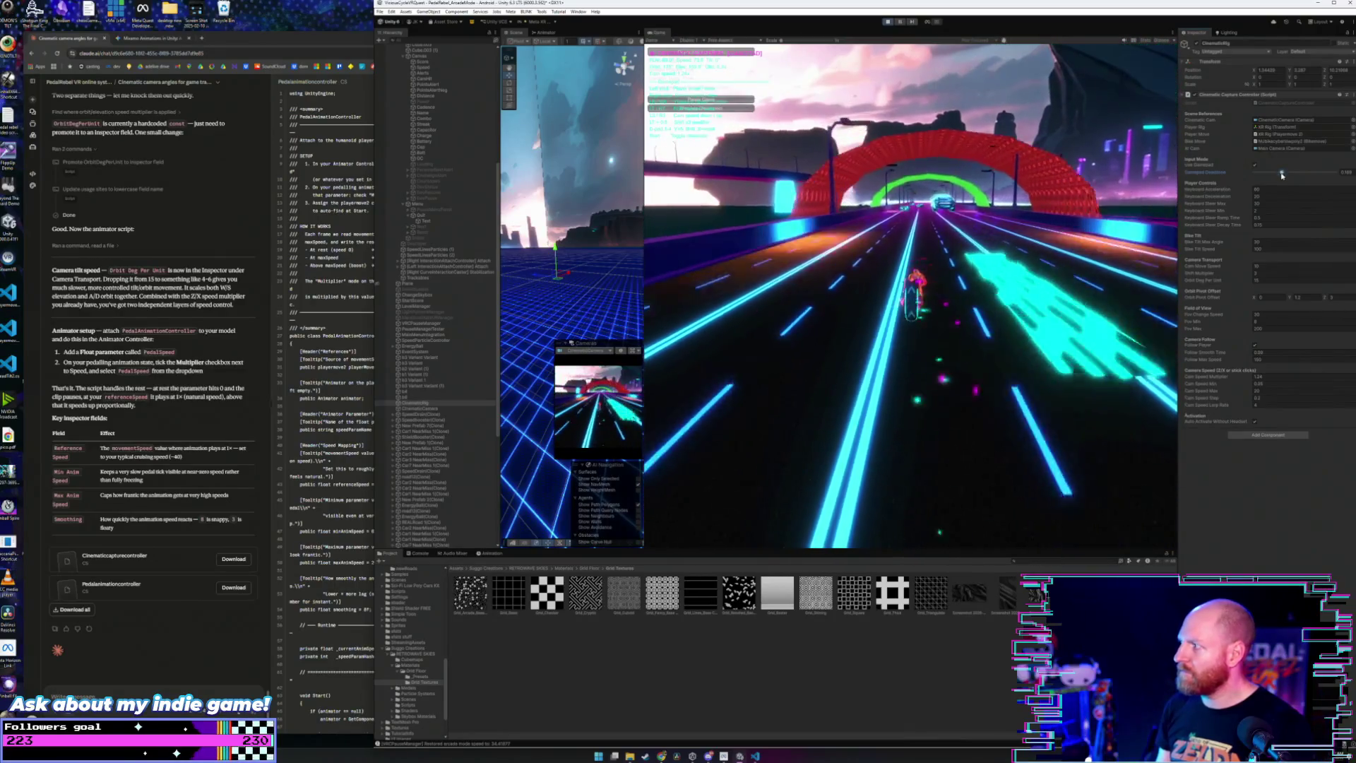
Step: Push the Gamepad Deadzone slider further, to about 0.333, while the race runs
drag(1281, 174, 1309, 170)
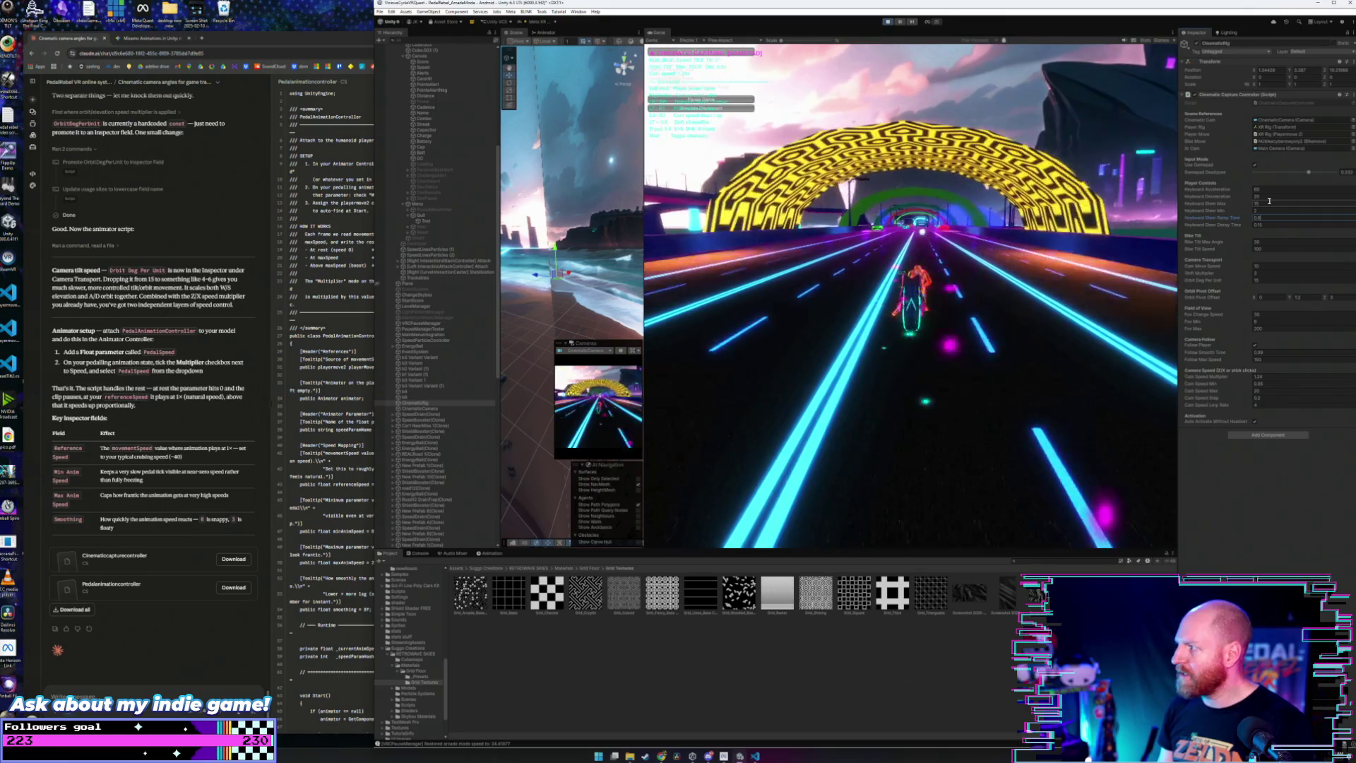
double_click(1267, 203)
Step: Enter 1 as the Keyboard Steer Max value, replacing 15
text(1)
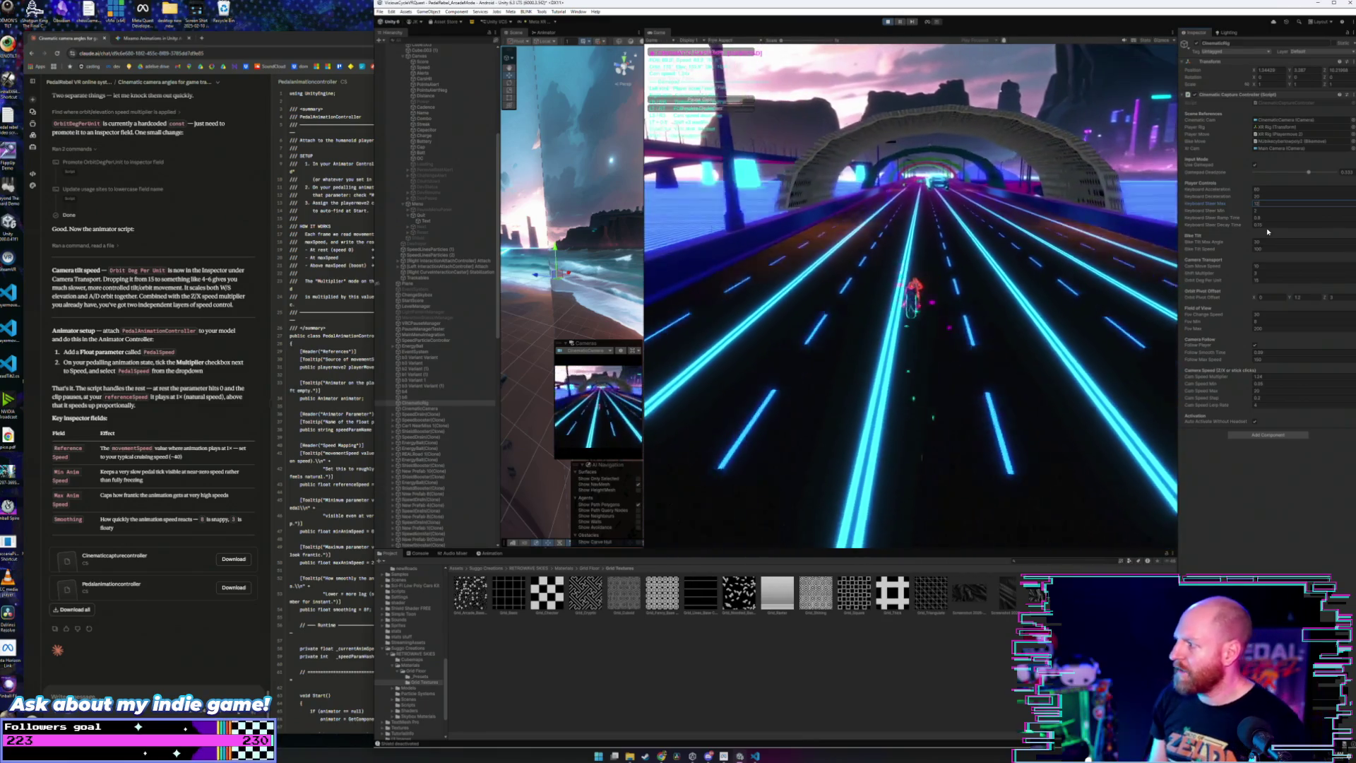
Step: Enter 3 in the Cinematic Capture Controller's Shift Multiplier field during play
click(1205, 213)
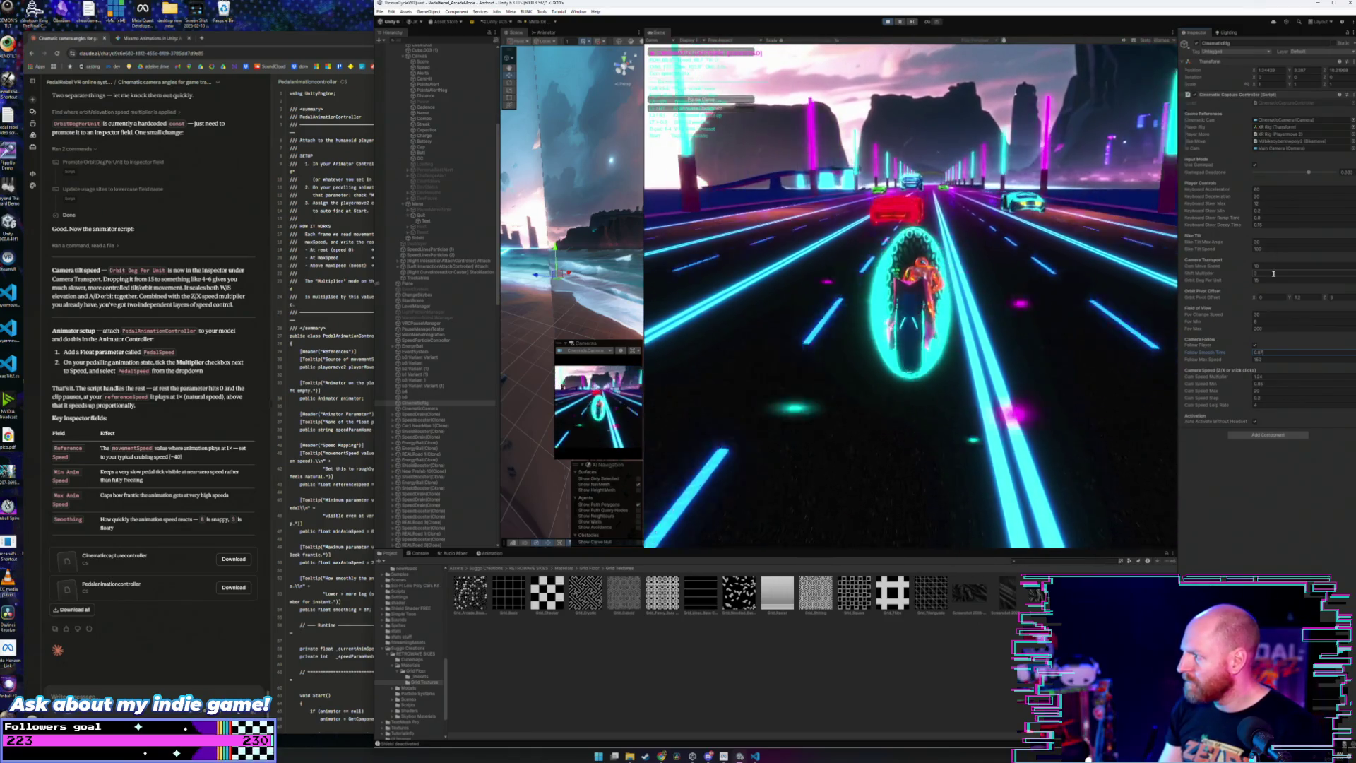
text(3)
key(Return)
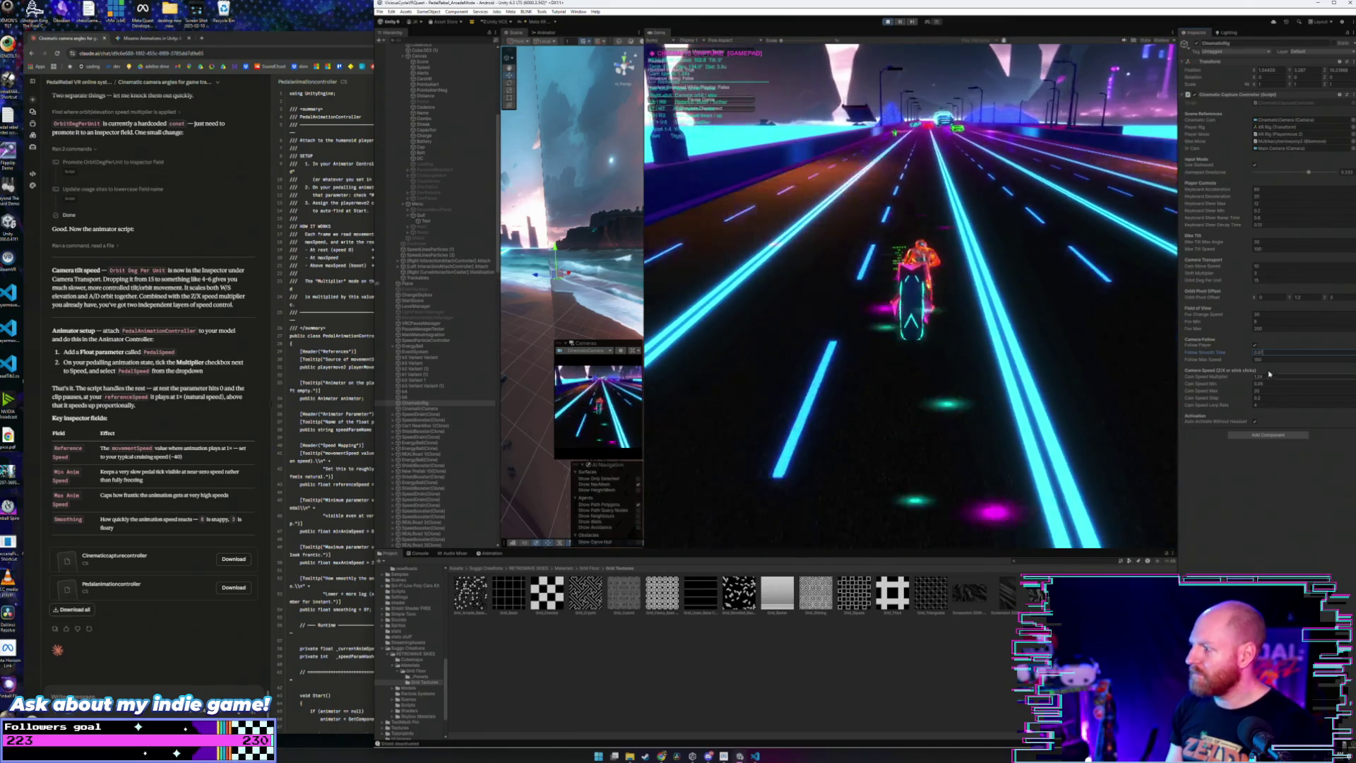
Step: Edit the Cam Speed Lerp Rate value of the Cinematic Capture Controller
click(1206, 408)
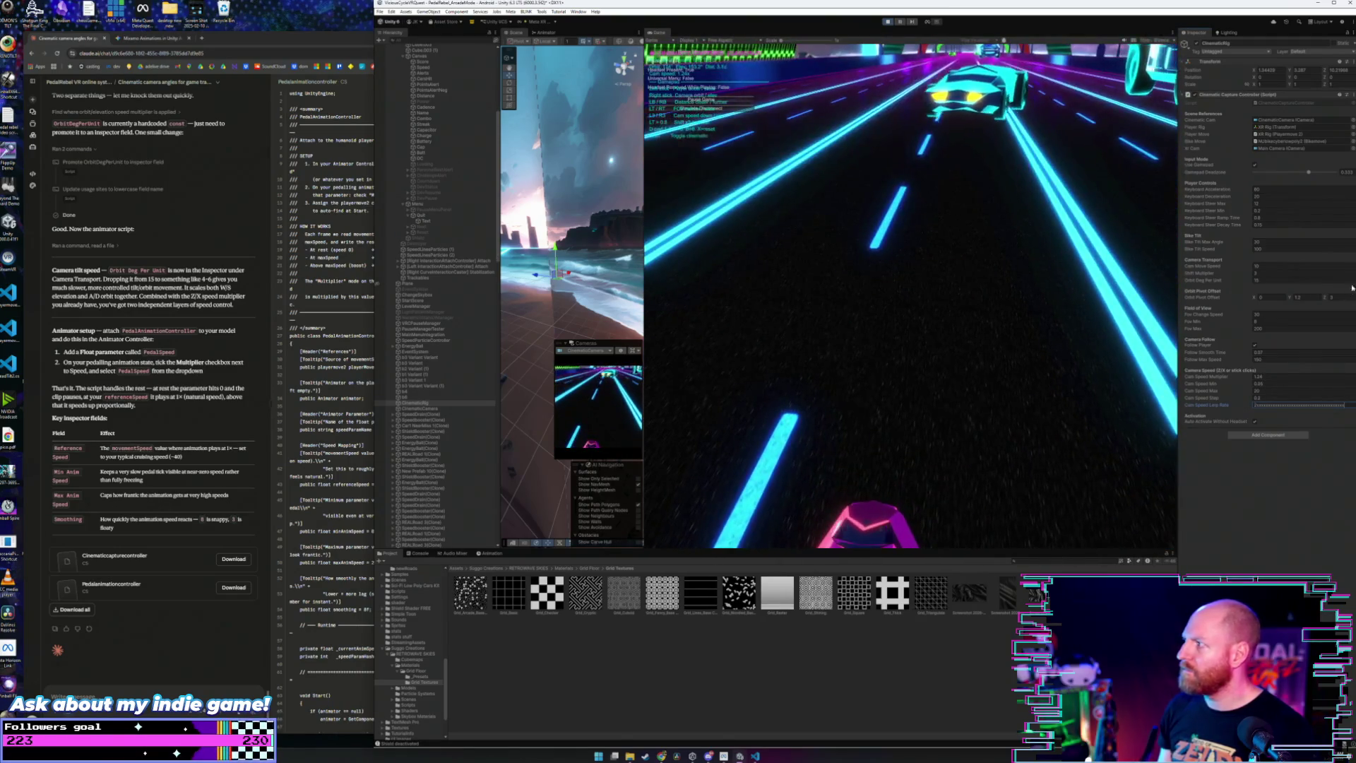
Step: Copy the tuned Cinematic Capture Controller component and exit Play mode
right_click(1277, 95)
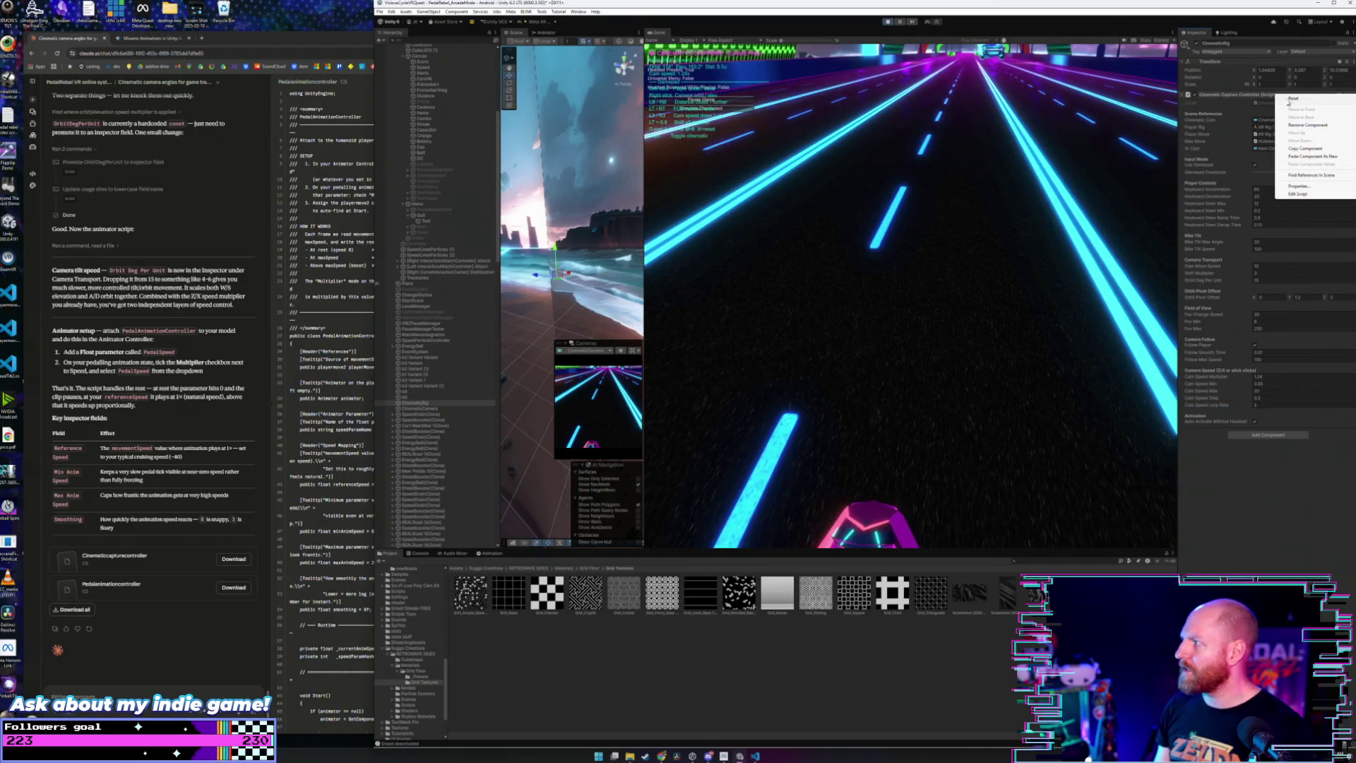
click(1327, 150)
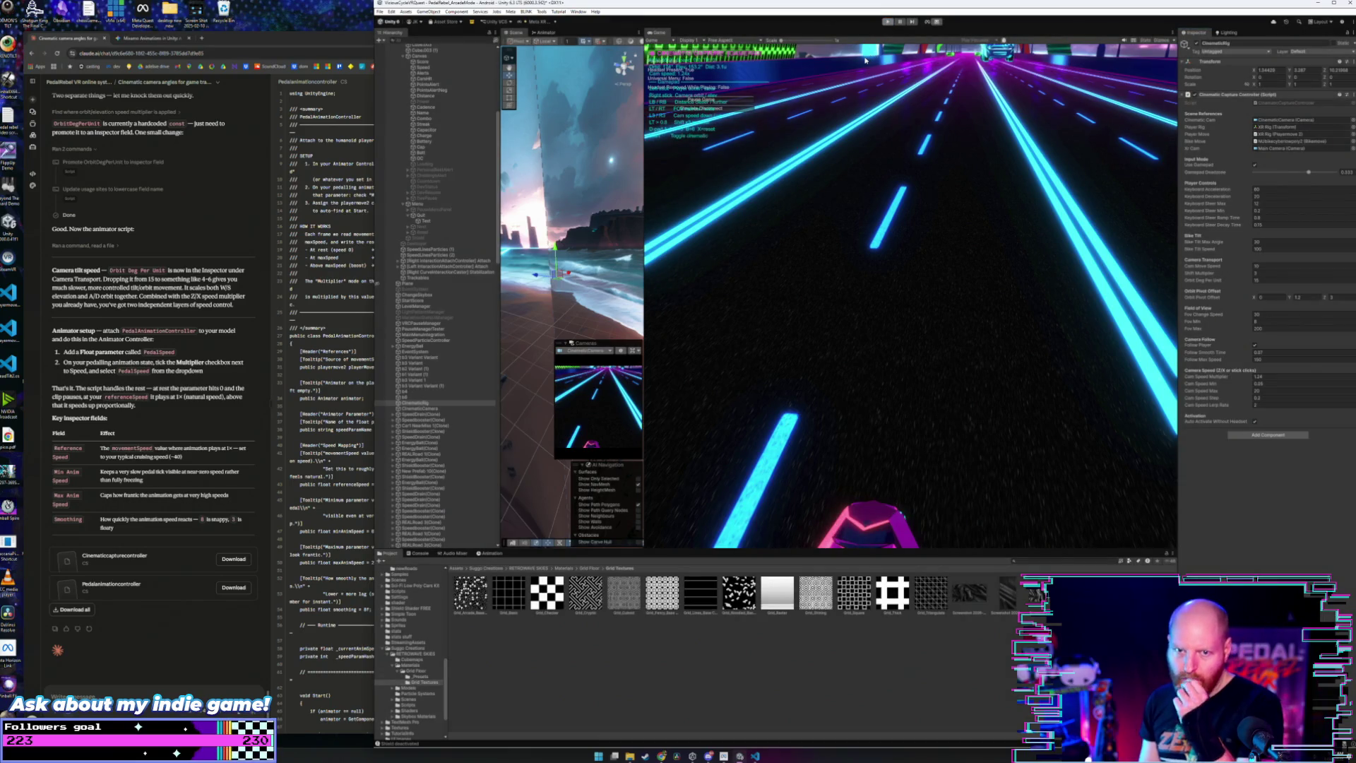
key(ctrl+p)
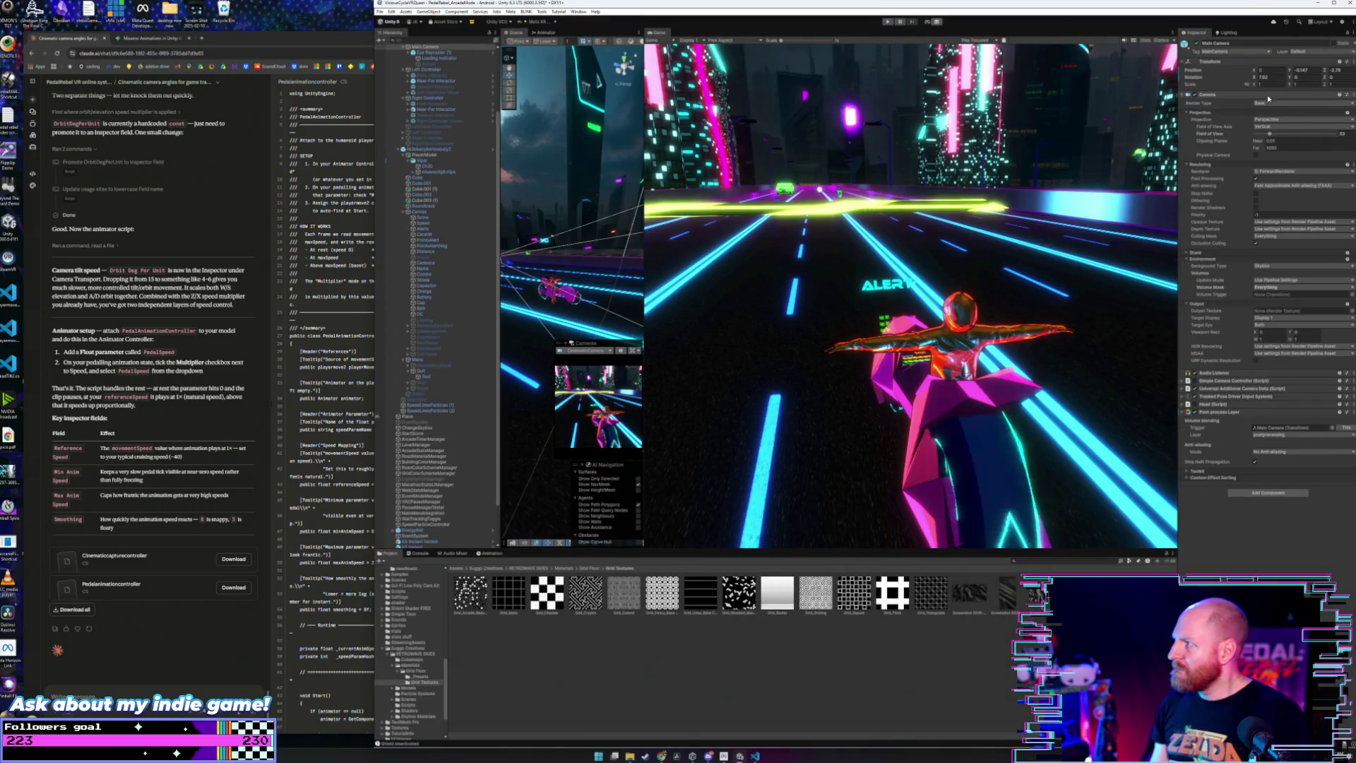
Step: Paste the copied component values onto CinematicRig's Cinematic Capture Controller
scroll(437, 495, down, 3)
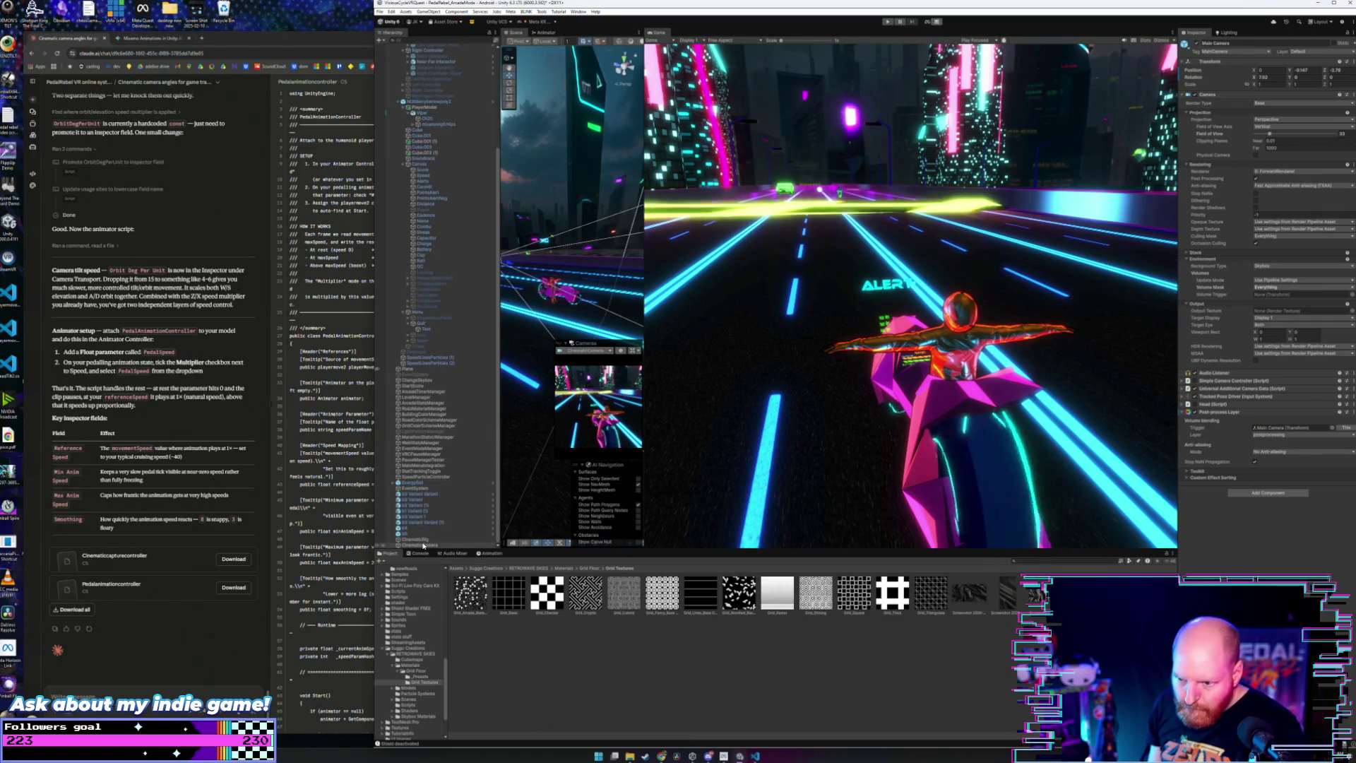
click(423, 540)
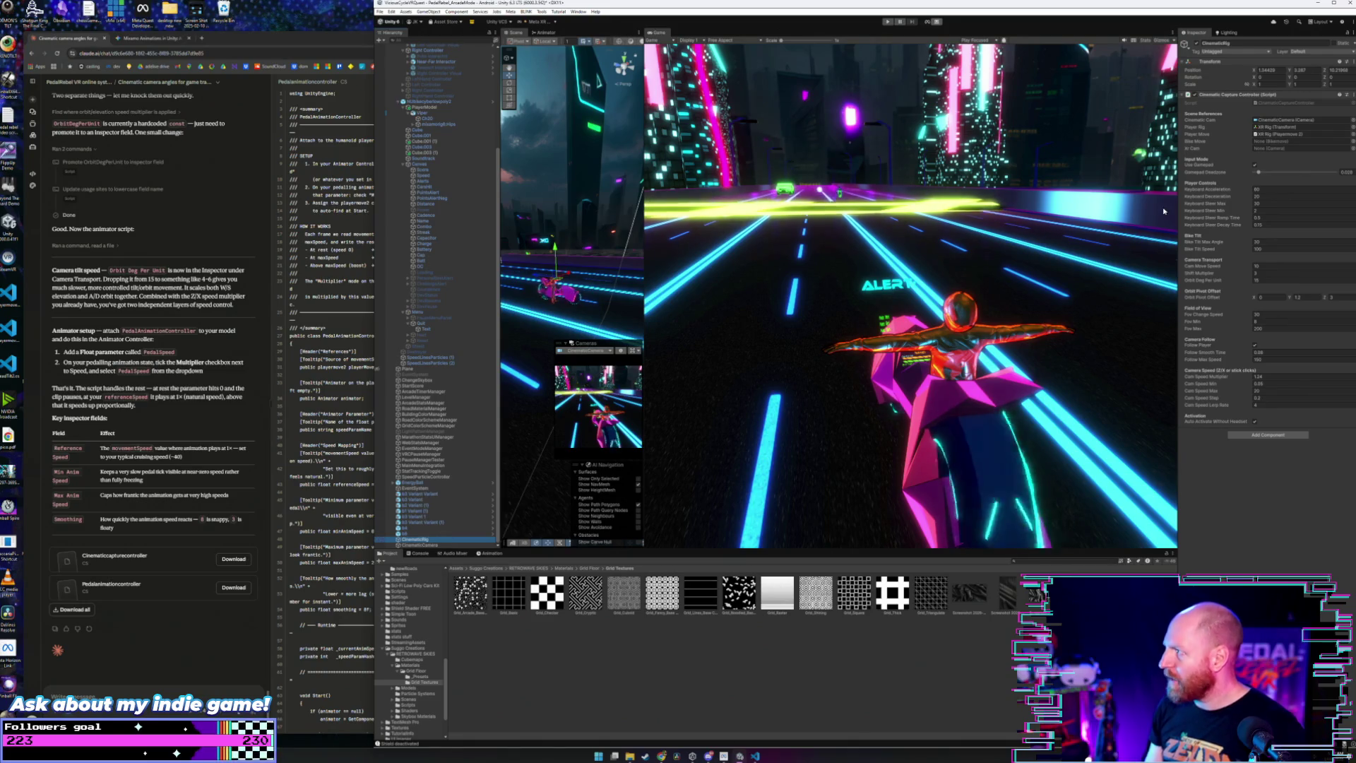
right_click(1275, 95)
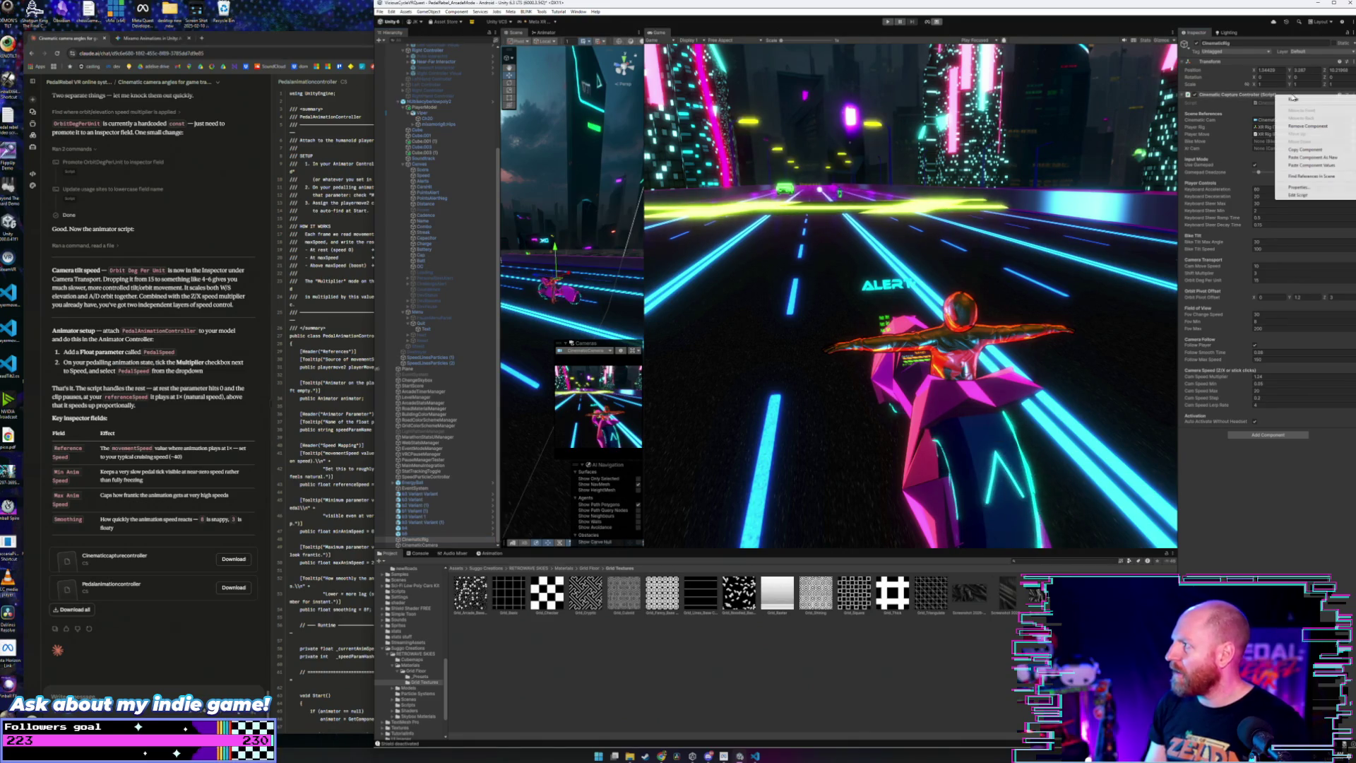
click(1341, 166)
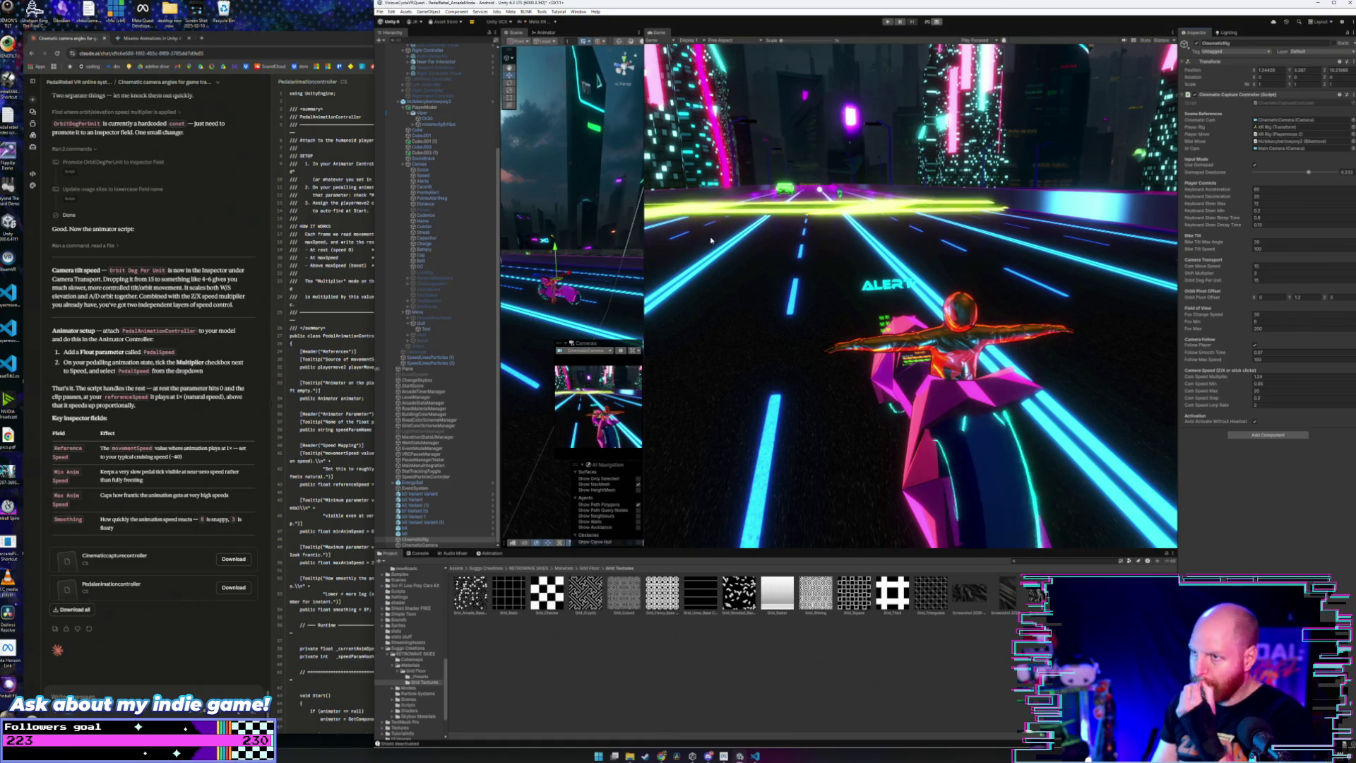
Step: Show the preset materials folder in the Project window
click(380, 12)
click(381, 15)
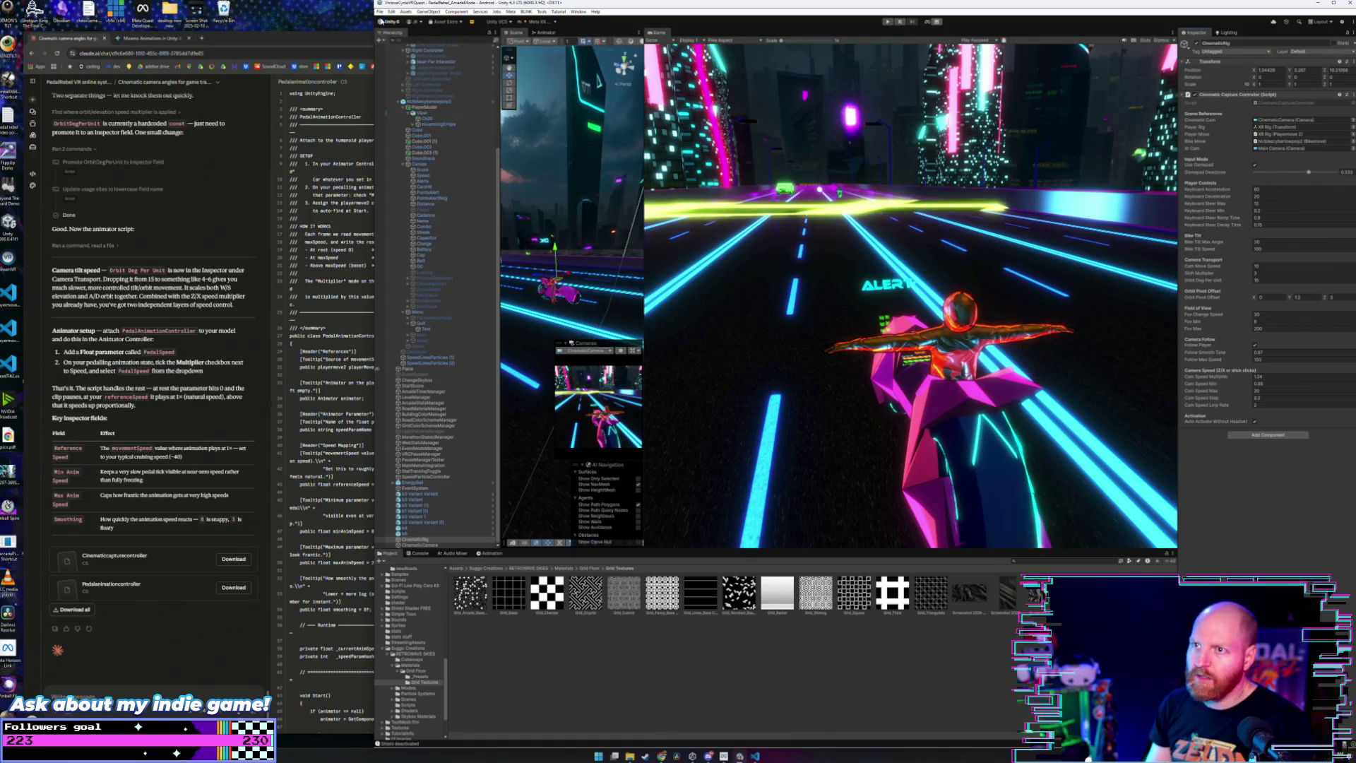
click(421, 677)
Step: Open the orange-red toon material; make 1st Shading Map yellow-green and 2nd light orange
scroll(819, 660, down, 3)
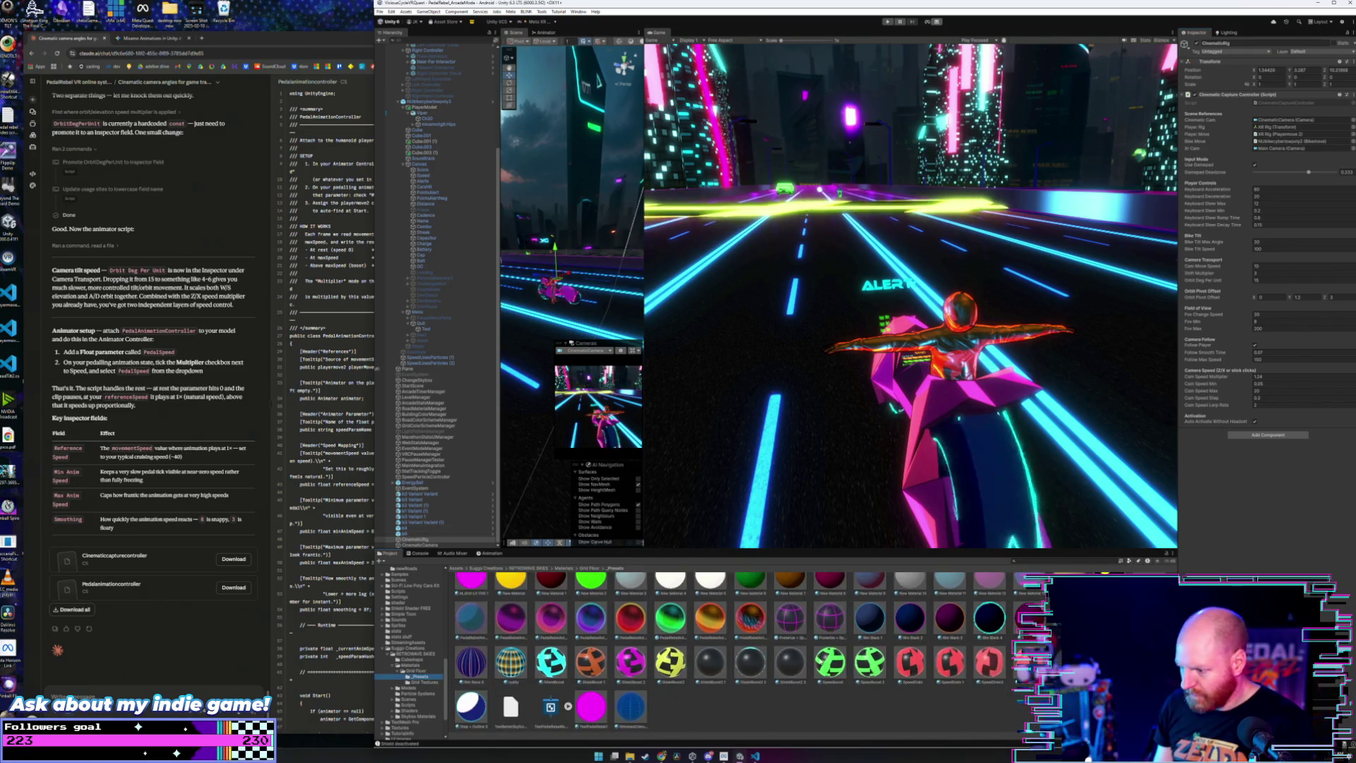
click(766, 633)
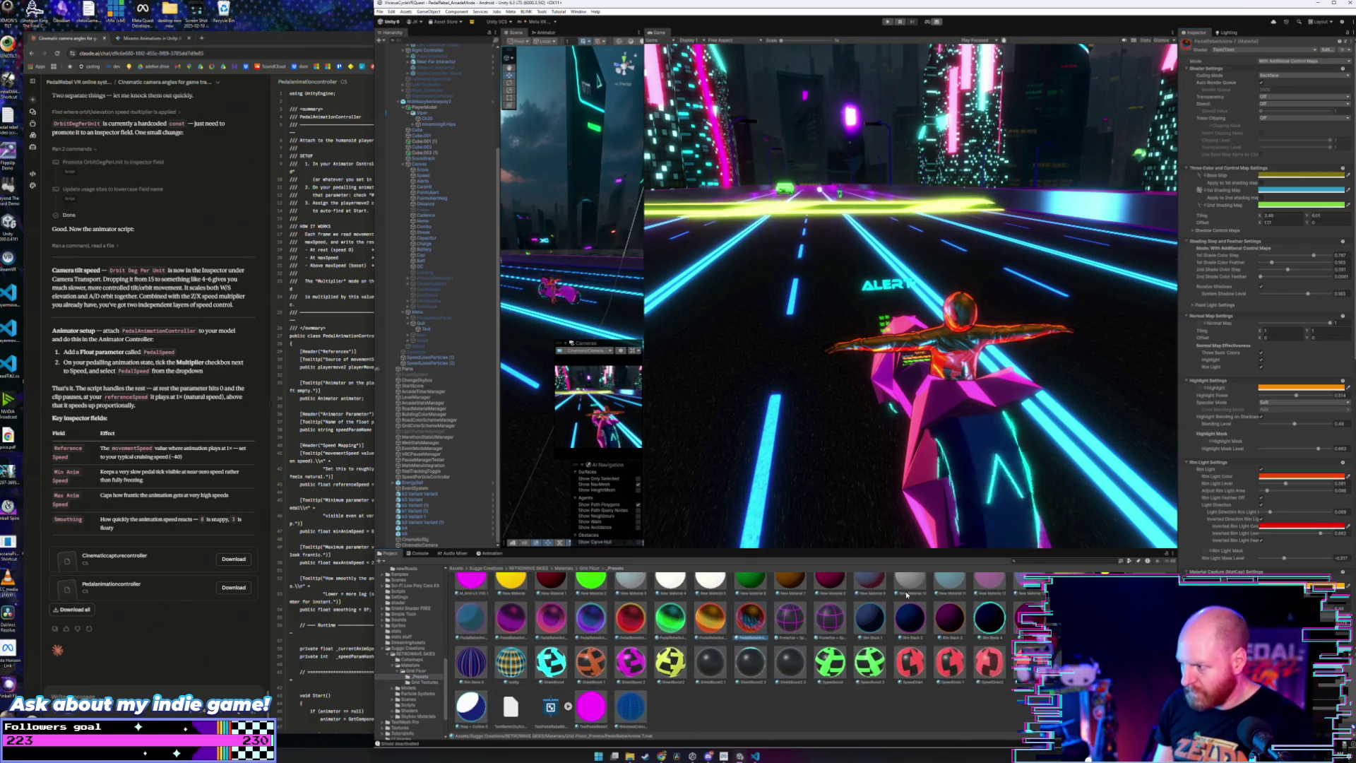
click(1294, 192)
drag(1339, 226, 1325, 222)
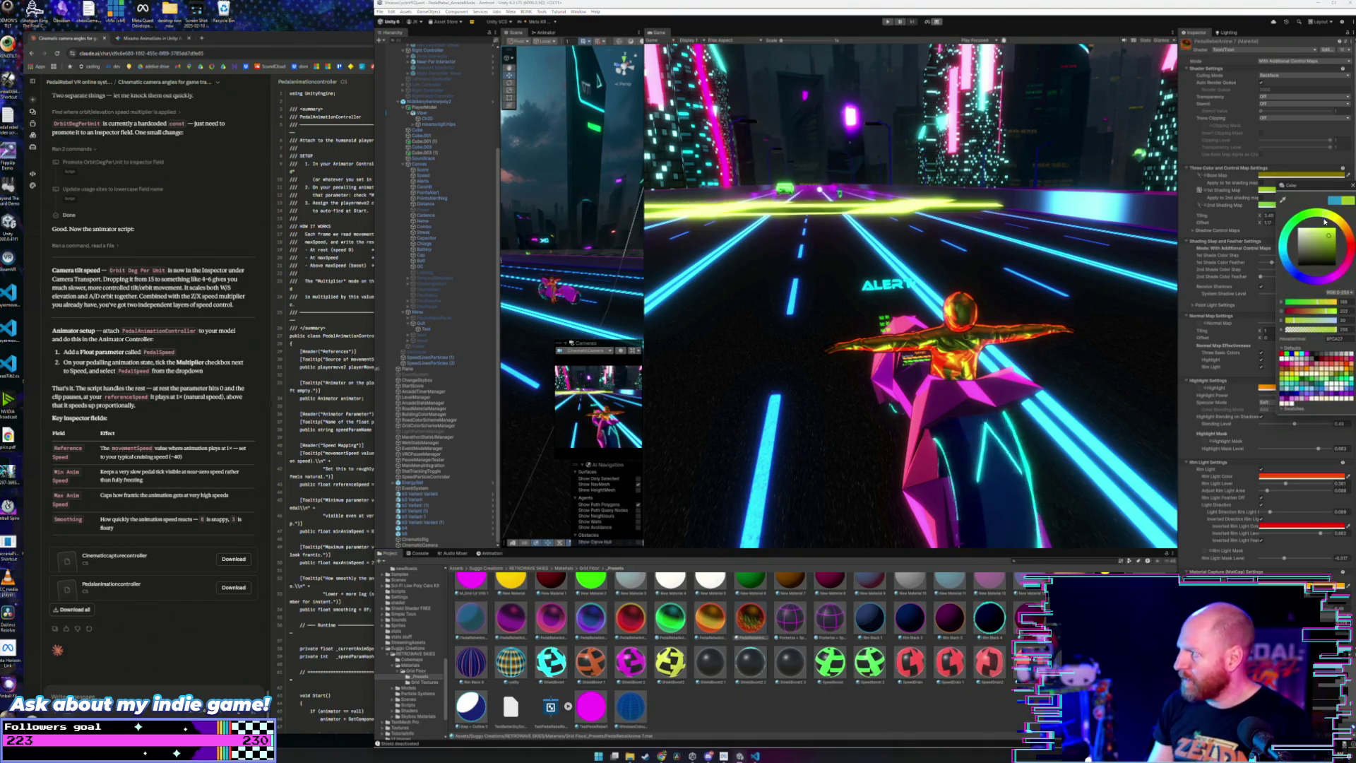
click(1352, 186)
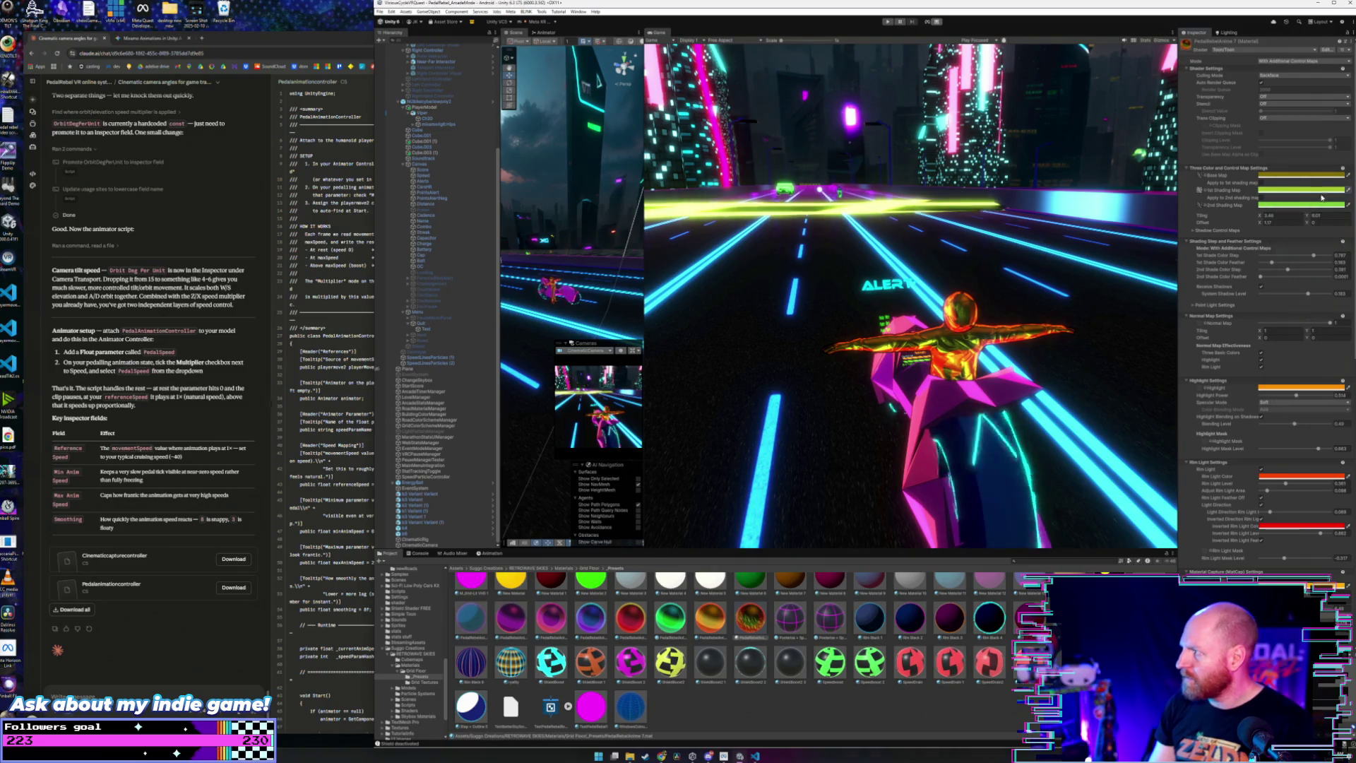
click(1306, 205)
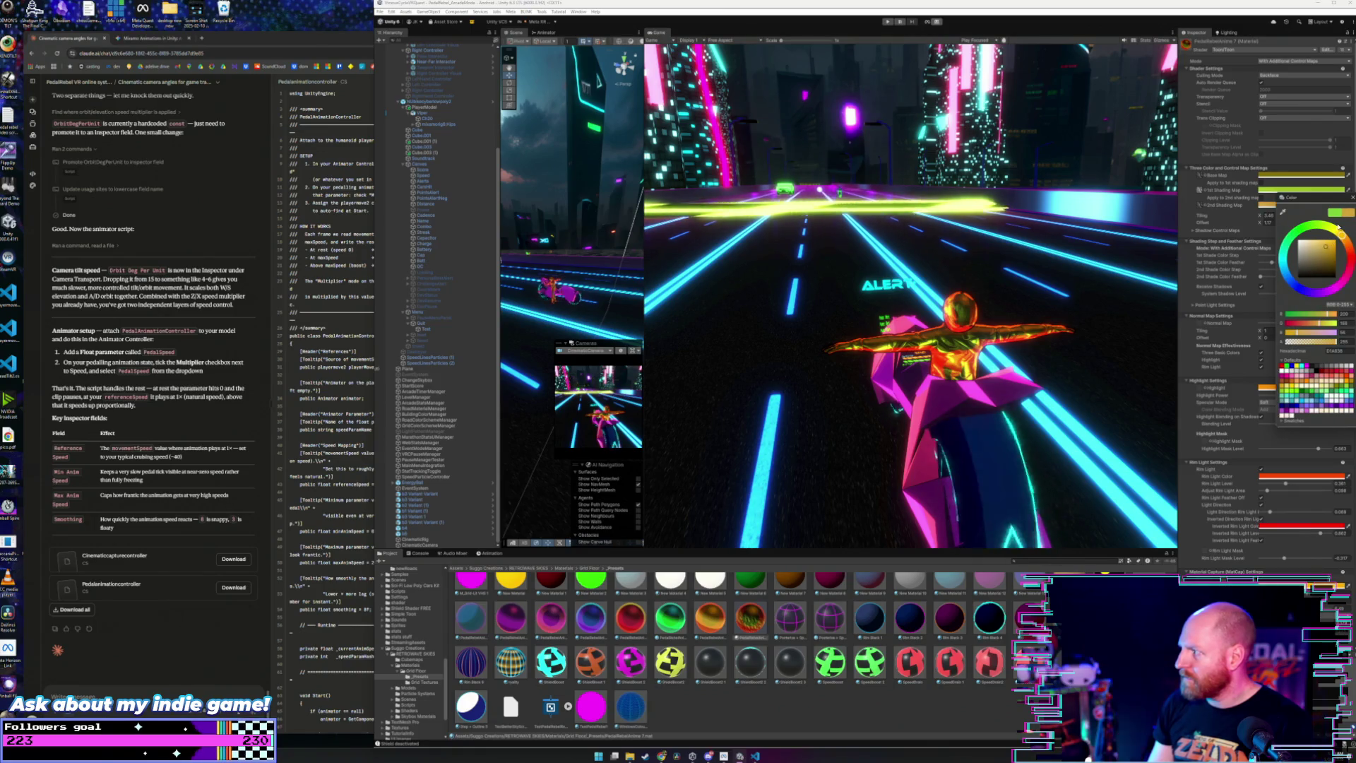
click(1352, 197)
Step: Shift the Base Map colour to yellow and brighten the 1st Shading Map colour to yellow
click(1290, 174)
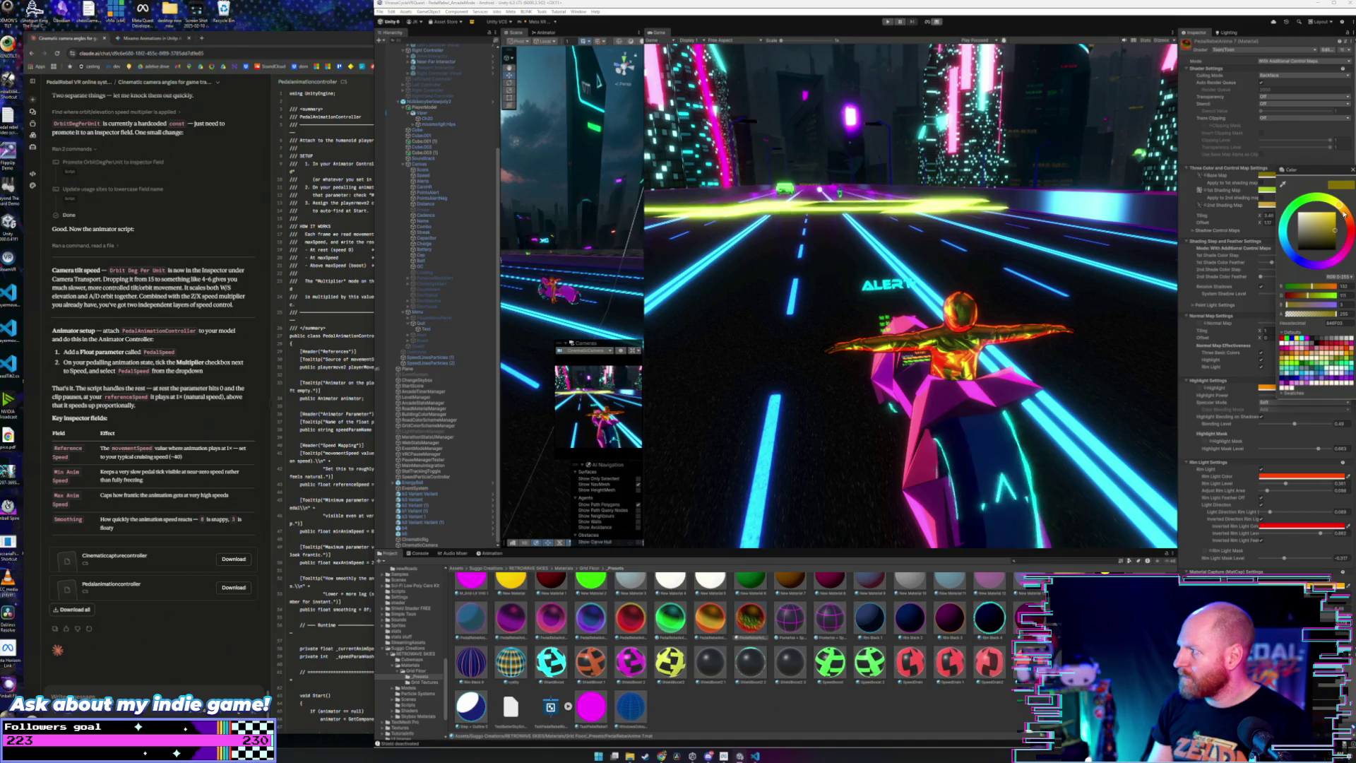
drag(1341, 209, 1343, 210)
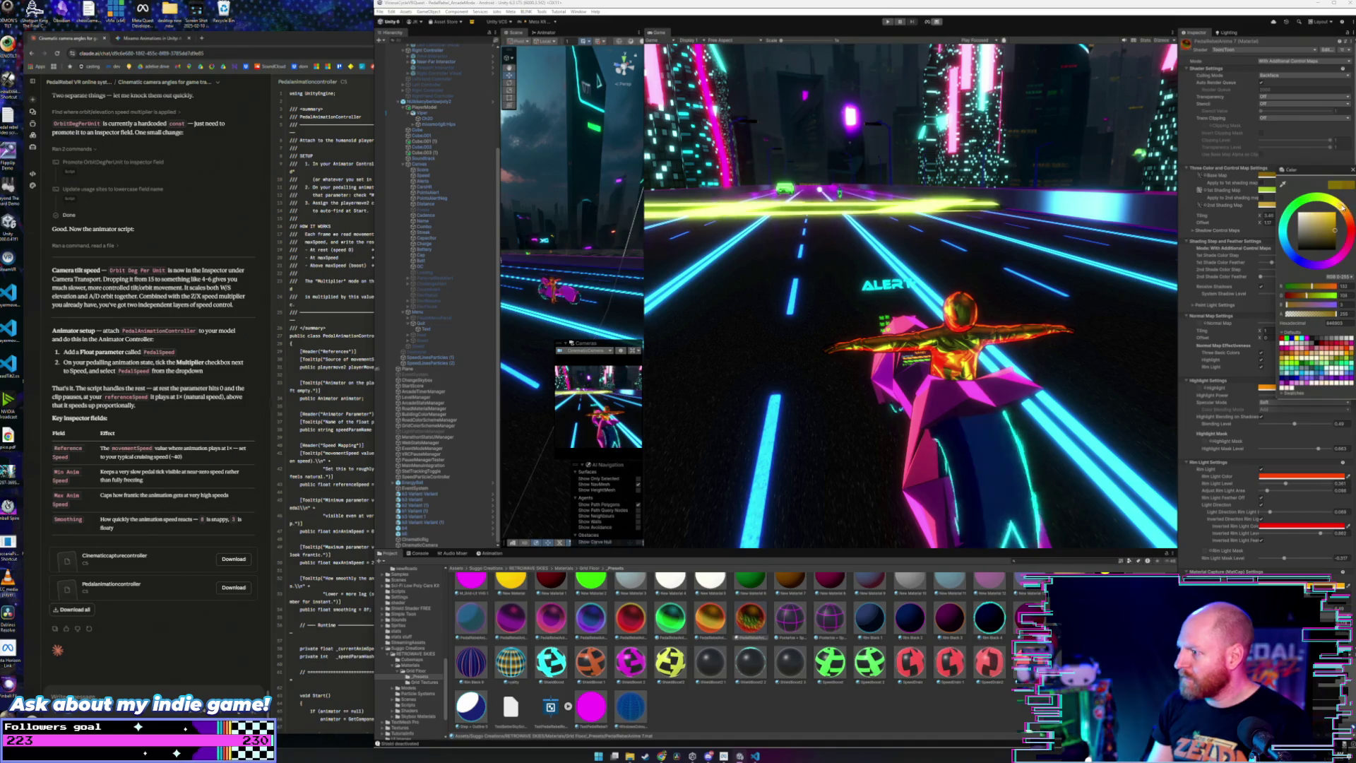
click(1352, 171)
click(1293, 191)
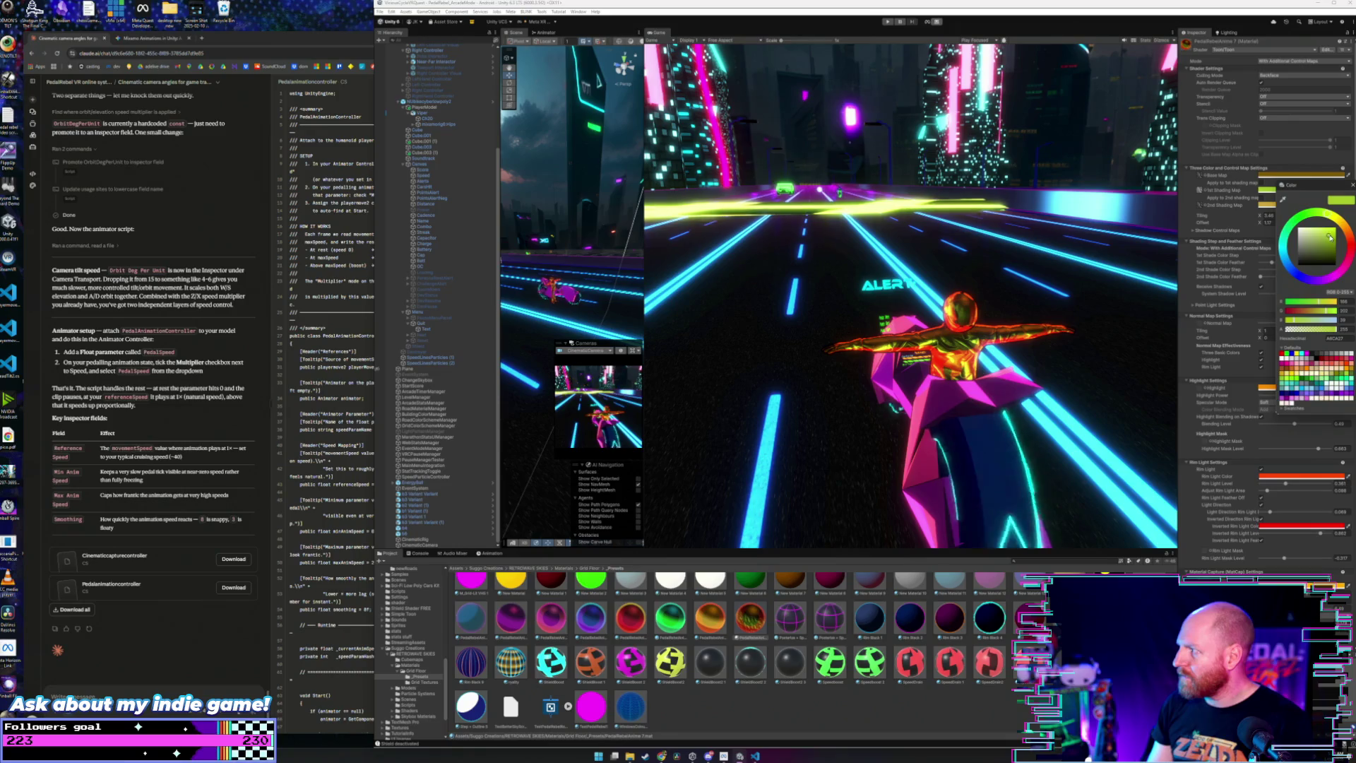
drag(1330, 237, 1342, 220)
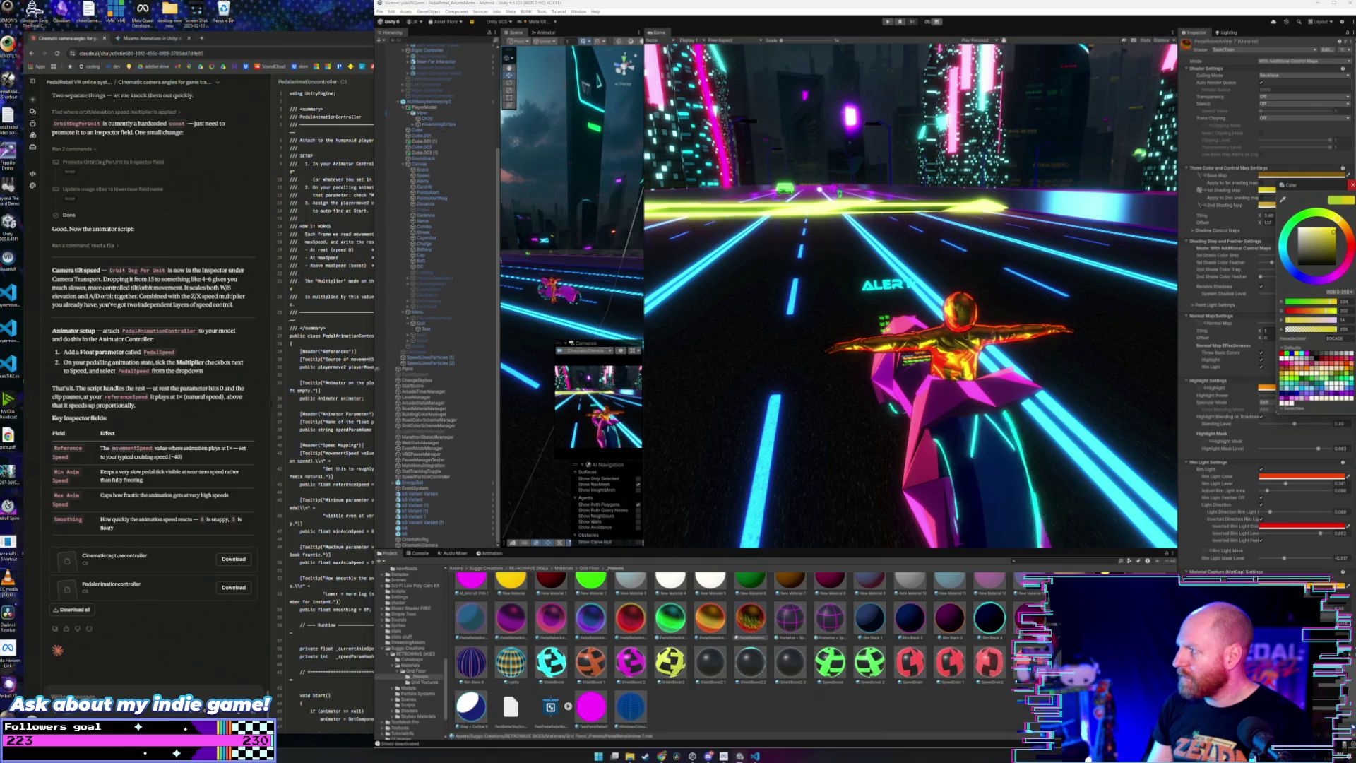
click(1310, 205)
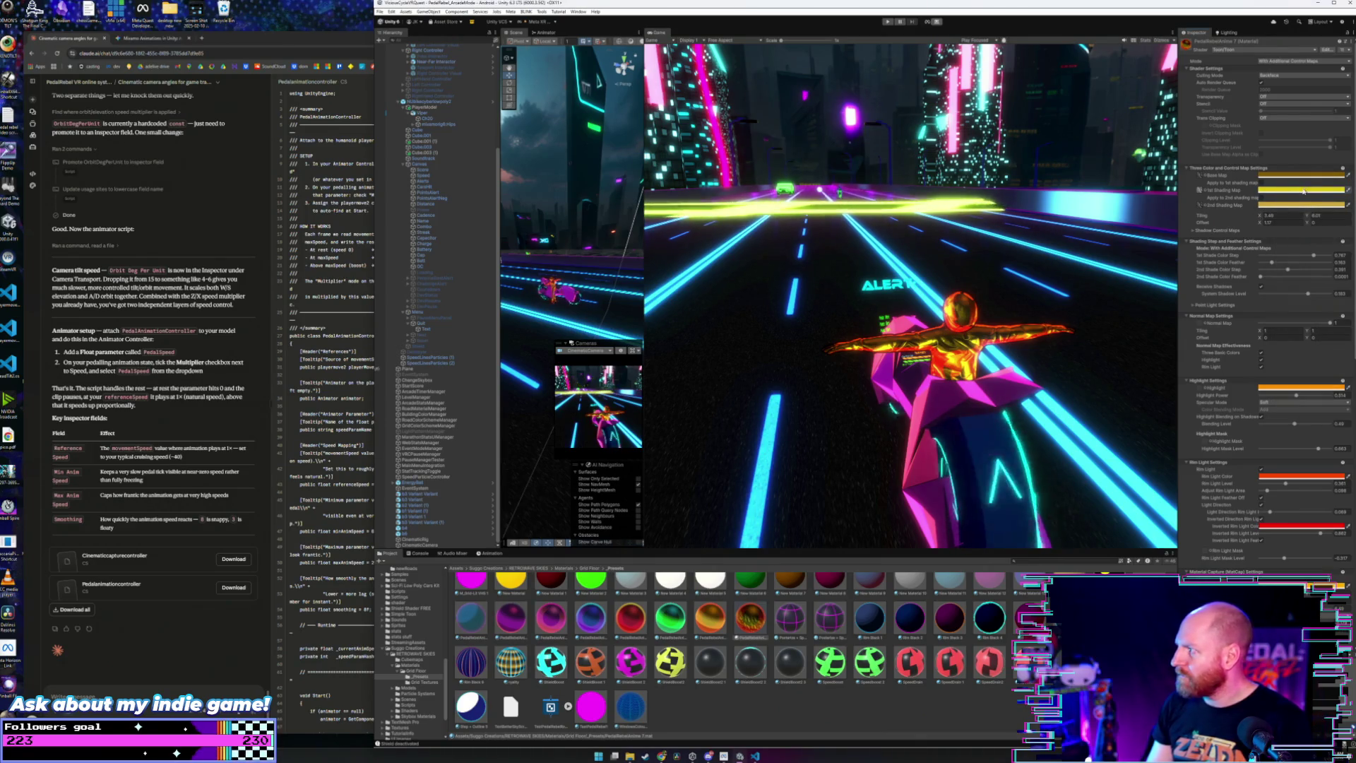
Step: Lighten the 1st Shading Map to pale yellow and lighten the Base Map colour
click(1302, 205)
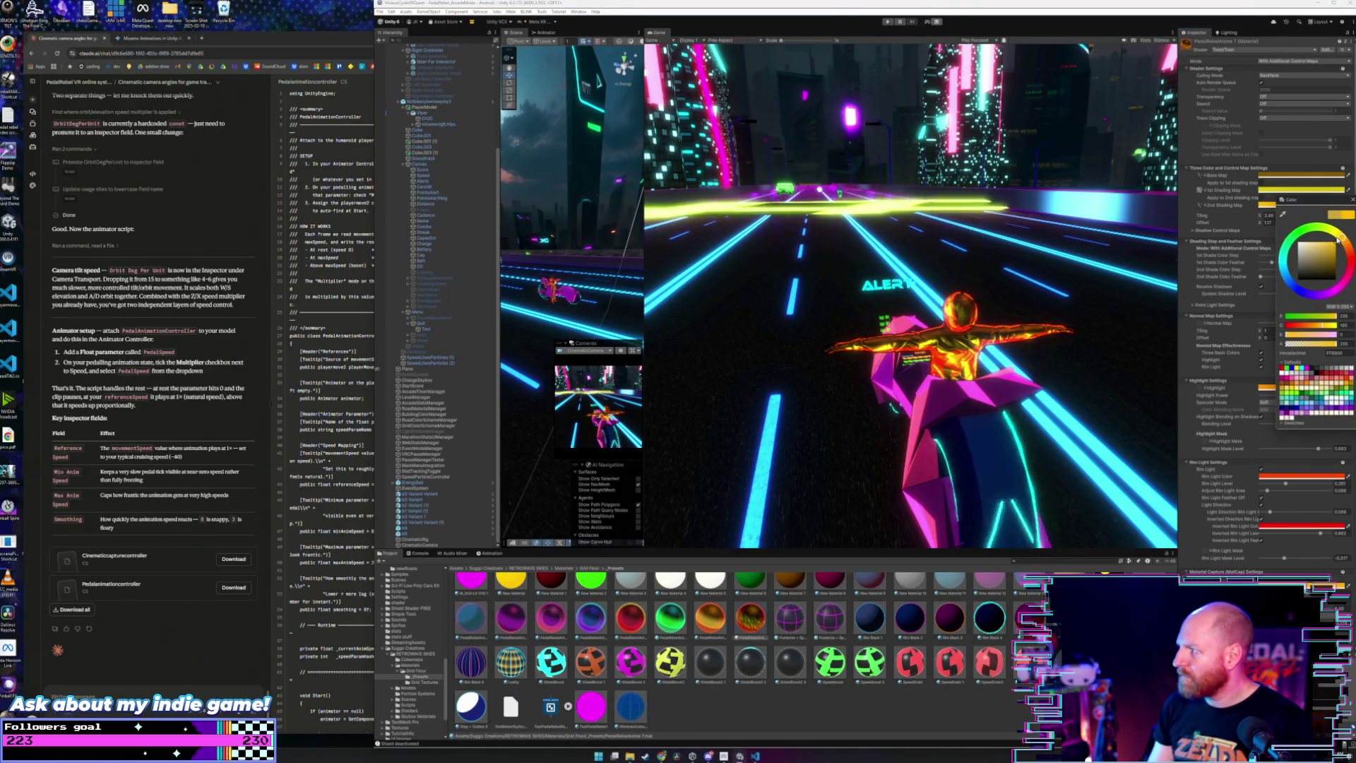
click(1353, 199)
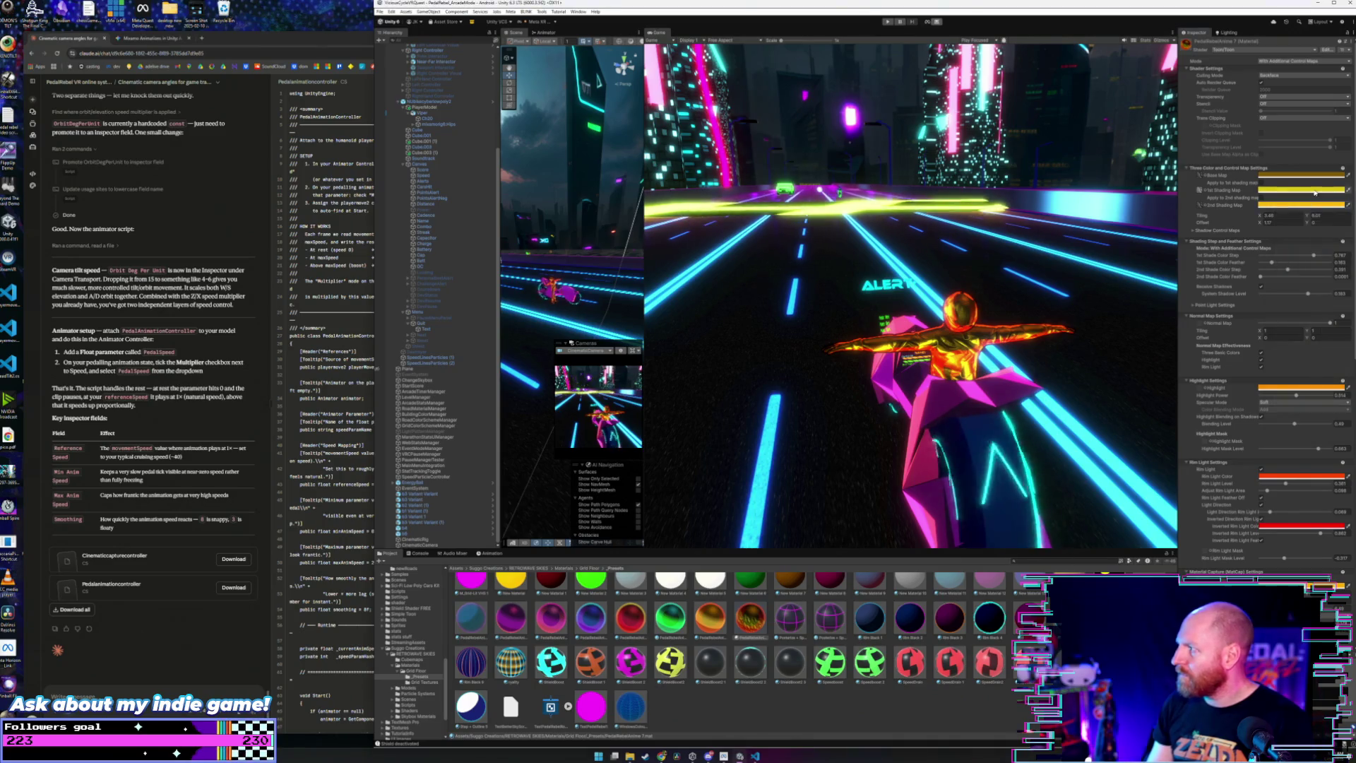
click(1306, 190)
drag(1334, 232, 1333, 229)
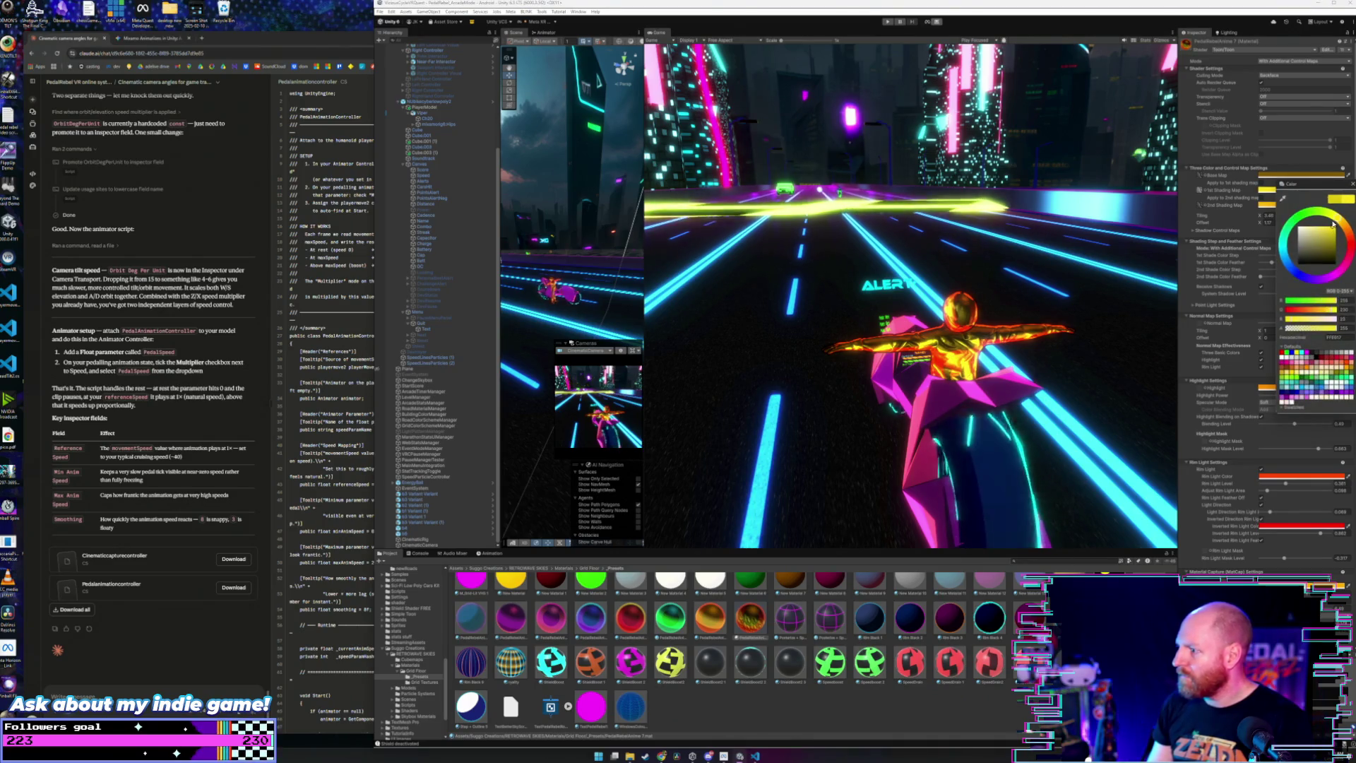
click(1352, 183)
click(1267, 175)
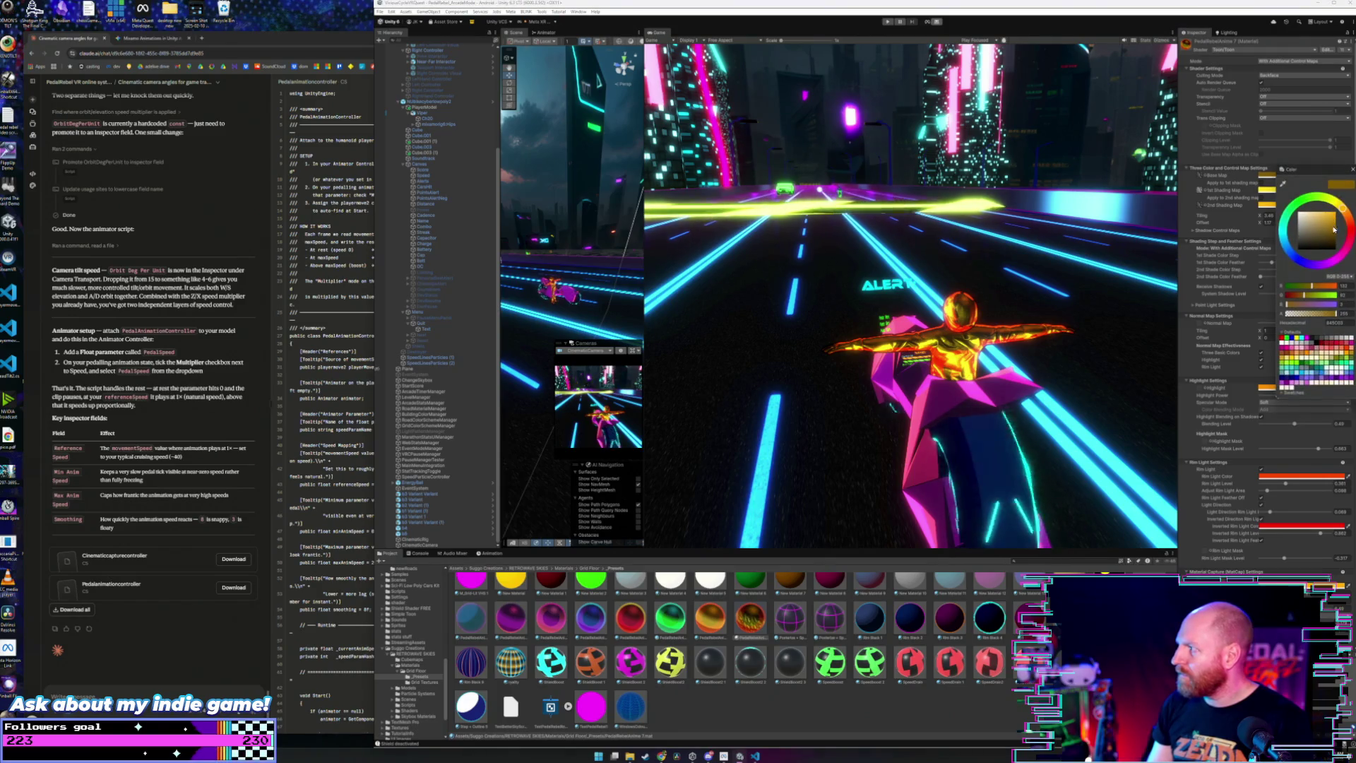
drag(1335, 230, 1335, 224)
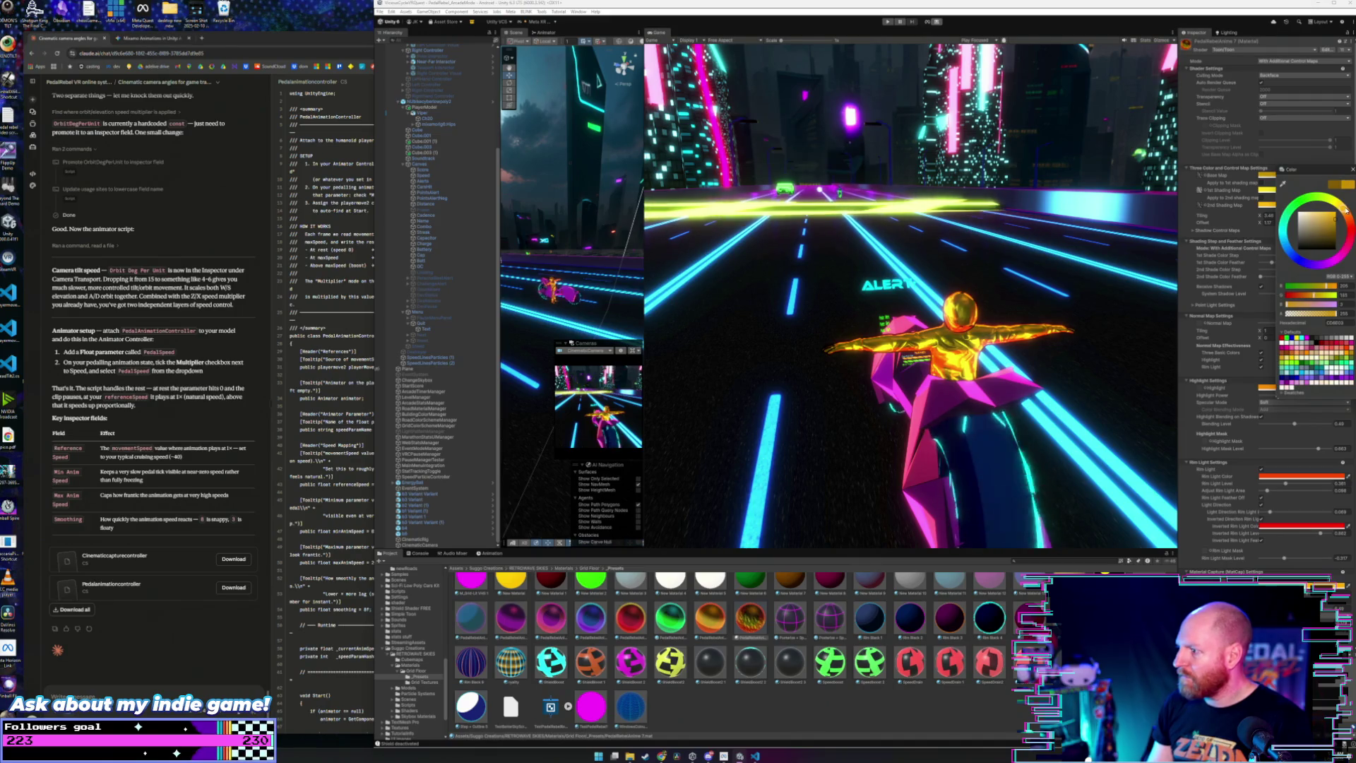
click(1351, 171)
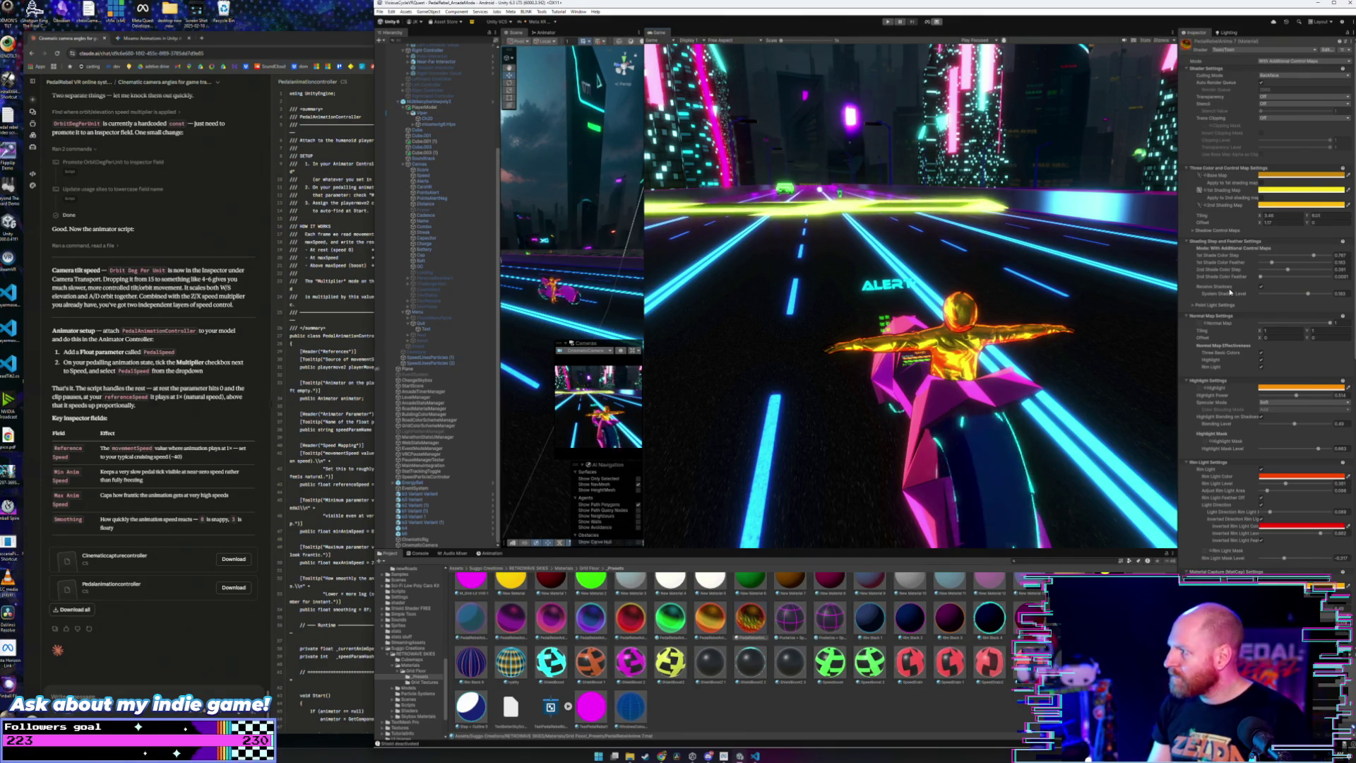
Step: Adjust both Shade Steps, reduce both Feathers and lower the System Shadow Level
drag(1315, 256, 1322, 256)
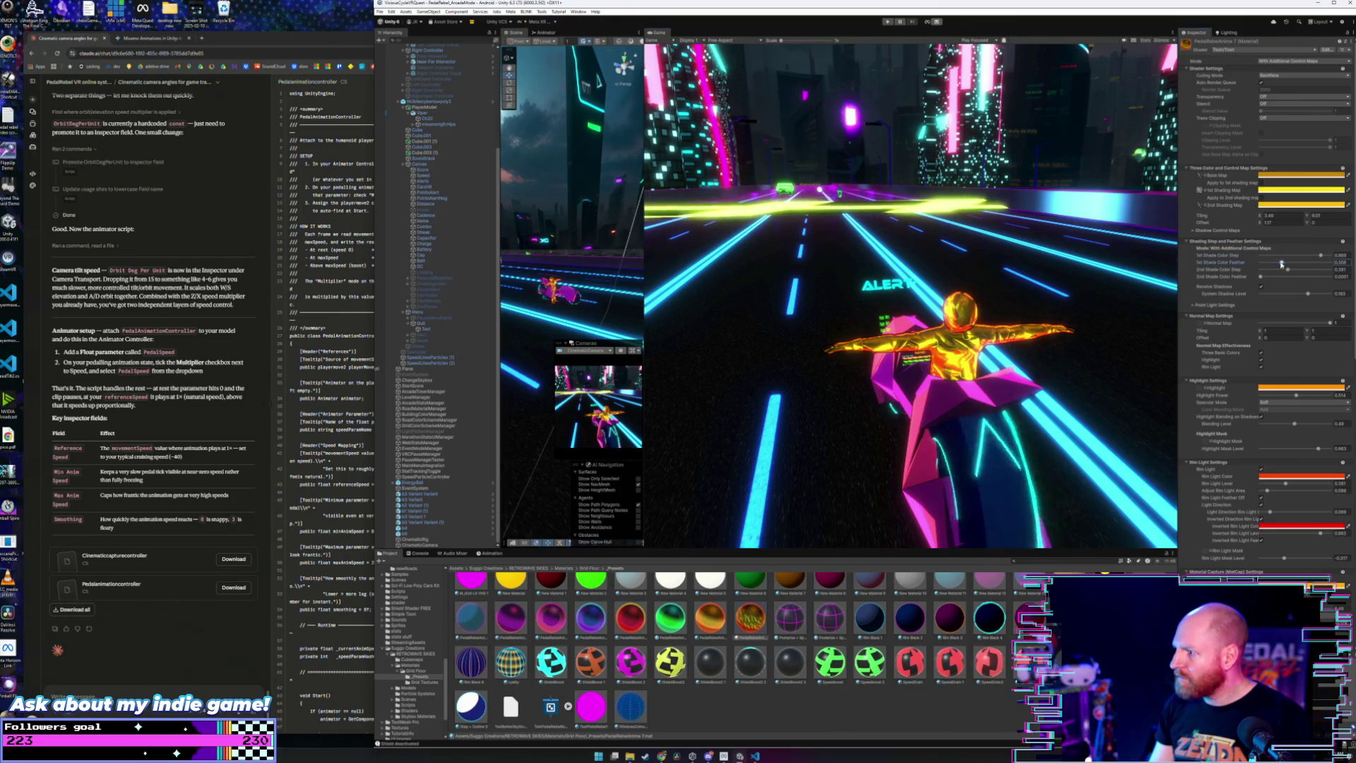
drag(1269, 265, 1288, 272)
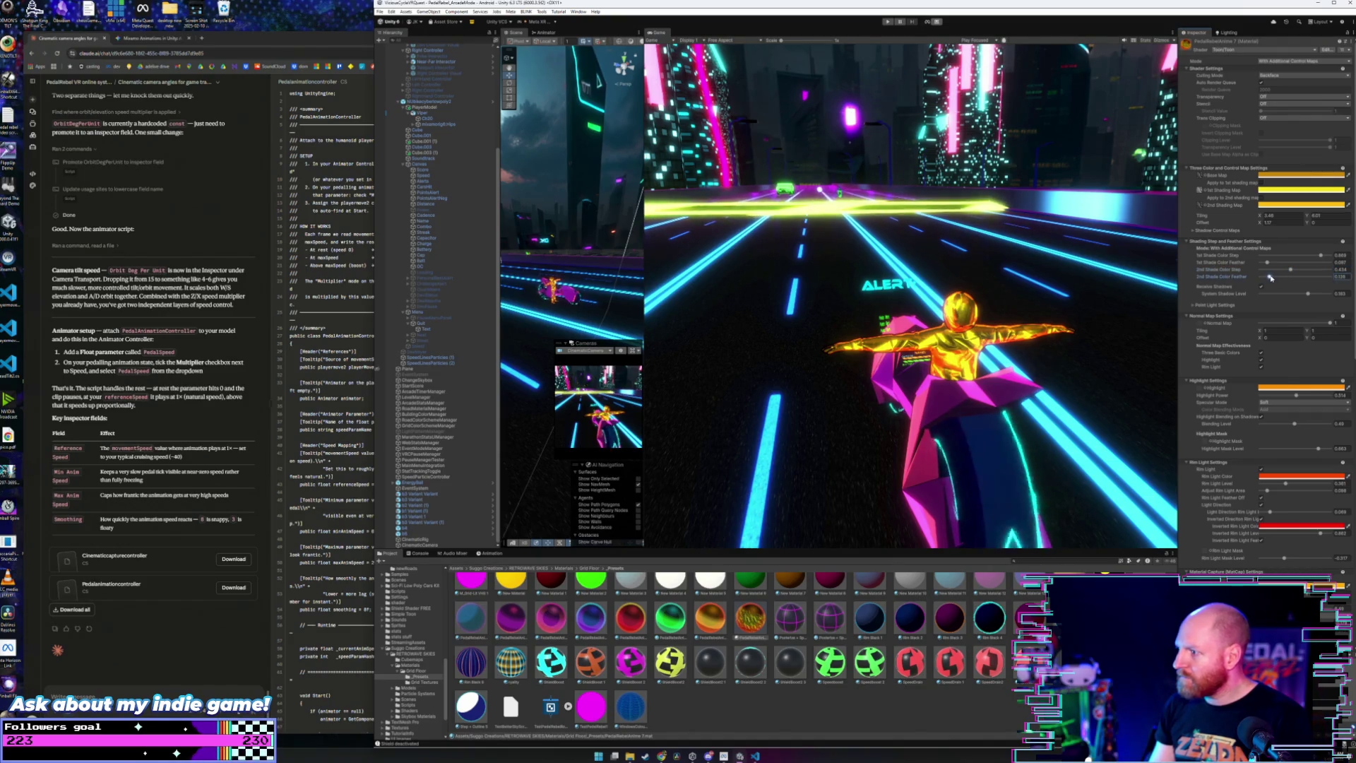
mouse_move(1298, 271)
mouse_down()
mouse_move(1275, 278)
mouse_move(1313, 271)
mouse_up()
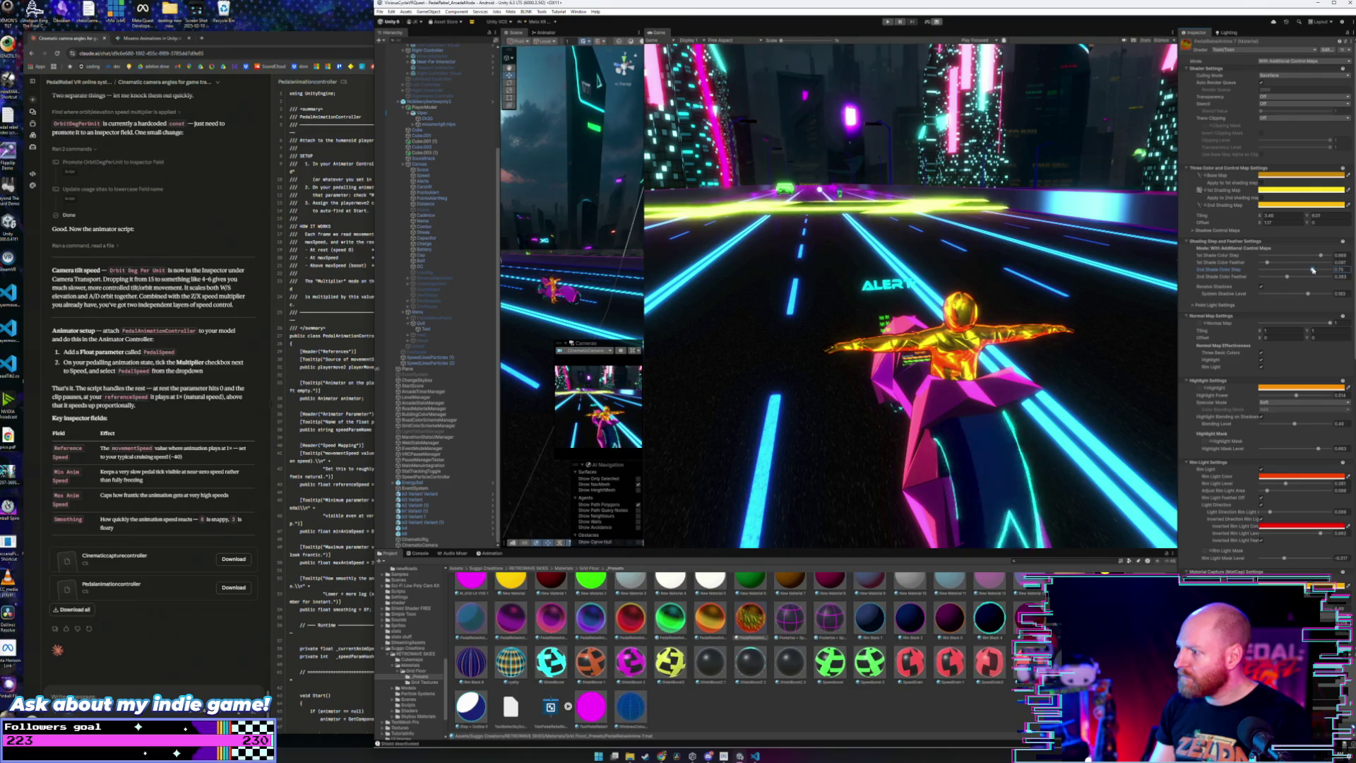
drag(1286, 276, 1281, 278)
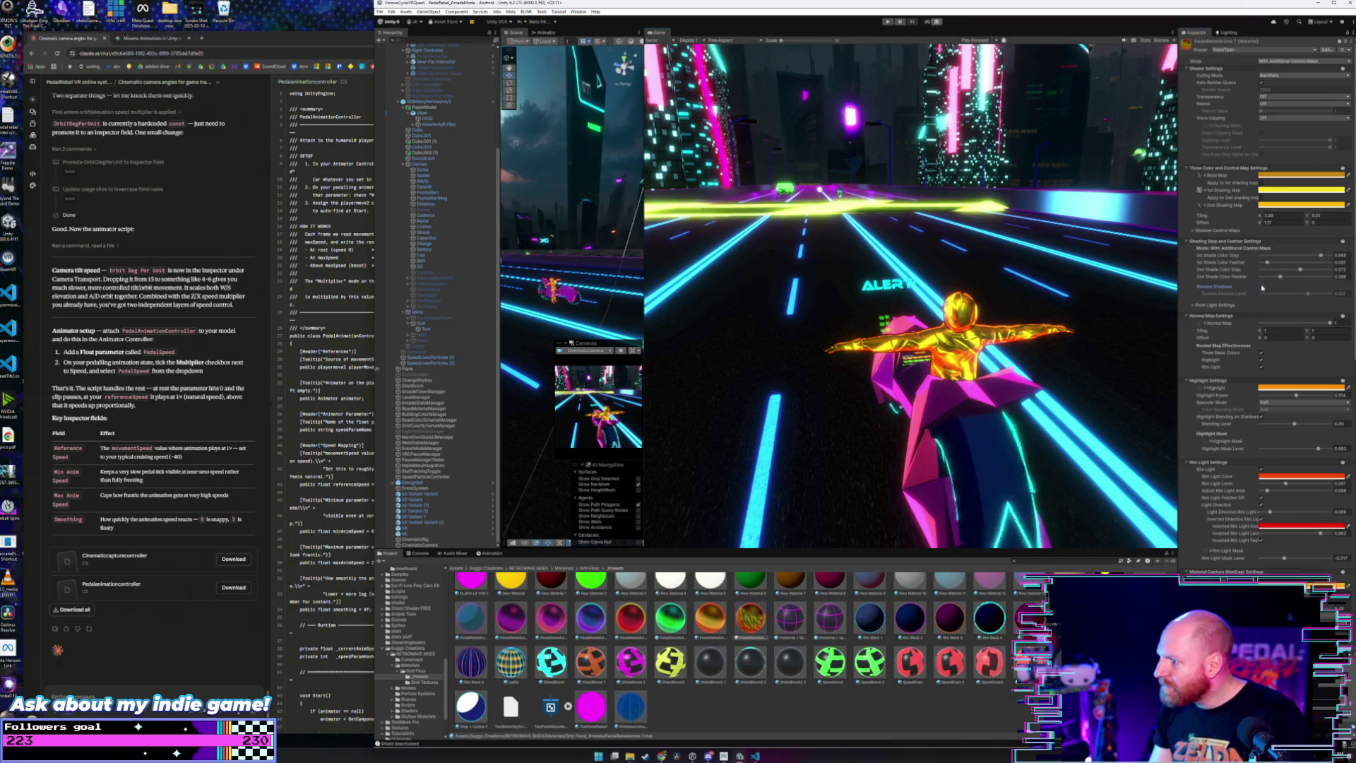
drag(1307, 295, 1296, 300)
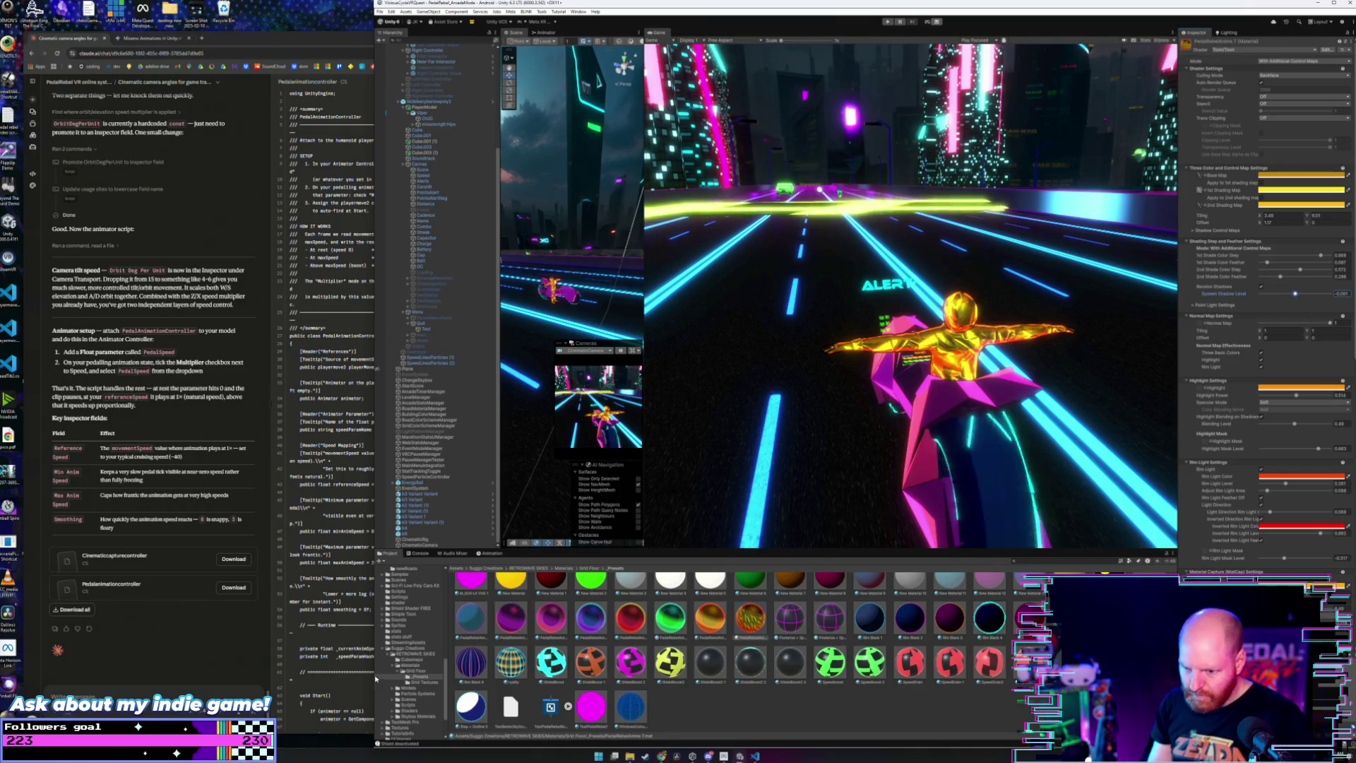
click(421, 682)
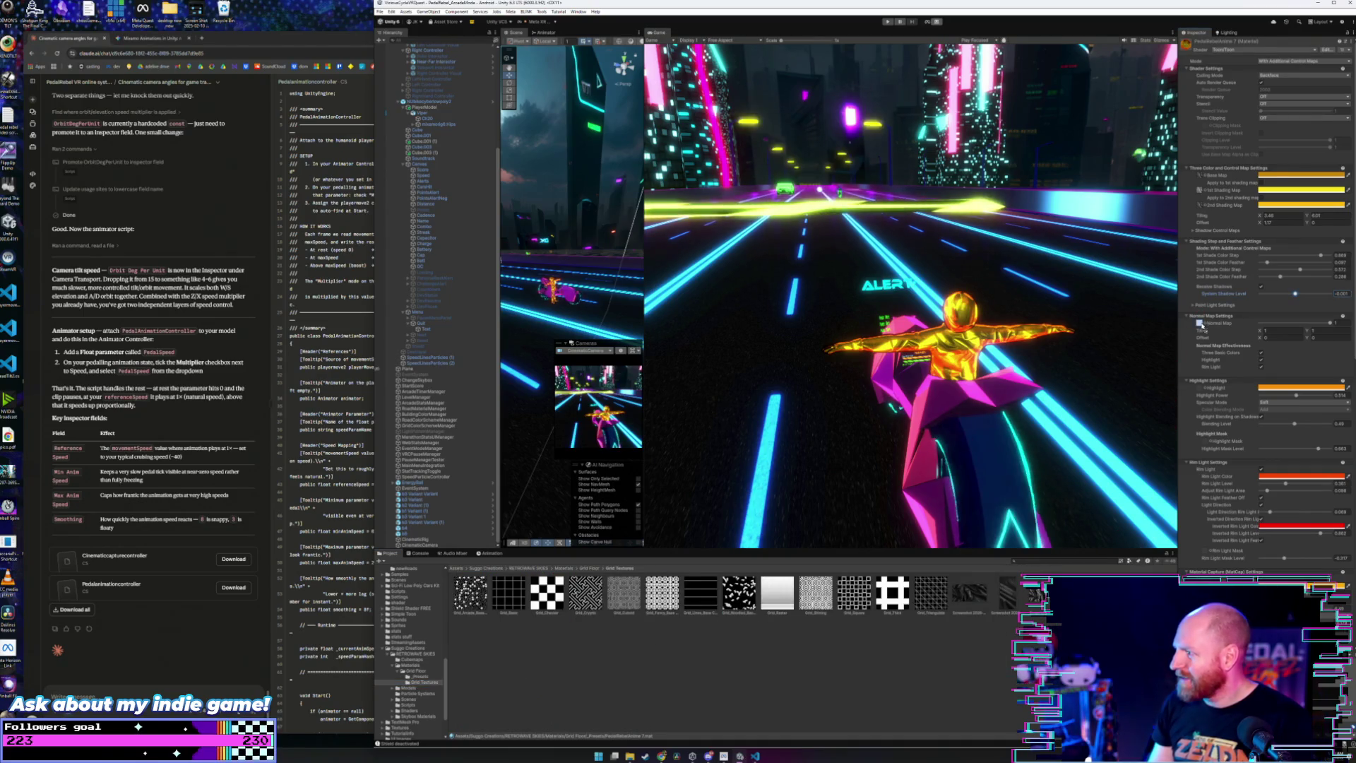
Step: Set the material's Normal Map strength to about 0.34
drag(1330, 325, 1279, 330)
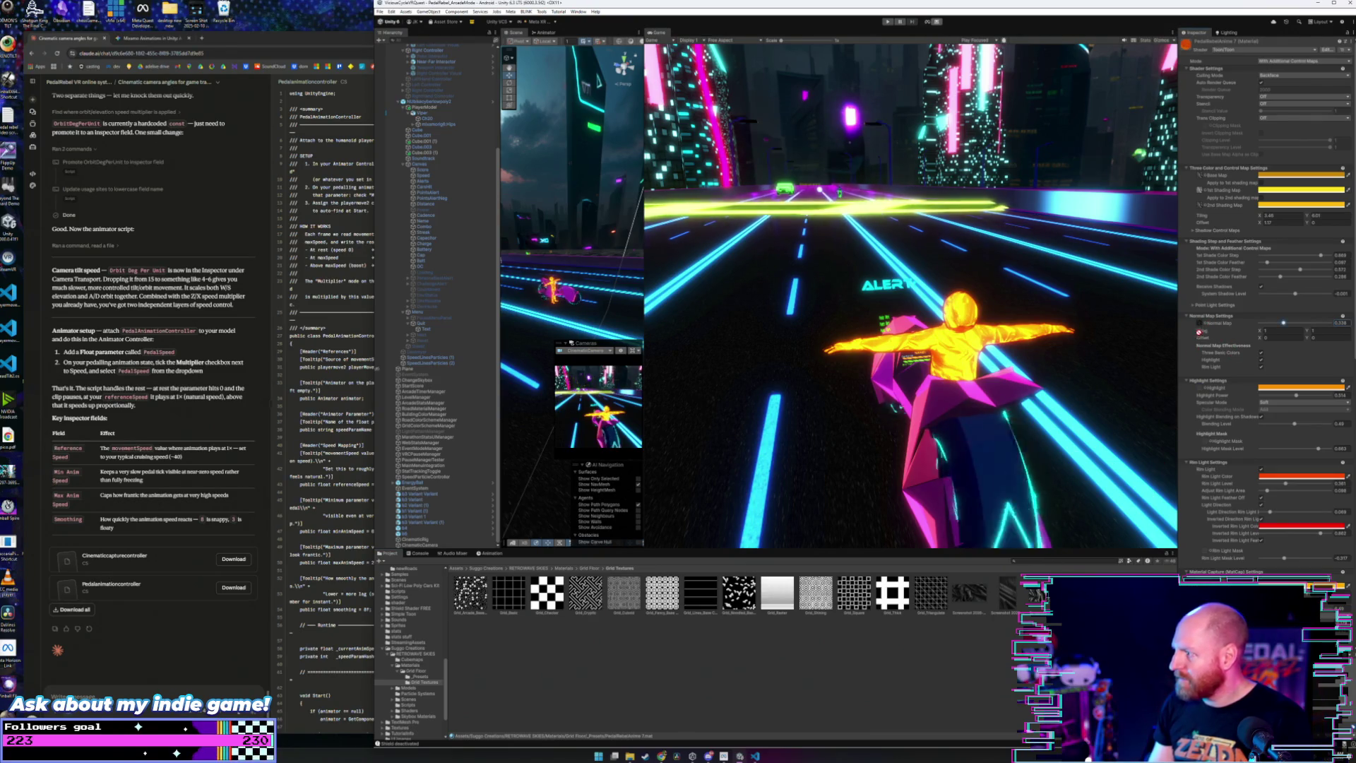
drag(1284, 324, 1334, 323)
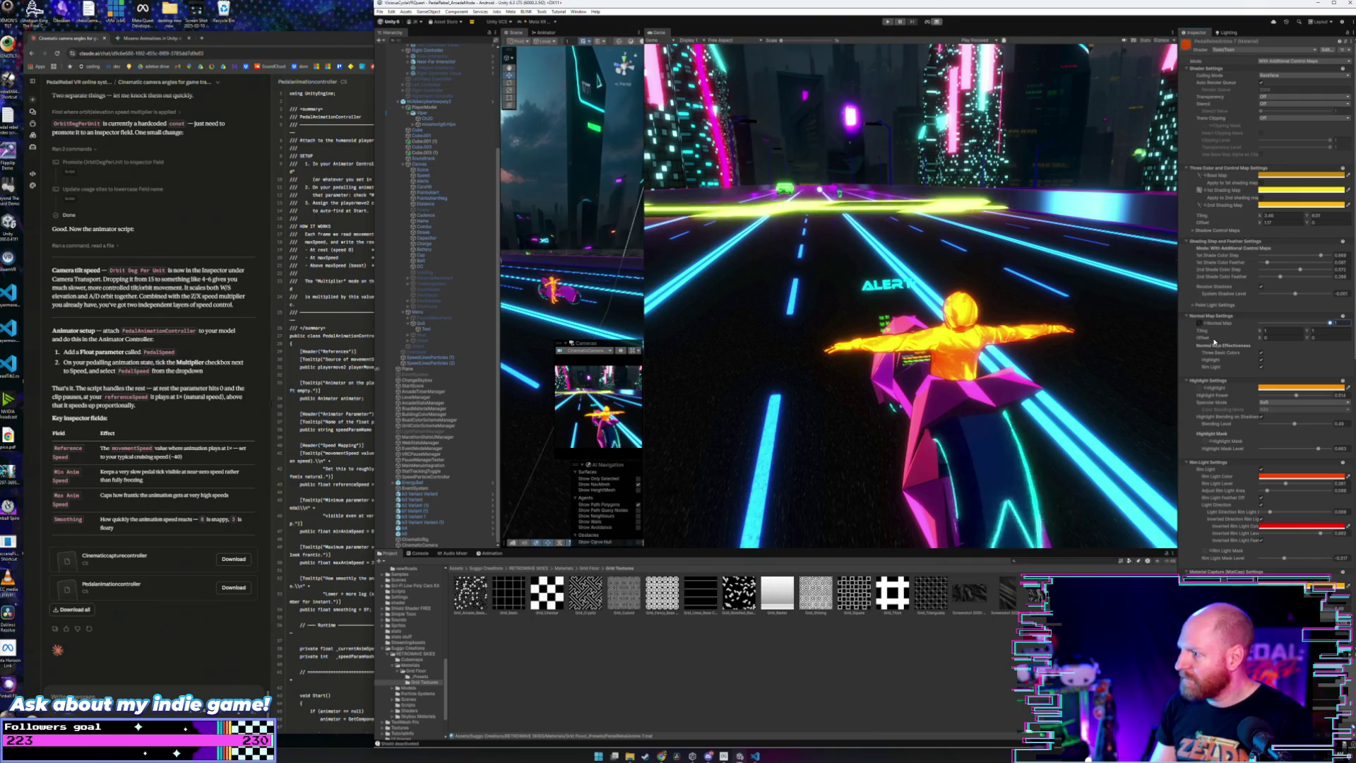
drag(1330, 323, 1275, 329)
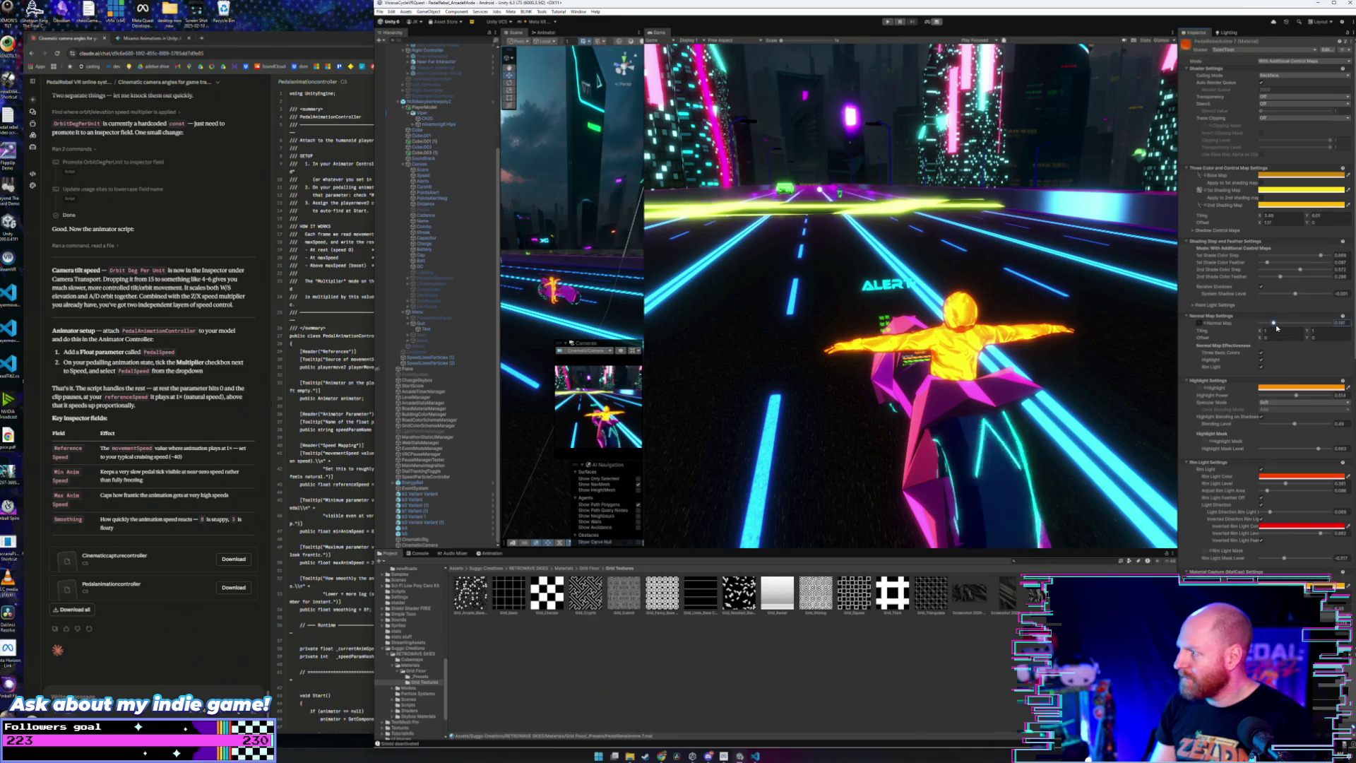
Step: Fine-tune the Base Map colour and make the 1st Shading Map colour orange-yellow
click(1317, 171)
drag(1326, 229, 1331, 241)
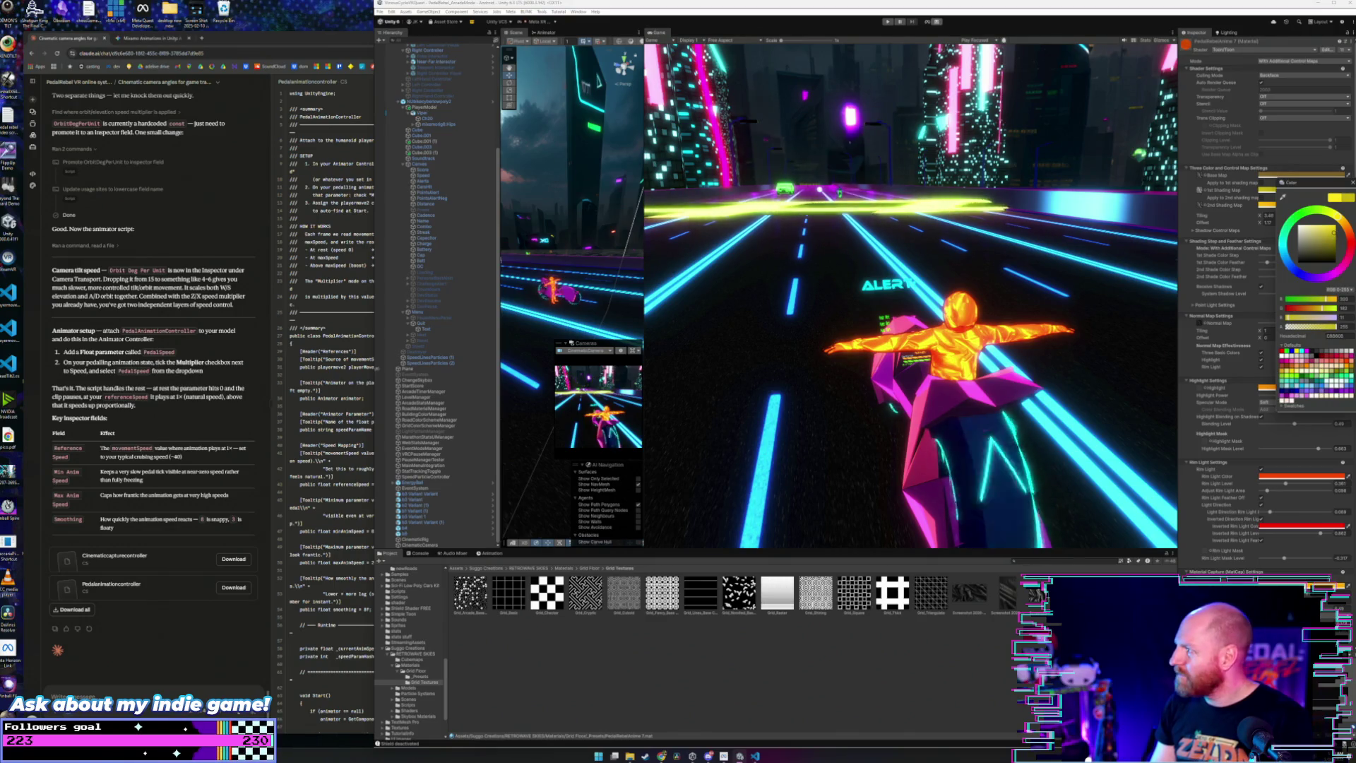
click(1302, 189)
drag(1330, 247, 1334, 241)
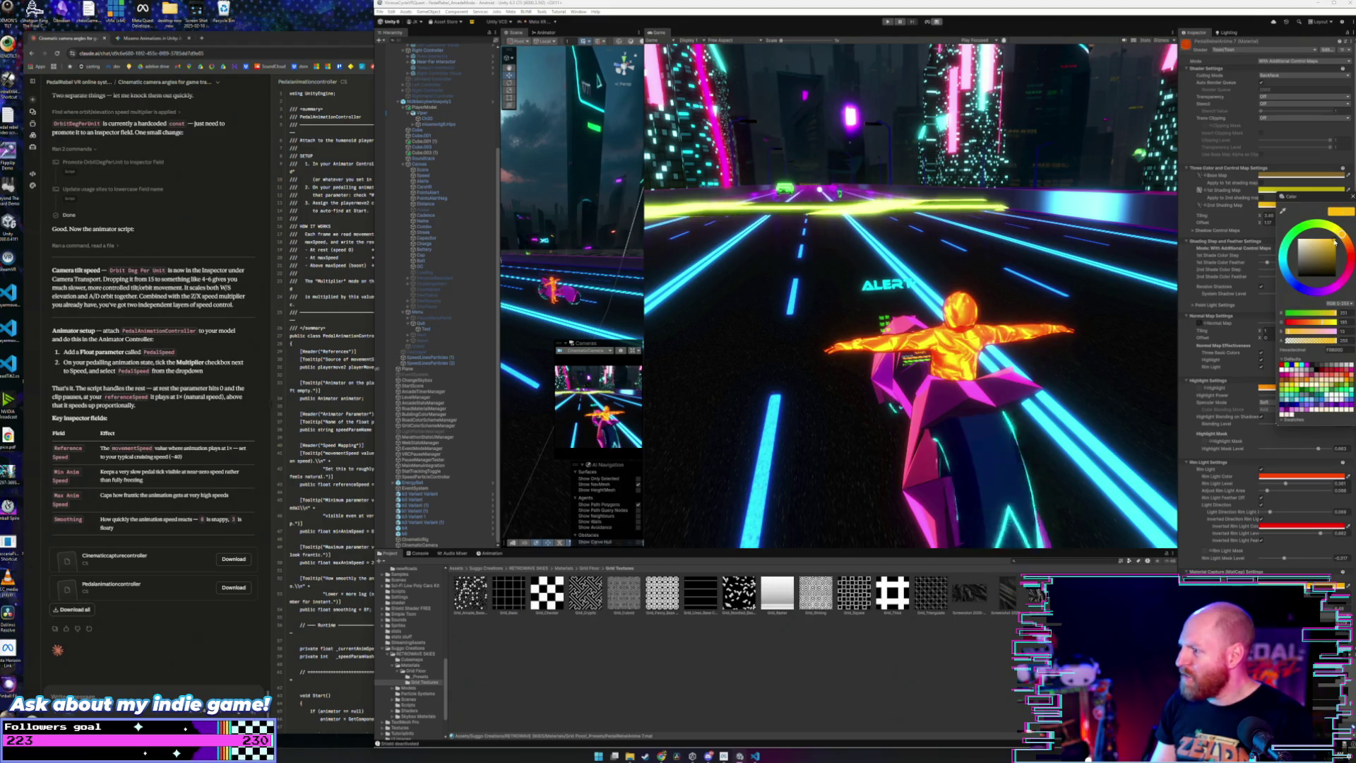
click(1351, 197)
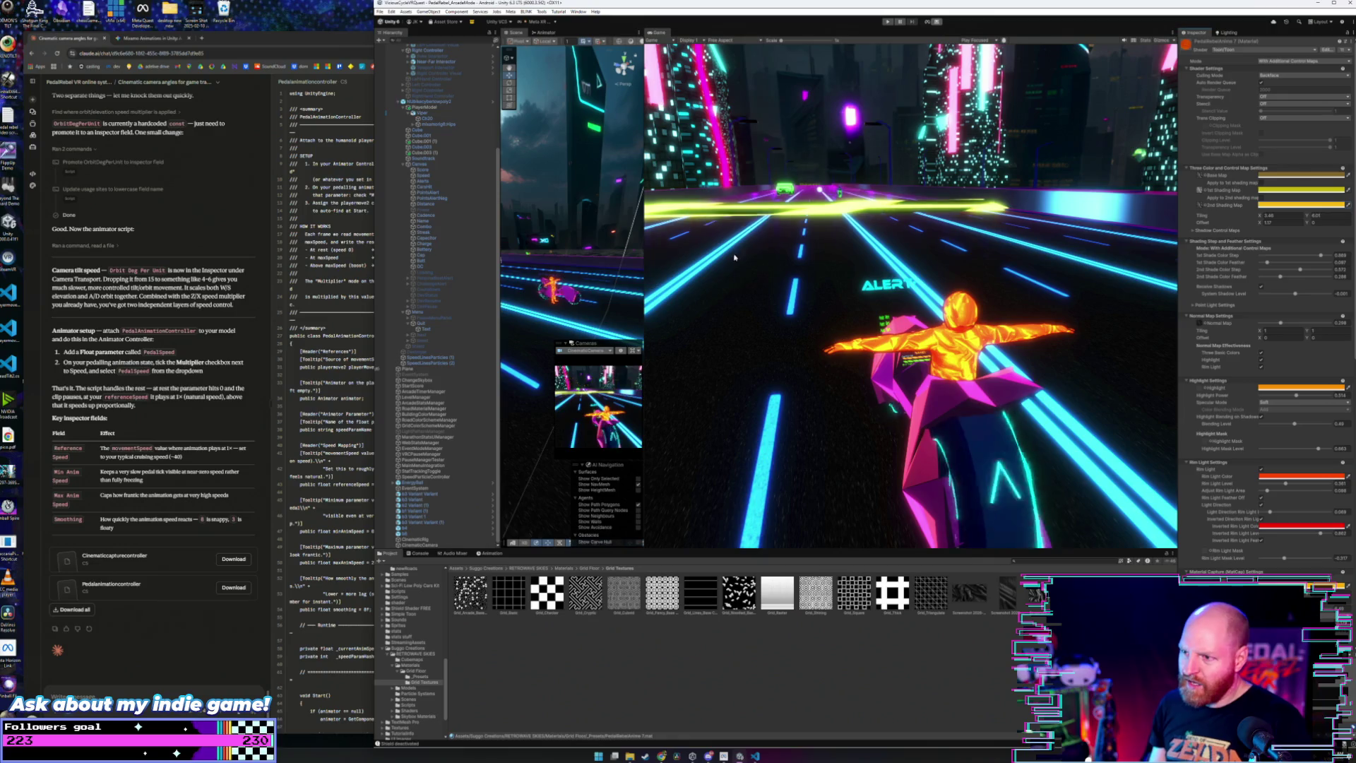
drag(643, 281, 1102, 283)
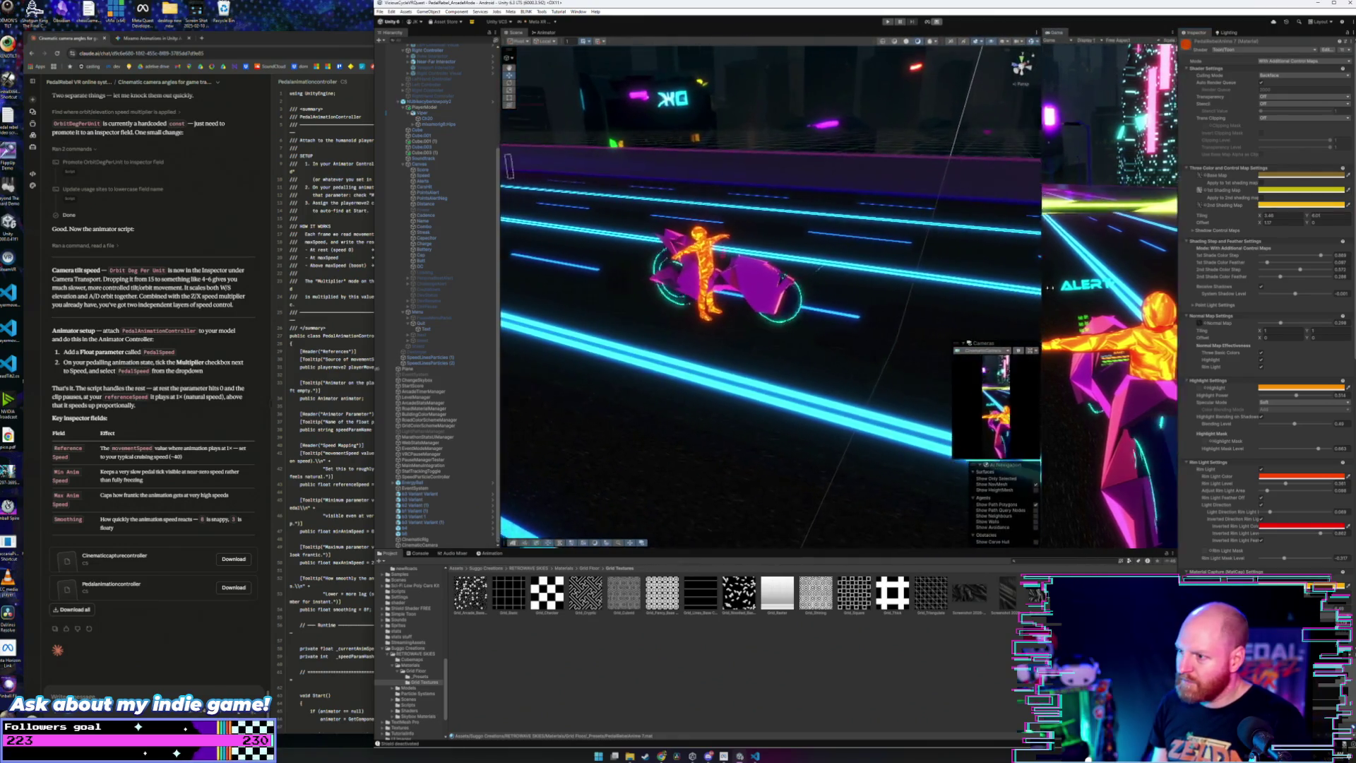
Step: Orbit the Scene view to the rider's front and widen the Game view beside it
mouse_move(856, 284)
mouse_down()
mouse_move(786, 289)
mouse_move(955, 305)
mouse_up()
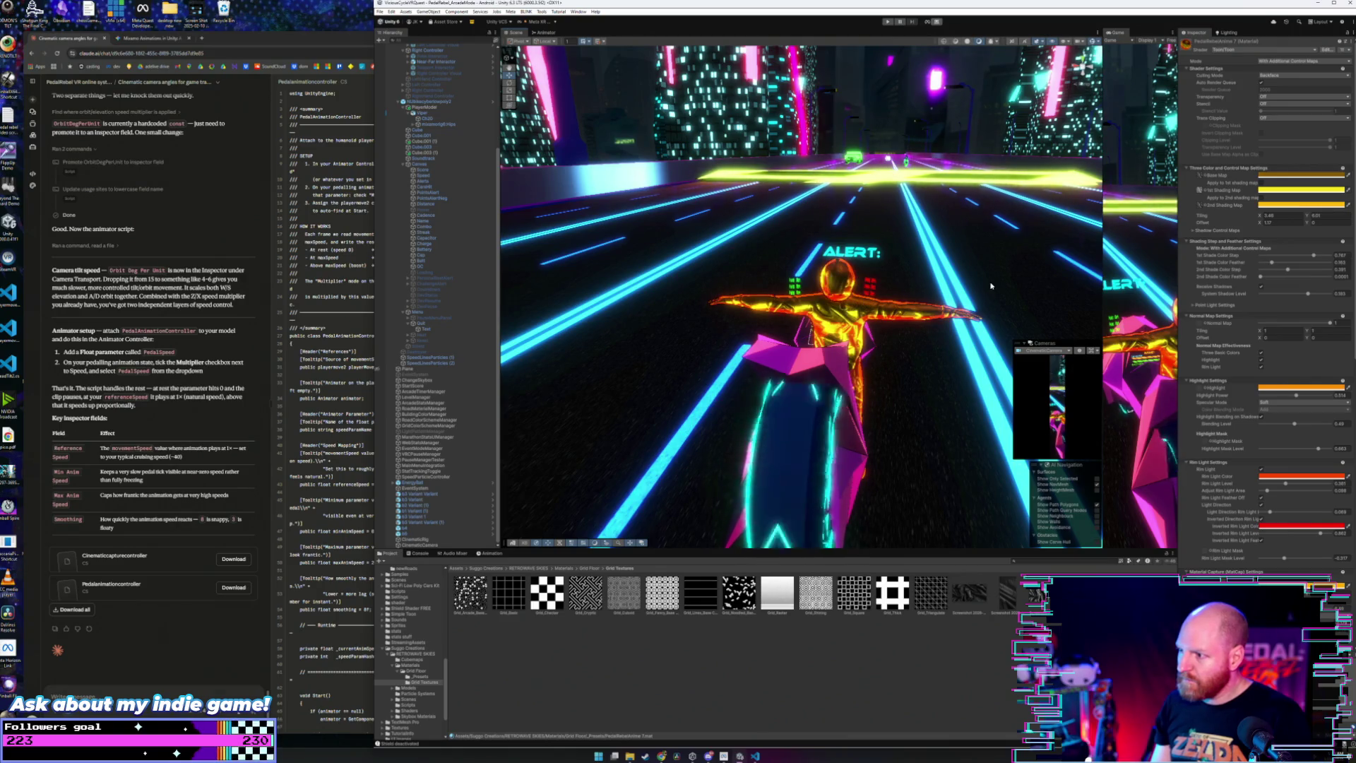
mouse_move(990, 285)
mouse_down()
mouse_move(927, 245)
mouse_move(777, 365)
mouse_up()
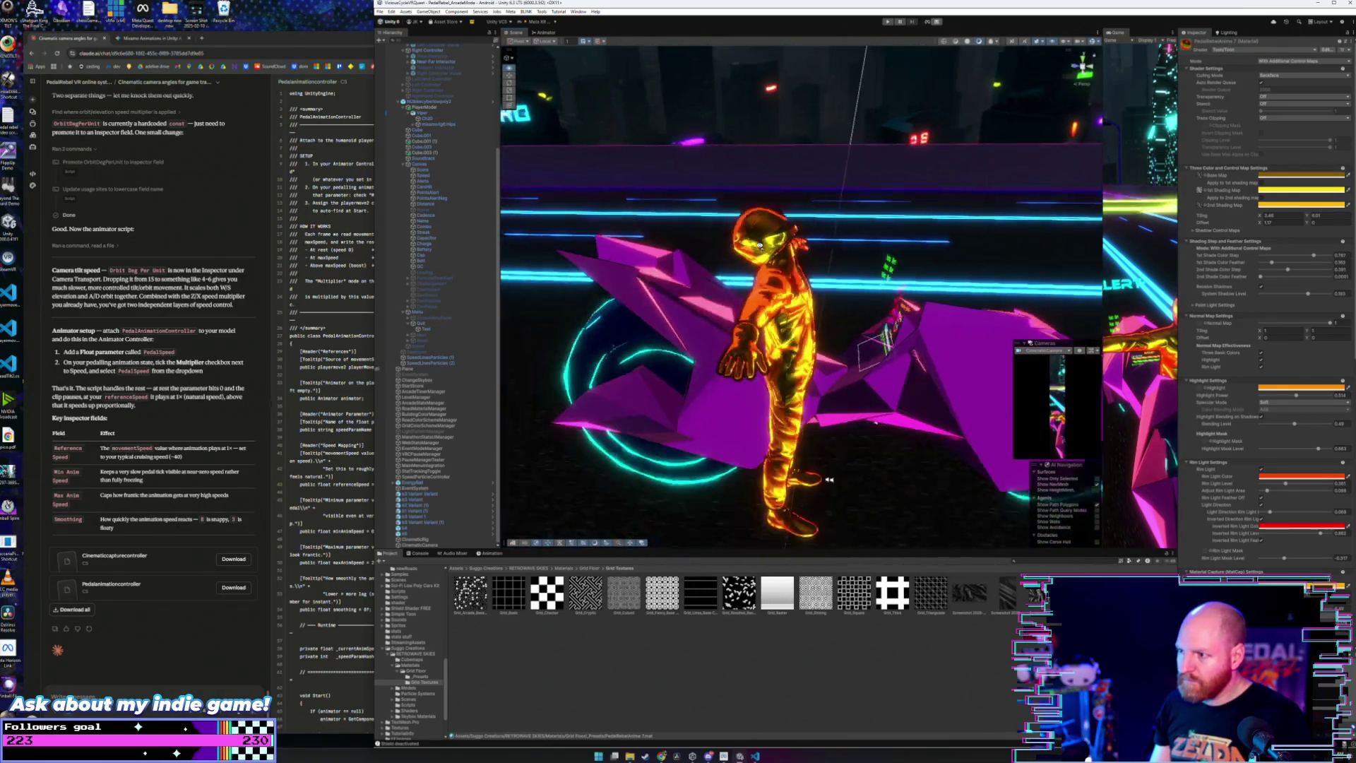
drag(750, 243, 752, 252)
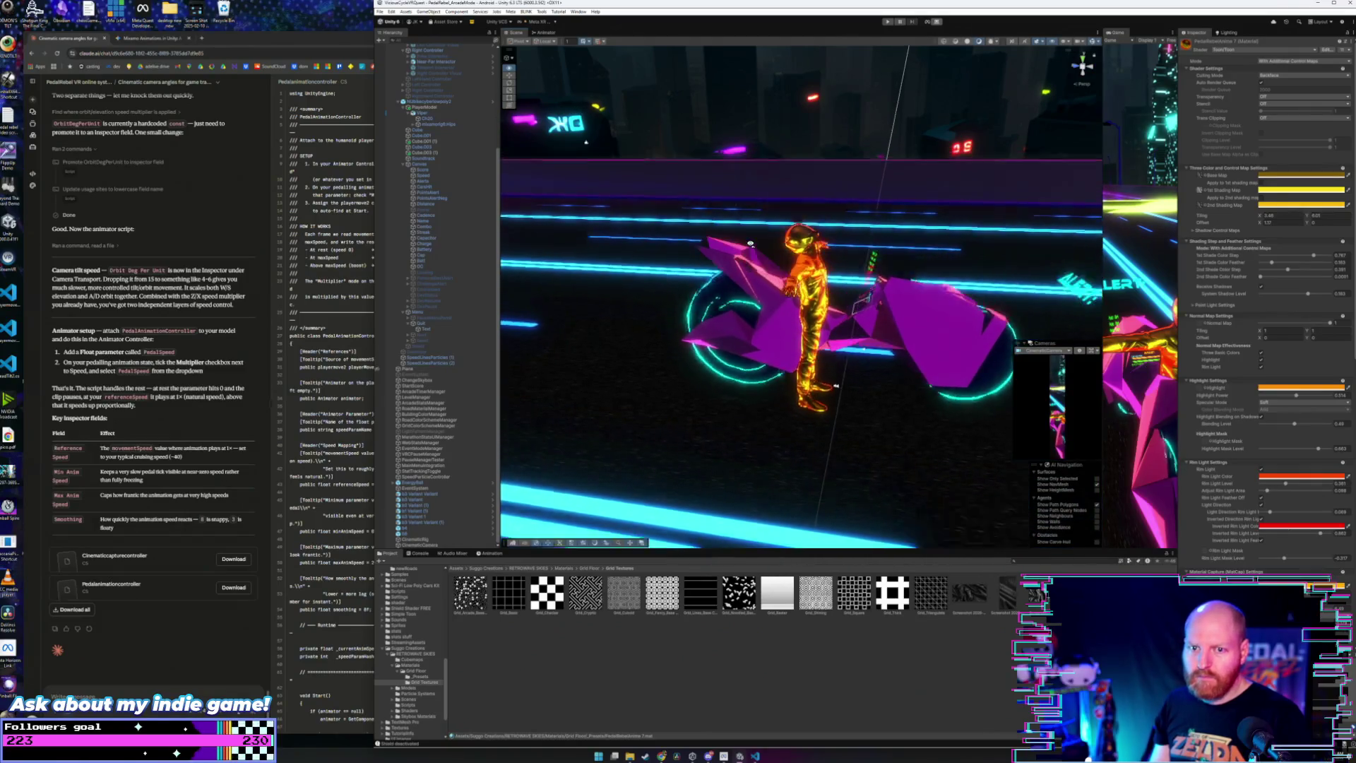
mouse_move(752, 252)
mouse_down()
mouse_move(1058, 258)
mouse_move(1094, 158)
mouse_up()
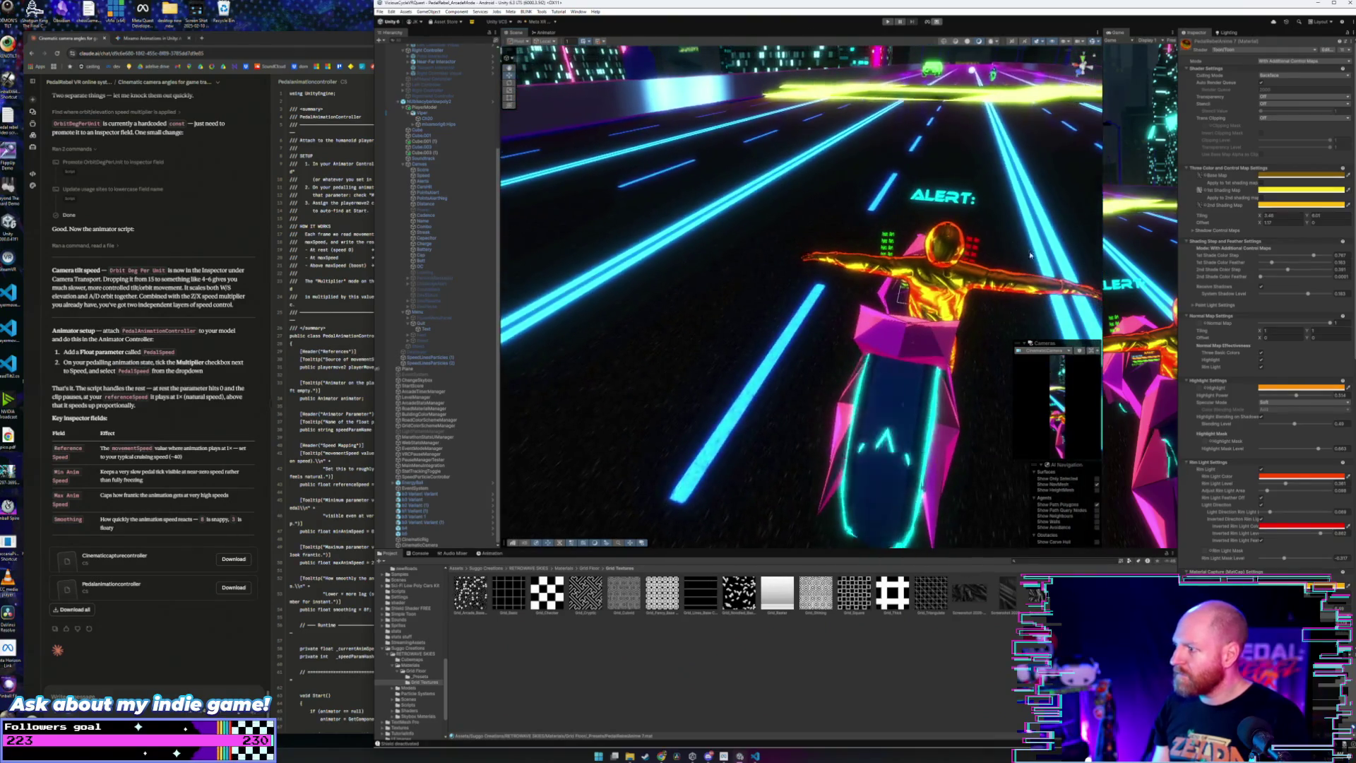
drag(1102, 158, 780, 163)
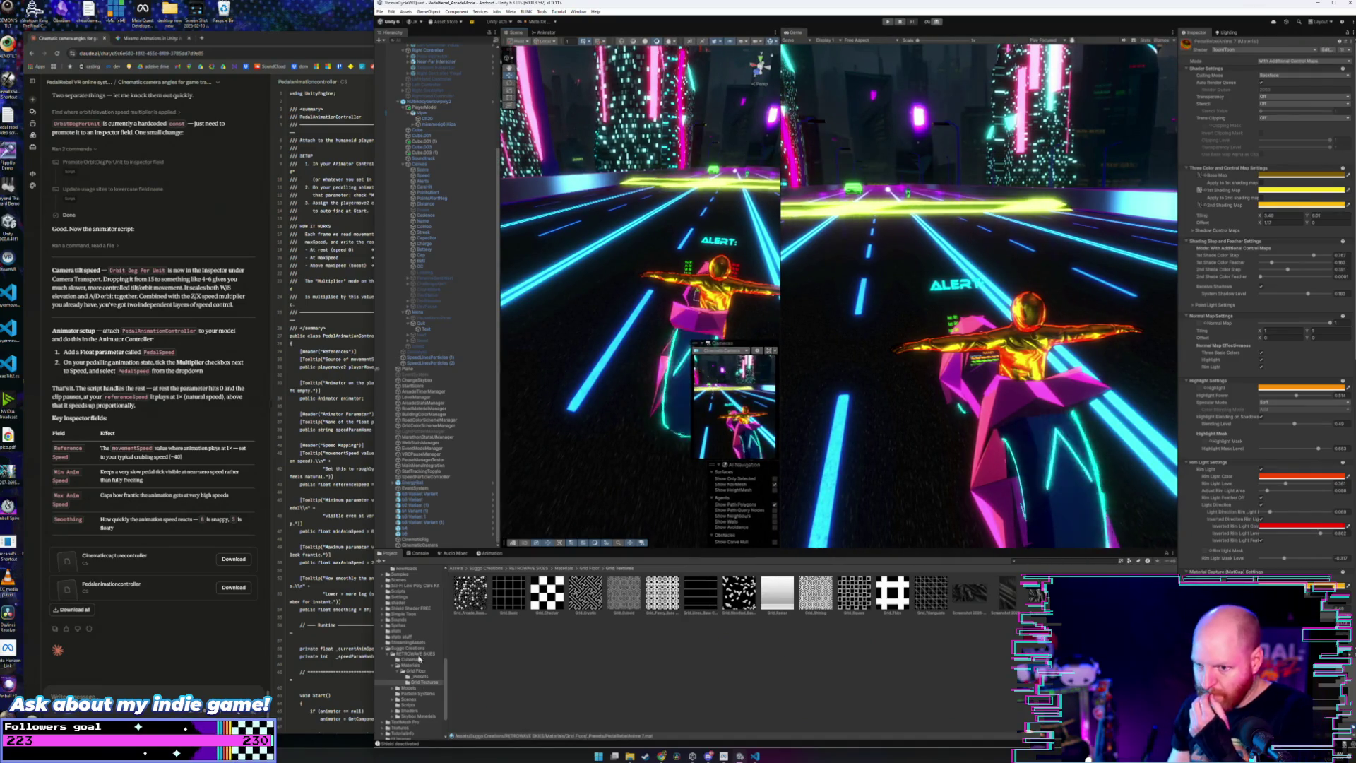
Step: Search Google in a new tab for 'metal brushed texture'
click(203, 38)
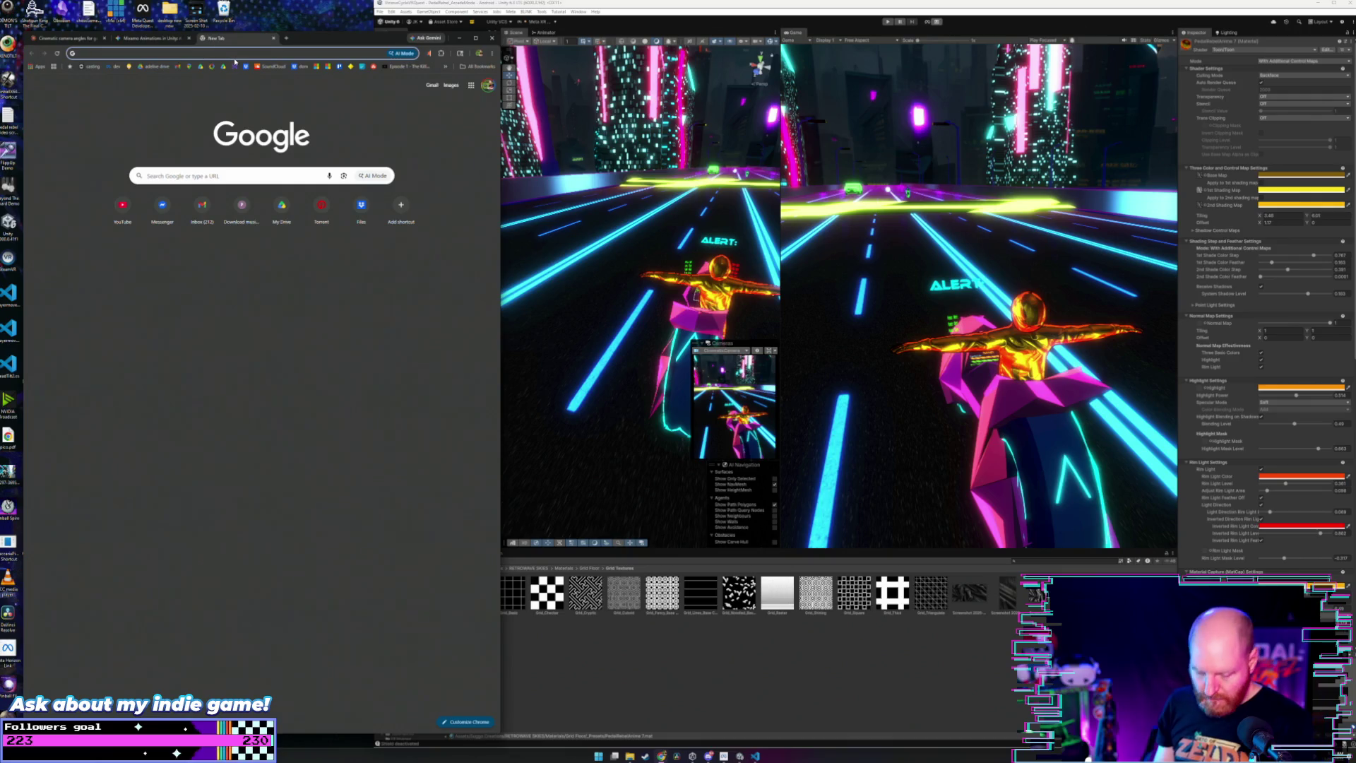
text(metal)
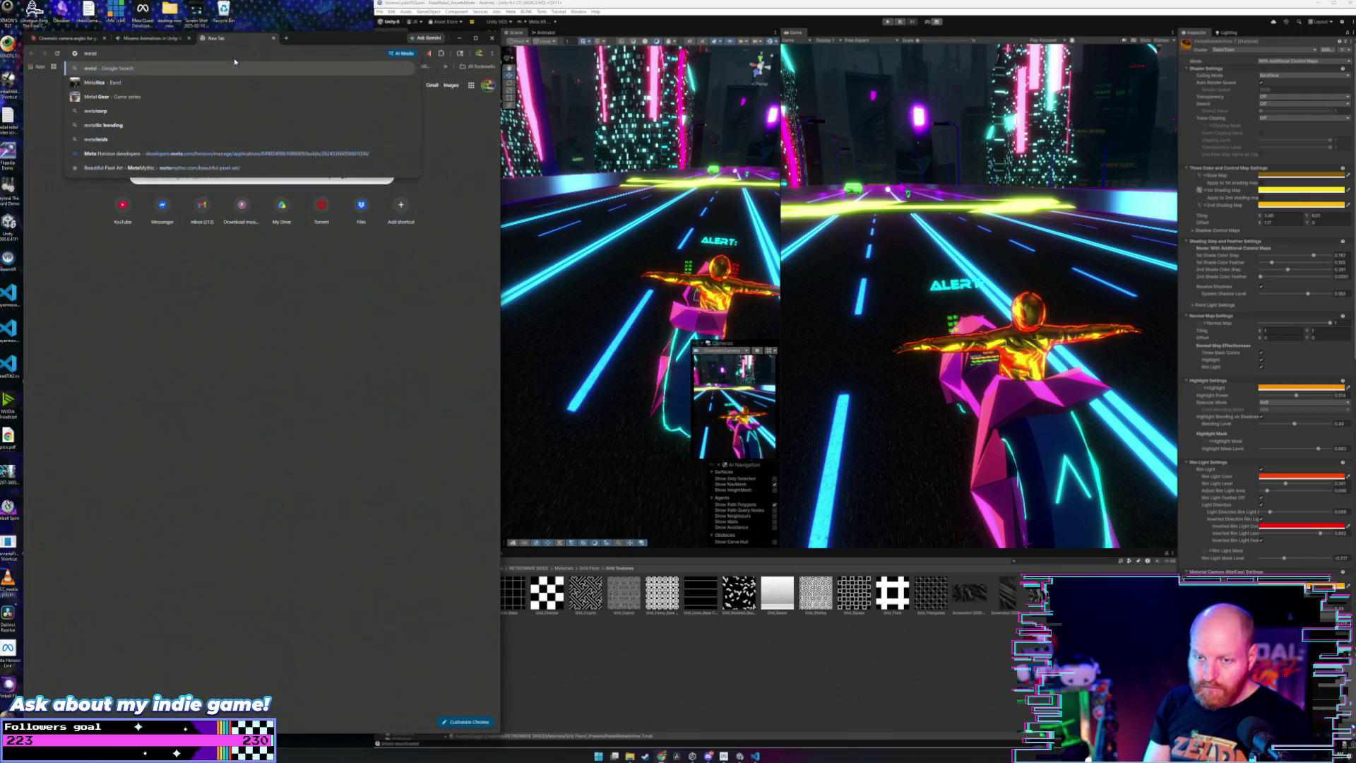
text( brushed )
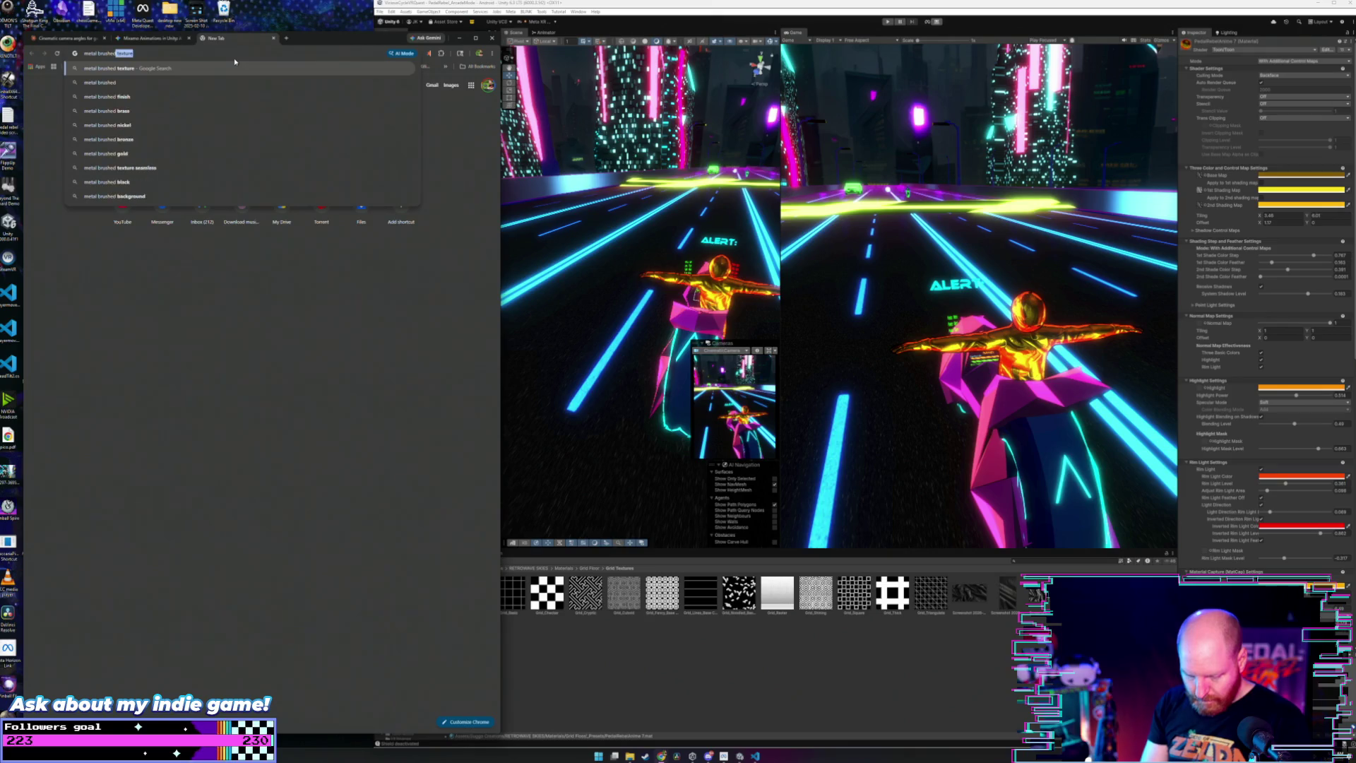
text(texture)
key(Return)
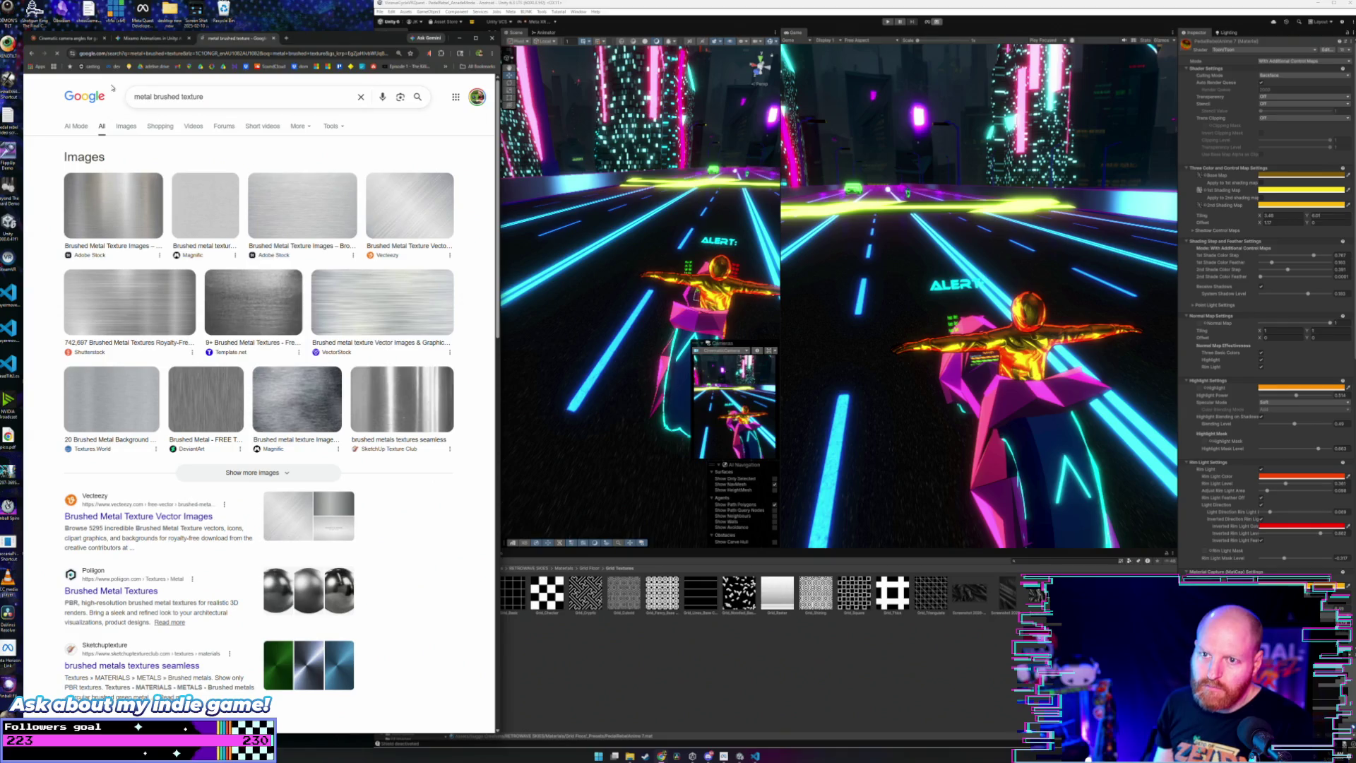
Step: Snip the Magnific and Adobe Stock brushed-metal preview images with Win+Shift+S
click(292, 400)
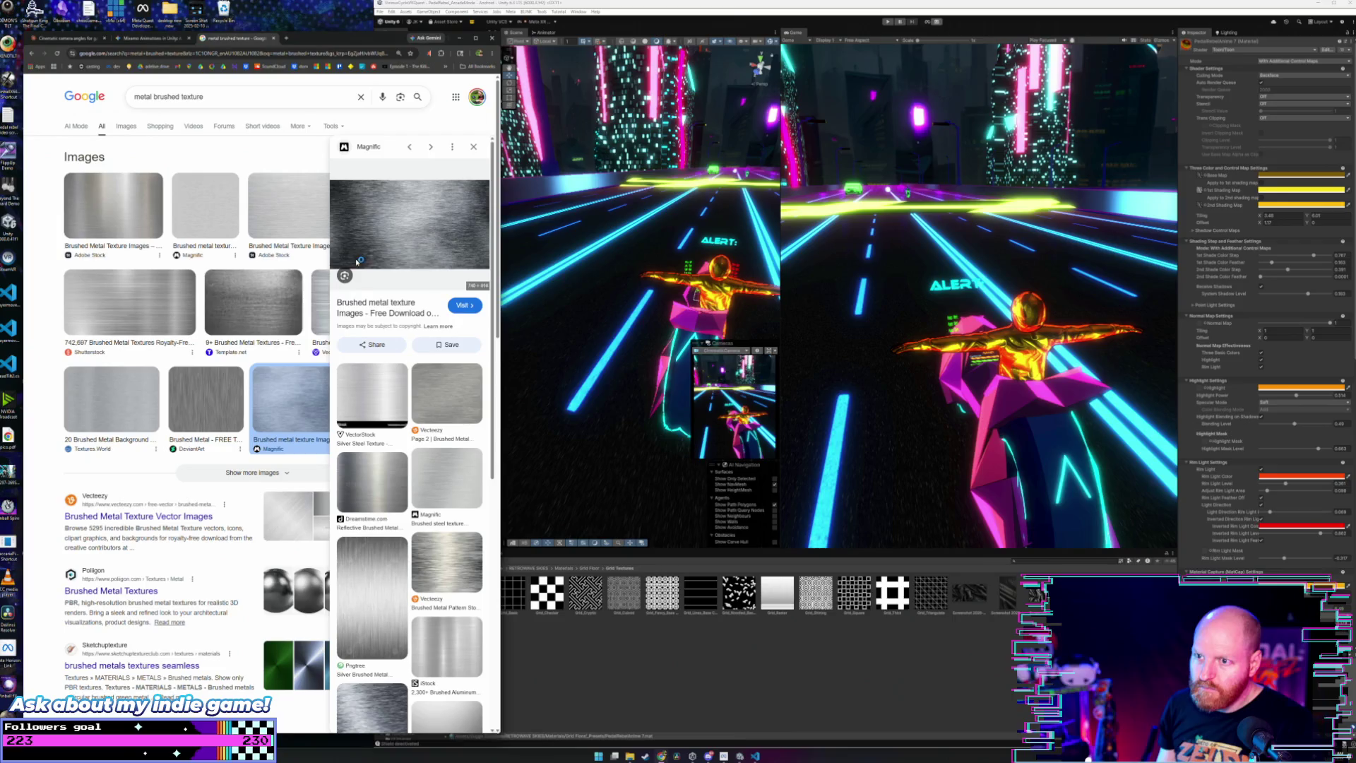
key(super+shift+s)
drag(330, 180, 480, 262)
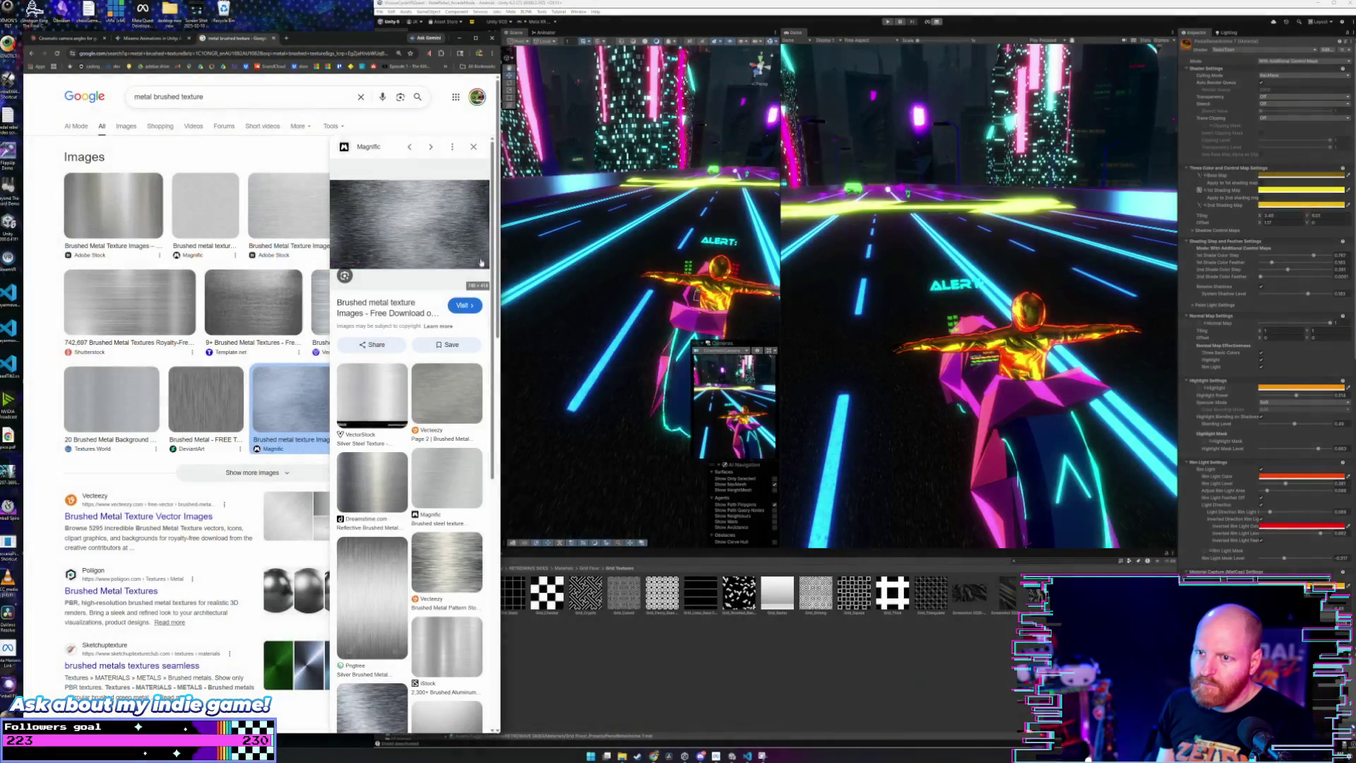
click(270, 215)
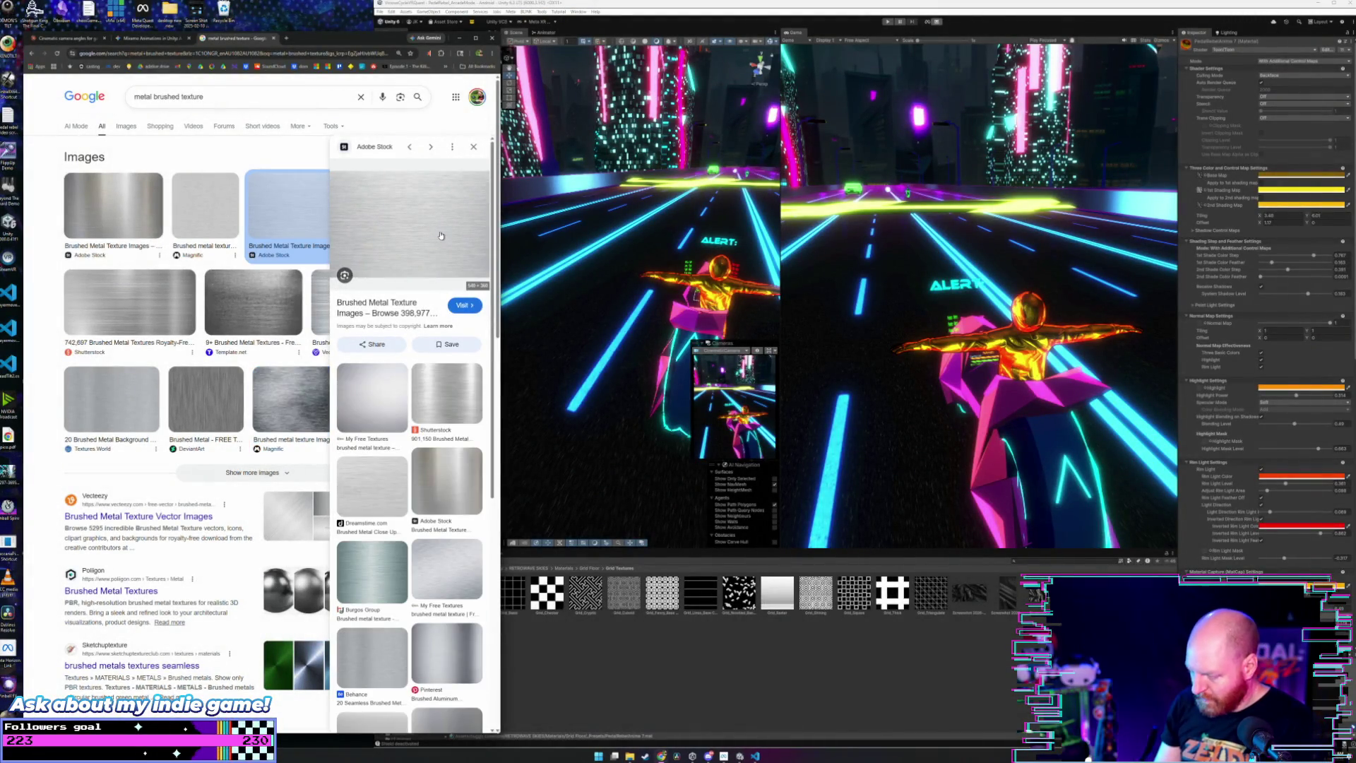
key(super+shift+s)
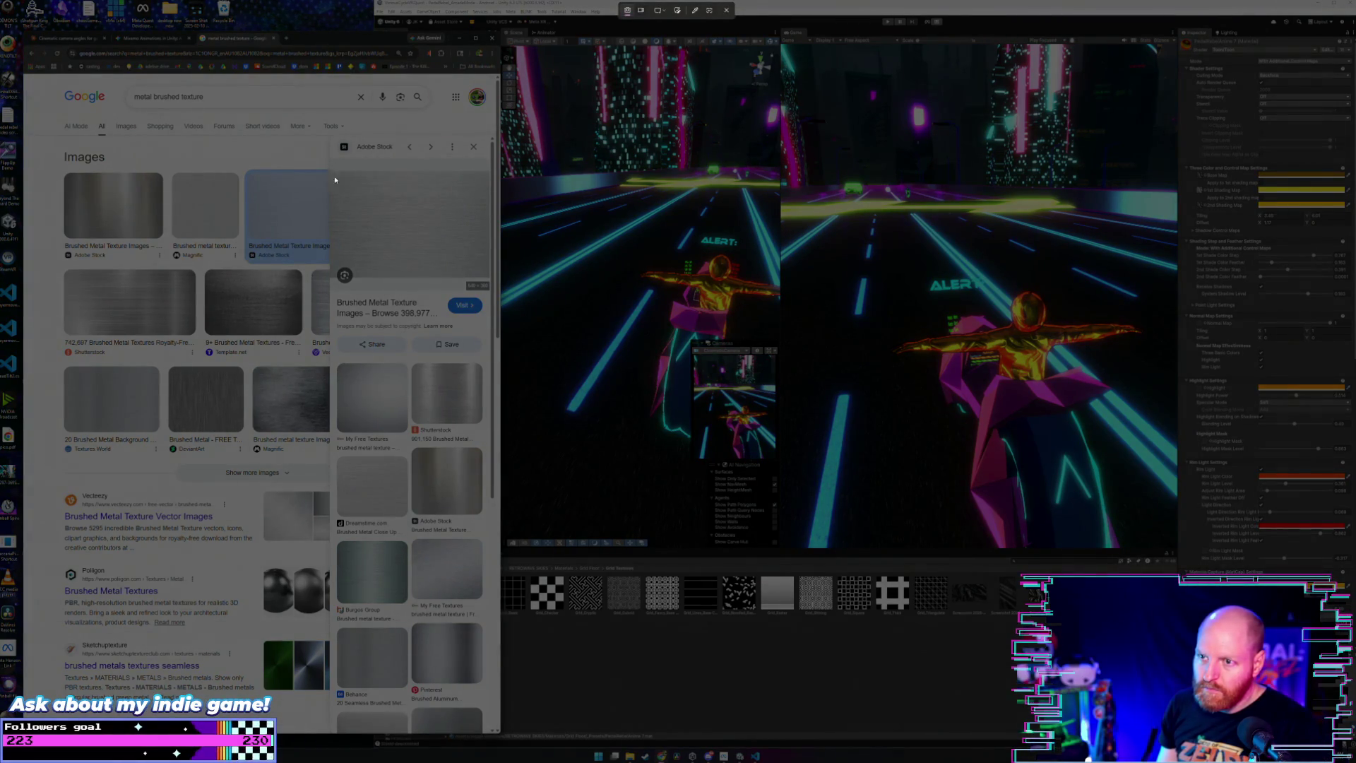
drag(333, 176, 486, 266)
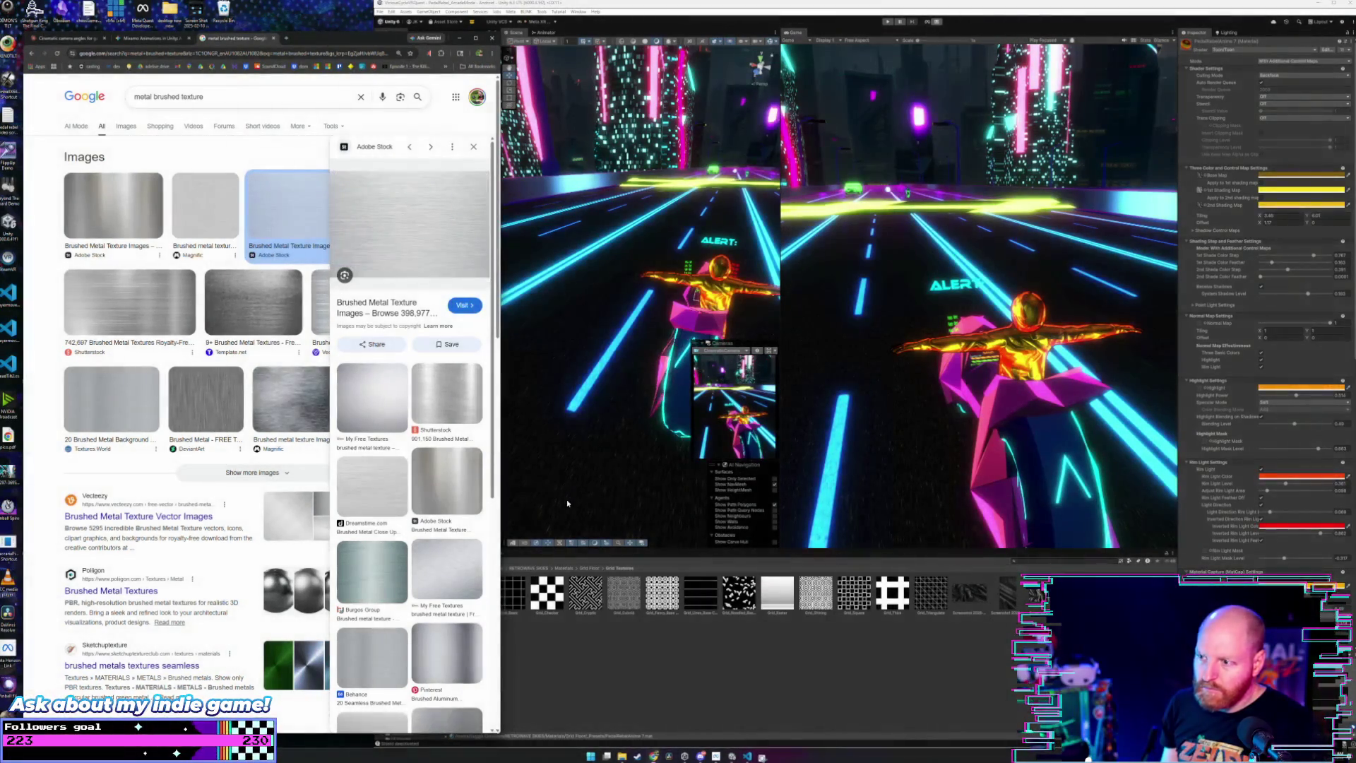
key(alt+Tab)
key(alt+Tab)
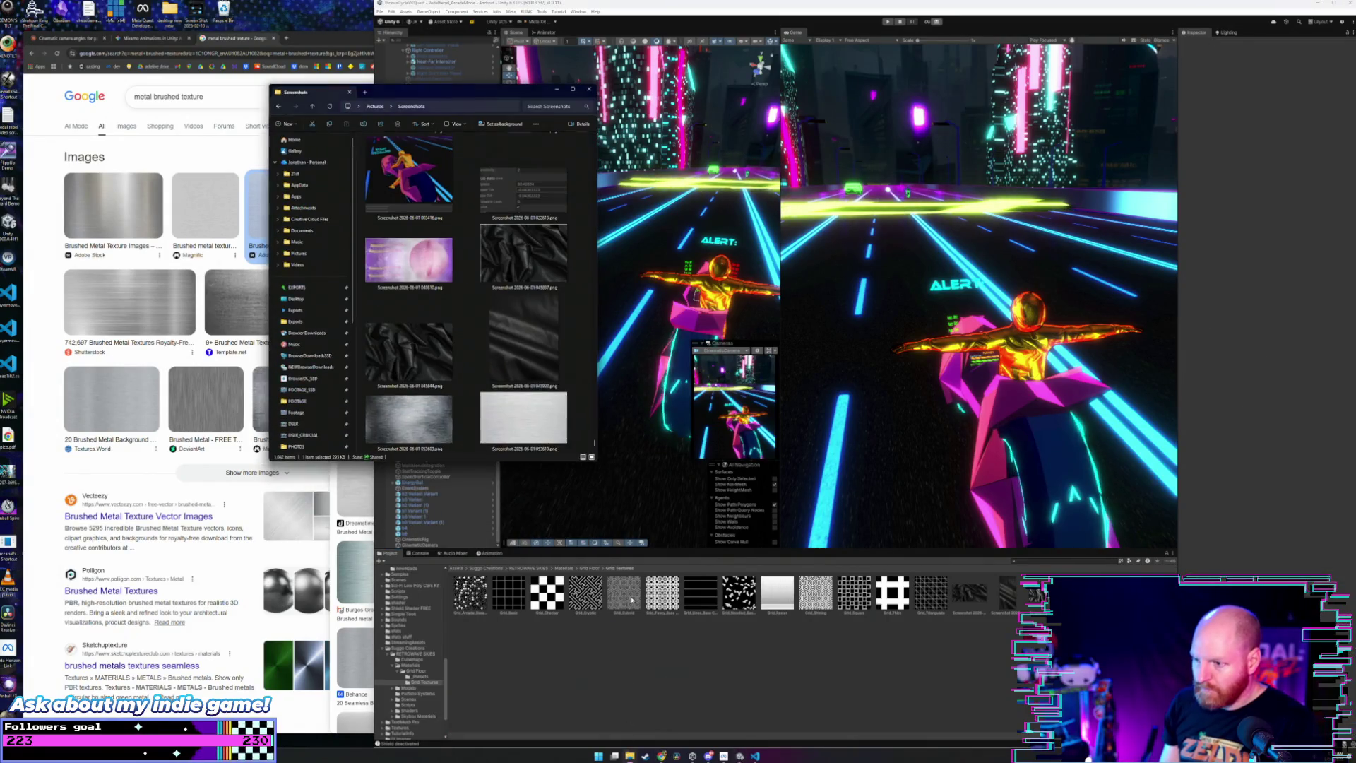
Step: Drag both brushed-metal screenshots from the Screenshots folder into Unity's Project panel
click(431, 340)
ctrl+click(523, 349)
drag(523, 349, 680, 680)
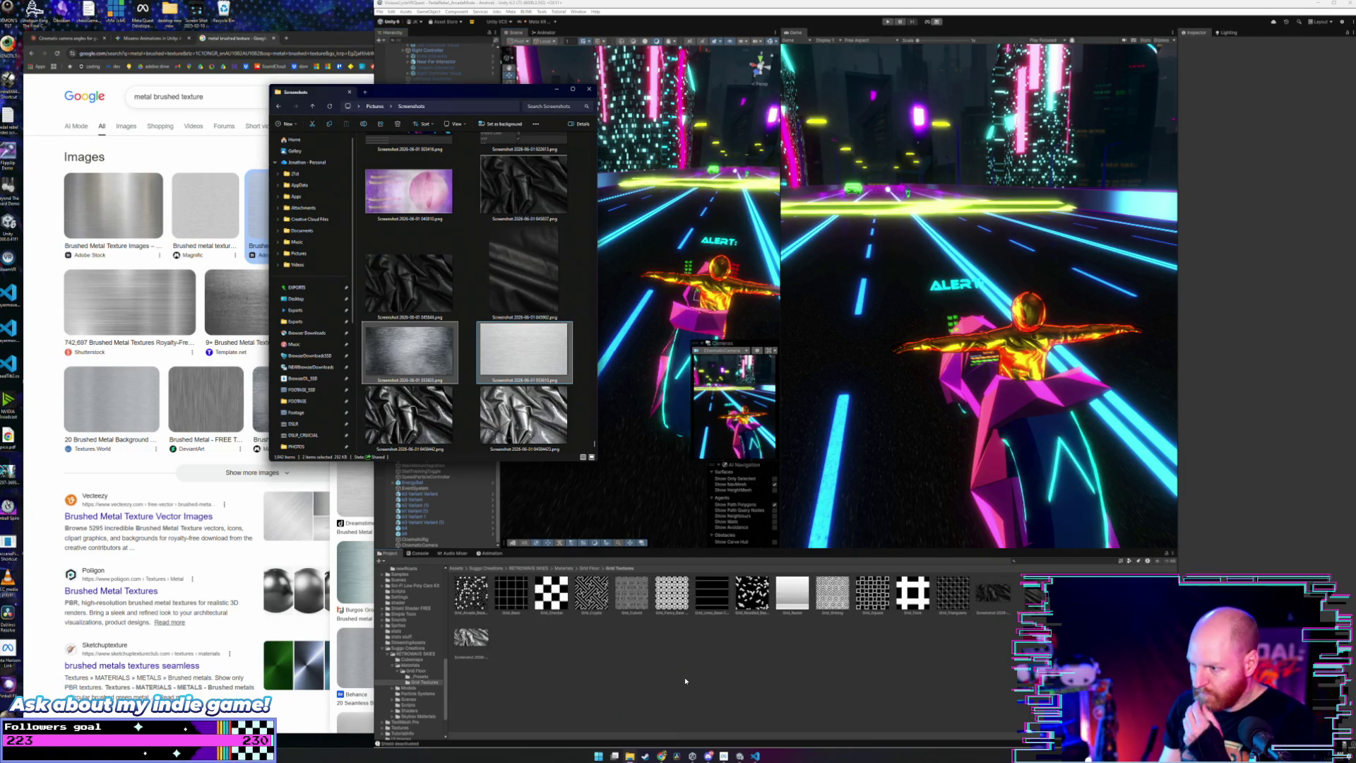
click(692, 629)
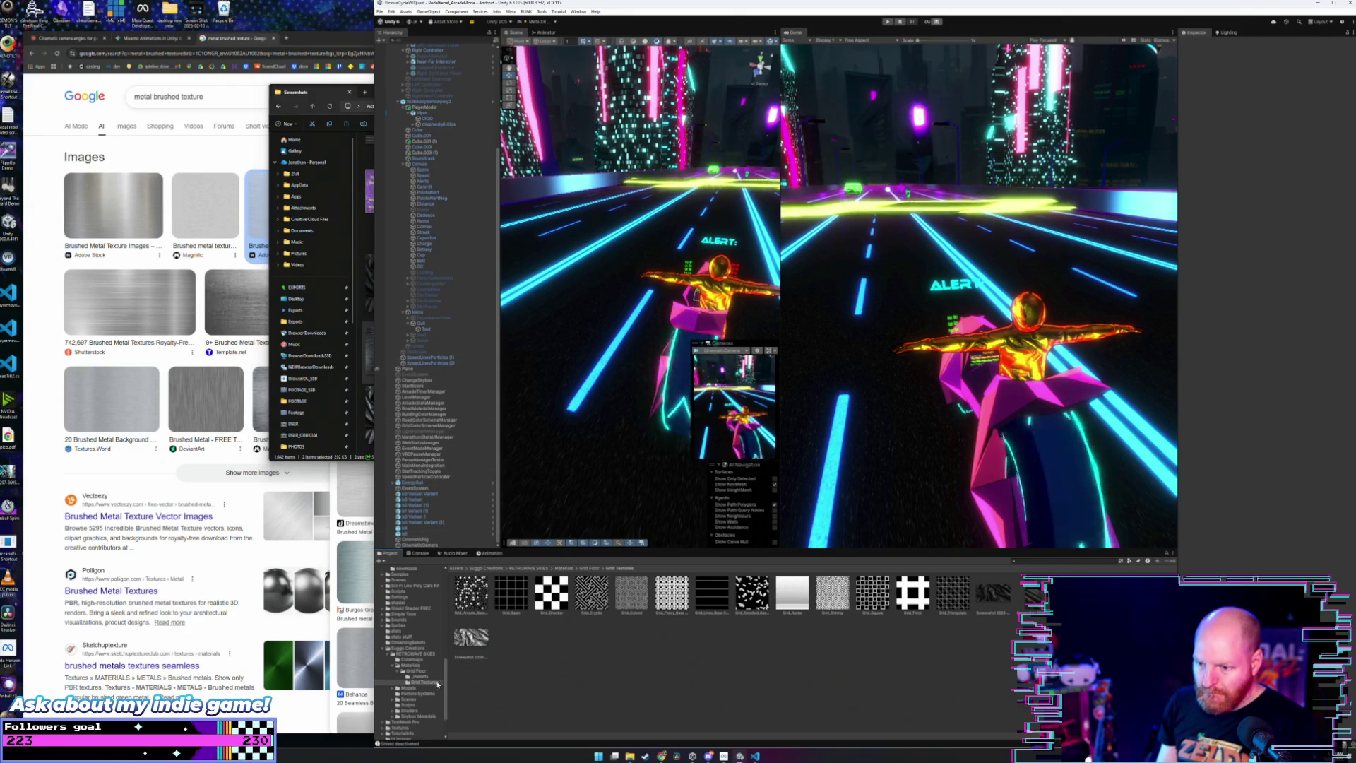
click(421, 676)
Step: Select the NUbikecyberwpoly2 bike and the Cube in the Hierarchy
scroll(730, 646, down, 3)
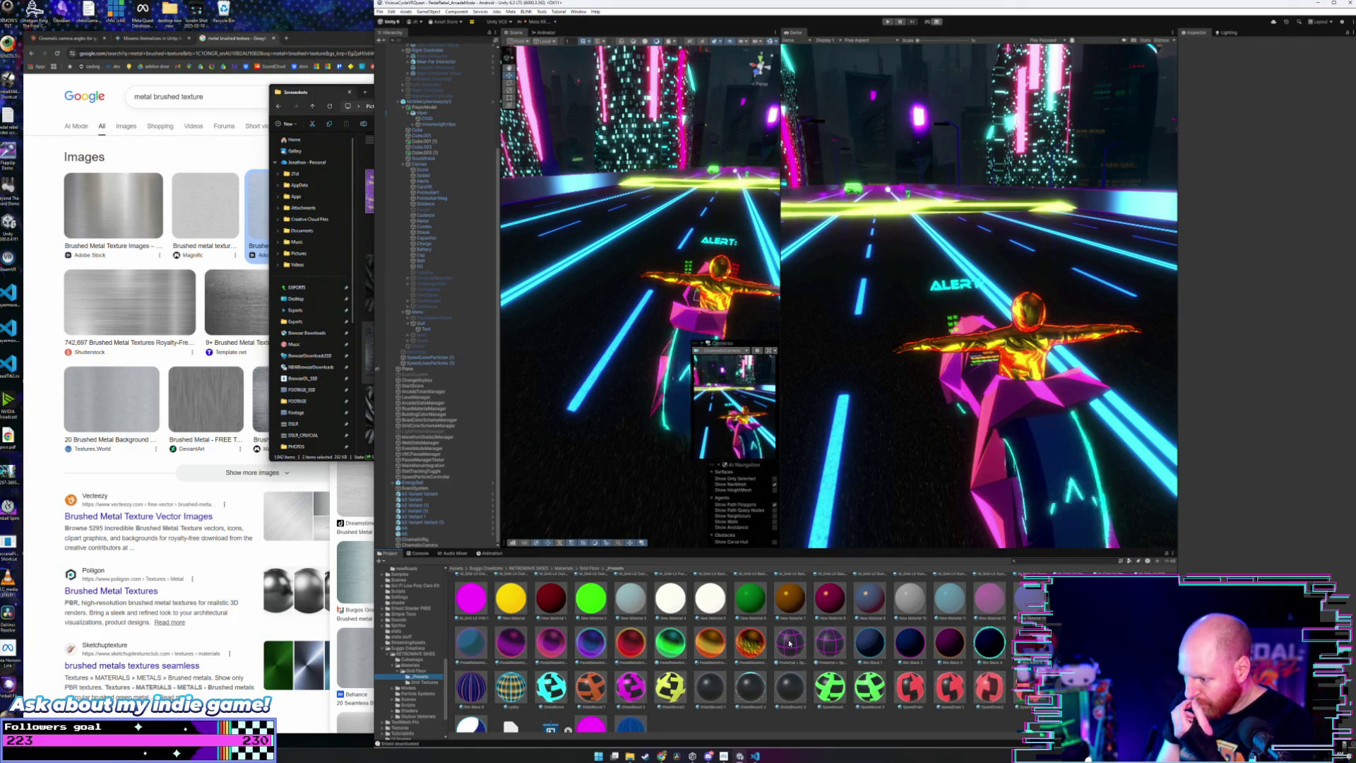
scroll(722, 648, down, 1)
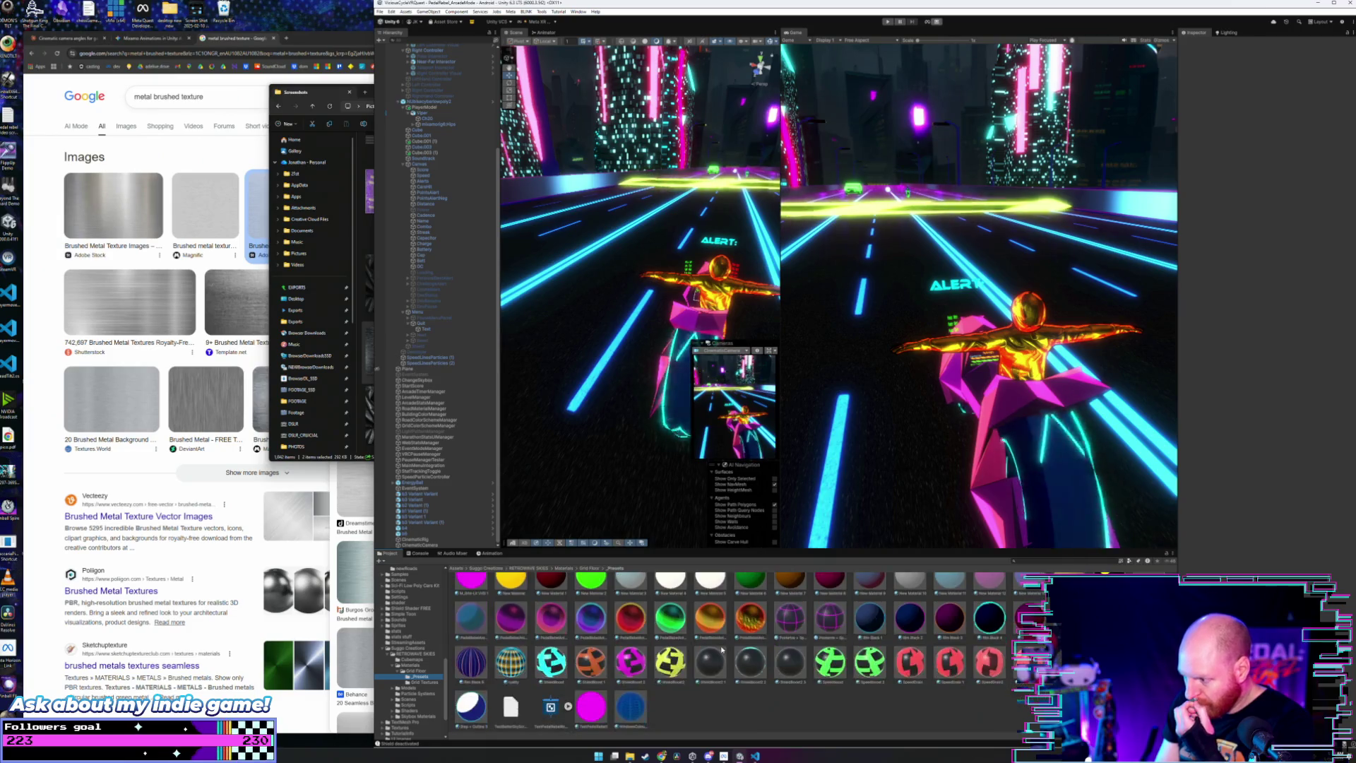
scroll(721, 648, up, 2)
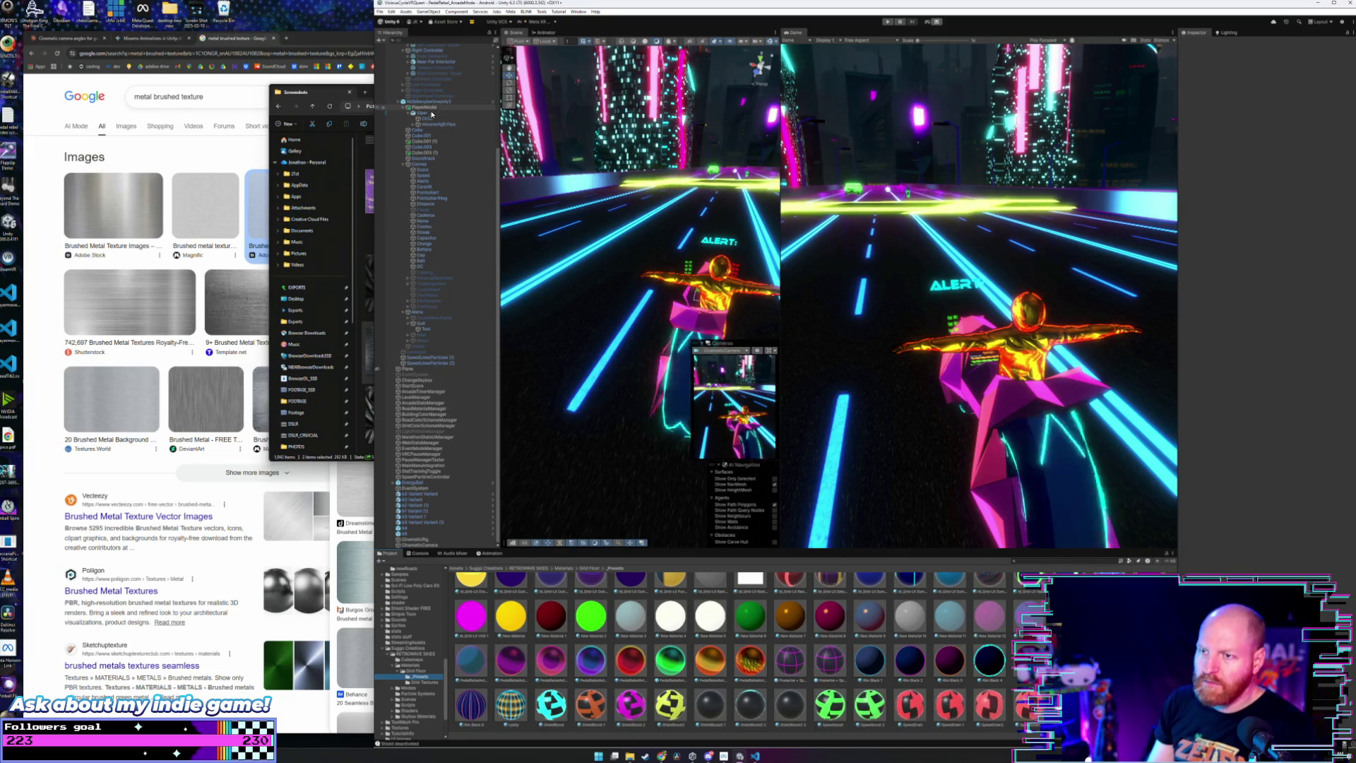
scroll(432, 113, up, 3)
scroll(433, 156, up, 2)
click(433, 188)
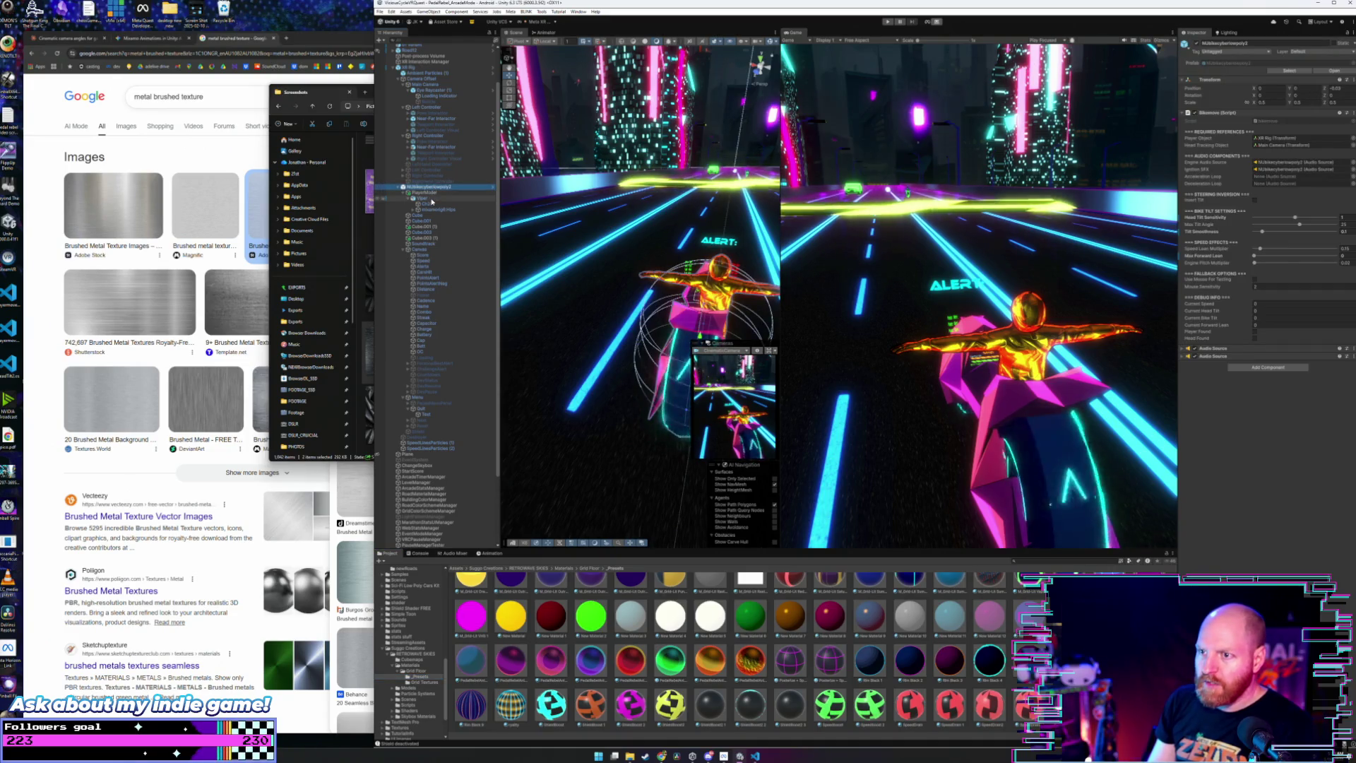
click(428, 215)
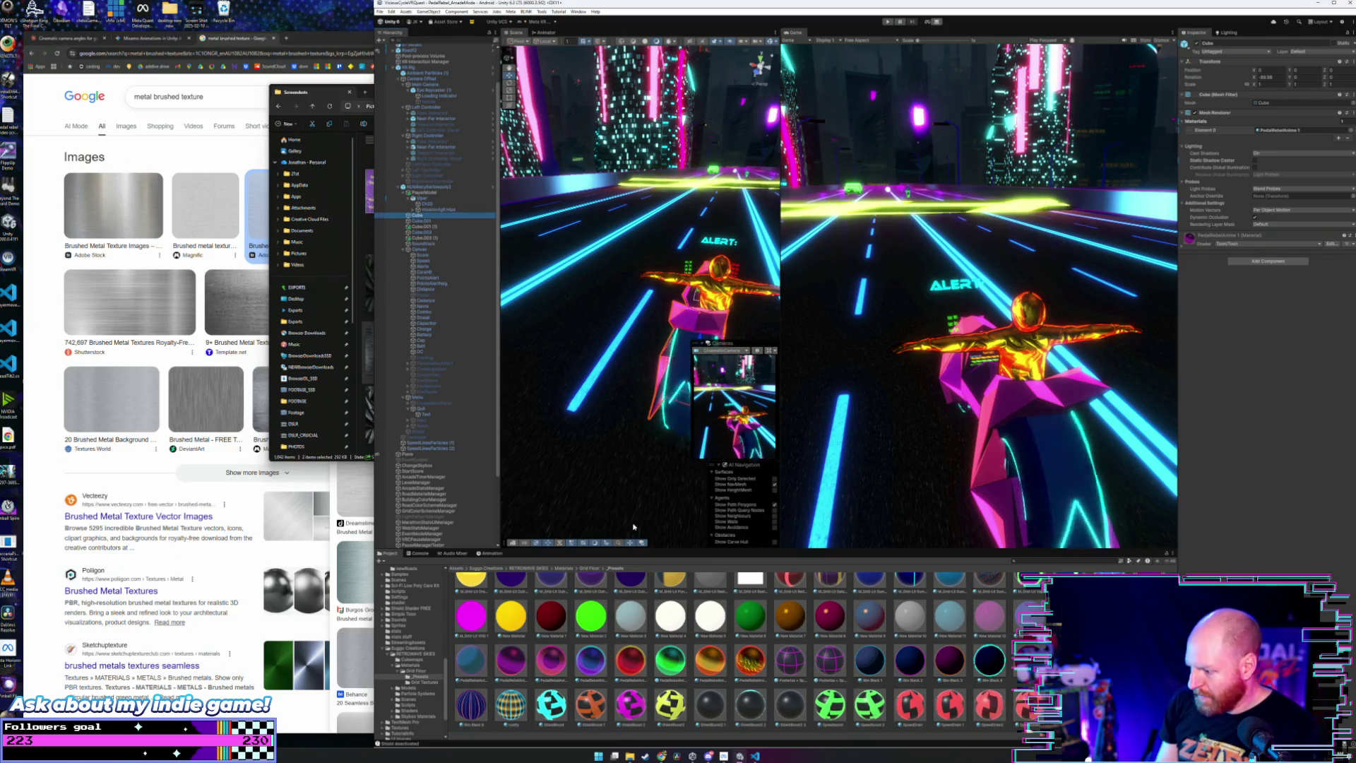
Step: Open the PedalRebelAnime 1 material's shader settings, then return to Grid Textures
click(517, 669)
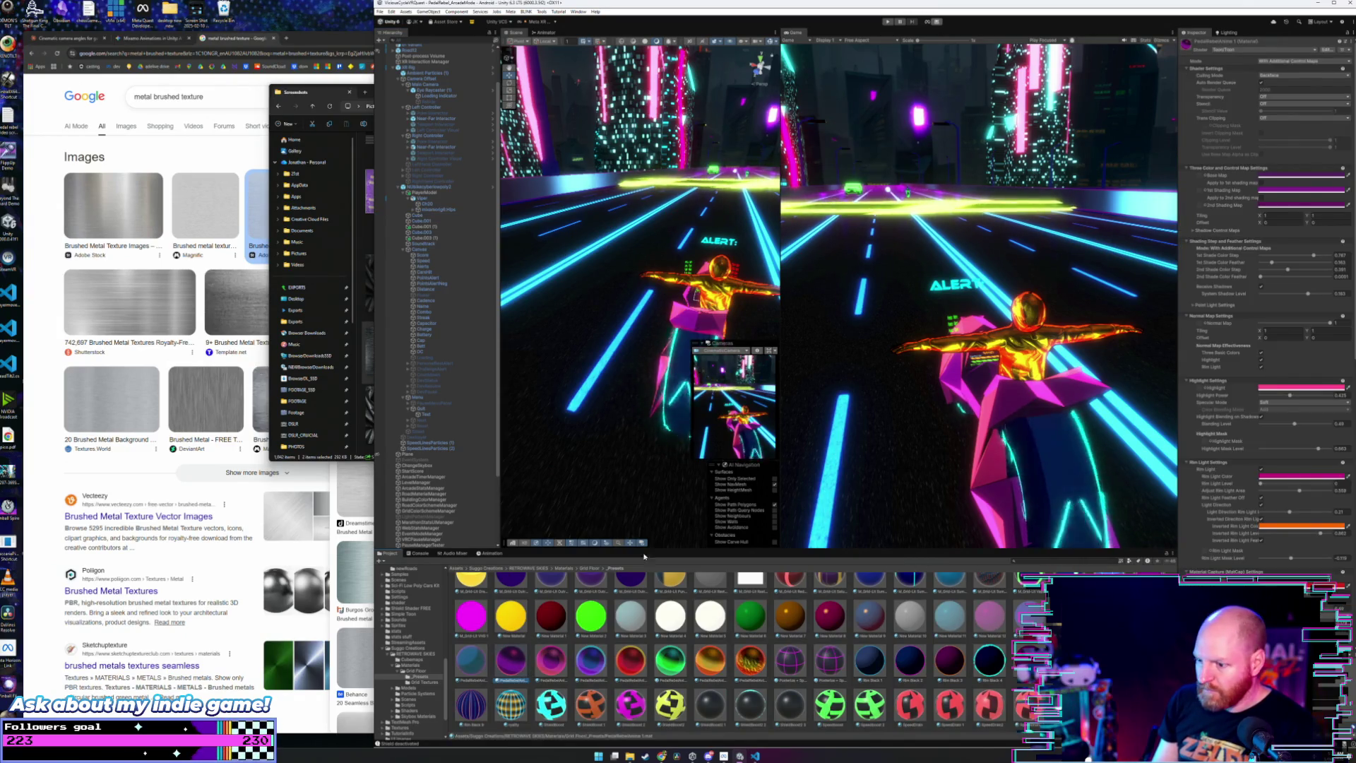
click(423, 681)
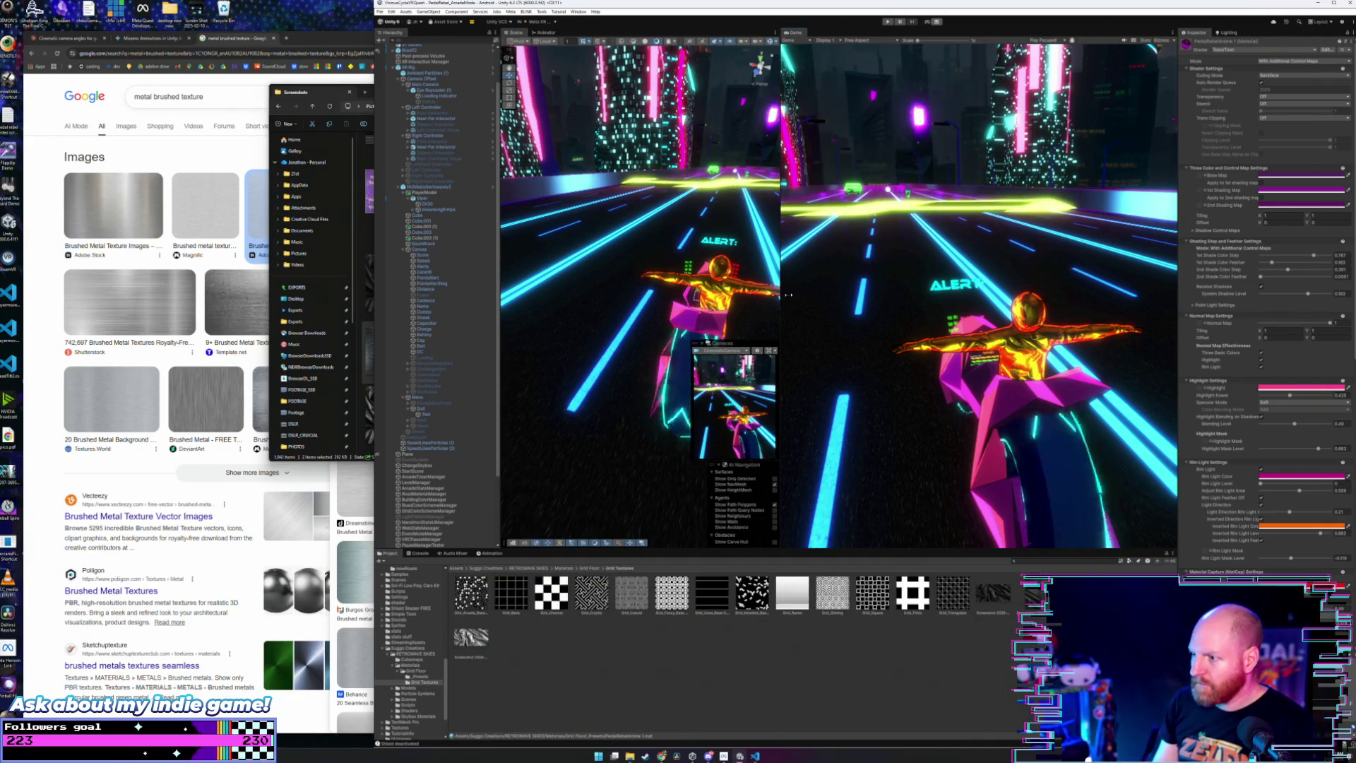
drag(780, 300, 1121, 300)
Step: Zoom in on the bike and raise the material's Tiling X to about 4.89
mouse_move(1024, 353)
mouse_down()
mouse_move(909, 451)
mouse_move(1349, 284)
mouse_move(1335, 285)
mouse_up()
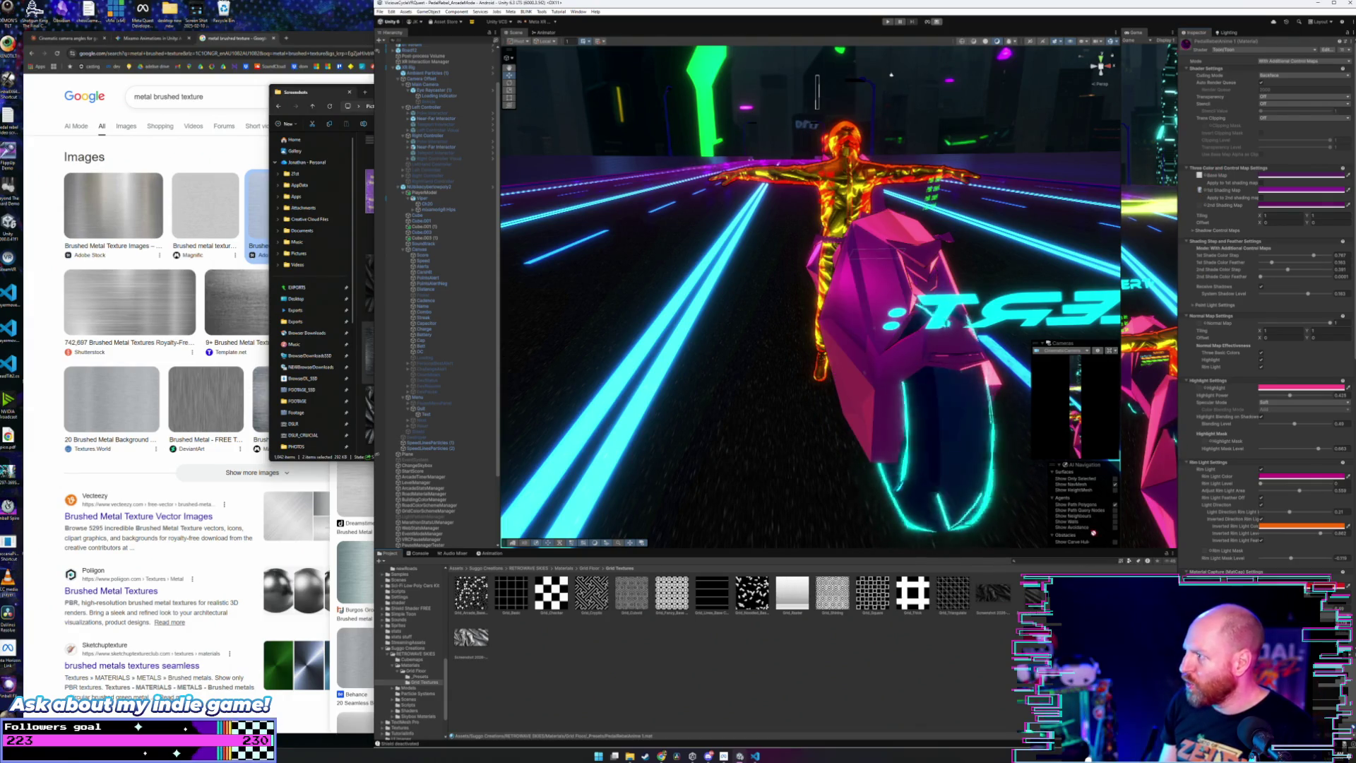
drag(998, 249, 678, 261)
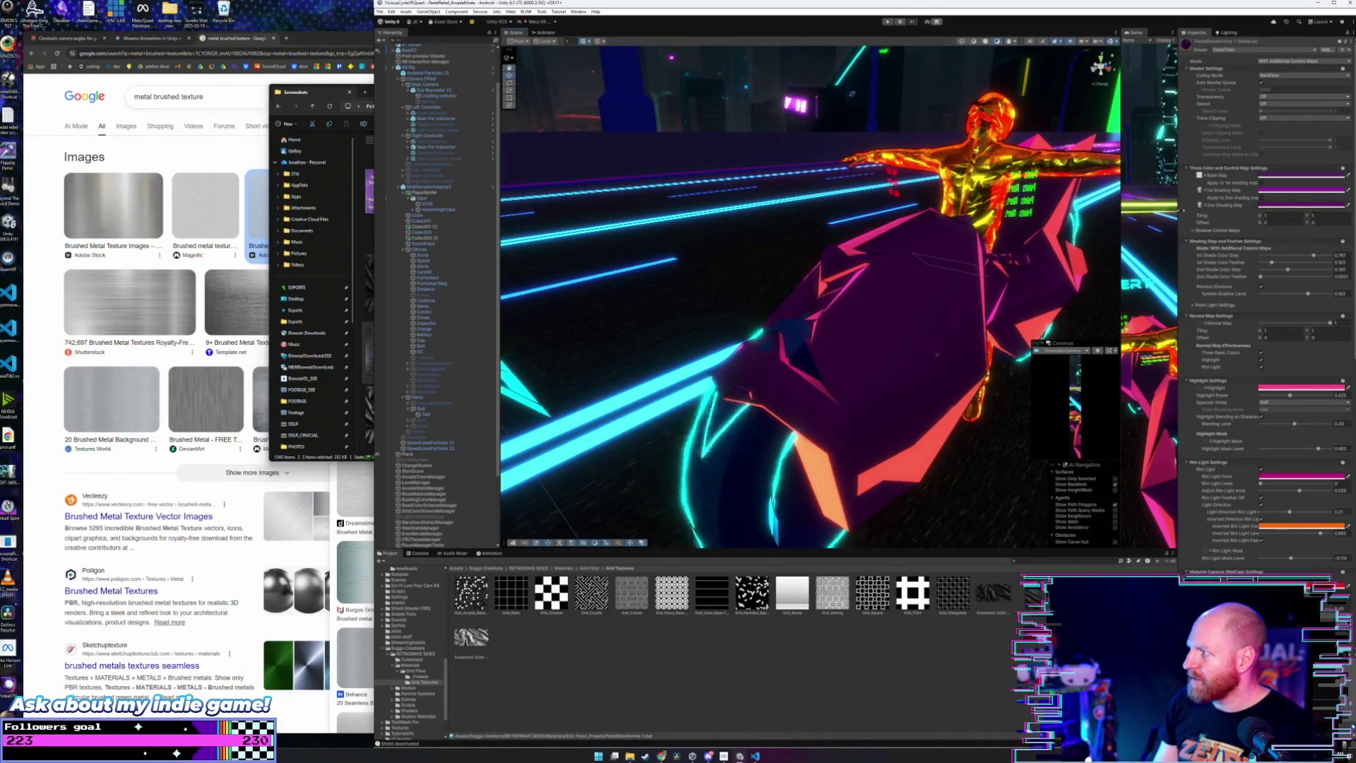
mouse_move(1259, 215)
mouse_down()
mouse_move(1333, 217)
mouse_move(1313, 217)
mouse_up()
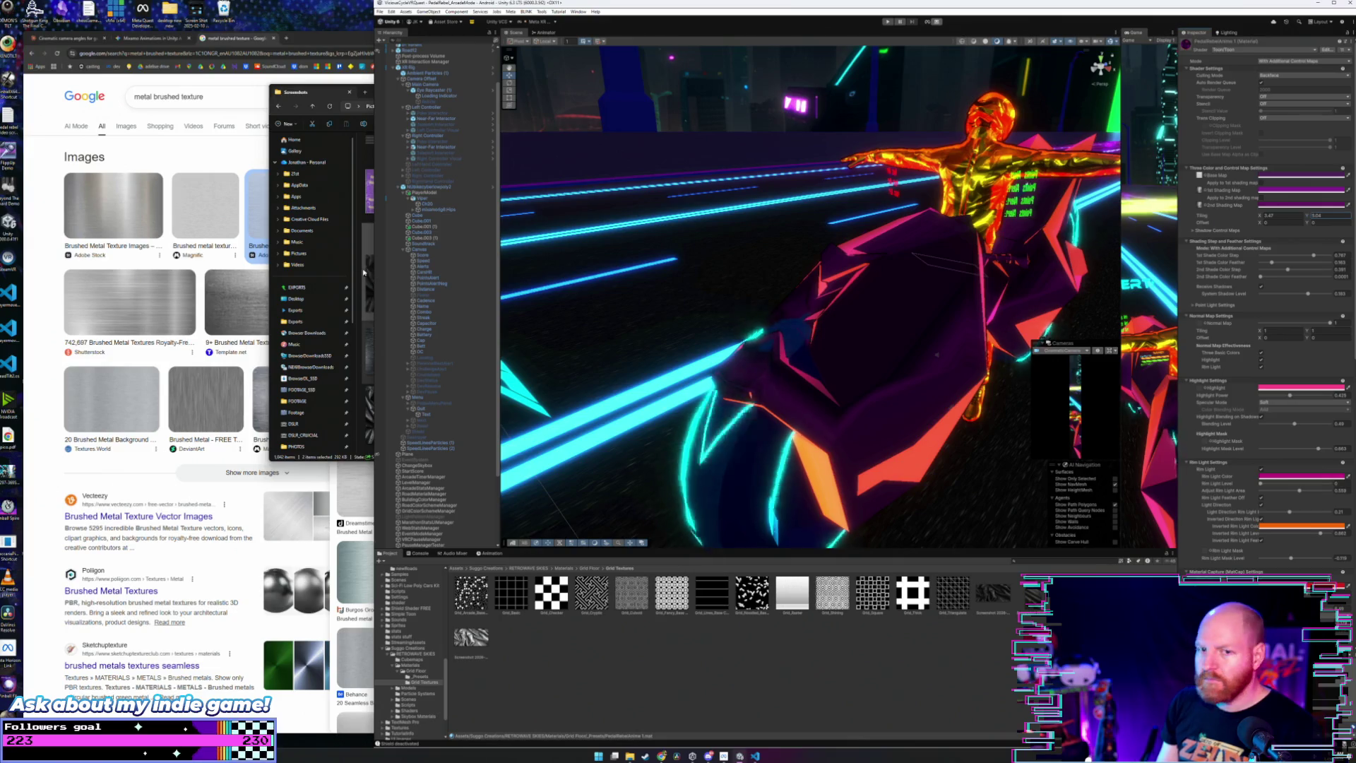
drag(668, 303, 858, 290)
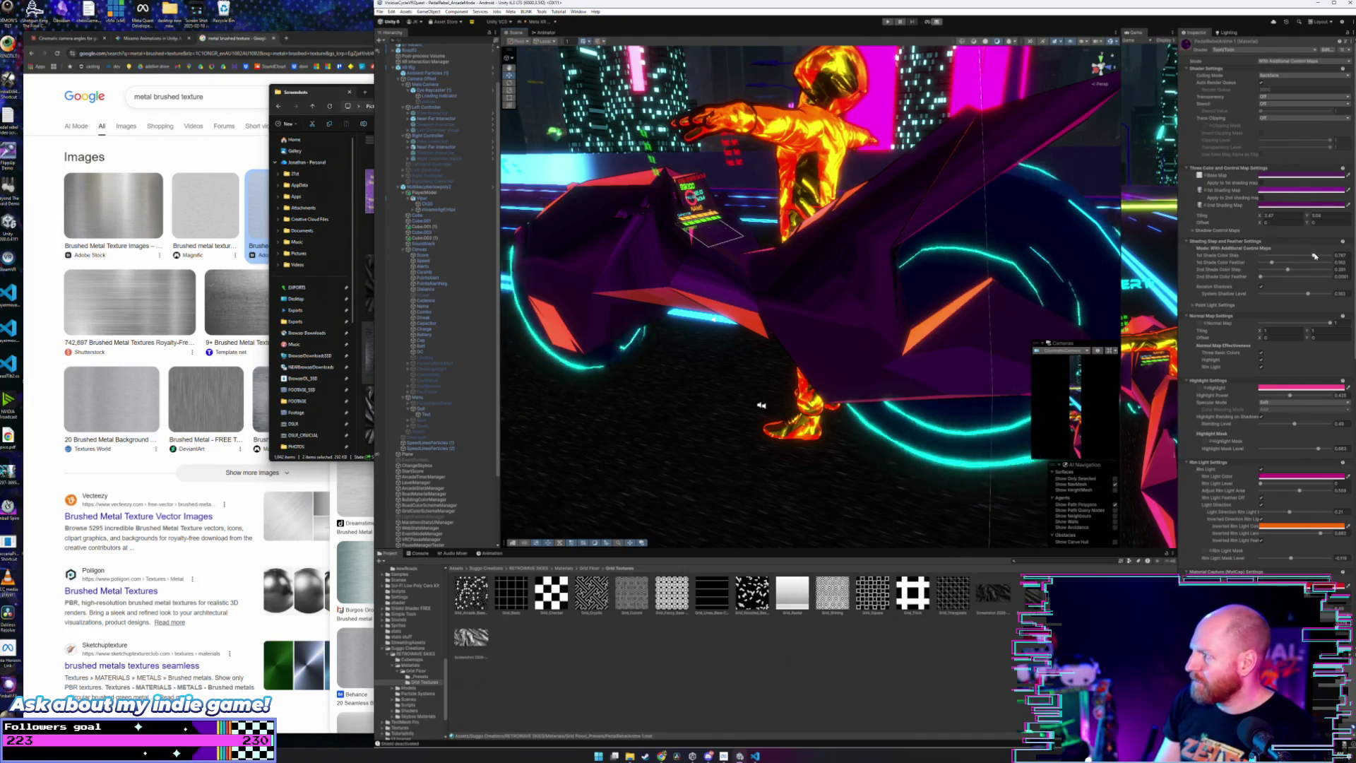
Step: Lower the 1st Shade Color Step to about 0.63 and check the darker bike shading
mouse_move(1313, 255)
mouse_down()
mouse_move(1291, 259)
mouse_move(1343, 263)
mouse_up()
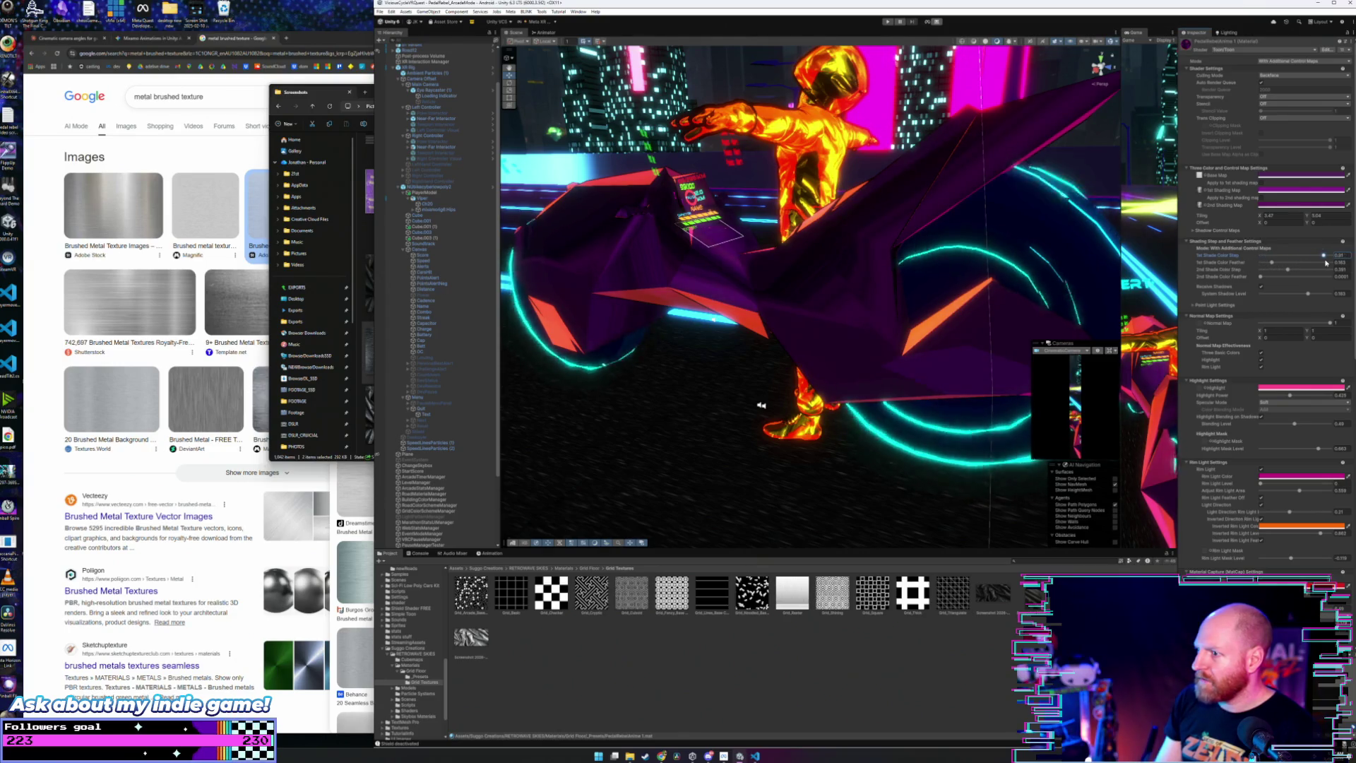
drag(1115, 261, 1059, 269)
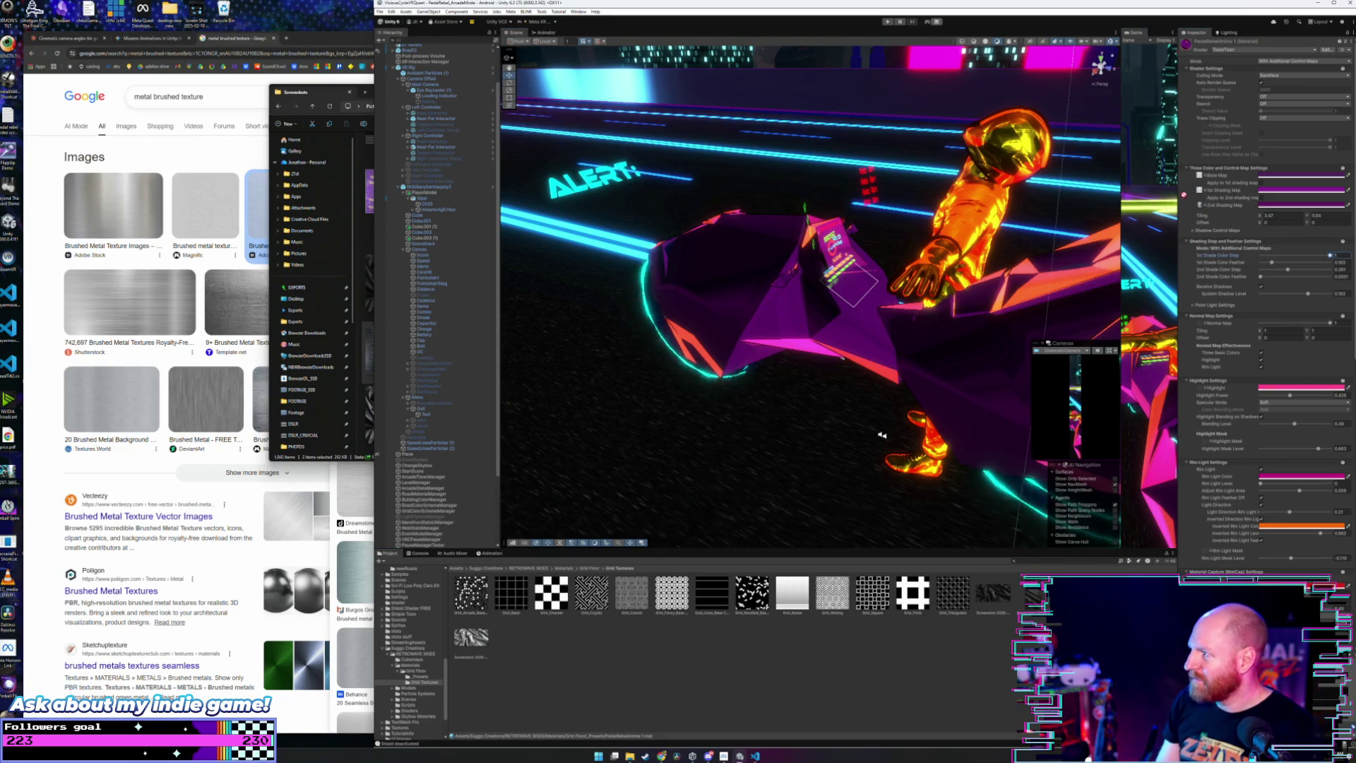
mouse_move(918, 339)
mouse_down()
mouse_move(951, 326)
mouse_move(863, 333)
mouse_up()
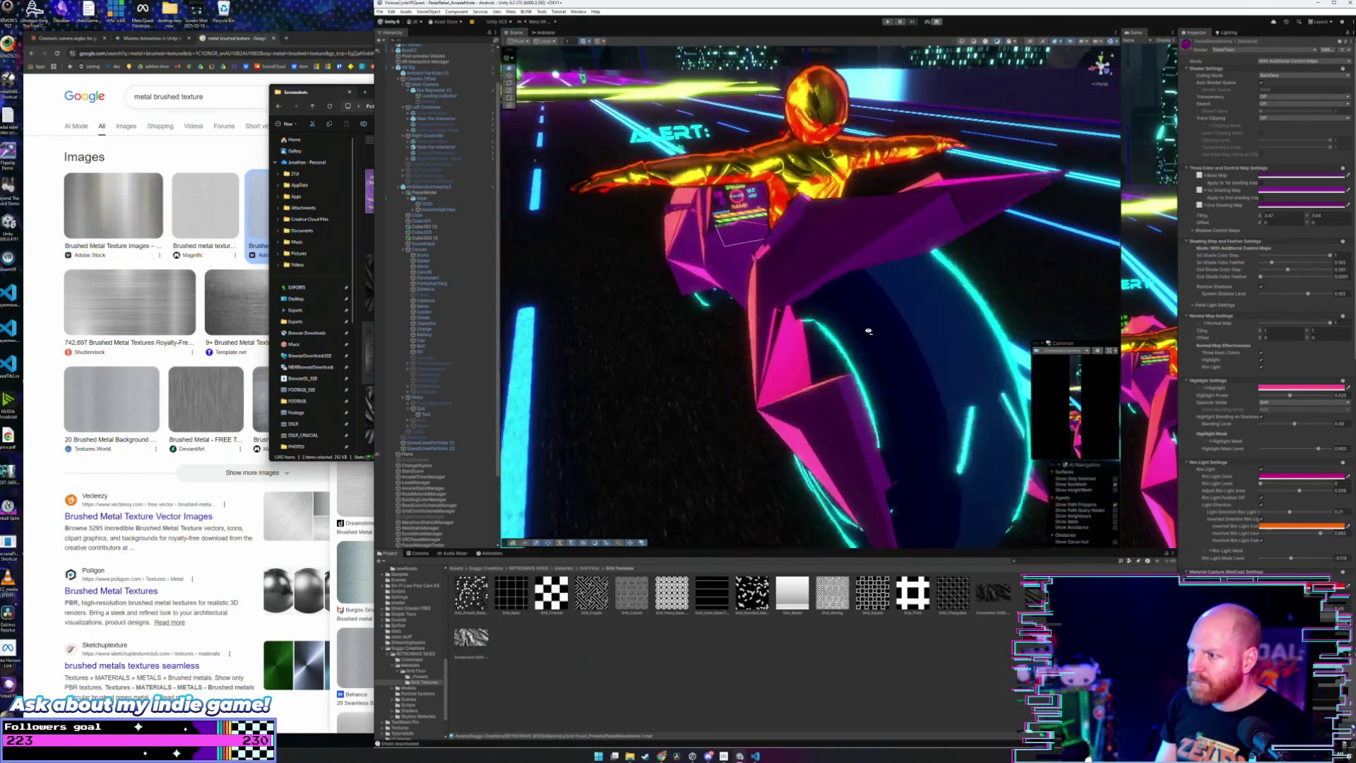
mouse_move(863, 333)
mouse_down()
mouse_move(862, 321)
mouse_move(699, 325)
mouse_up()
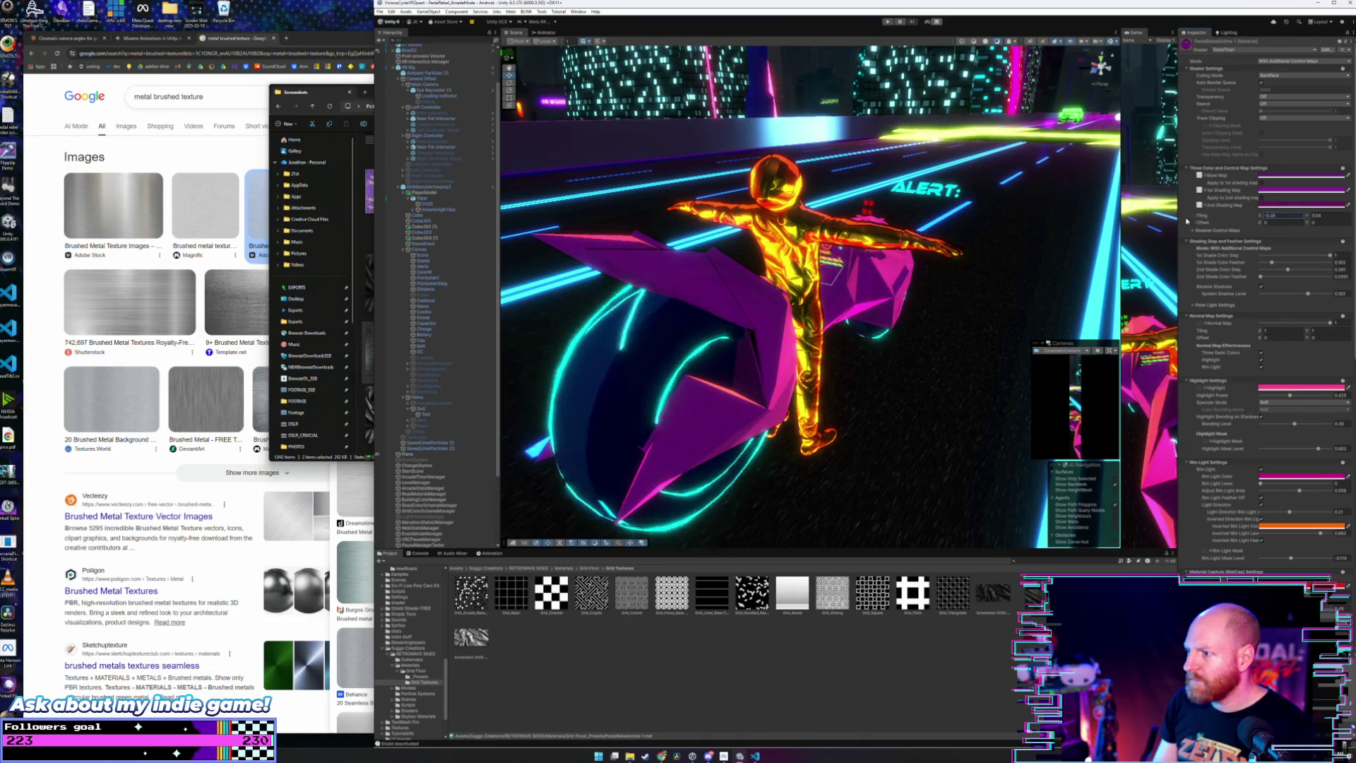
Step: Adjust the shading map's Tiling X, set Tiling Y to about 3.05, and shift Offset Y
drag(1200, 219, 1253, 220)
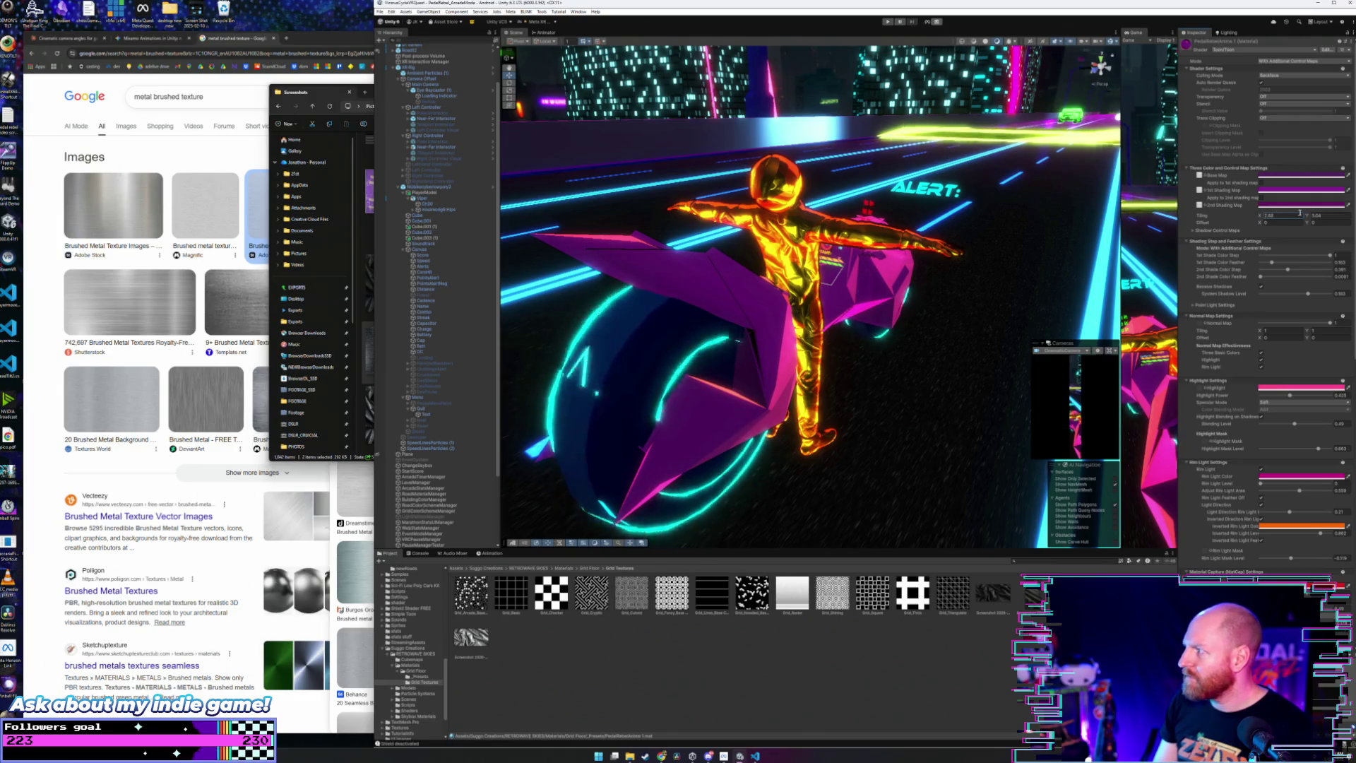
drag(1307, 217, 1294, 221)
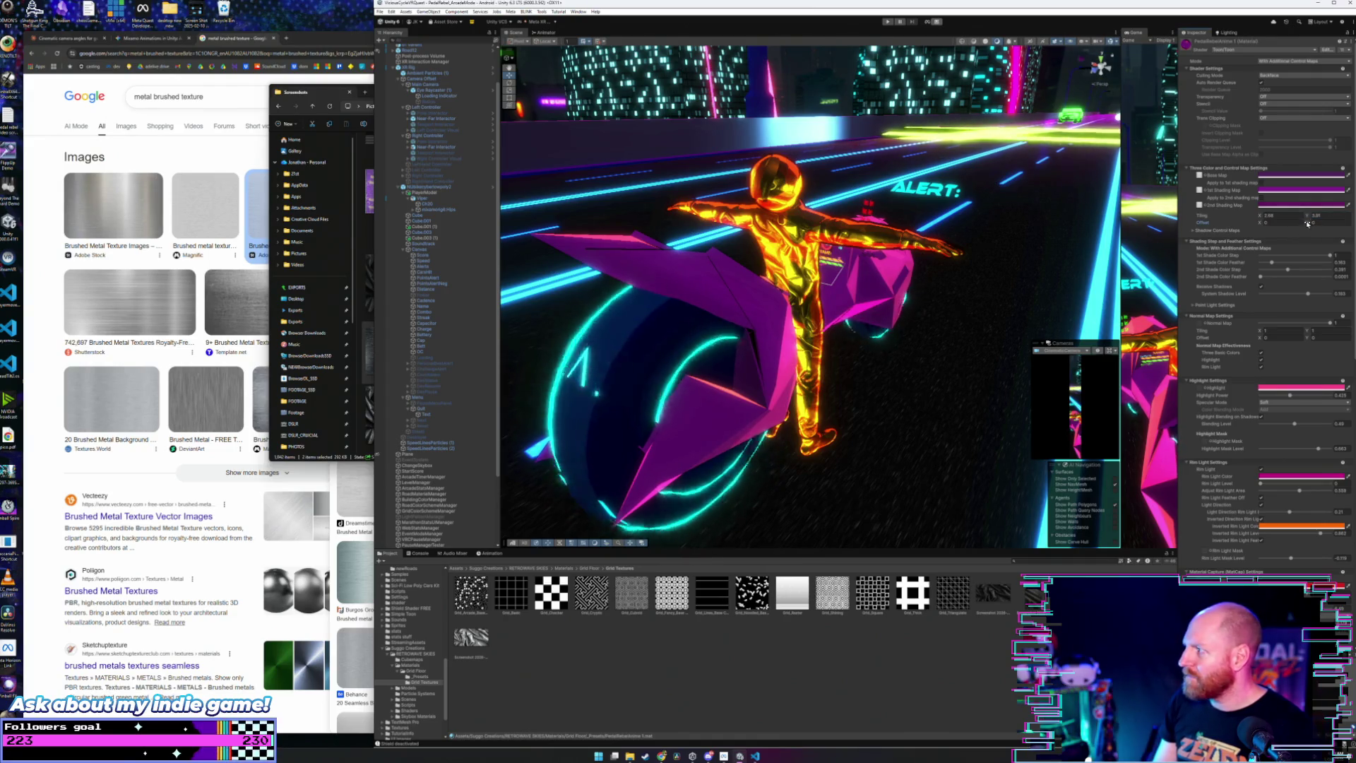
drag(1335, 224, 1315, 226)
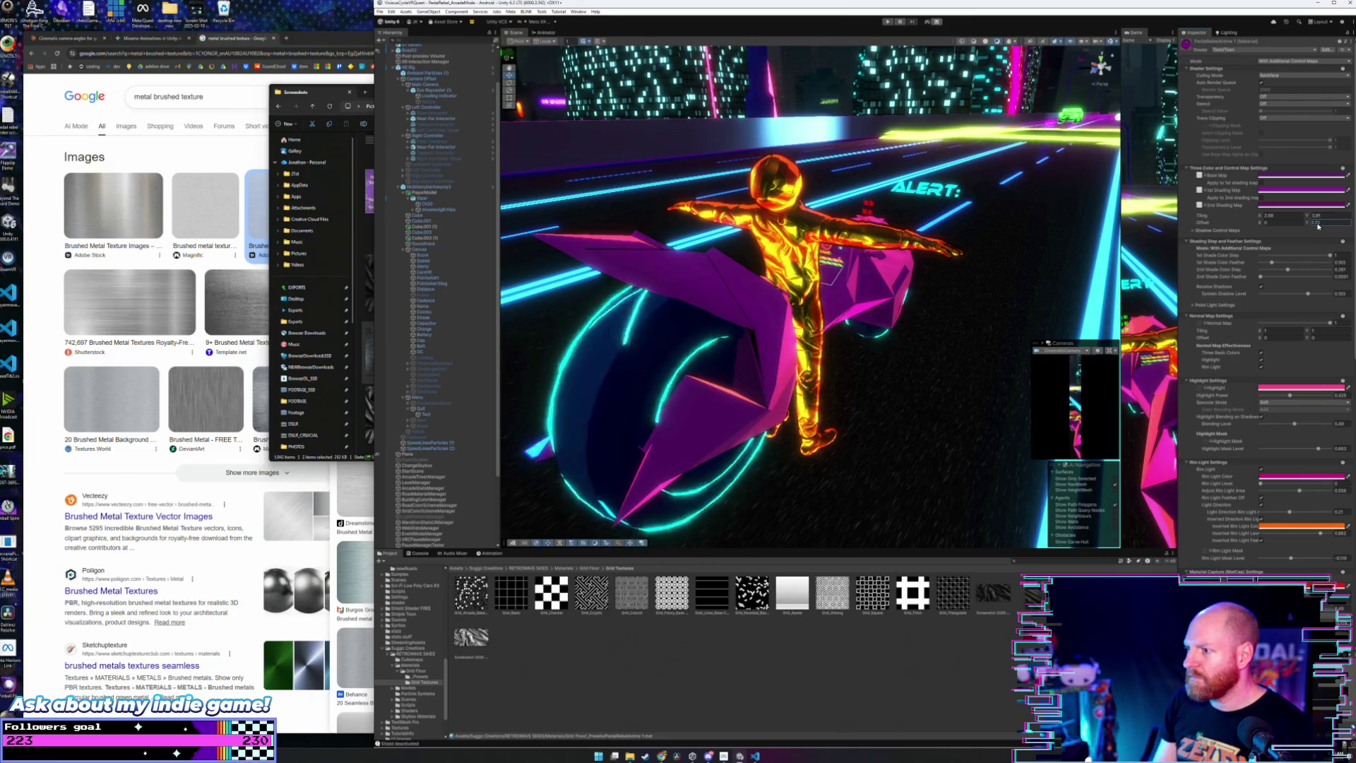
click(1262, 184)
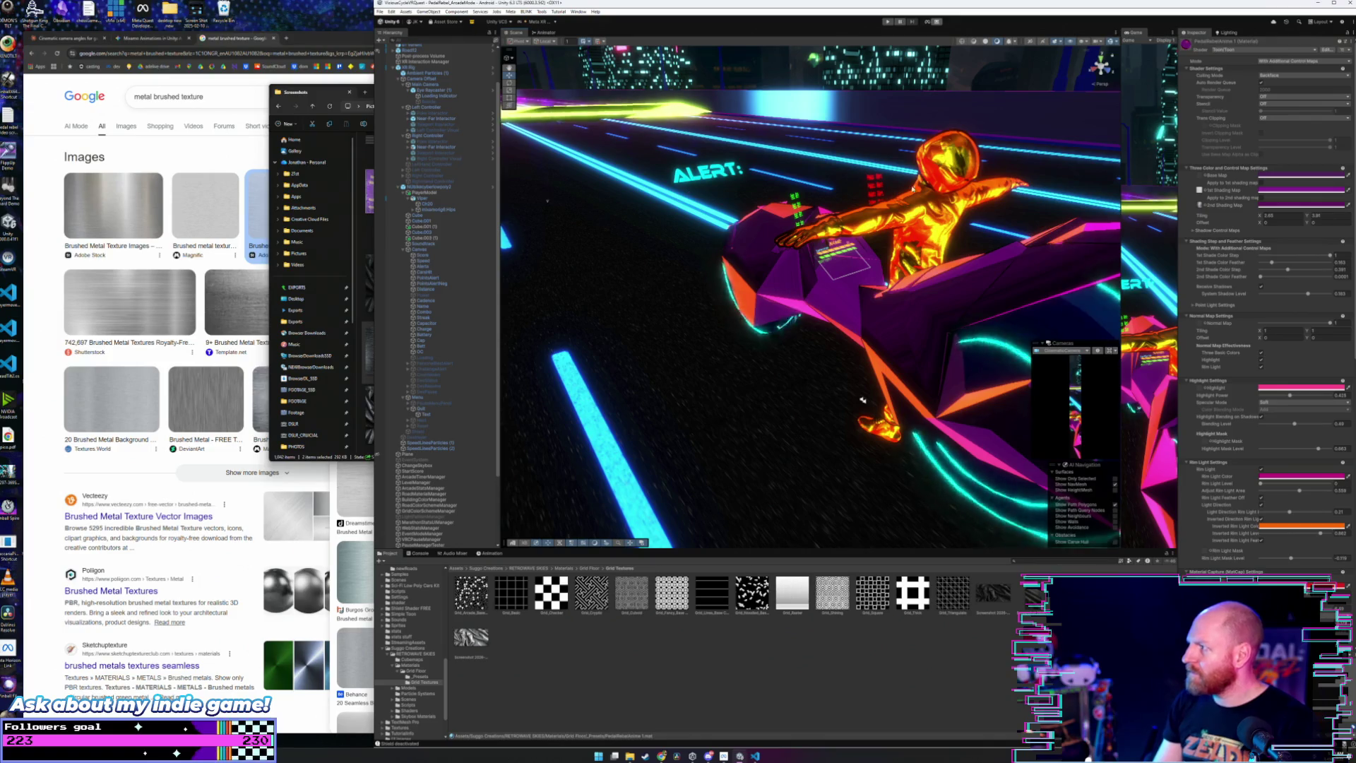
Step: Open and close the 2nd Shading Map colour picker without changing anything
click(1275, 206)
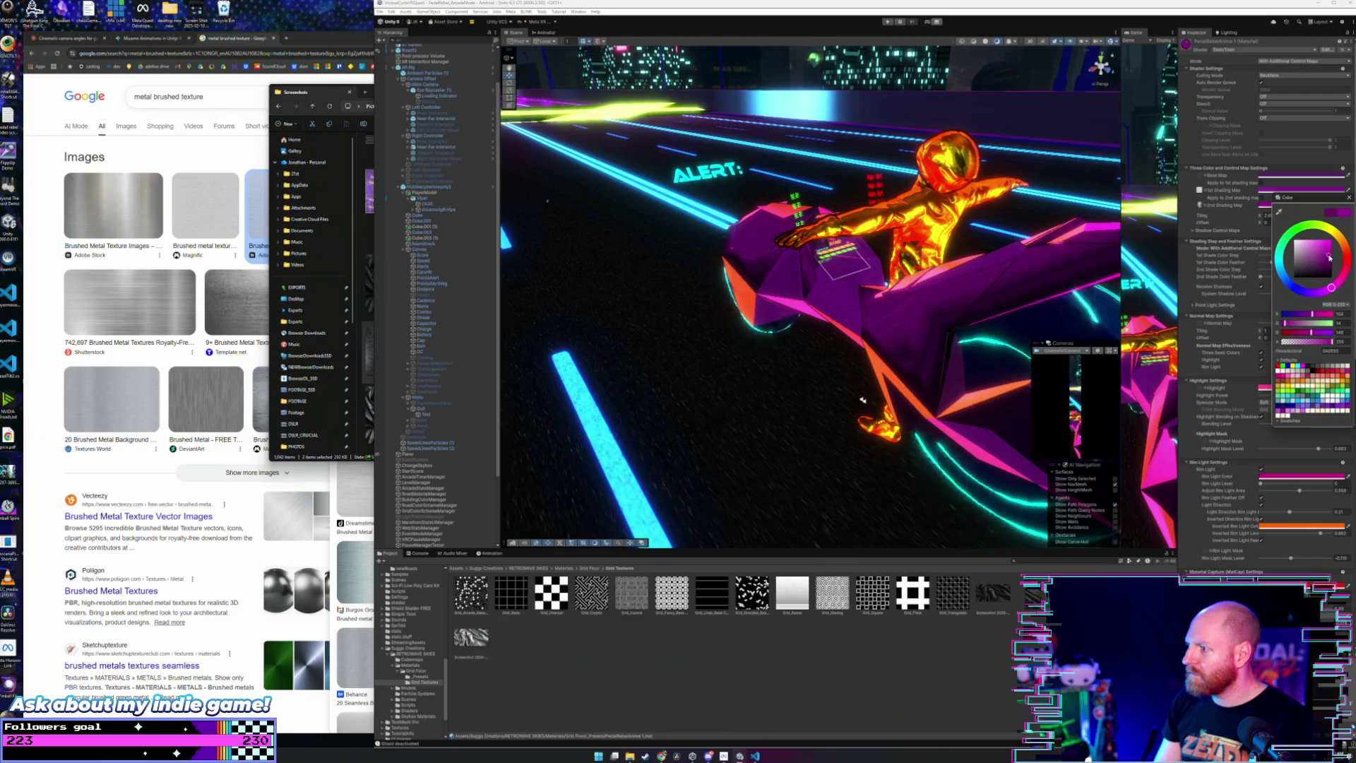
click(1349, 197)
mouse_move(989, 297)
mouse_down()
mouse_move(1140, 305)
mouse_move(1172, 268)
mouse_up()
Step: Delete the 2nd Shading Map texture, then undo to restore the purple shading
click(1198, 205)
key(Delete)
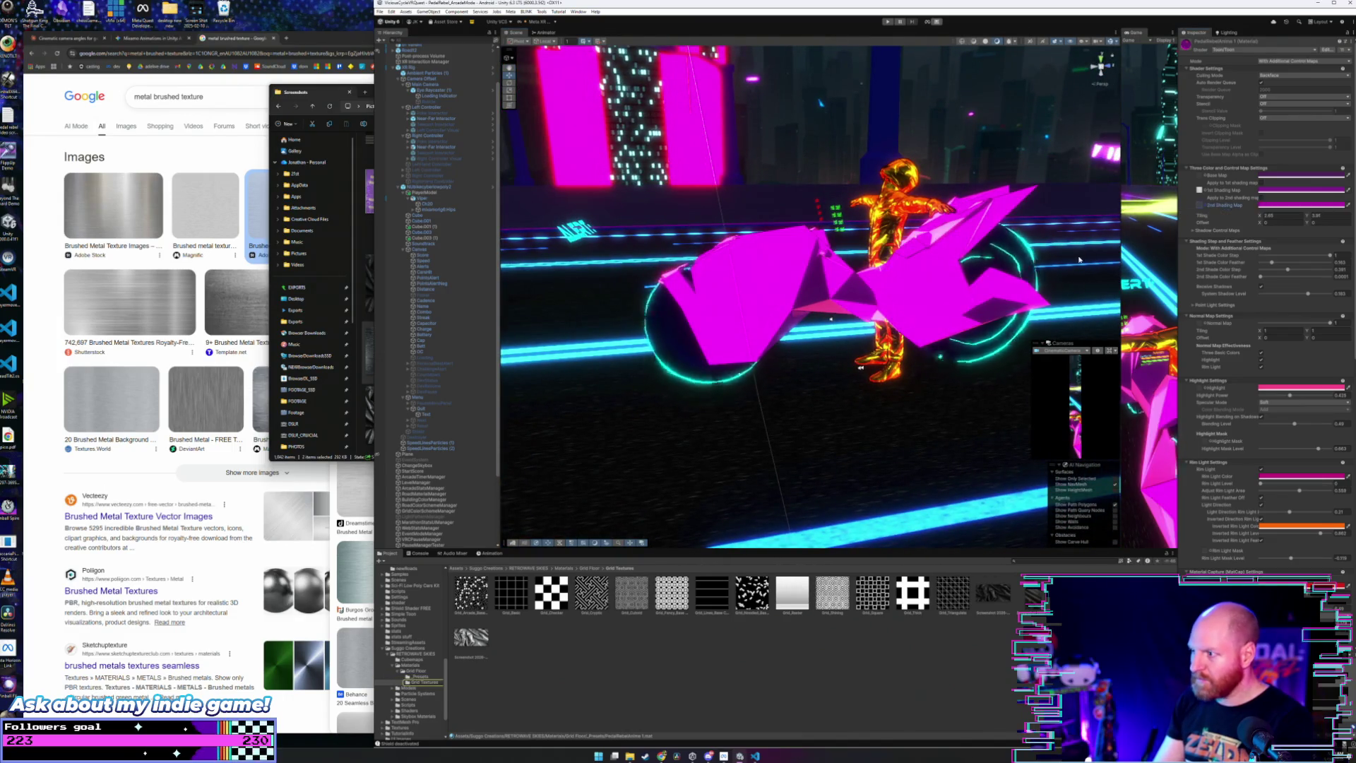
key(ctrl+z)
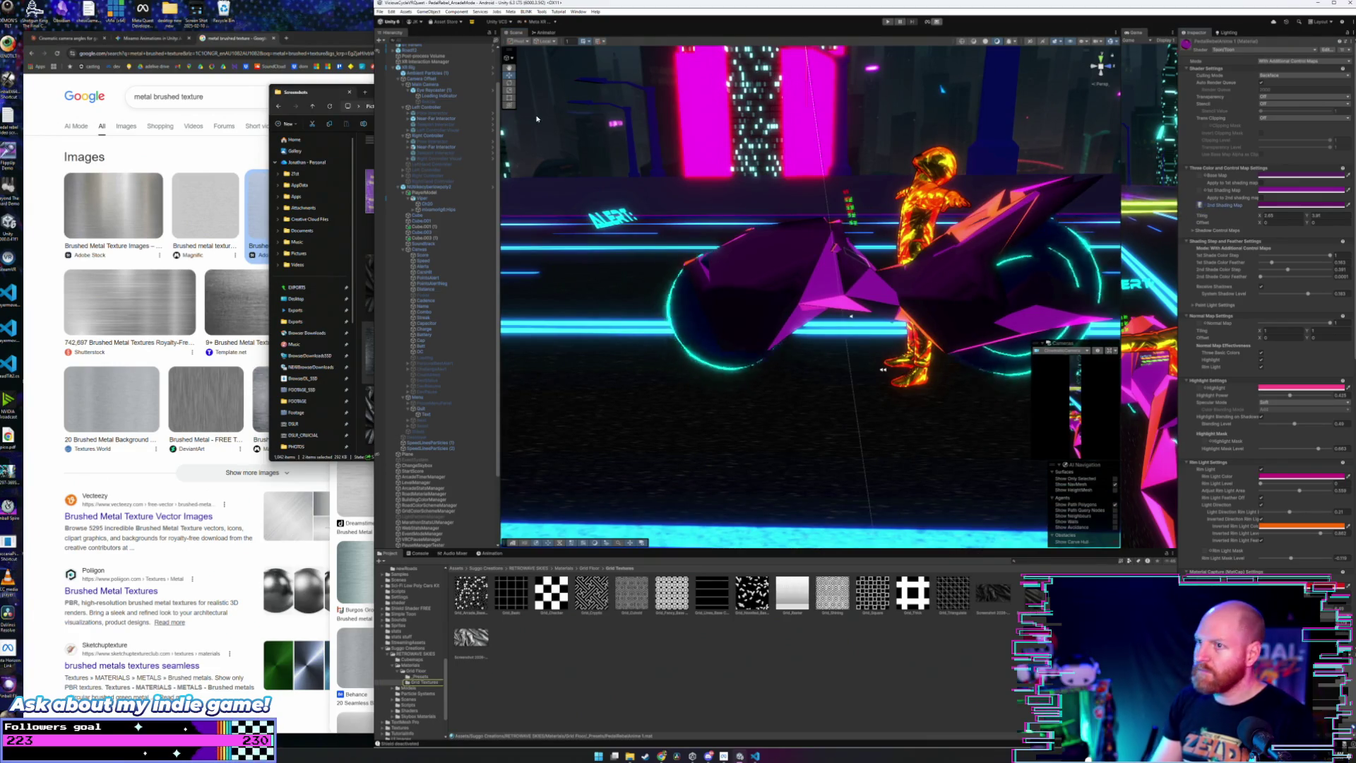
click(390, 12)
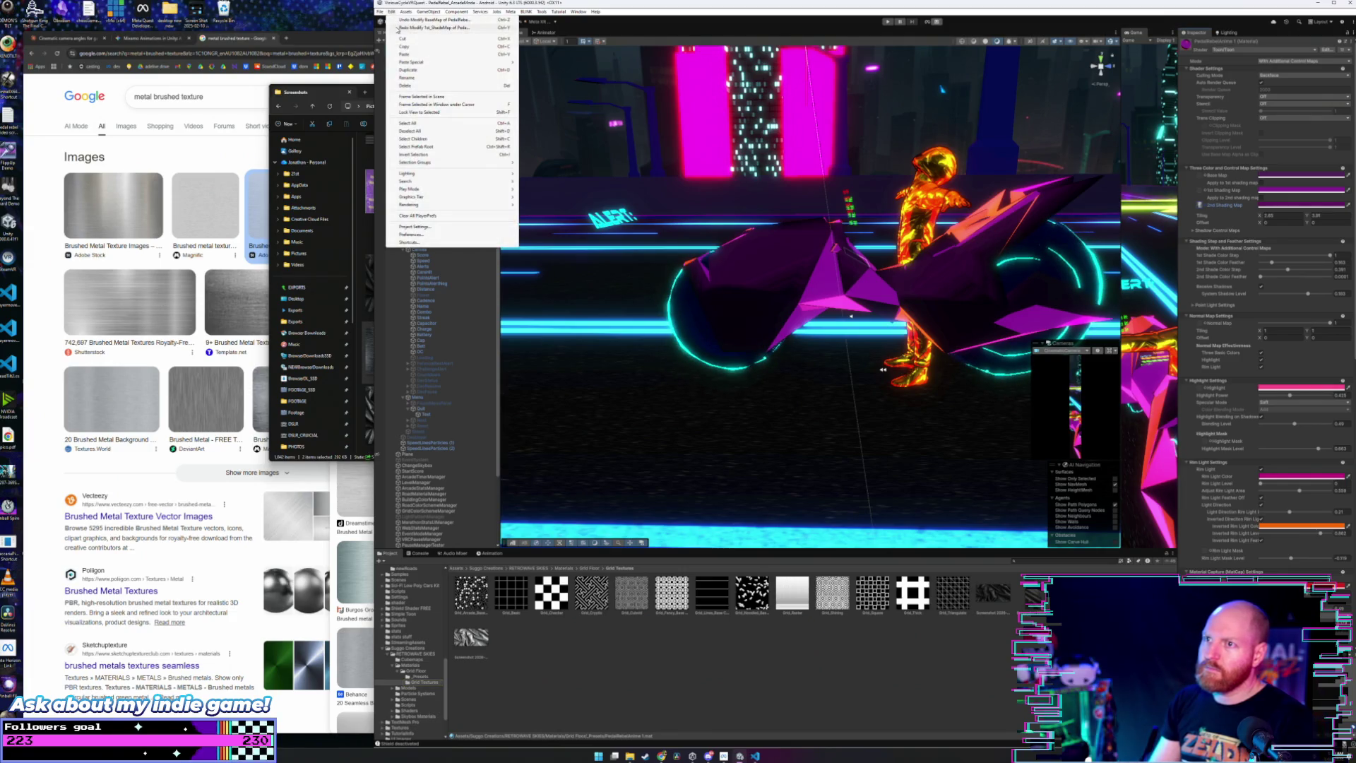
Step: Redo the texture change and undo it again, reverting to the lighter magenta shading
click(397, 28)
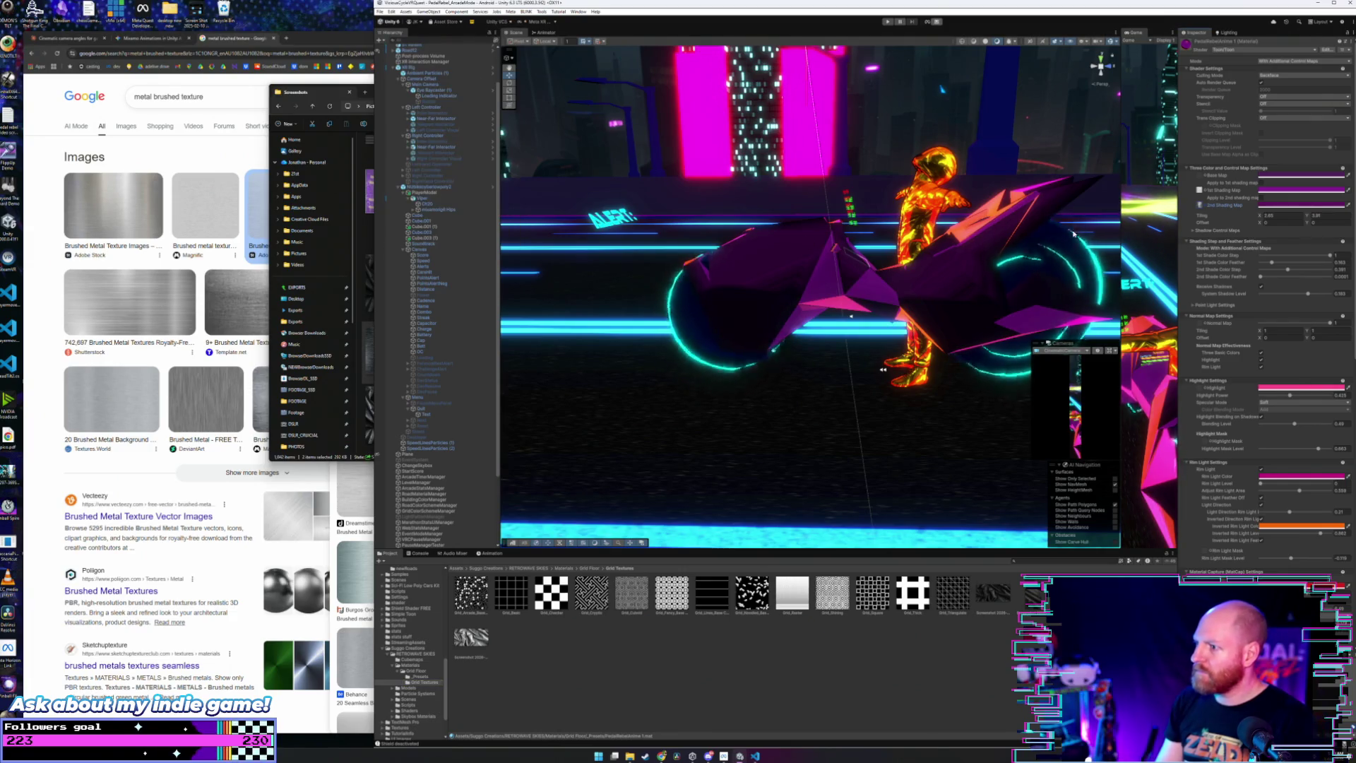
key(ctrl+z)
mouse_move(1036, 237)
mouse_down()
mouse_move(819, 441)
mouse_move(863, 411)
mouse_up()
drag(839, 267, 840, 268)
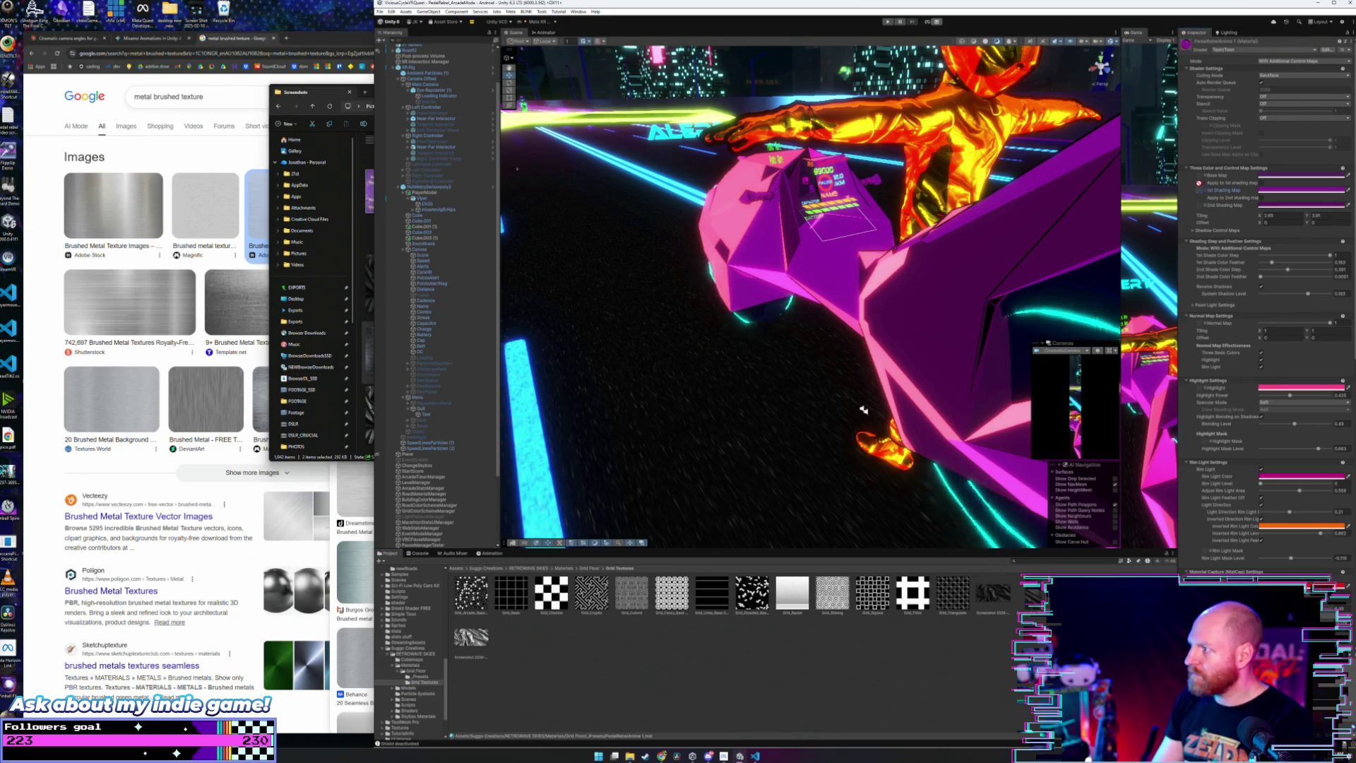
Step: Drag a different texture into the shading map slot and compare the bike from behind
drag(1198, 183, 1177, 203)
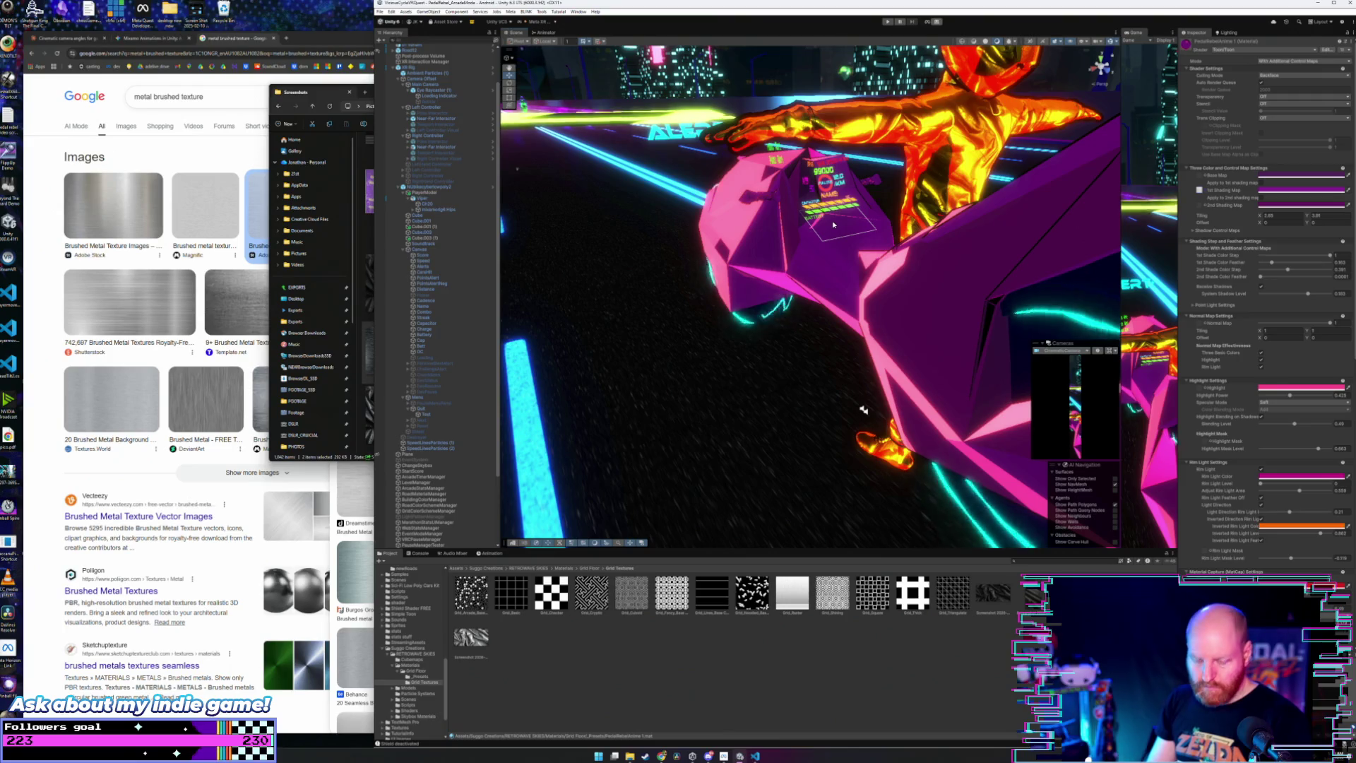
drag(832, 226, 1138, 204)
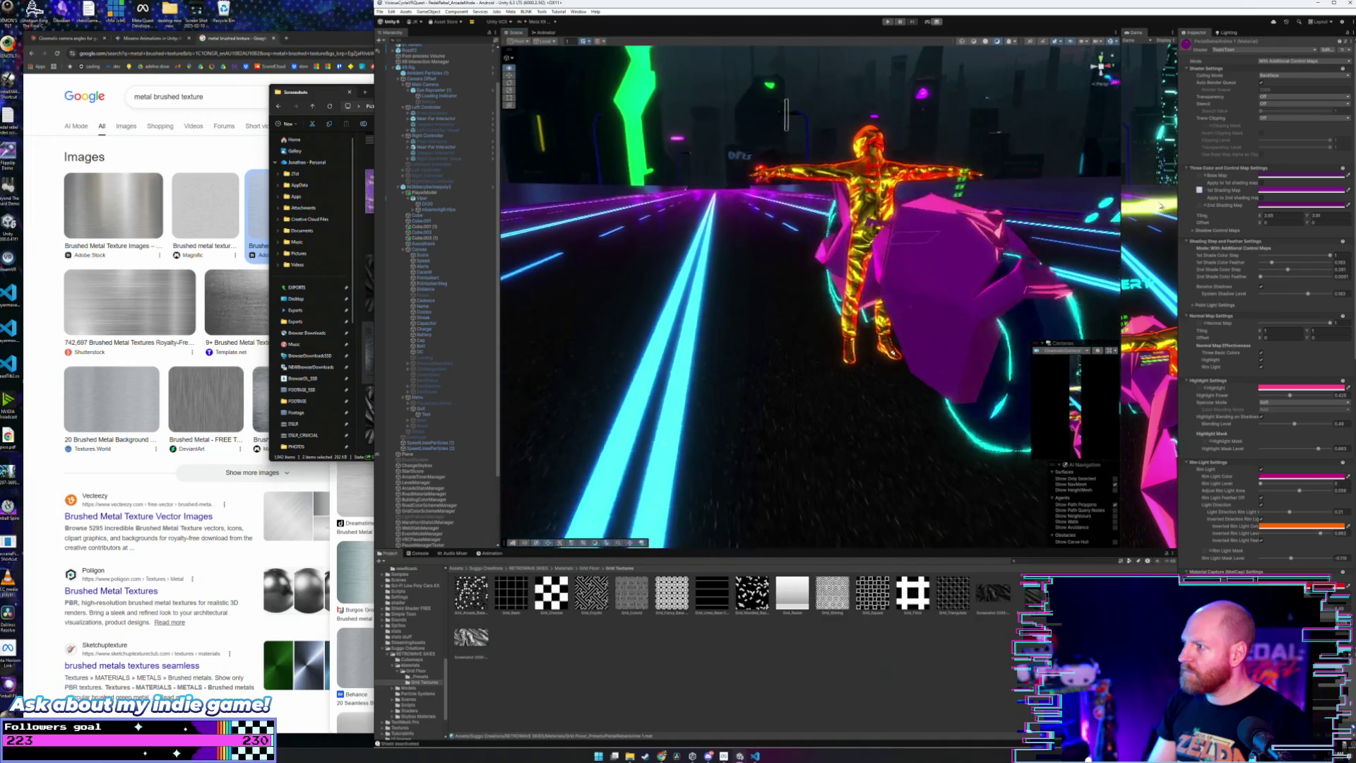
drag(1138, 204, 1154, 209)
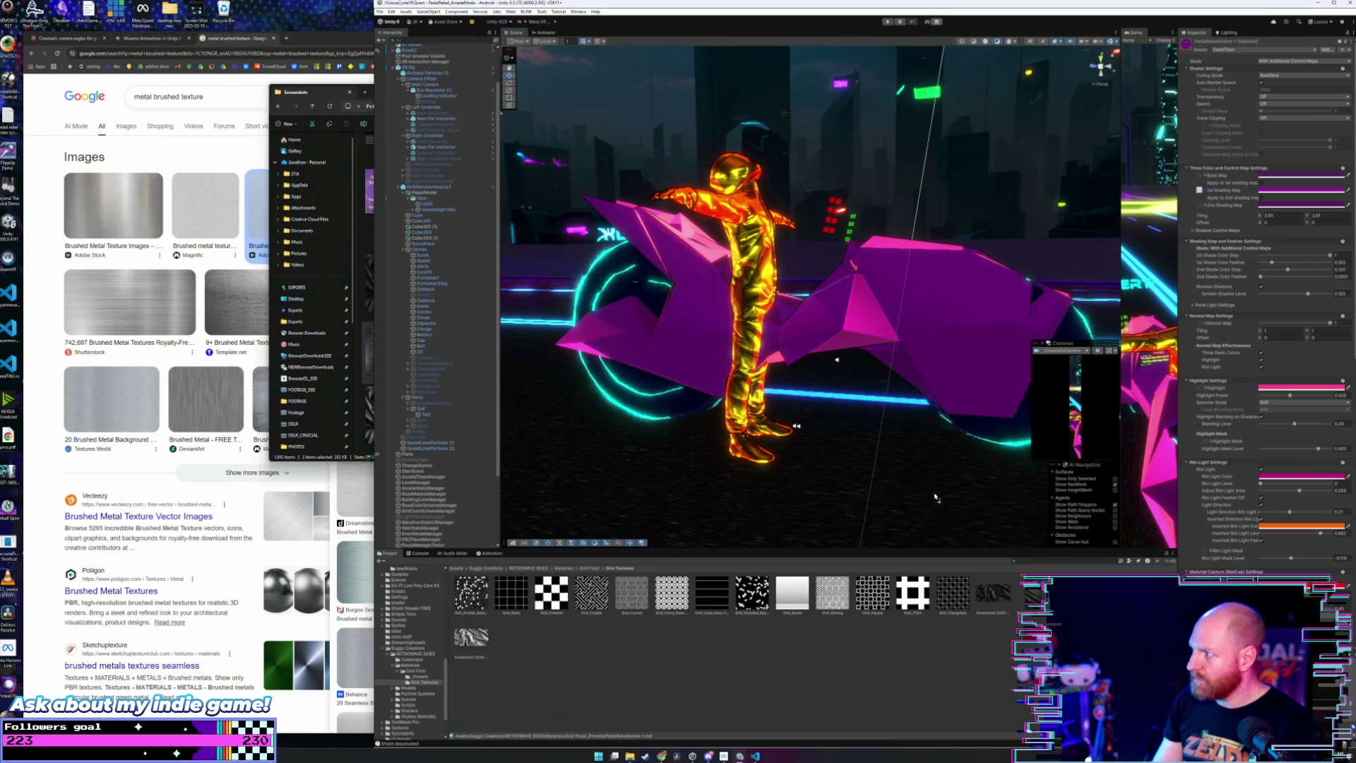
Step: Try a striped texture on the 1st Shading Map twice, undoing it each time
drag(1199, 190, 1202, 193)
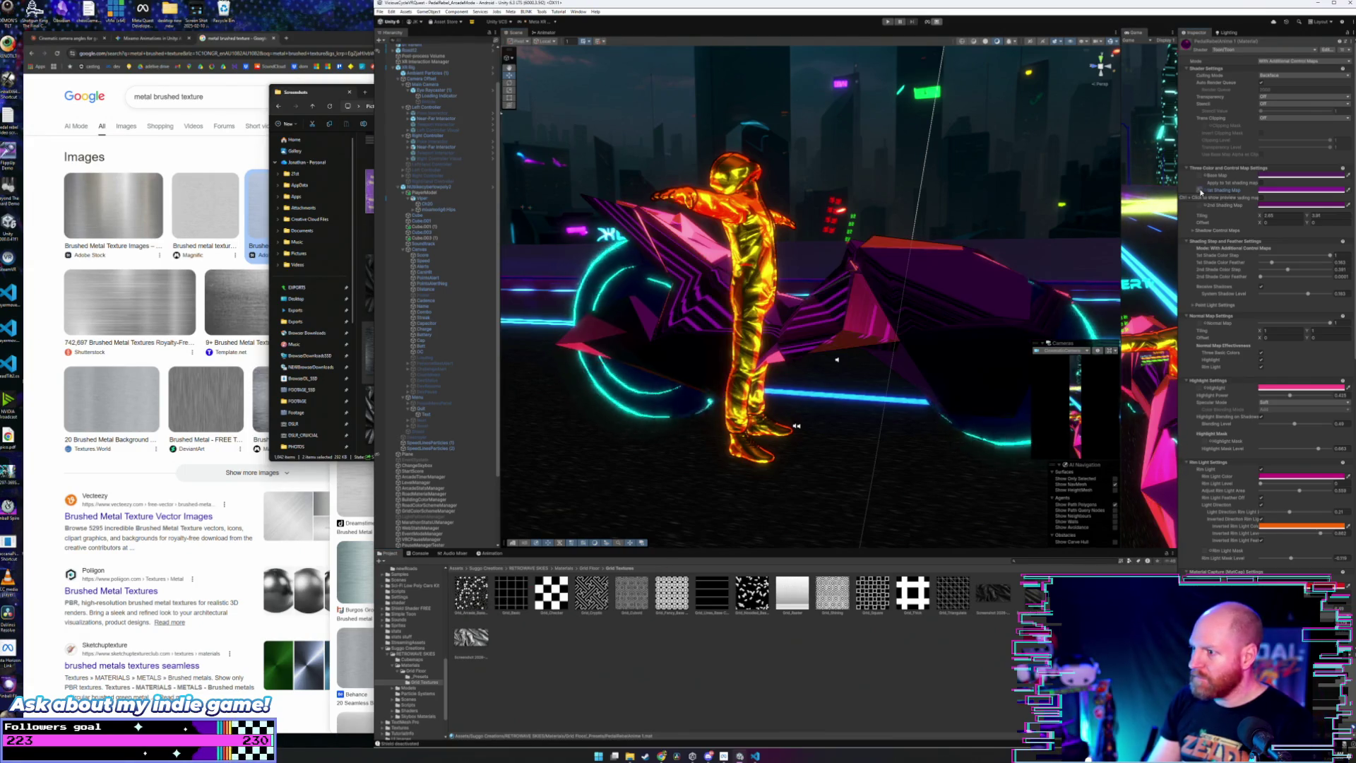
key(ctrl+z)
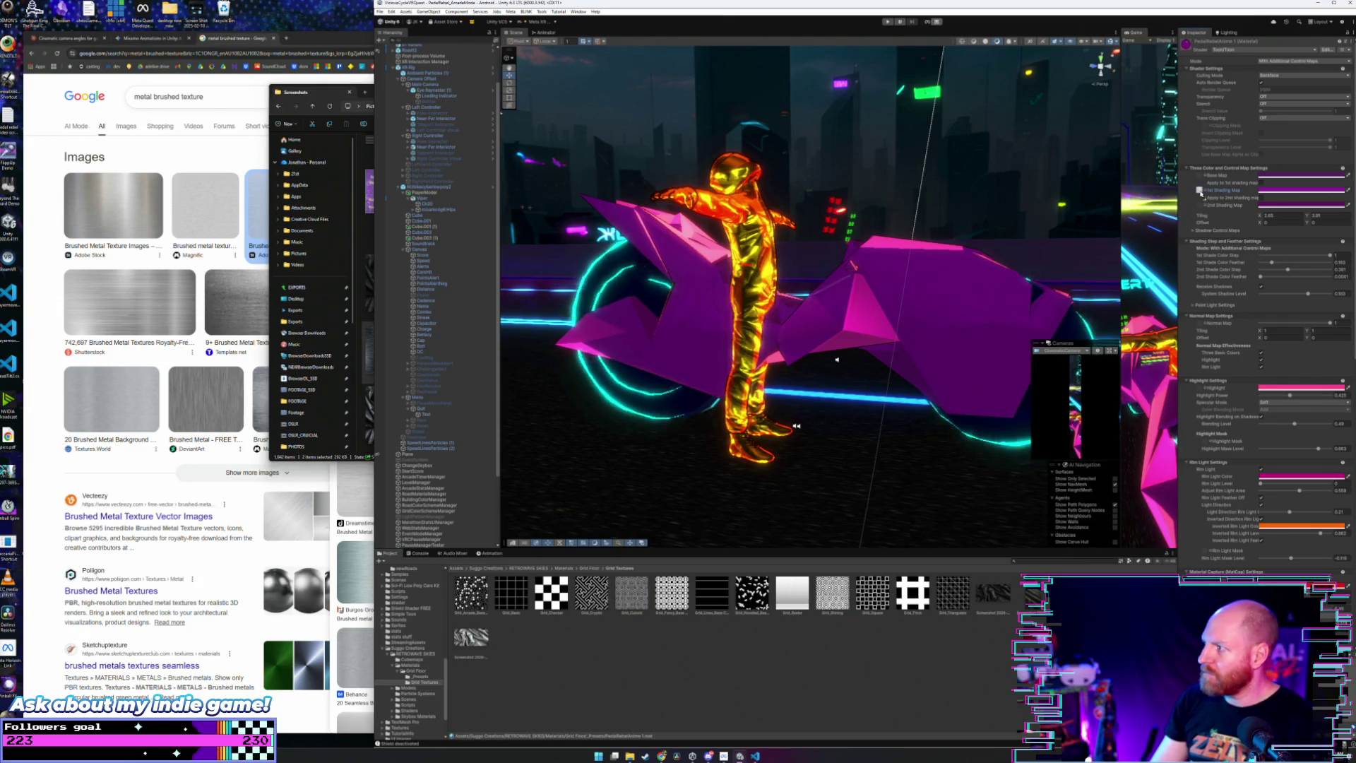
drag(1199, 191, 1201, 194)
key(ctrl+z)
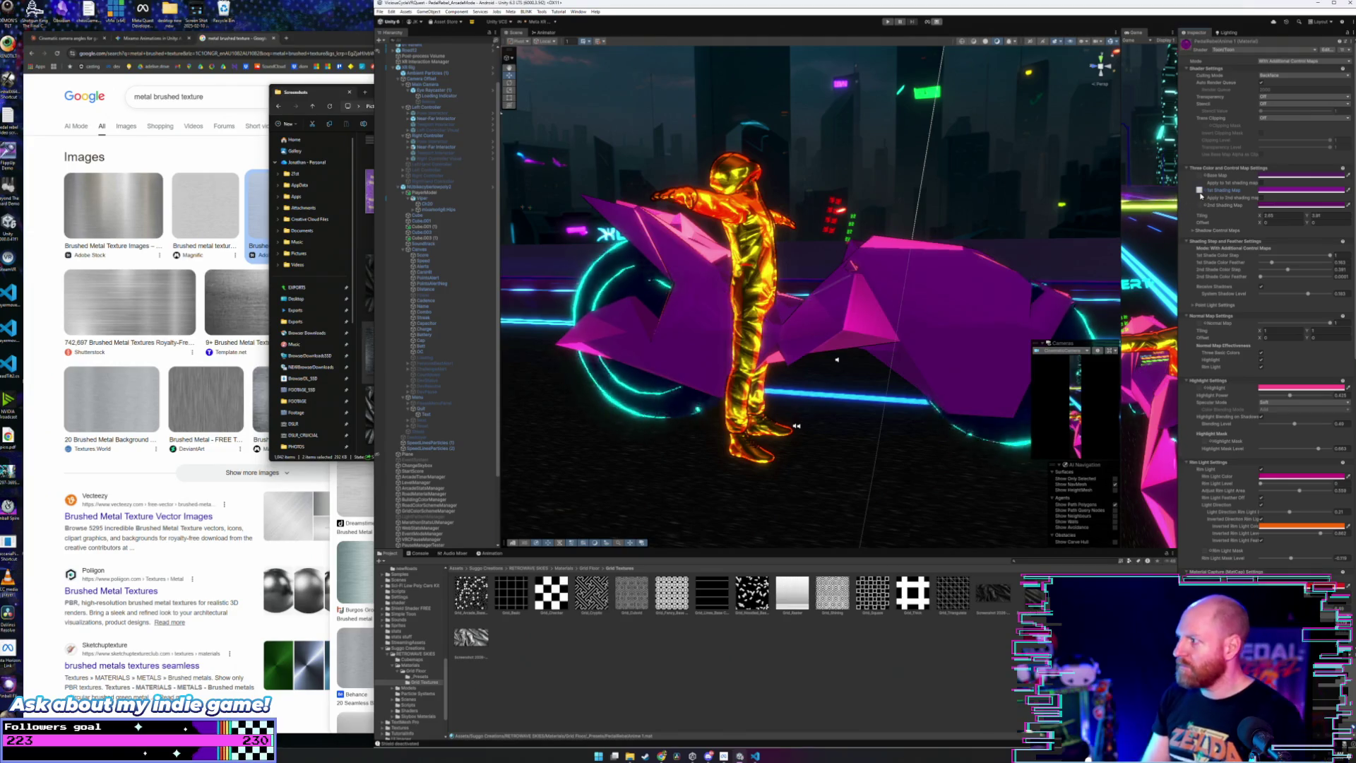
mouse_move(977, 352)
mouse_down()
mouse_move(725, 324)
mouse_move(517, 329)
mouse_up()
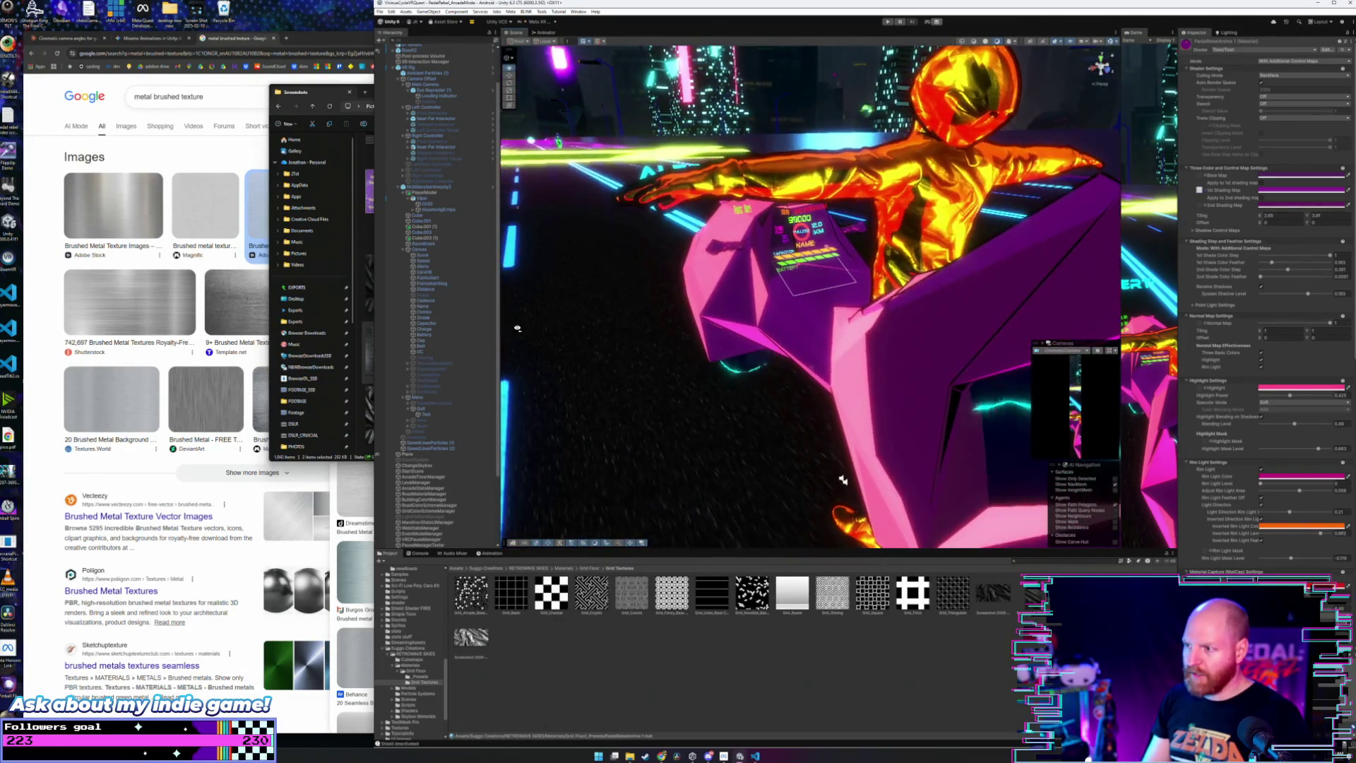
Step: Select the XR Rig in the Scene view
right_click(892, 327)
key(Escape)
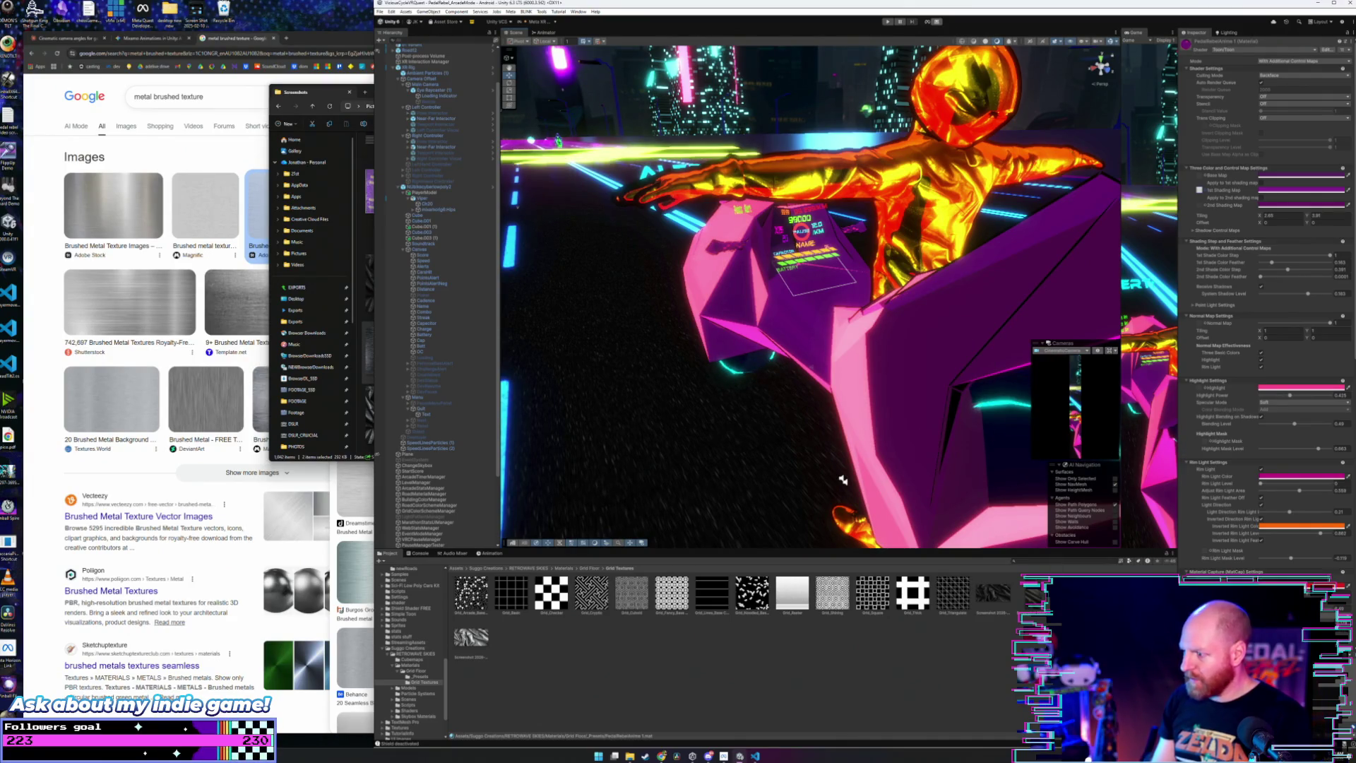
click(842, 480)
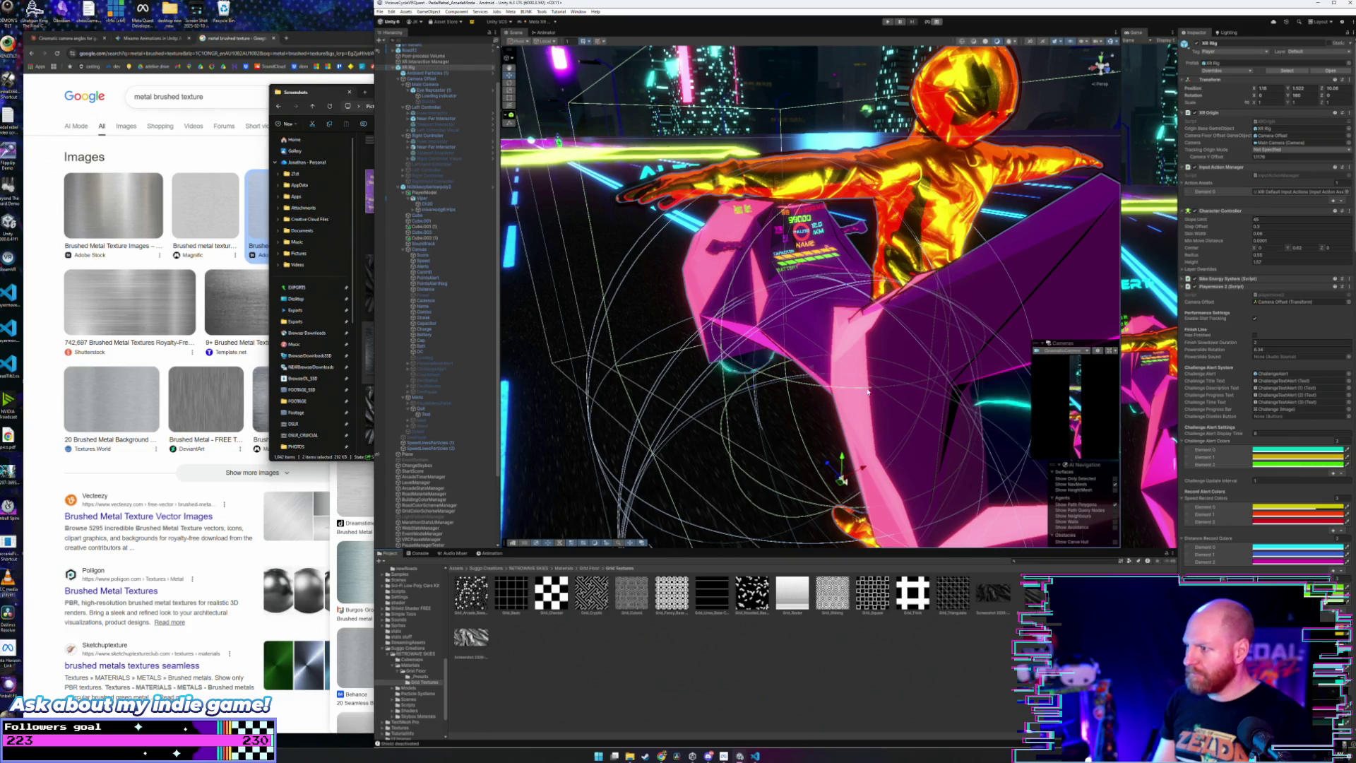
Step: Select the purple toon material preset in _Presets, then return to Grid Textures
click(423, 677)
click(512, 671)
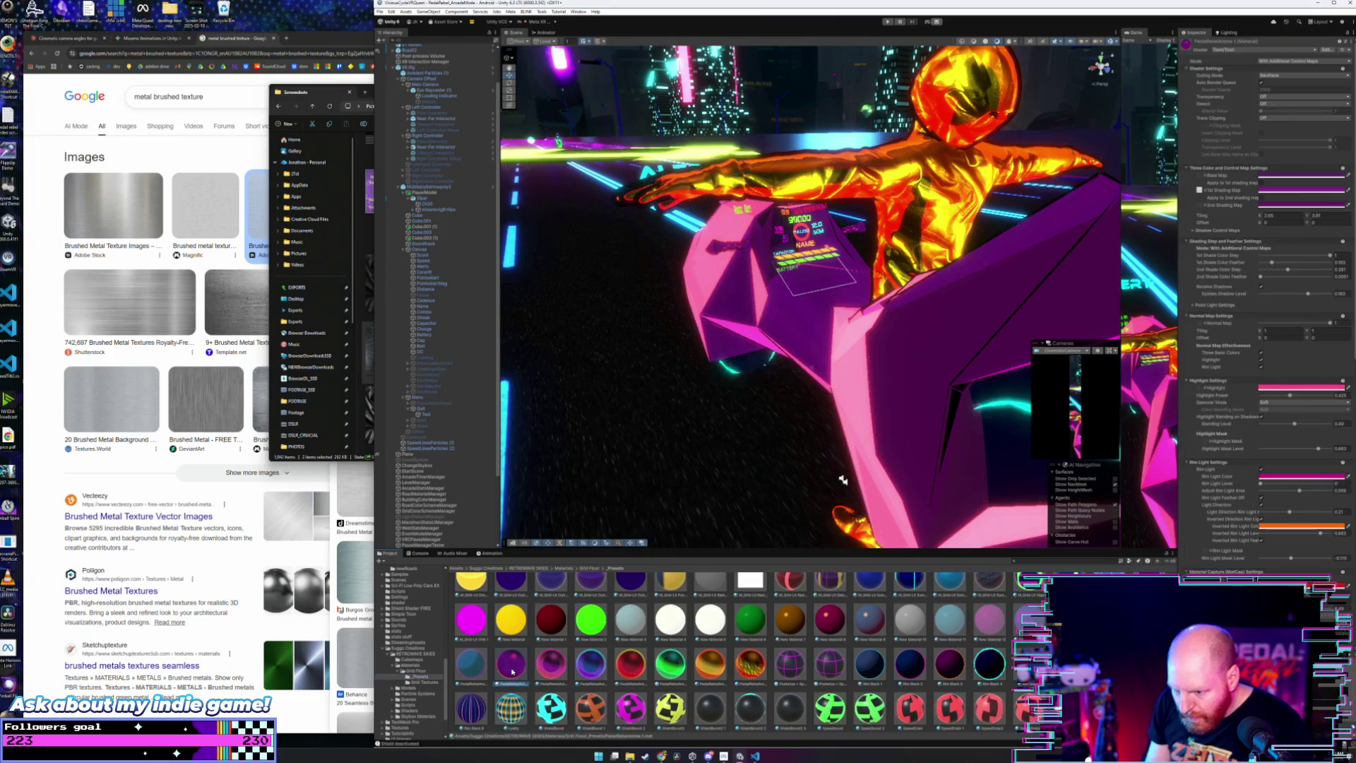
click(431, 682)
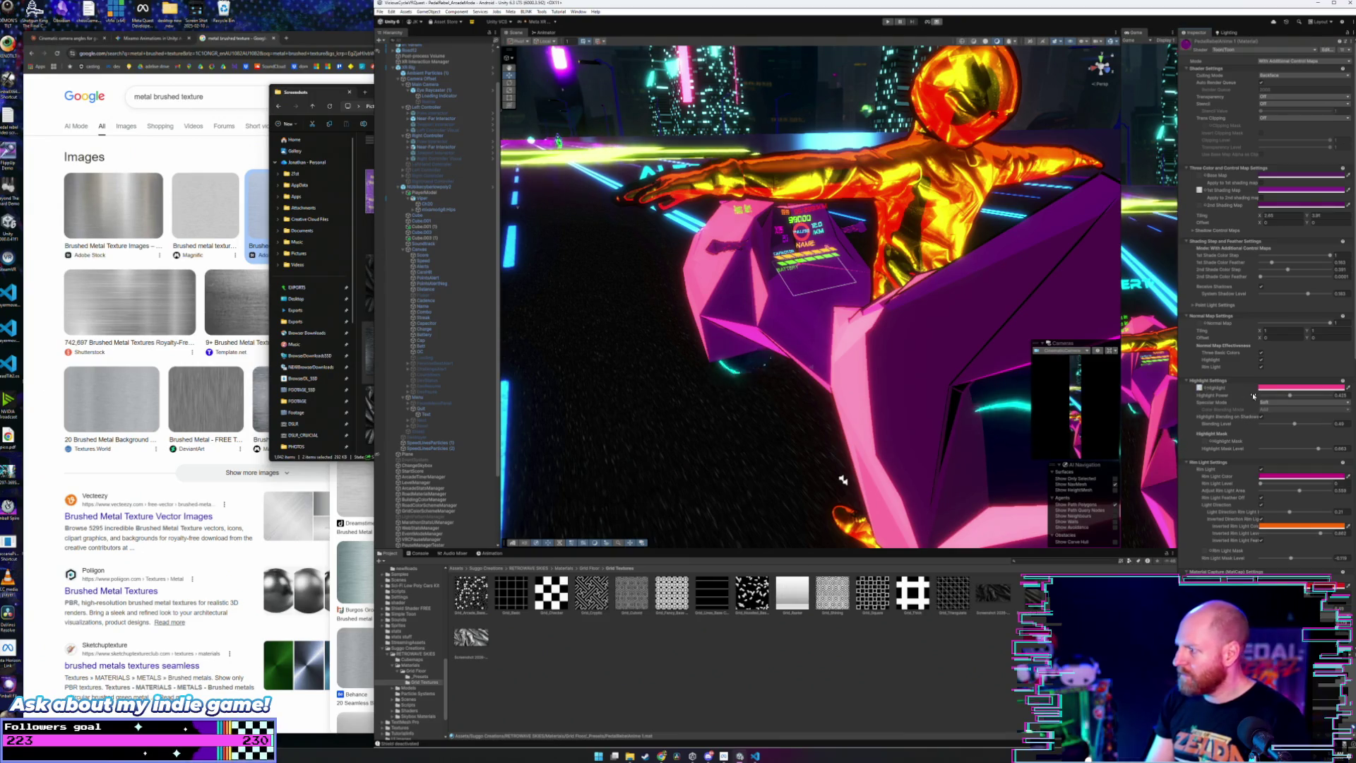
Step: Tint the highlight deeper pink, raise Highlight Power to about 0.62, and try Hard specular
mouse_move(1291, 397)
mouse_down()
mouse_move(1328, 396)
mouse_move(1259, 400)
mouse_up()
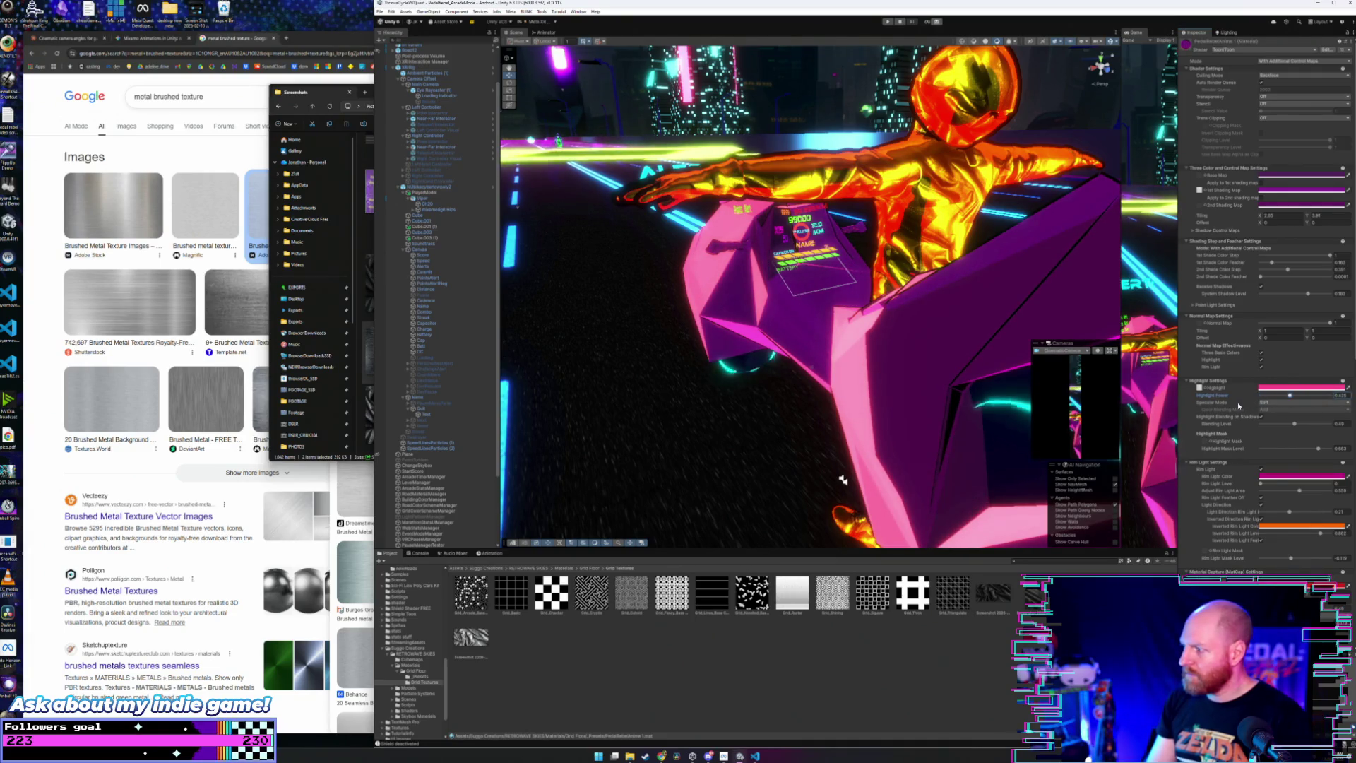
click(1302, 387)
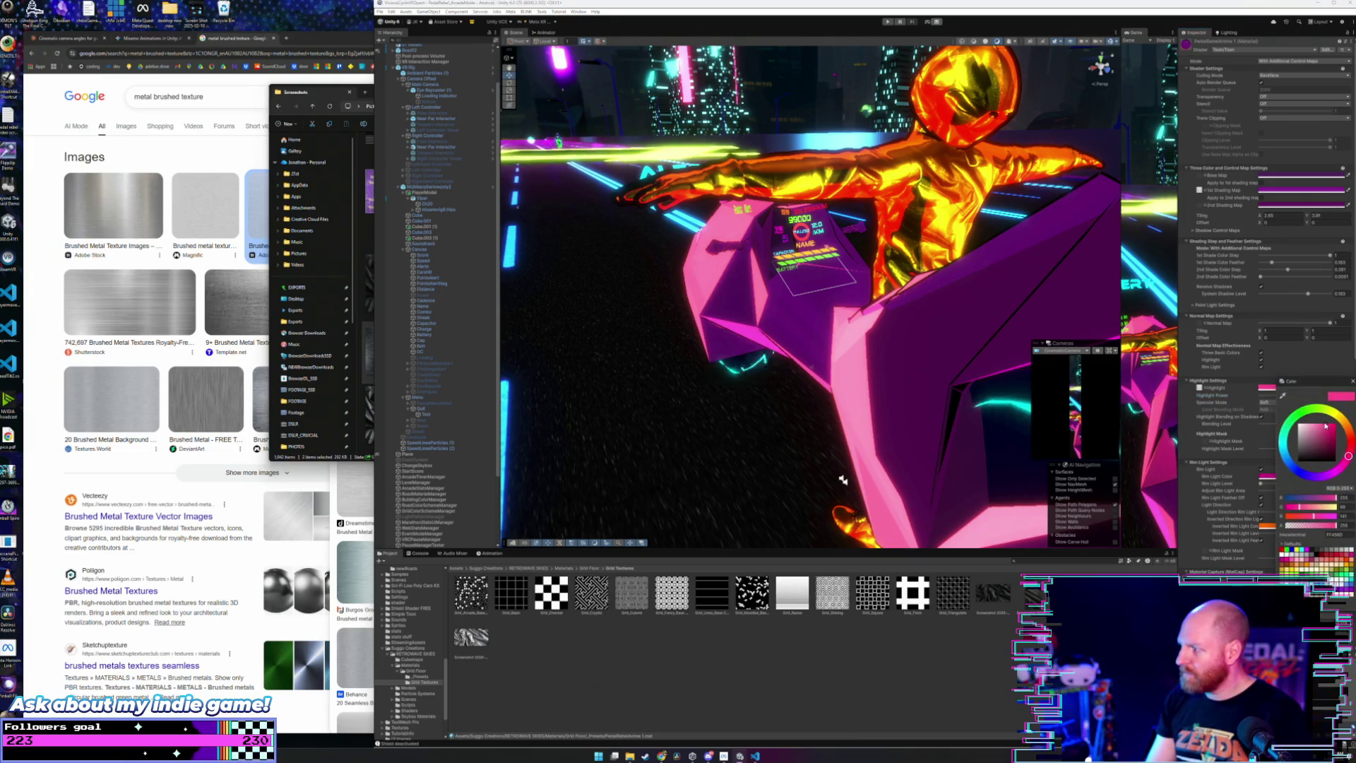
drag(1326, 436, 1324, 439)
click(1353, 380)
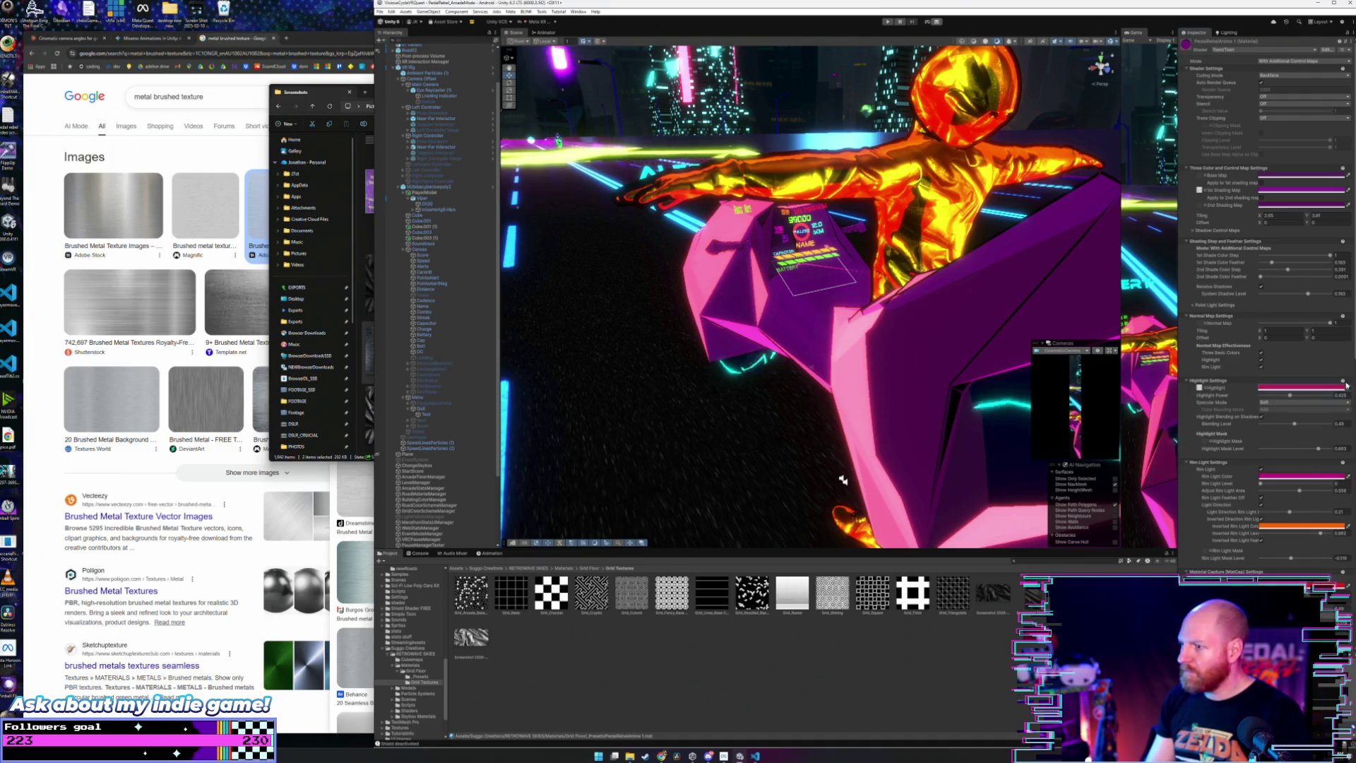
drag(1287, 396, 1306, 404)
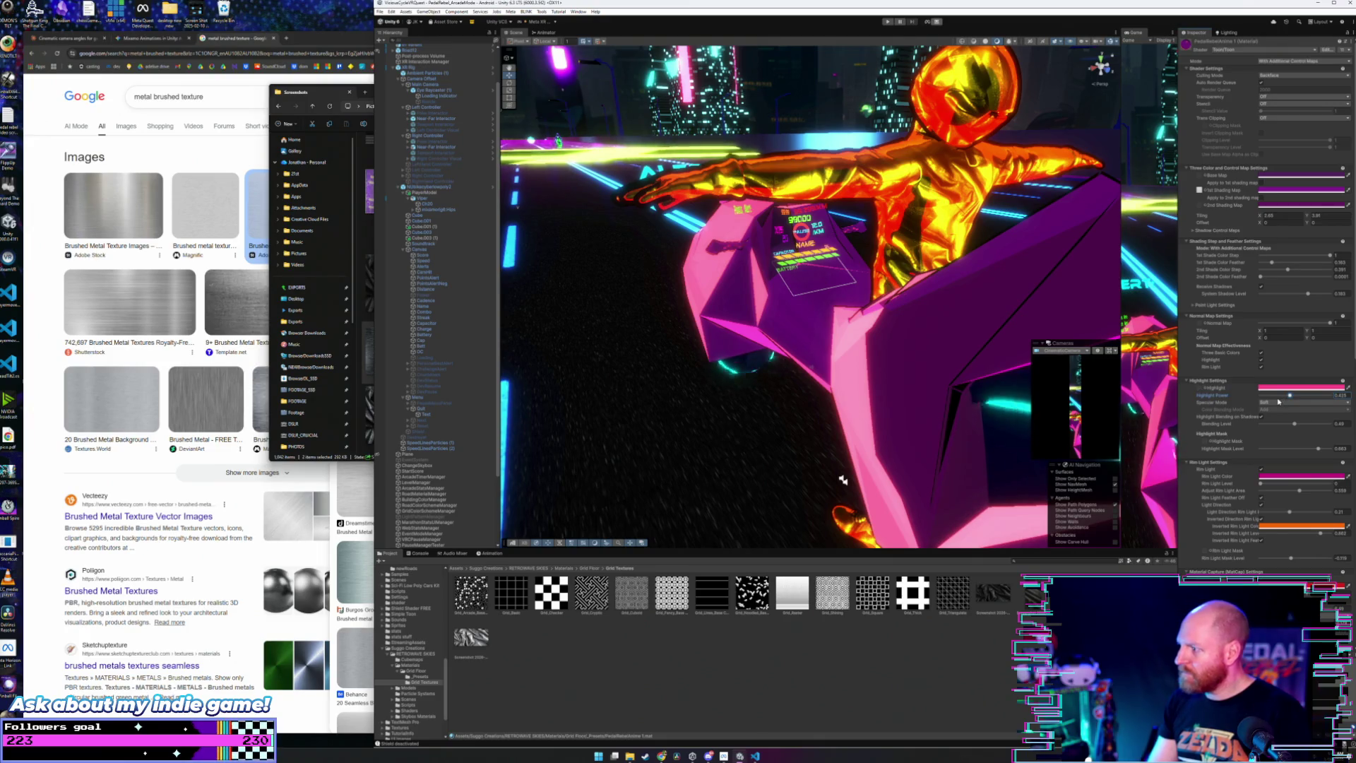
click(1279, 404)
click(1279, 410)
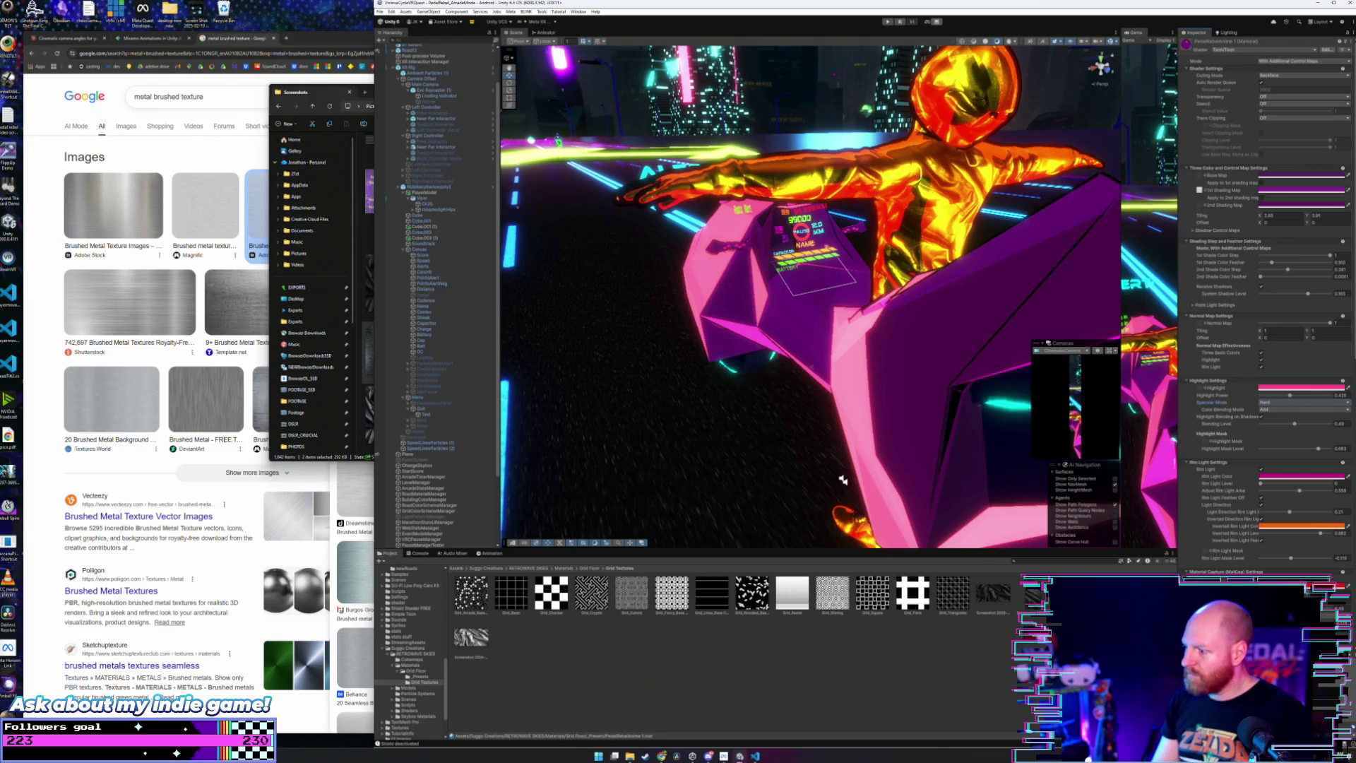
Step: Switch Specular Mode to Soft and make the highlight colour near-white, then frame the bike
mouse_move(961, 342)
mouse_down()
mouse_move(931, 362)
mouse_move(945, 348)
mouse_move(830, 337)
mouse_move(1080, 331)
mouse_up()
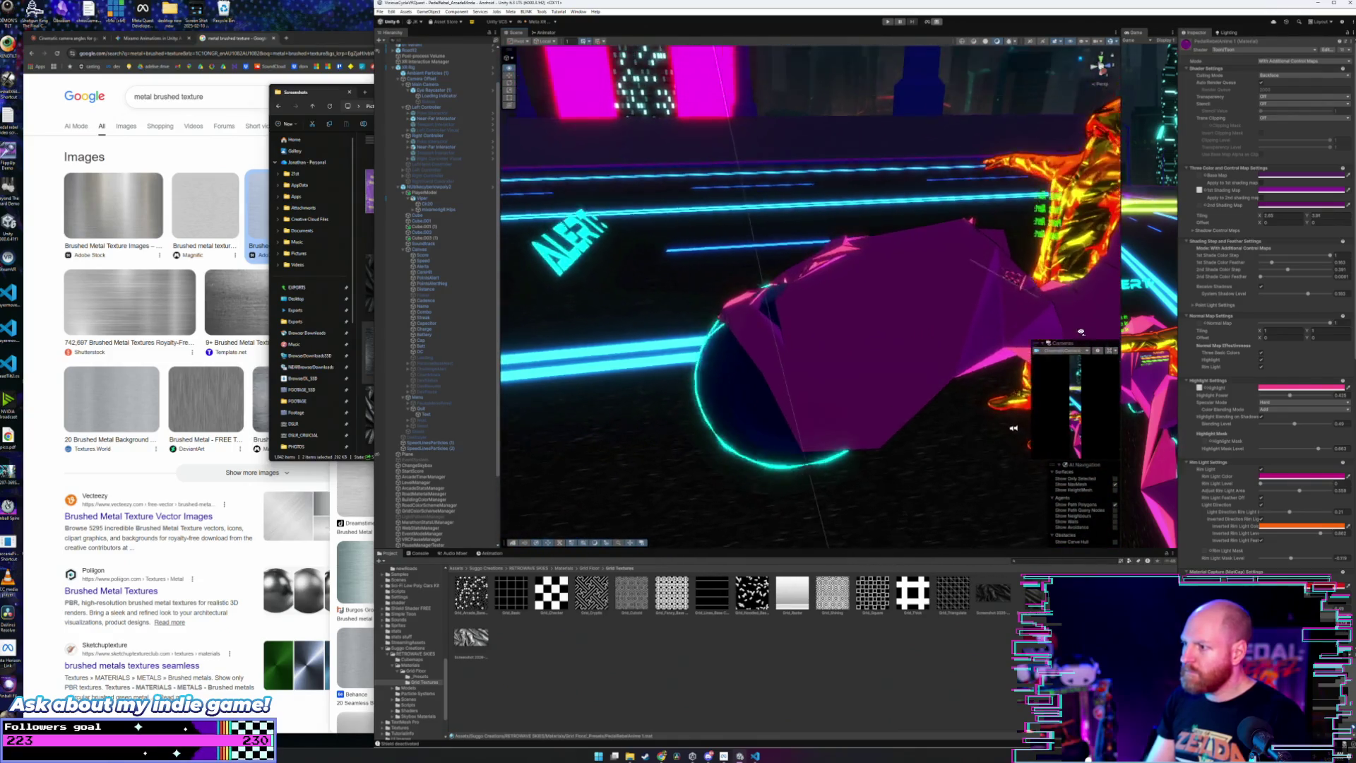
drag(1080, 331, 1118, 322)
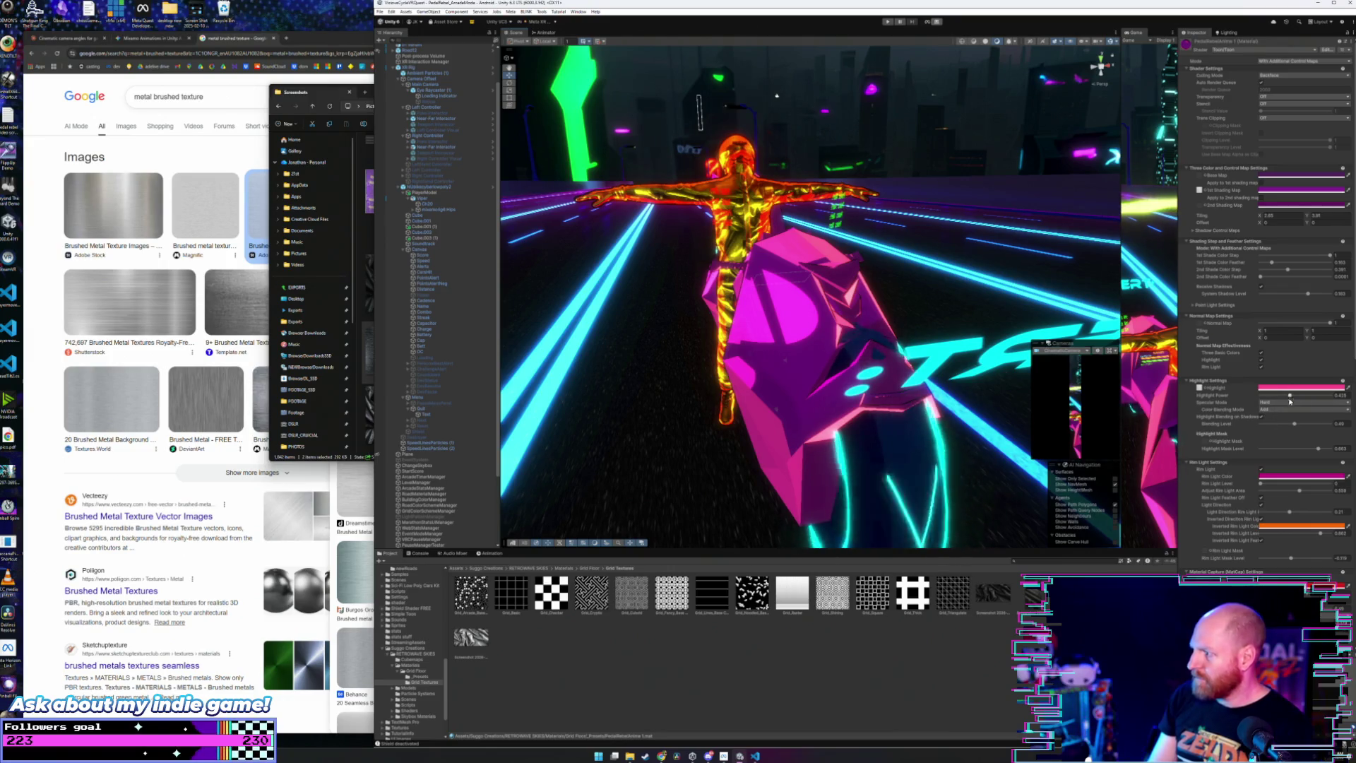
click(1290, 402)
click(1277, 418)
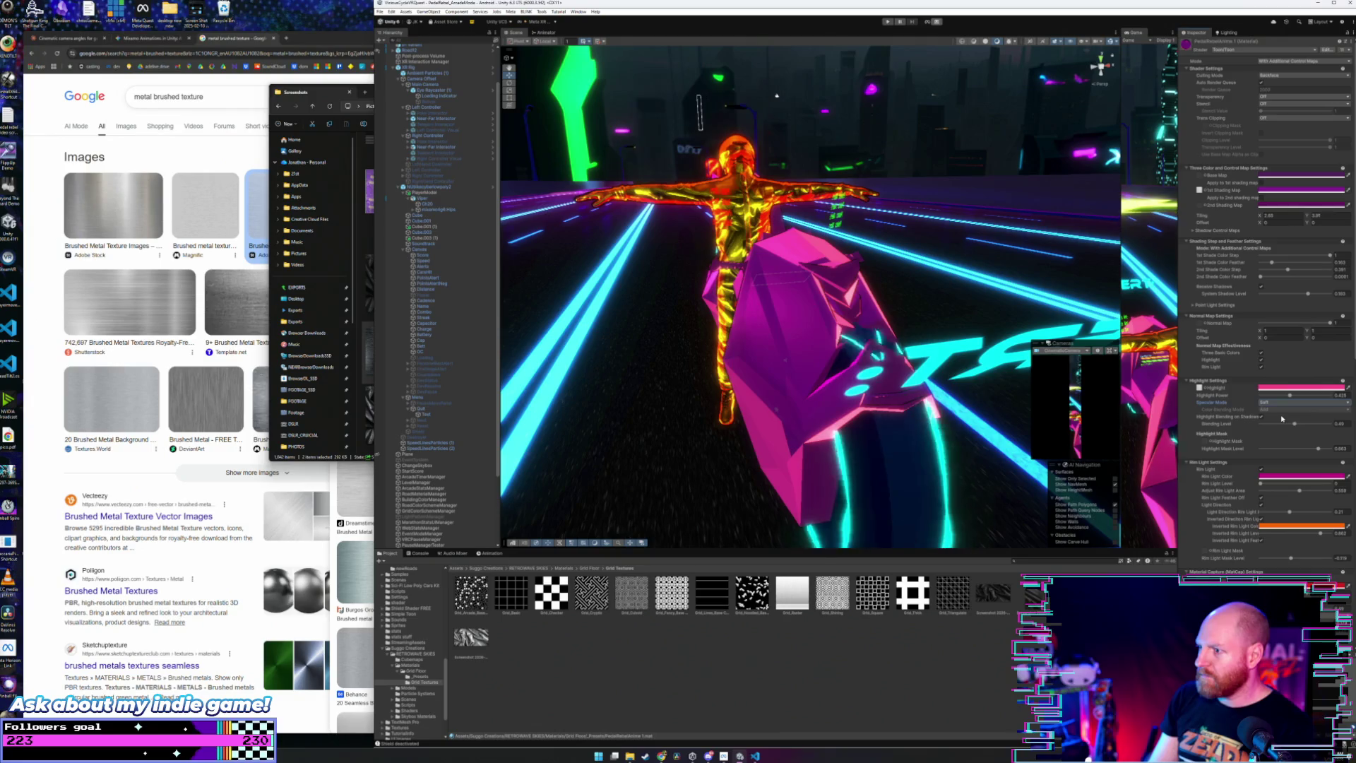
click(1295, 387)
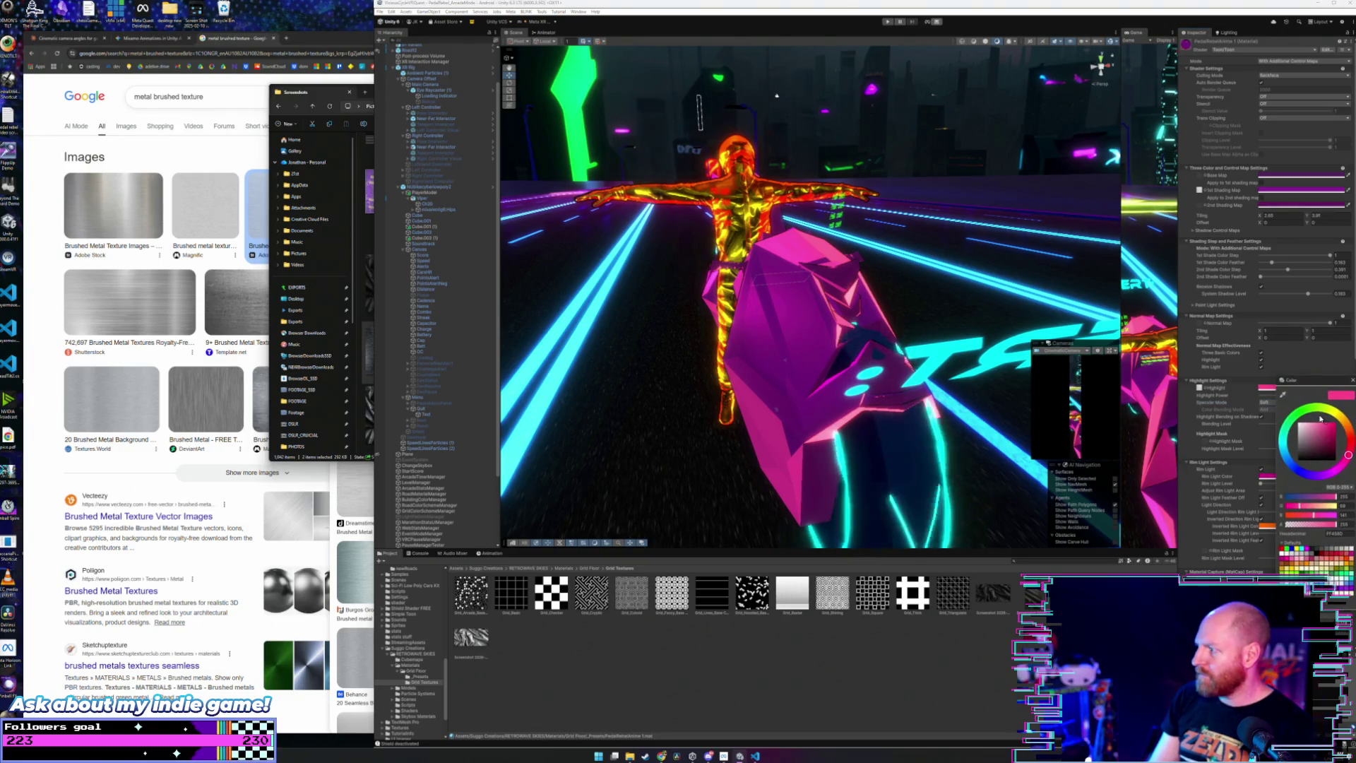
drag(1324, 428, 1295, 426)
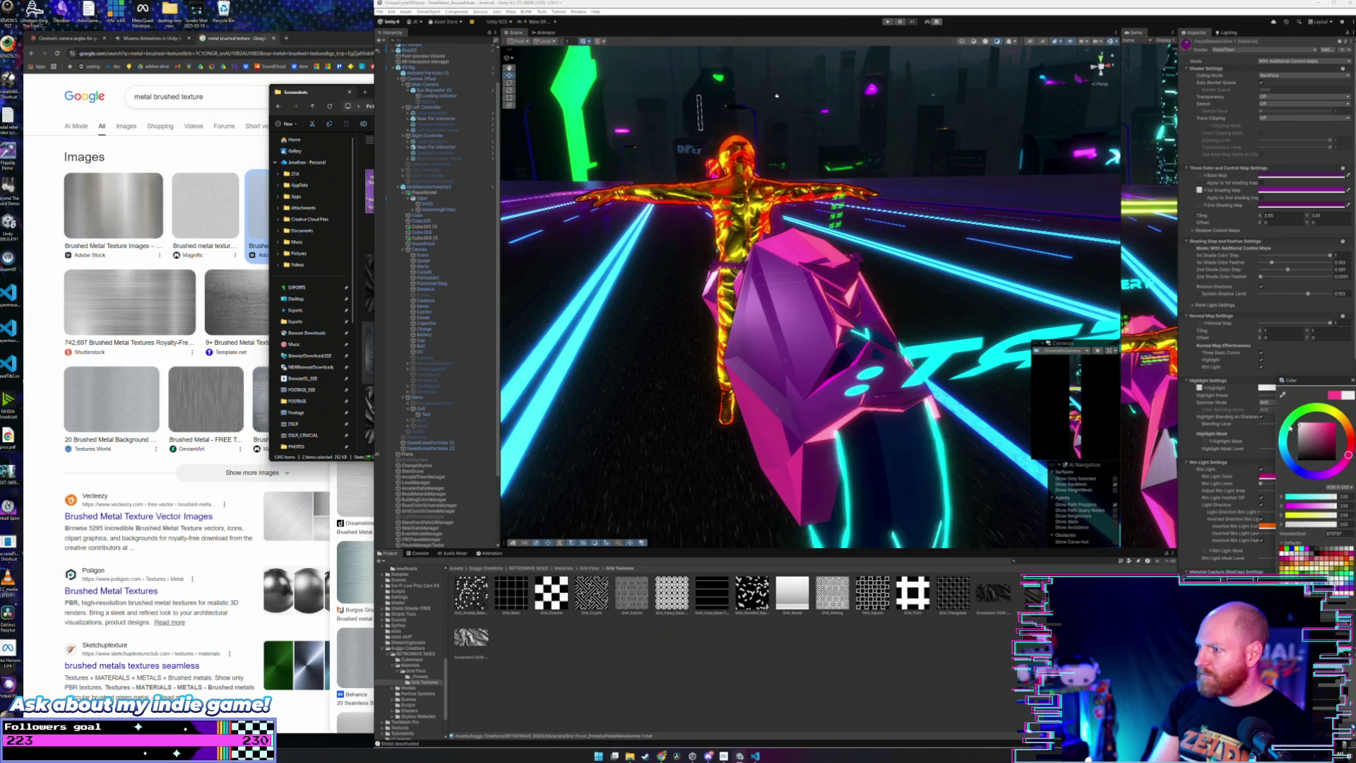
click(1034, 381)
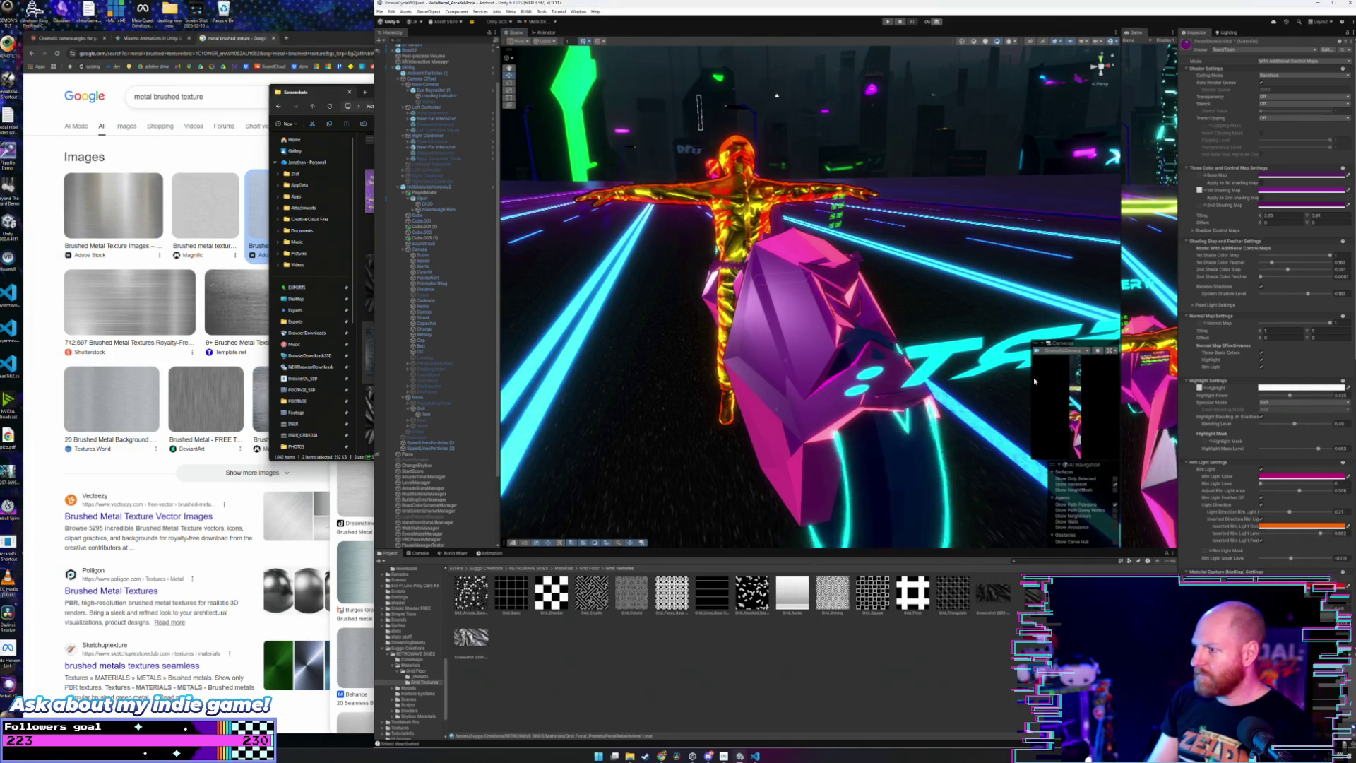
click(996, 299)
key(f)
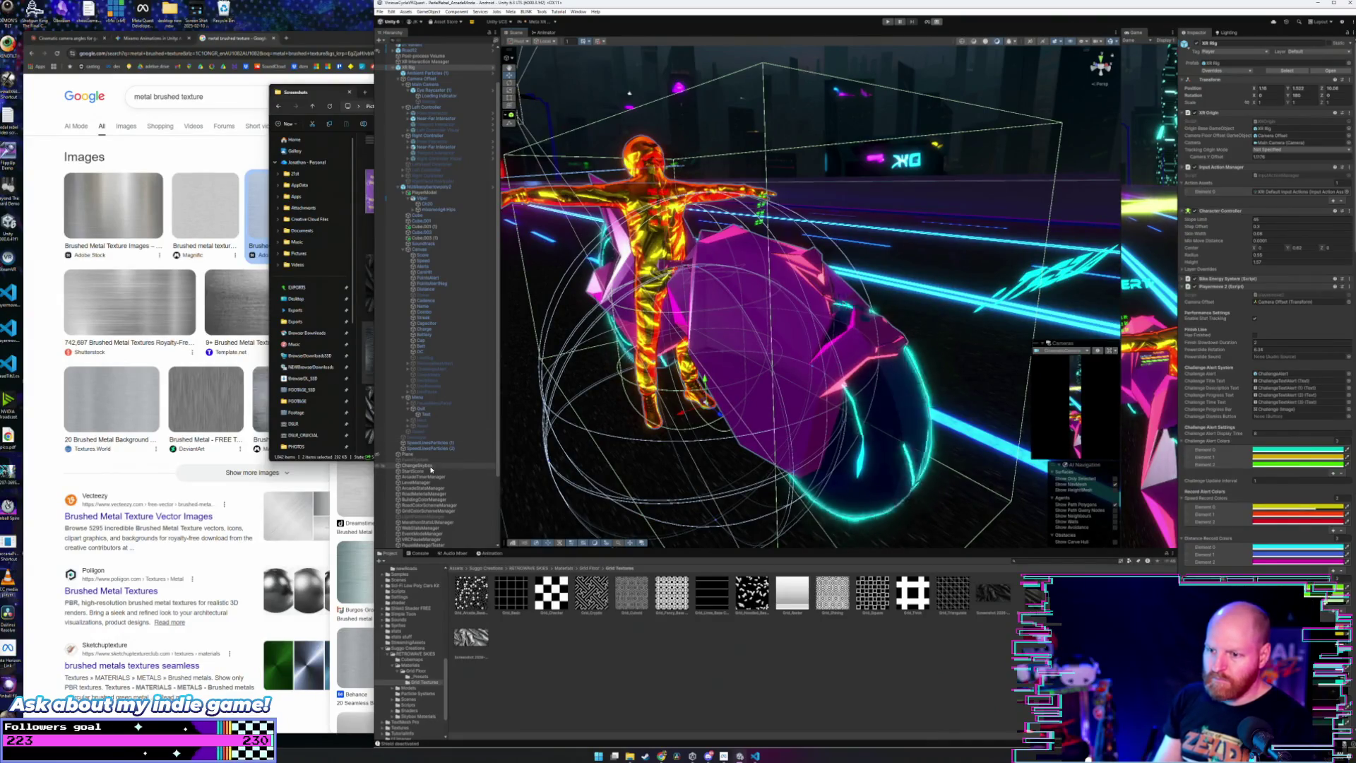
click(437, 199)
click(450, 187)
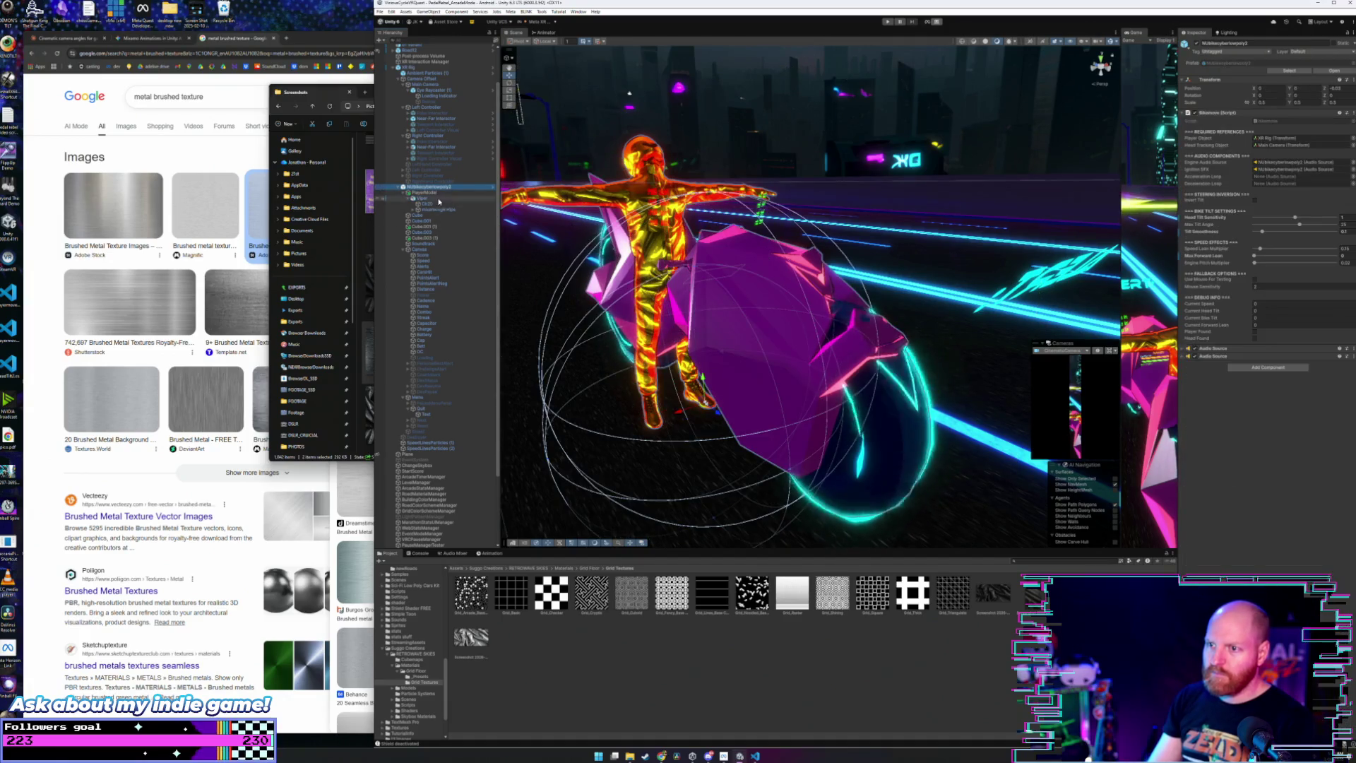
click(432, 216)
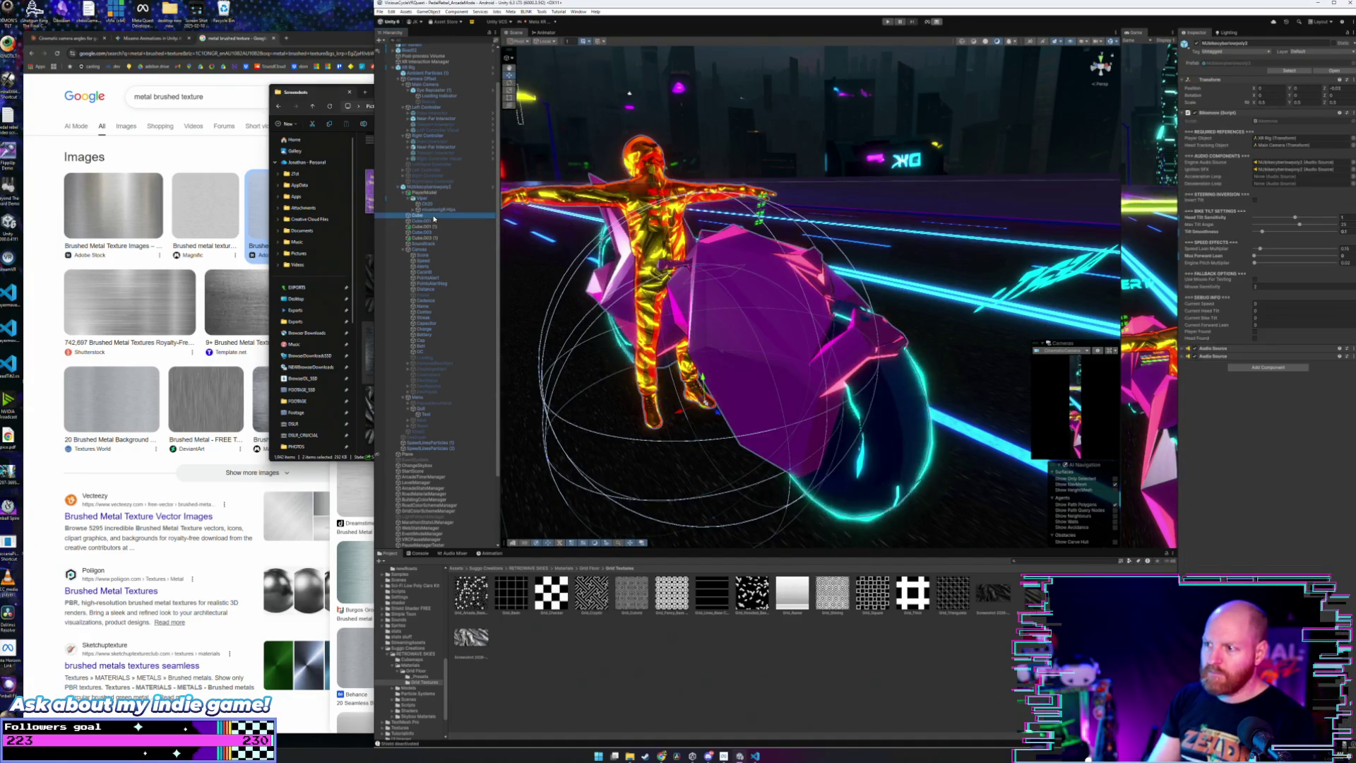
click(740, 126)
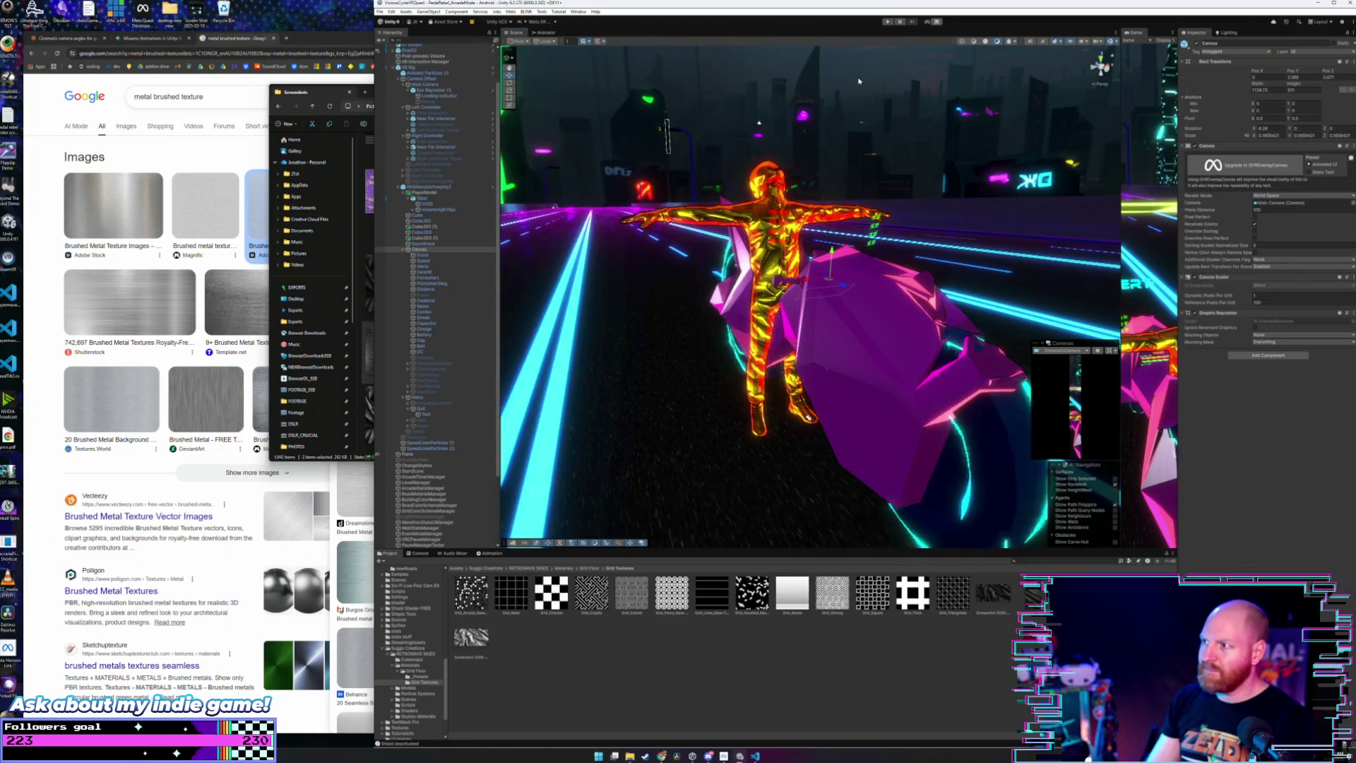
drag(863, 78, 382, 159)
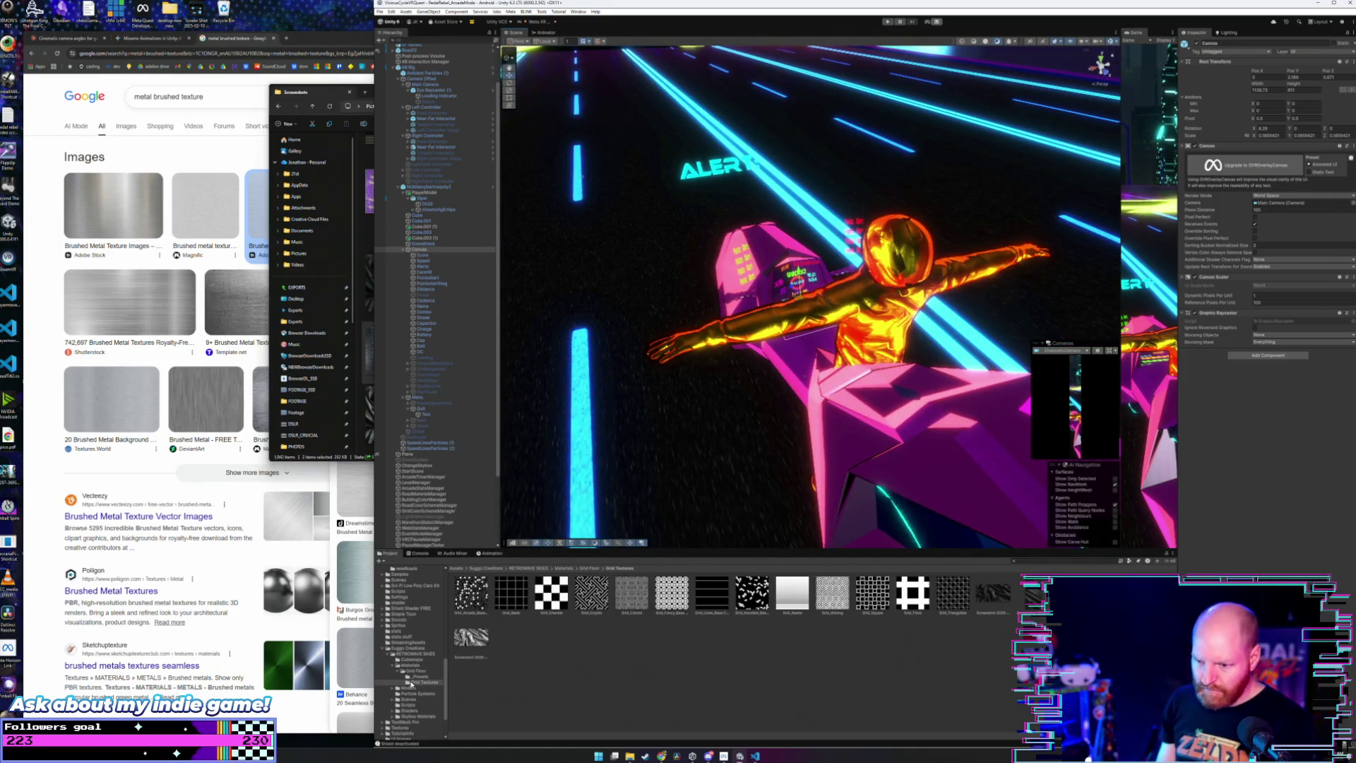
Step: Open the purple bike material from _Presets and inspect its rim light settings and the Screenshot texture
click(420, 676)
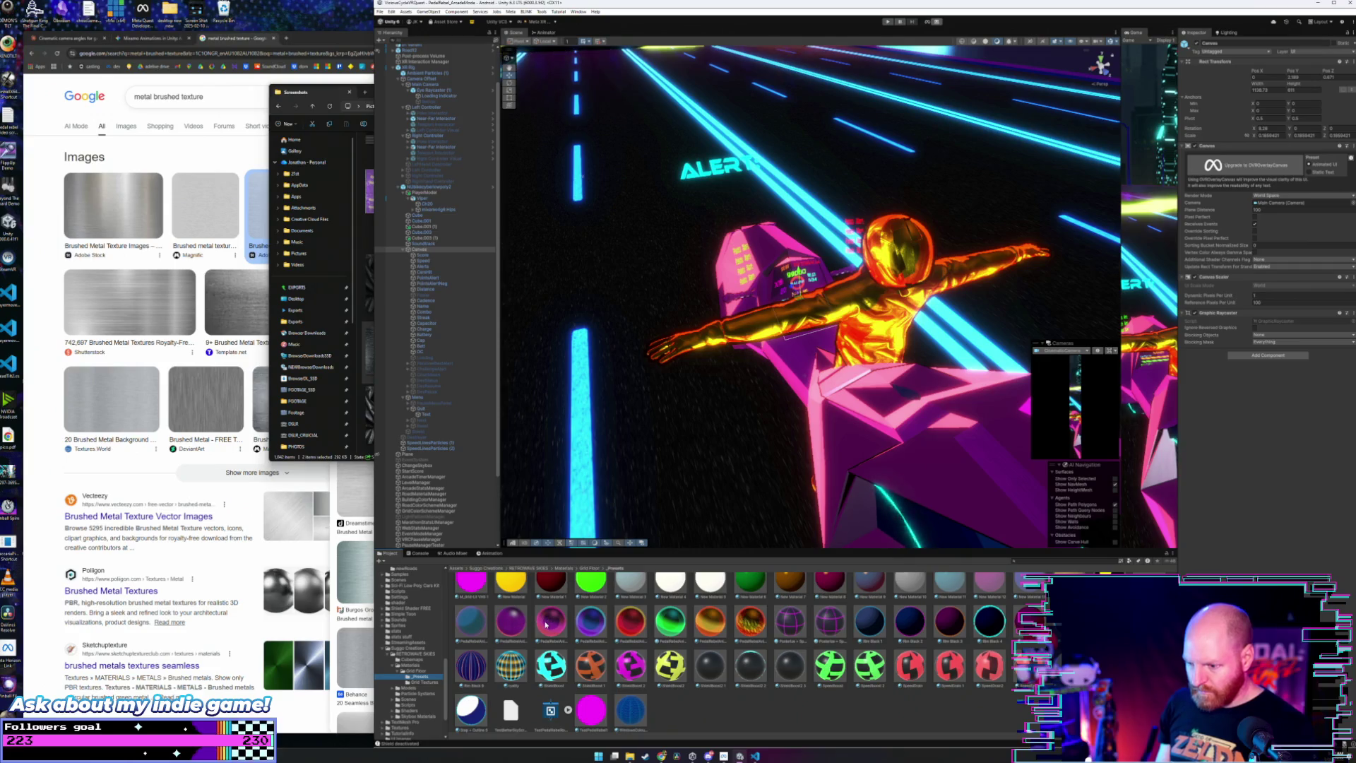
click(550, 621)
click(518, 622)
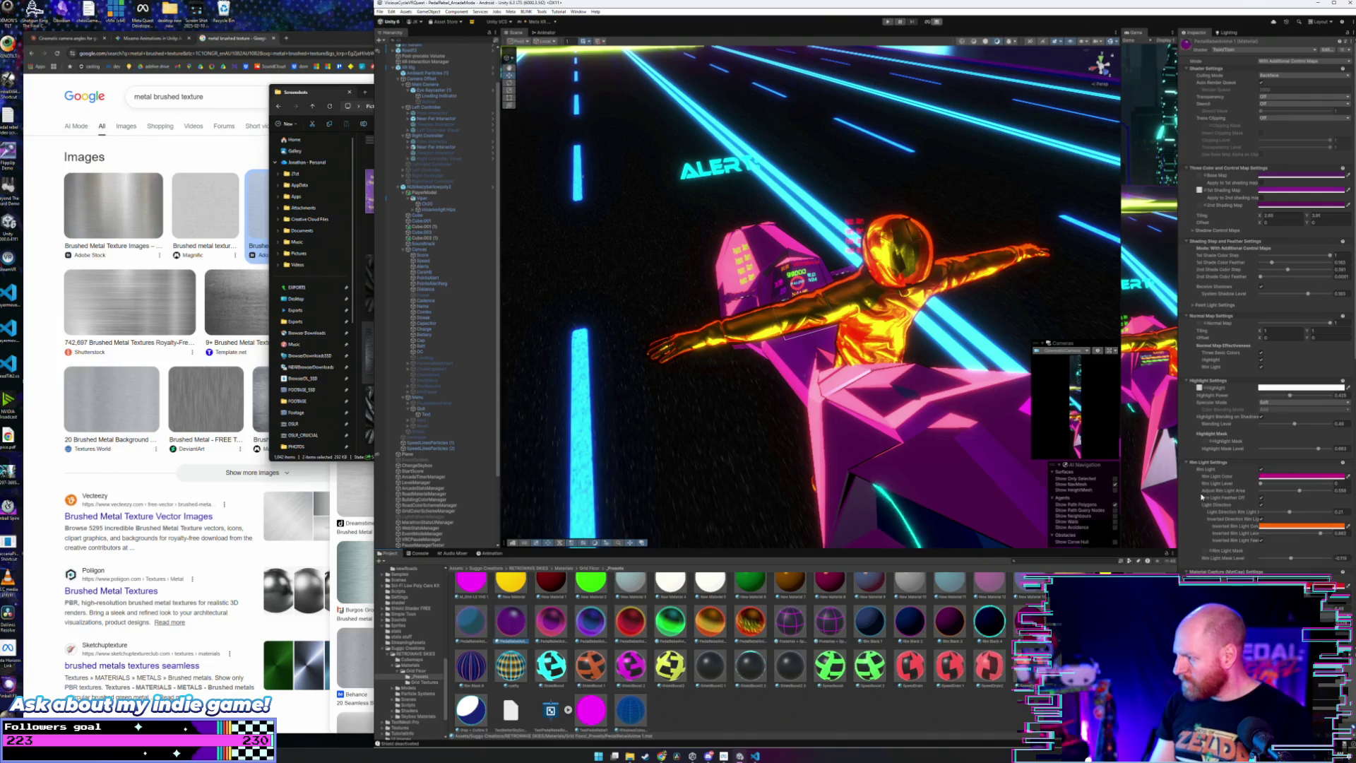
scroll(1201, 497, down, 1)
drag(882, 395, 932, 379)
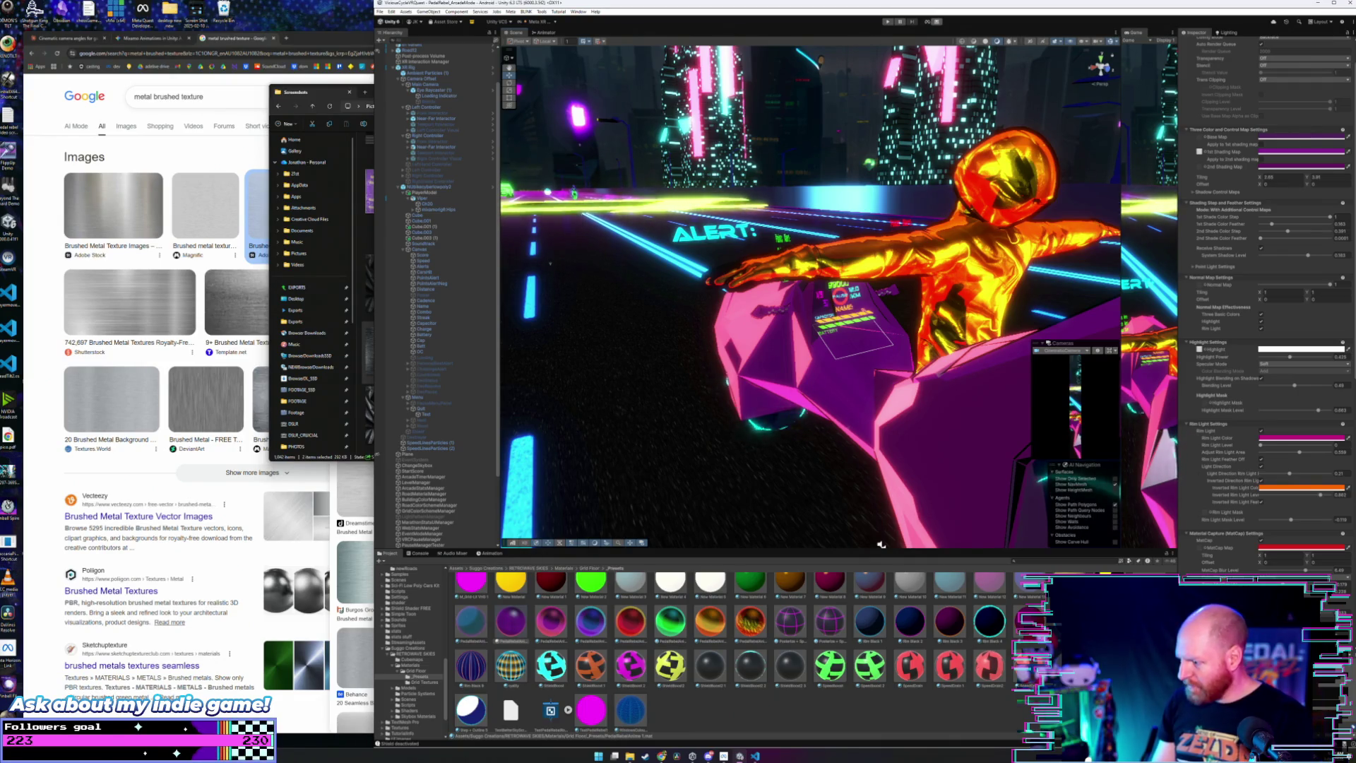
click(423, 682)
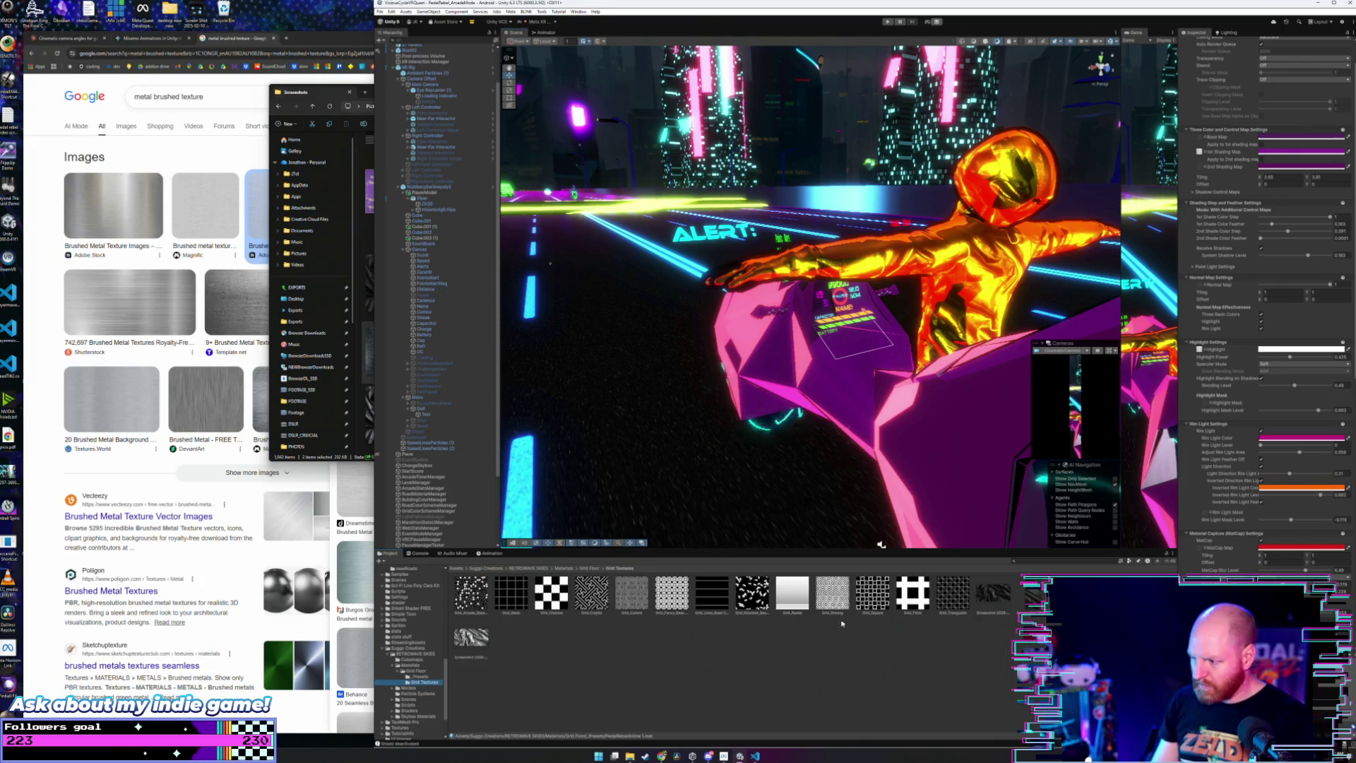
click(1204, 511)
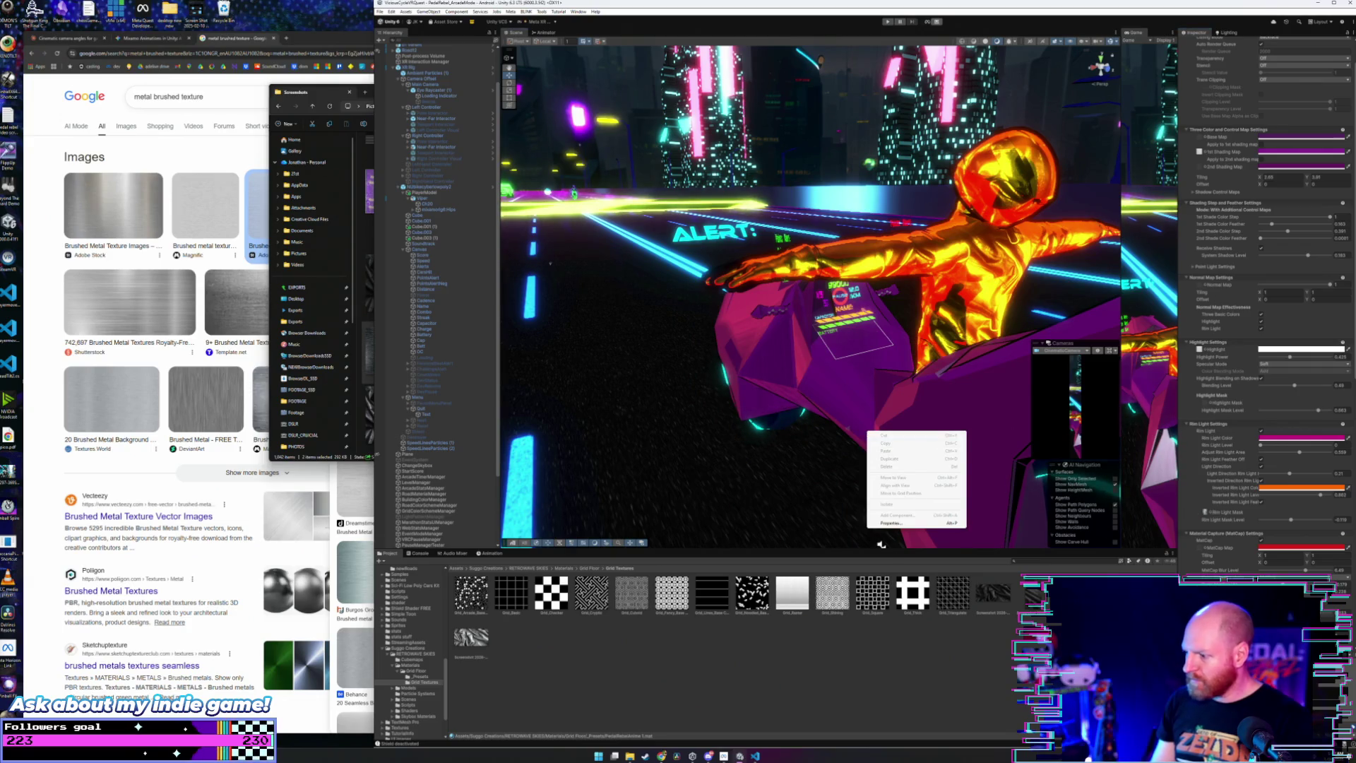
click(993, 593)
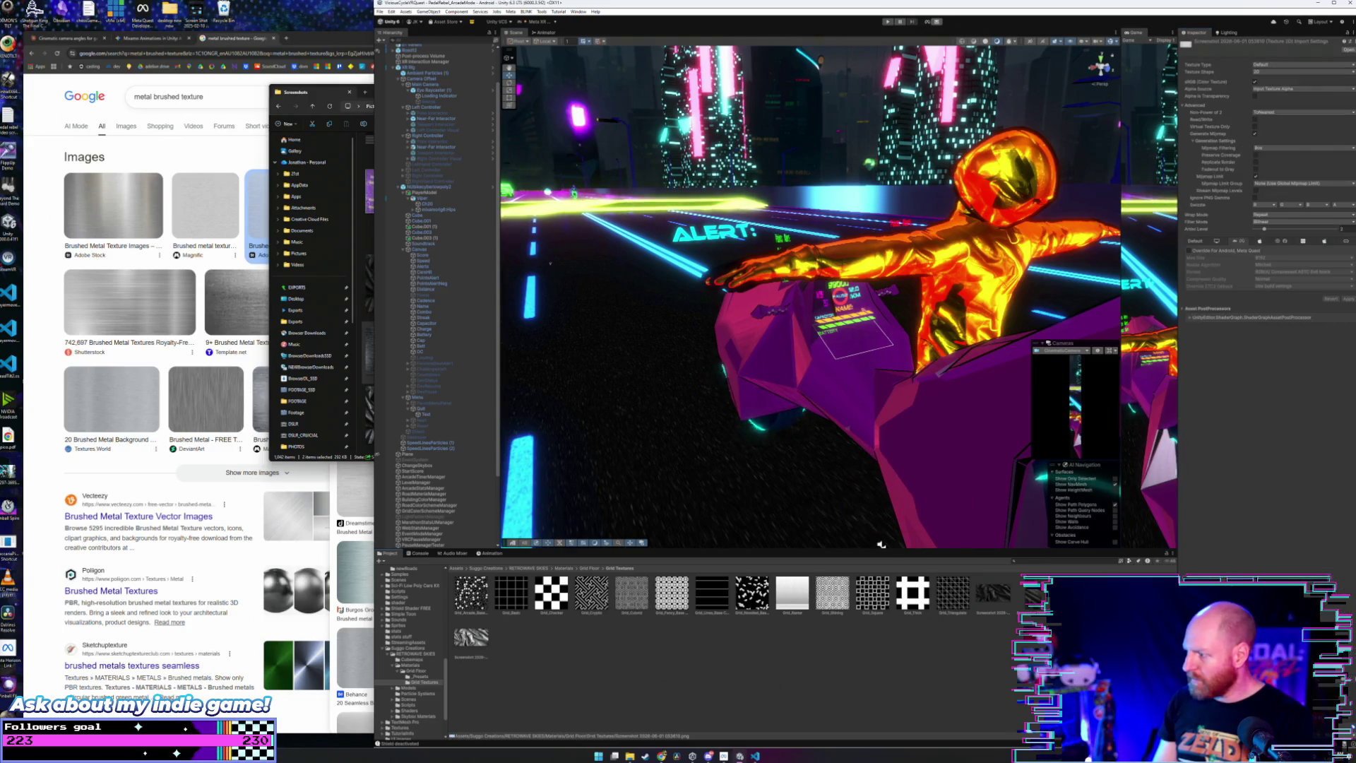
Step: Enable Rim Light Mask on the purple bike material and lower the mask level to soften the glow
click(418, 677)
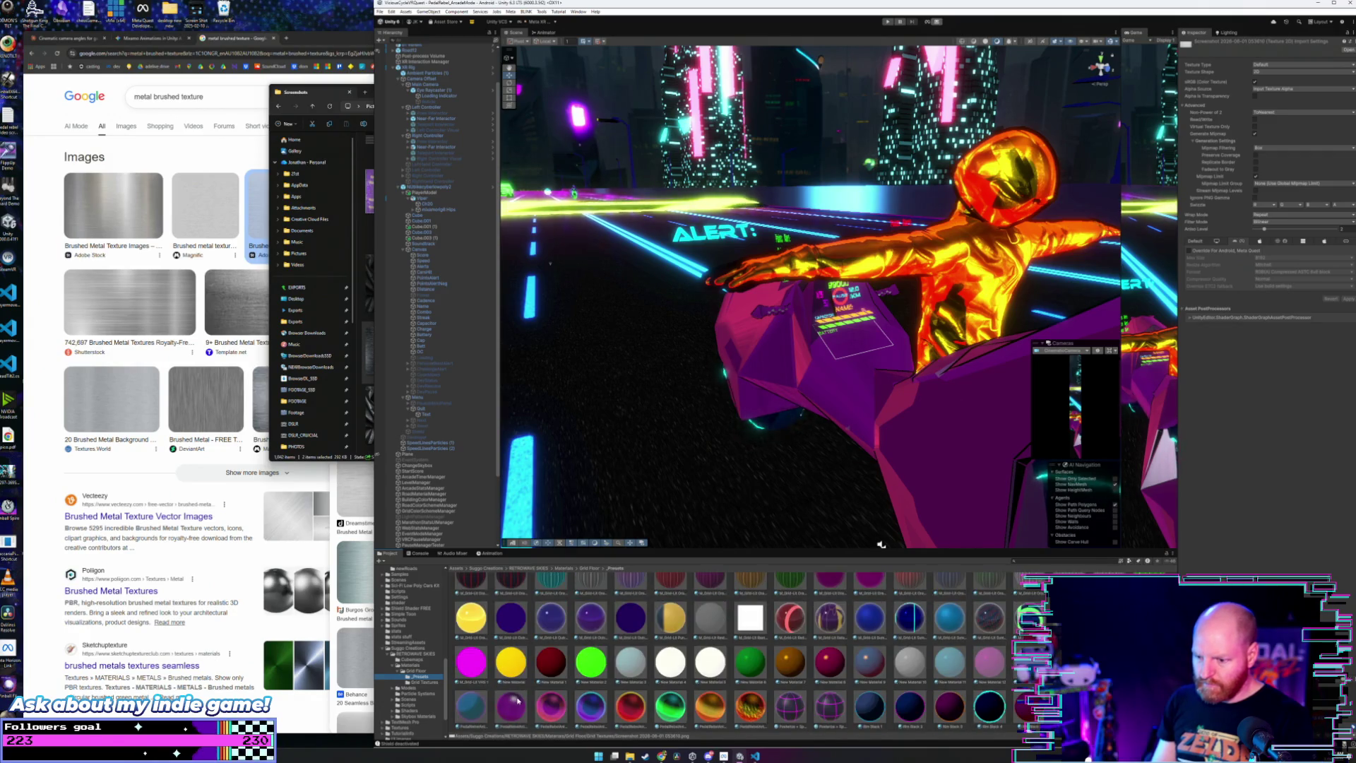
click(517, 701)
click(425, 682)
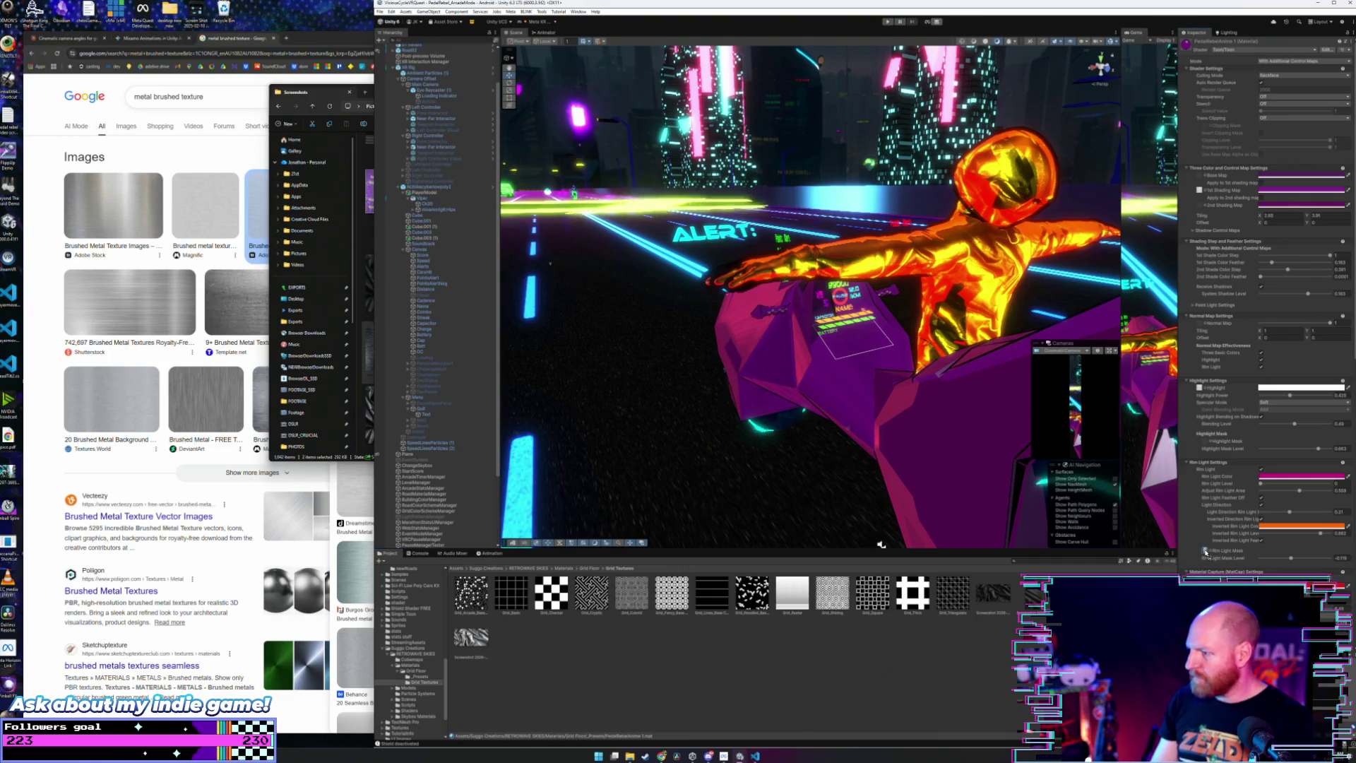
click(1204, 550)
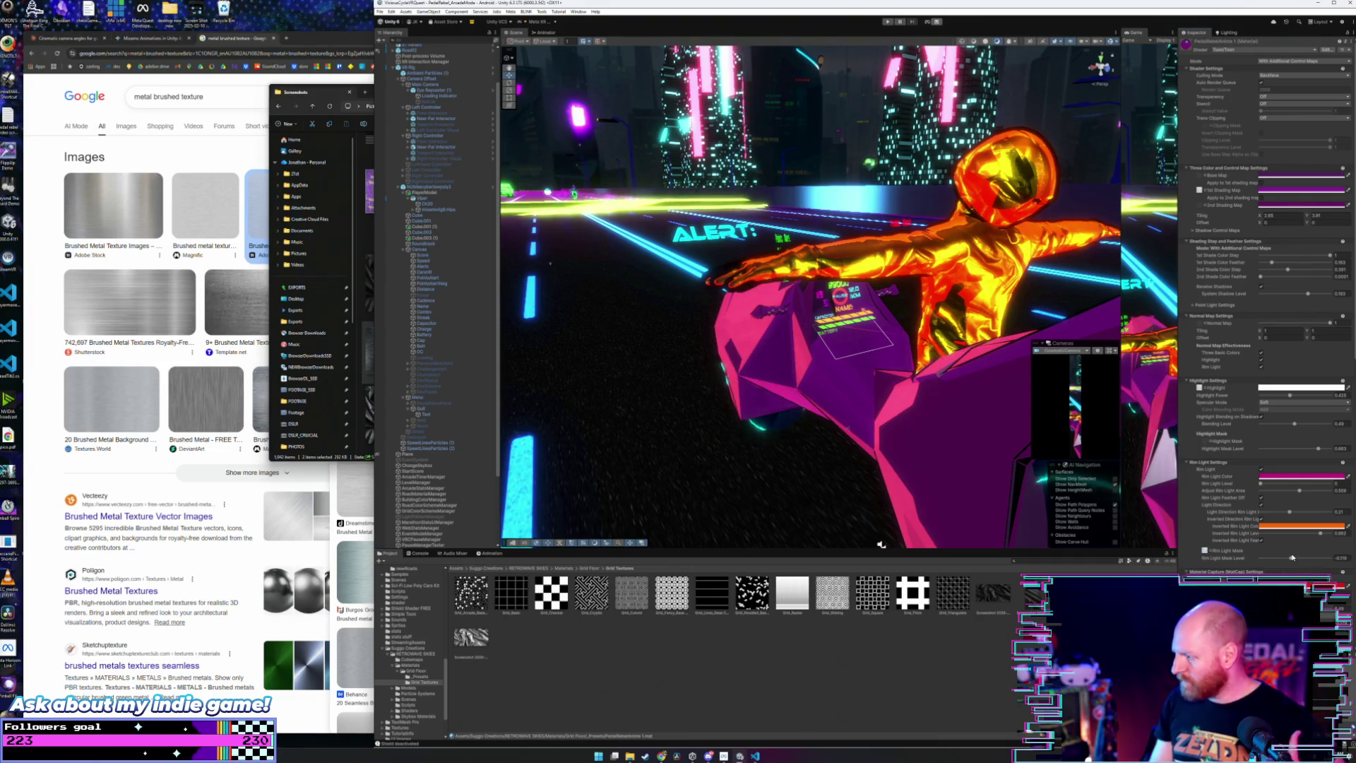
drag(1298, 560, 1318, 560)
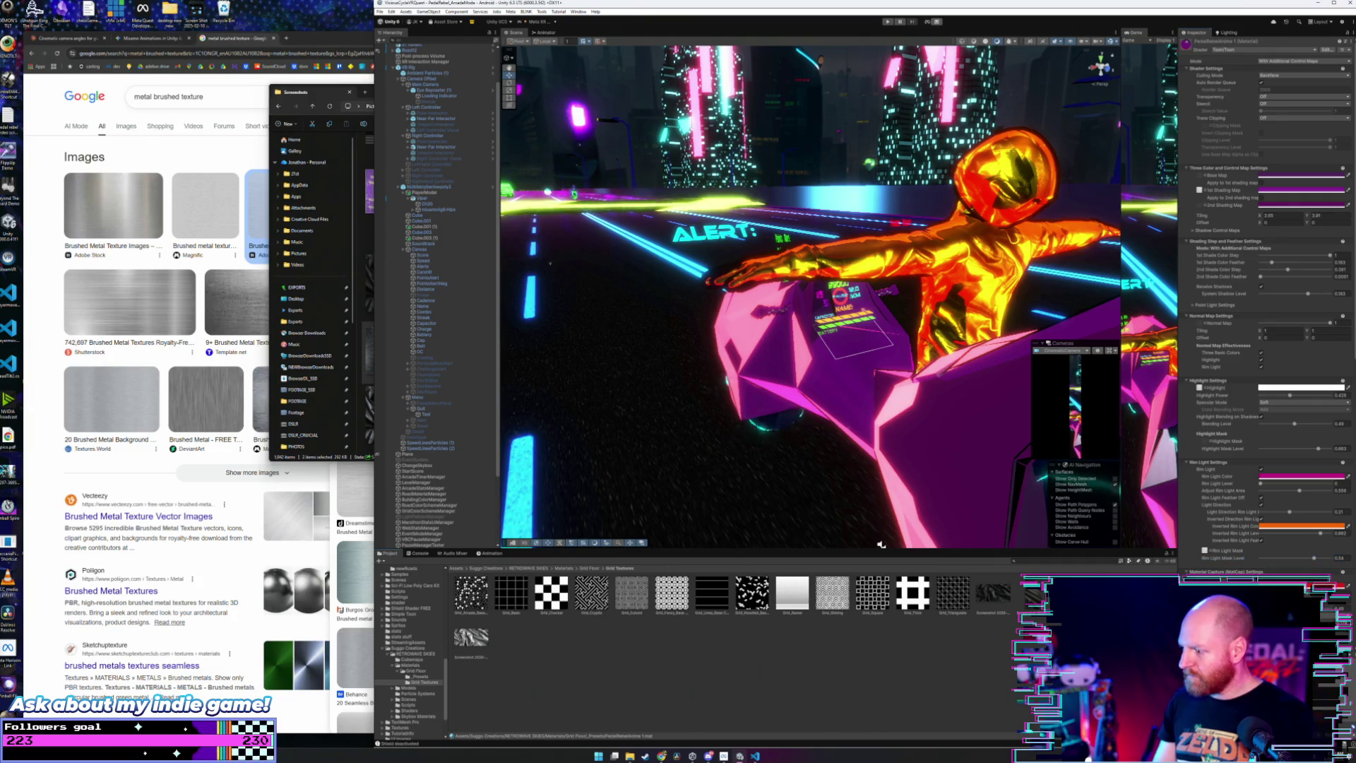
click(1204, 551)
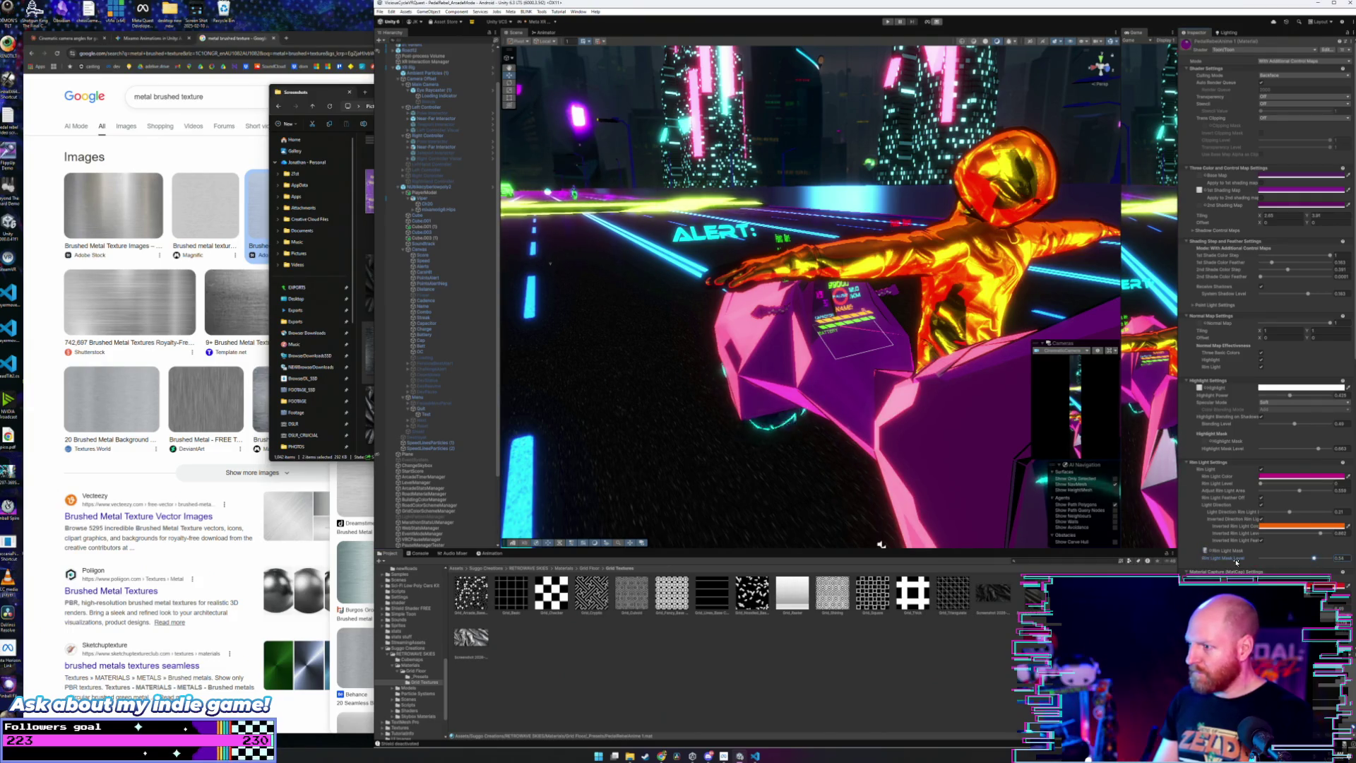
drag(1317, 559, 1307, 559)
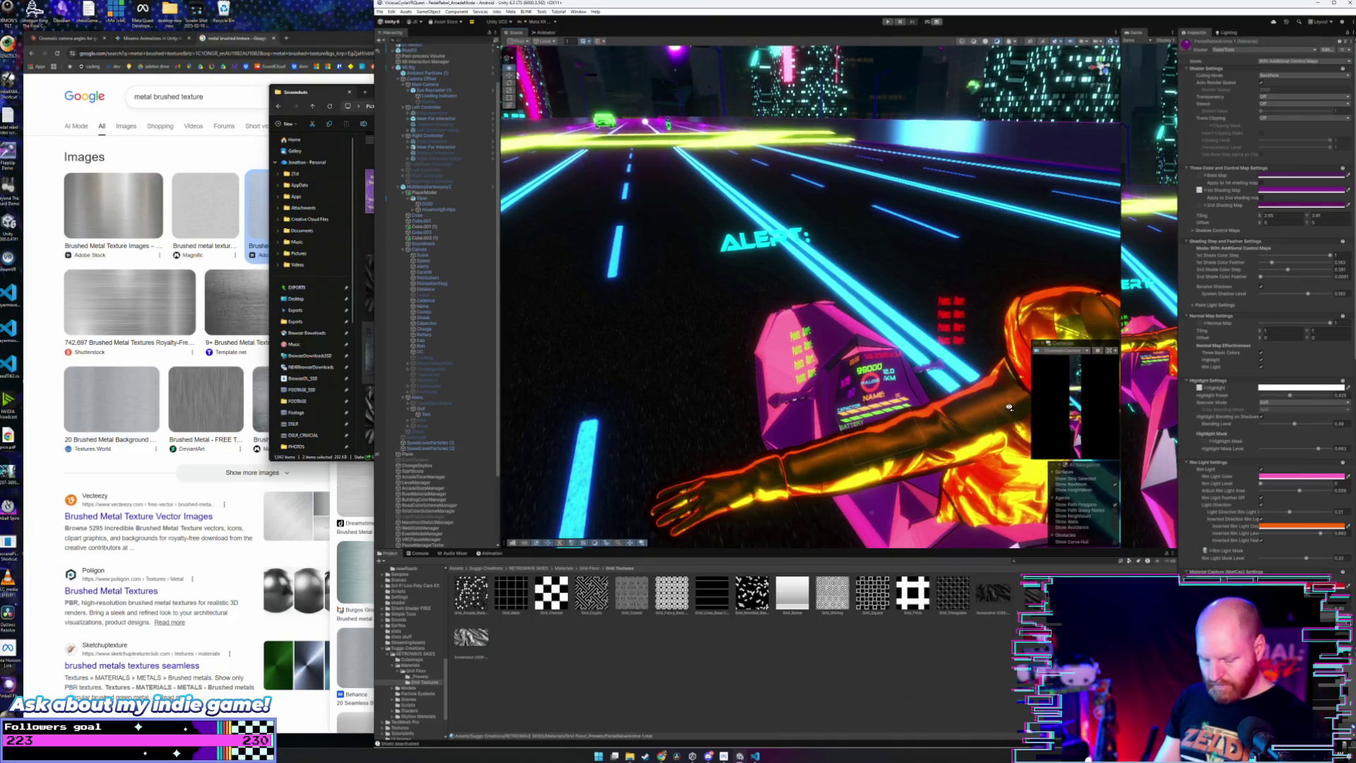
Step: Nudge the Rim Light Level down and brighten the 2nd Shading Map colour to a stronger magenta
click(1284, 485)
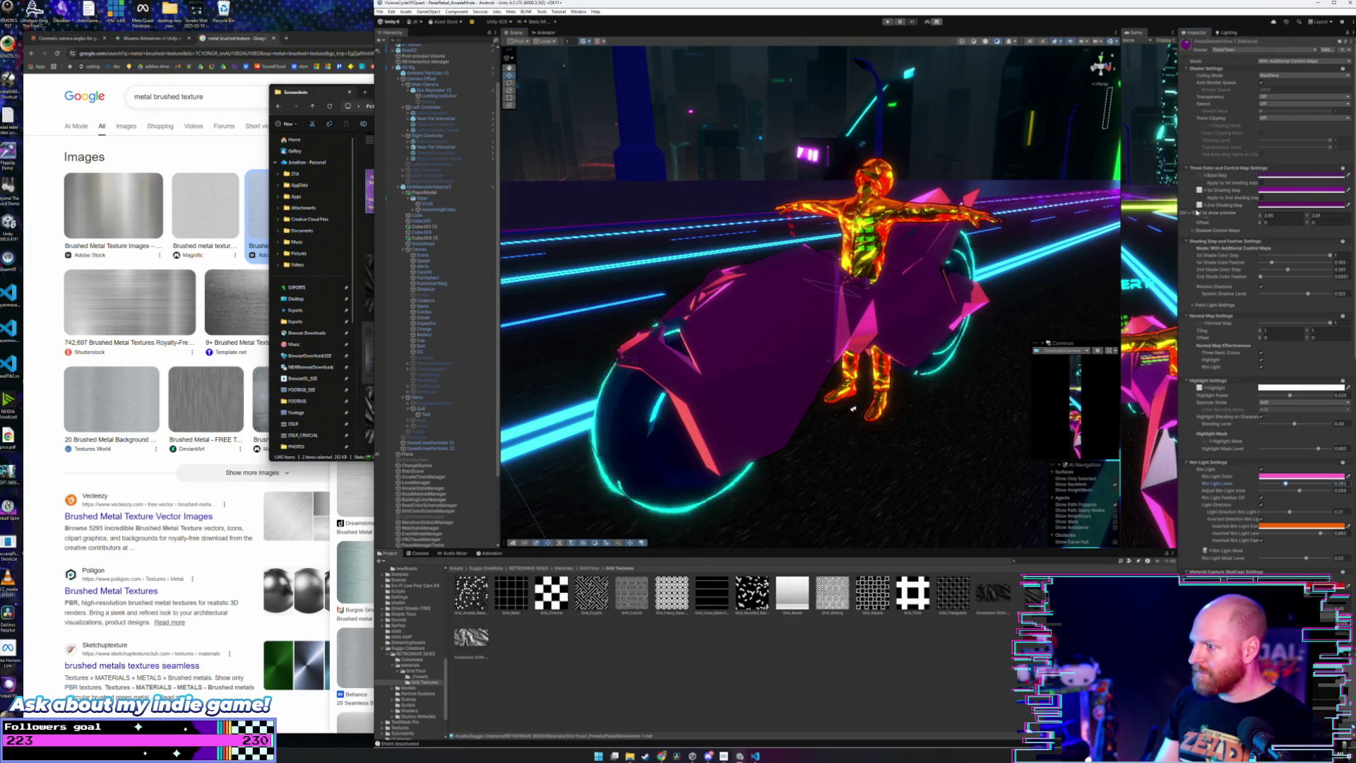
click(1308, 205)
drag(1329, 266, 1330, 260)
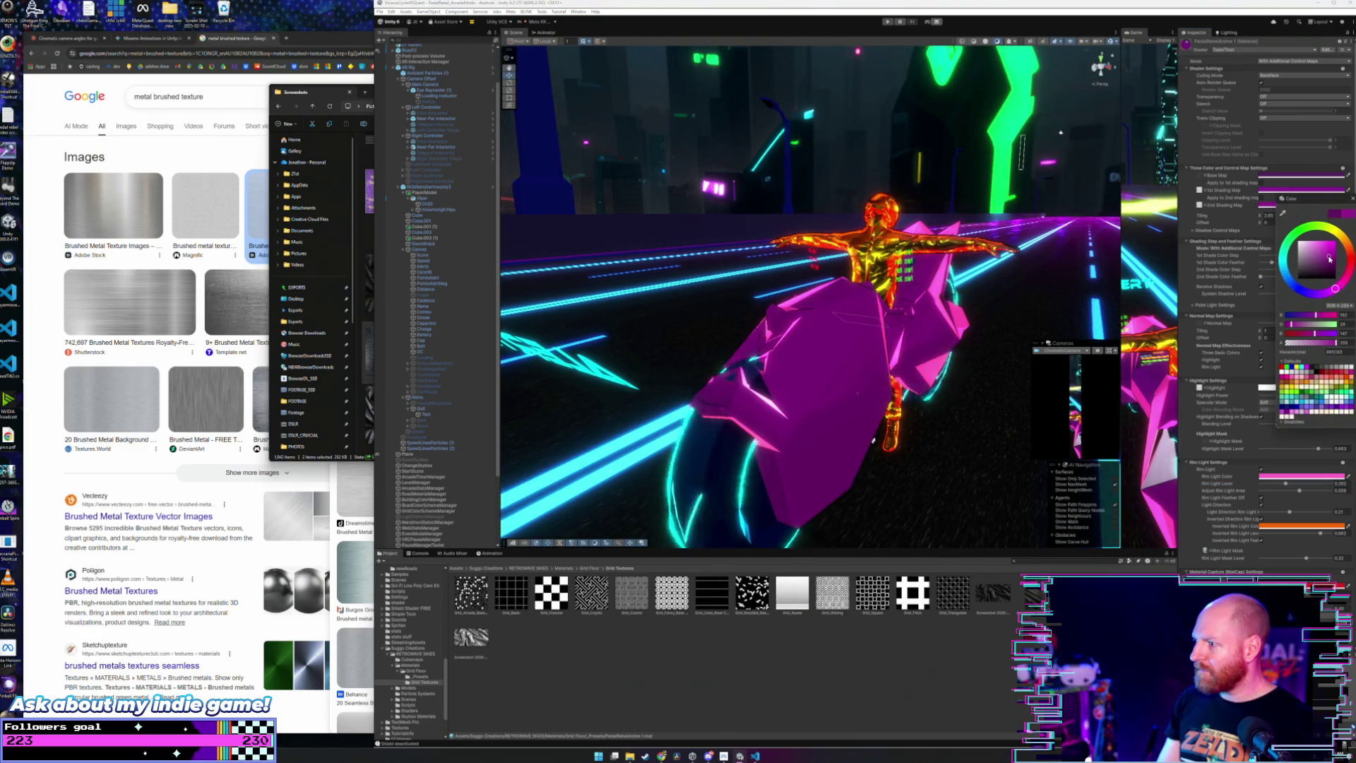
click(873, 439)
mouse_move(873, 440)
mouse_down()
mouse_move(782, 406)
mouse_move(549, 432)
mouse_move(886, 422)
mouse_up()
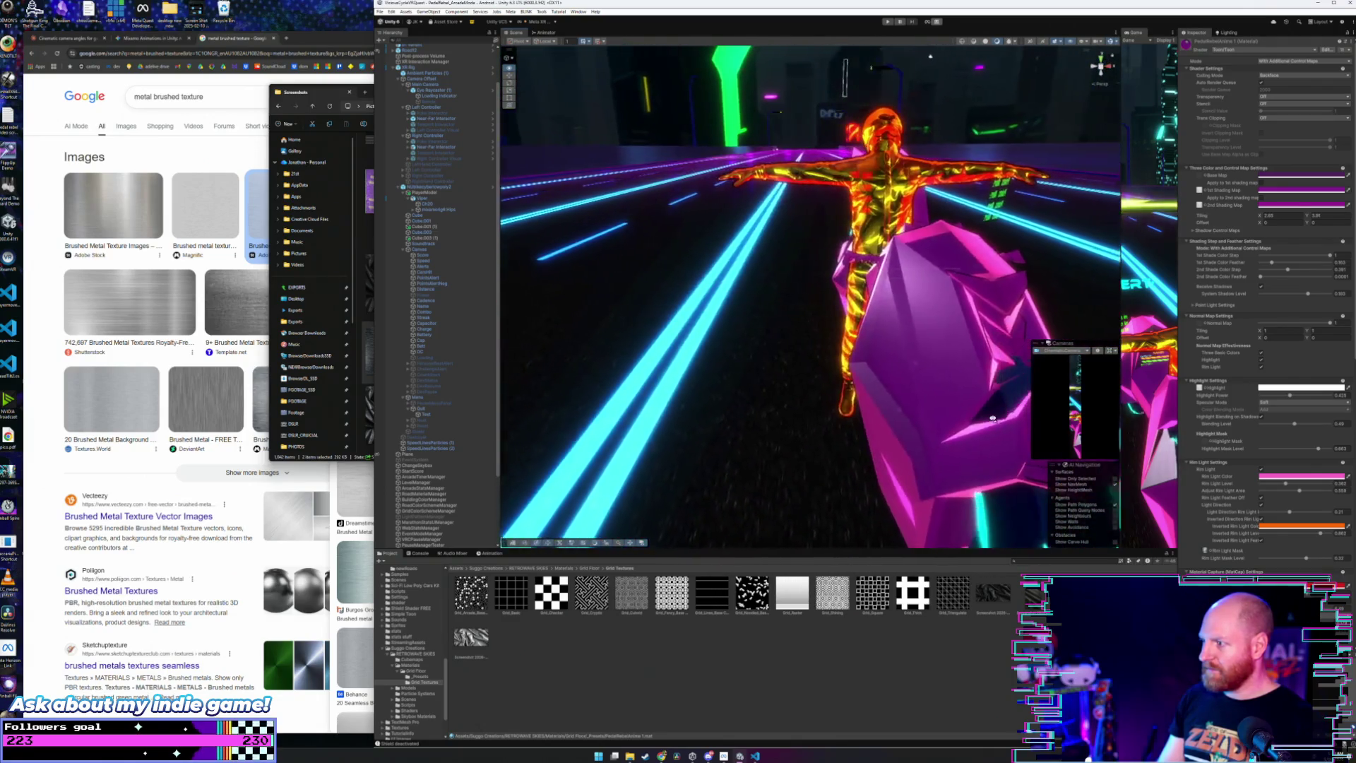
mouse_move(960, 419)
mouse_down()
mouse_move(623, 473)
mouse_move(628, 439)
mouse_move(768, 422)
mouse_up()
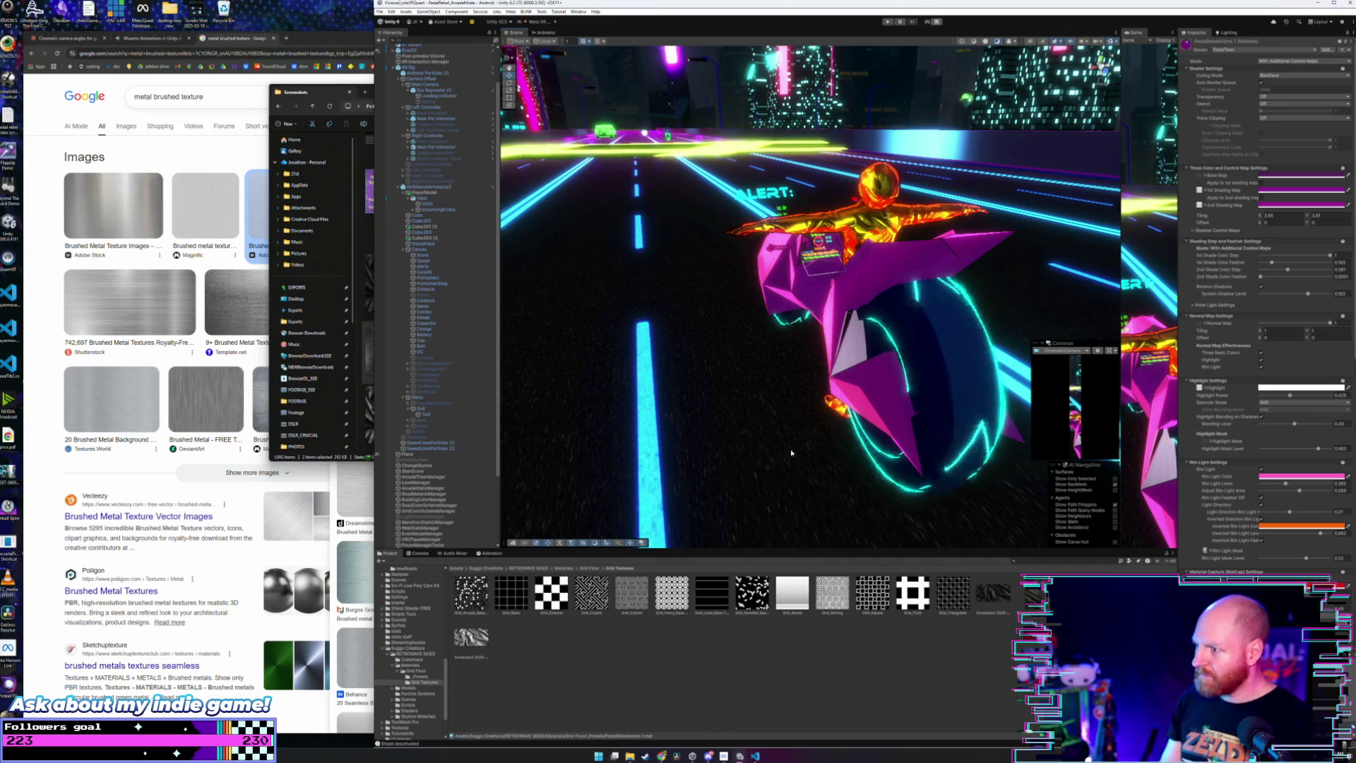
Step: Duplicate the material in _Presets with Ctrl+D, then return to Grid Textures and scroll the Inspector
click(420, 677)
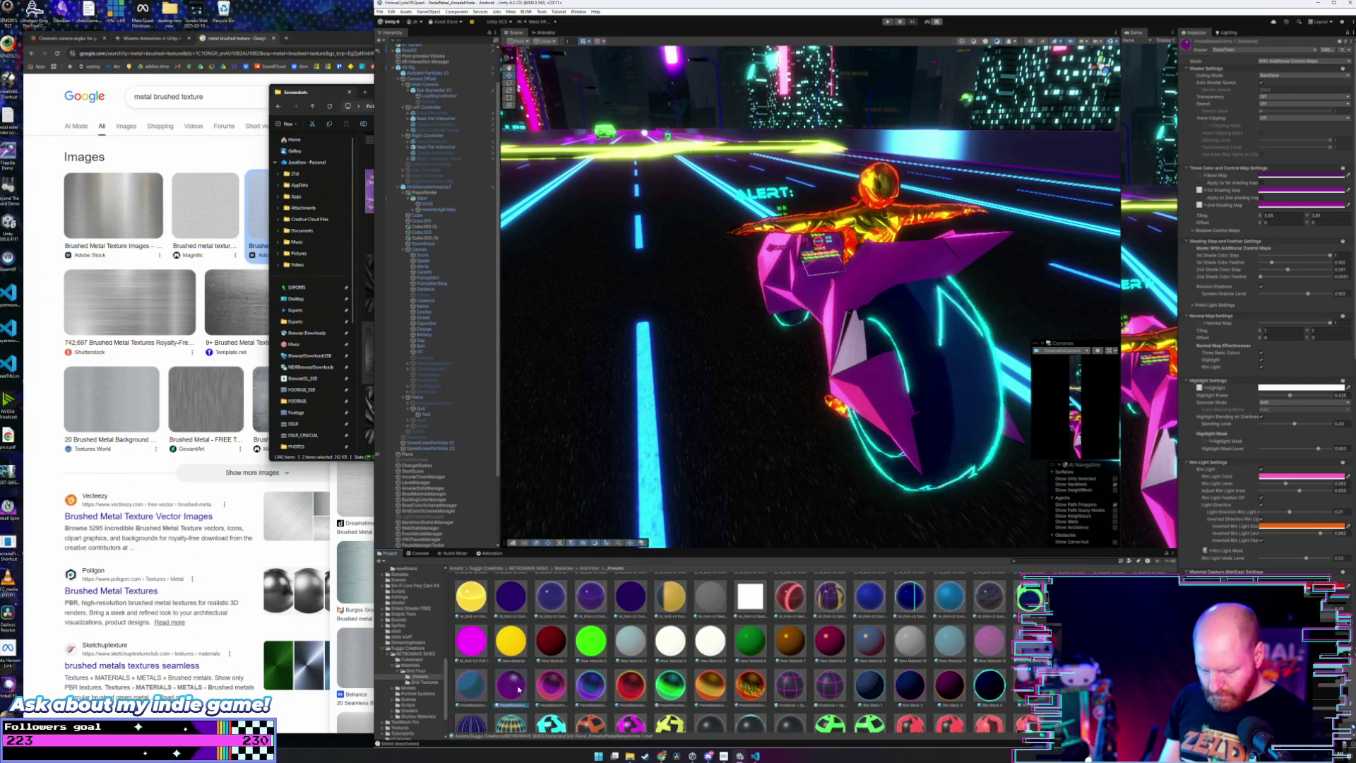
key(ctrl+d)
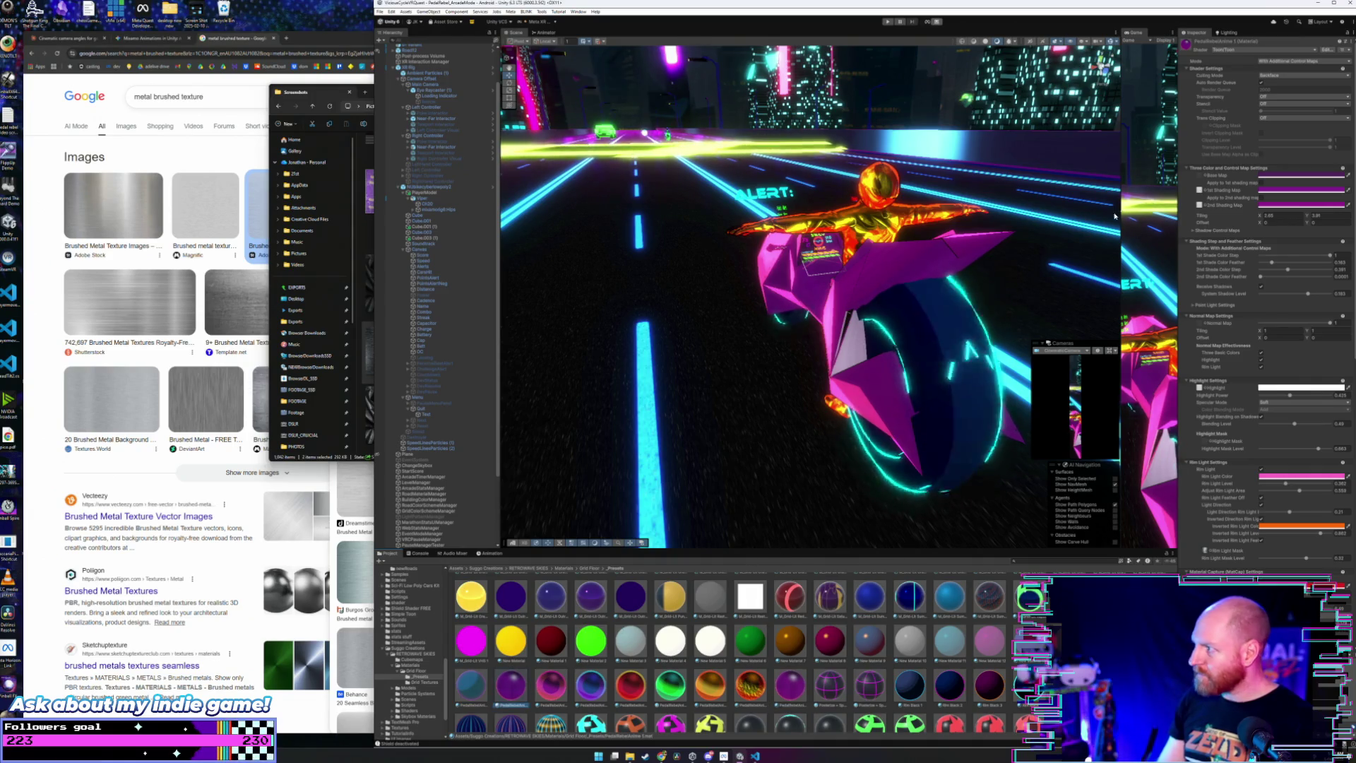
click(1200, 191)
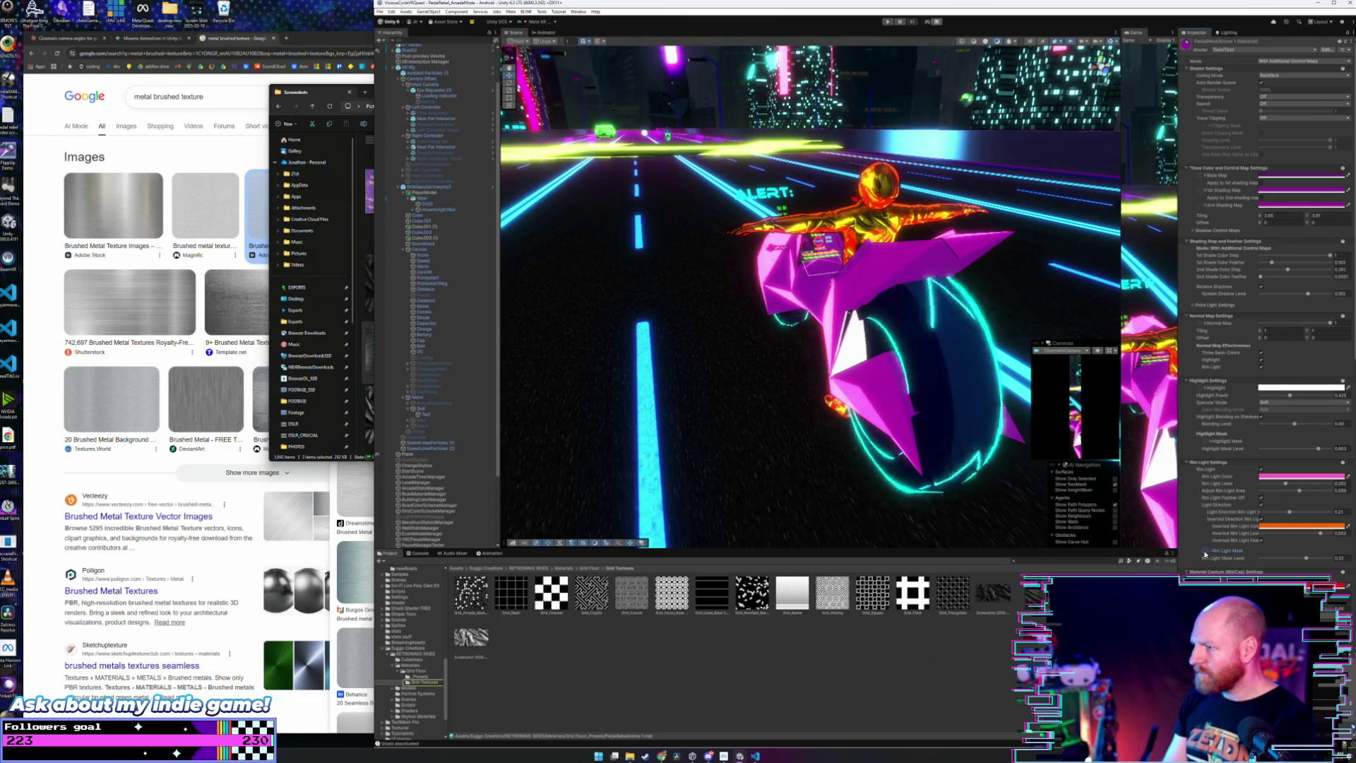
scroll(939, 349, up, 2)
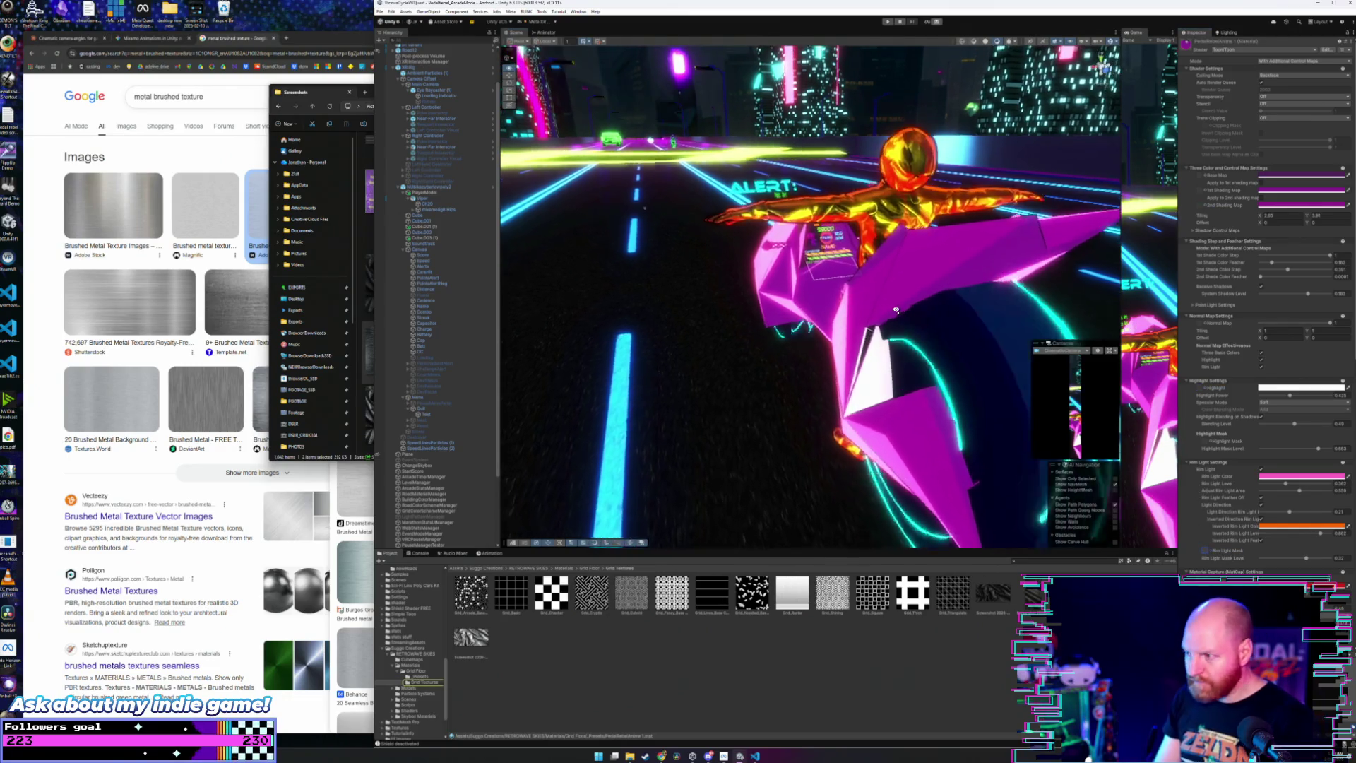
scroll(918, 336, up, 2)
scroll(891, 321, up, 3)
scroll(892, 322, up, 3)
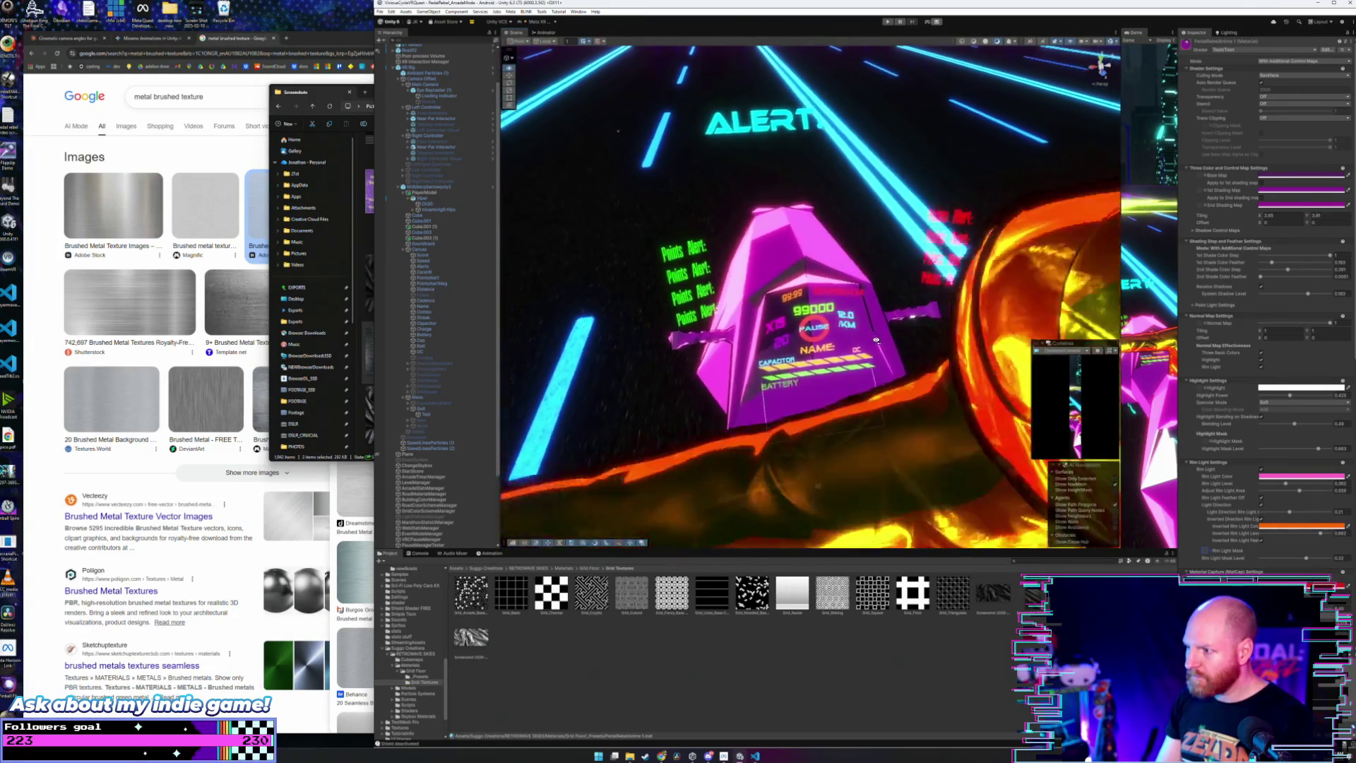
scroll(868, 326, up, 2)
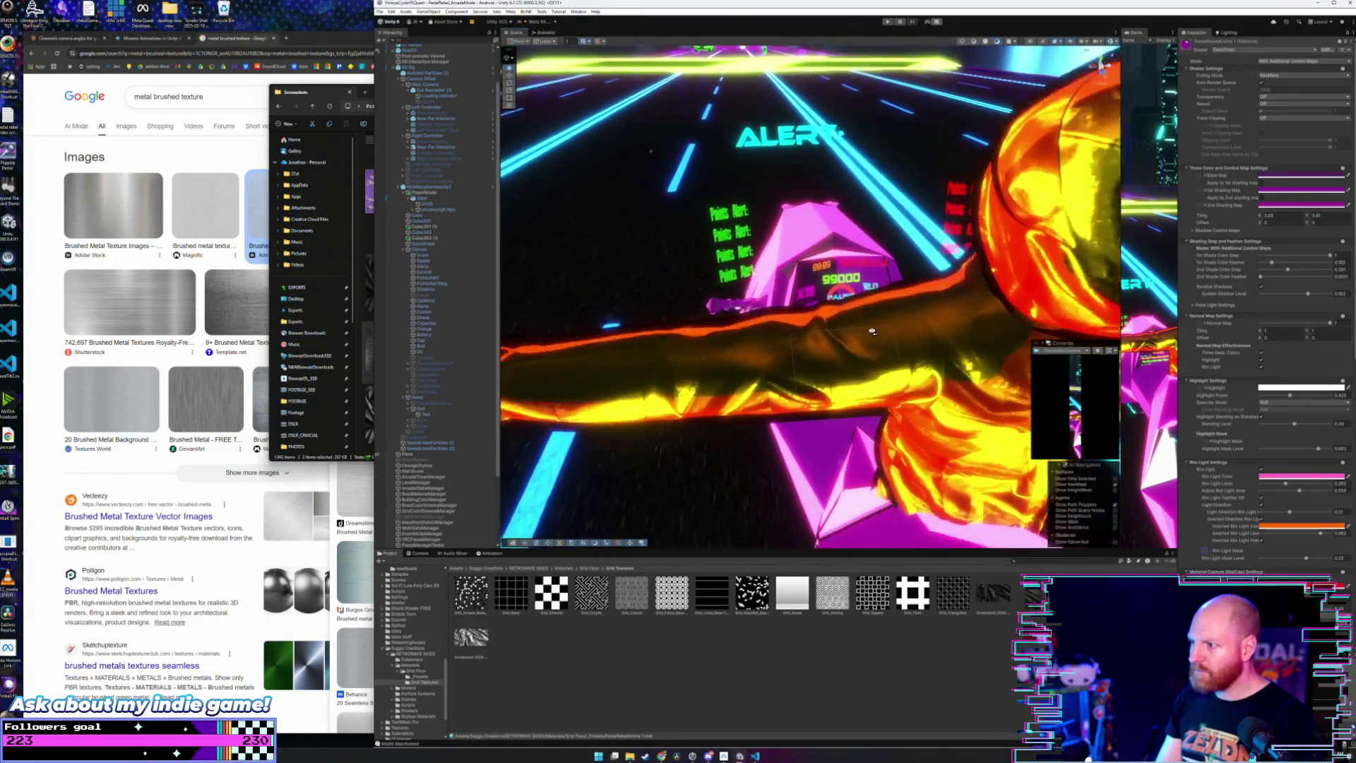
scroll(870, 331, up, 3)
scroll(871, 331, down, 2)
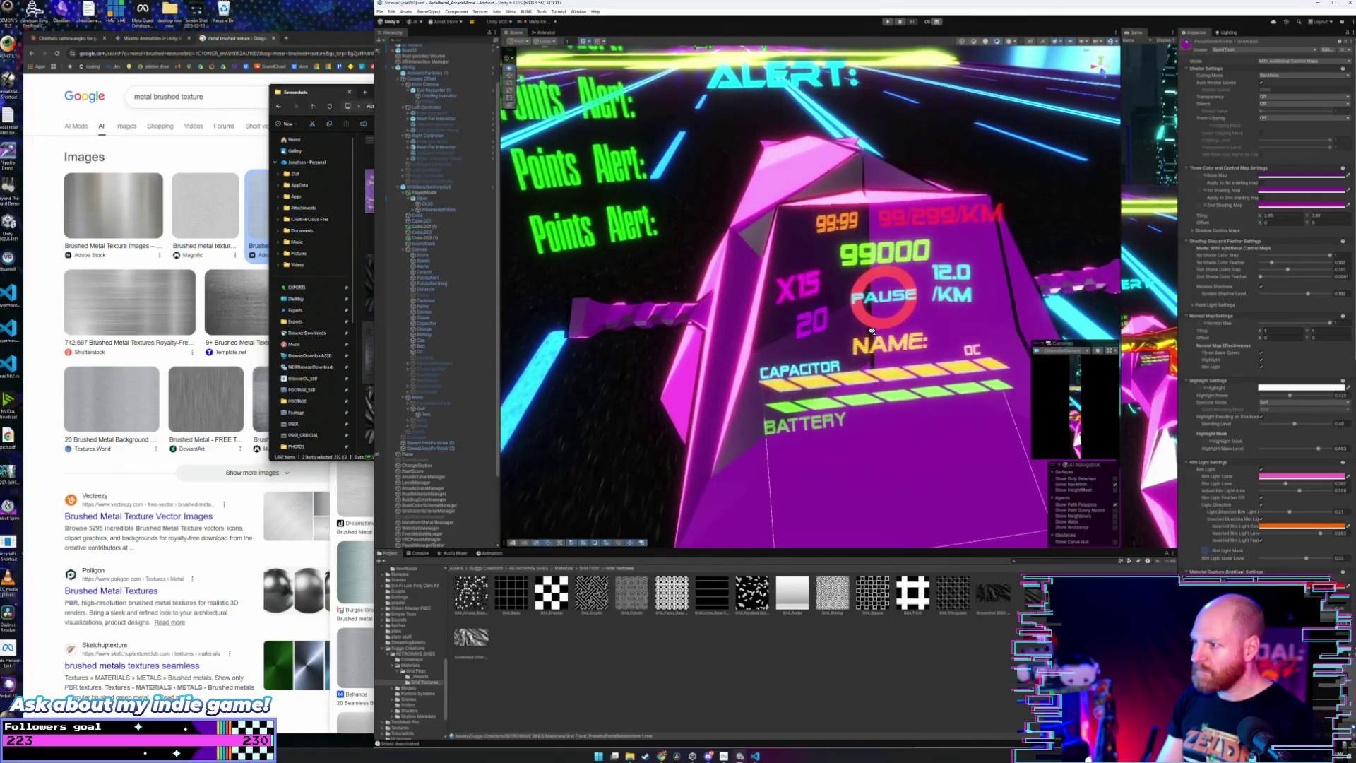
Step: Brighten the bike's shading map colours toward magenta and check the Rim Light Color unchanged
click(1296, 203)
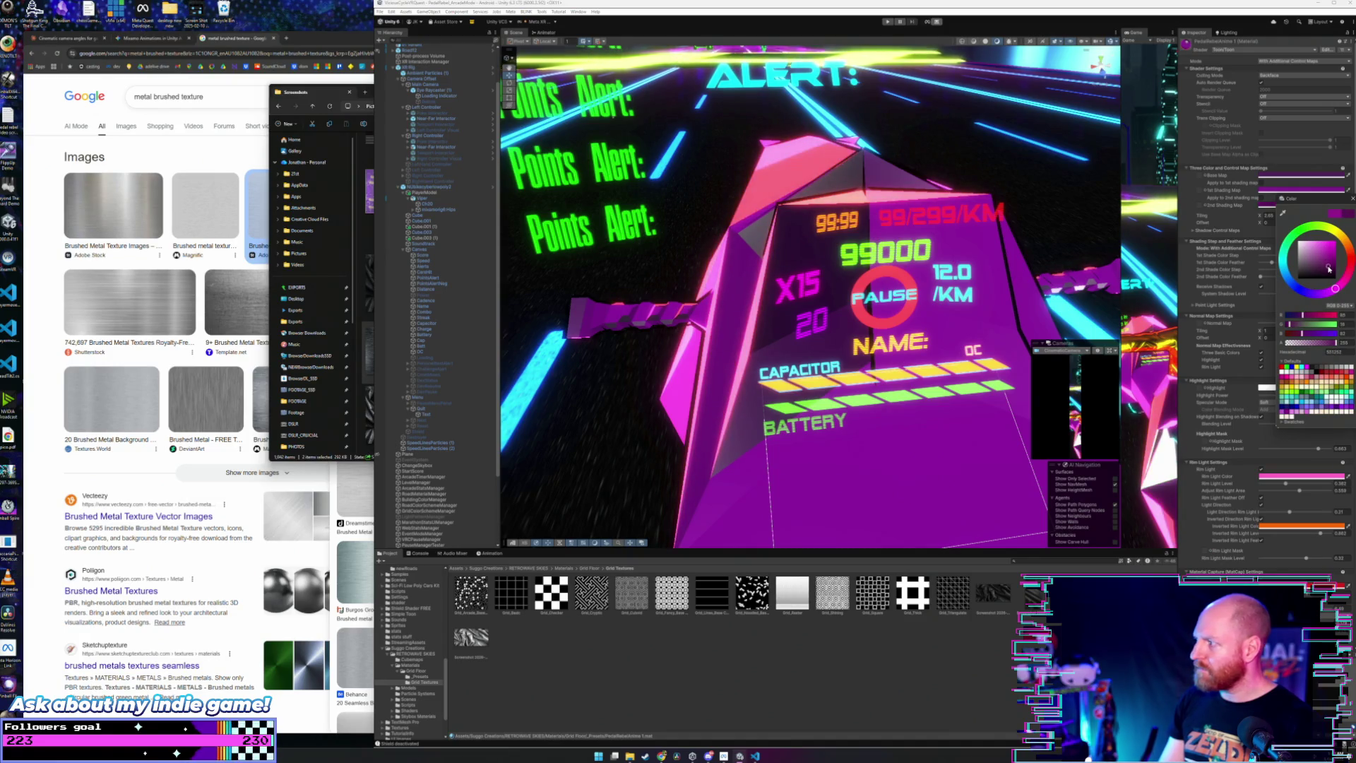
drag(951, 332, 1101, 310)
click(1295, 203)
drag(1331, 258, 1328, 261)
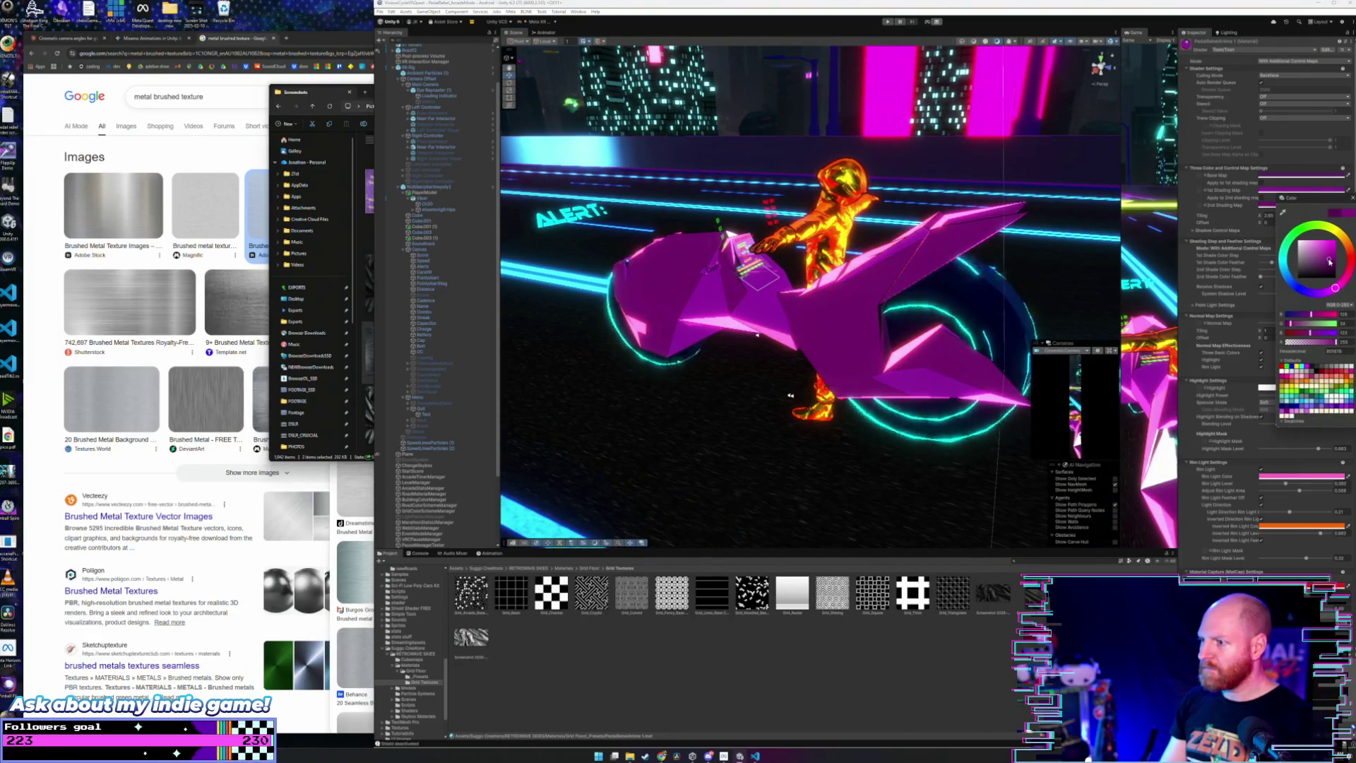
click(1268, 190)
drag(1328, 243, 1329, 242)
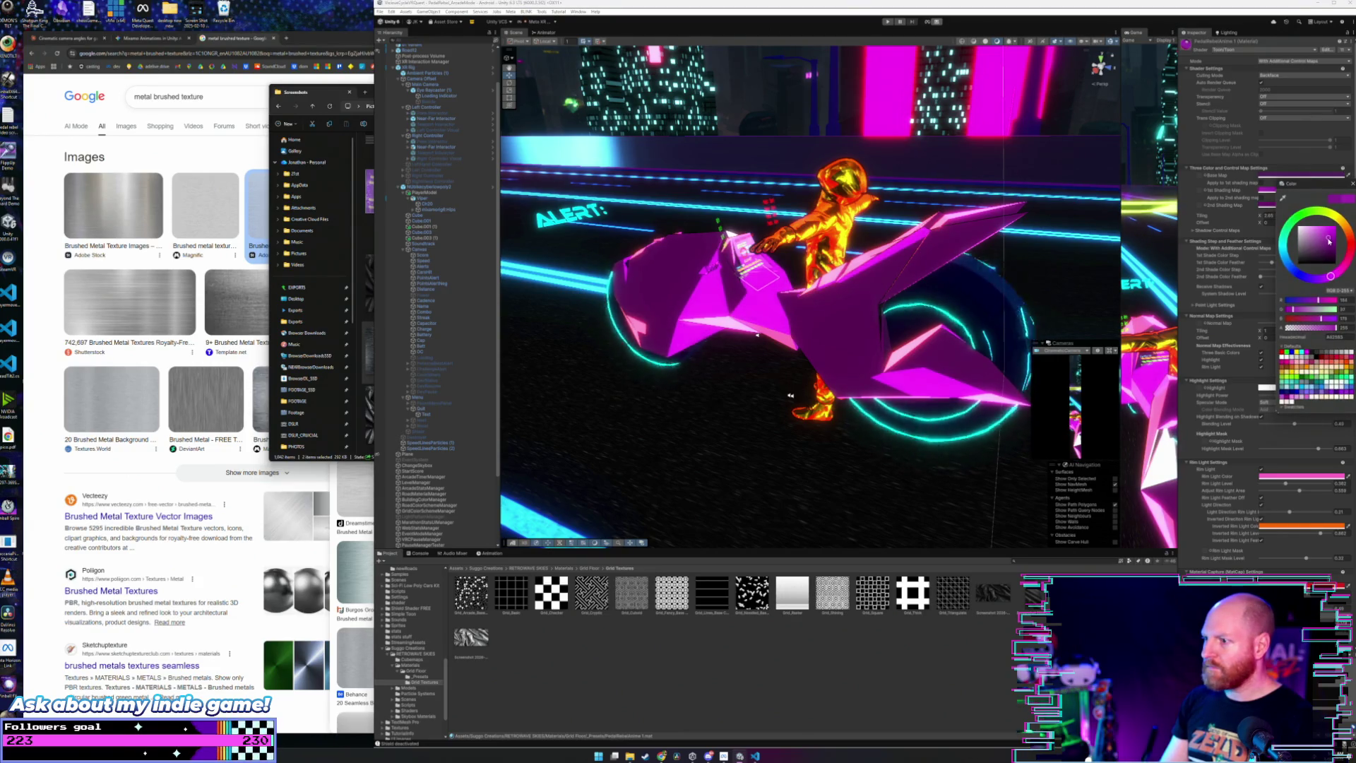
click(1267, 176)
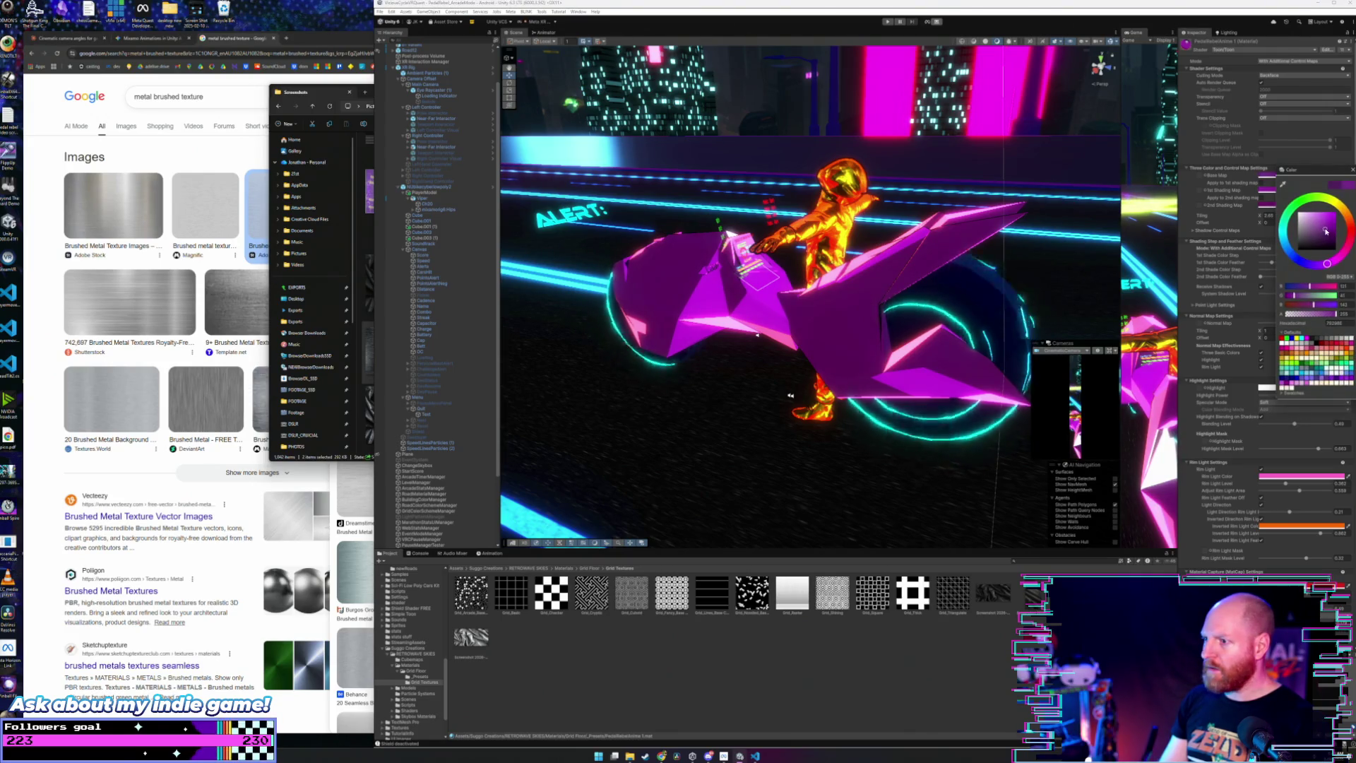
key(Escape)
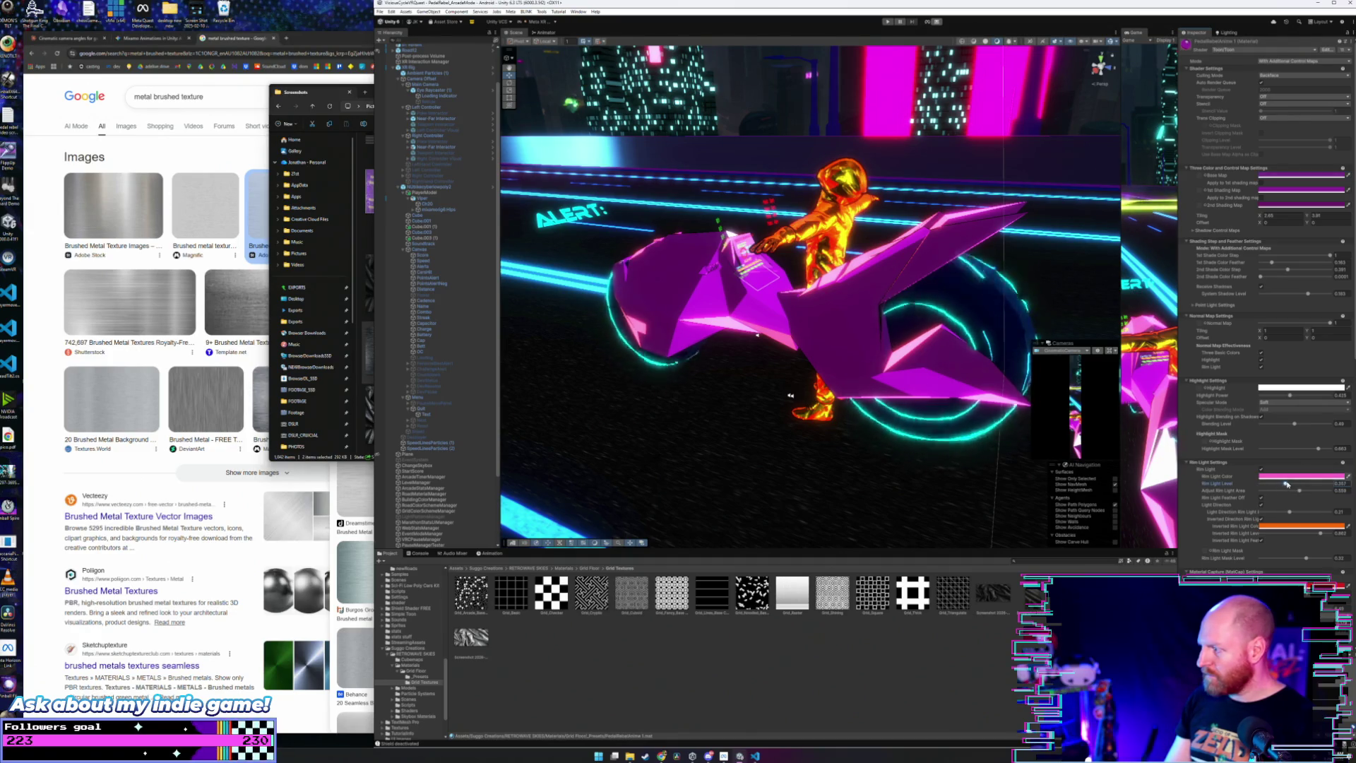
click(1288, 476)
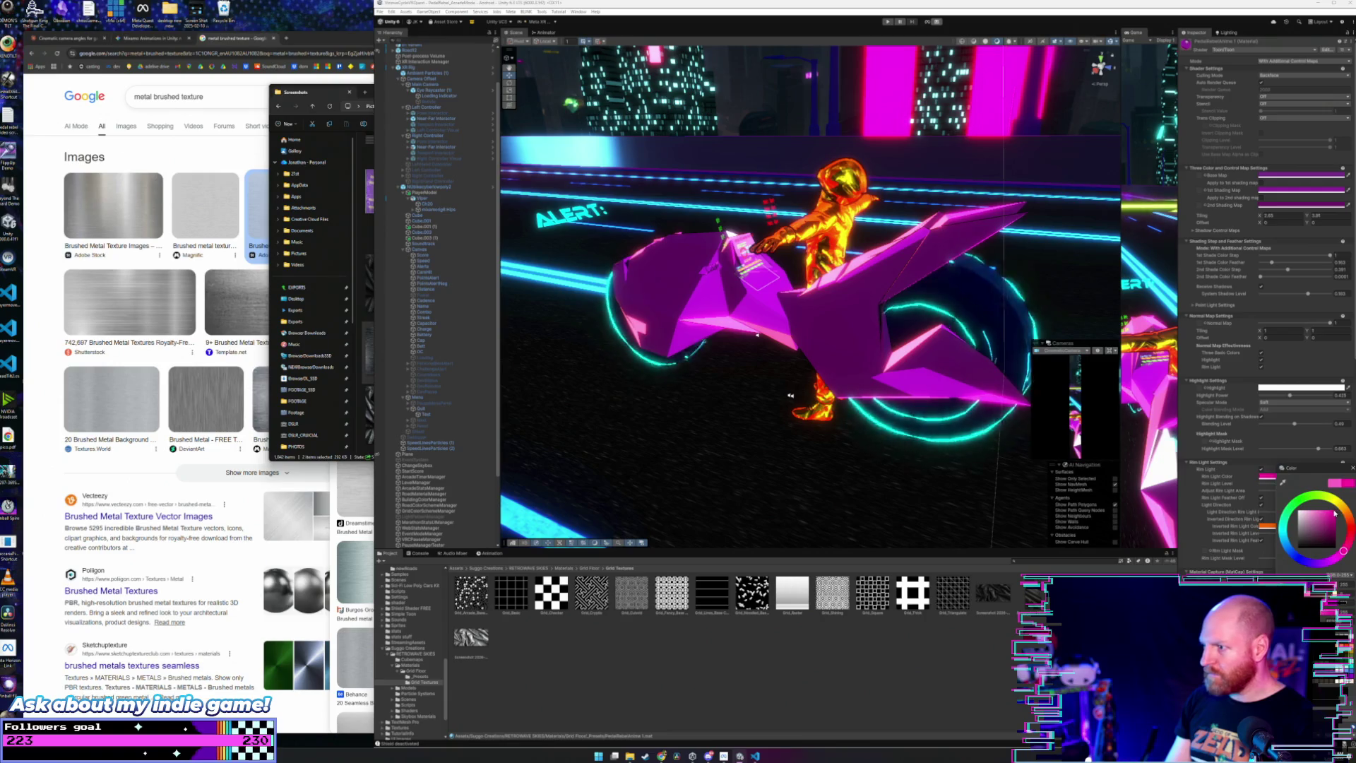
click(1351, 467)
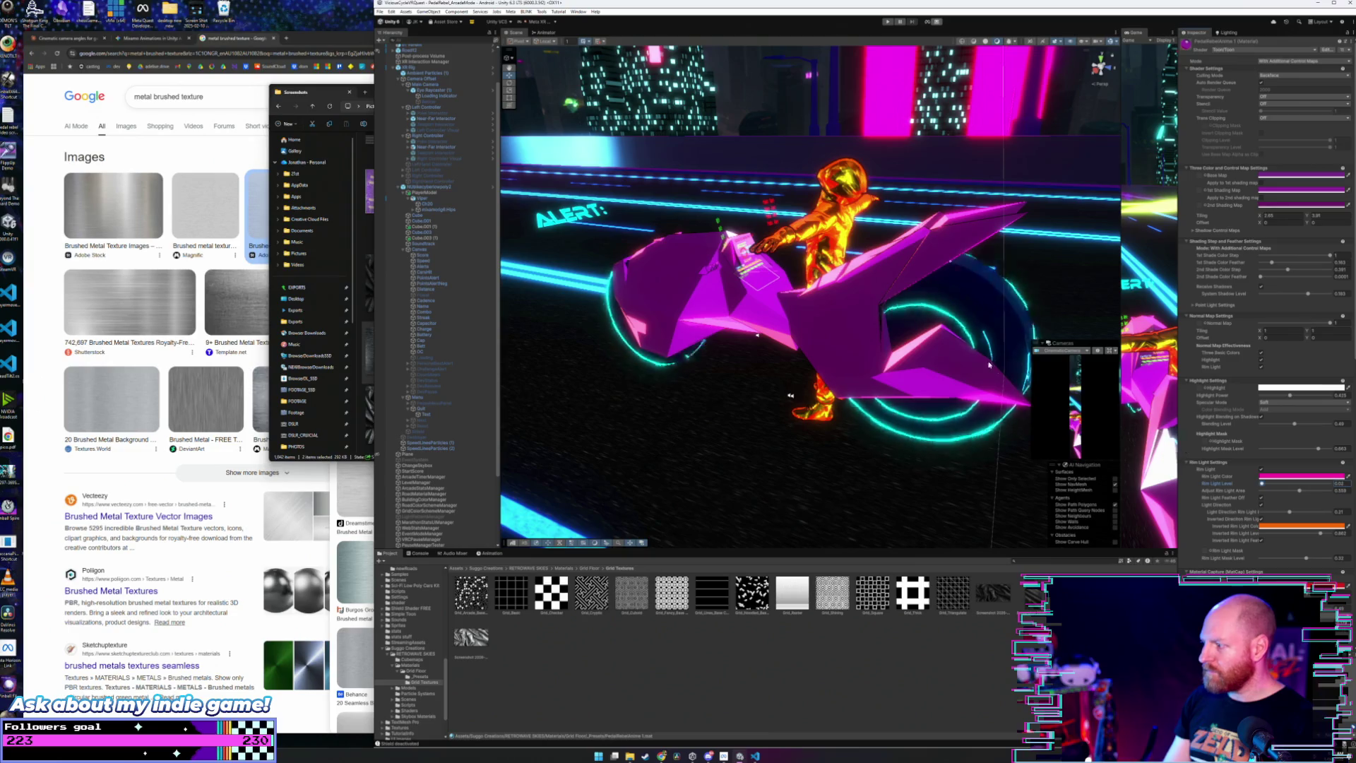
drag(996, 368, 792, 384)
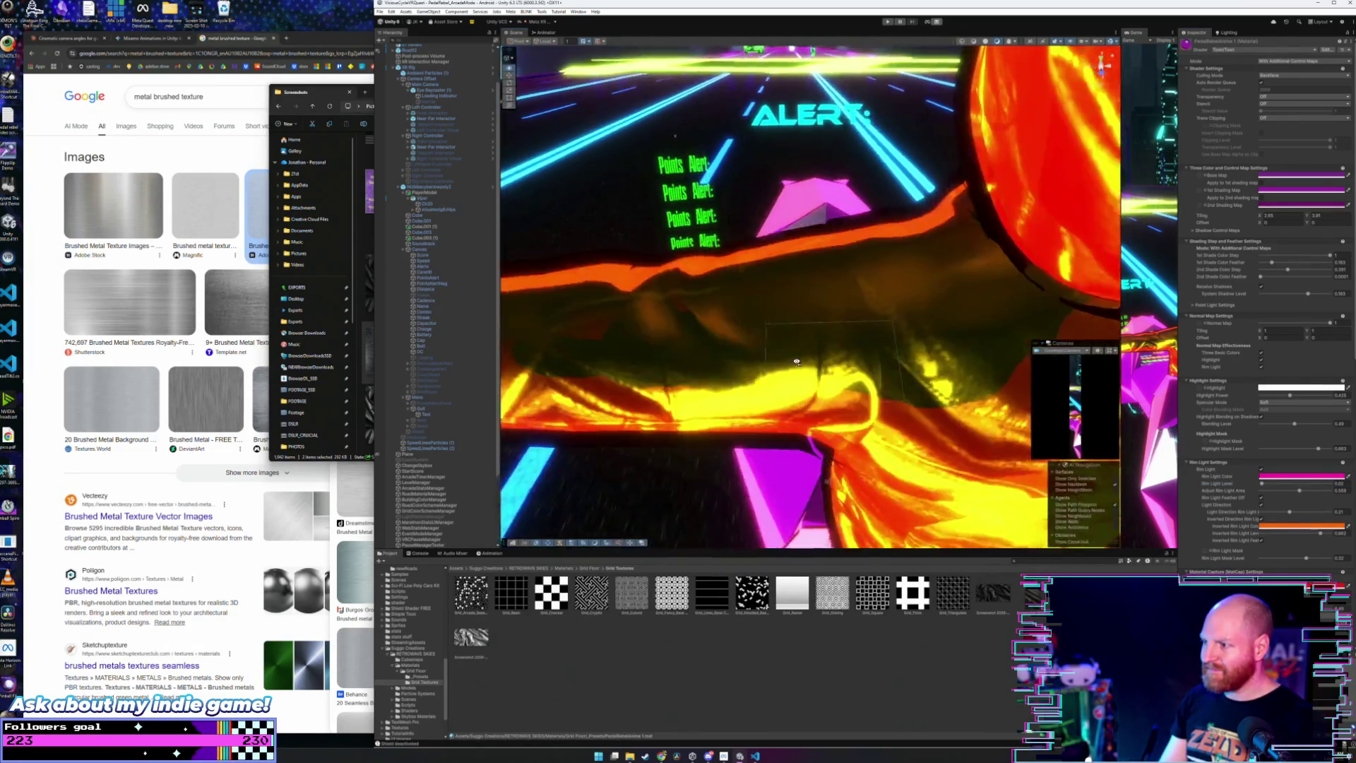
Step: Darken the Base Map colour in several passes so the magenta dashboard looks deeper
drag(796, 361, 1095, 322)
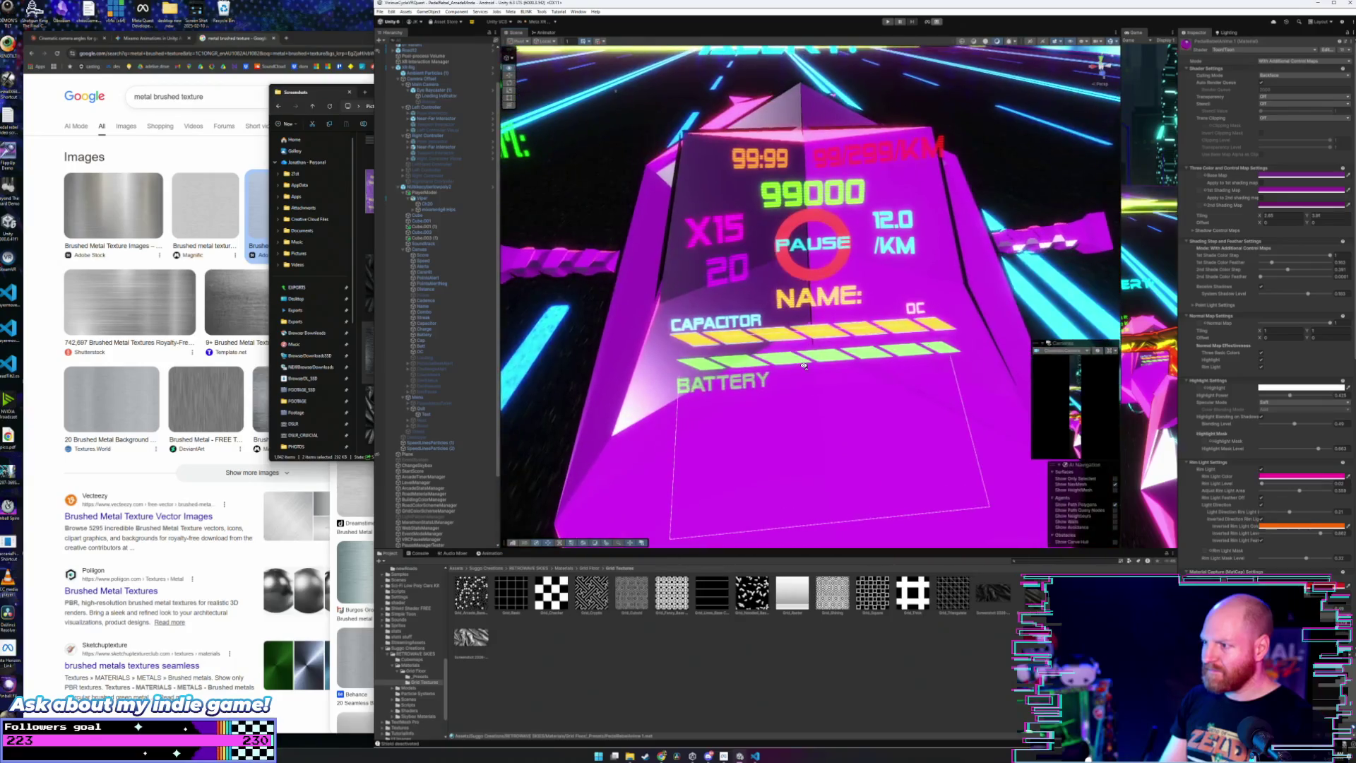
click(1313, 178)
drag(1325, 231, 1328, 232)
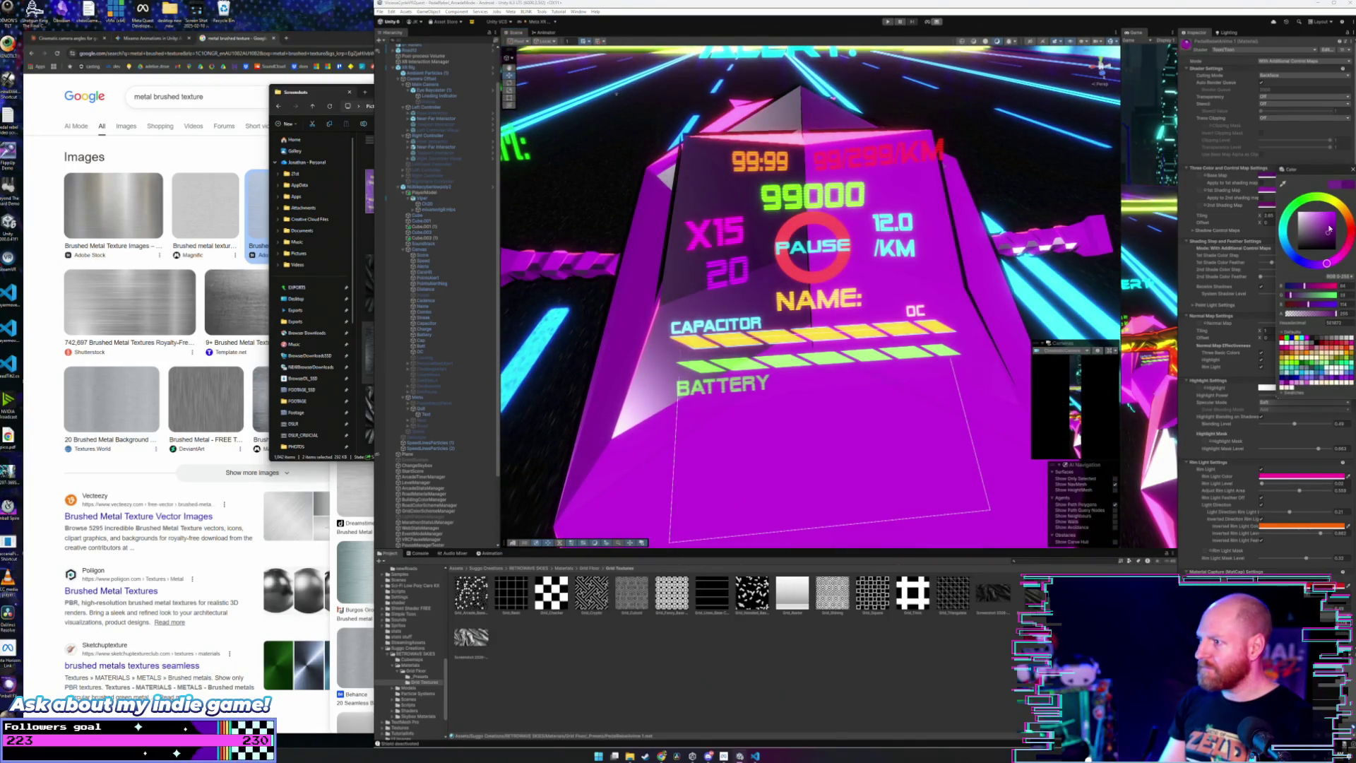
drag(1352, 173, 1352, 187)
drag(1328, 246, 1329, 245)
click(1352, 185)
click(1303, 175)
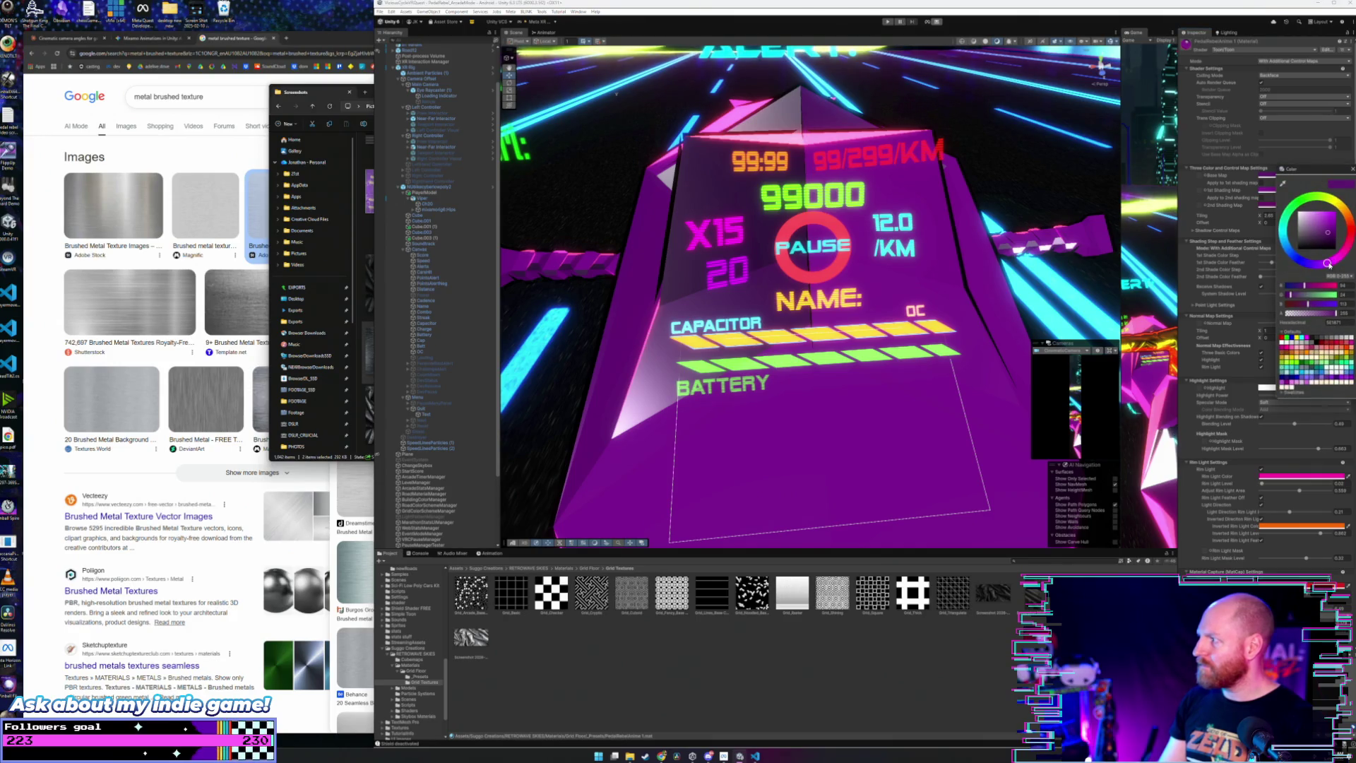
mouse_move(1140, 244)
mouse_down()
mouse_move(1024, 254)
mouse_move(1023, 226)
mouse_move(1339, 223)
mouse_move(17, 220)
mouse_up()
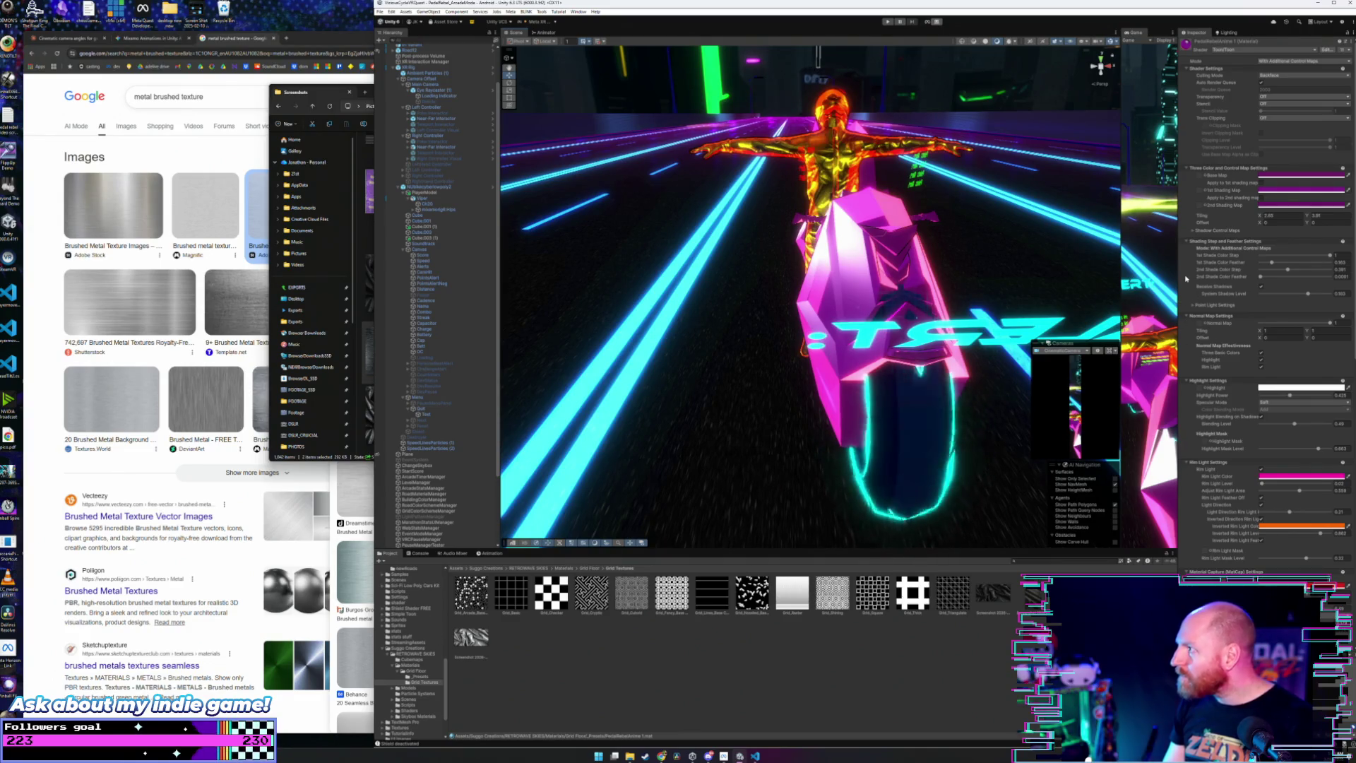
Step: Change the Highlight colour from white to a saturated pinkish red in the colour picker
scroll(1185, 278, down, 2)
scroll(1185, 278, down, 2)
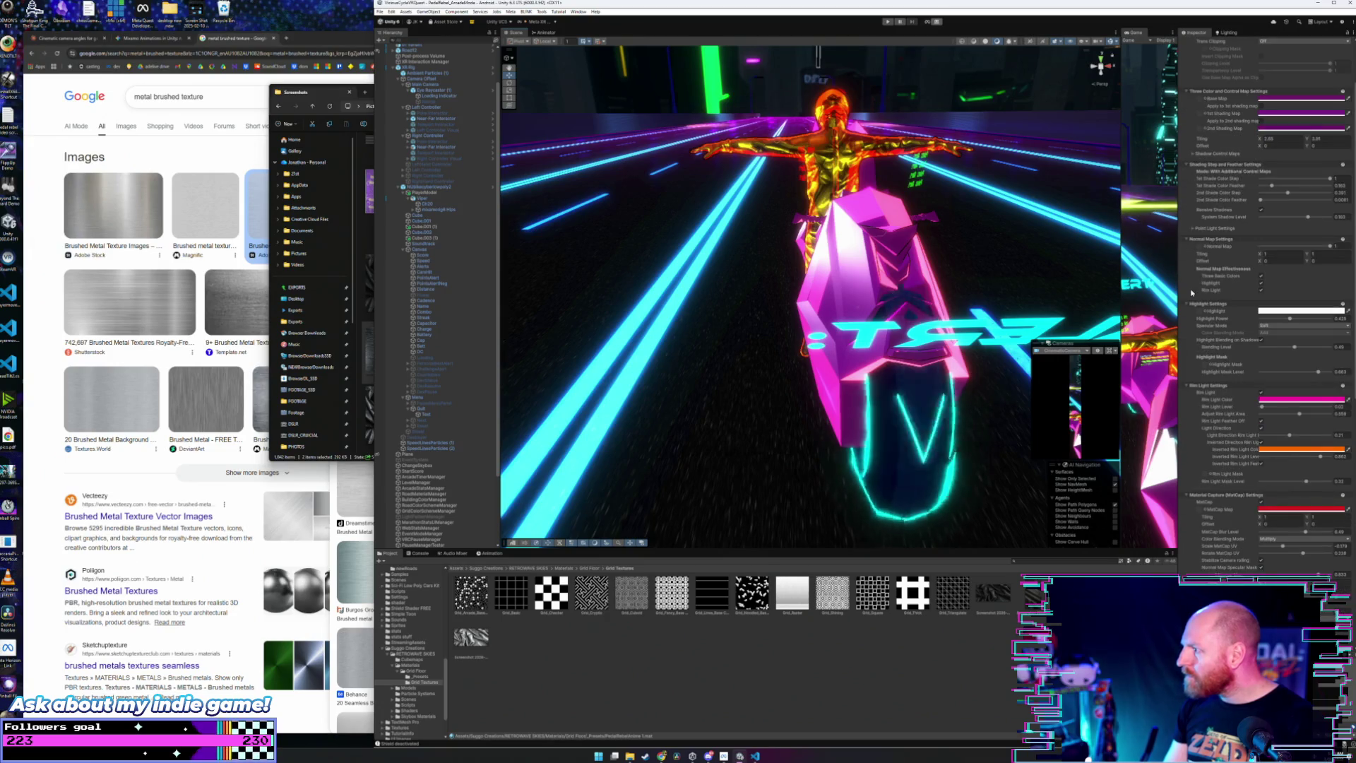
scroll(1191, 292, down, 2)
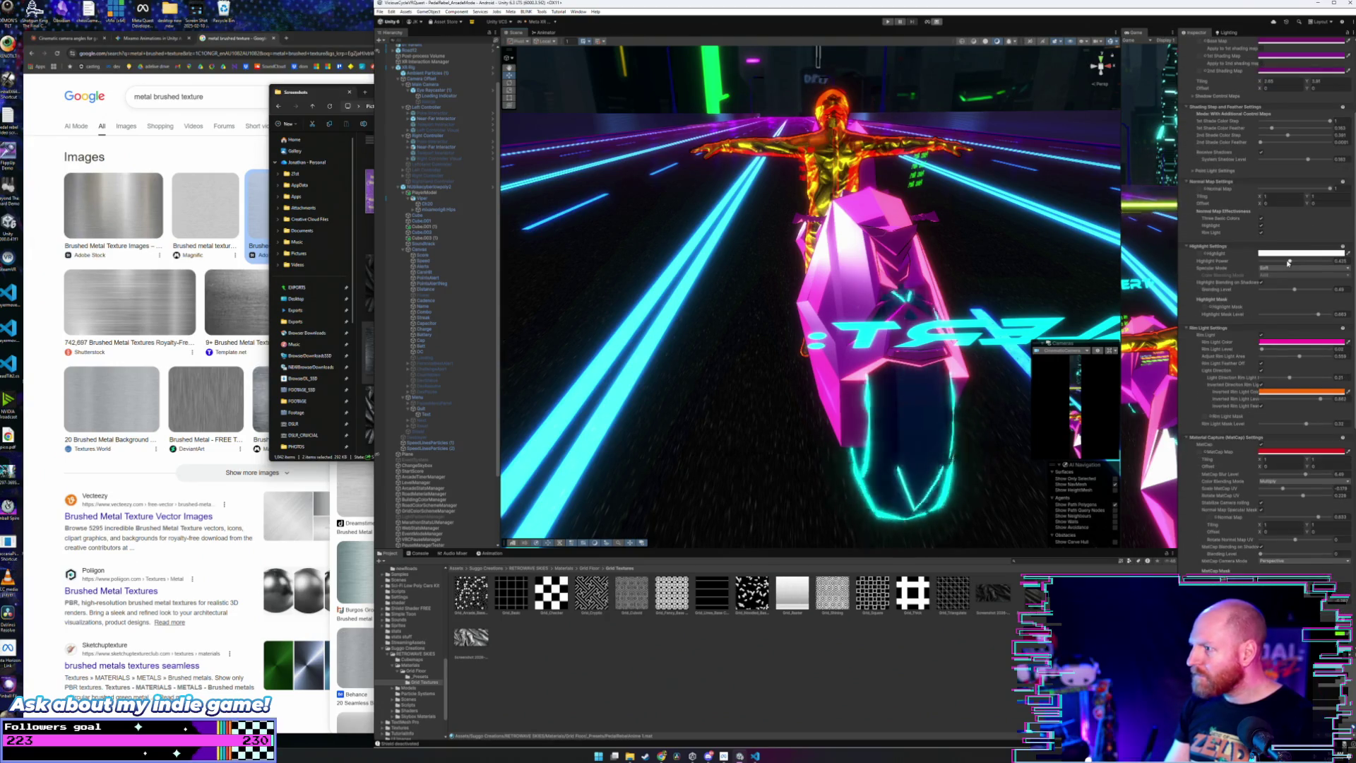
click(1289, 253)
click(1317, 292)
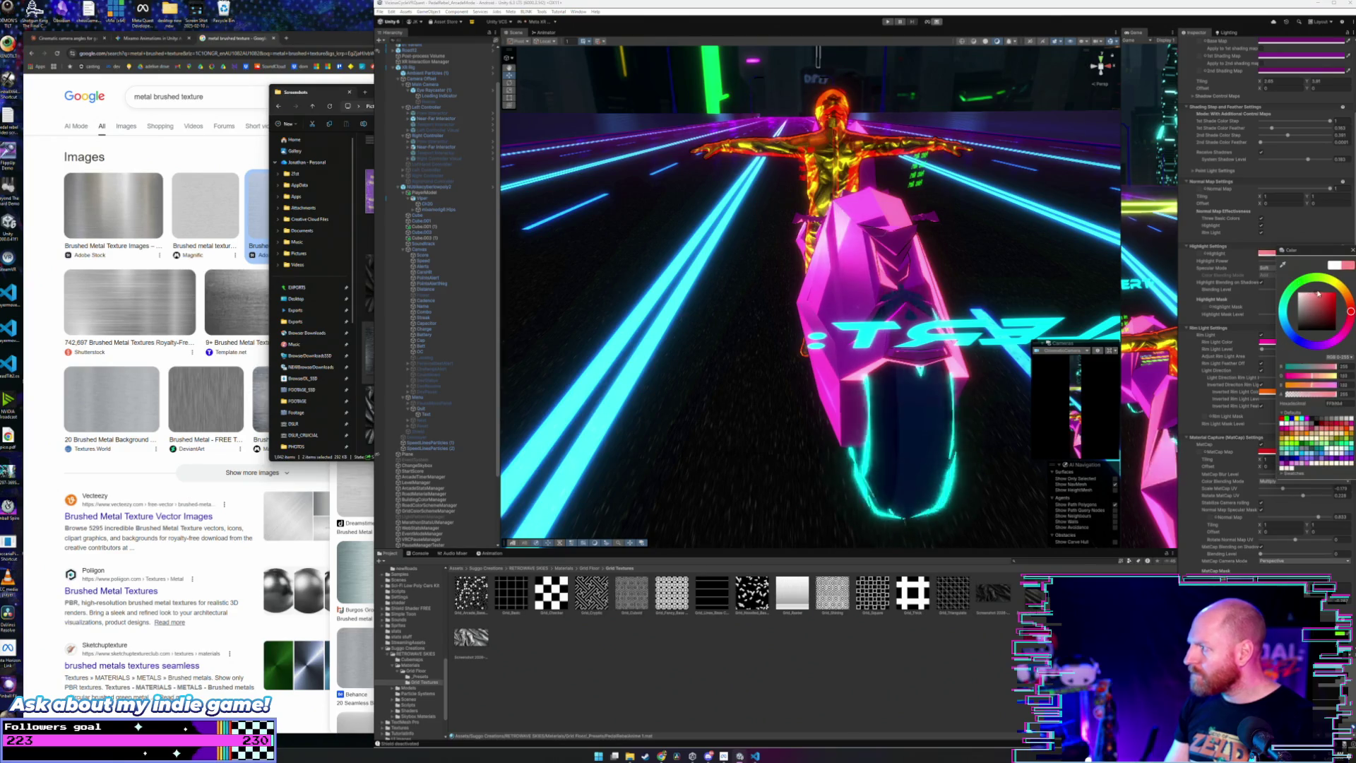
drag(1317, 292, 1331, 290)
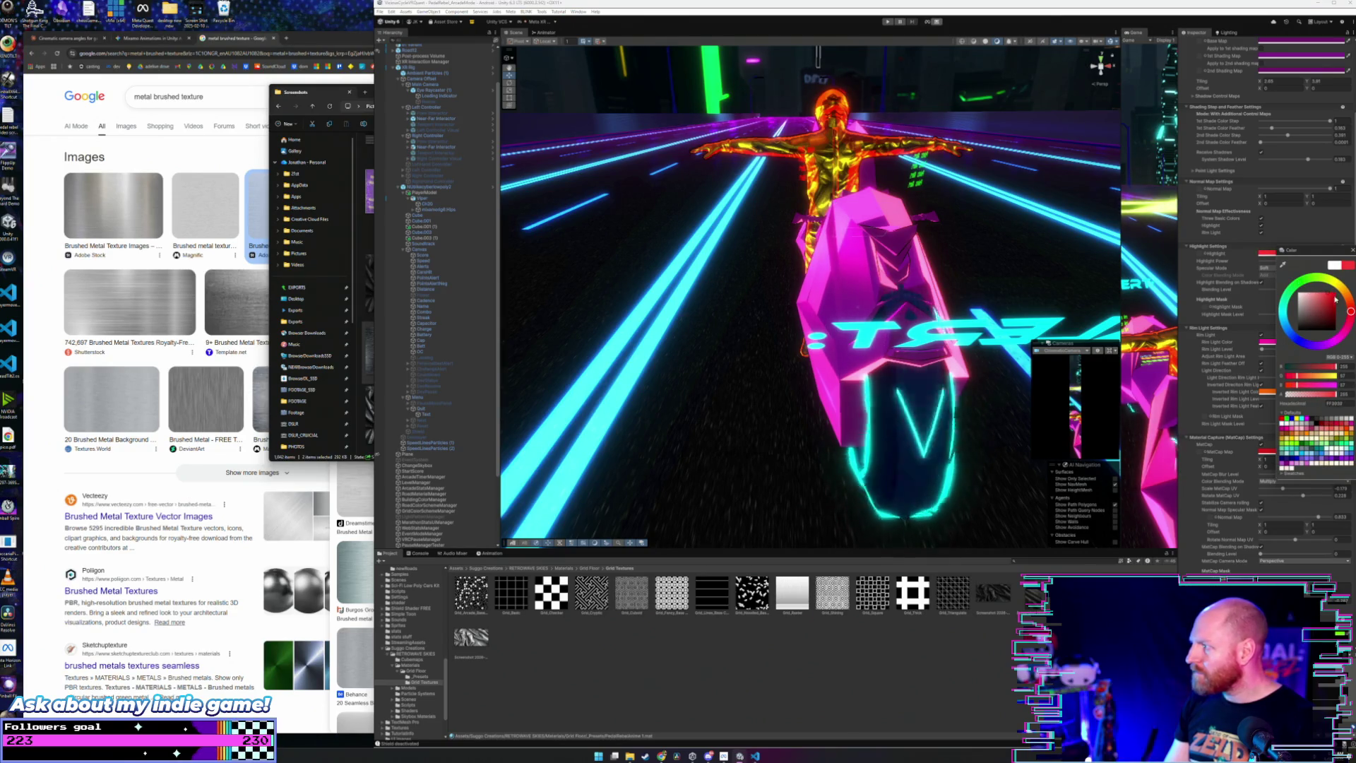
click(1351, 250)
mouse_move(862, 233)
mouse_down()
mouse_move(805, 234)
mouse_move(928, 236)
mouse_up()
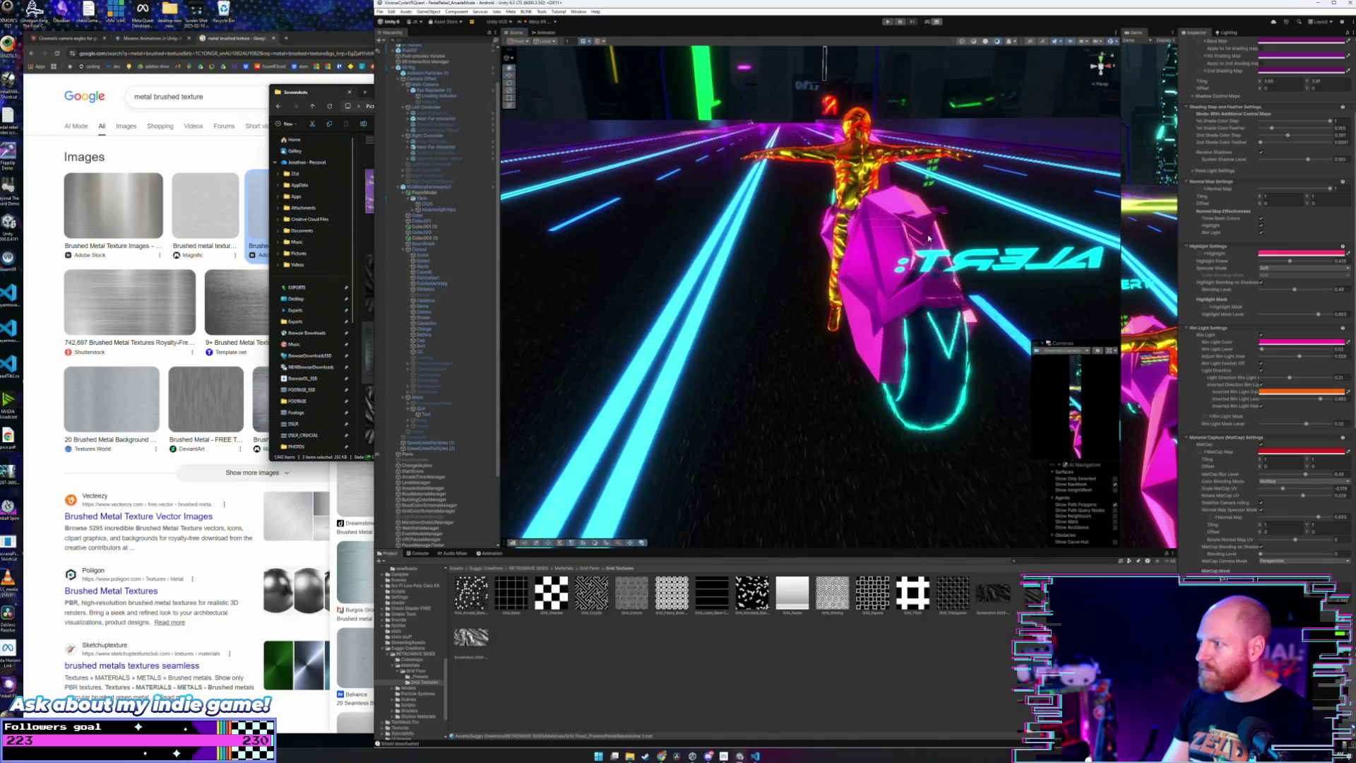
click(432, 676)
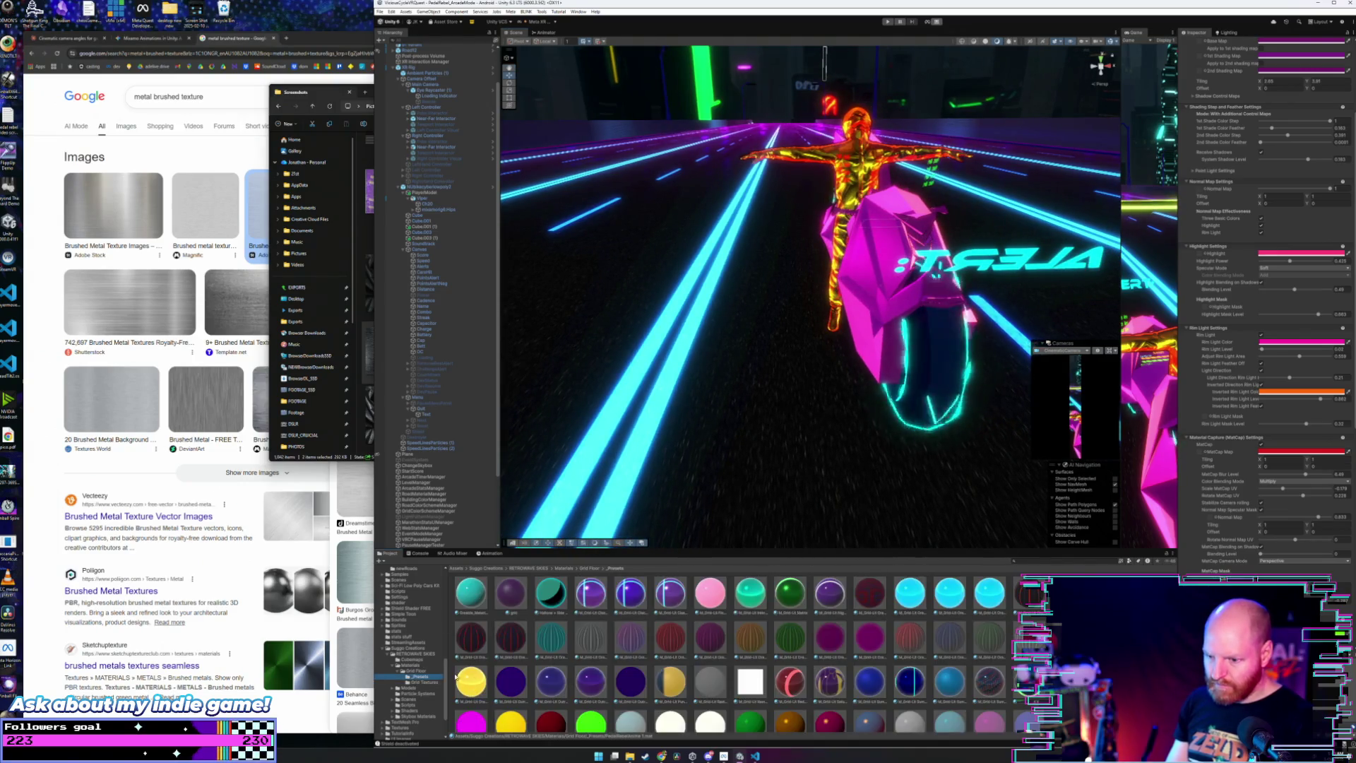
Step: Preview a purple preset material on the road, revert it, and frame the dashboard panel
scroll(770, 639, down, 1)
scroll(751, 639, down, 2)
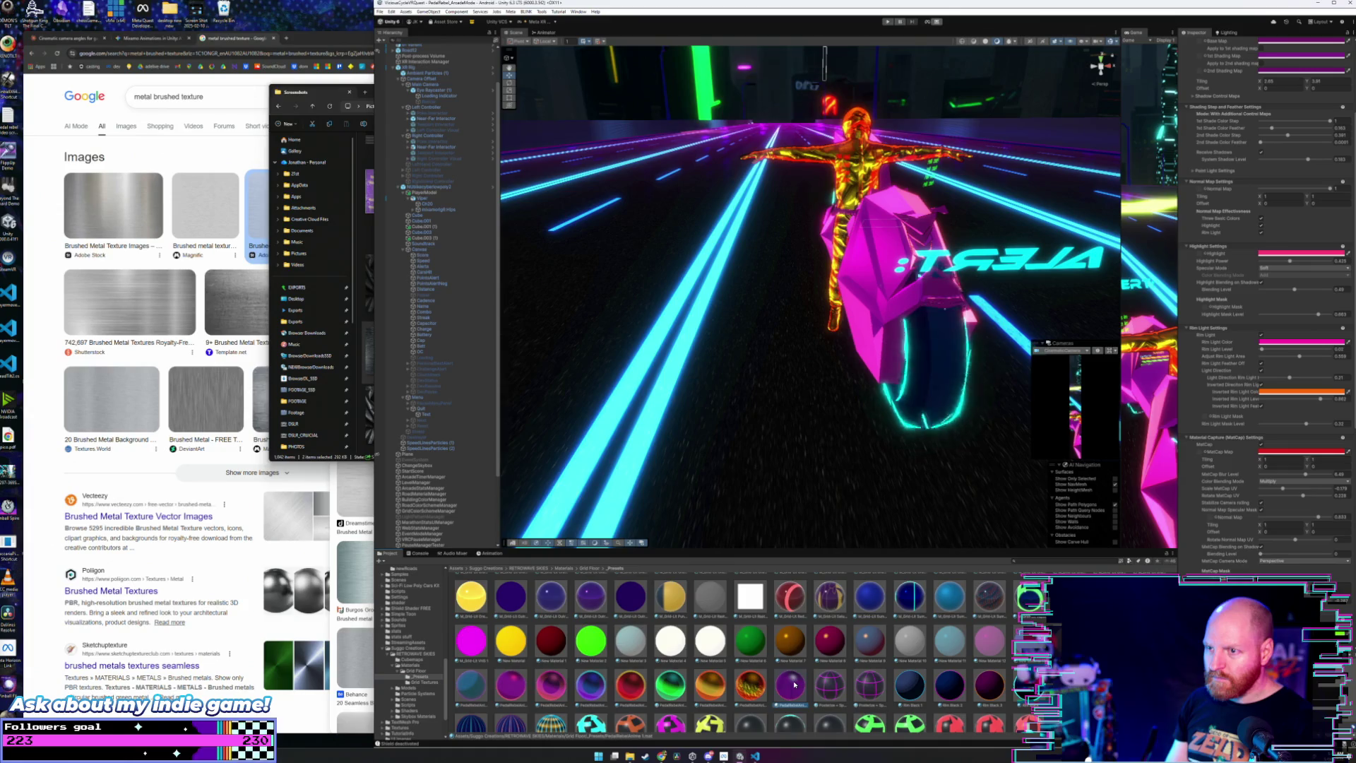
drag(794, 684, 622, 486)
drag(513, 347, 451, 228)
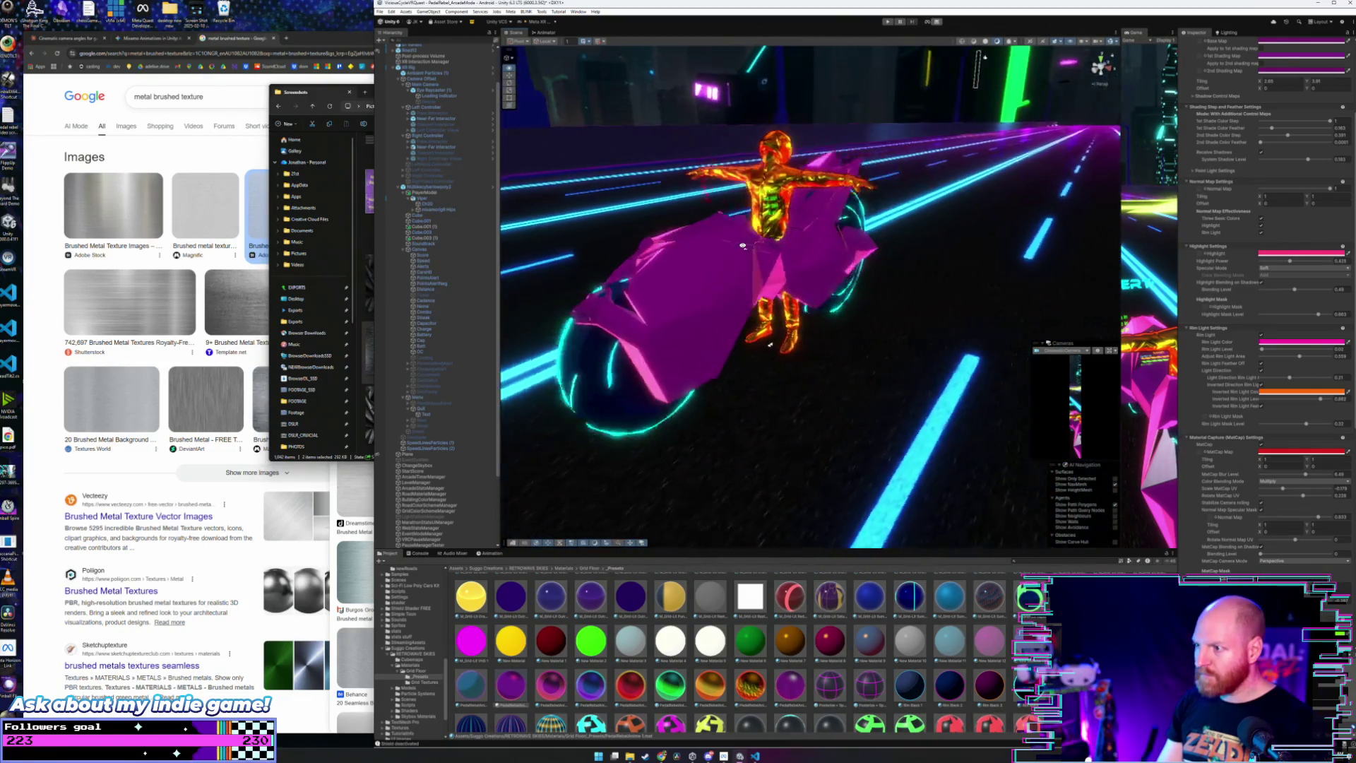
drag(805, 252, 592, 260)
double_click(454, 267)
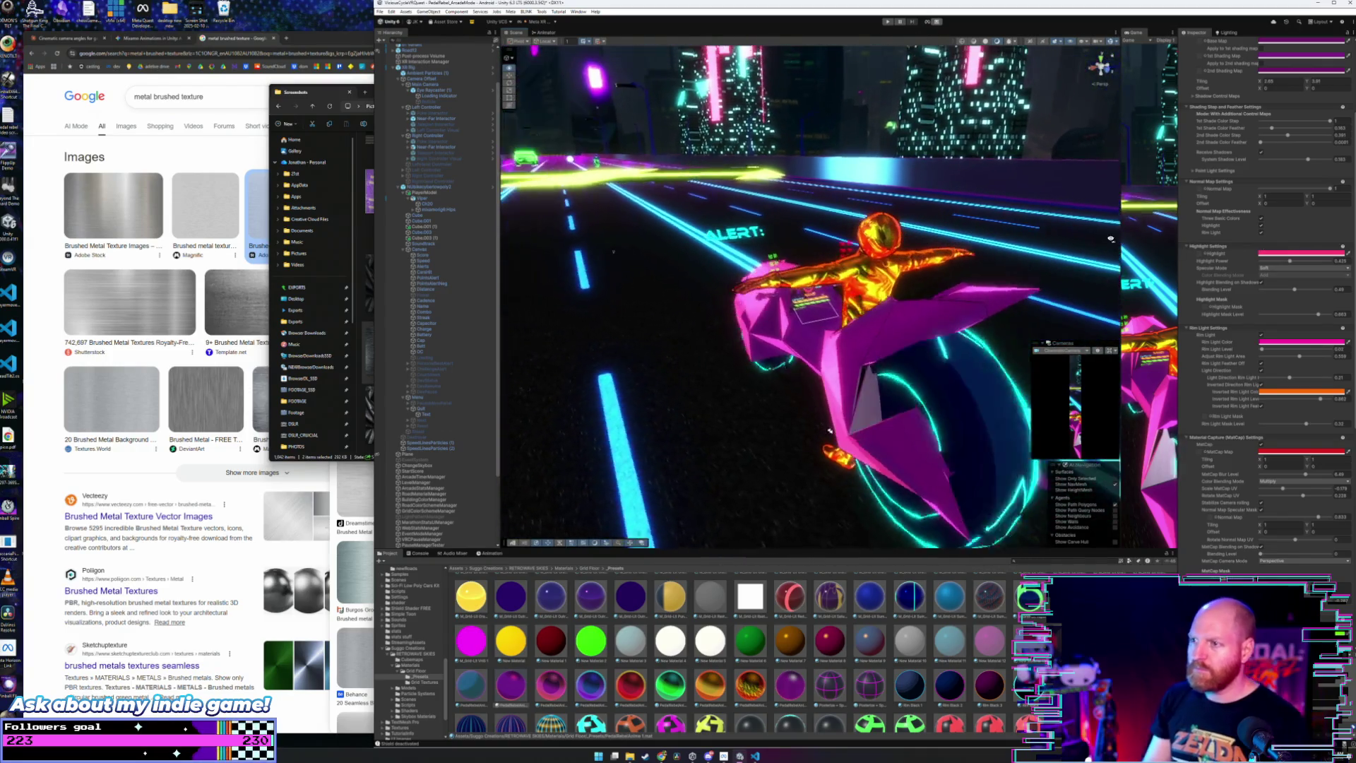
Step: Save the project via File > Save Project and widen the Game view to about half
click(385, 12)
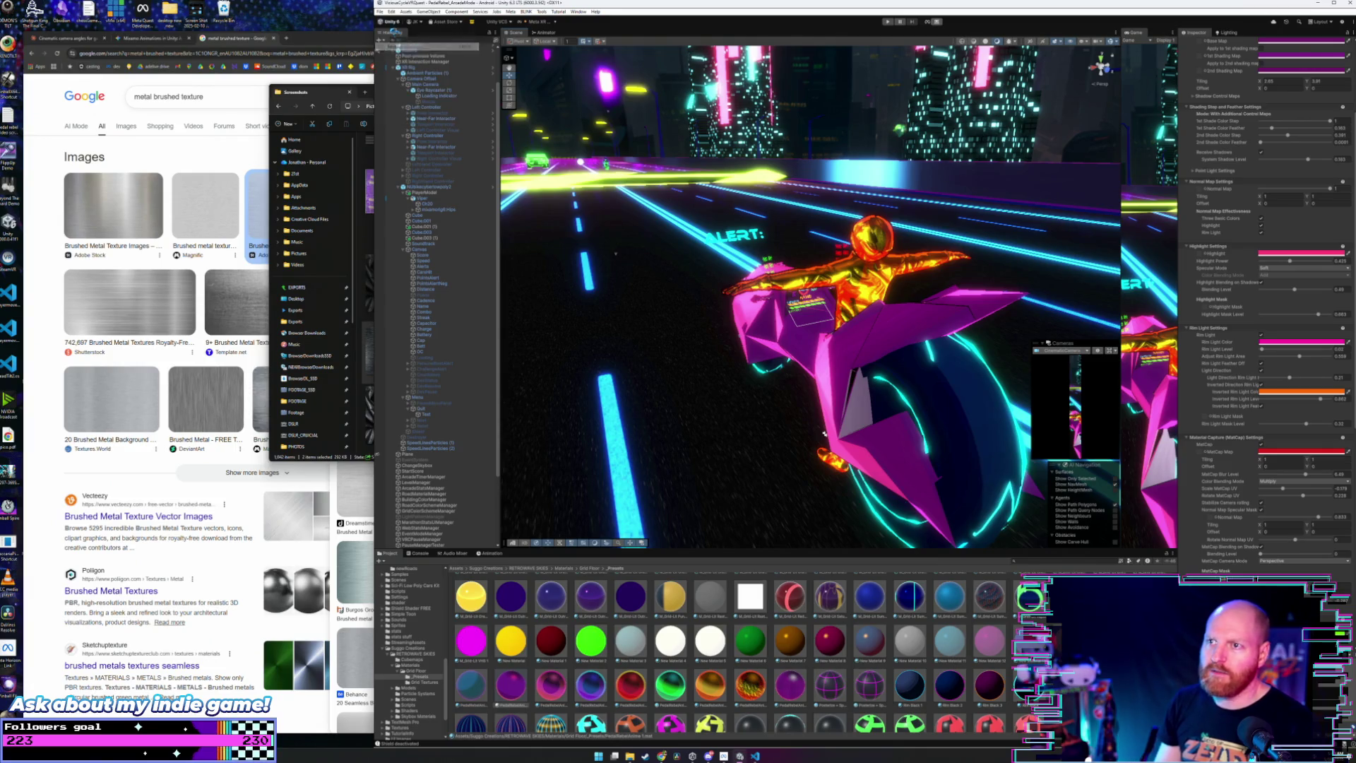
click(417, 90)
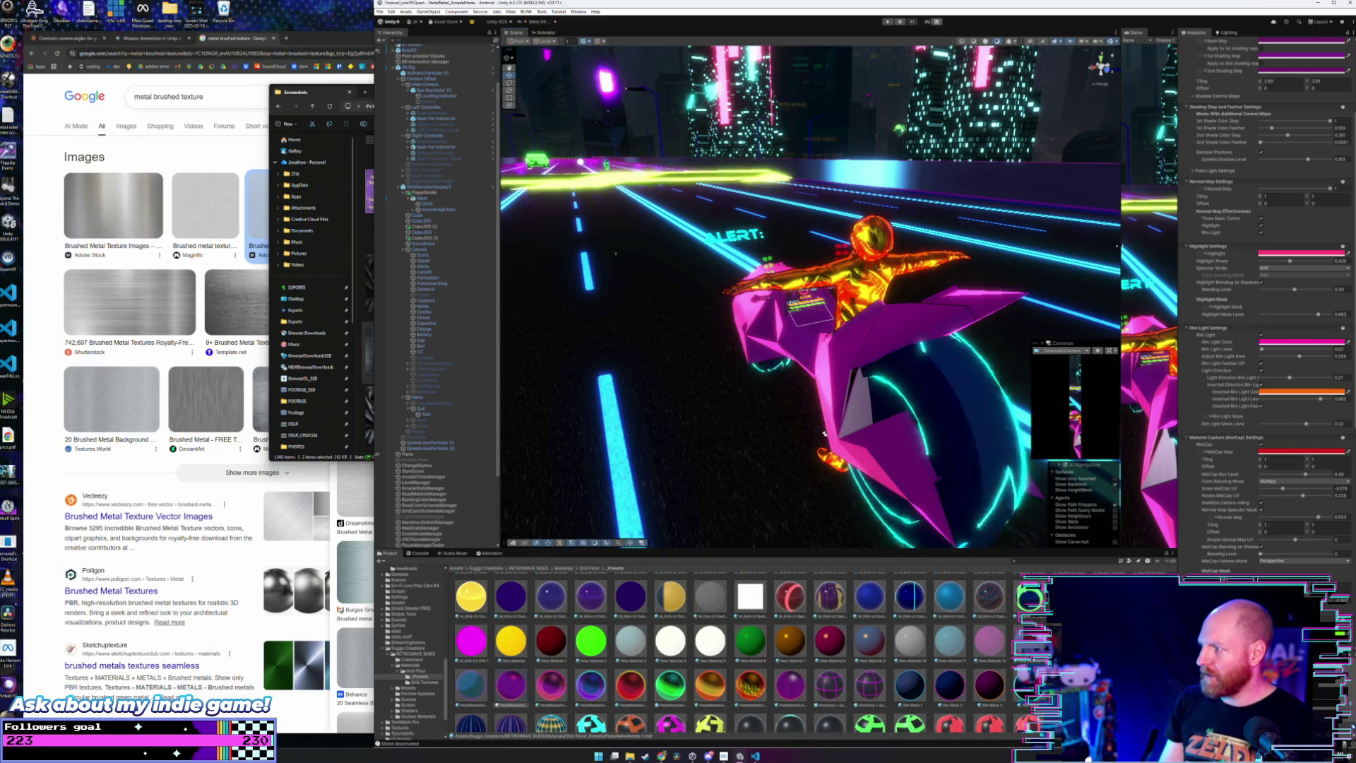
drag(1117, 246, 775, 245)
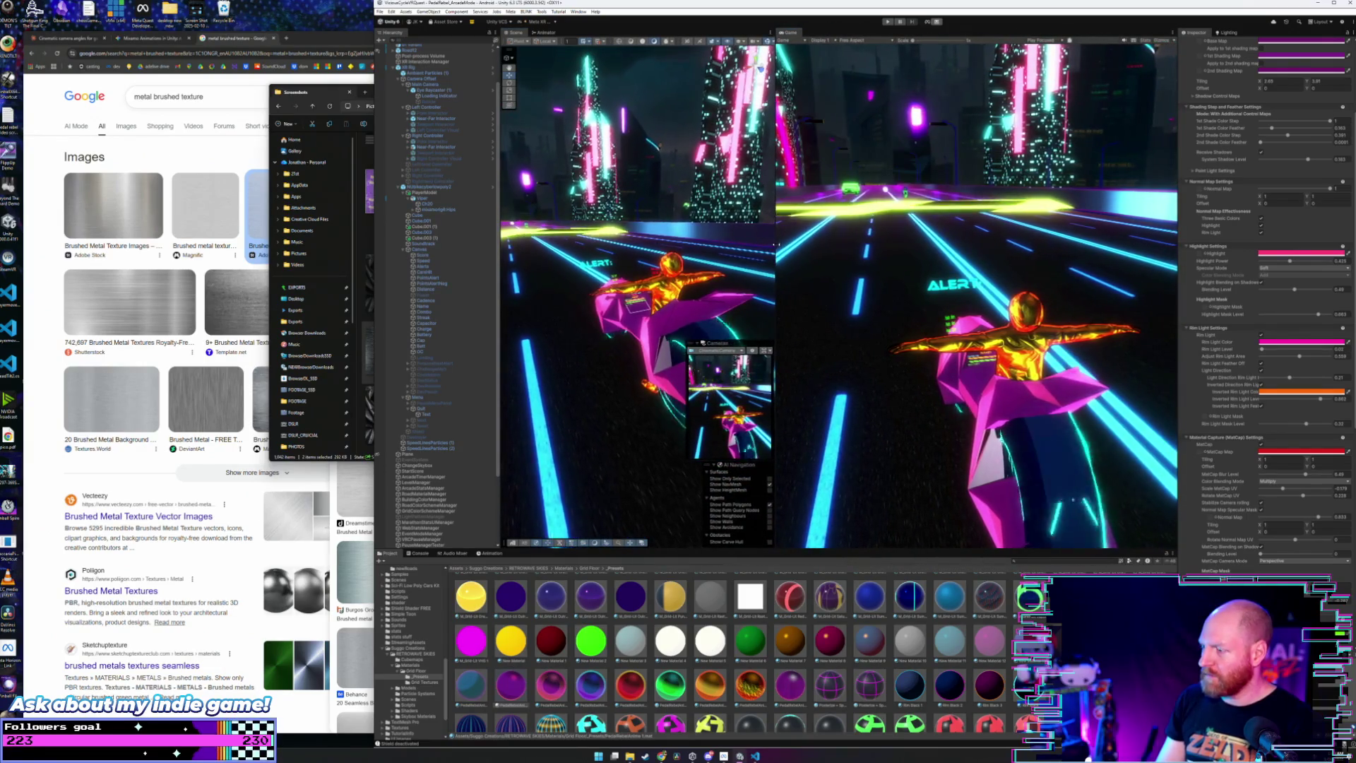
Step: Close the Screenshots folder window, minimise Unity and bring up the Start menu
click(340, 94)
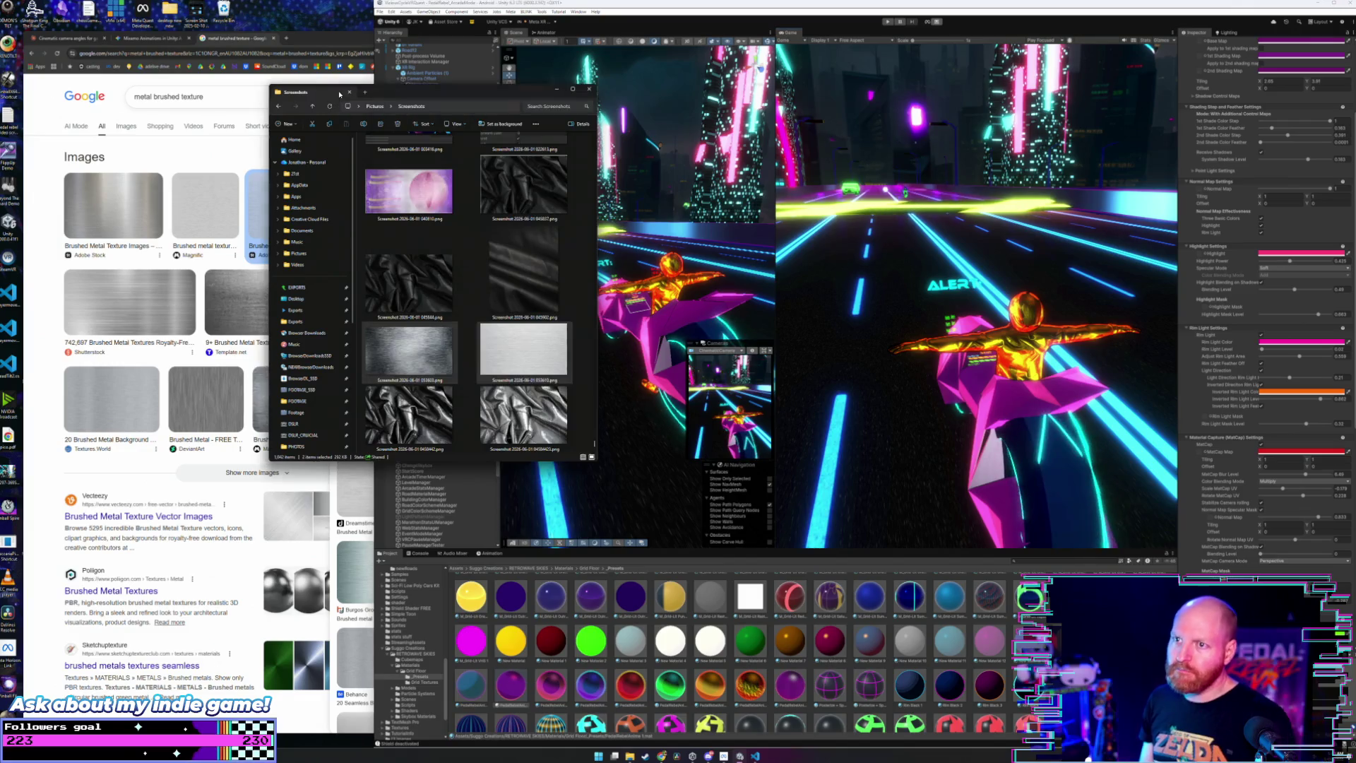
click(349, 92)
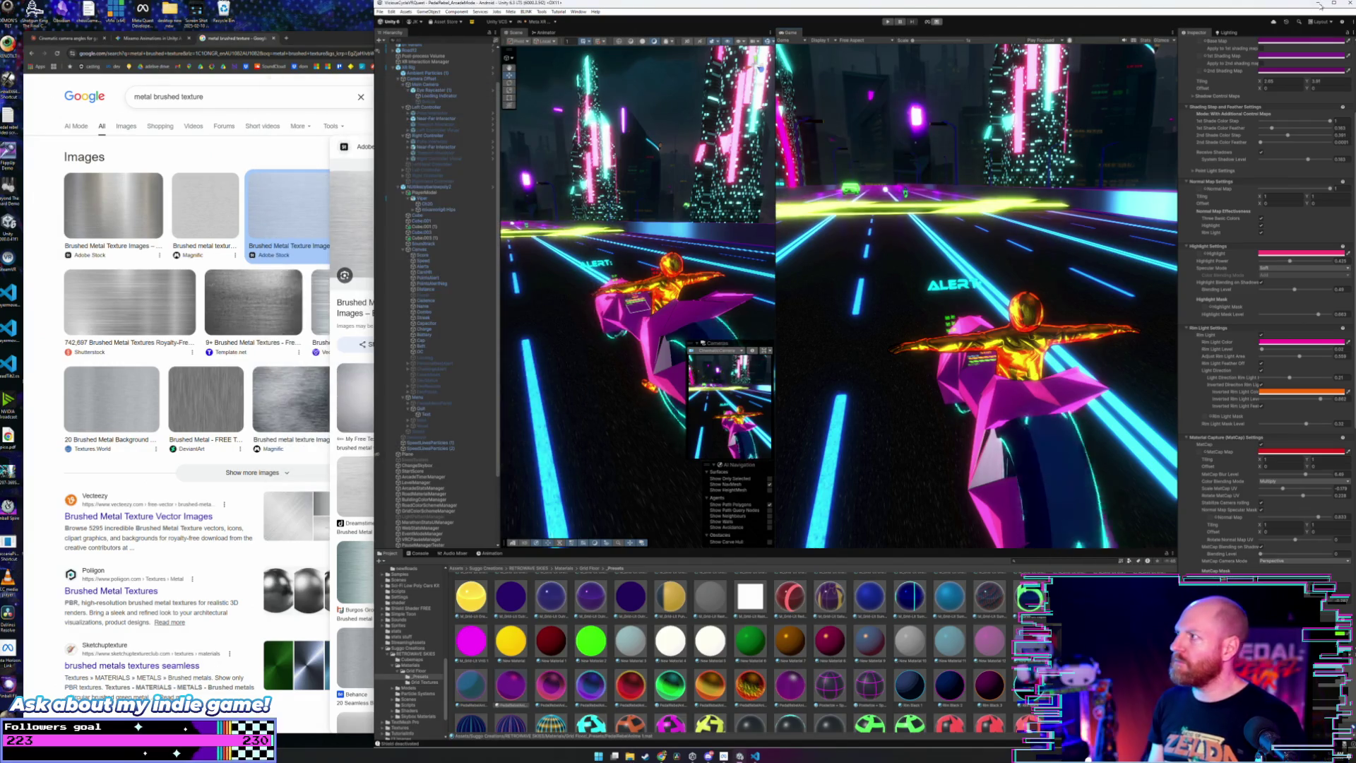
click(1315, 5)
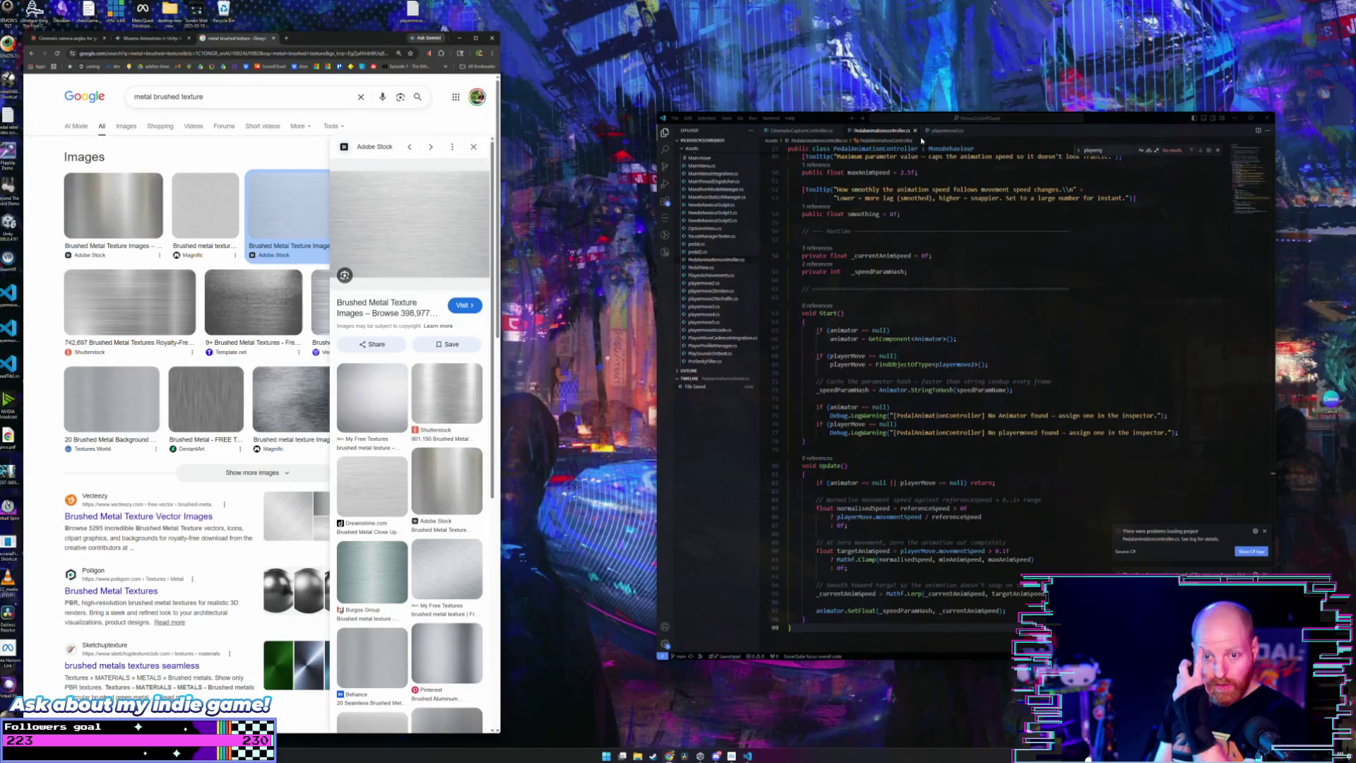
click(615, 274)
key(super)
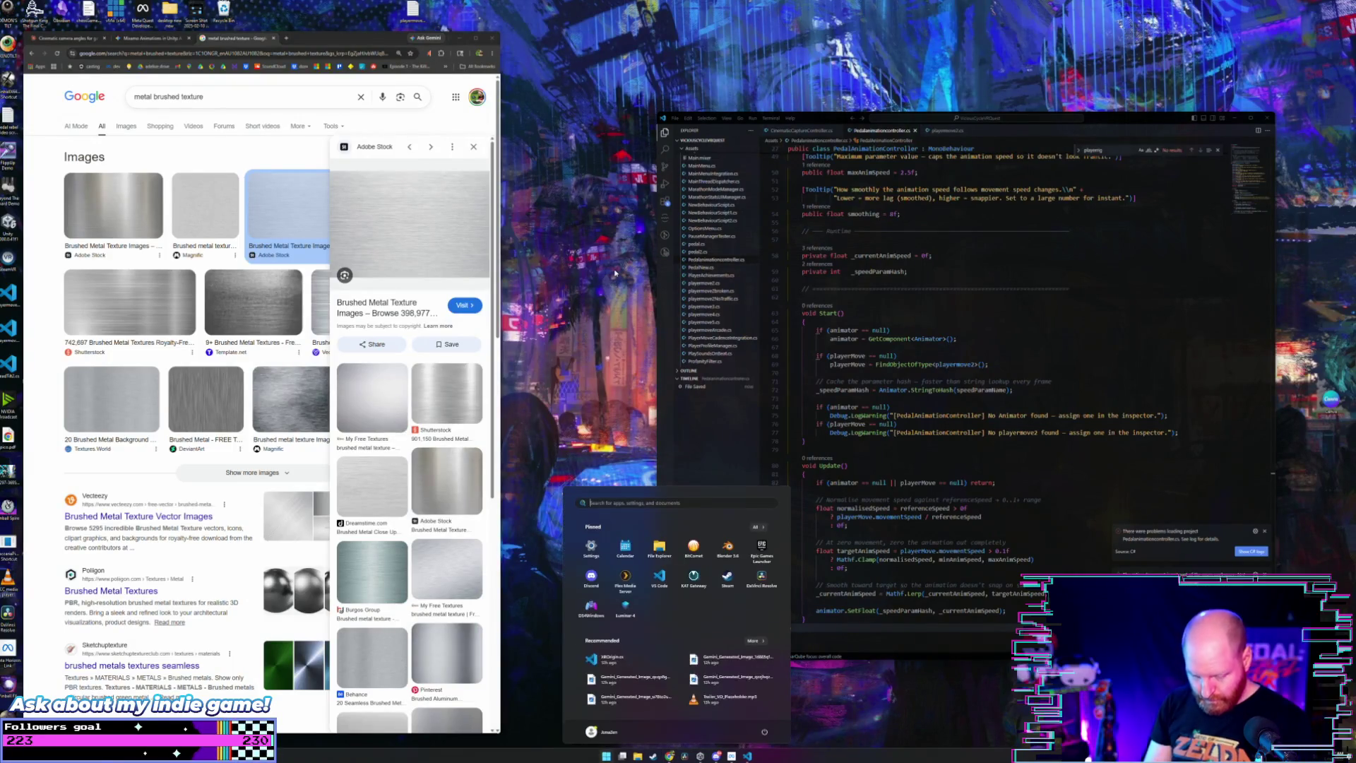
Step: Launch GitHub Desktop and commit the 86 changed files as 'cinematic controller working with gamepad'
text(git)
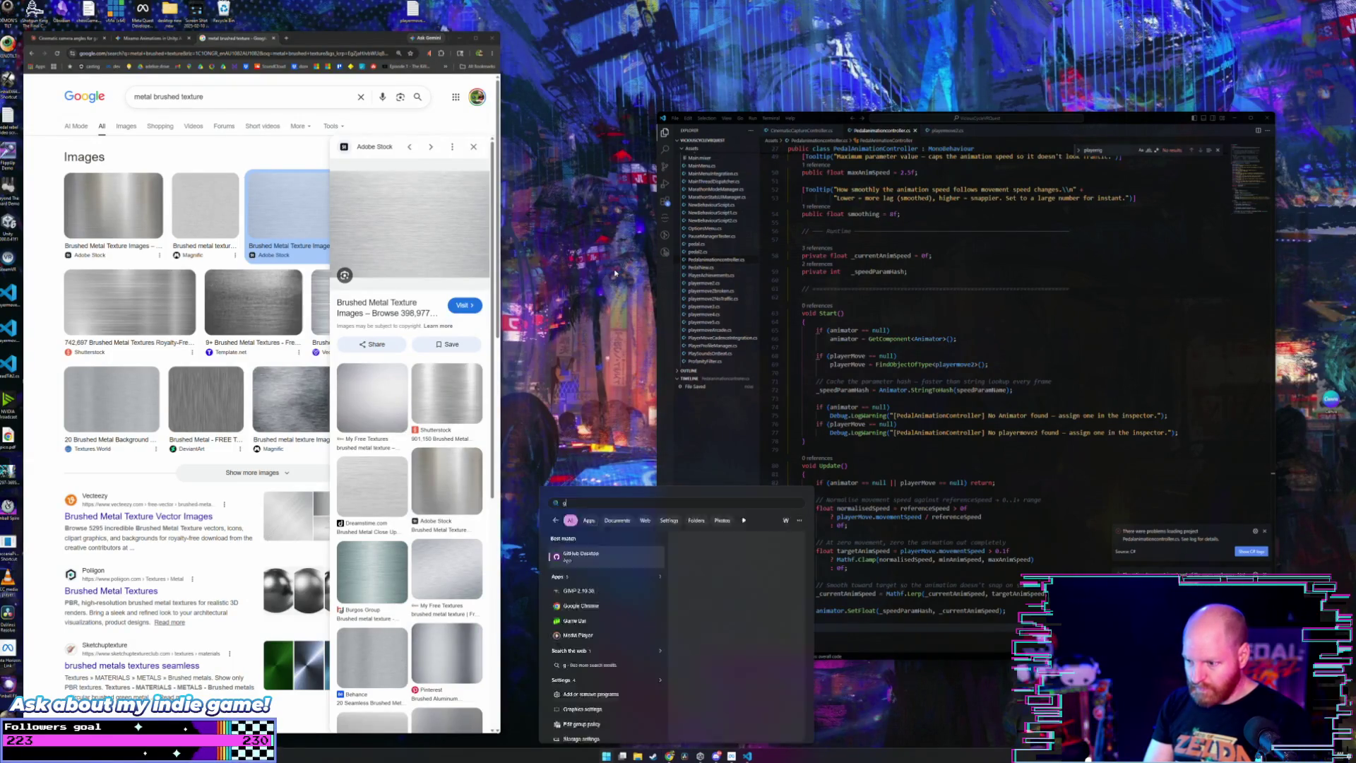
key(Return)
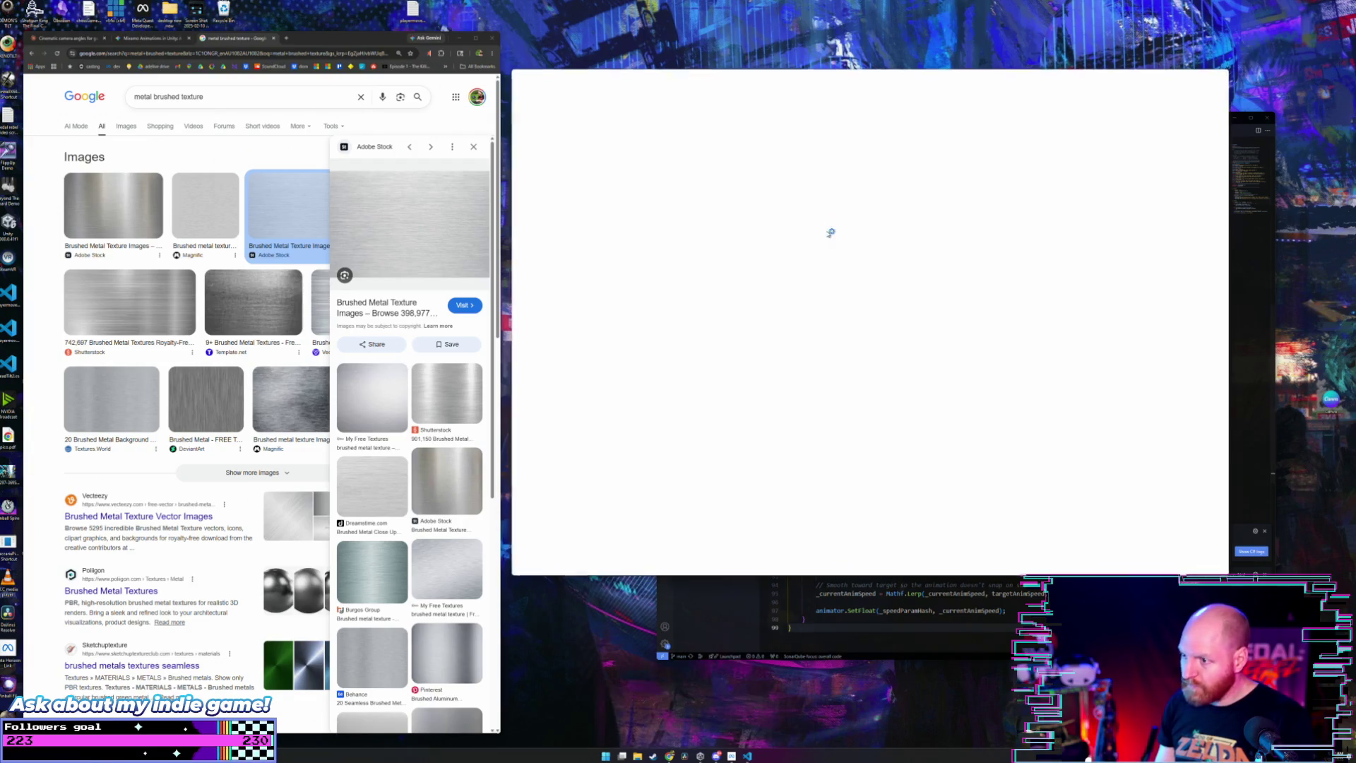
text(cinematic controller working with gamepad)
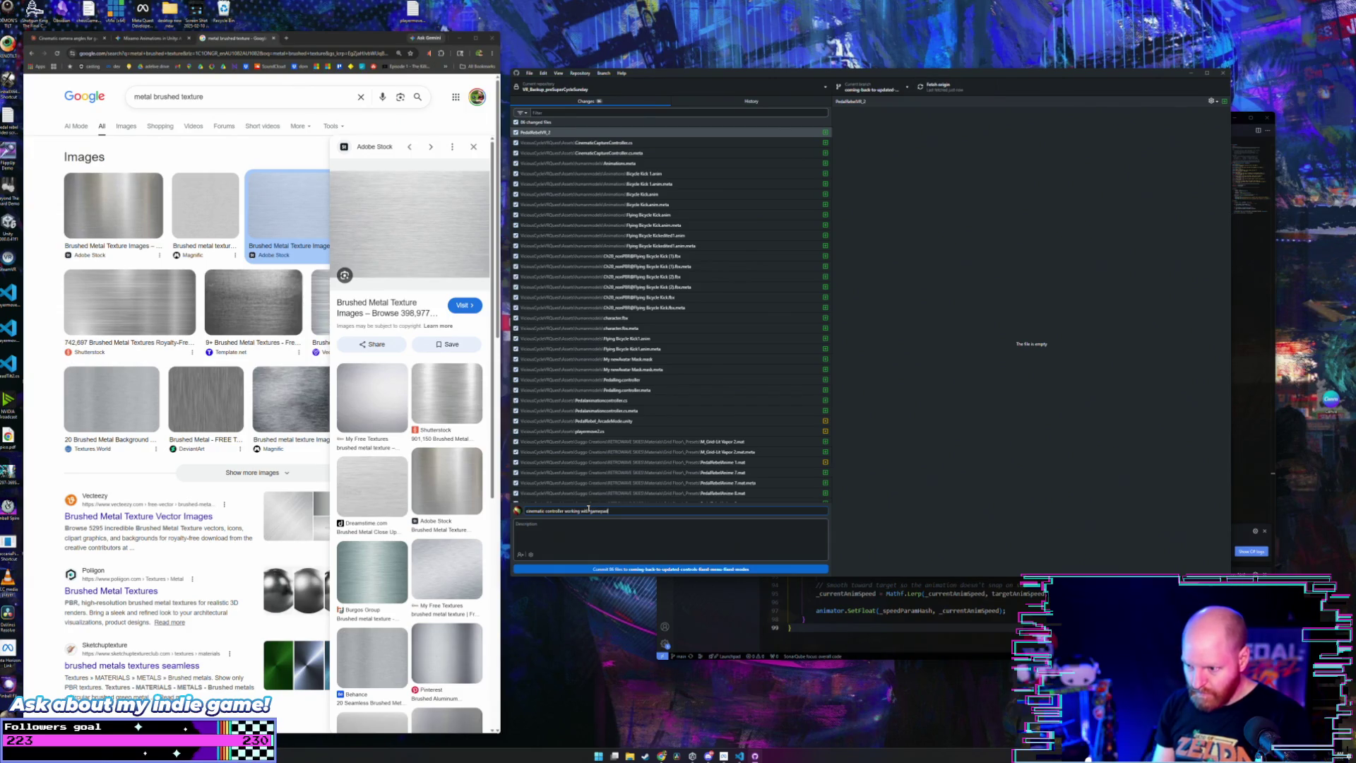
click(653, 569)
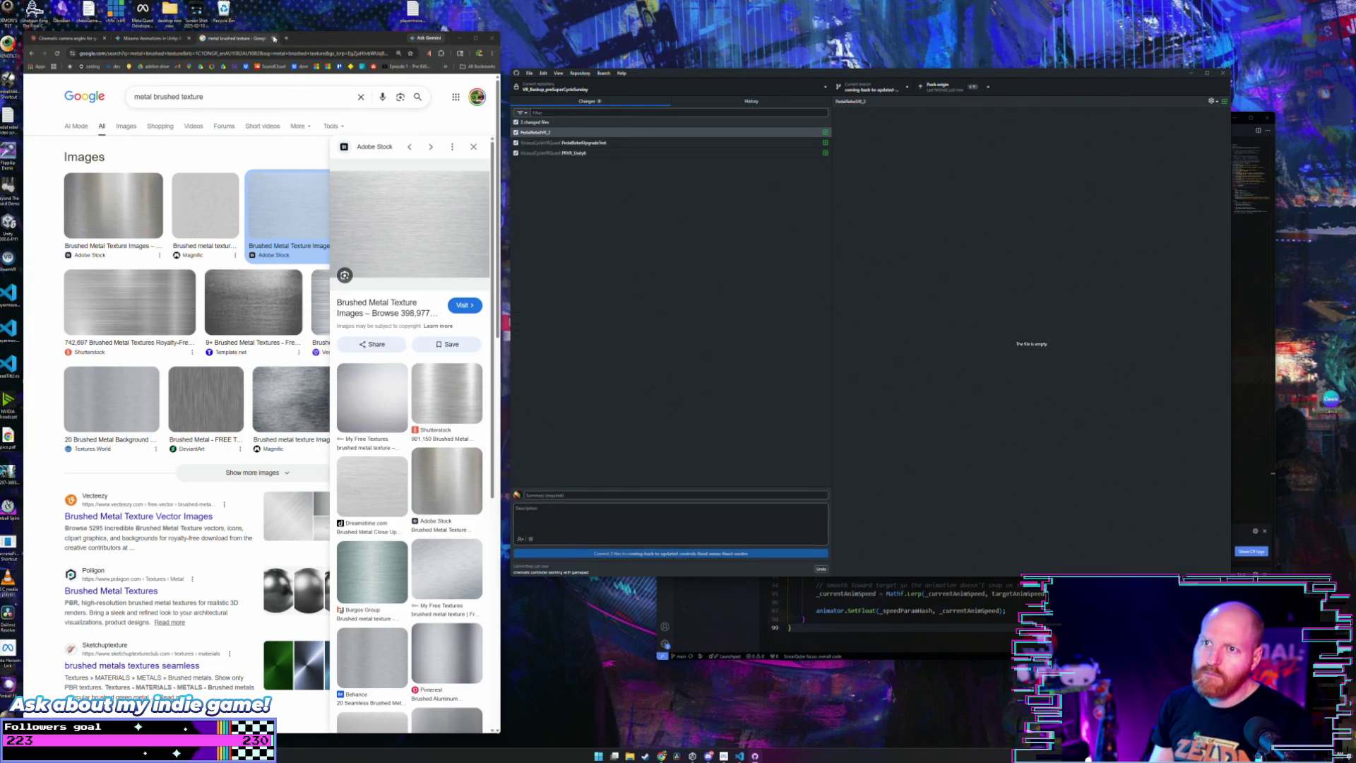
Step: Close the brushed-metal search and Claude chat tabs and the browser window
click(273, 38)
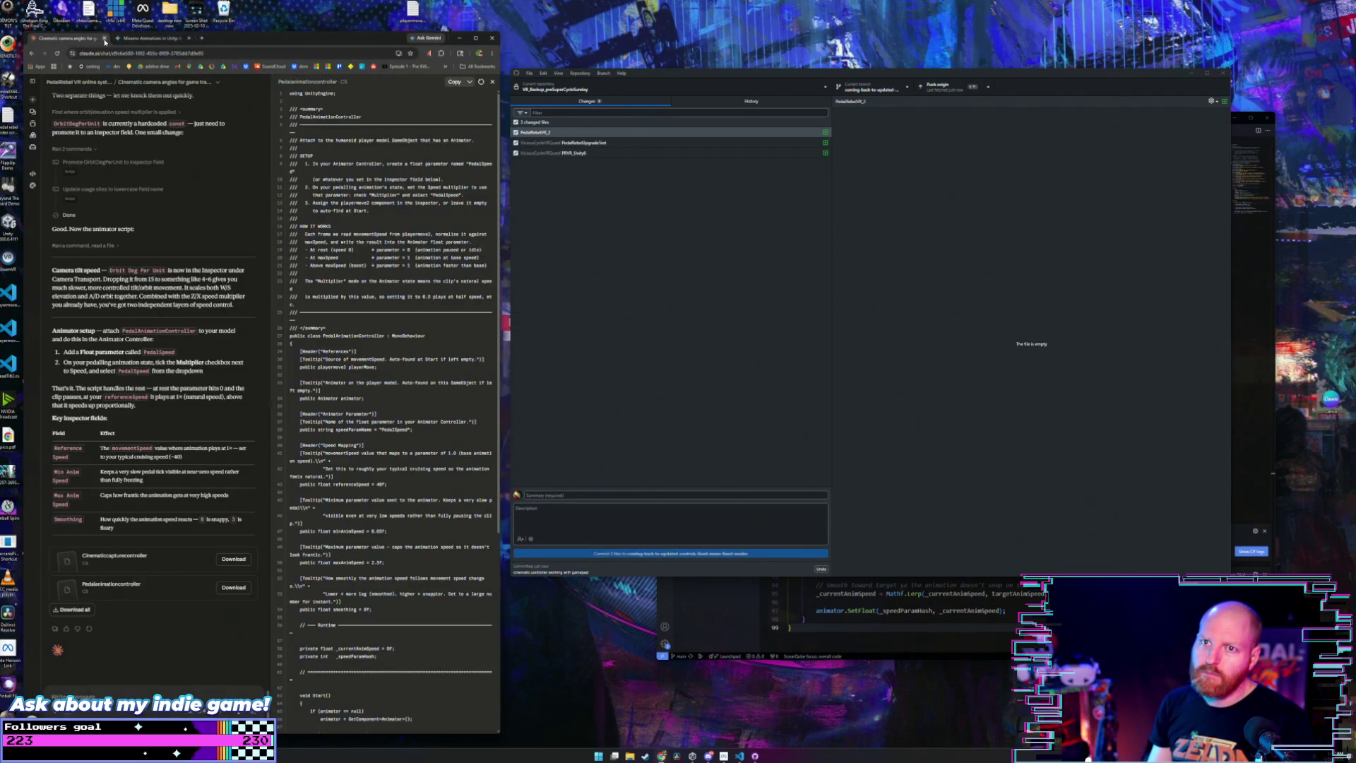
click(104, 39)
click(104, 39)
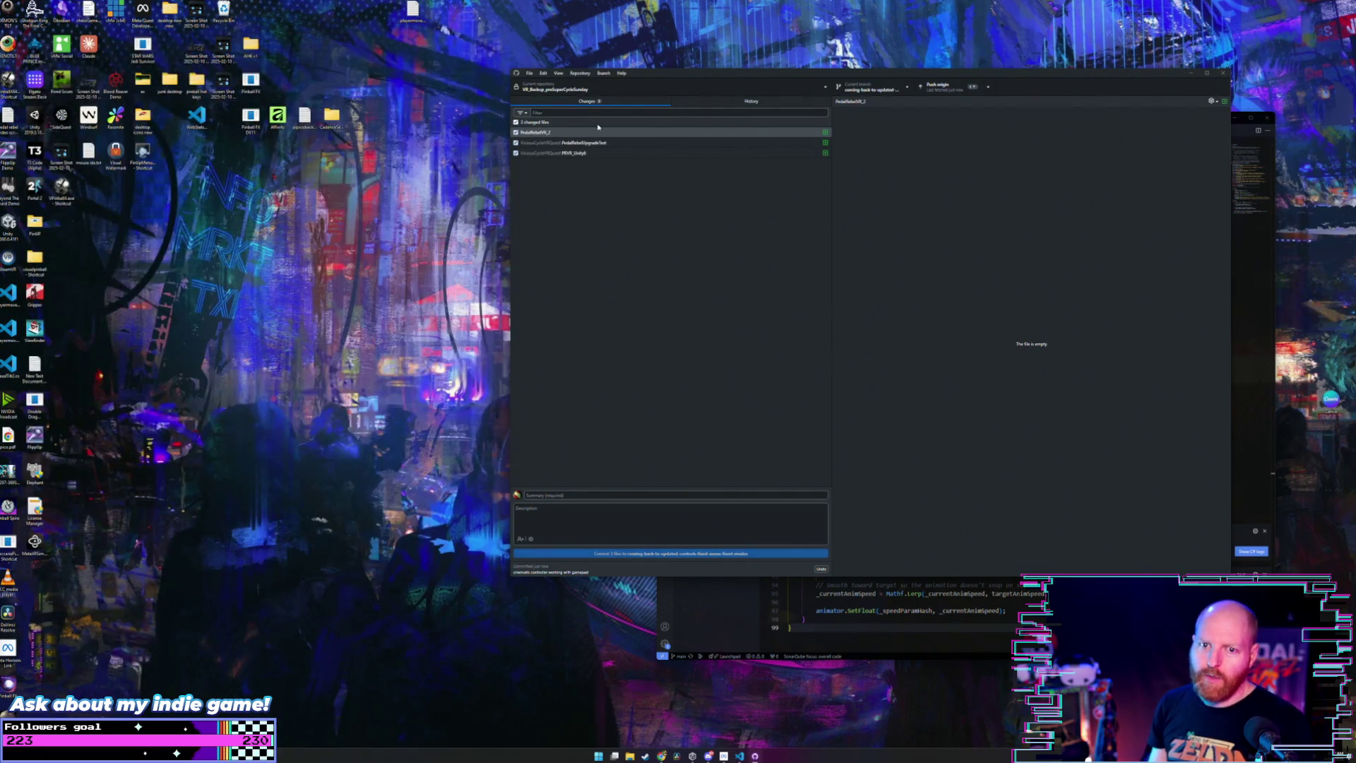
Step: Close GitHub Desktop, then the VS Code window showing the PedalAnimationController script
click(1222, 74)
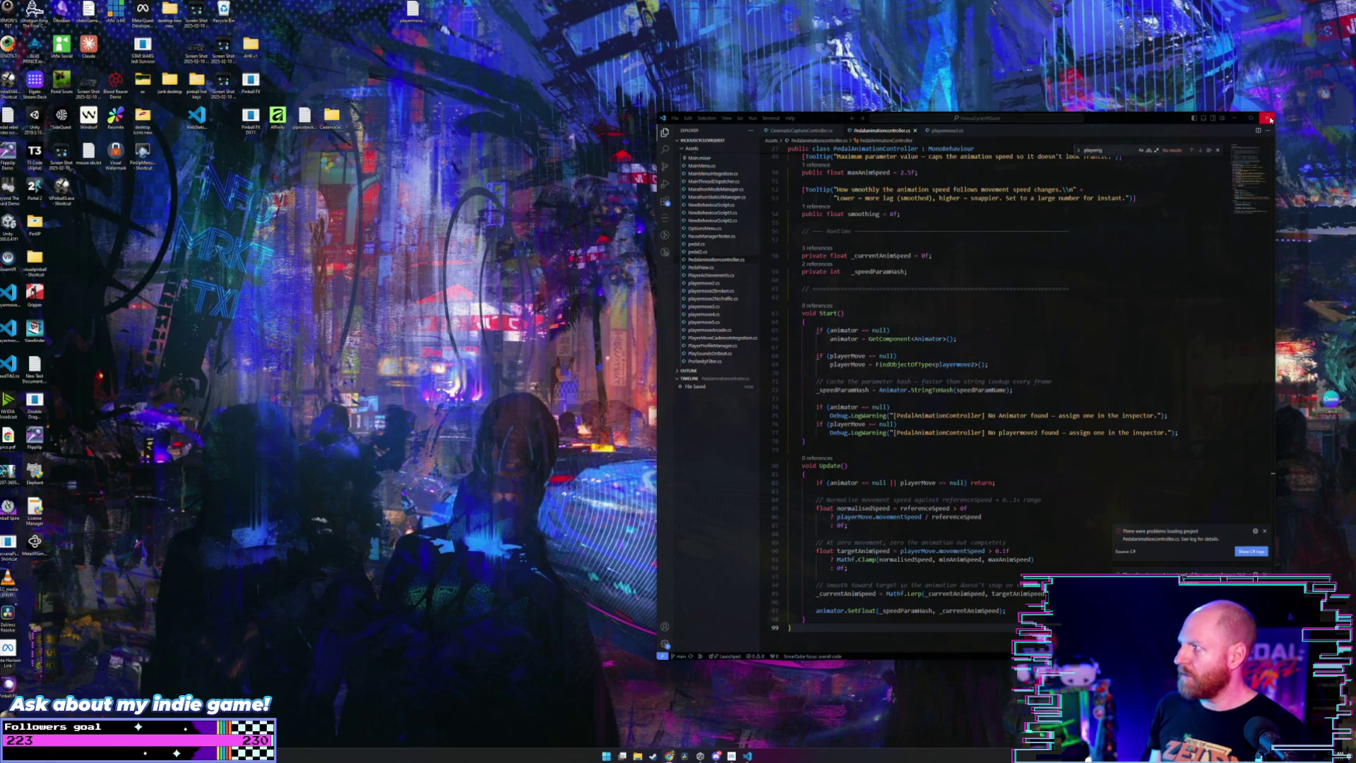
click(1269, 118)
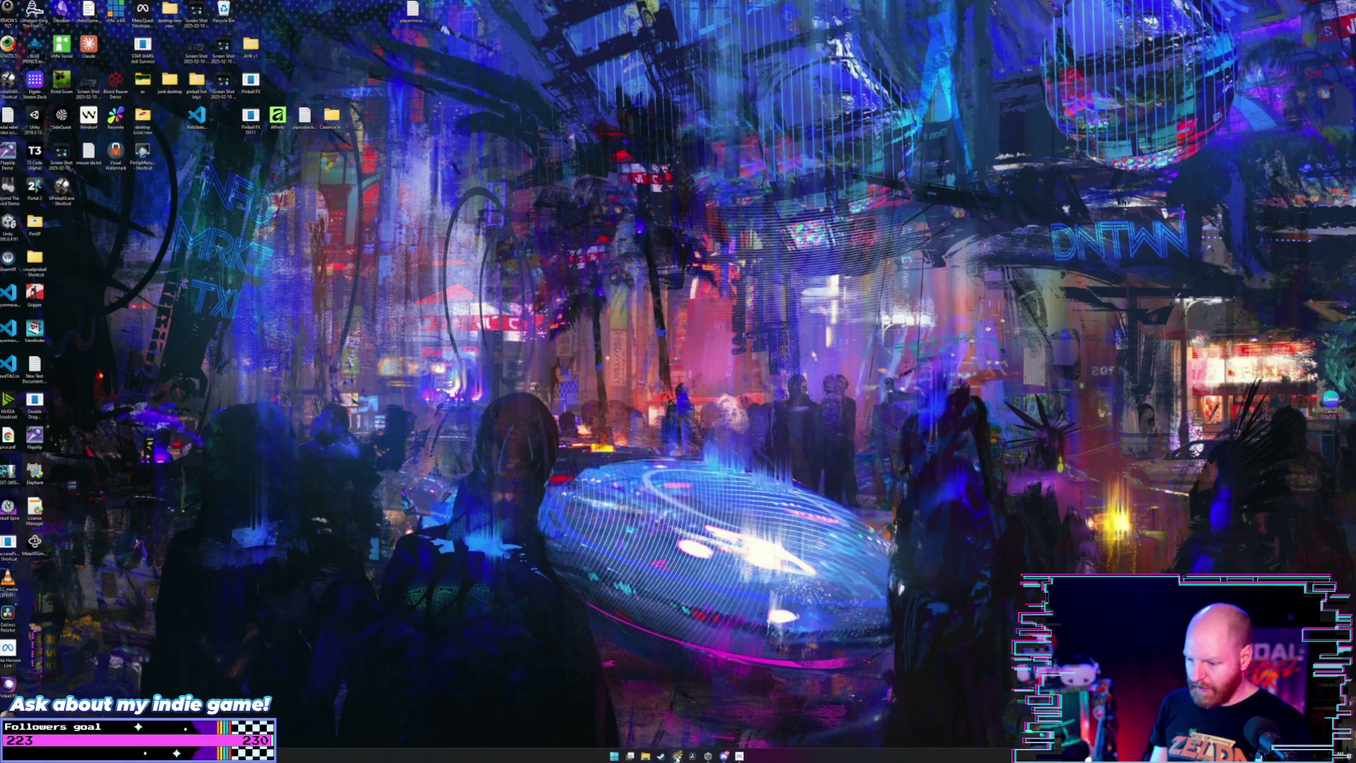
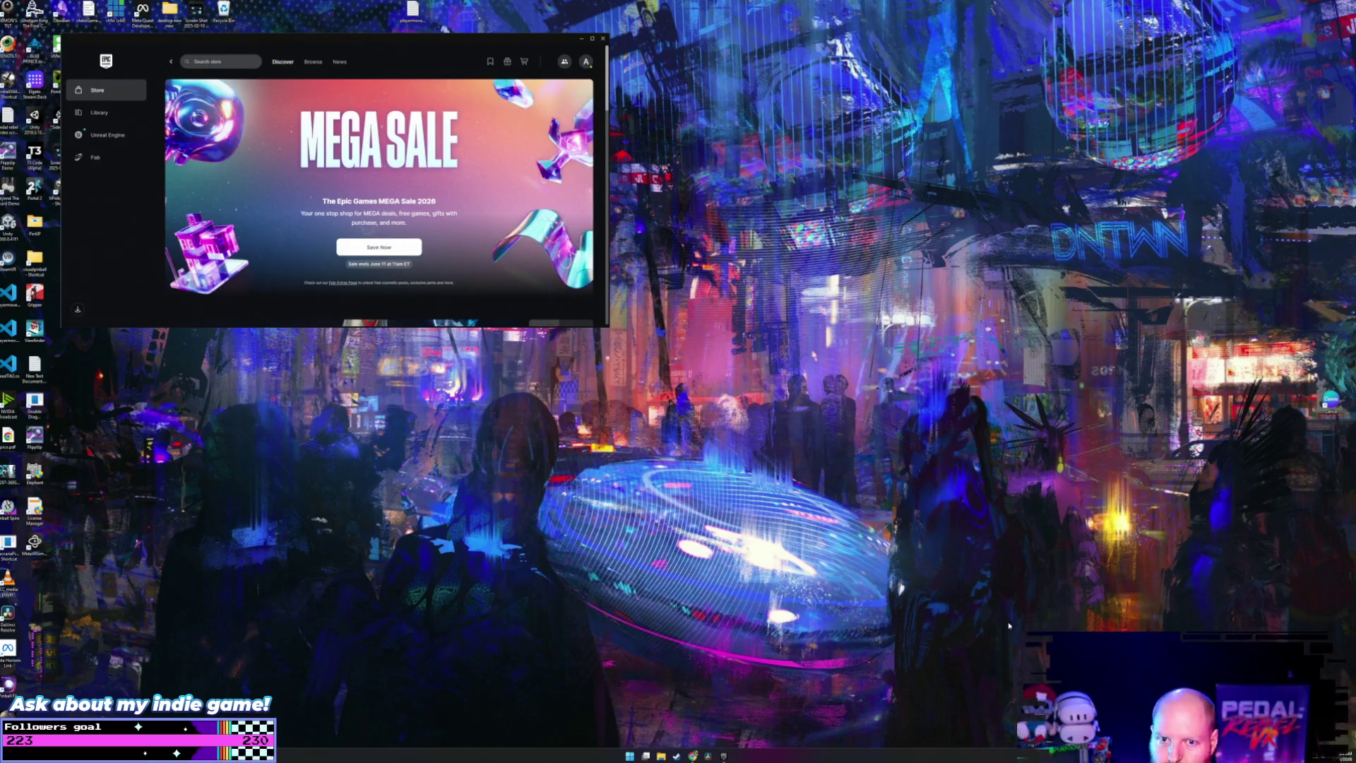
Step: Open the free LONESTAR store page from Free Games, make the launcher taller, and click Get
scroll(545, 247, down, 5)
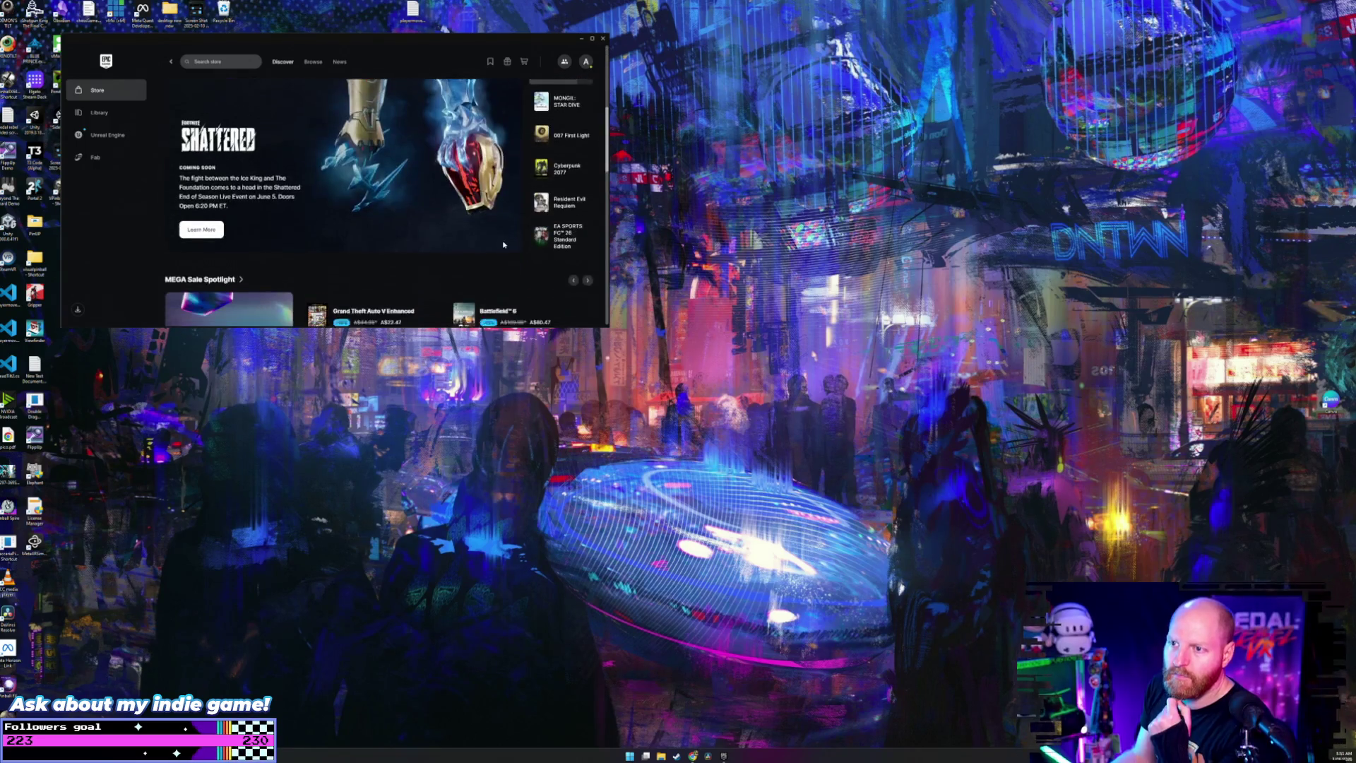
scroll(440, 242, down, 2)
scroll(440, 242, down, 2)
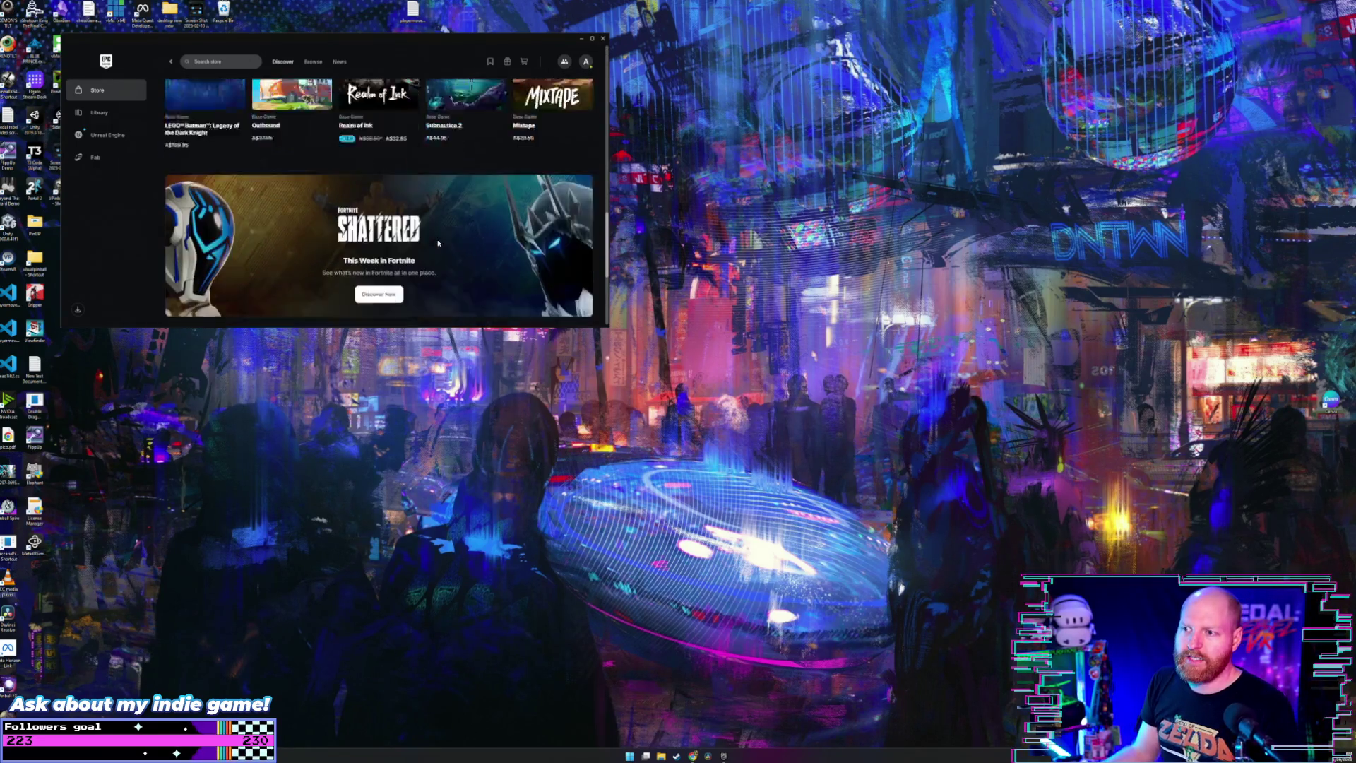
scroll(438, 243, down, 1)
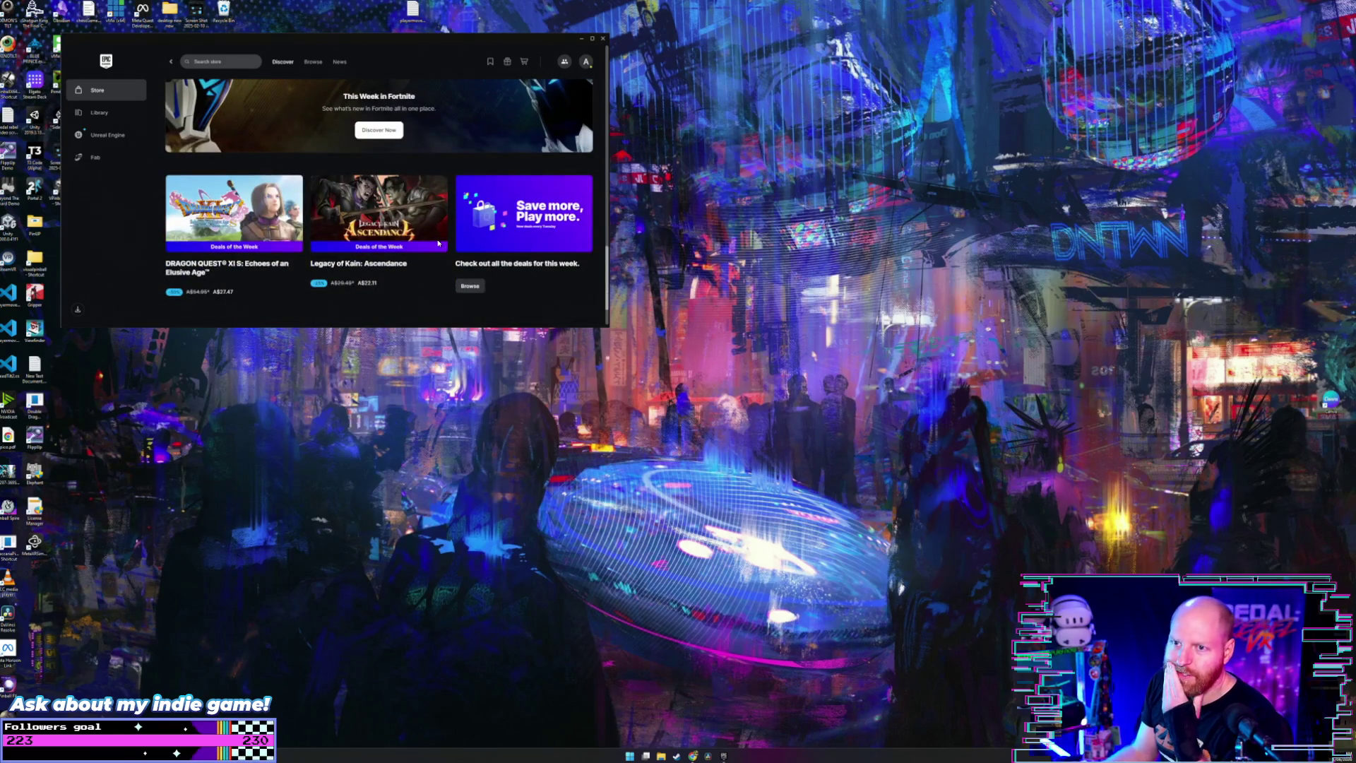
scroll(437, 243, down, 1)
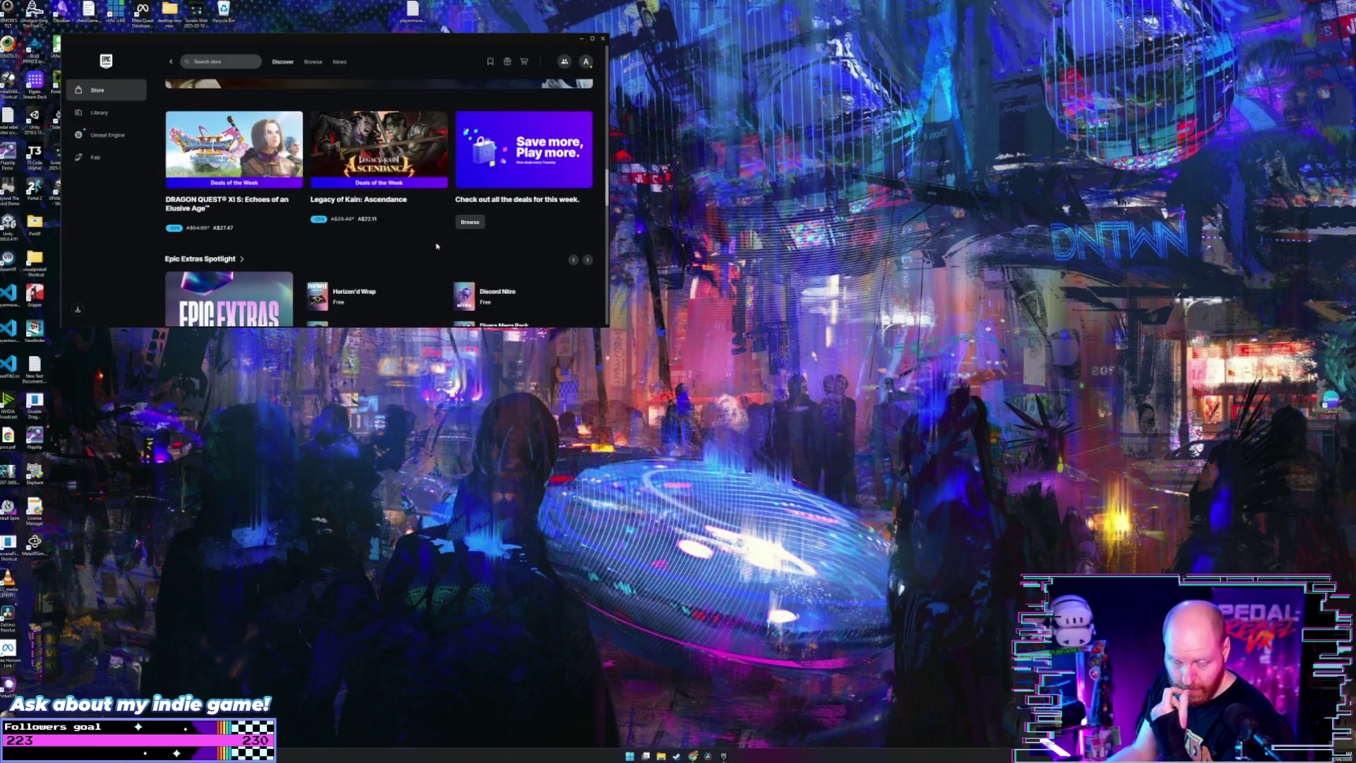
scroll(448, 262, down, 3)
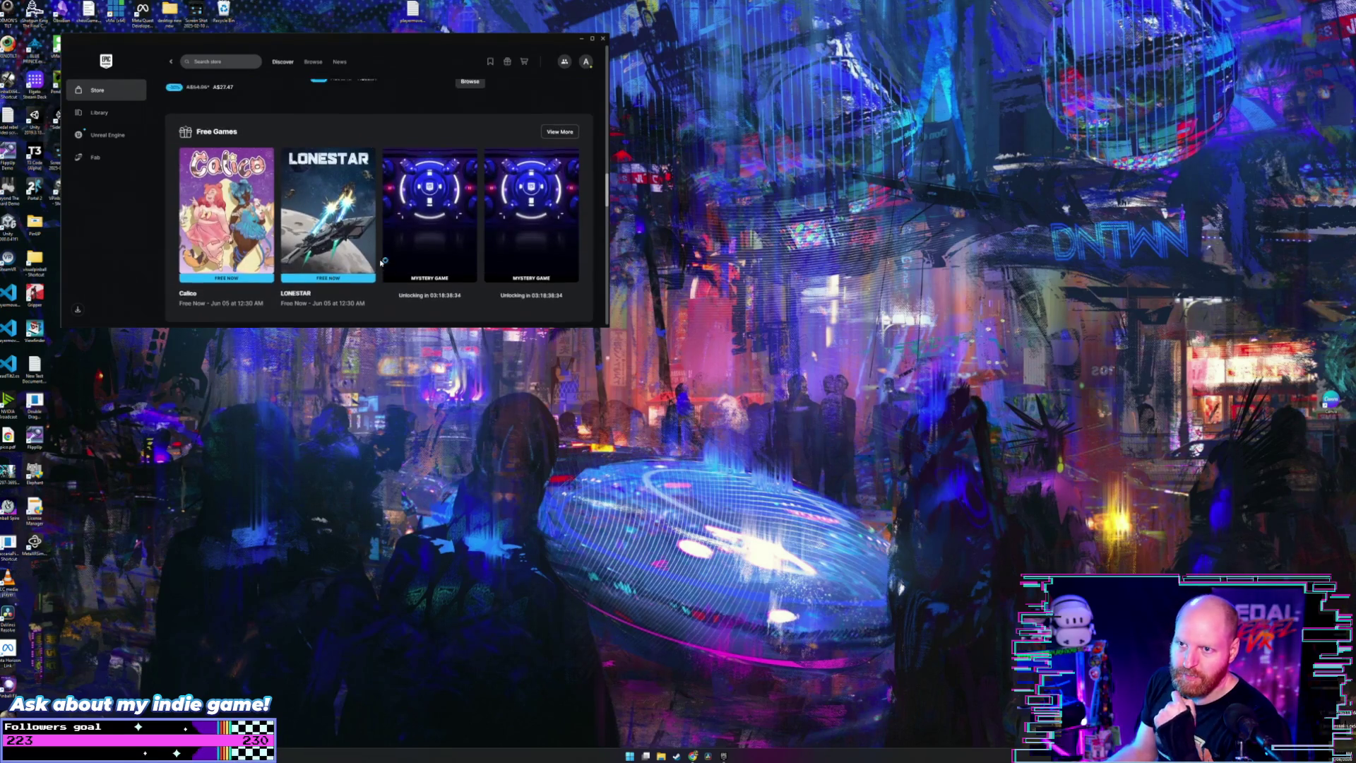
scroll(334, 258, up, 1)
click(335, 259)
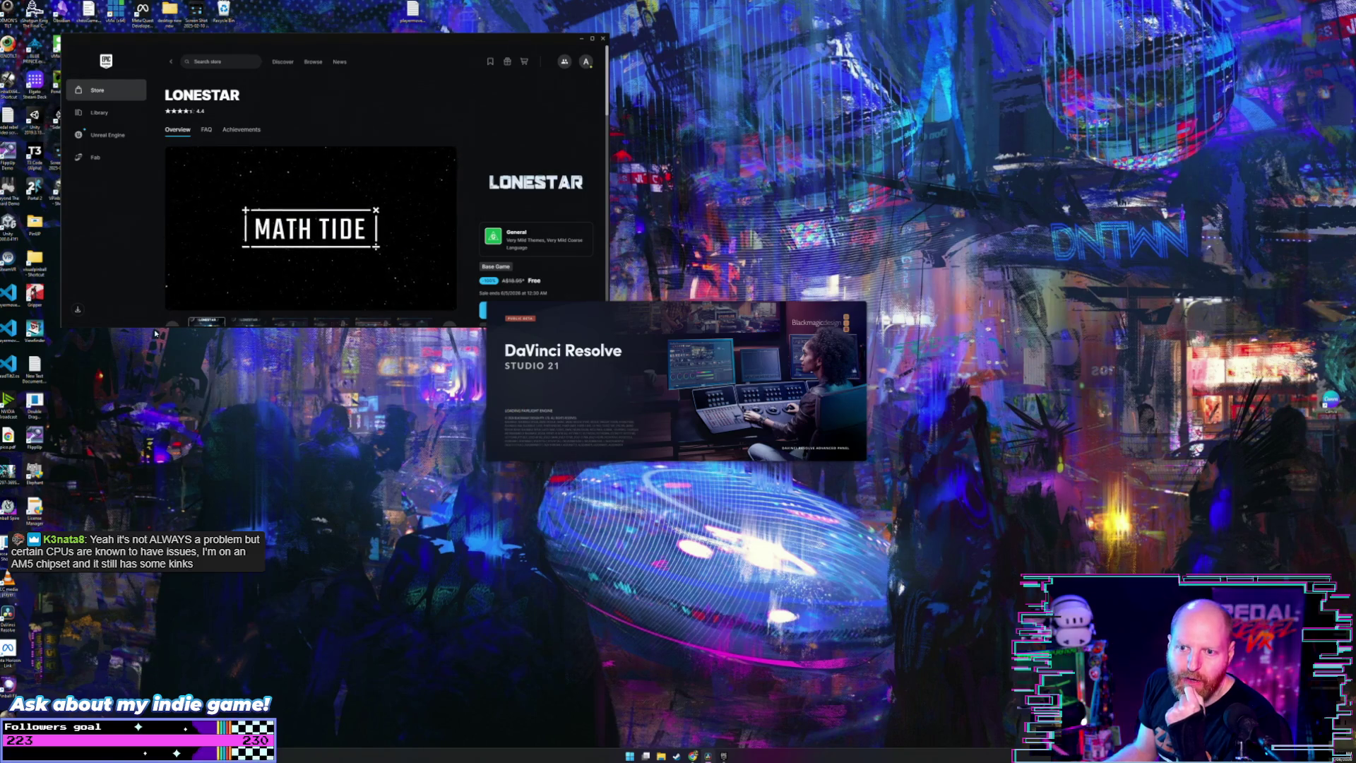
drag(168, 327, 168, 382)
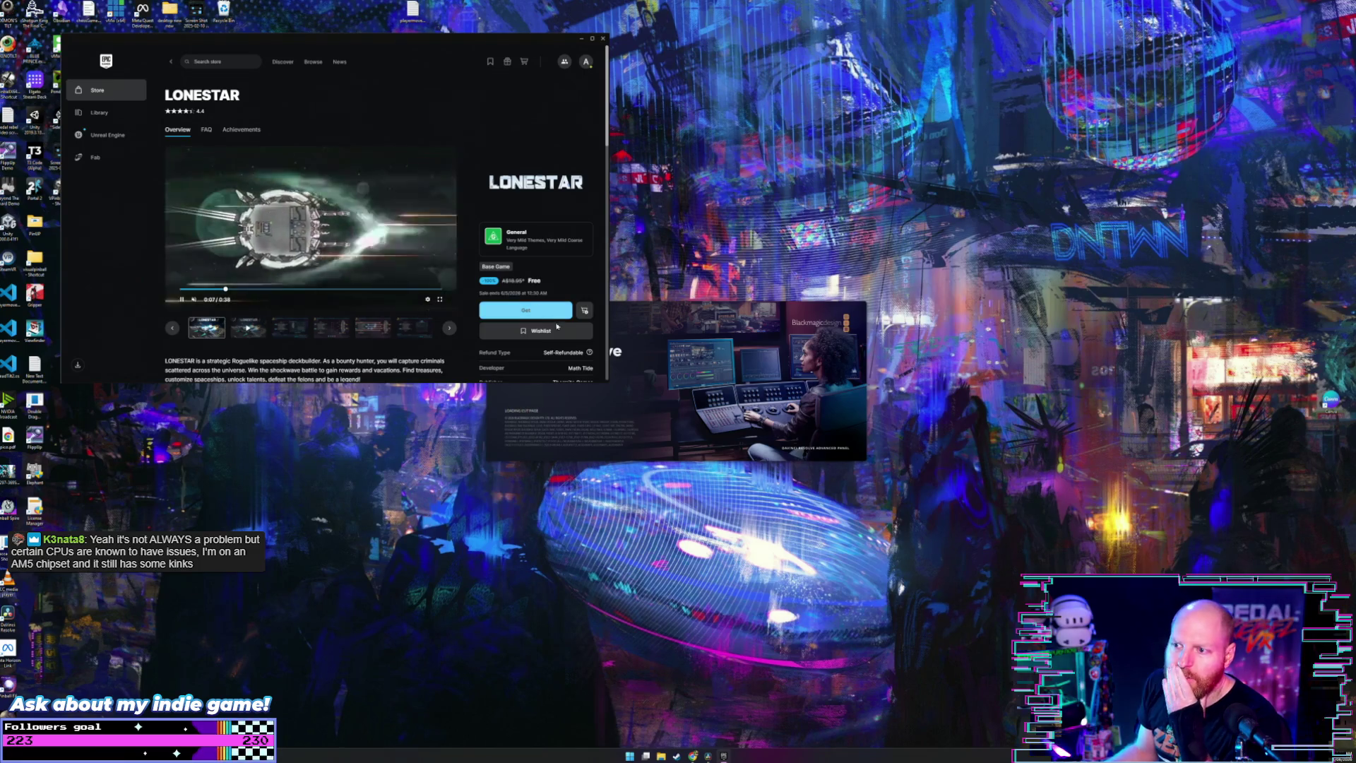
click(548, 311)
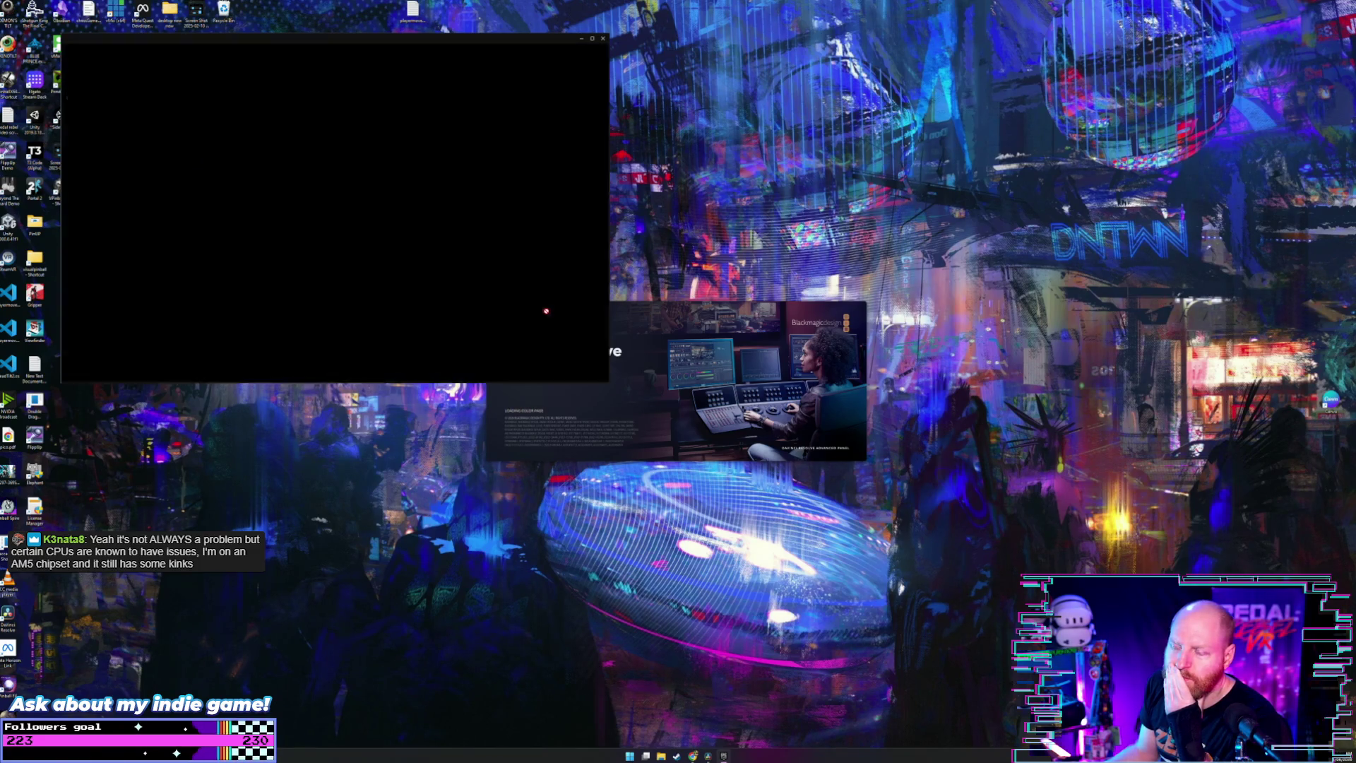
Step: Bring up the Start button's quick-link menu and choose System to view the PC information
right_click(804, 754)
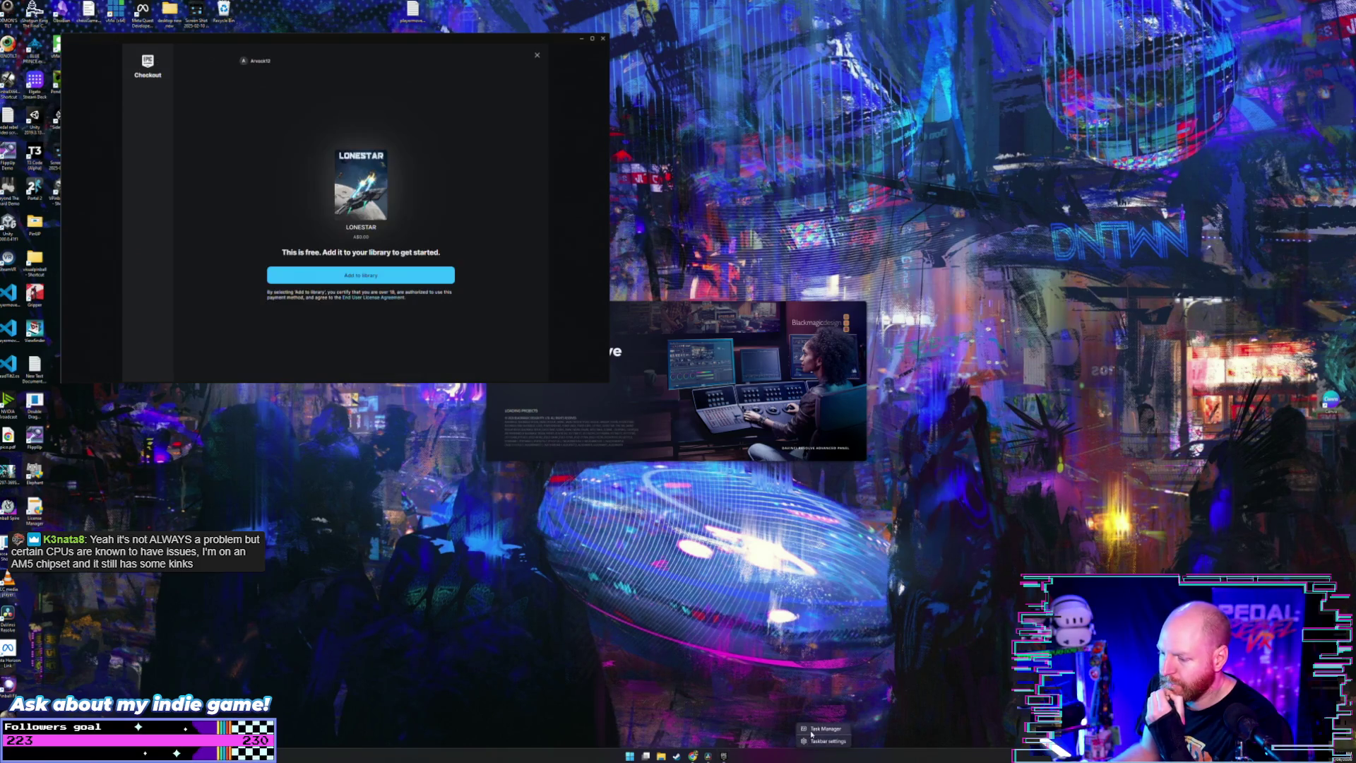
click(773, 757)
right_click(625, 756)
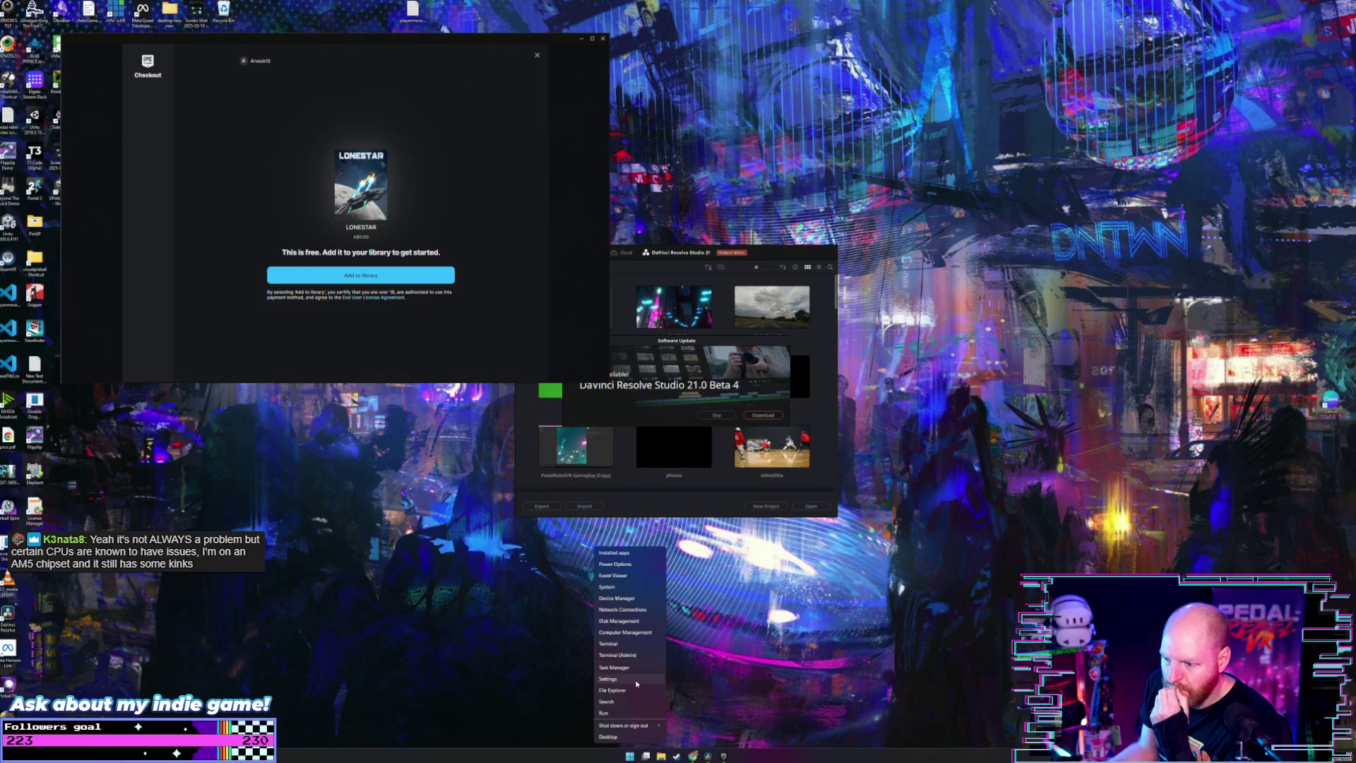
click(630, 597)
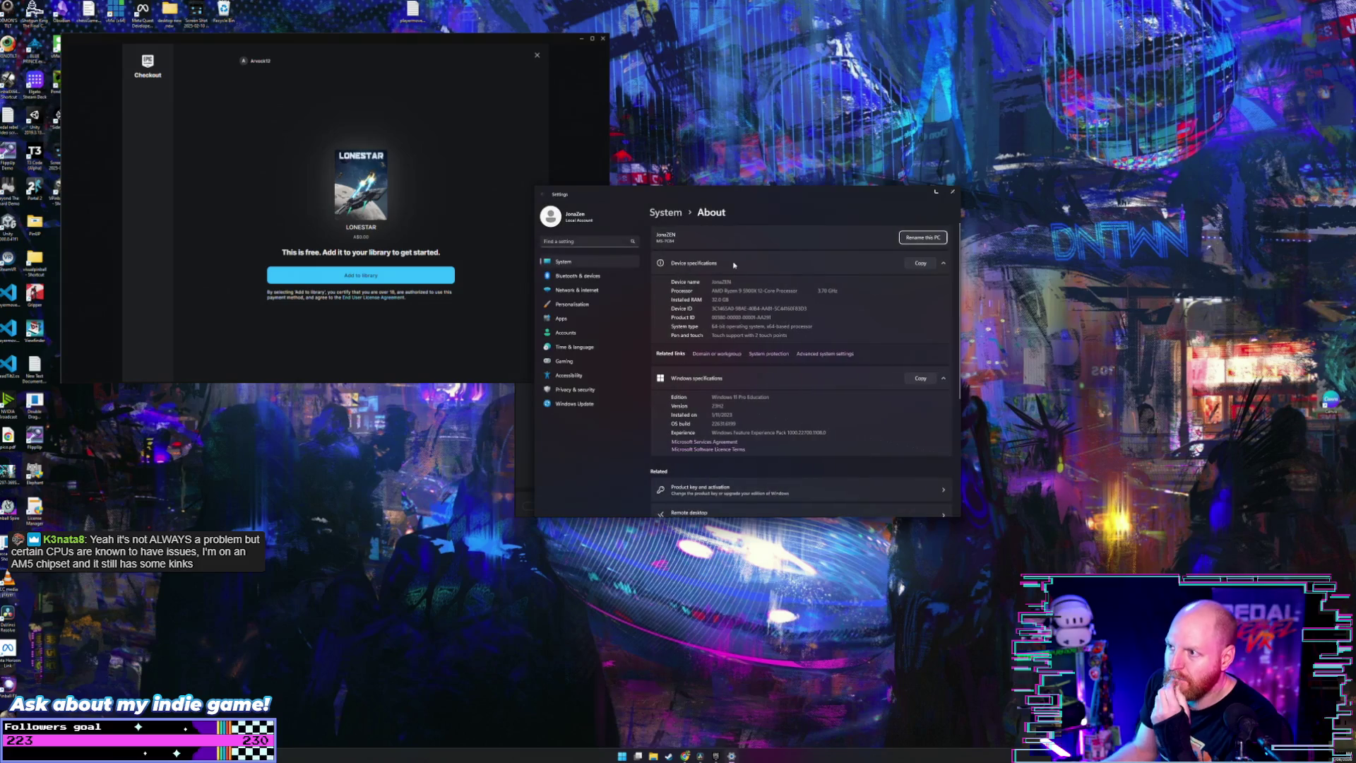
Step: Close Settings, skip the Resolve software update, and add LONESTAR to the library for free
drag(776, 191, 1078, 132)
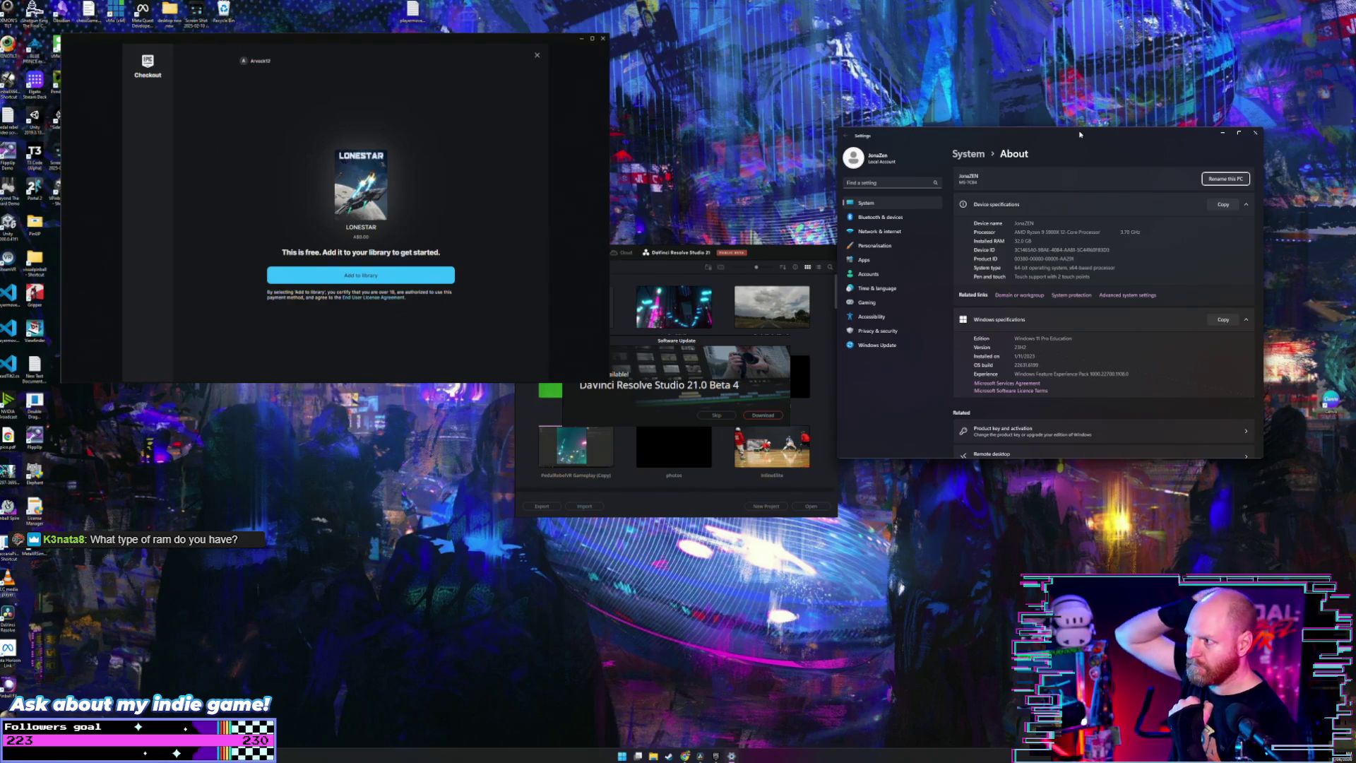
click(1255, 132)
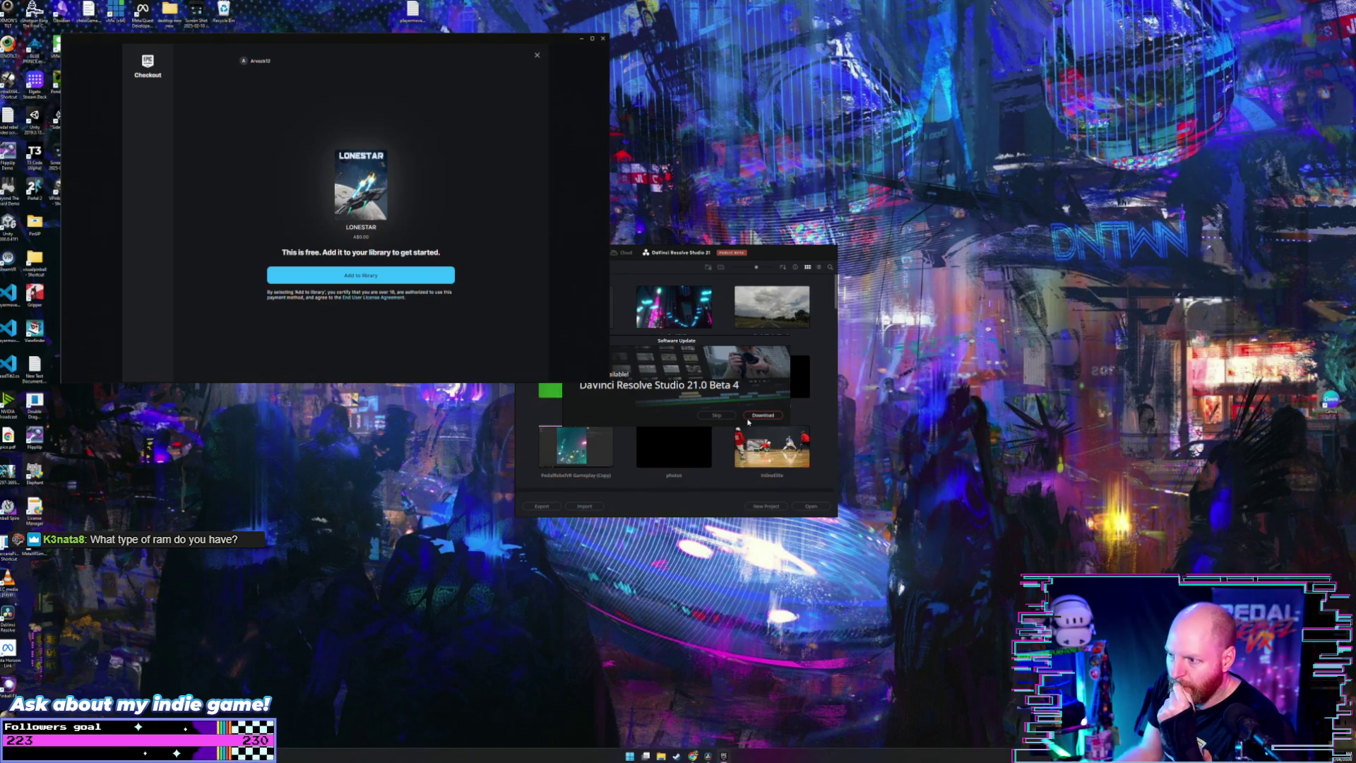
click(716, 415)
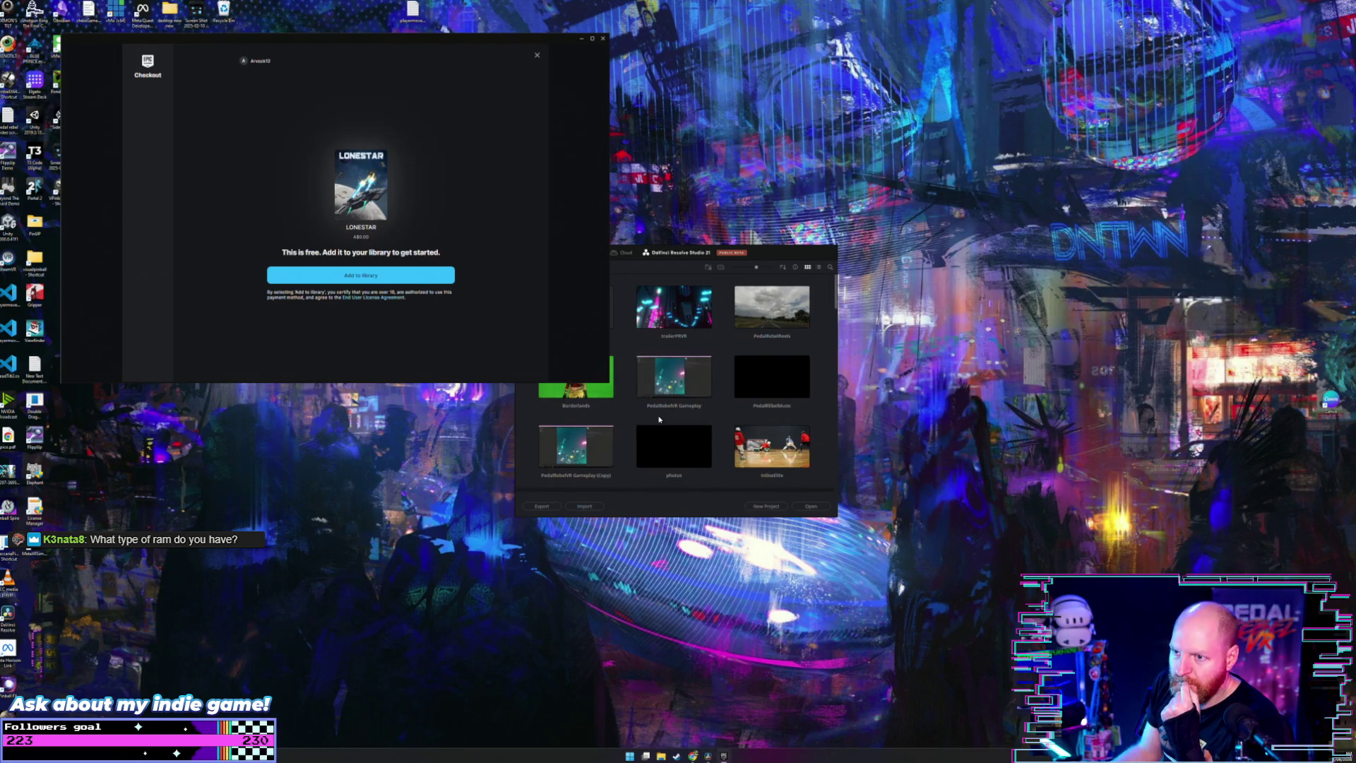
click(378, 277)
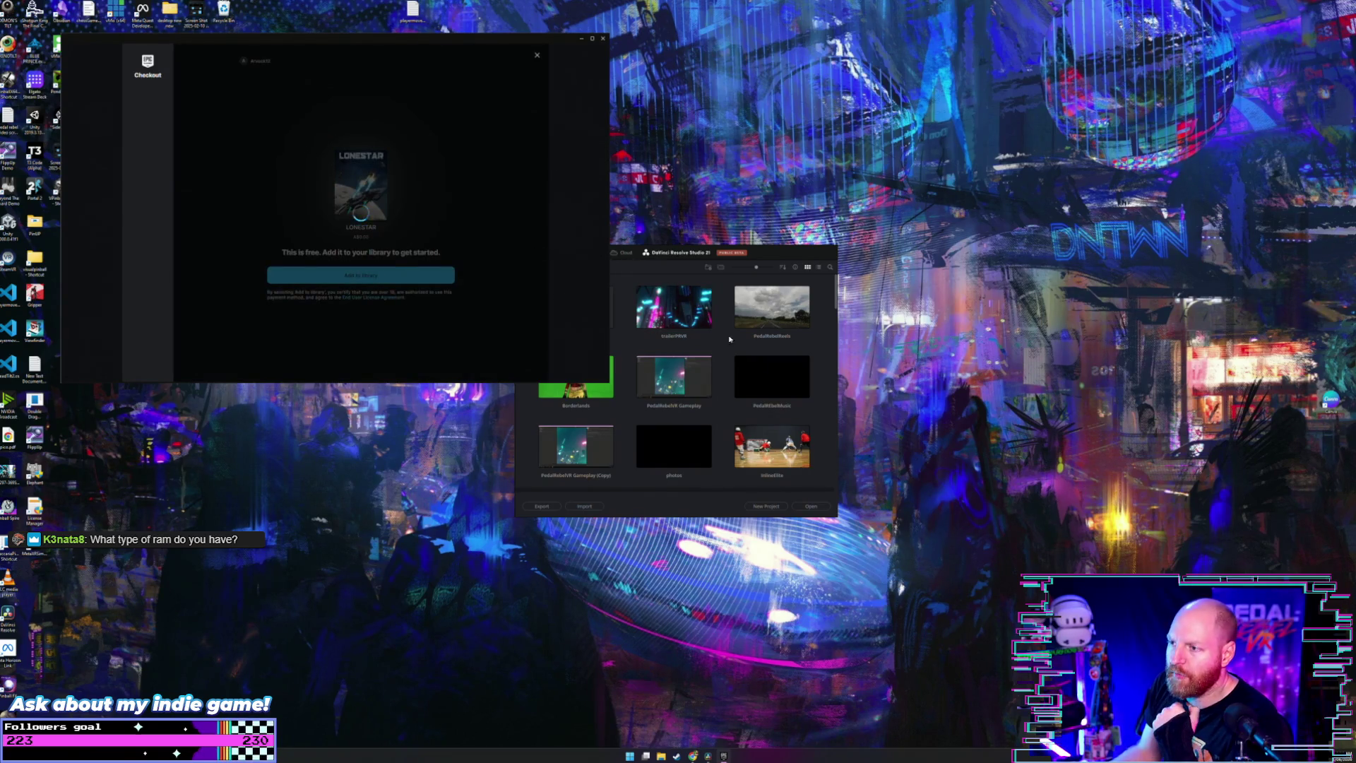
Step: Reopen System > About from the quick-link menu to review specs, then launch Task Manager
right_click(629, 755)
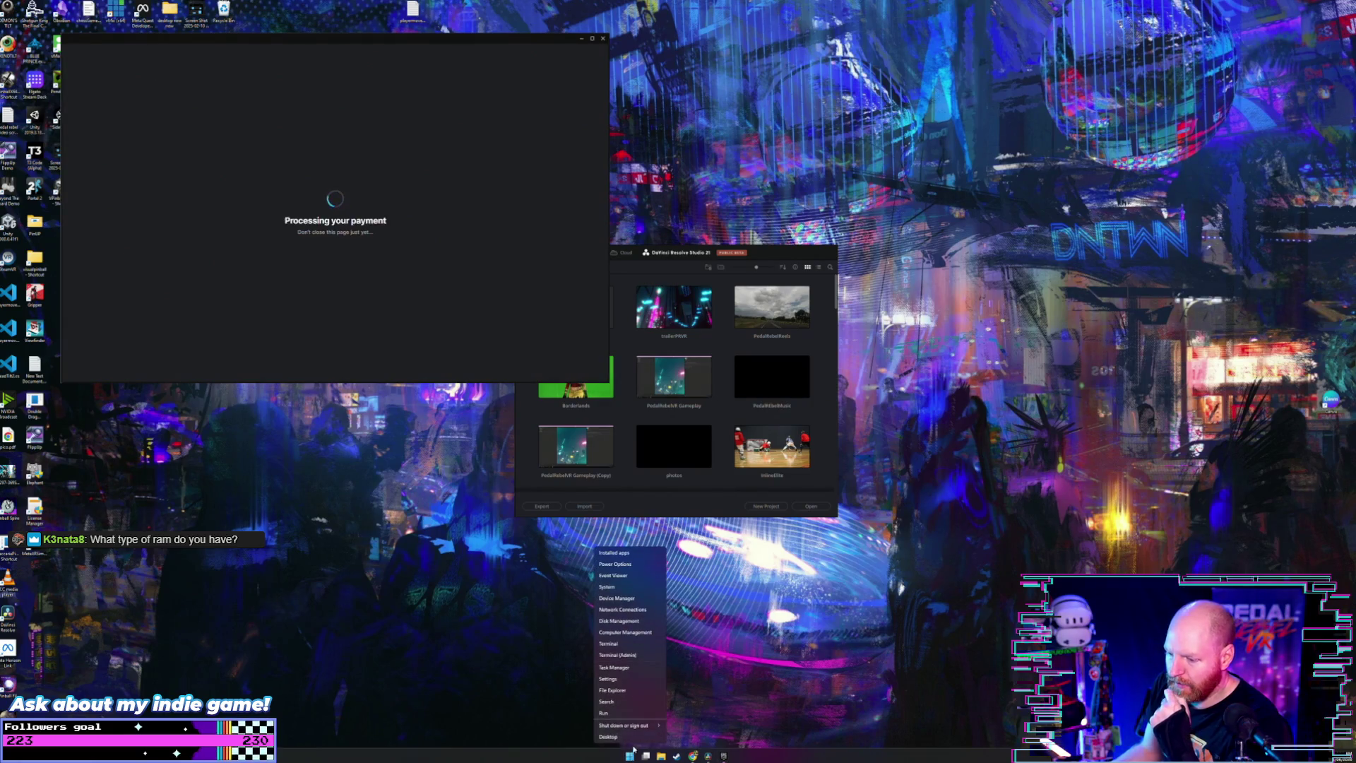
click(607, 587)
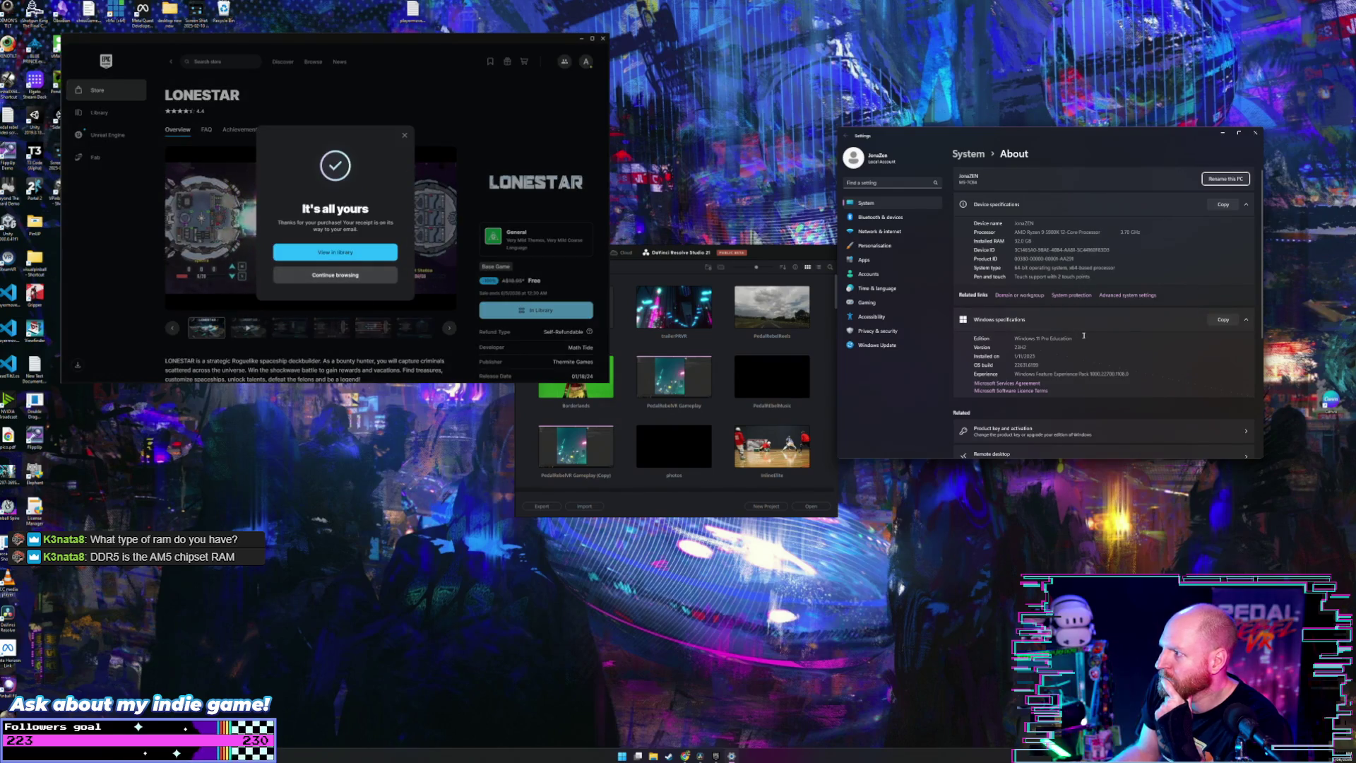
scroll(1084, 336, down, 3)
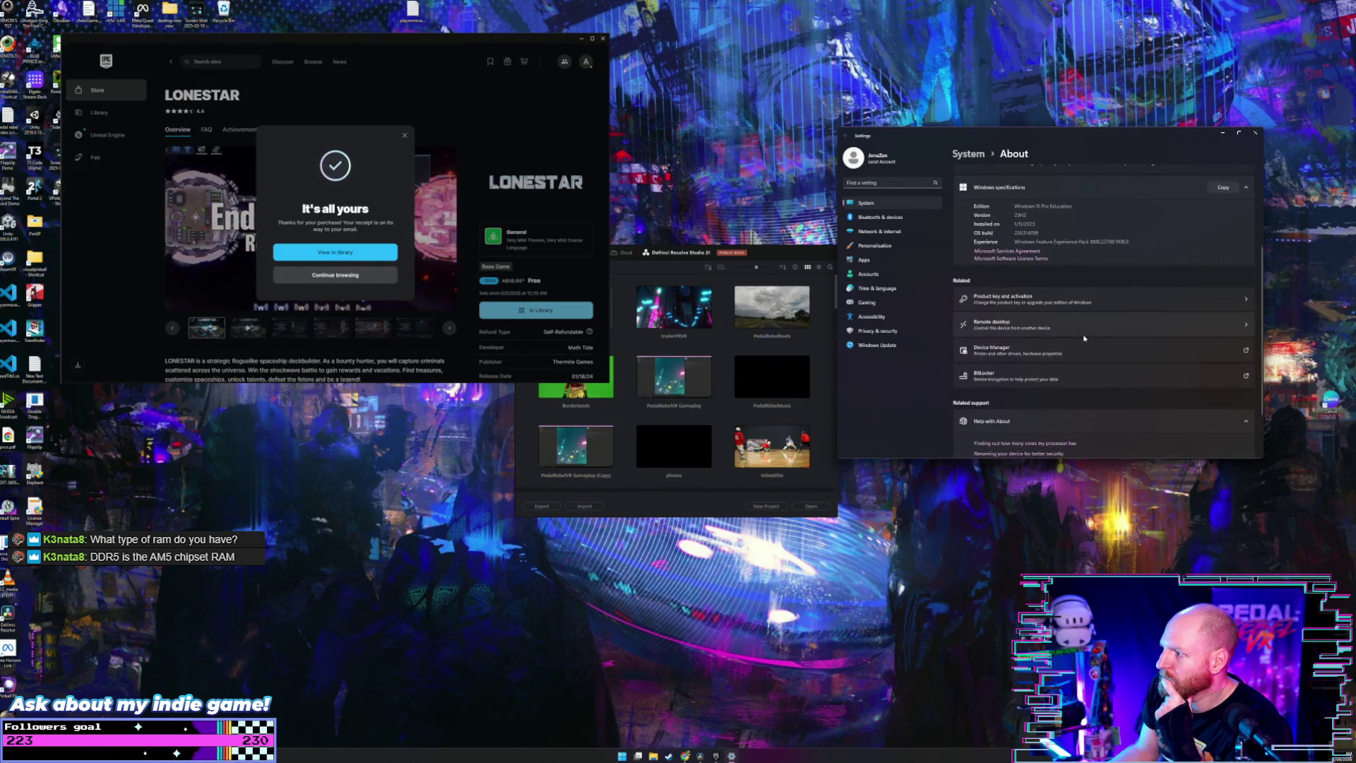
scroll(1081, 336, up, 3)
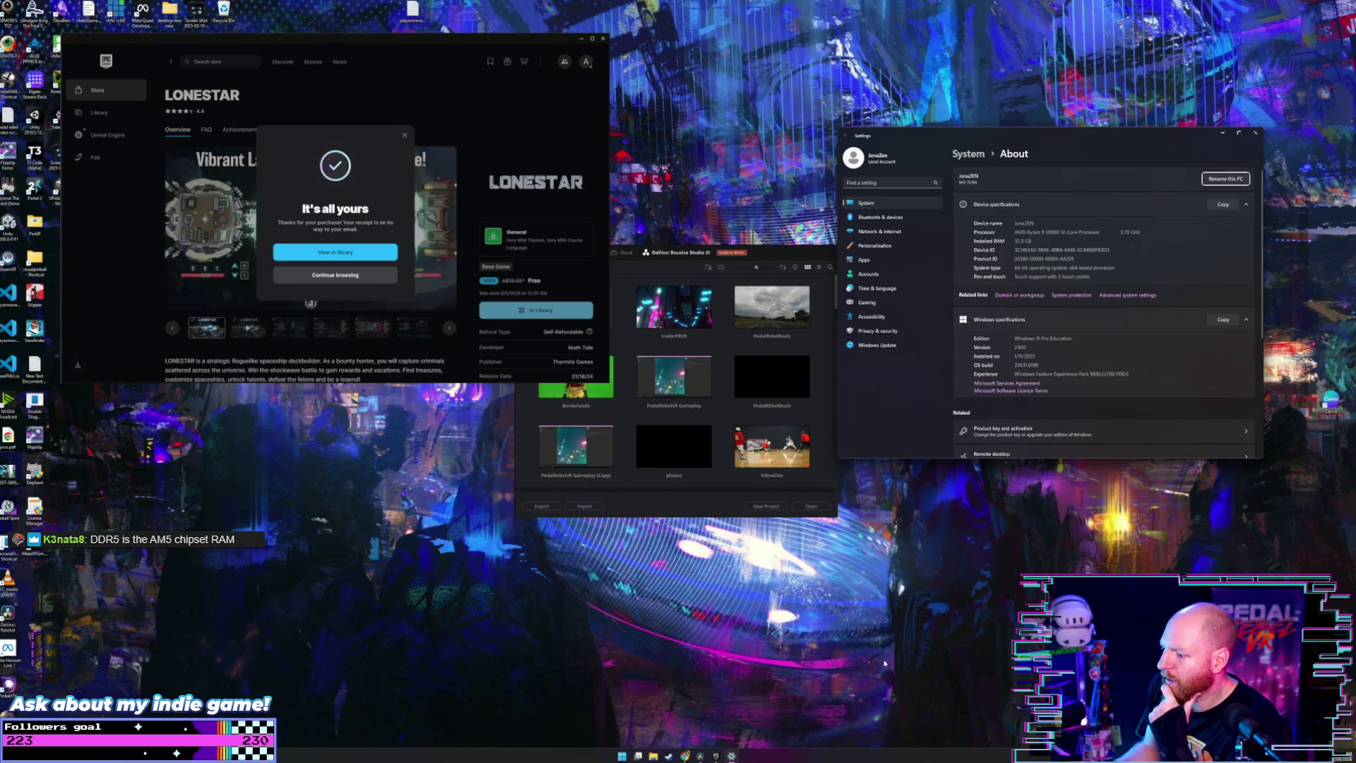
click(811, 754)
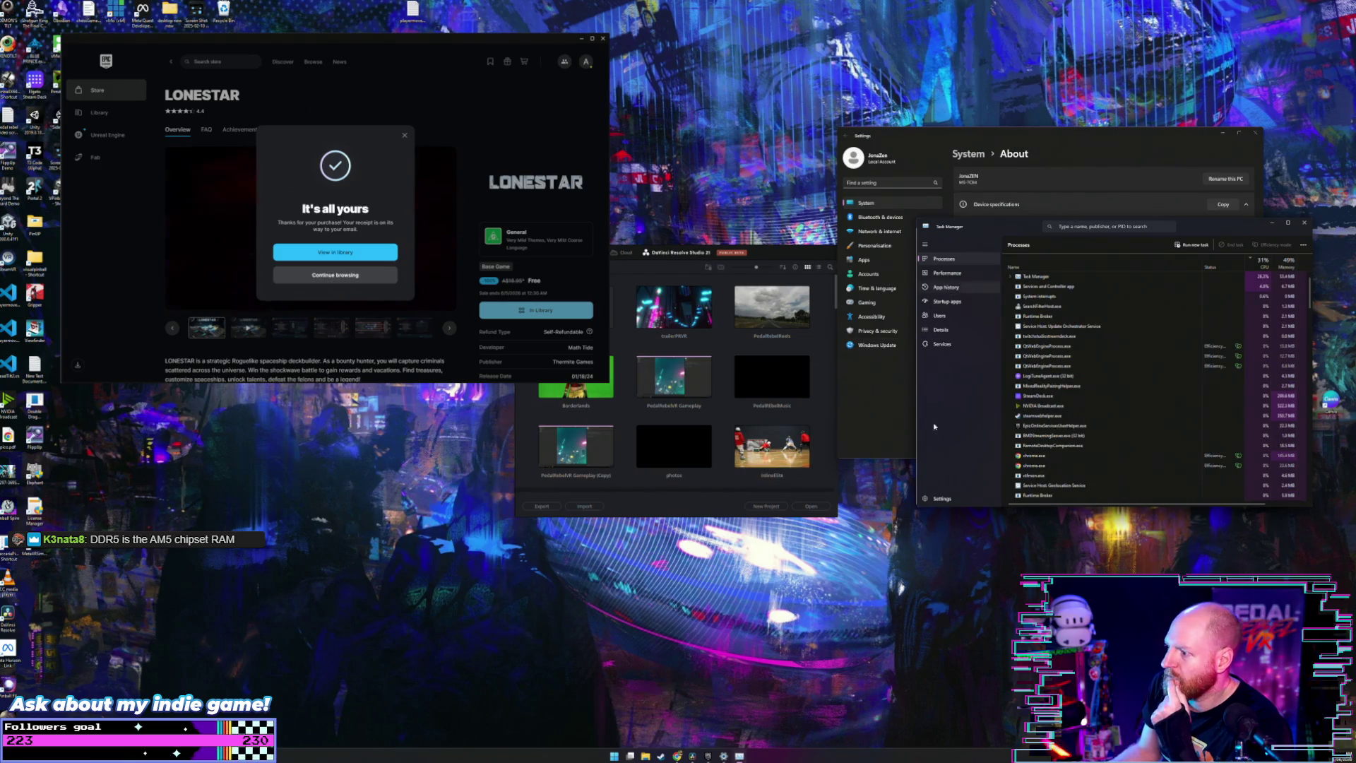
click(954, 273)
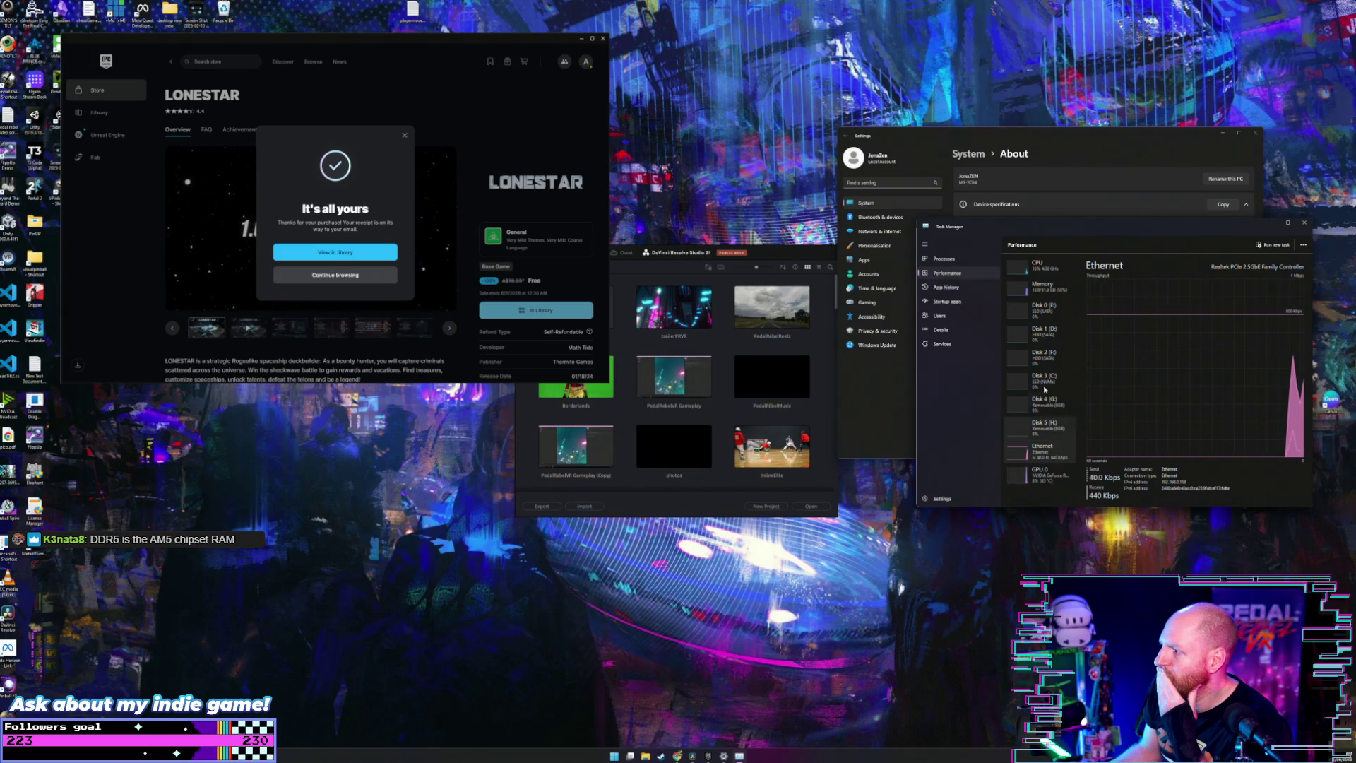
click(1052, 284)
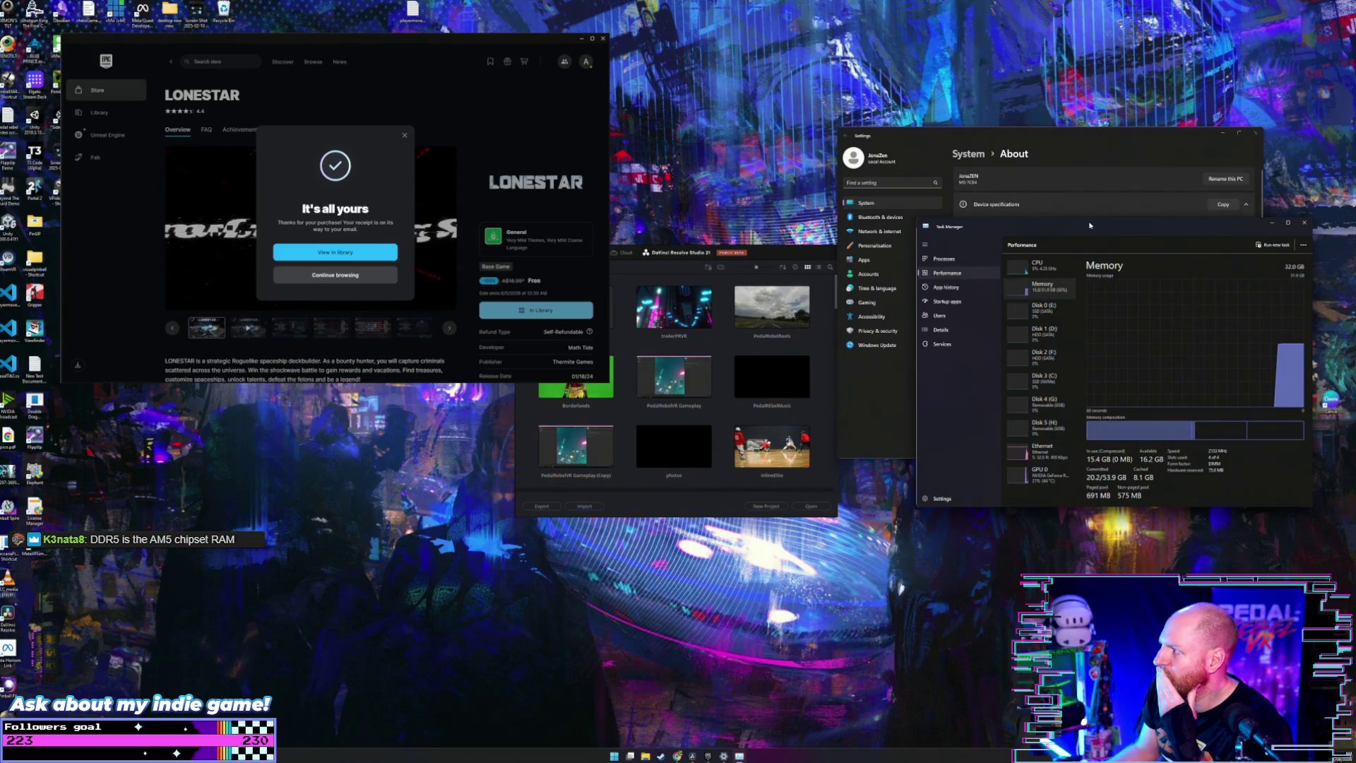
mouse_move(1088, 228)
mouse_down()
mouse_move(989, 230)
mouse_move(959, 248)
mouse_up()
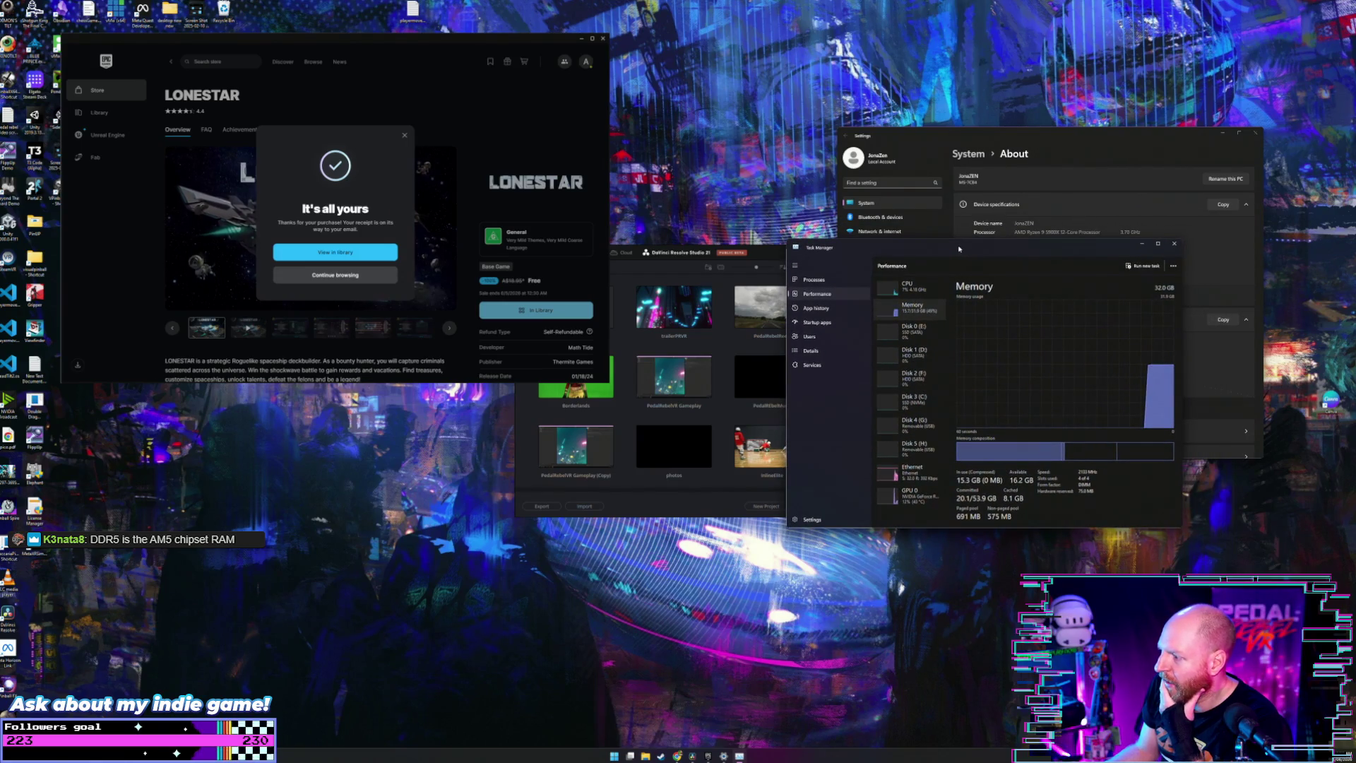
drag(959, 249, 951, 263)
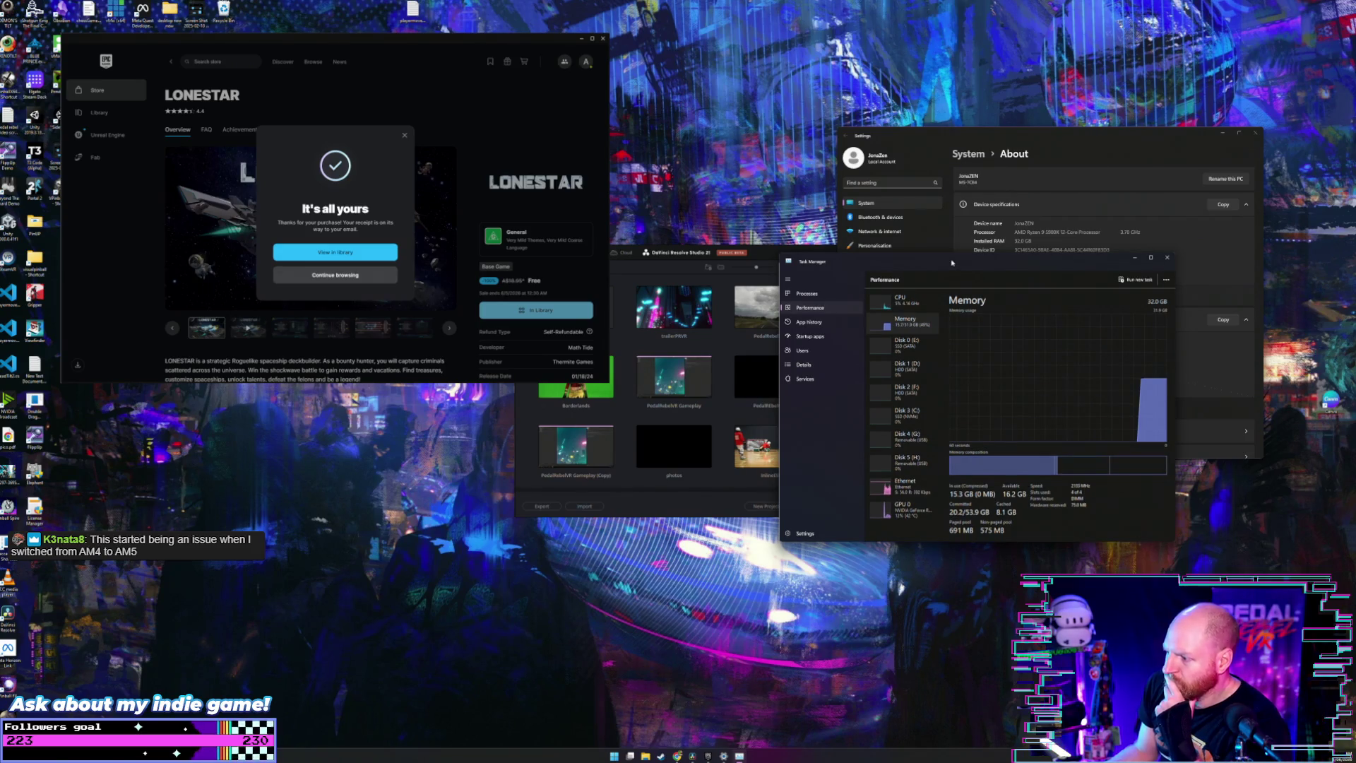
drag(951, 263, 949, 298)
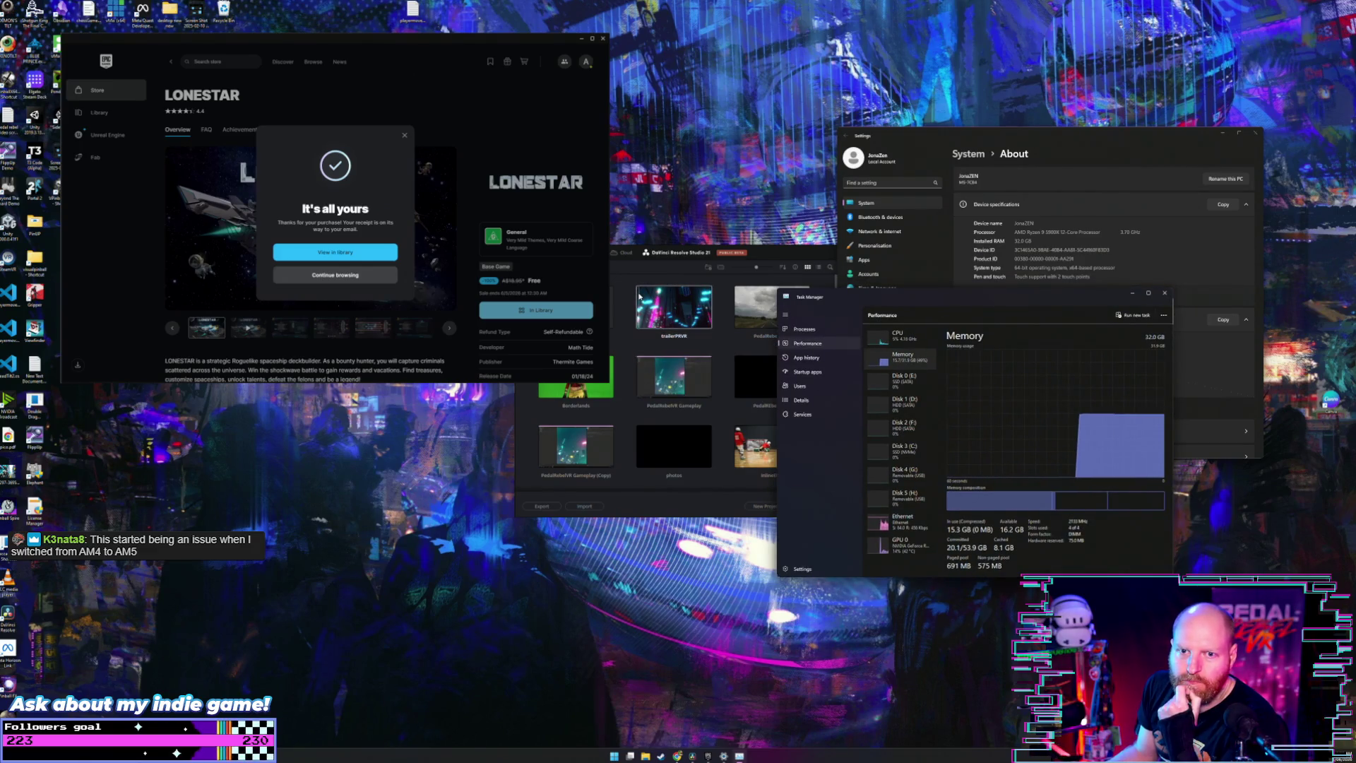
click(1165, 292)
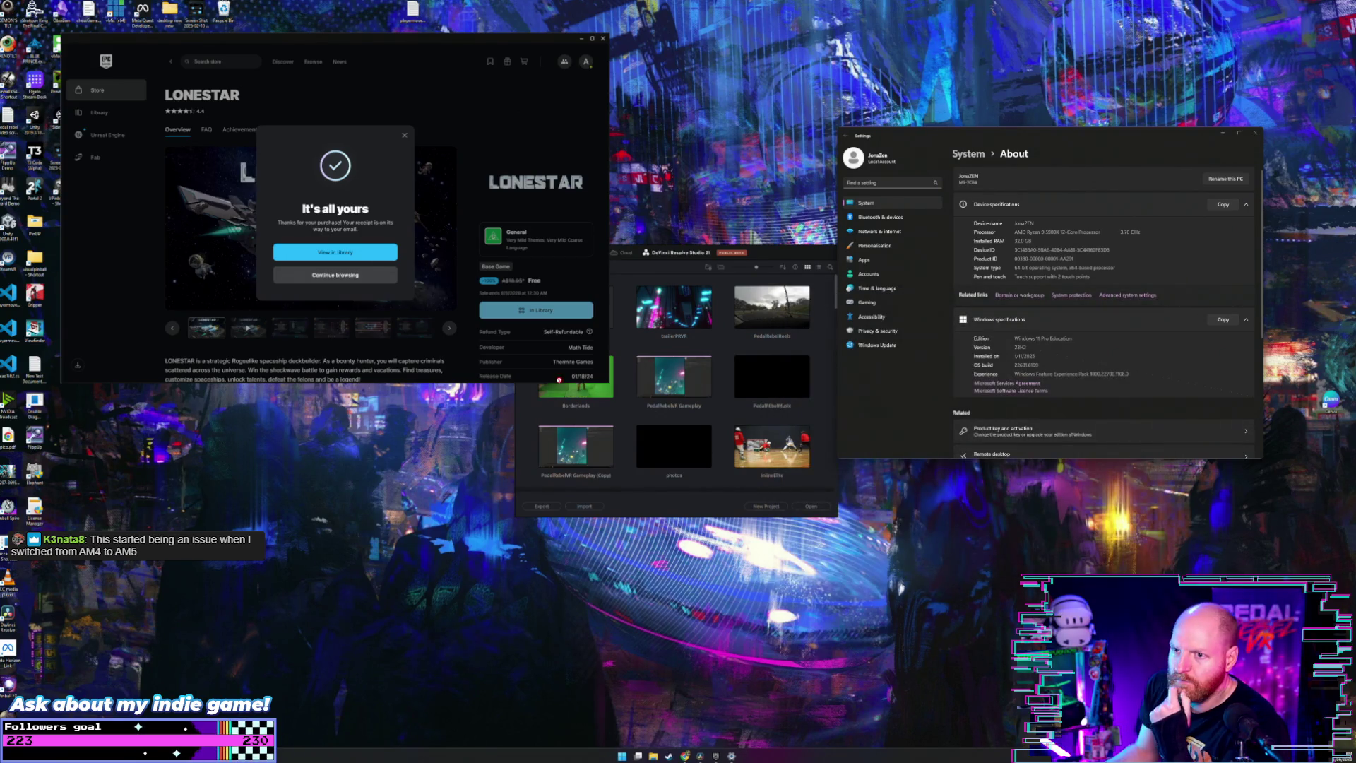
Step: View LONESTAR in the Library from the It's all yours confirmation and scroll through the library
click(329, 246)
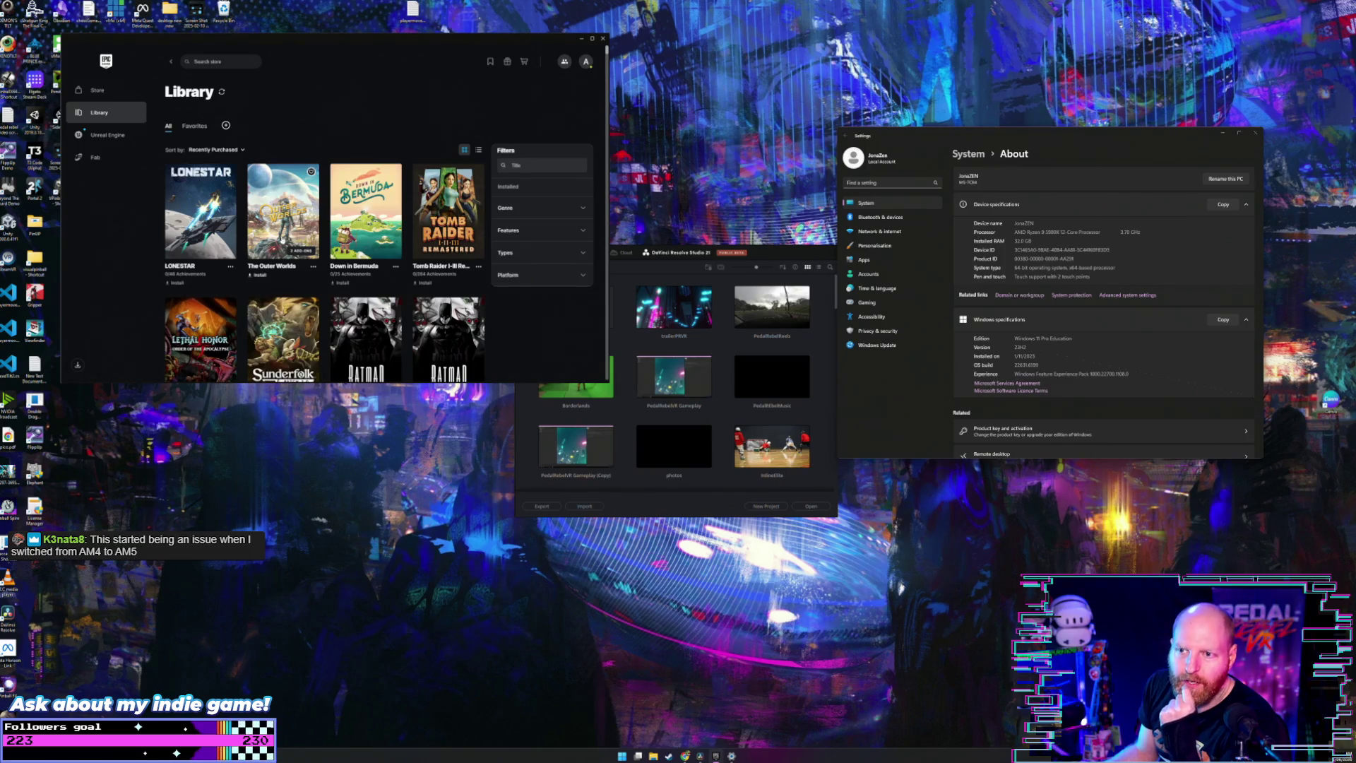
scroll(272, 238, down, 3)
scroll(272, 238, up, 3)
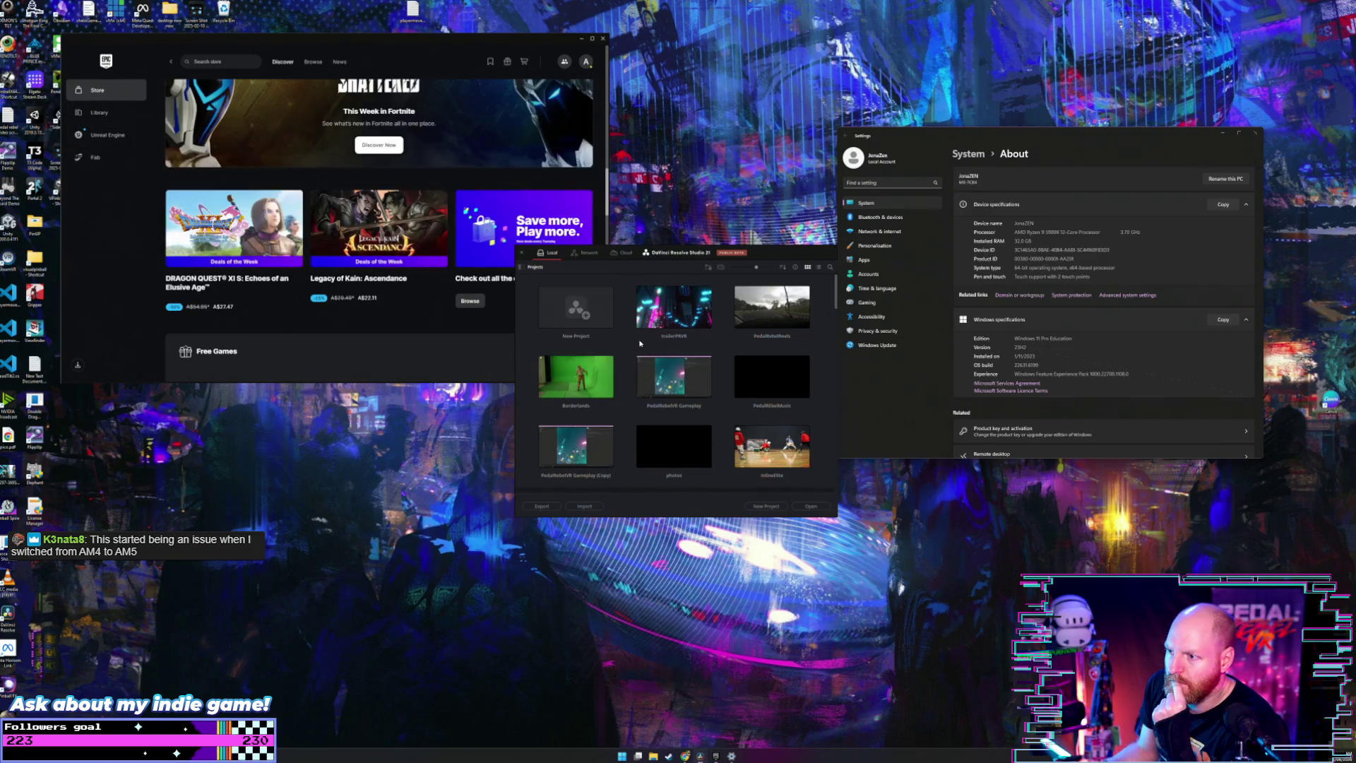
scroll(625, 343, down, 1)
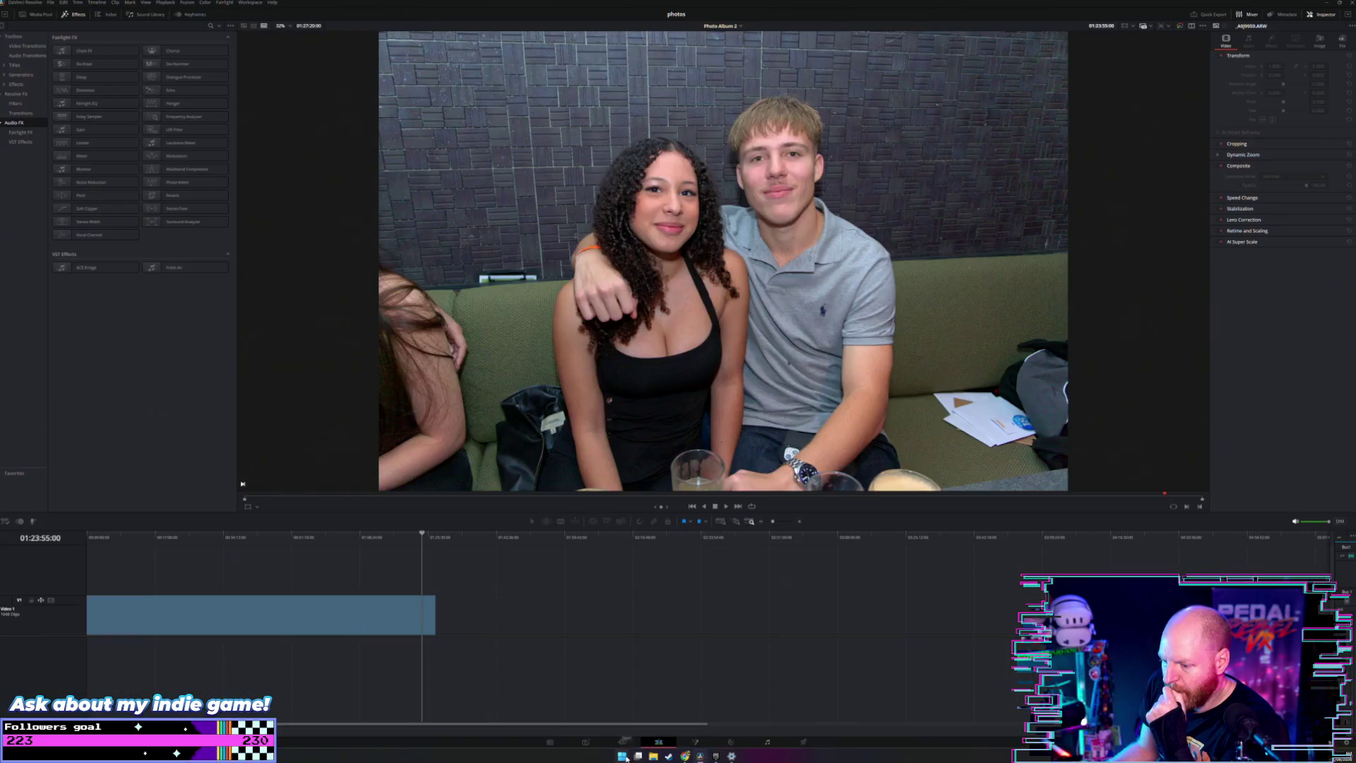
Step: Select the blue concert photo, switch Resolve to the Photo page, and snap it to the right half
click(360, 536)
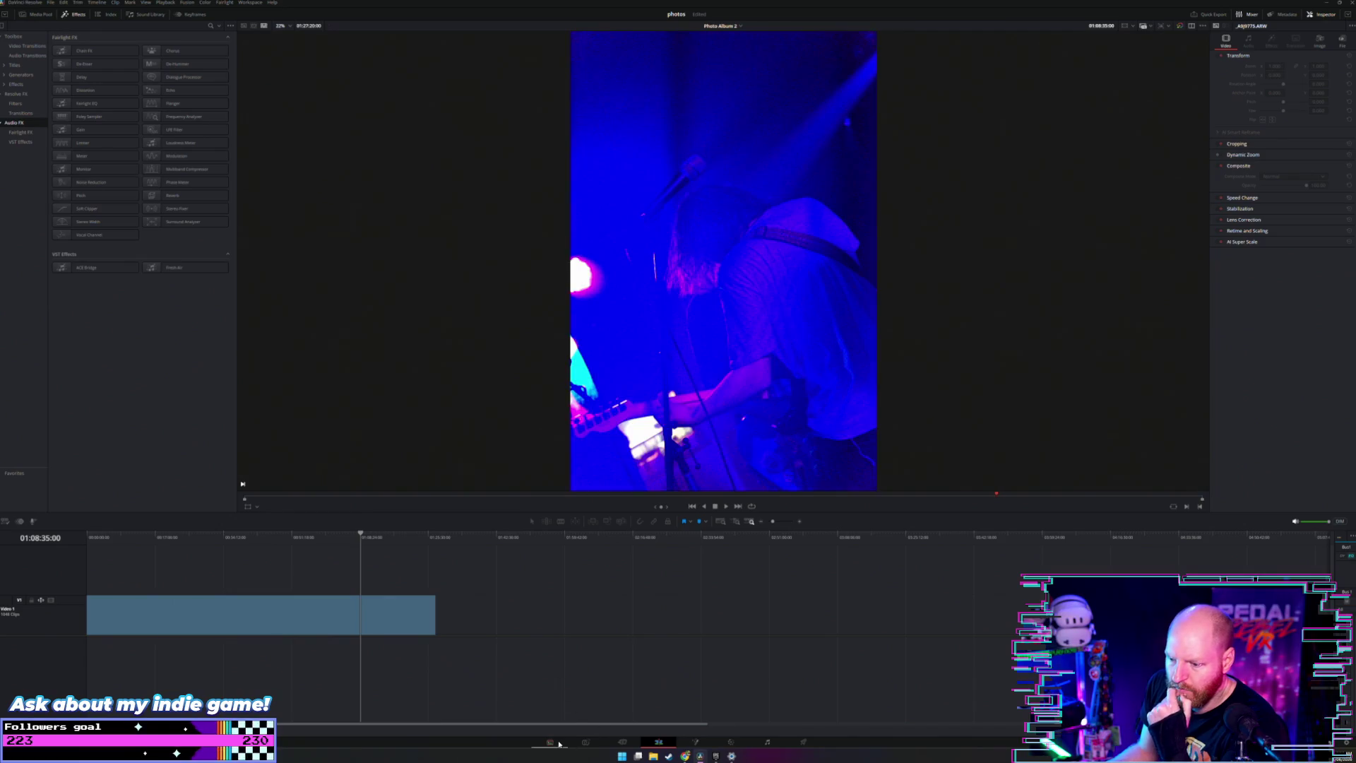
click(586, 743)
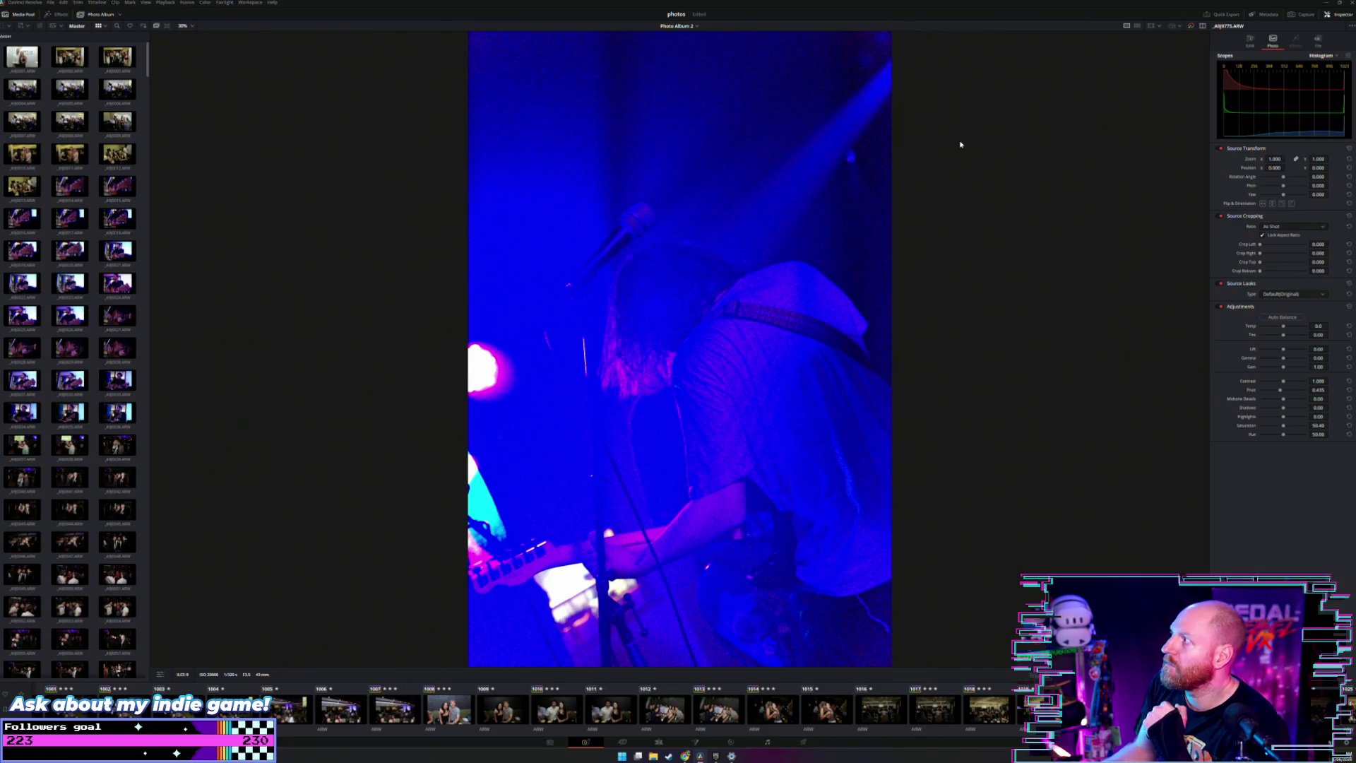
key(super+Right)
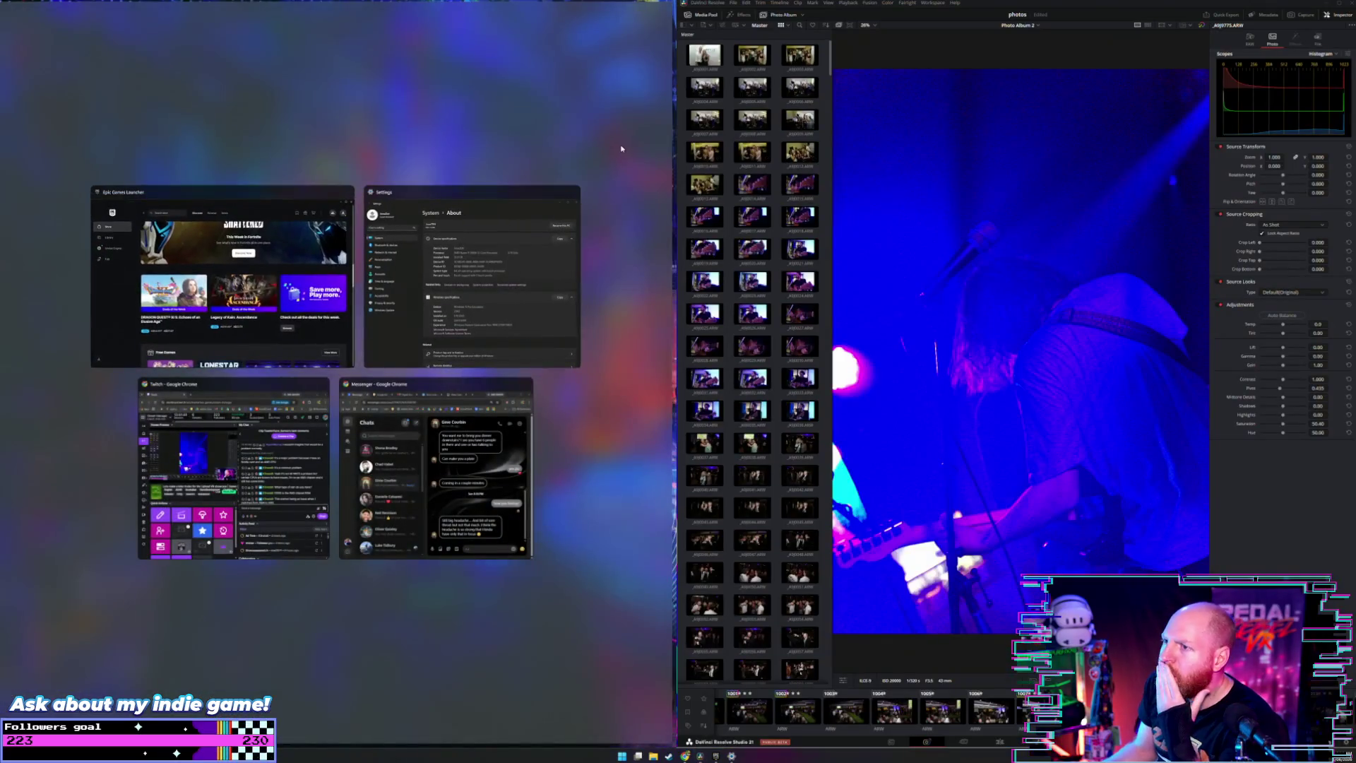
Step: Snap the Epic launcher to the left, close the friends panel, and open the free Calico page
click(649, 264)
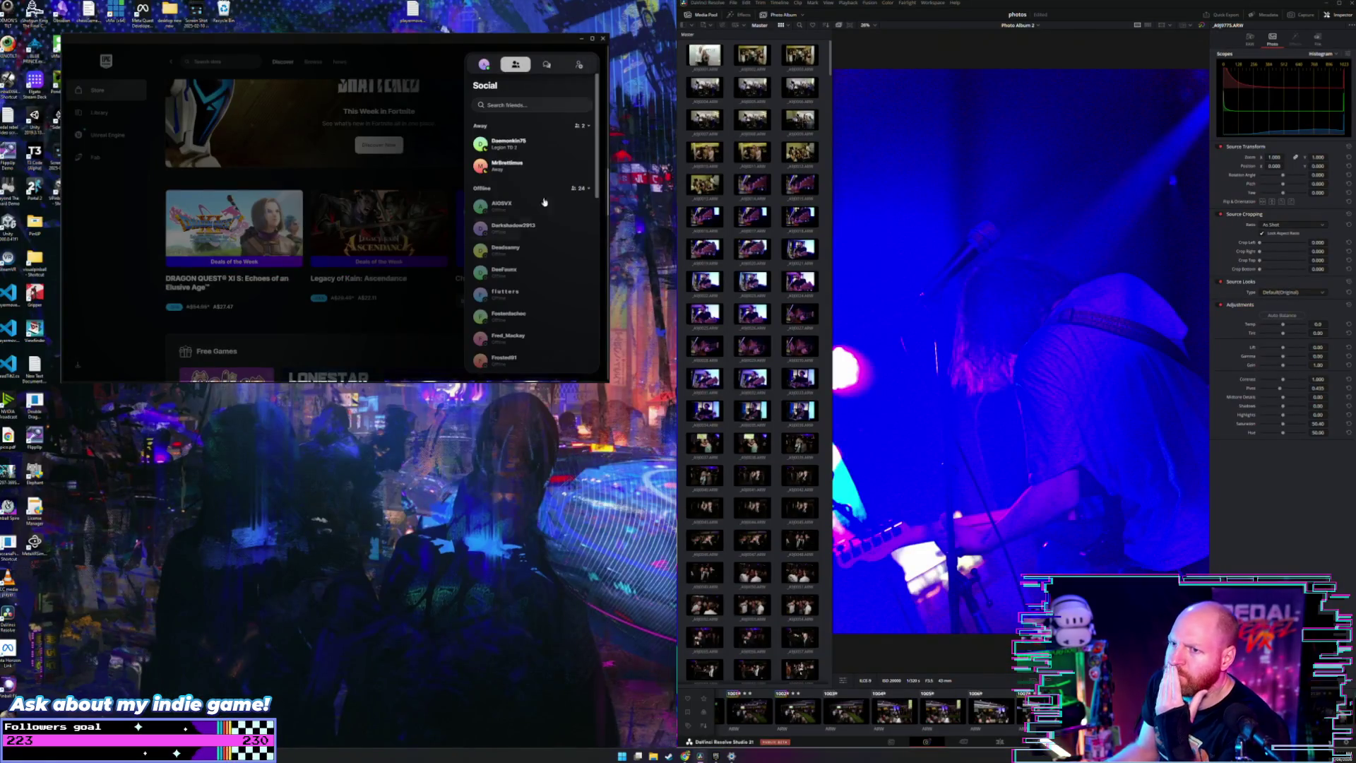
click(378, 325)
scroll(377, 325, down, 2)
scroll(220, 274, down, 2)
click(220, 274)
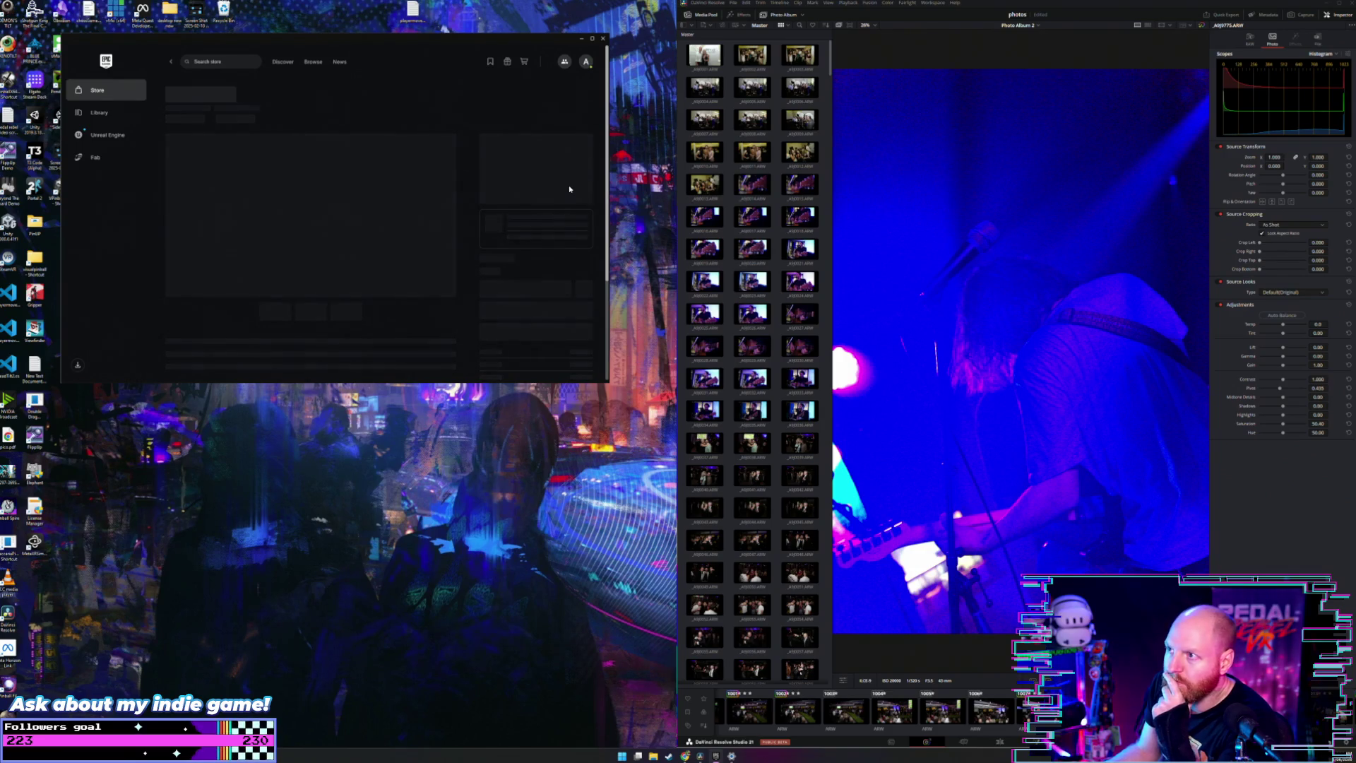
Step: In Resolve, hide and restore the photo thumbnails, then switch to the Media page
click(697, 15)
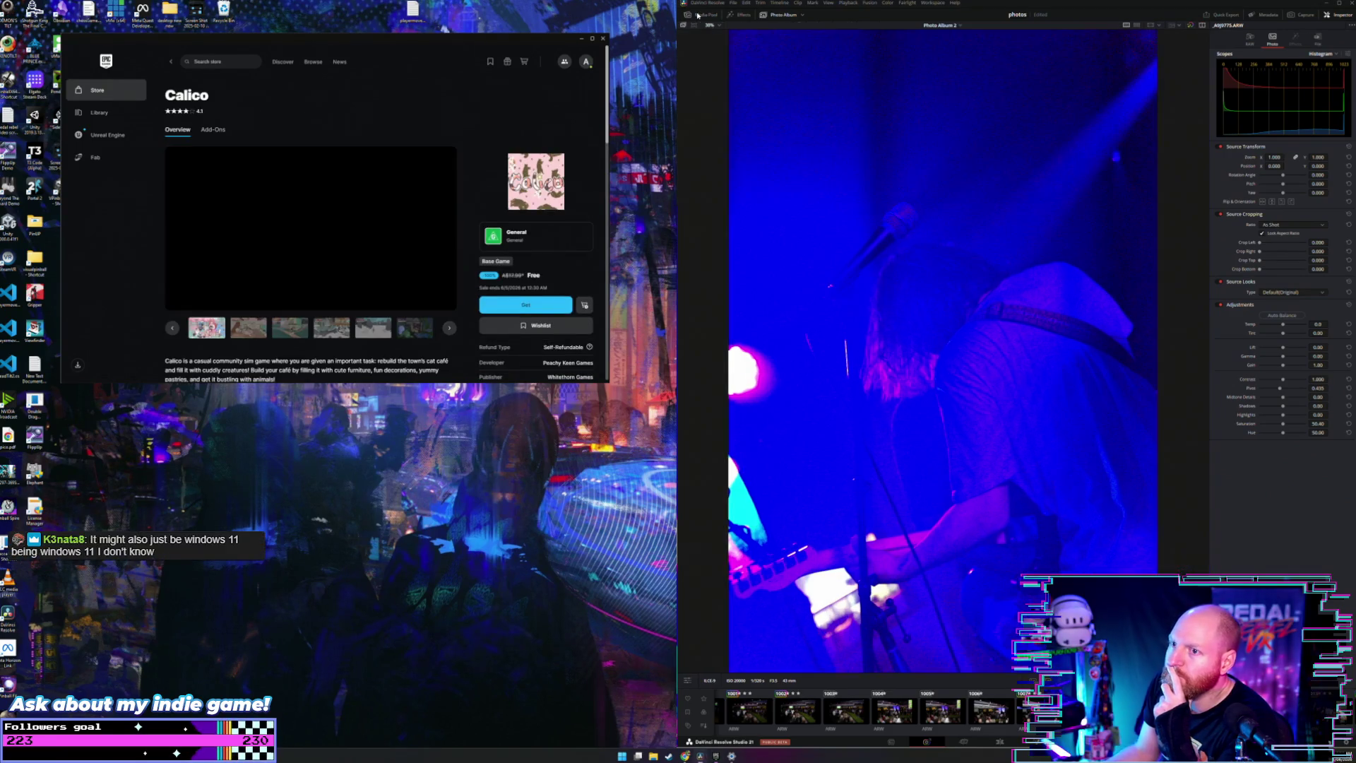
click(697, 15)
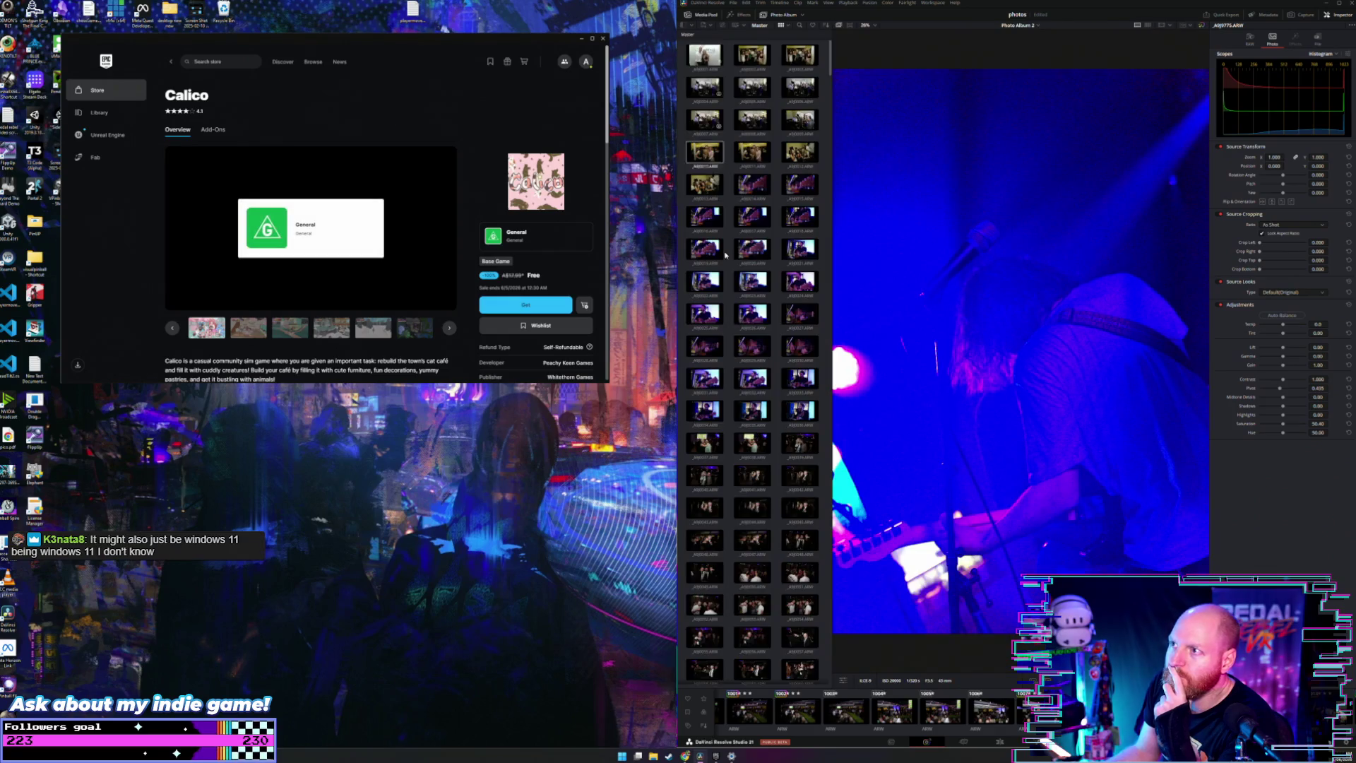
click(892, 741)
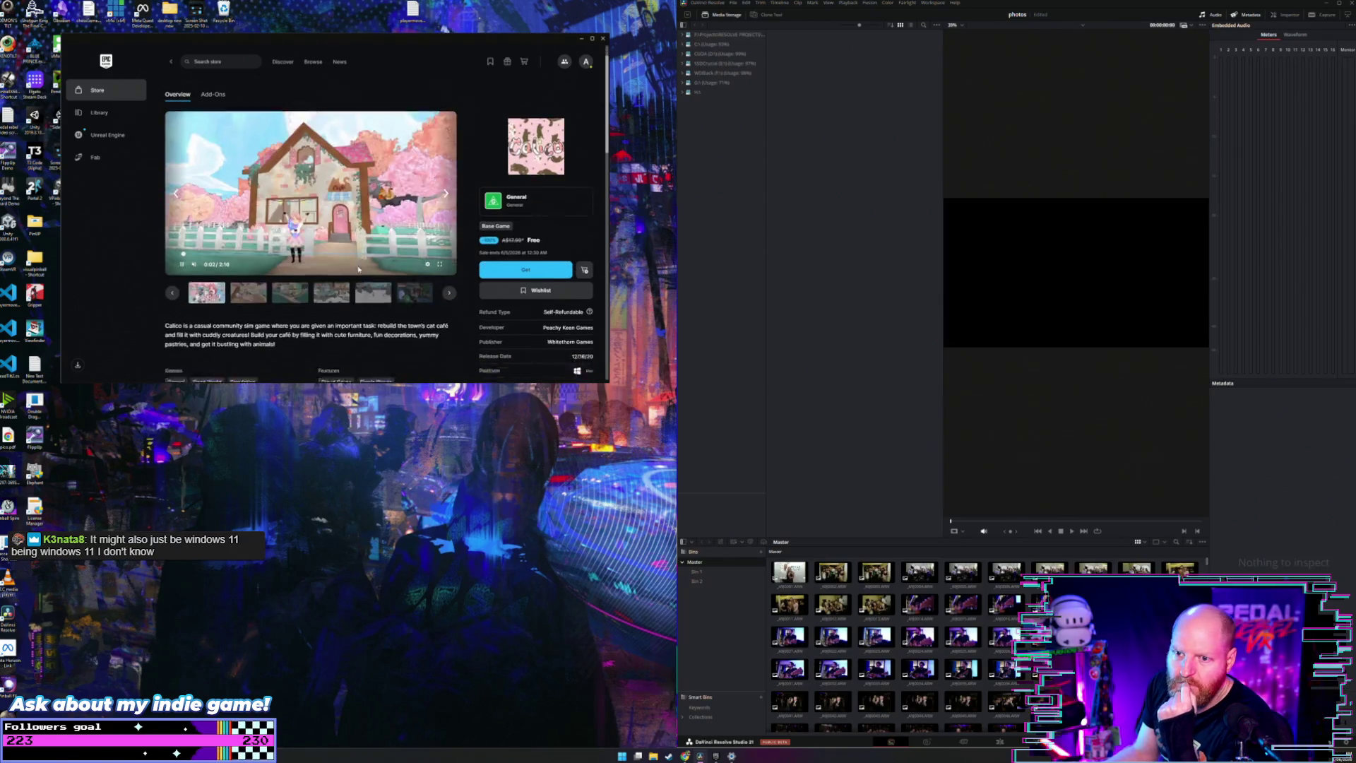
Step: Add Calico to the library for free and widen the Resolve window slightly to the left
scroll(282, 287, down, 1)
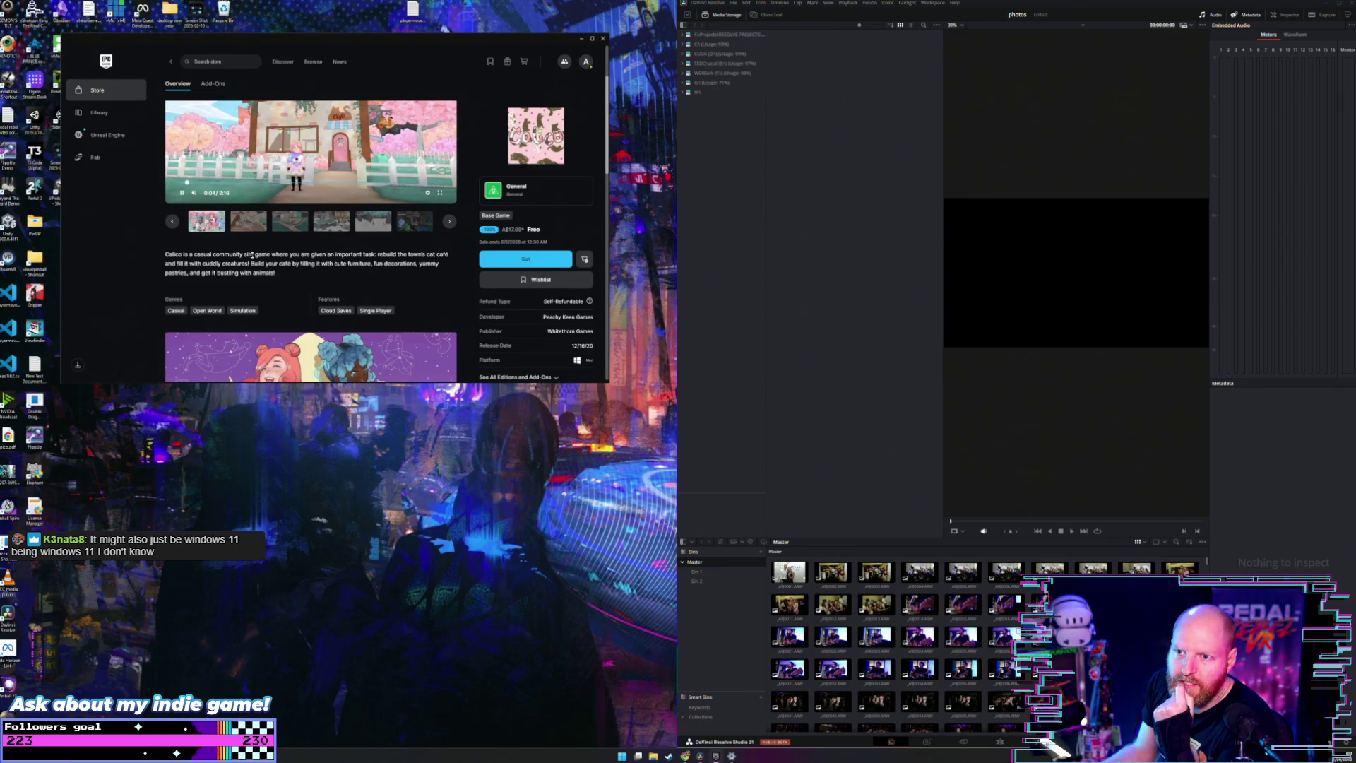
scroll(271, 257, down, 2)
scroll(270, 258, down, 2)
scroll(270, 259, down, 2)
scroll(271, 260, up, 3)
scroll(270, 260, up, 3)
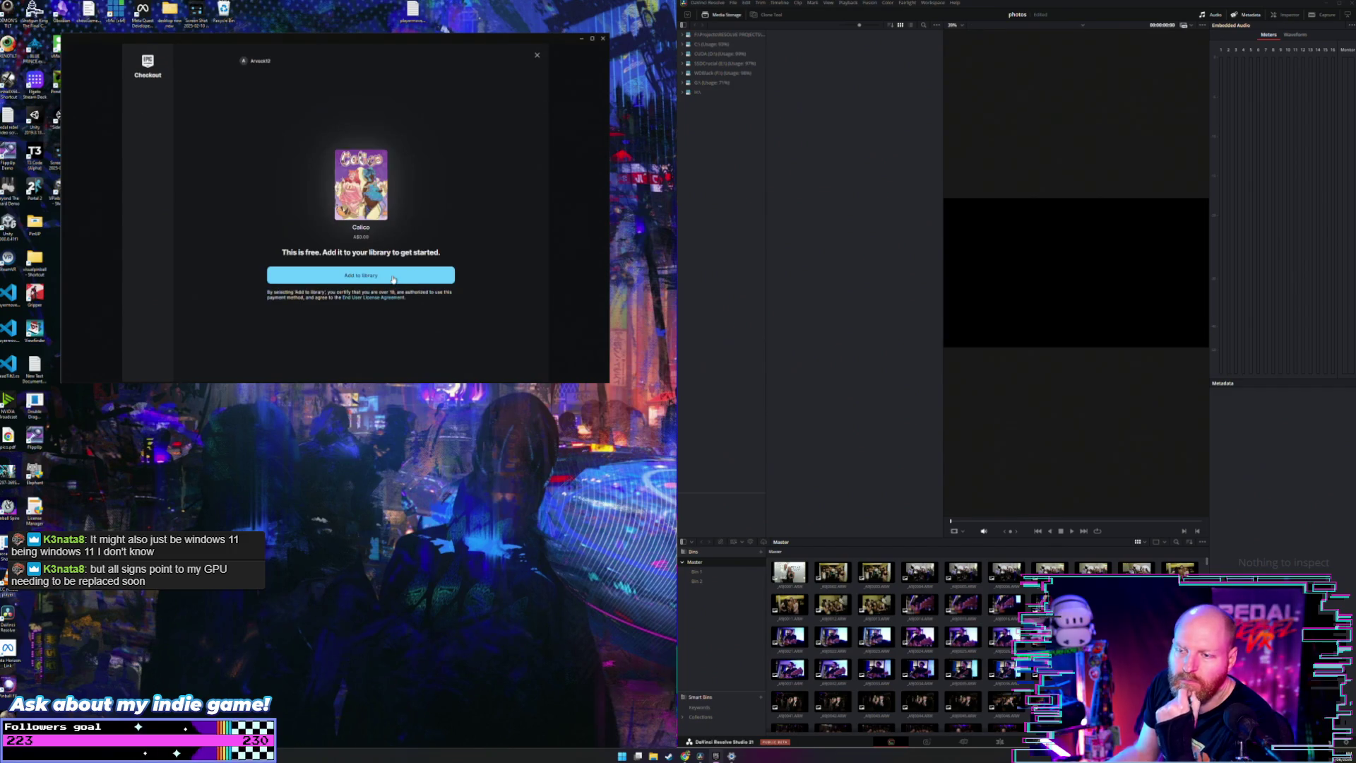
click(393, 280)
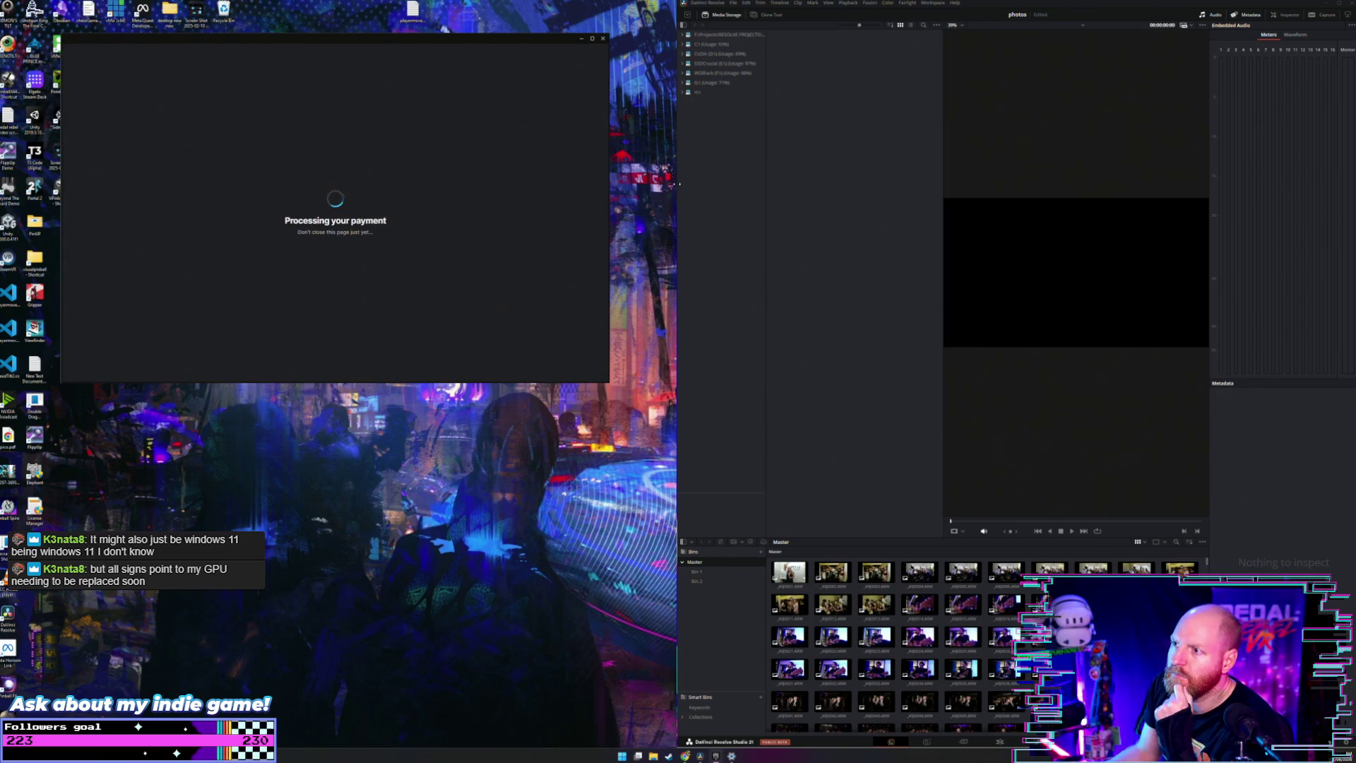
drag(675, 184, 641, 184)
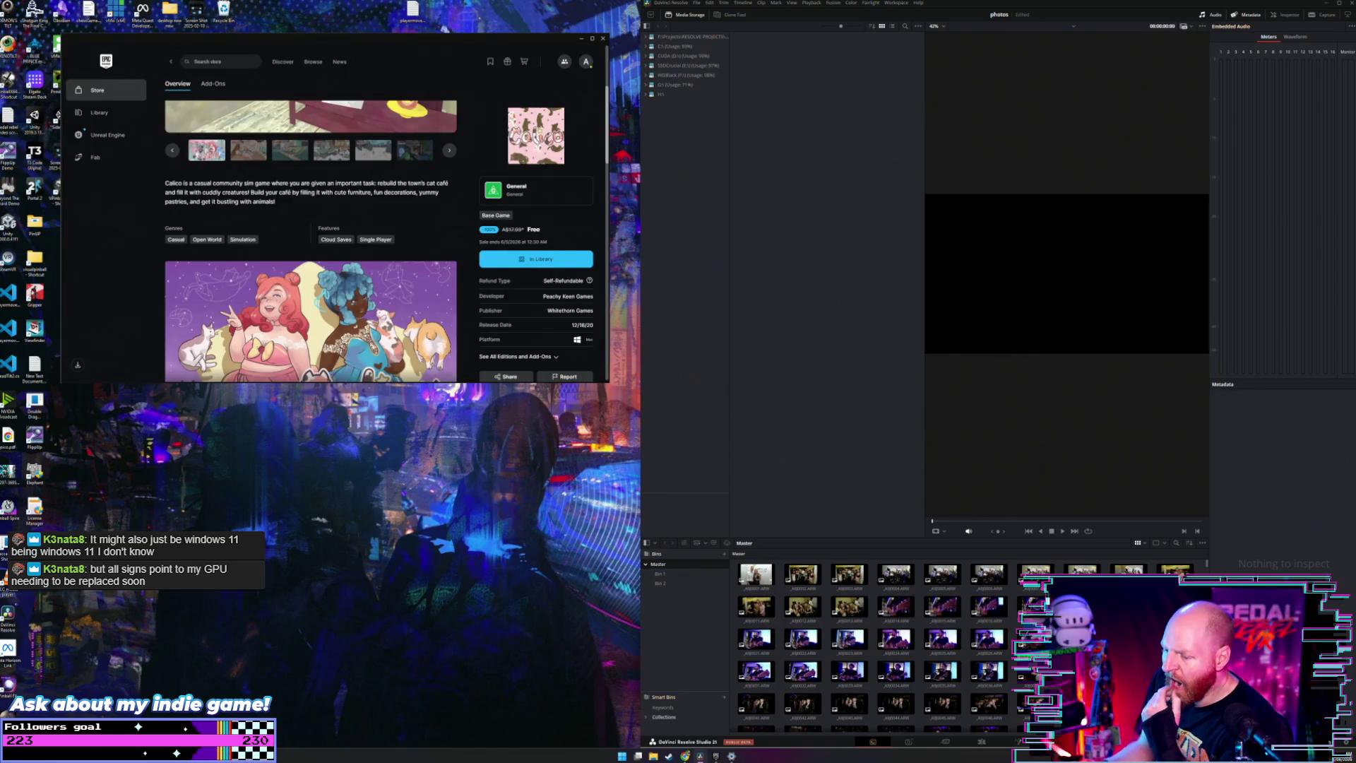
key(super+e)
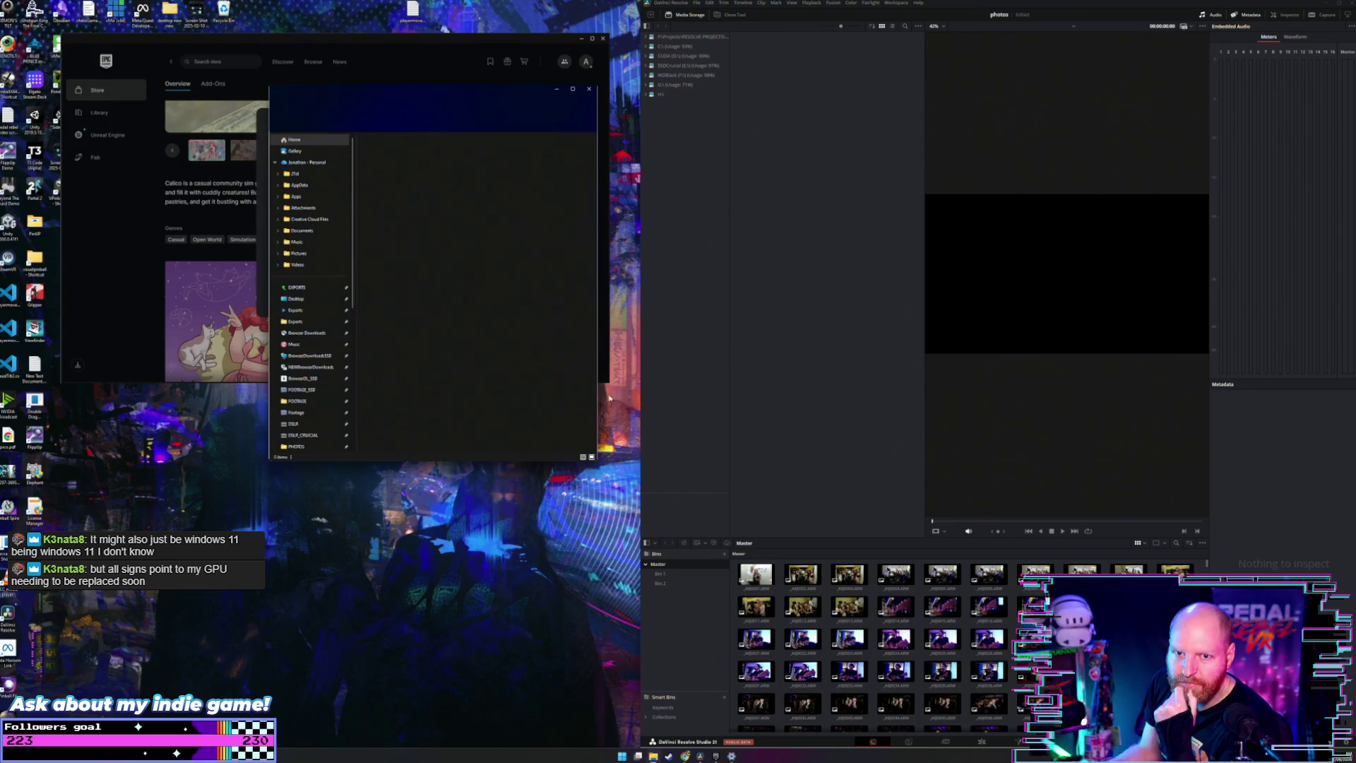
Step: Move File Explorer to the right and dismiss Epic's purchase confirmation to keep browsing
drag(438, 92, 717, 139)
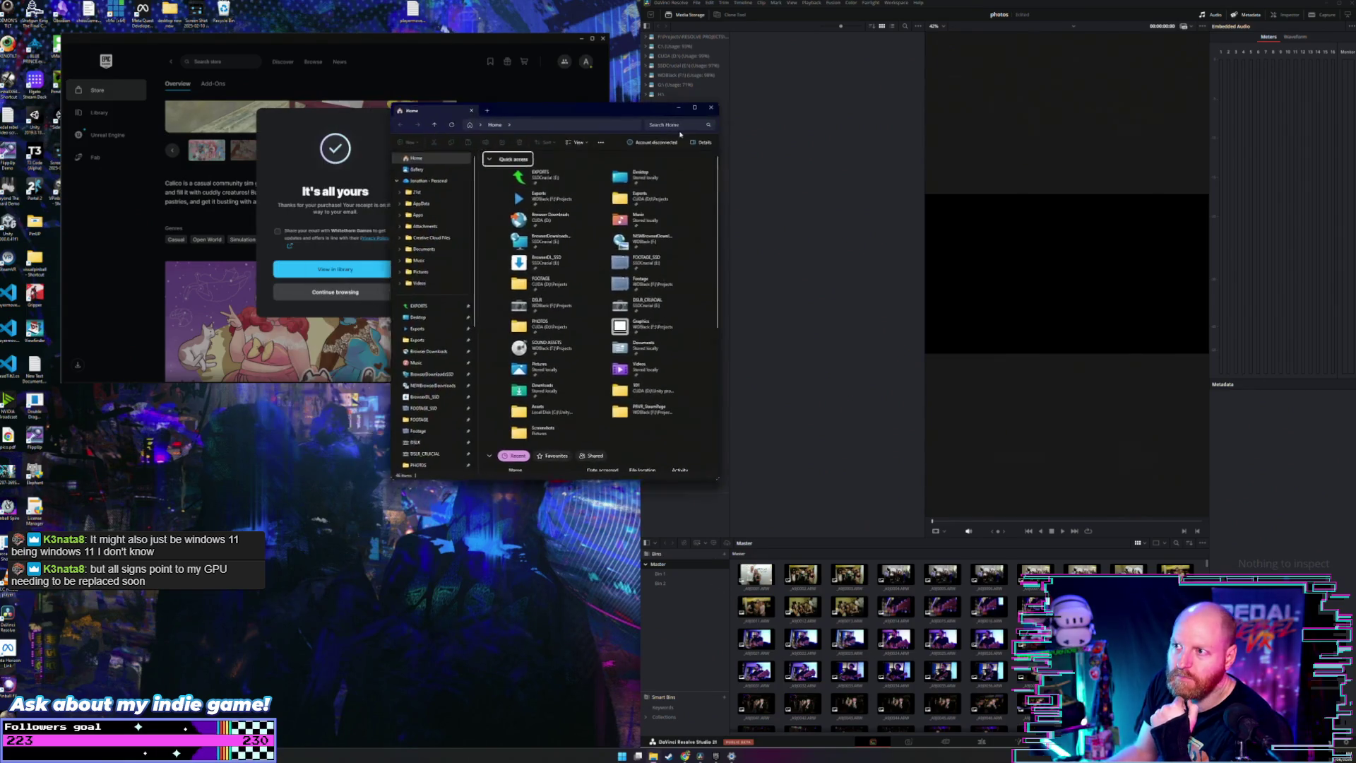
click(336, 292)
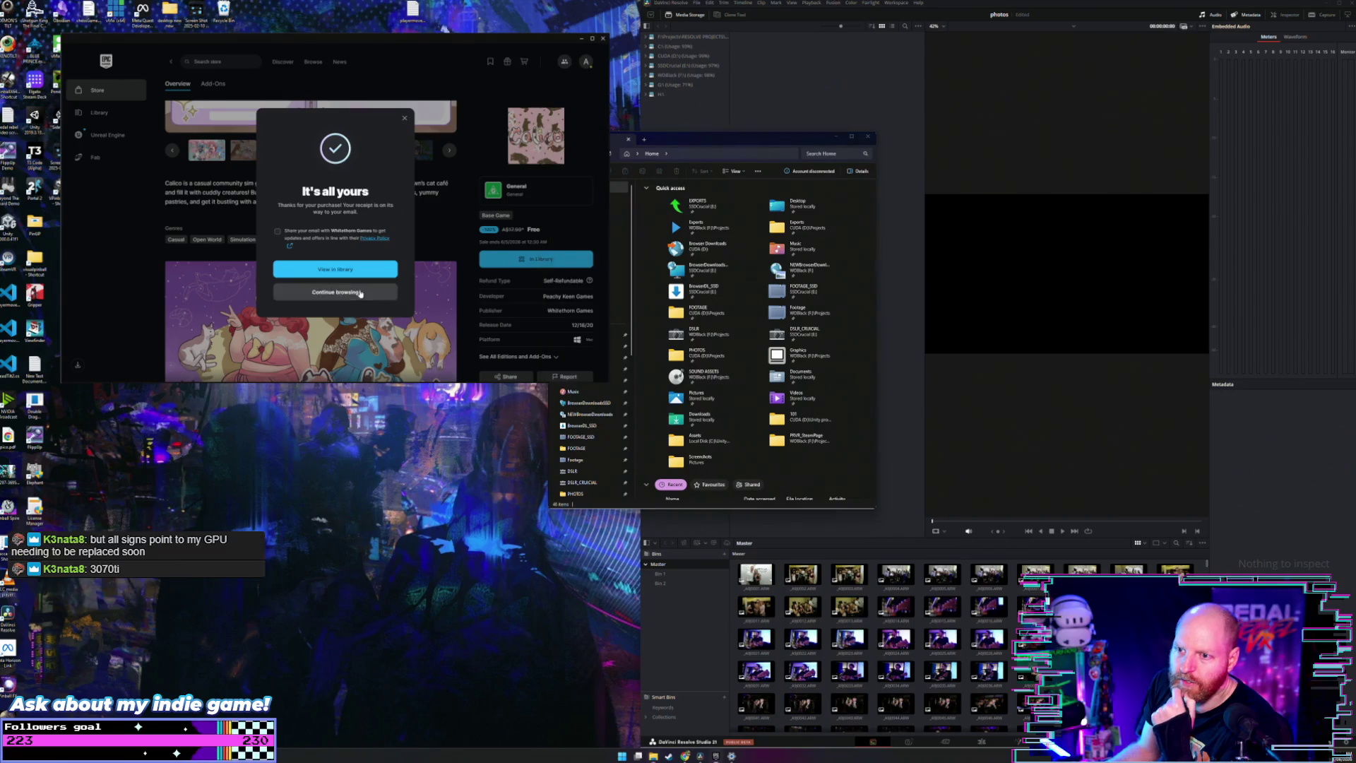
drag(671, 144, 737, 166)
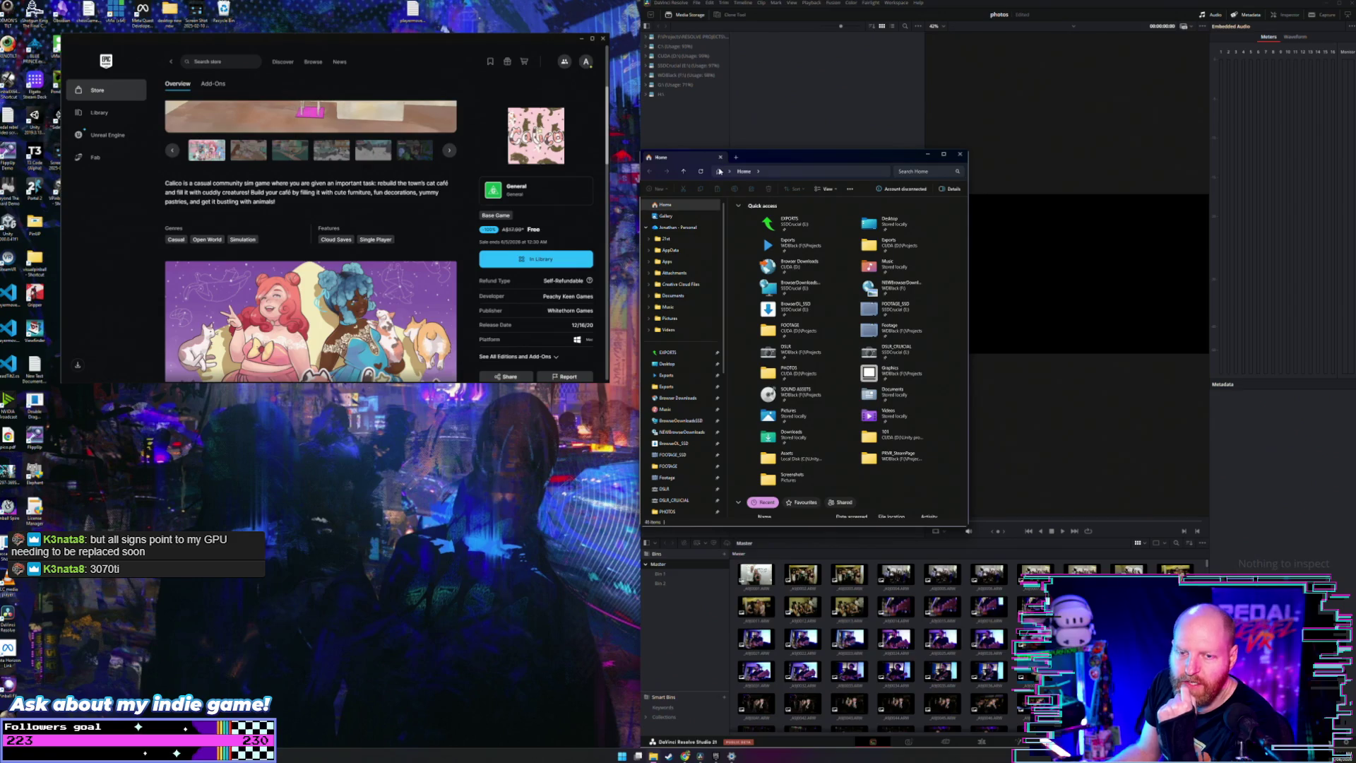
Step: Open the EXPORTS folder, briefly check BrowserDL_SSD, and return to EXPORTS
click(691, 353)
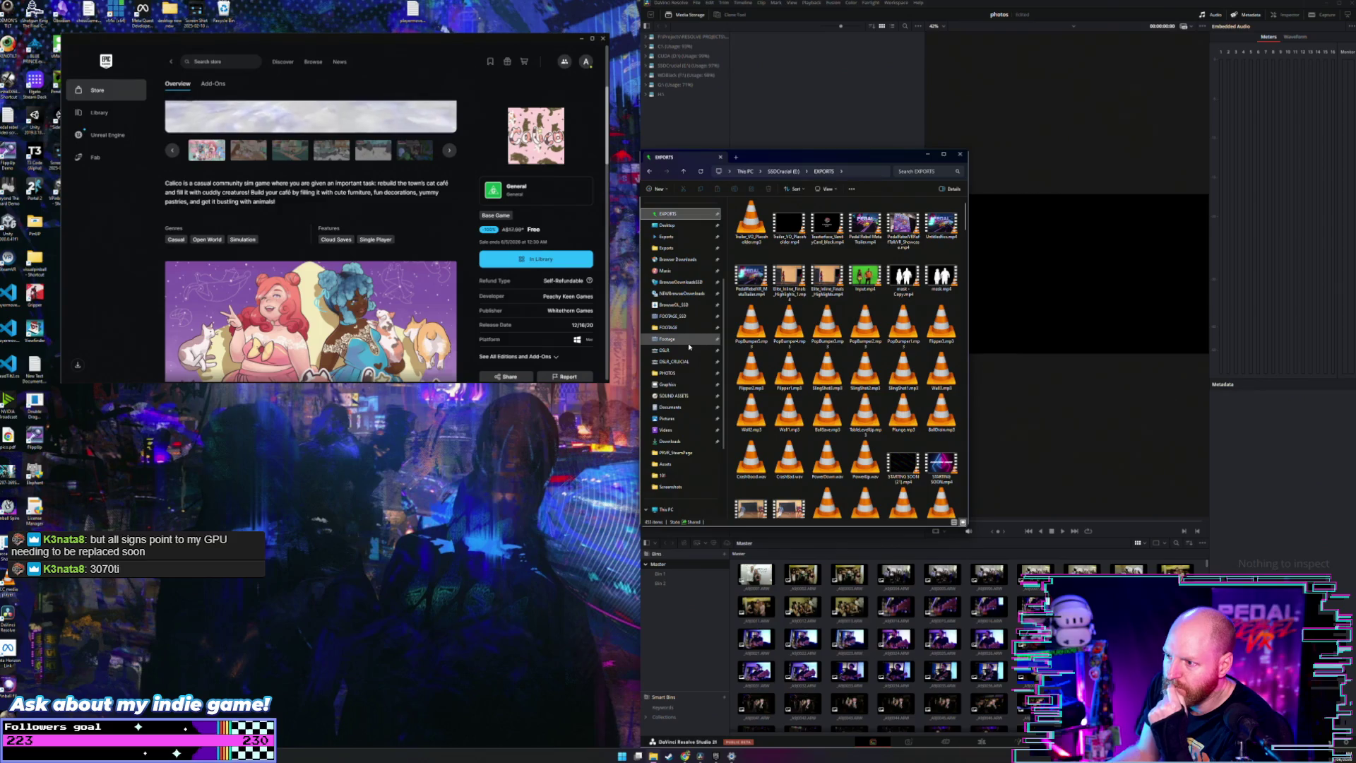
scroll(687, 443, up, 4)
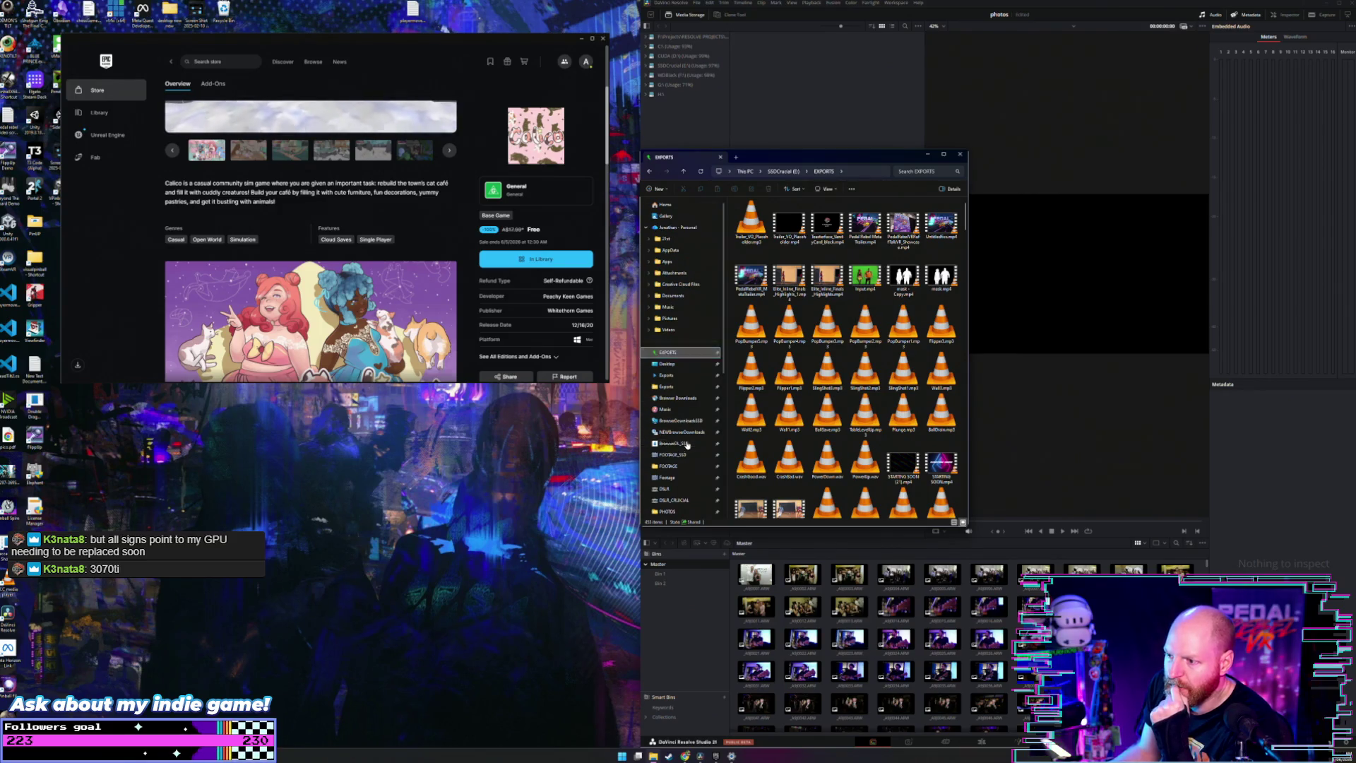
click(673, 443)
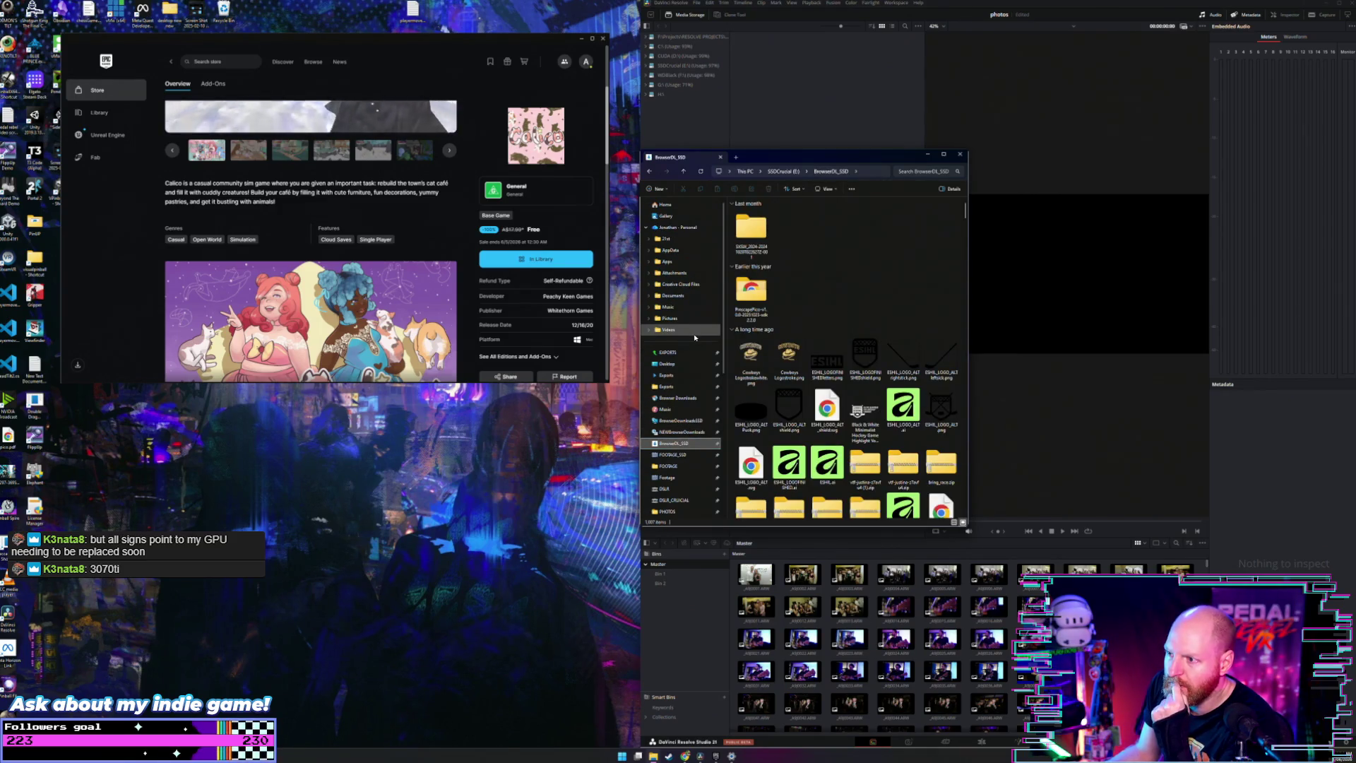
click(687, 352)
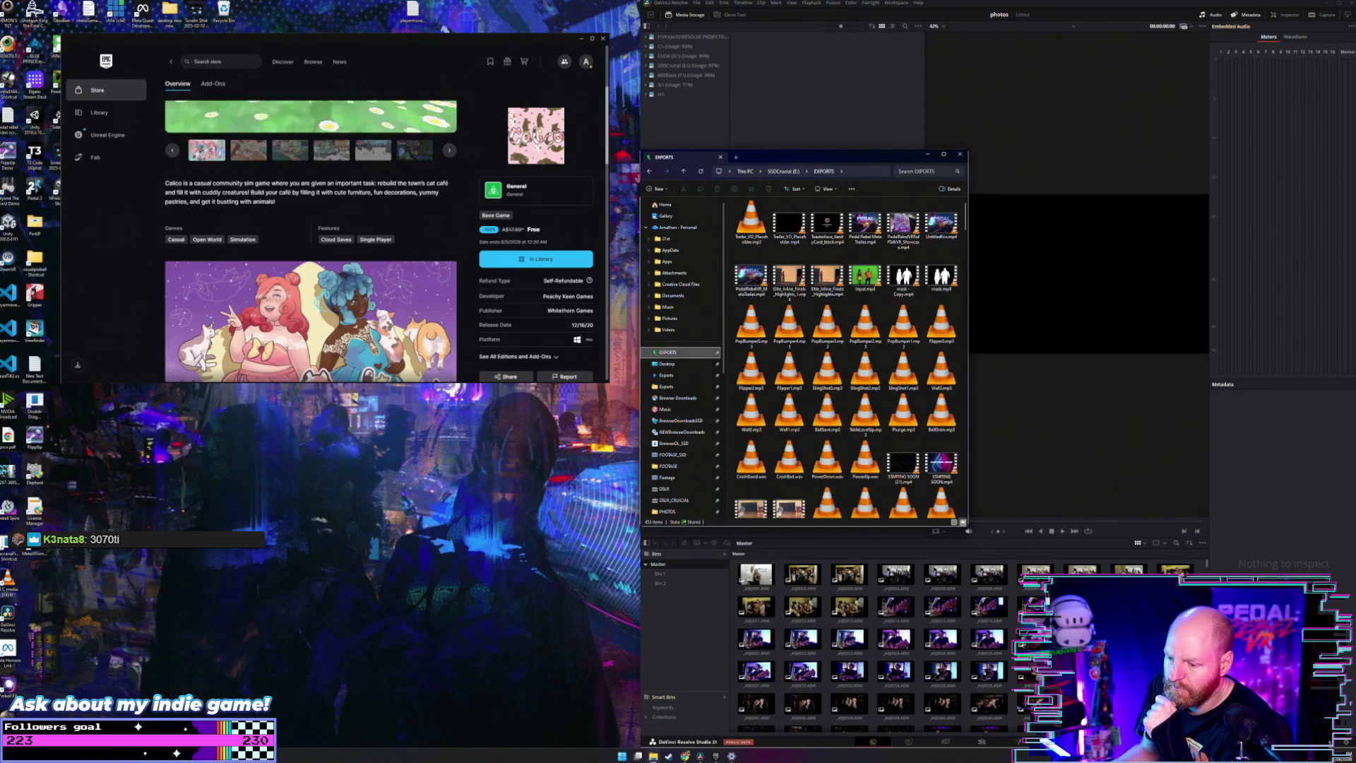
right_click(638, 757)
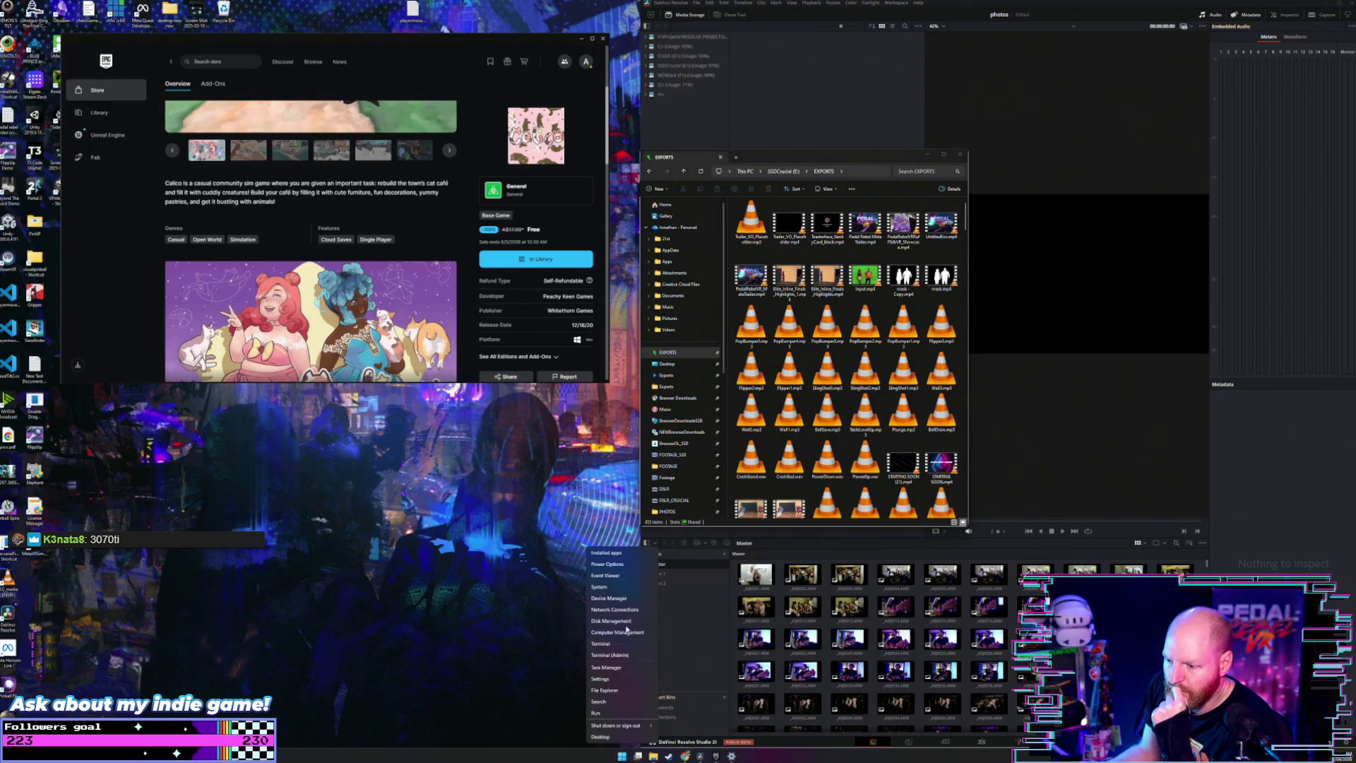
click(625, 621)
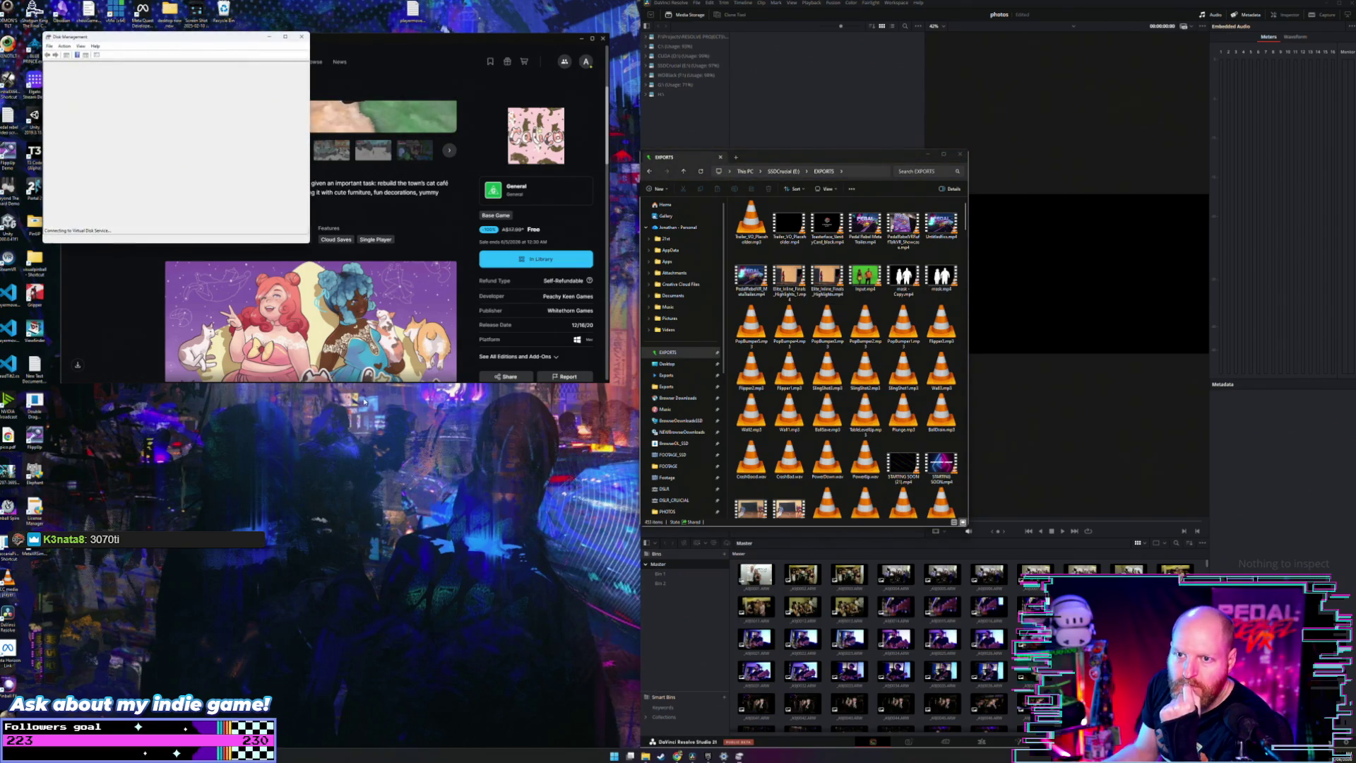
drag(180, 36, 615, 337)
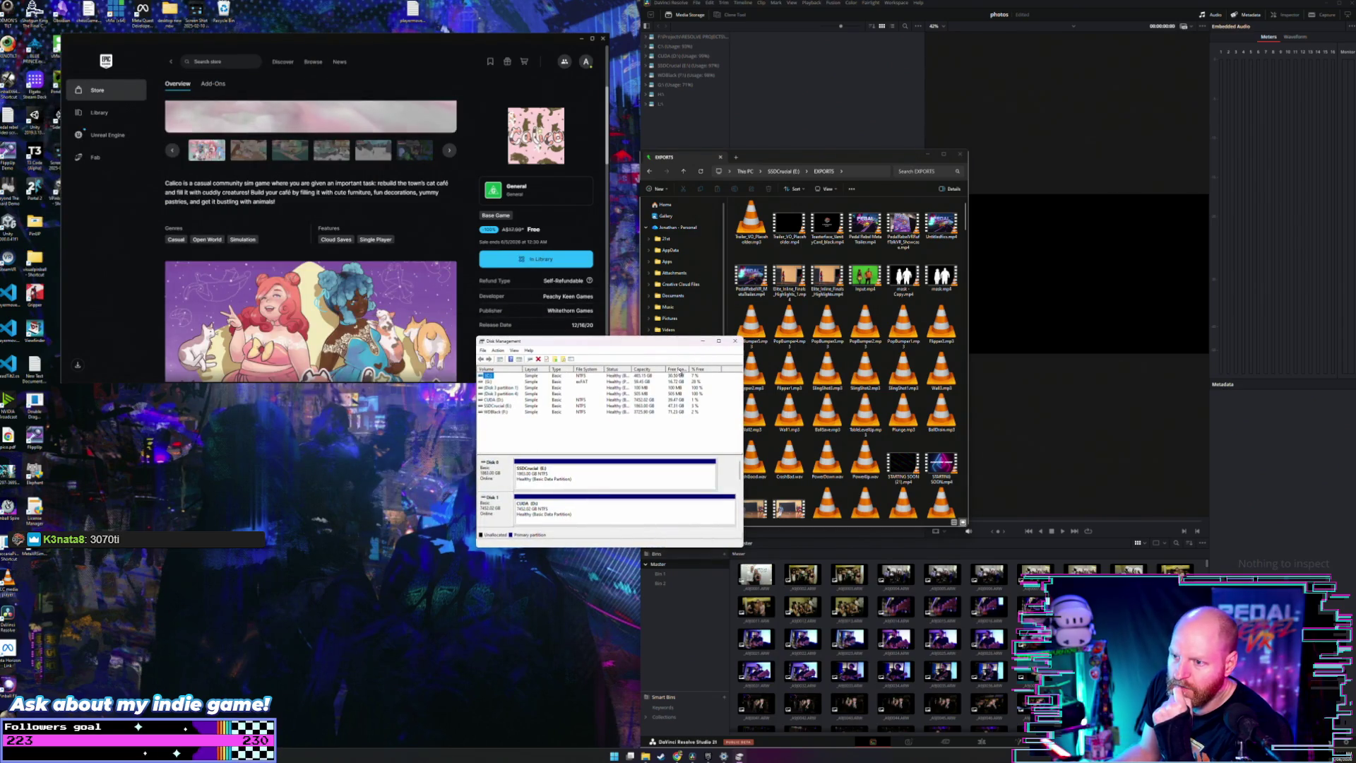
click(732, 342)
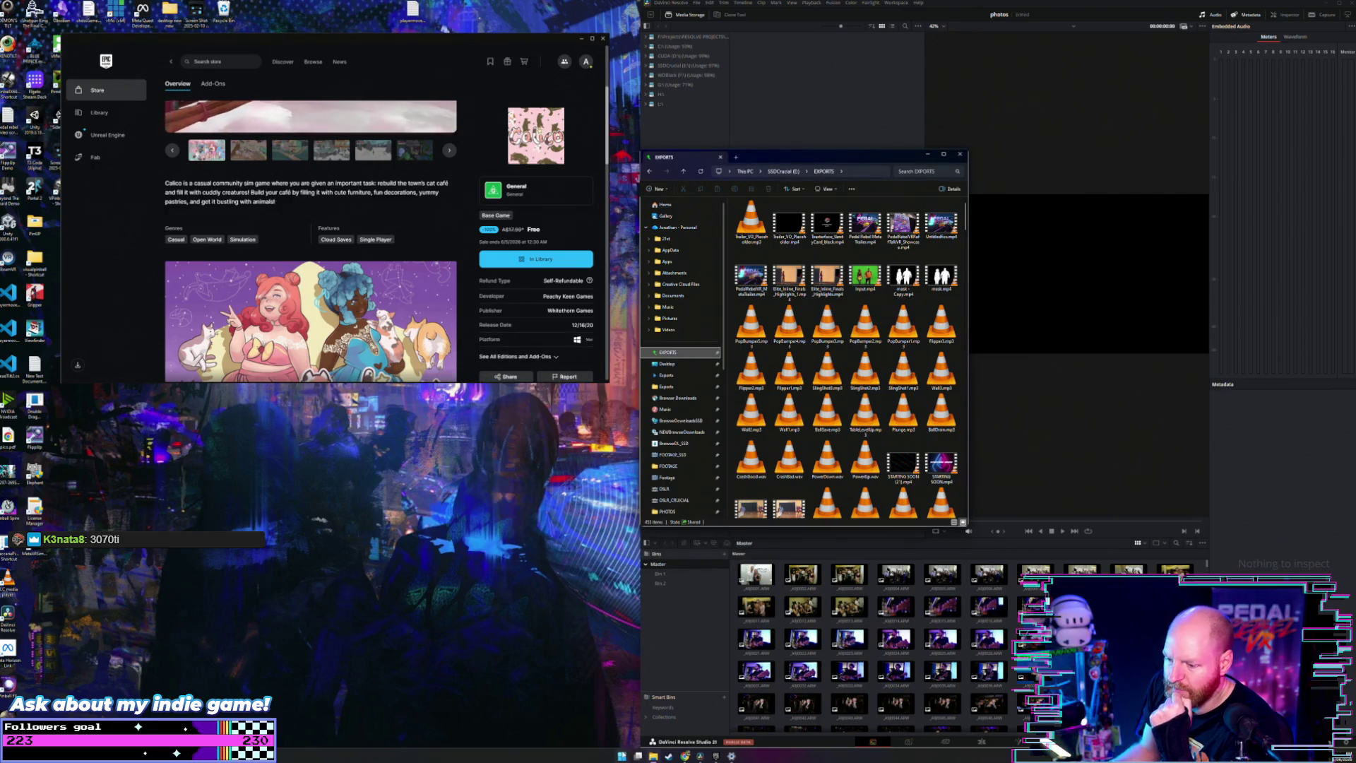
right_click(621, 756)
click(624, 604)
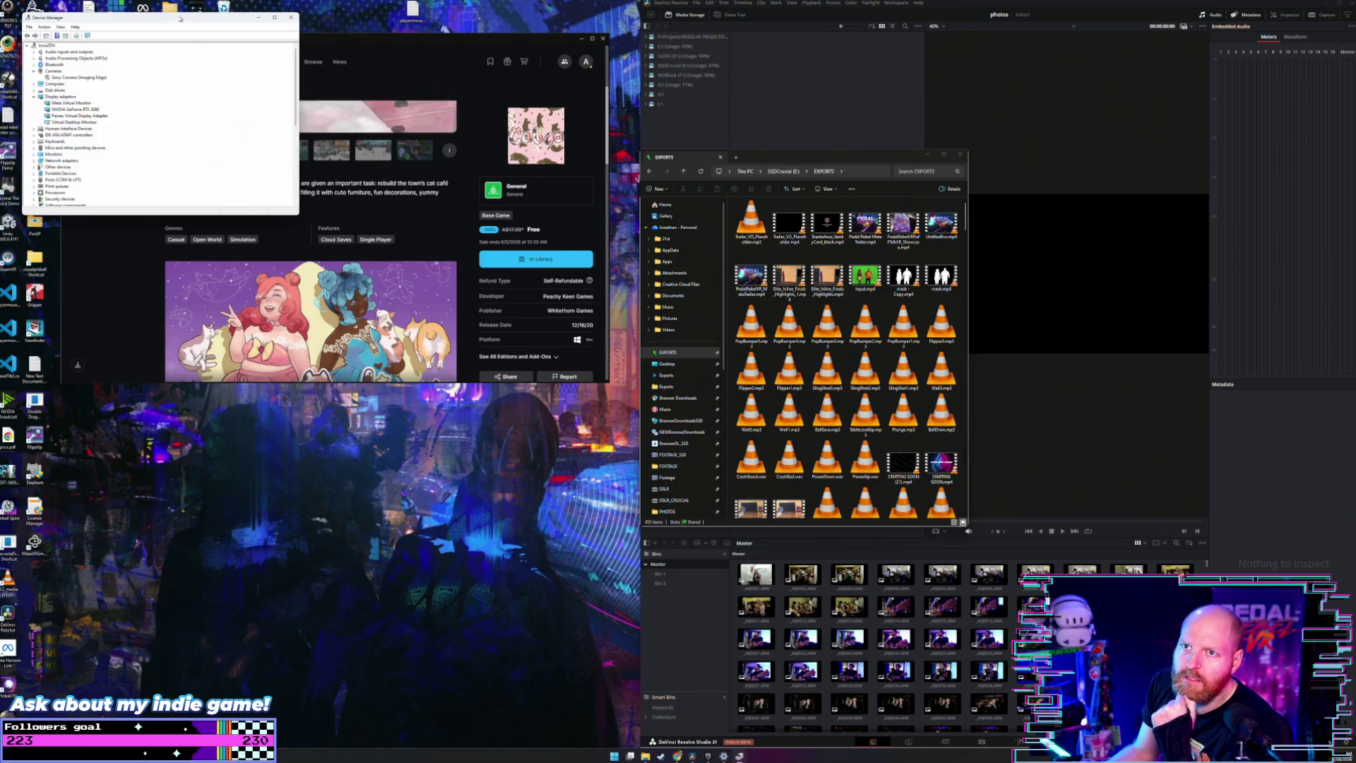
Step: Centre Device Manager and collapse the Sound, video and game controllers and Display adapters categories
drag(179, 19, 706, 314)
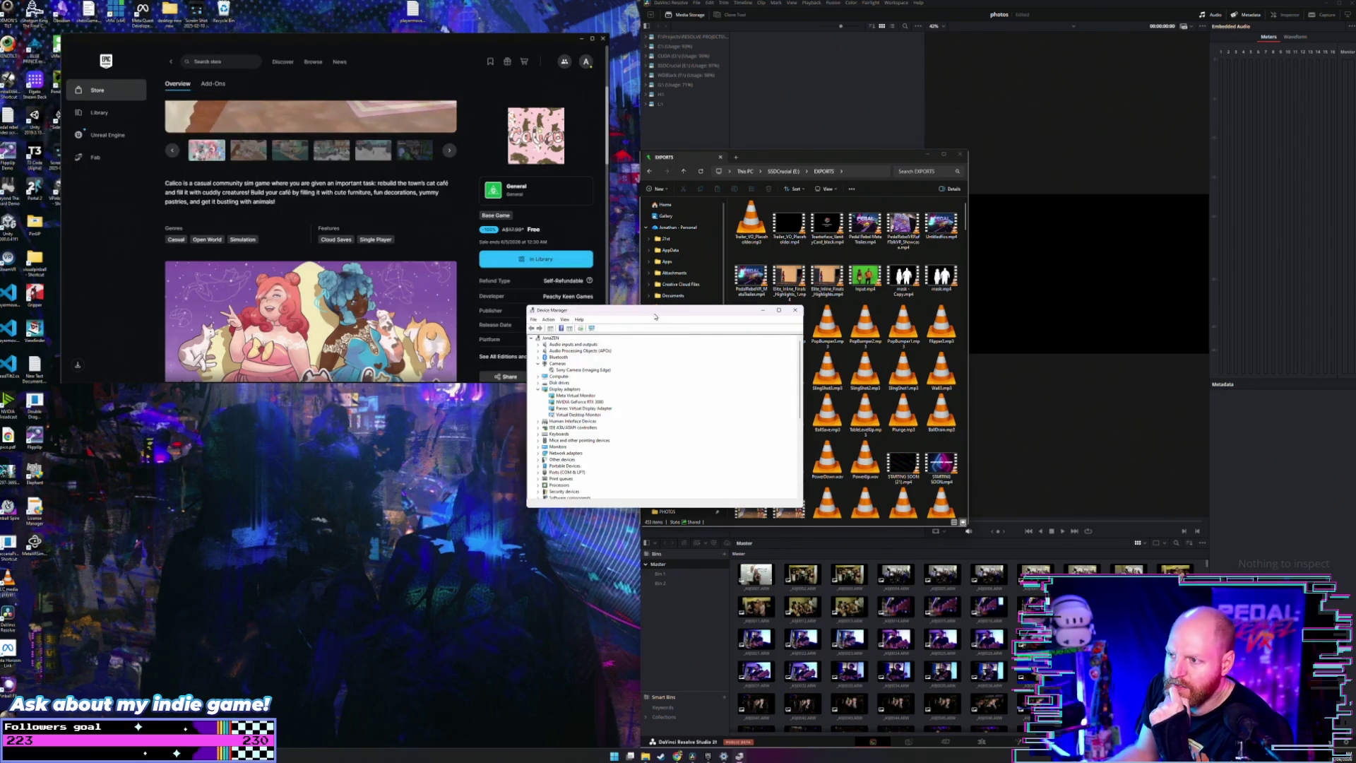
scroll(632, 440, down, 5)
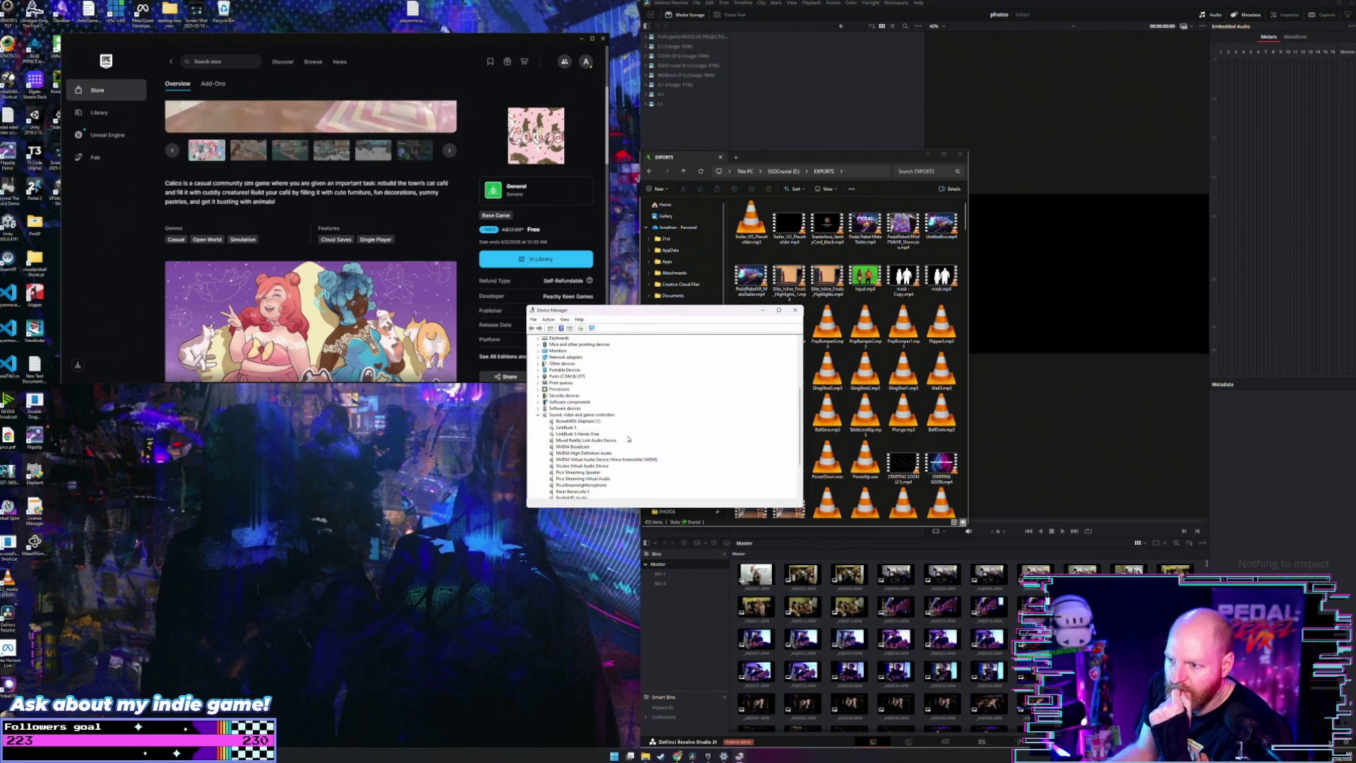
scroll(628, 439, up, 4)
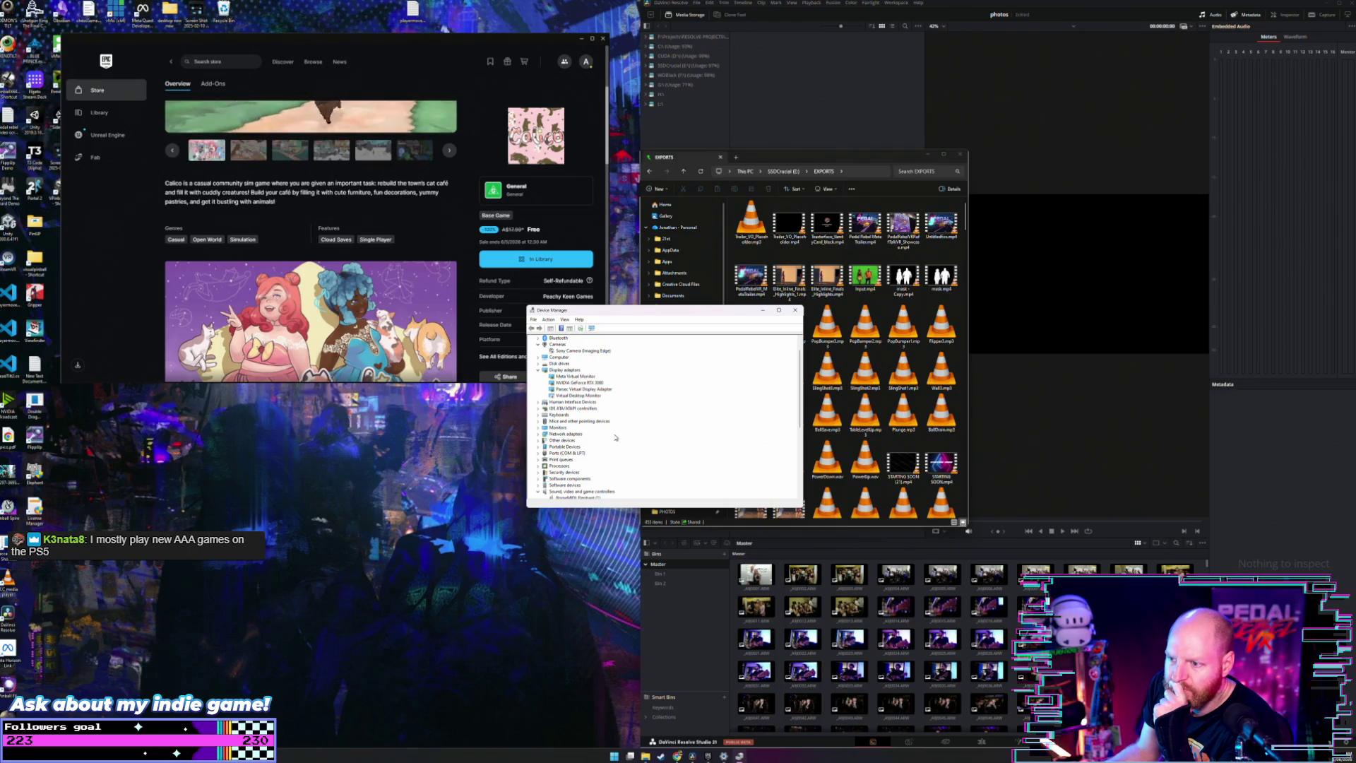
scroll(616, 438, down, 3)
scroll(580, 438, down, 2)
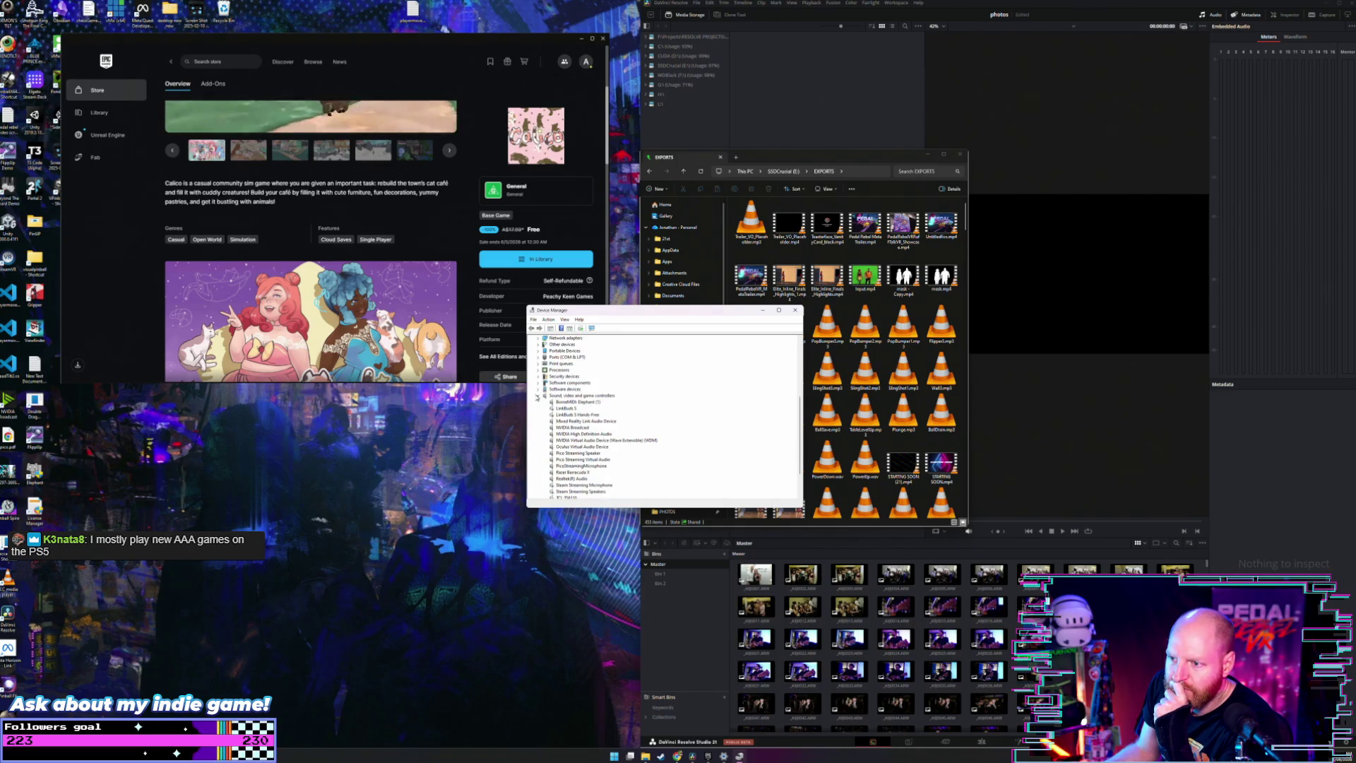
click(537, 397)
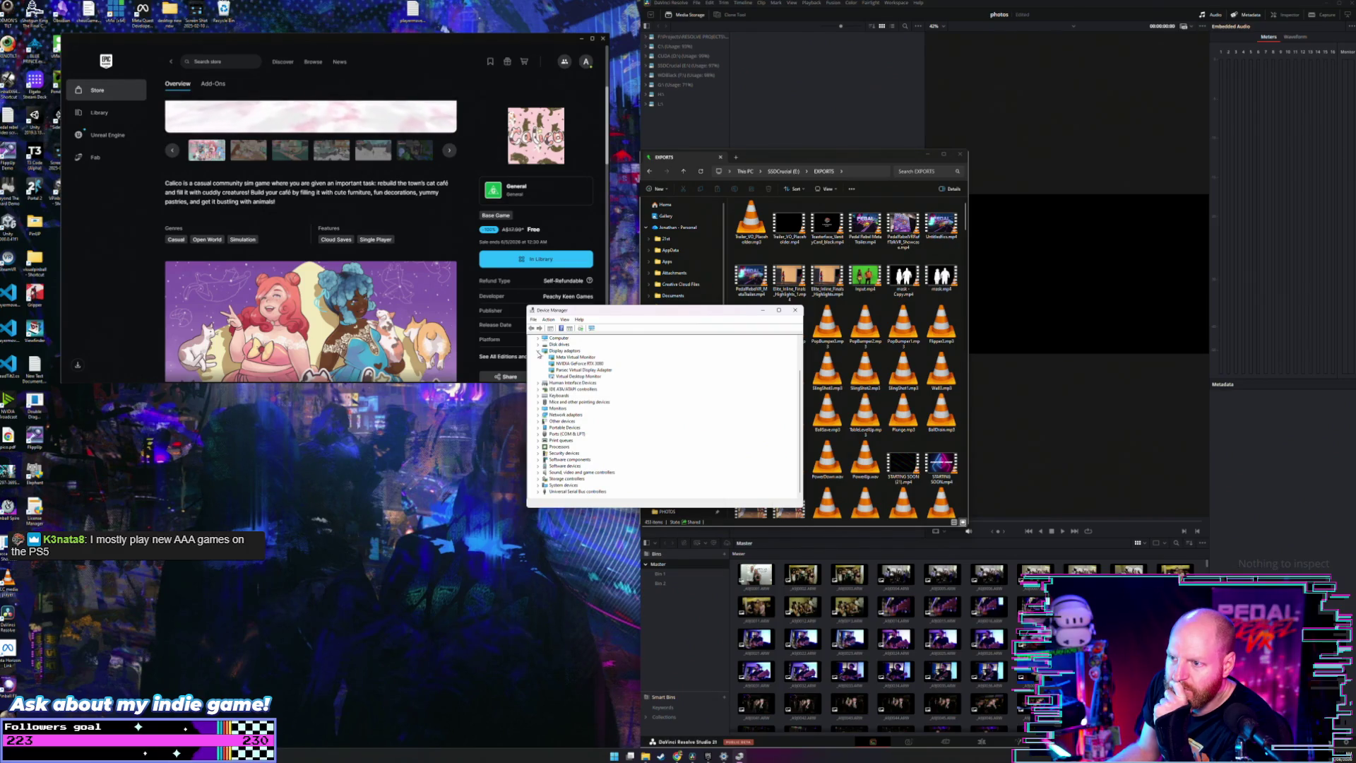
click(538, 351)
Step: Expand System devices to review its entries, collapse it again, and close Device Manager
click(568, 486)
click(540, 485)
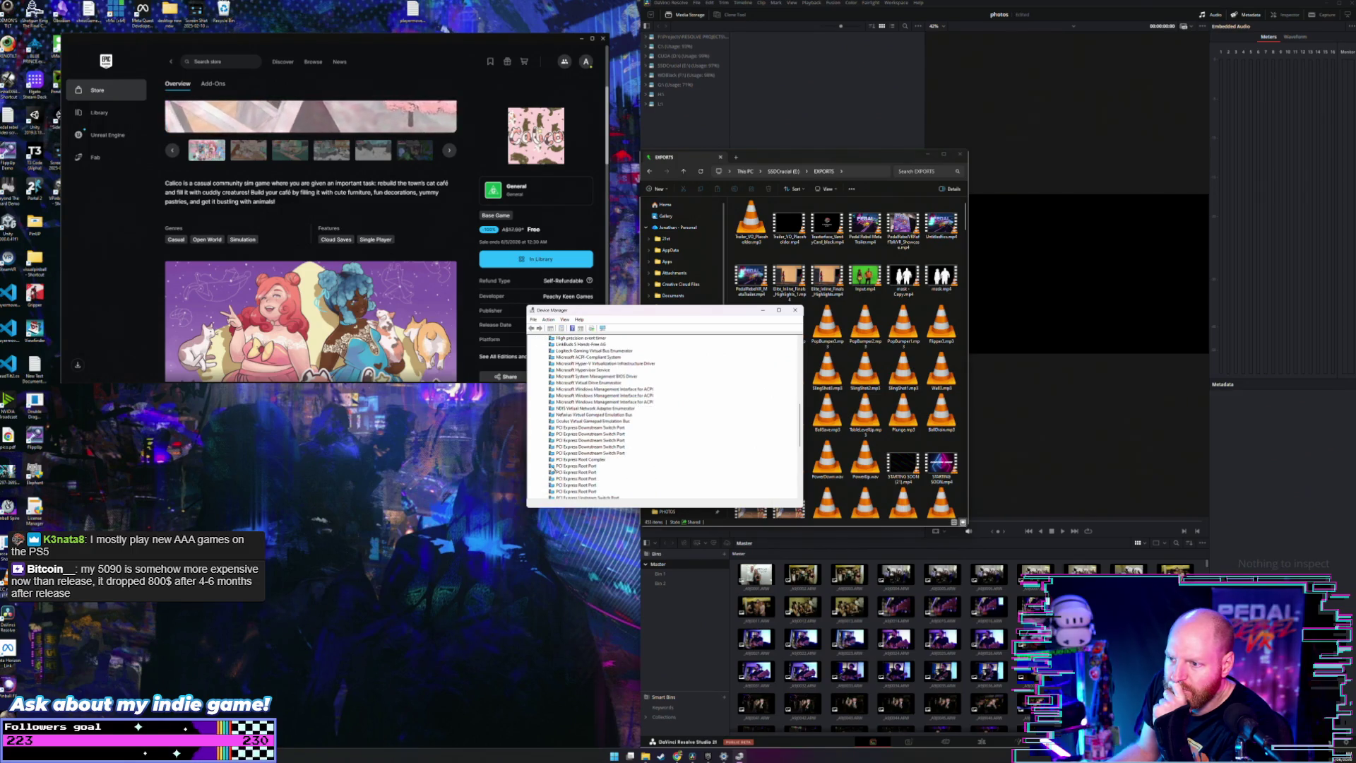
scroll(539, 358, up, 1)
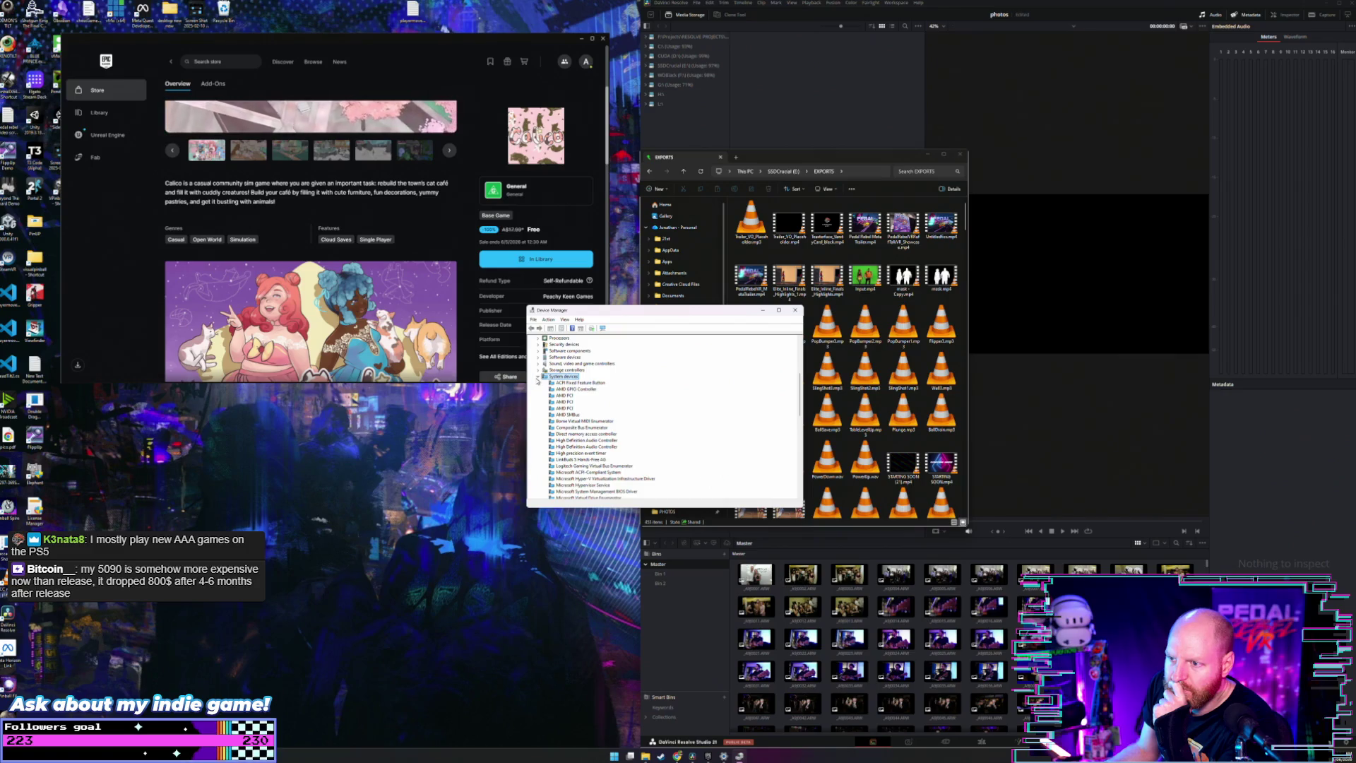
click(538, 377)
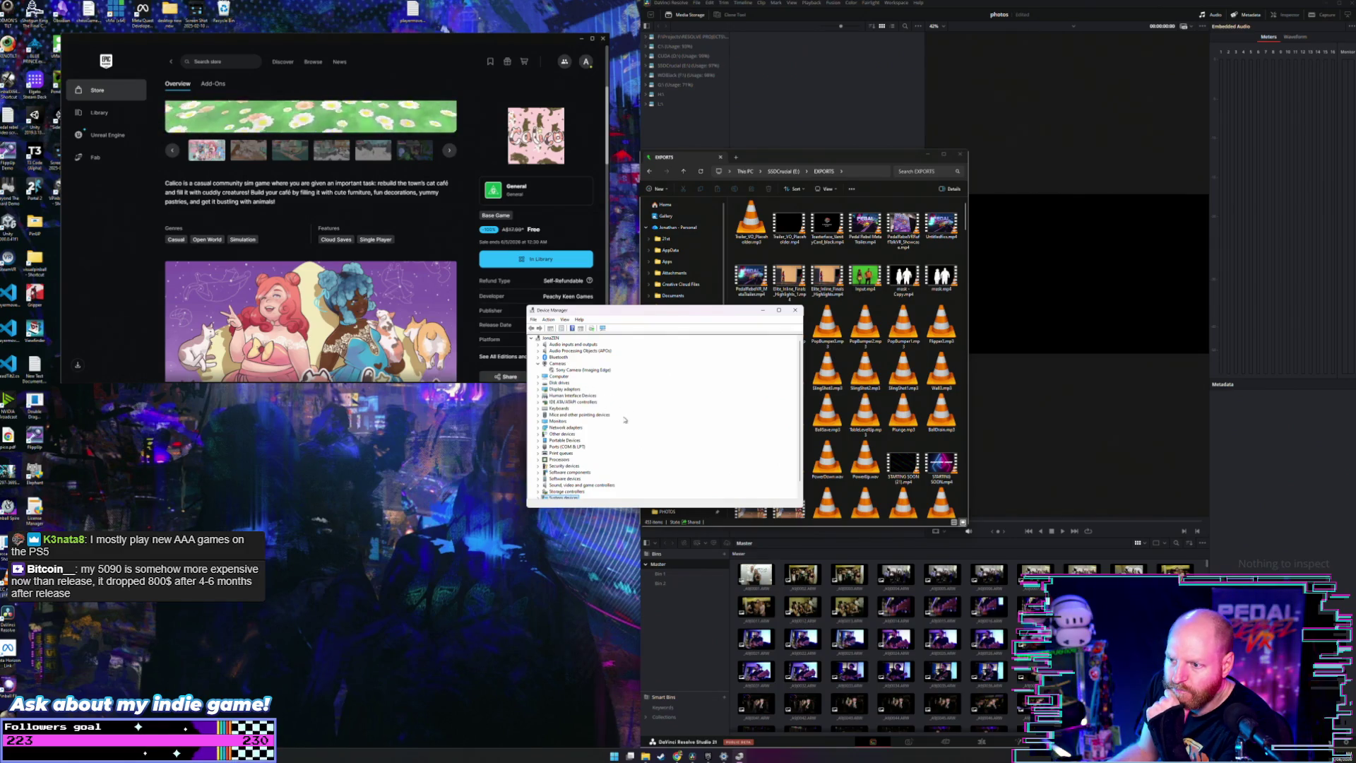
scroll(623, 426, down, 1)
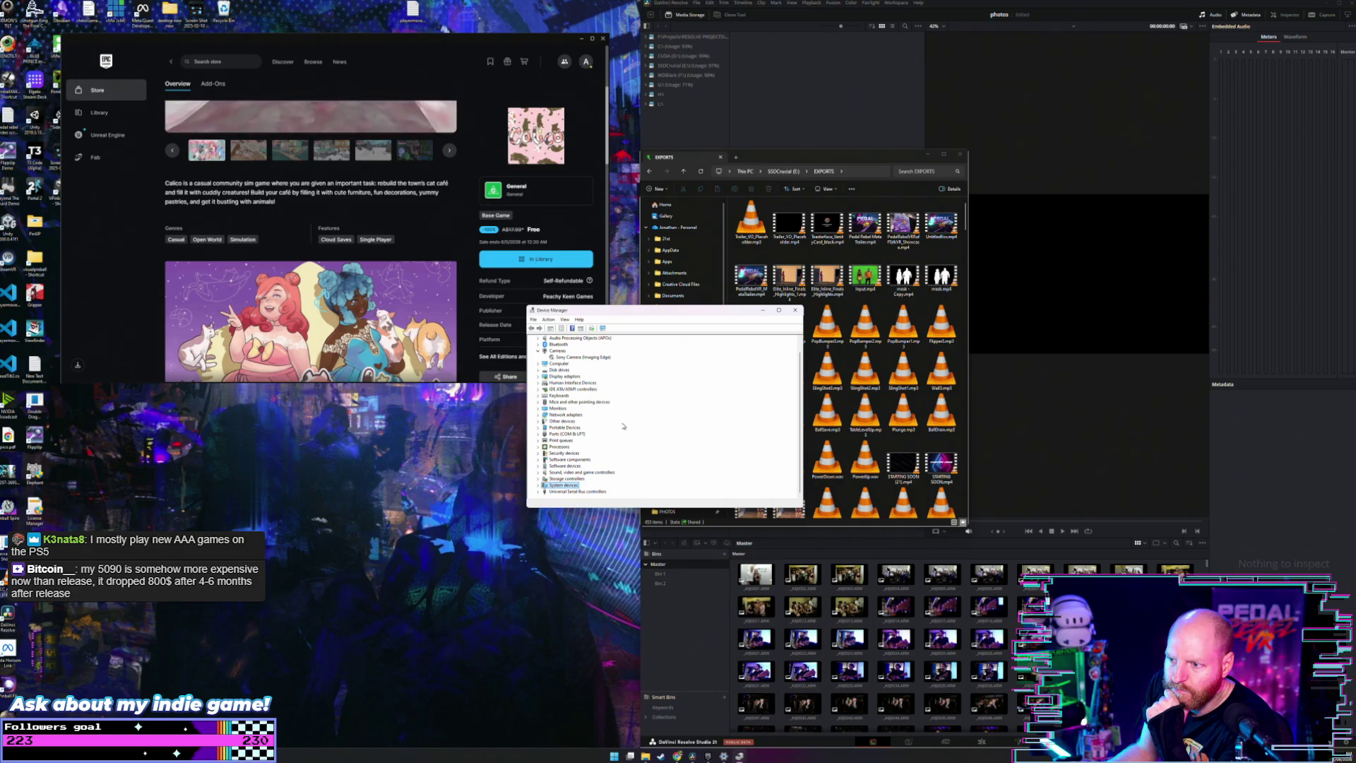
scroll(624, 426, up, 1)
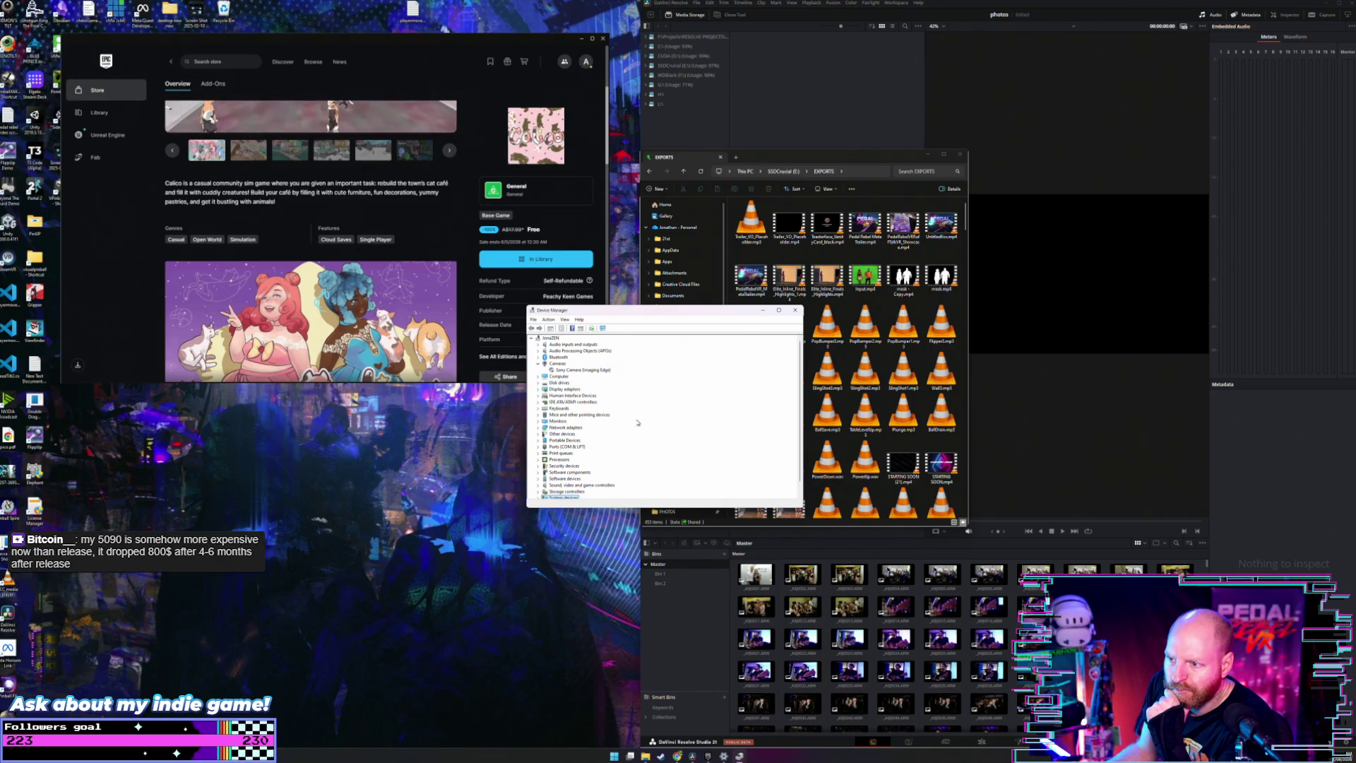
click(795, 310)
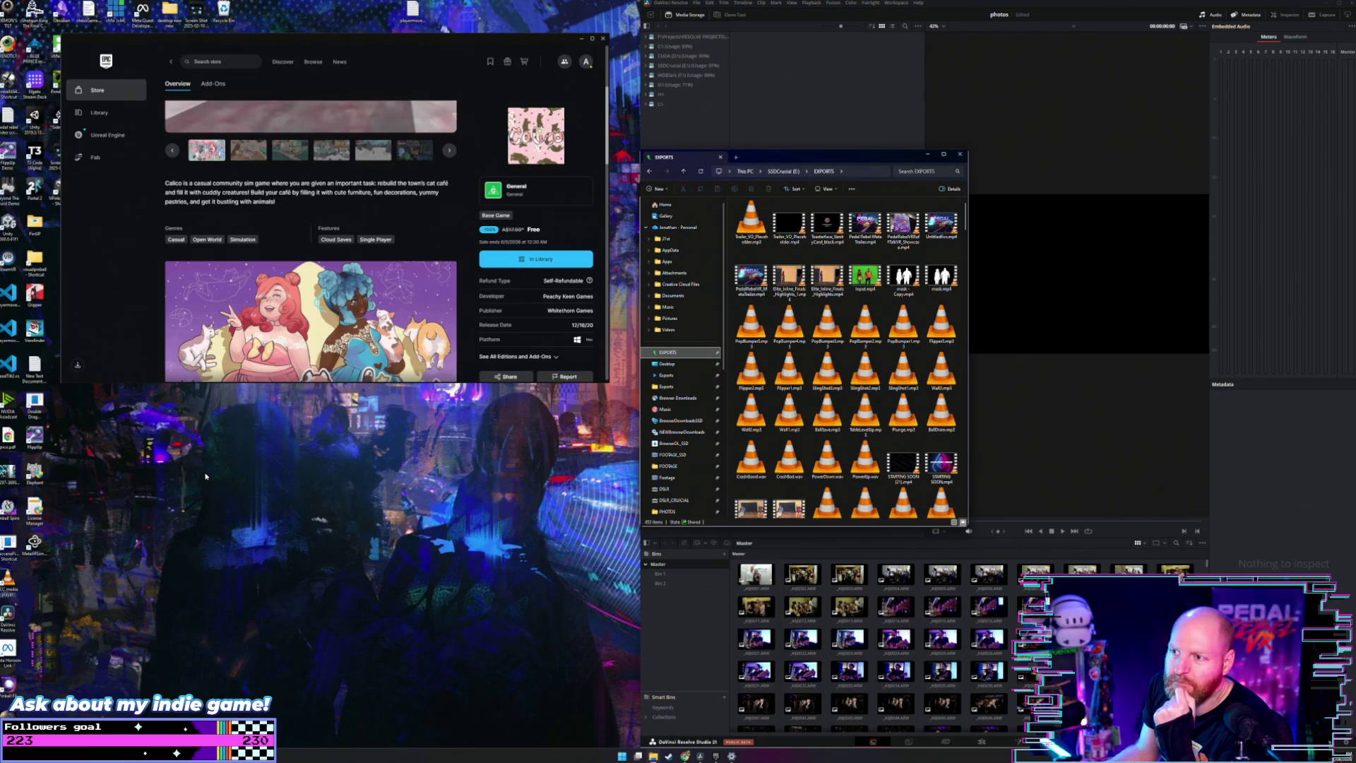
Step: Close the Epic store and EXPORTS windows, widen Resolve's preview area, and open a new File Explorer
click(602, 38)
drag(777, 157, 679, 174)
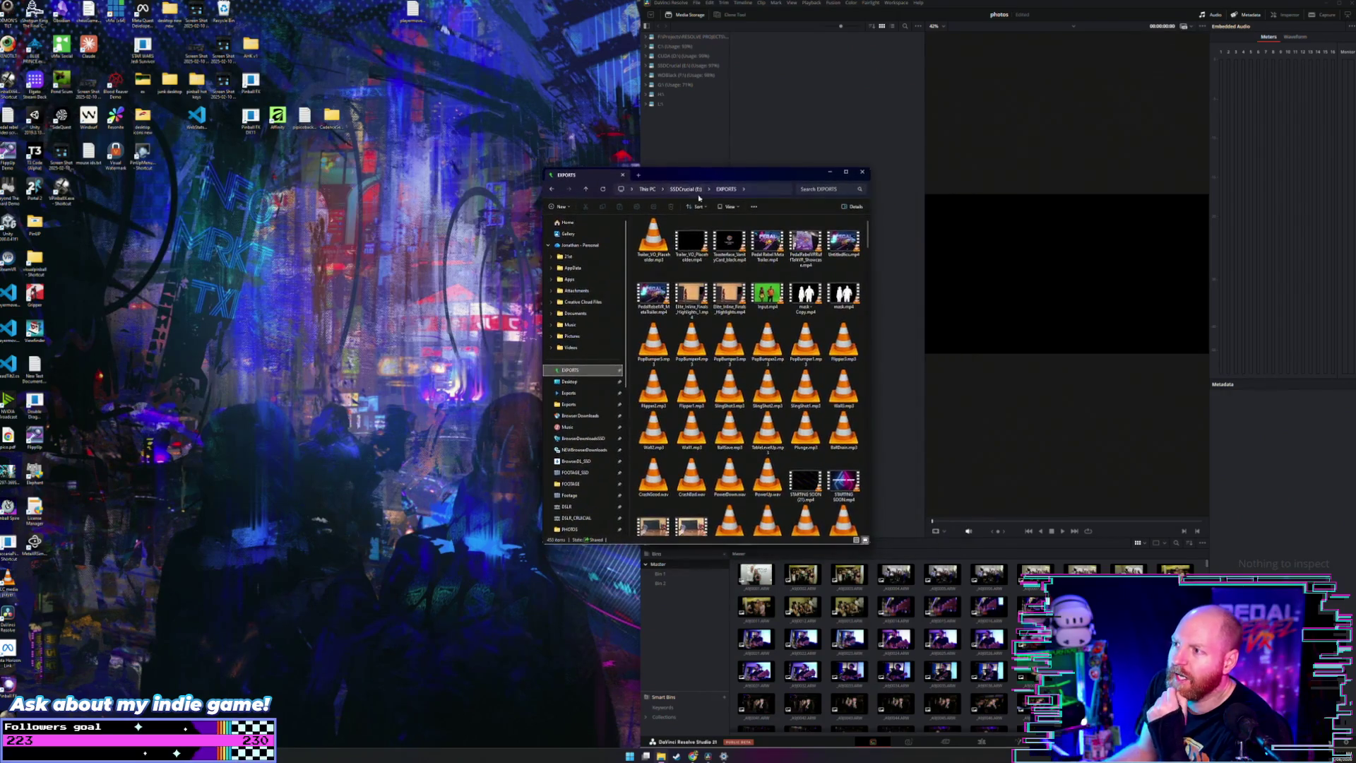
click(861, 172)
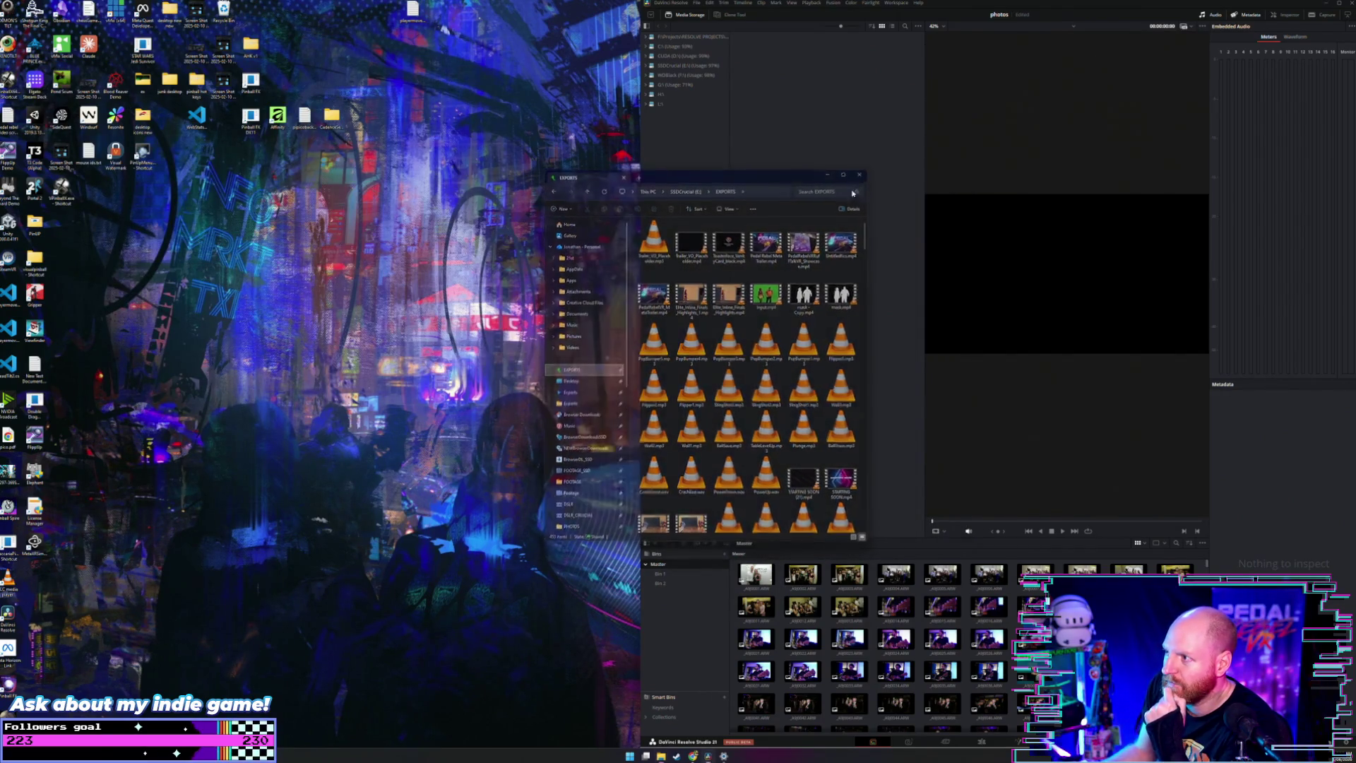
mouse_move(924, 226)
mouse_down()
mouse_move(767, 235)
mouse_move(816, 235)
mouse_up()
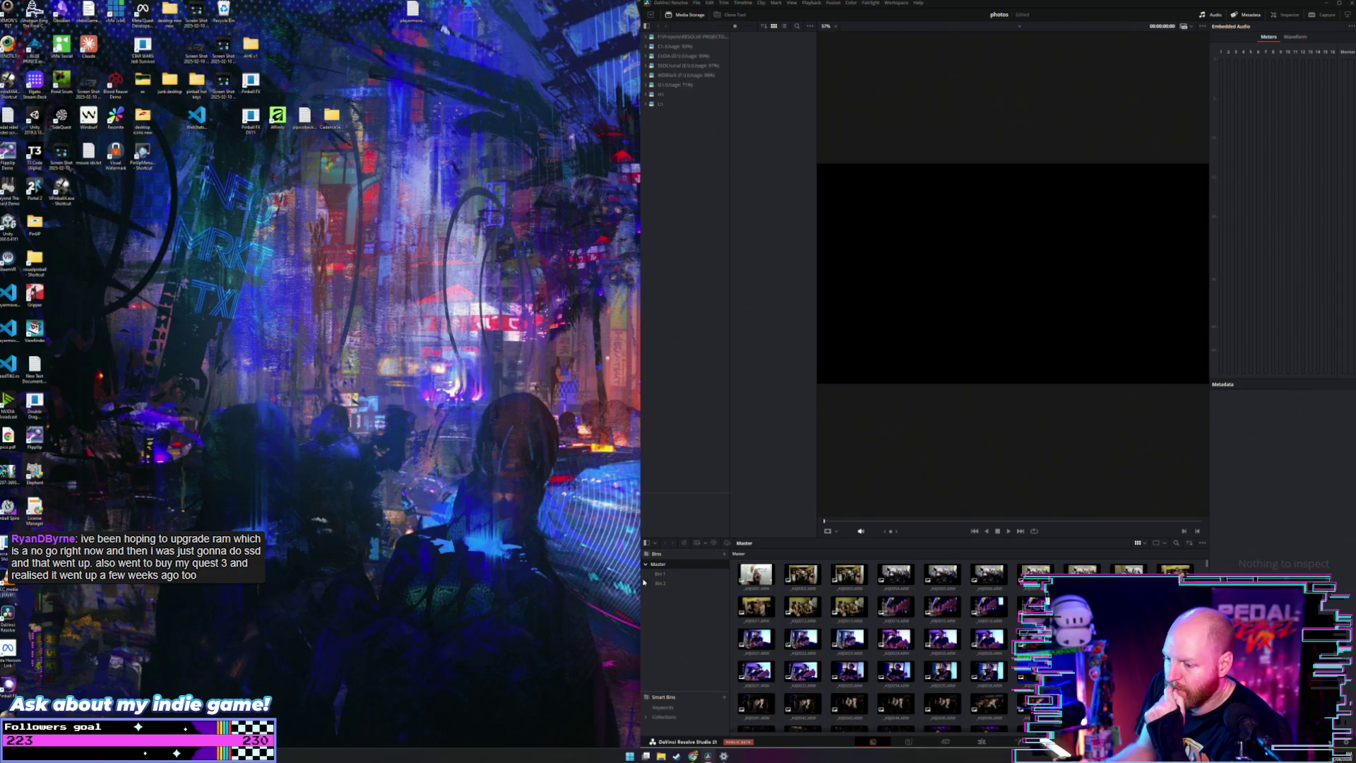
click(661, 754)
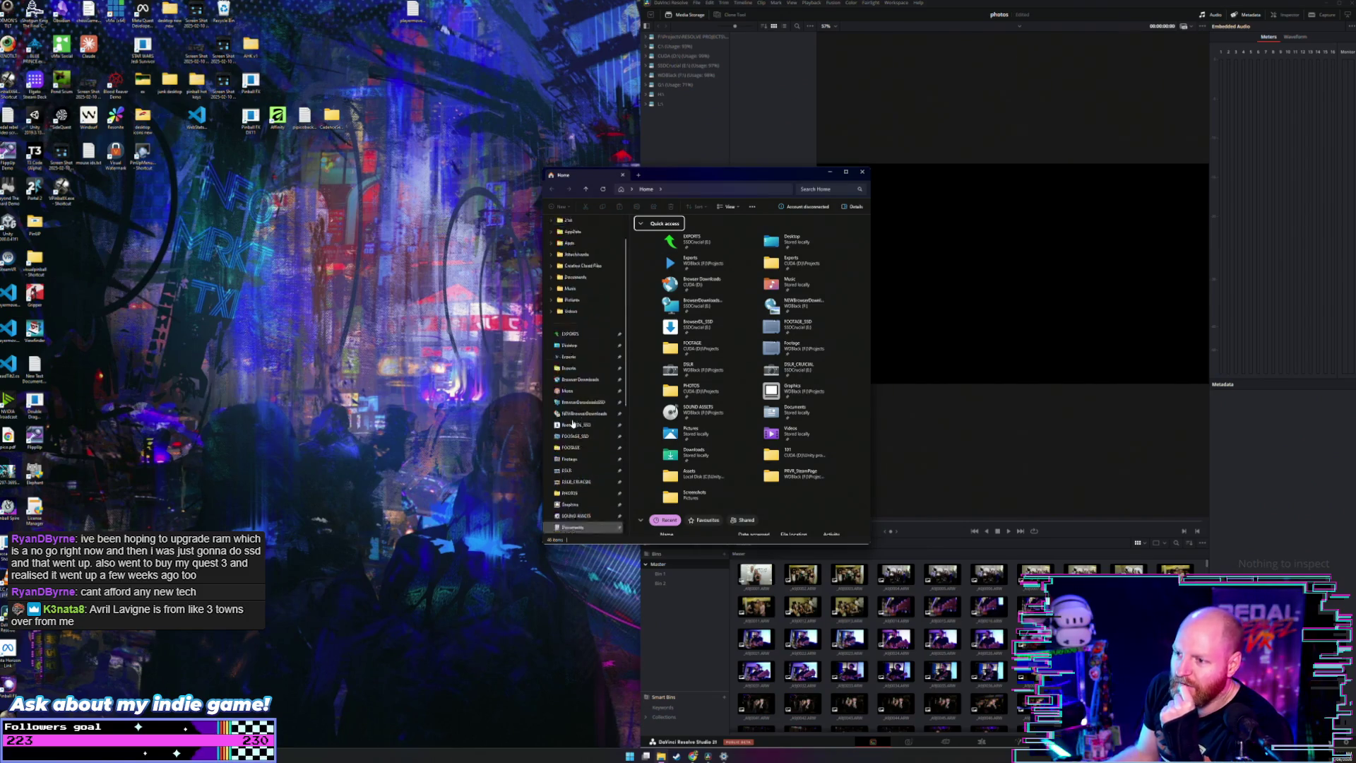
Step: Open FOOTAGE_SSD from the navigation pane, scroll through its folders and videos, and reposition Explorer
scroll(572, 424, down, 3)
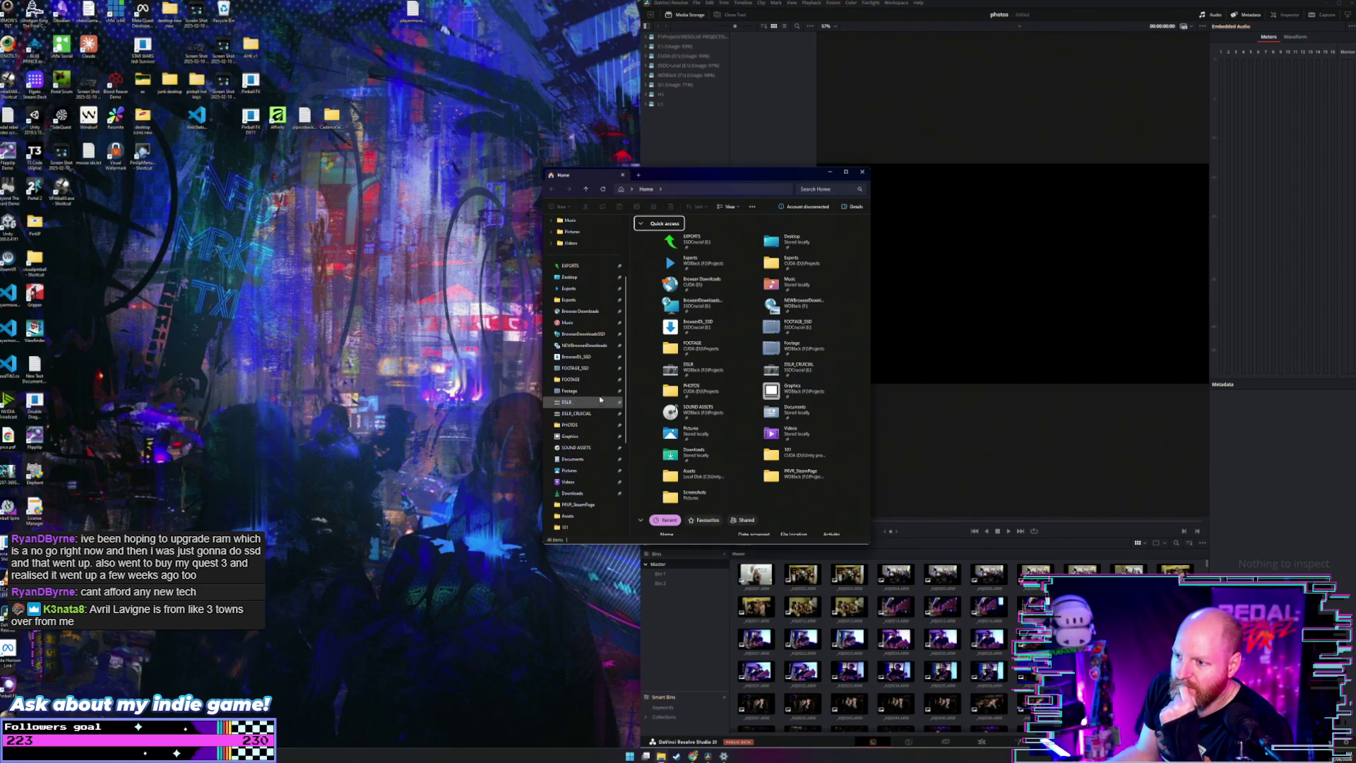
click(594, 368)
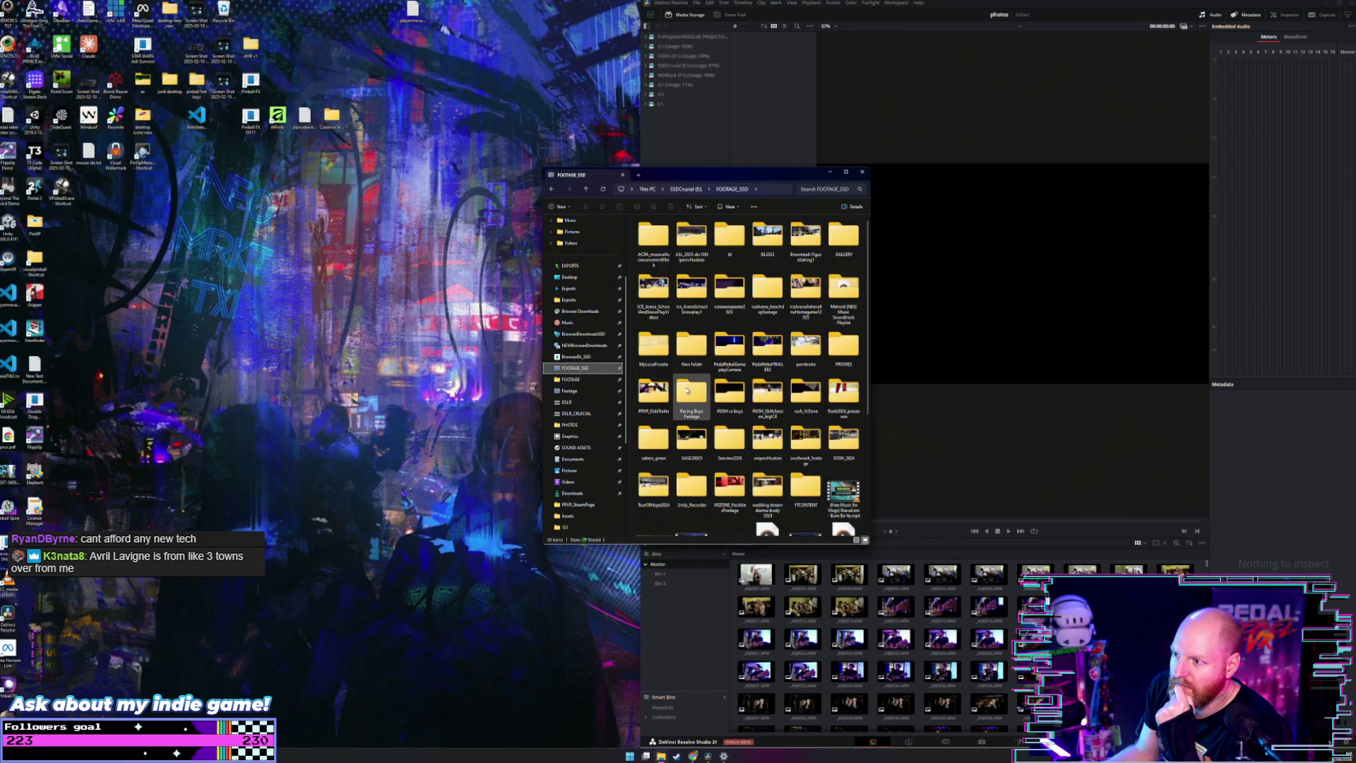
scroll(686, 390, down, 1)
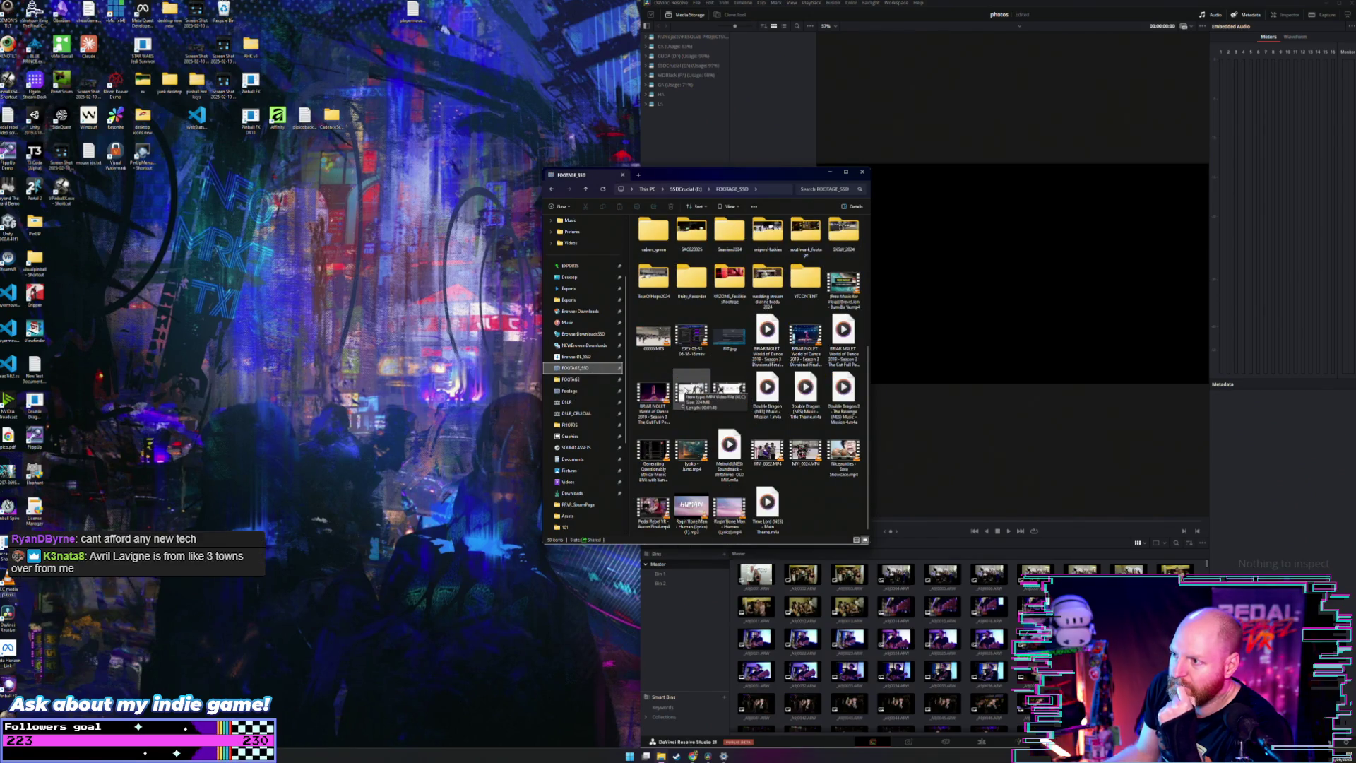
scroll(683, 394, up, 3)
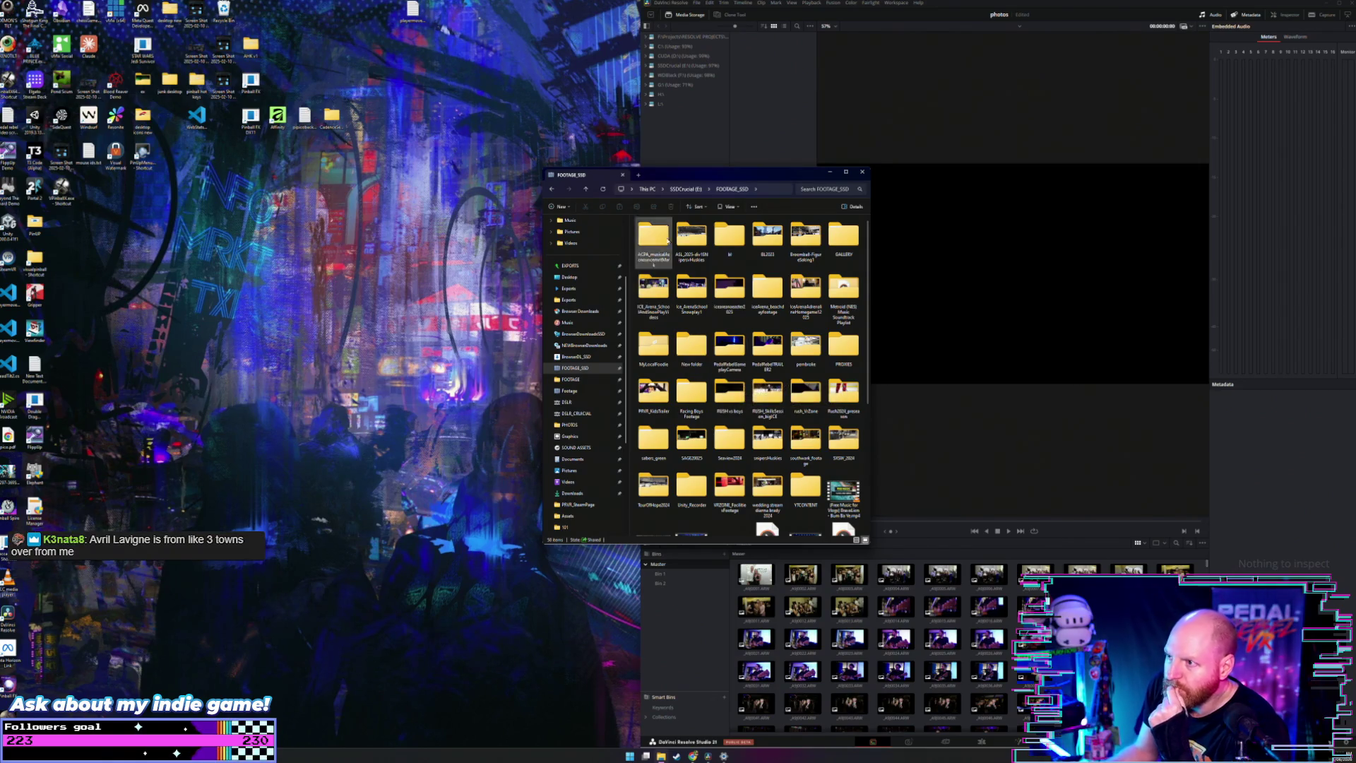
drag(651, 180, 579, 156)
Step: Browse in File Explorer to This PC > WDBlack (F:) > Projects > DSLR
click(576, 163)
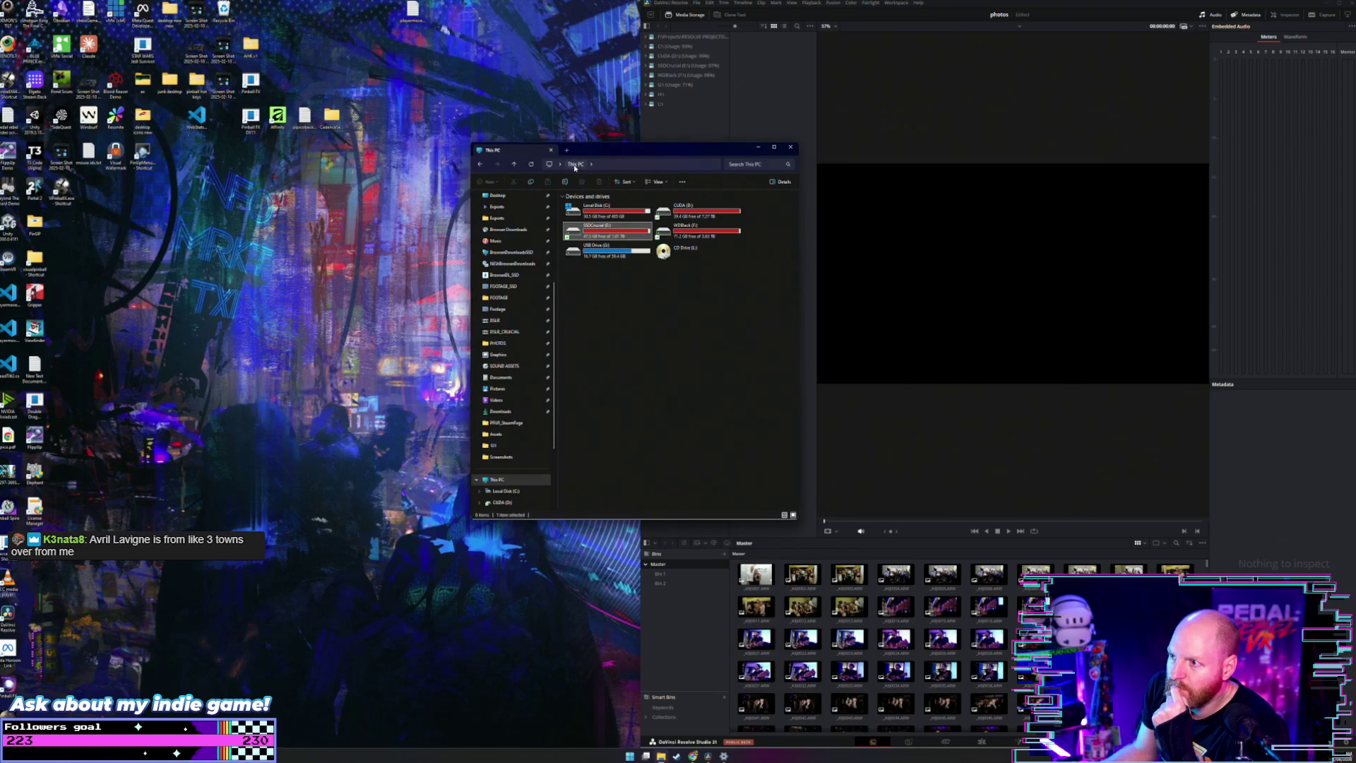
double_click(683, 226)
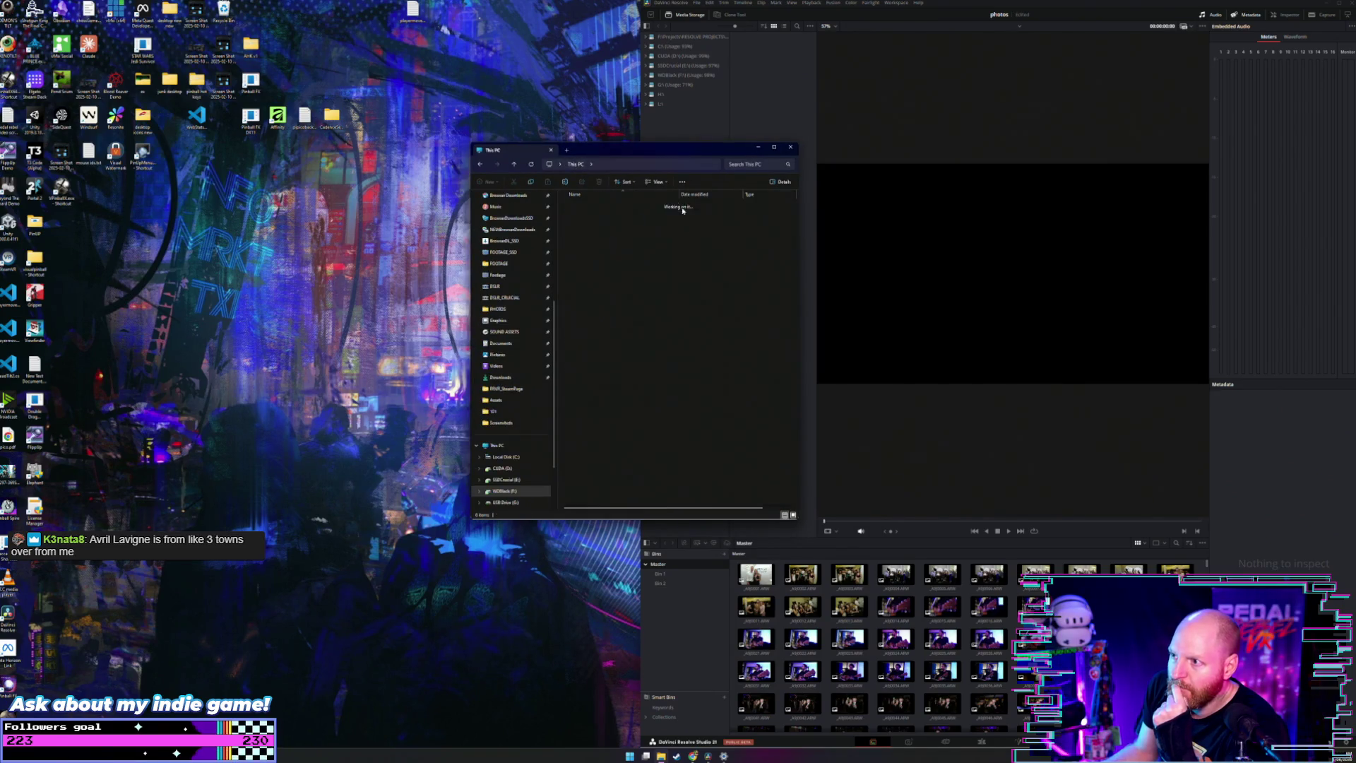
scroll(574, 322, down, 5)
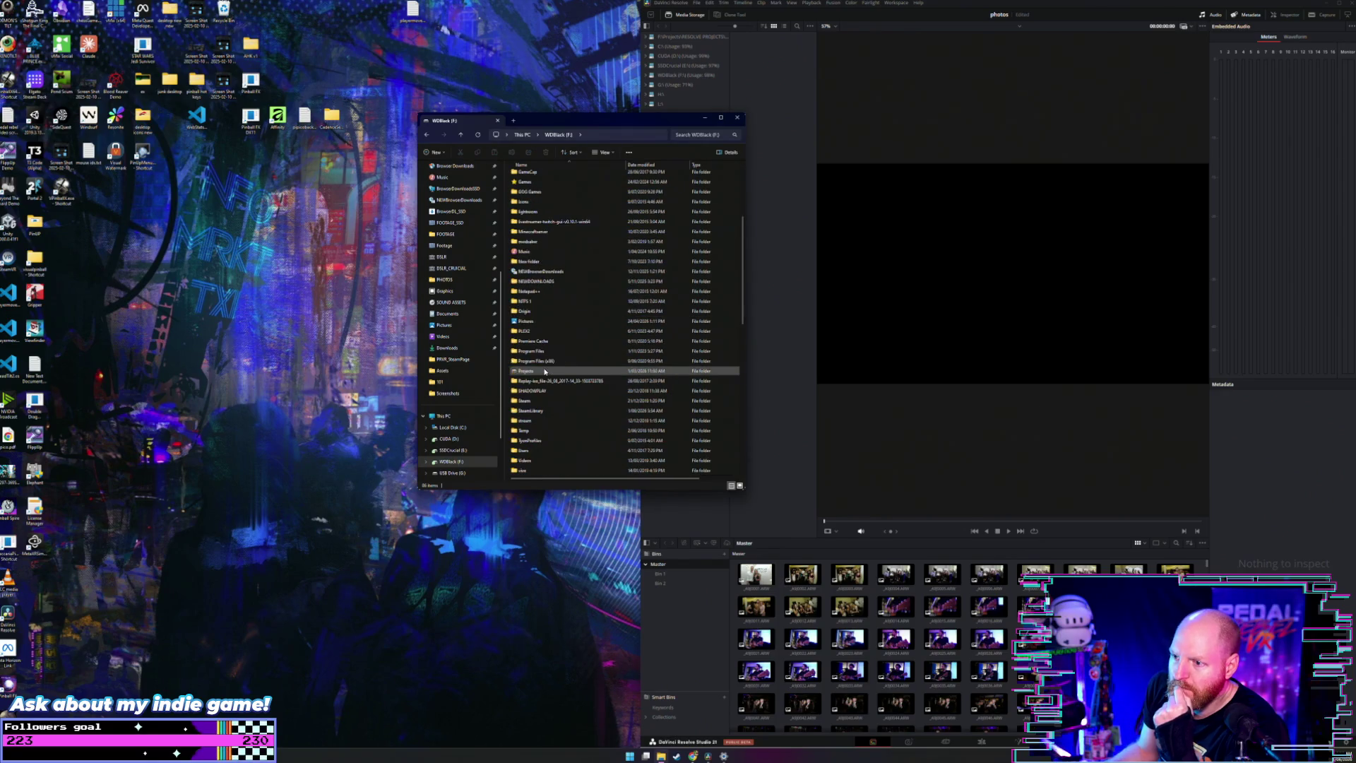
double_click(544, 370)
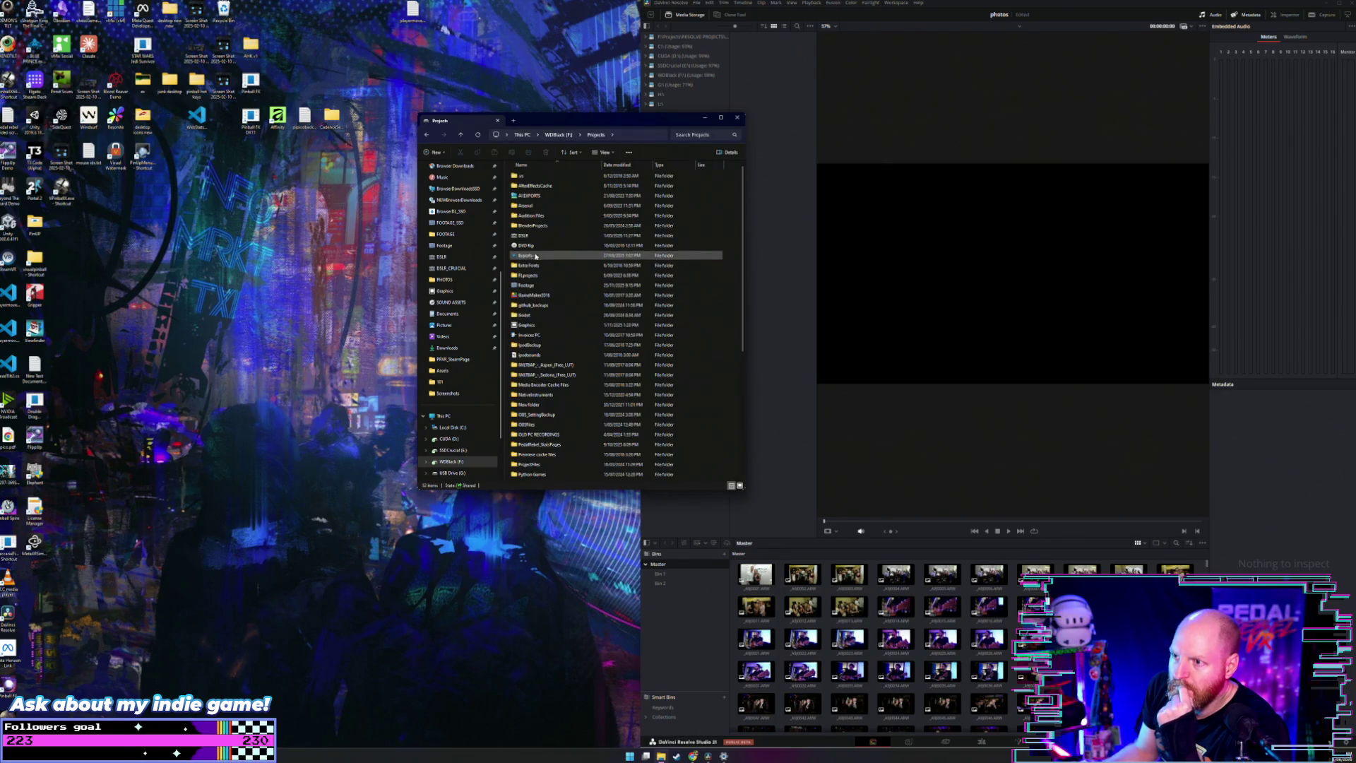
double_click(531, 236)
scroll(557, 325, down, 3)
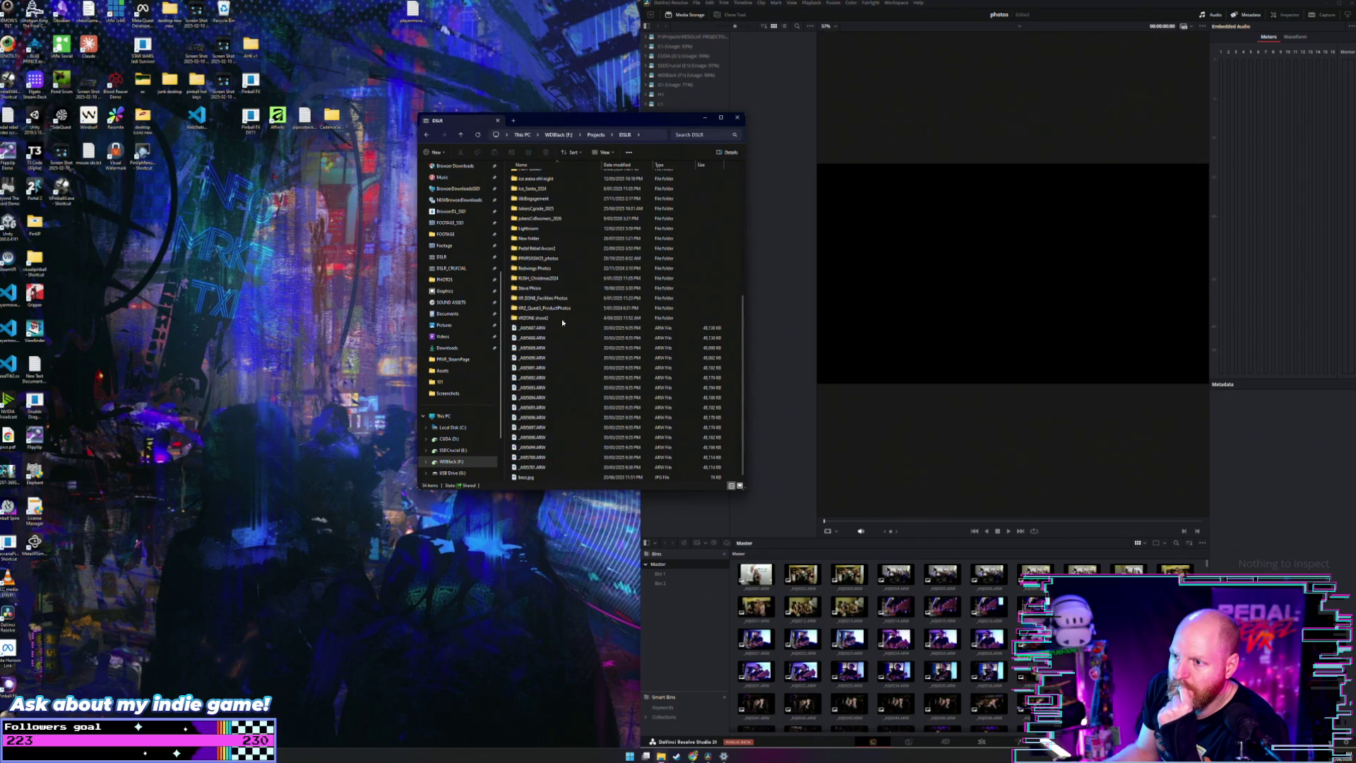
Step: Create a new folder named HWY-30-5-26 in DSLR, open it, and add a Home tab
click(432, 152)
click(439, 169)
text(HWY-3)
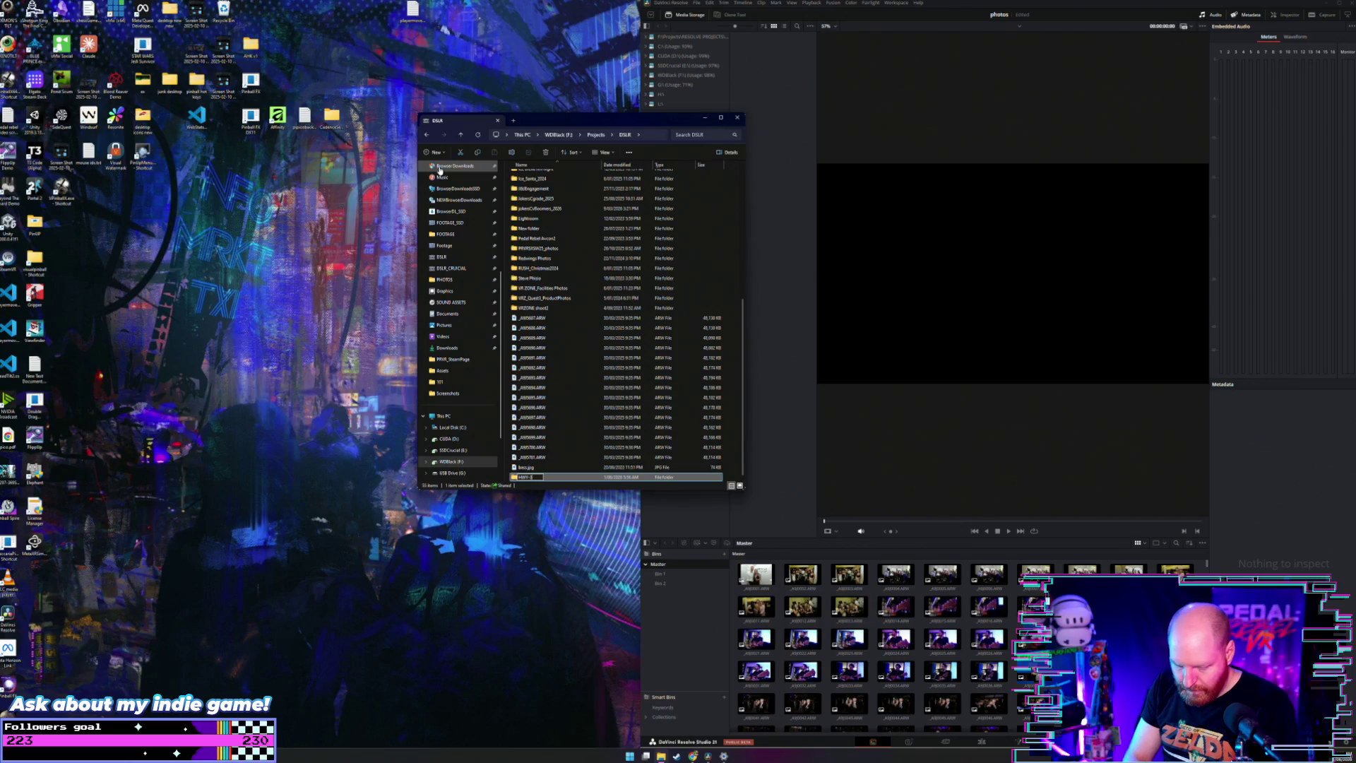
text(-5-25)
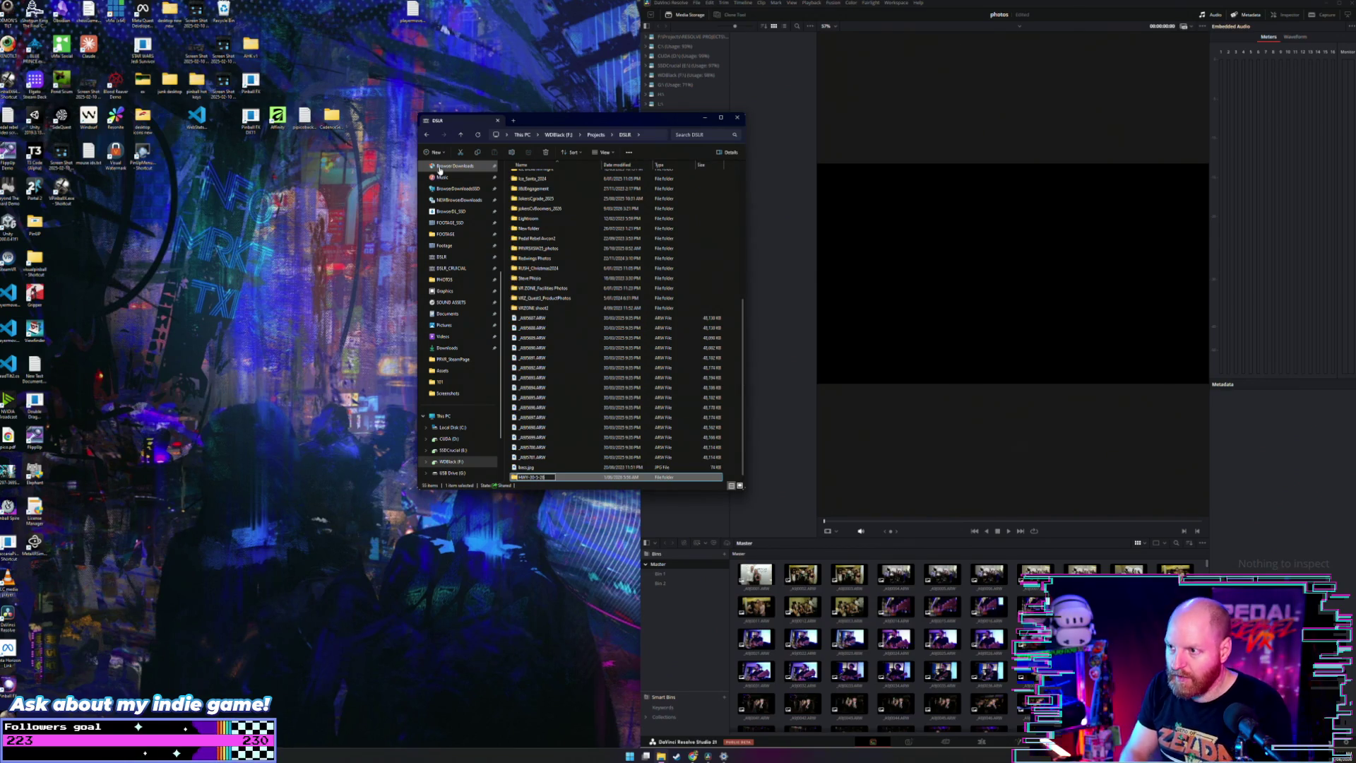
key(Return)
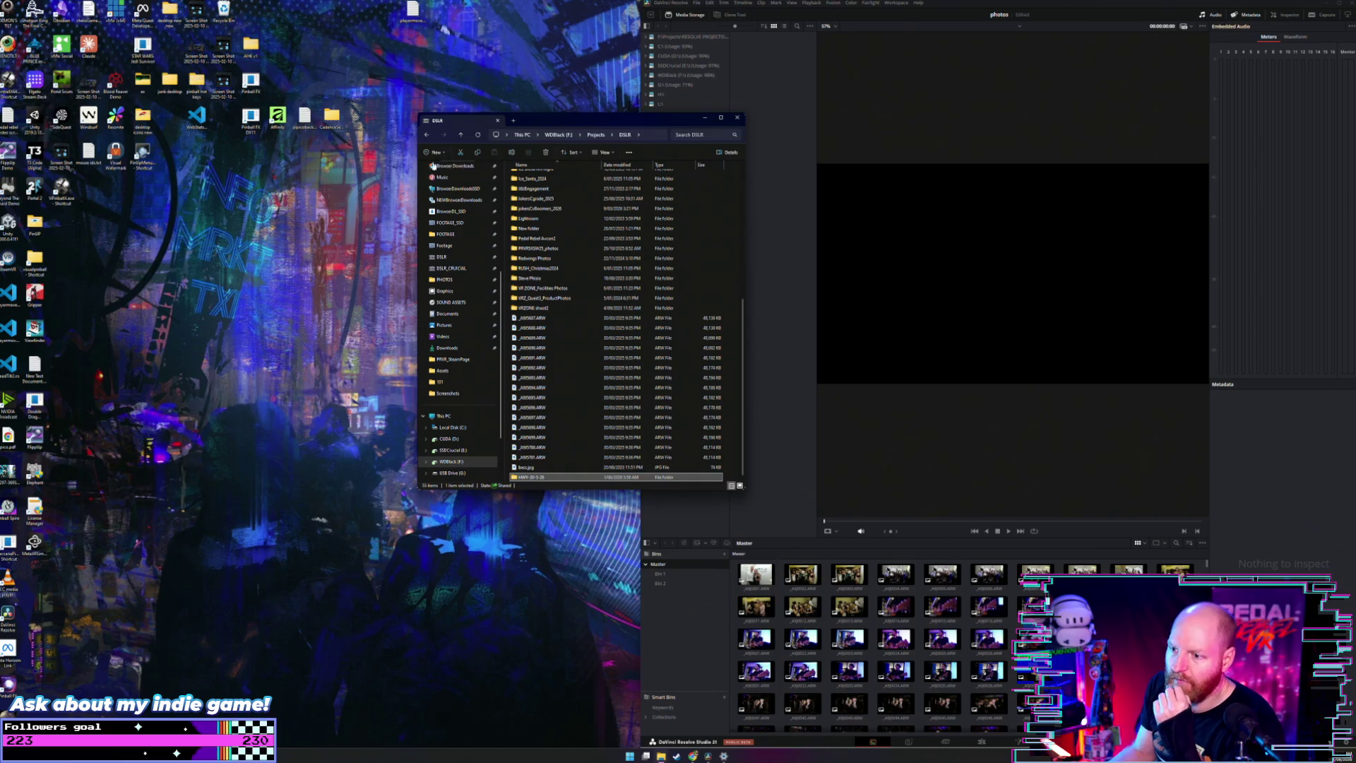
double_click(542, 477)
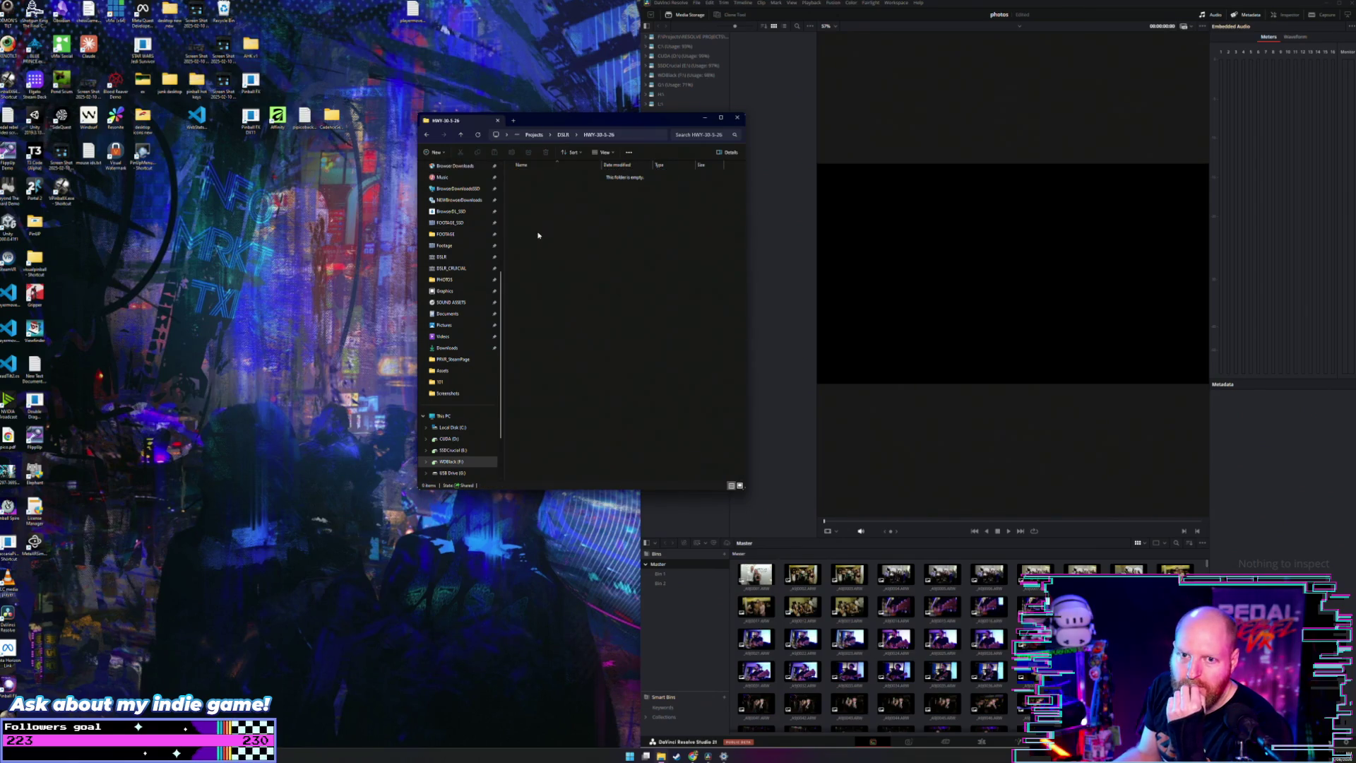
scroll(466, 424, down, 2)
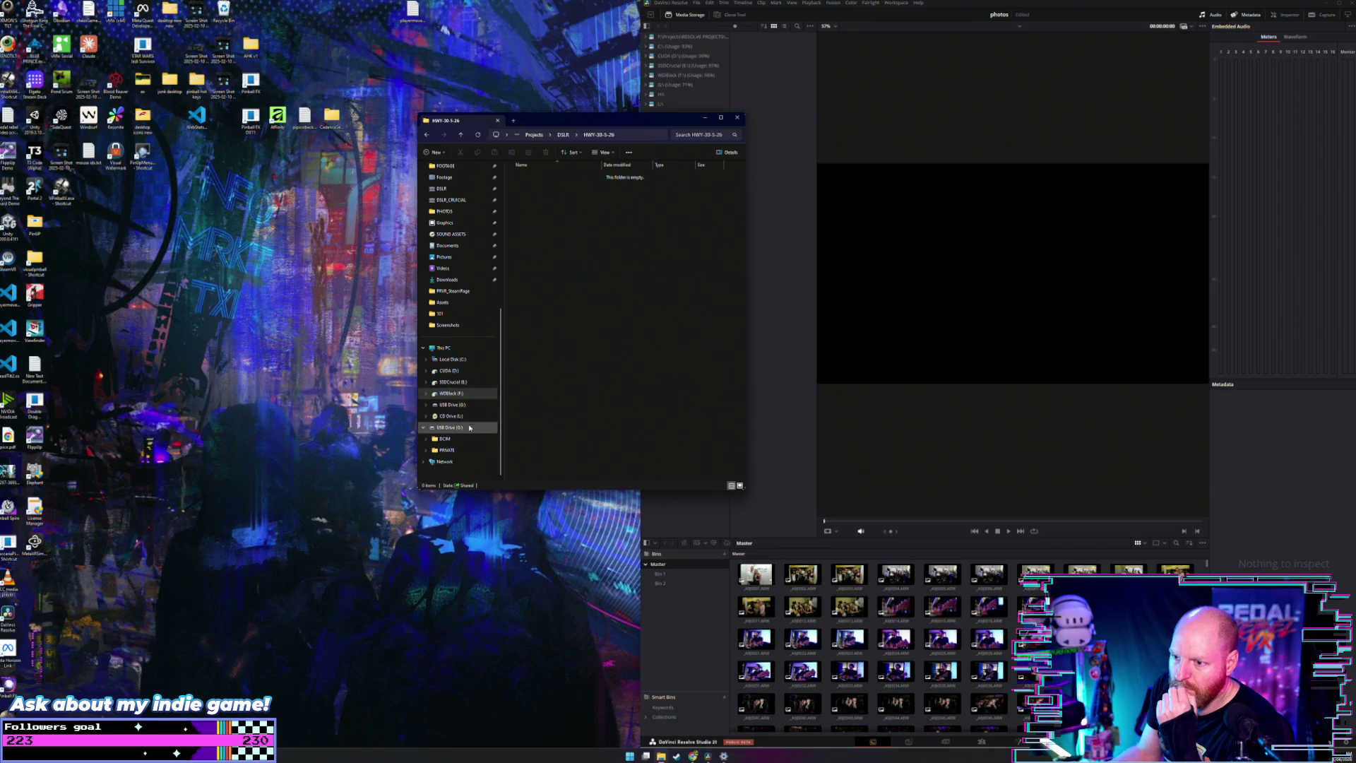
key(ctrl+t)
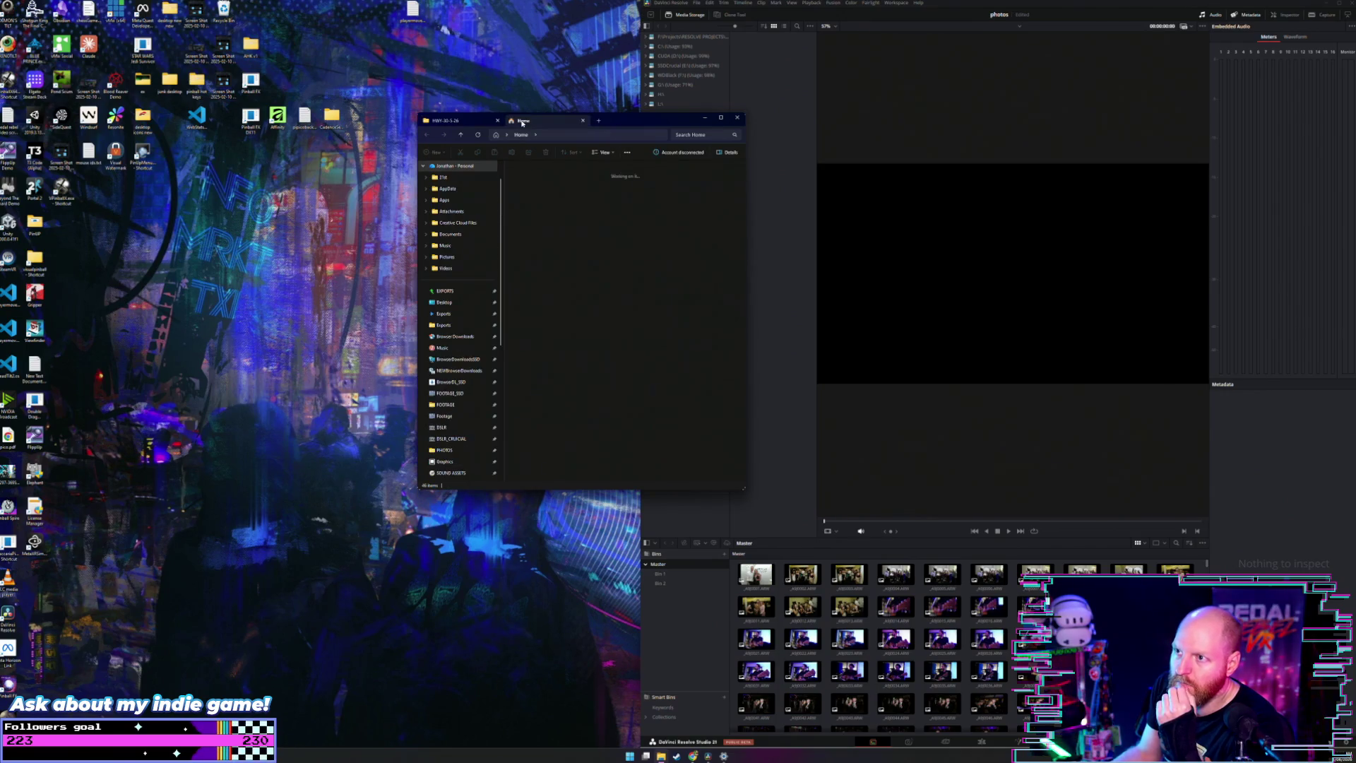
Step: Split the Home tab into its own window and open USB Drive (G:) > DCIM > 10160530
drag(807, 255, 949, 295)
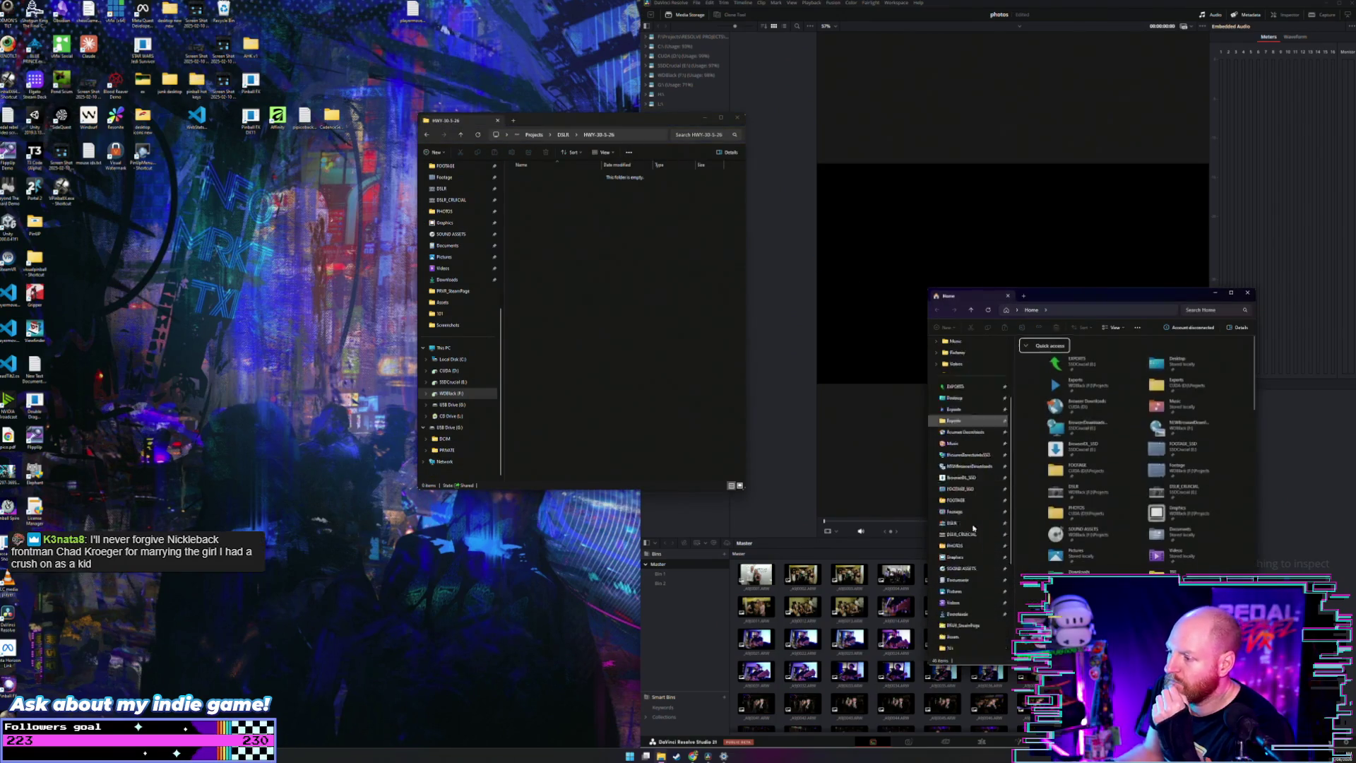
scroll(962, 634, down, 1)
click(954, 522)
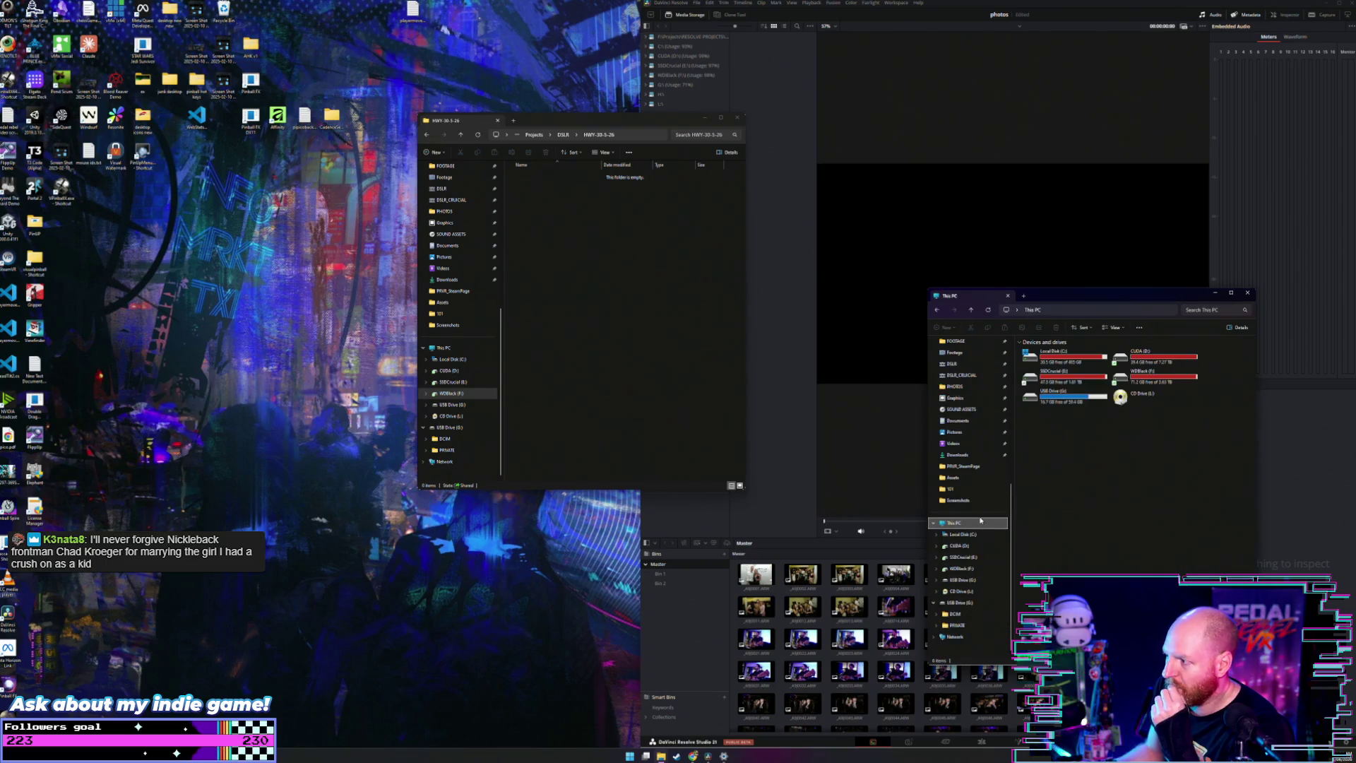
double_click(1070, 397)
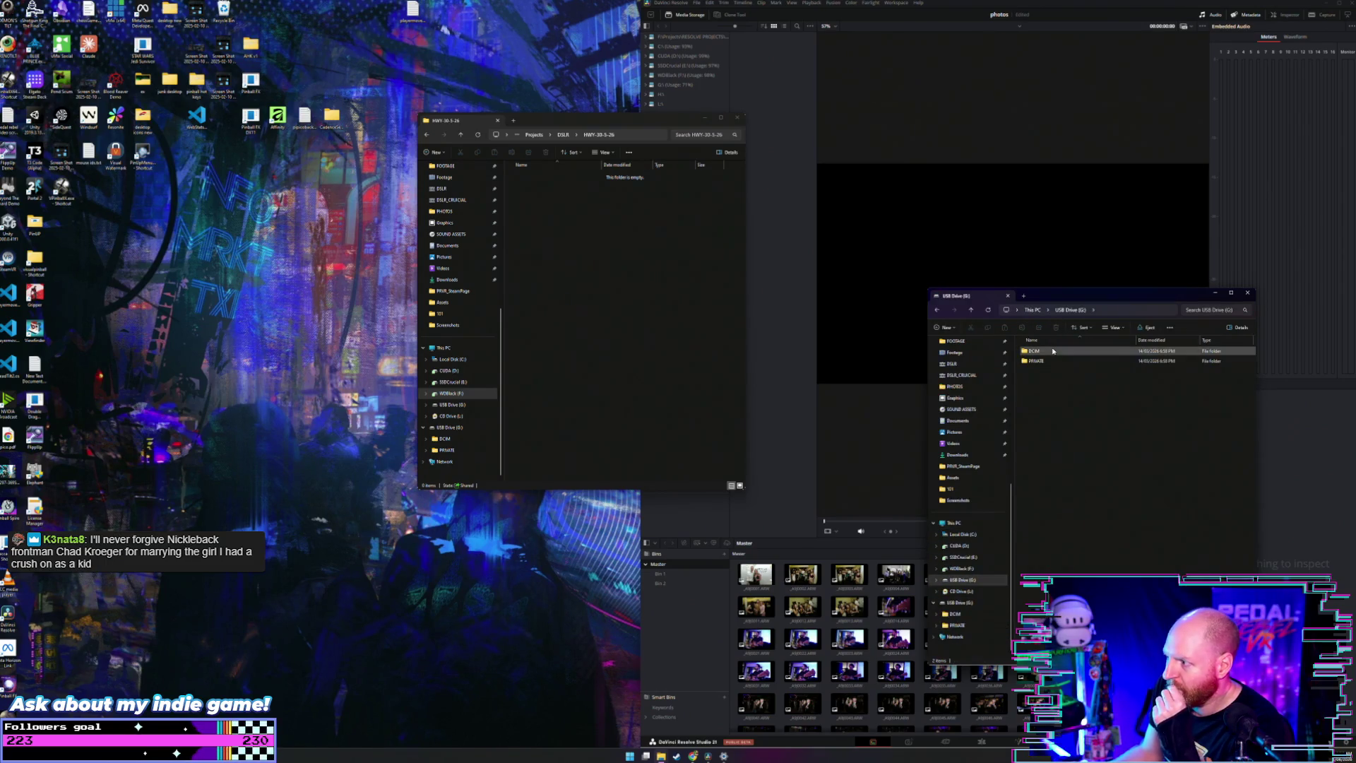
double_click(1052, 352)
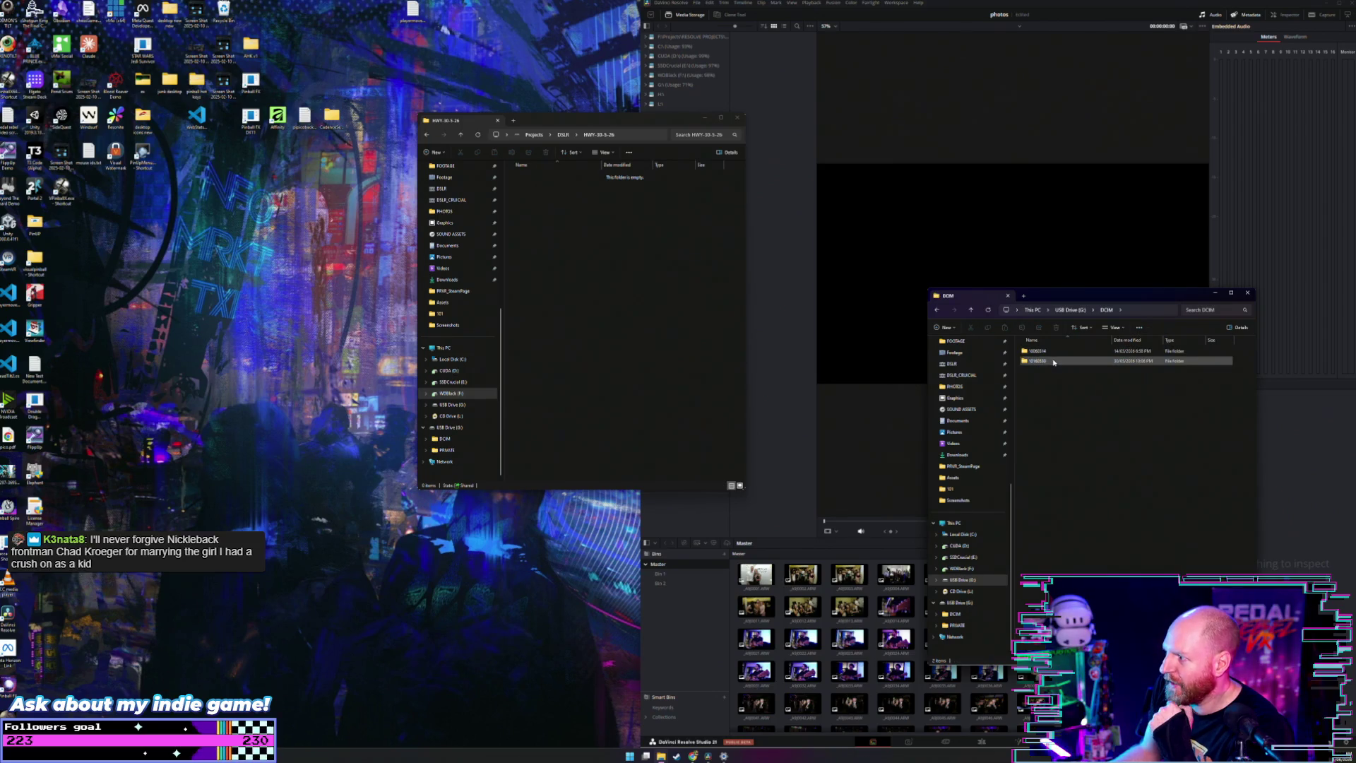
double_click(1038, 361)
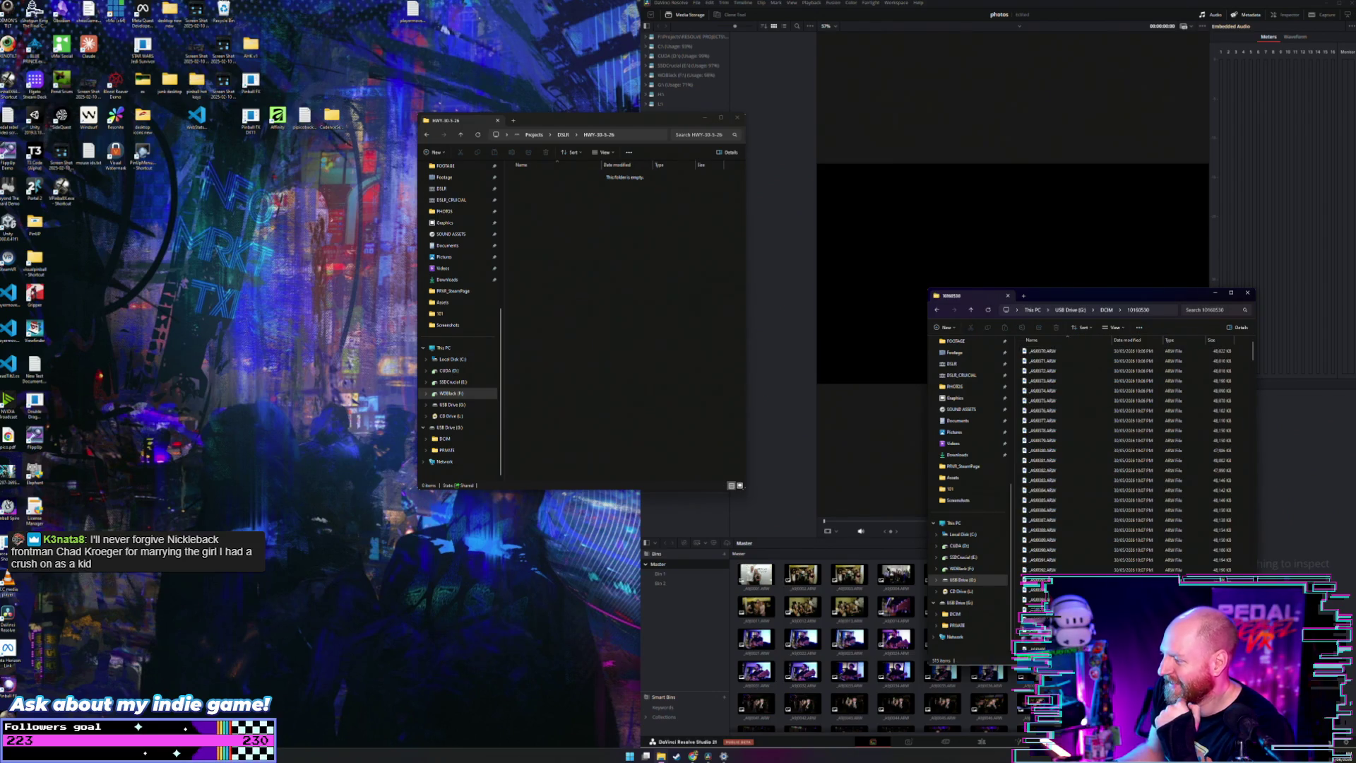
Step: Show the camera photos as large icons, select them all, and drag them into HWY-30-5-26
key(ctrl+shift+2)
click(1065, 429)
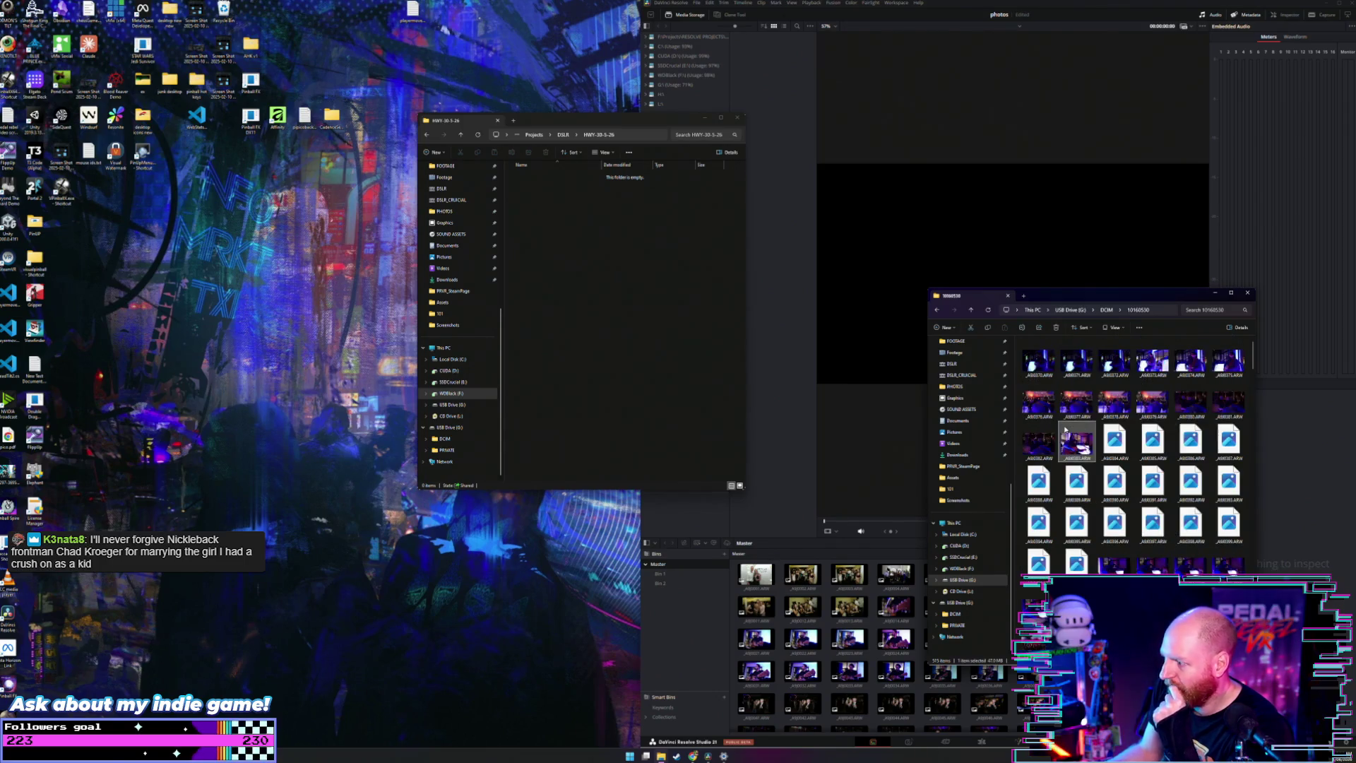
key(ctrl+a)
mouse_move(1066, 431)
mouse_down()
mouse_move(651, 279)
mouse_move(710, 341)
mouse_up()
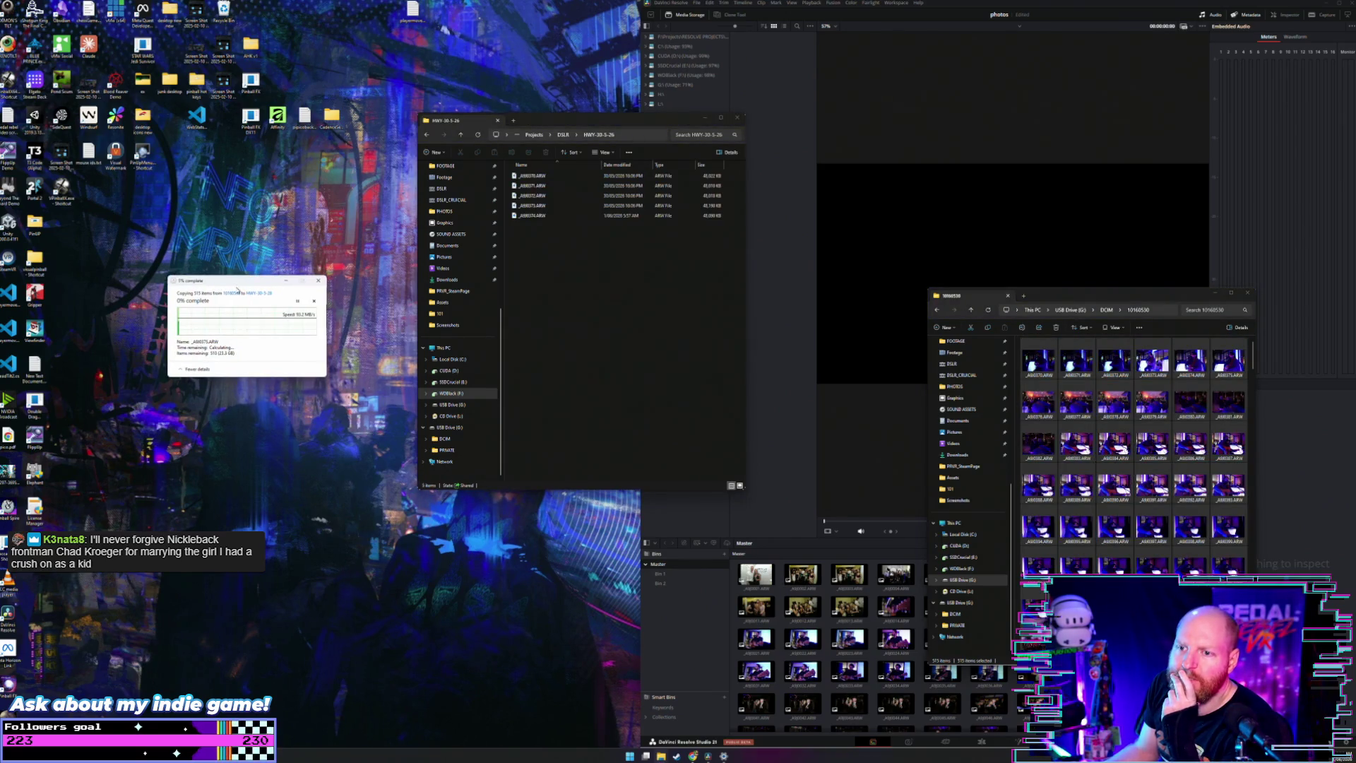
Step: Move the copy-progress window to the lower left and place a new Chrome window top-left
drag(237, 289, 157, 187)
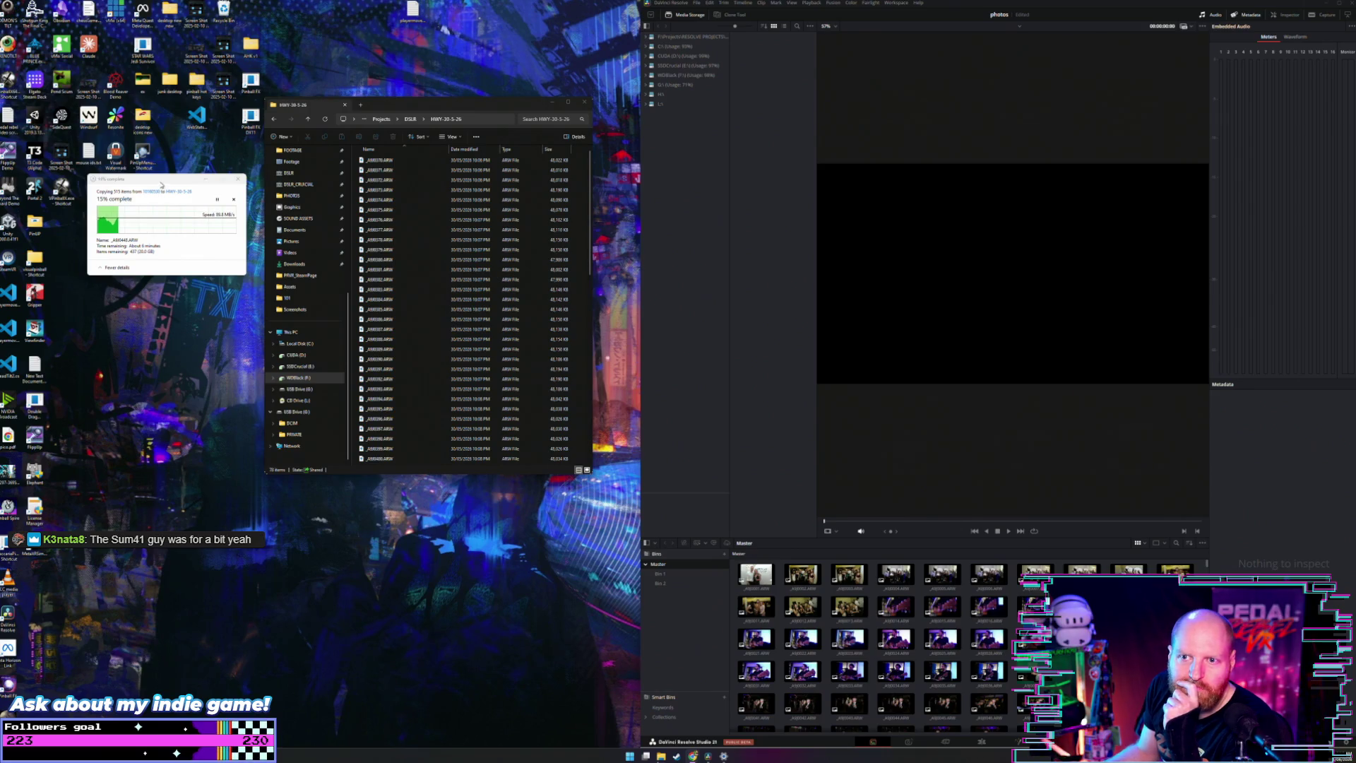
mouse_move(162, 184)
mouse_down()
mouse_move(124, 210)
mouse_move(555, 645)
mouse_up()
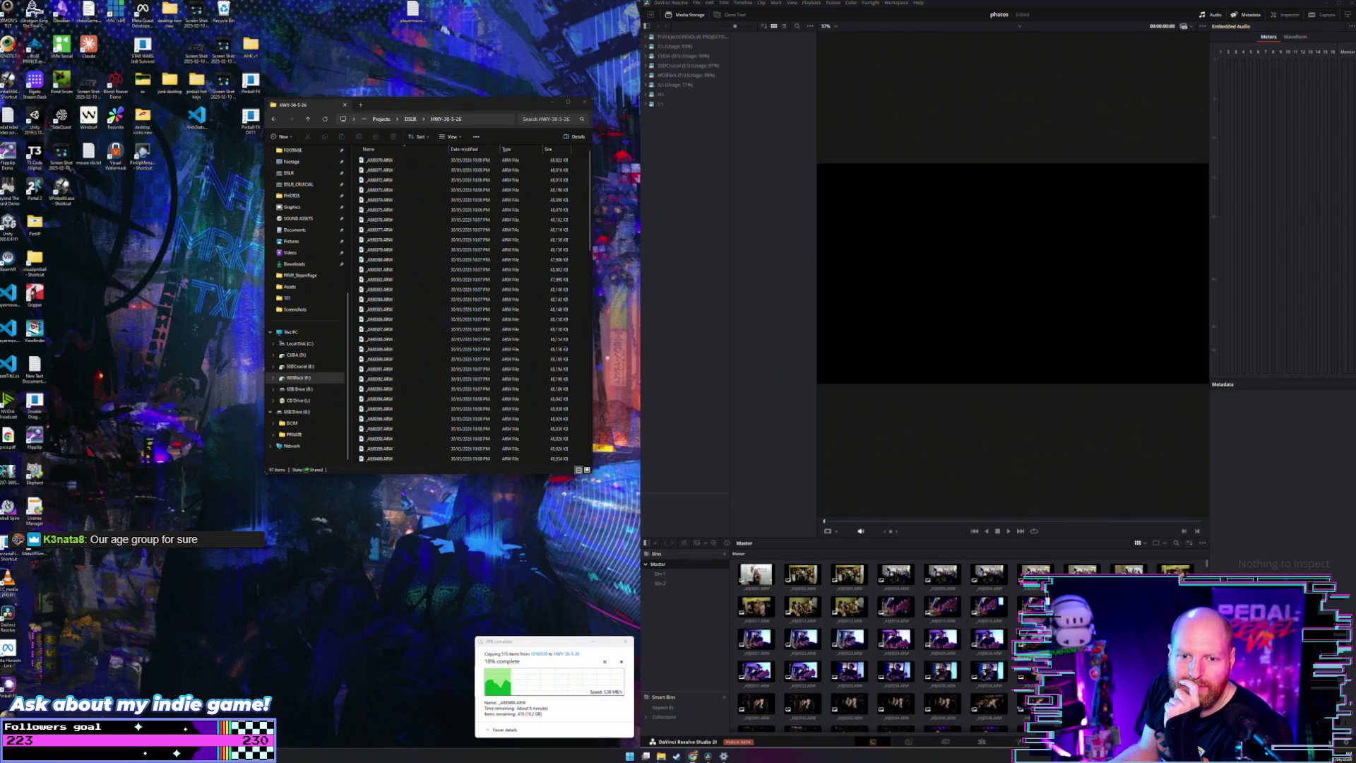
click(692, 755)
drag(37, 392, 30, 5)
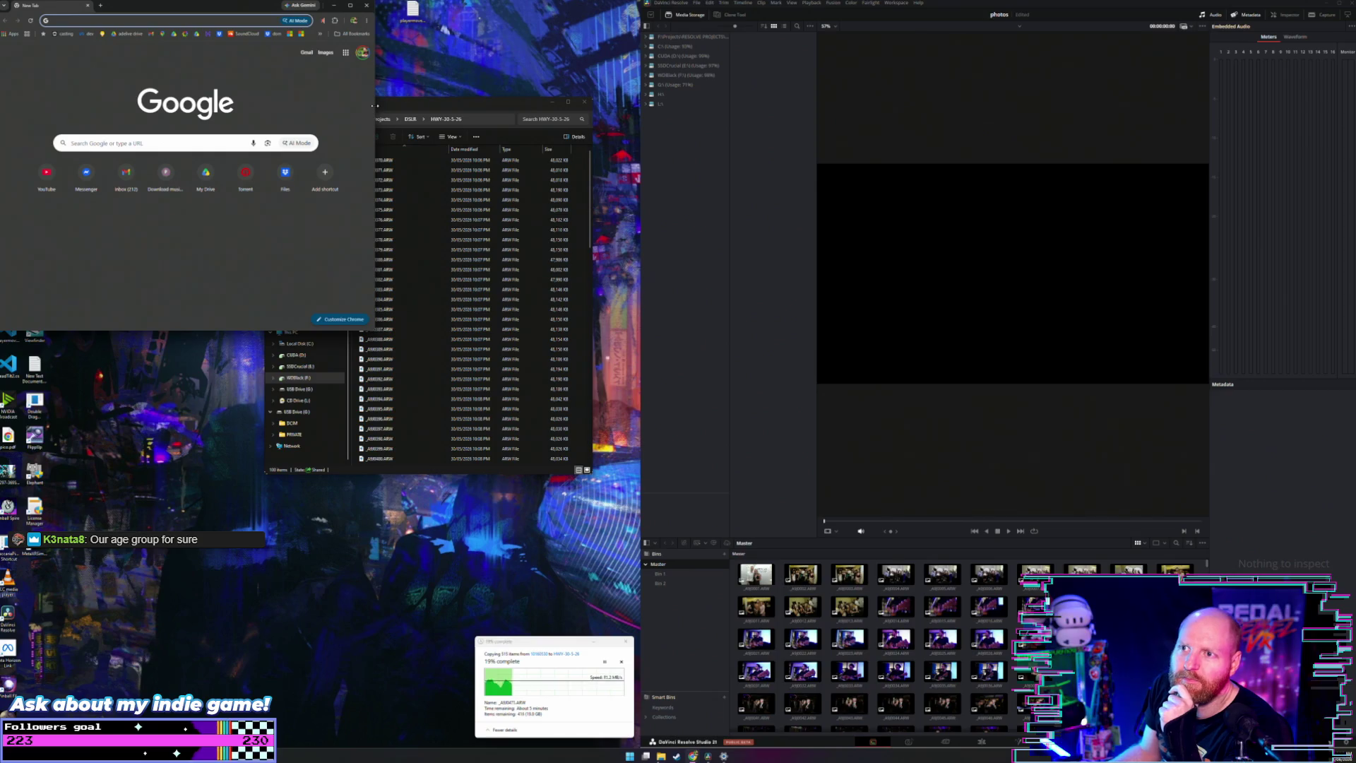
Step: Fit Chrome to the left side with Resolve widened on the right, and load YouTube's home feed
drag(374, 130, 634, 137)
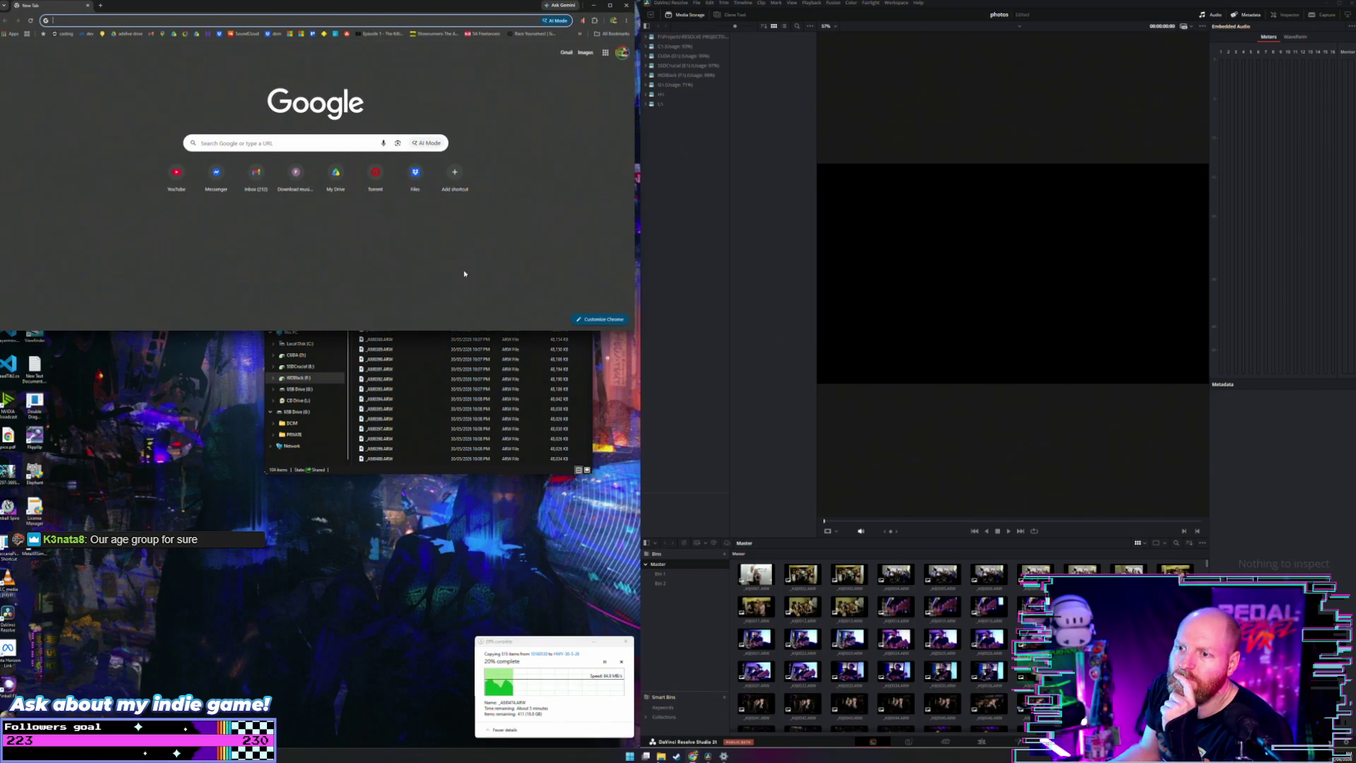
drag(417, 329, 418, 491)
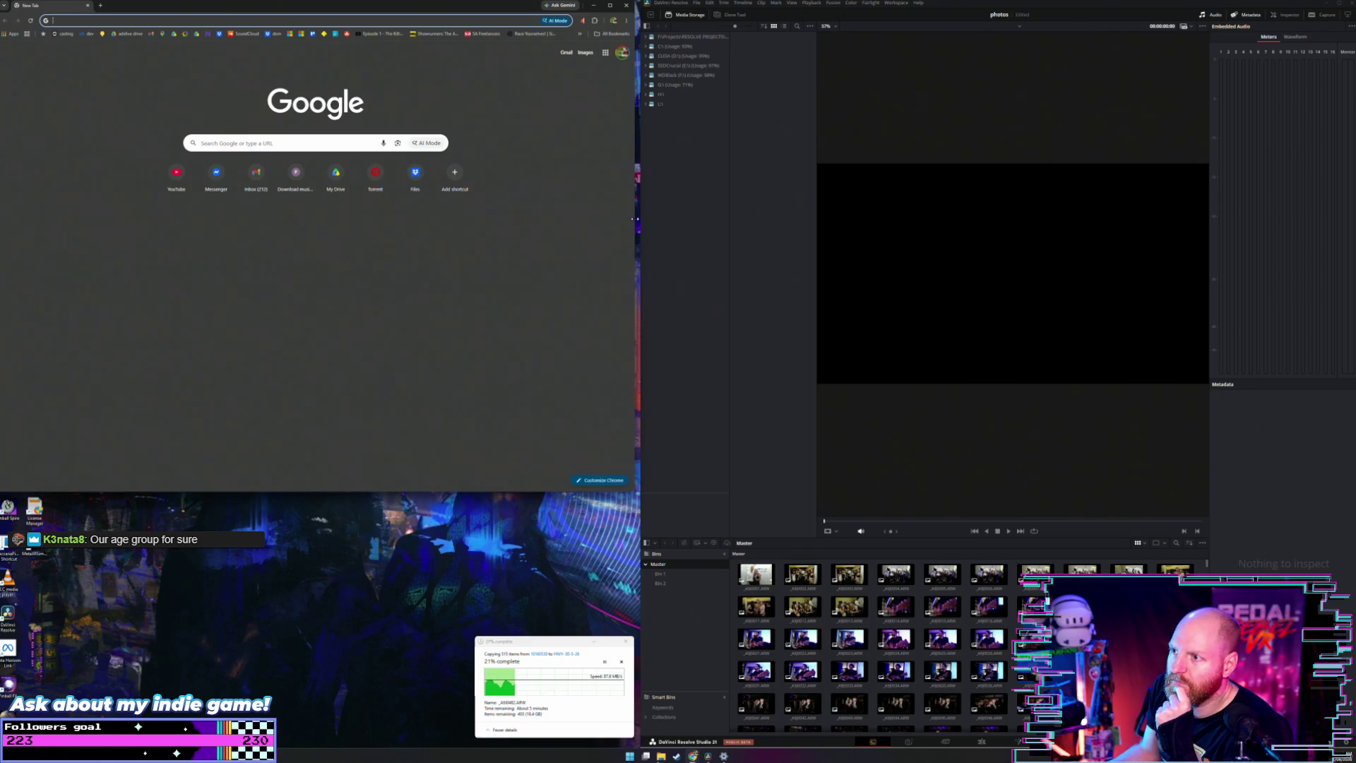
drag(633, 219, 452, 221)
drag(637, 227, 457, 227)
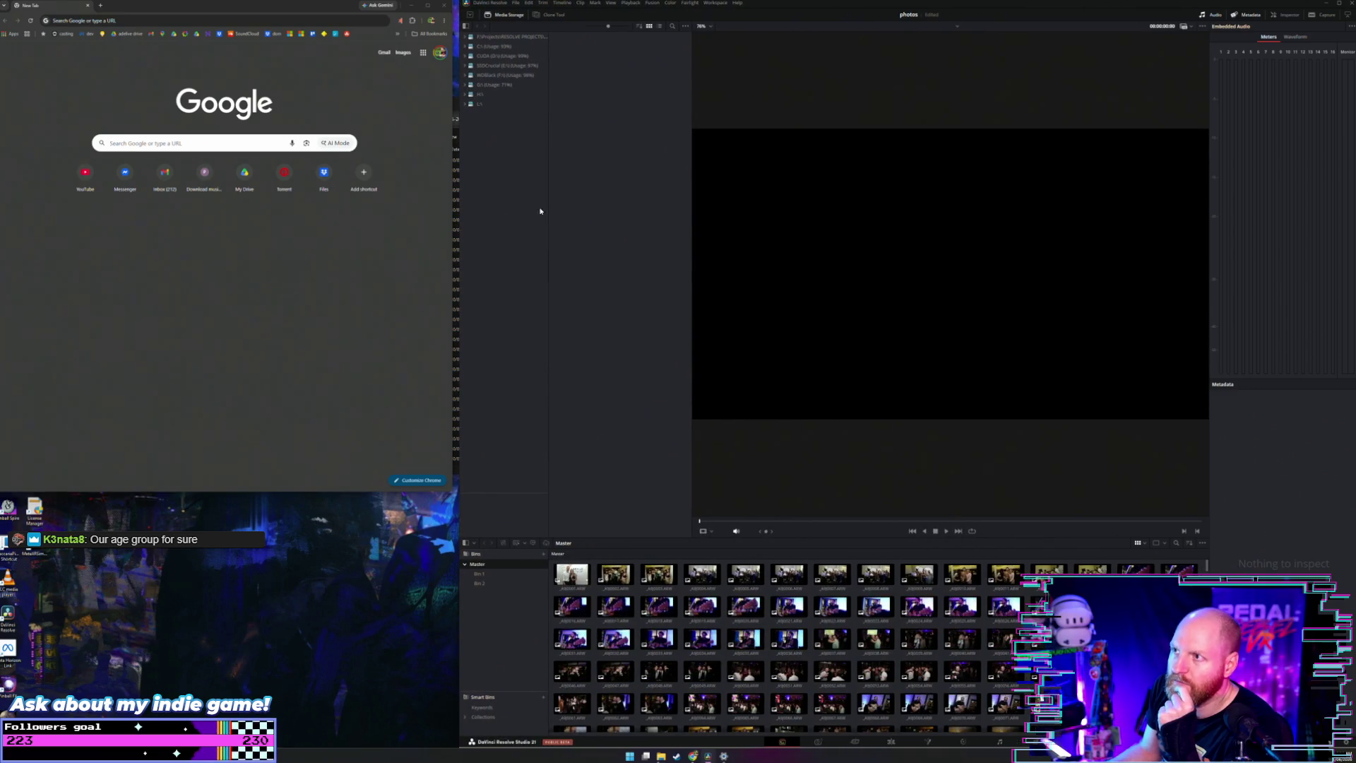
click(85, 173)
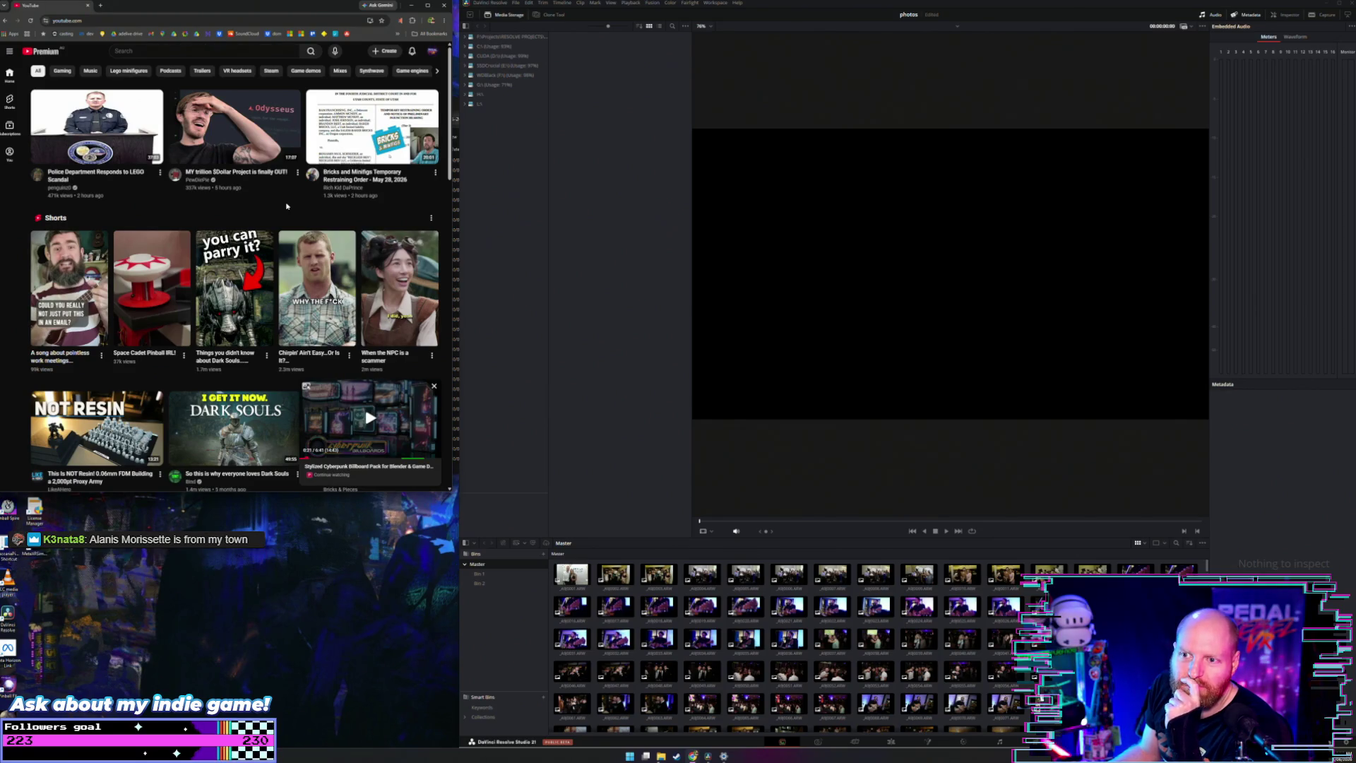
Step: Watch the Chirpin' Ain't Easy Short with the mini-player closed and a taller window, then return home
click(315, 289)
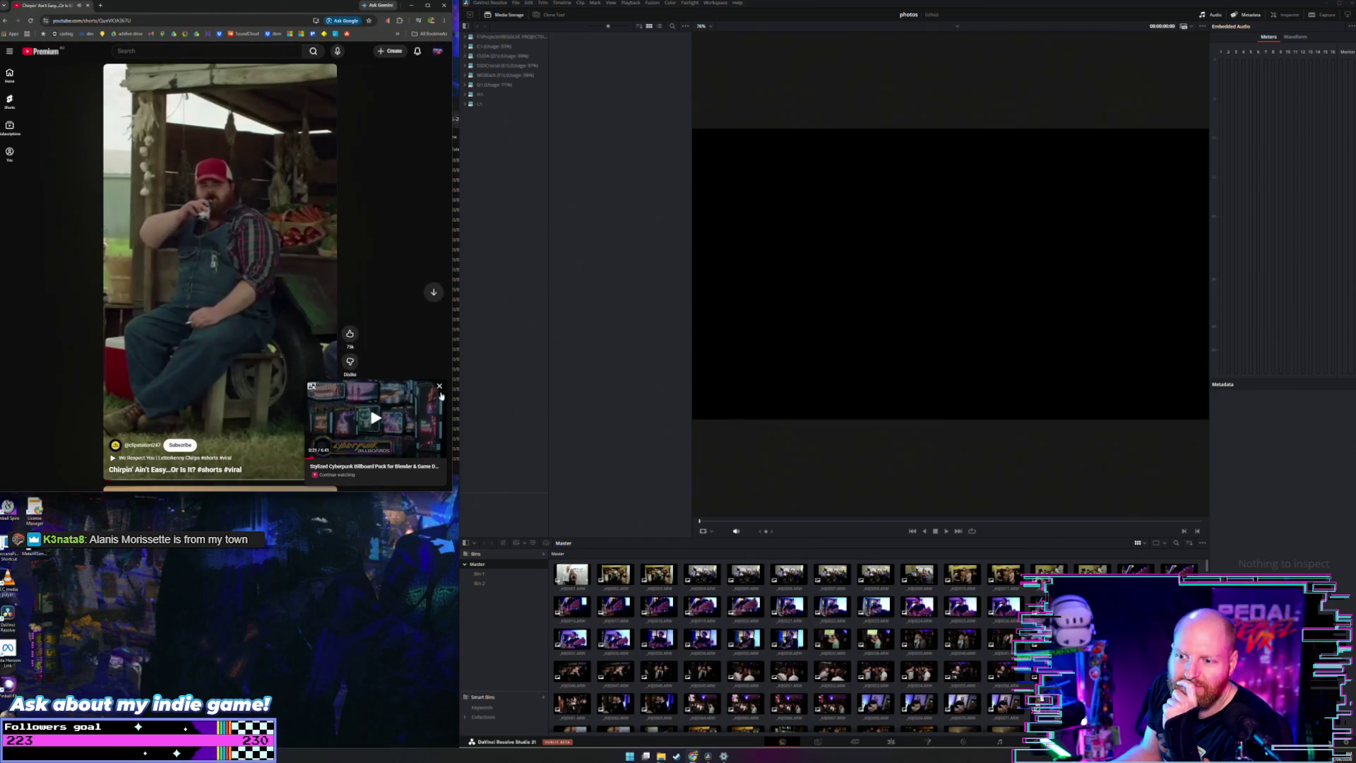
click(438, 387)
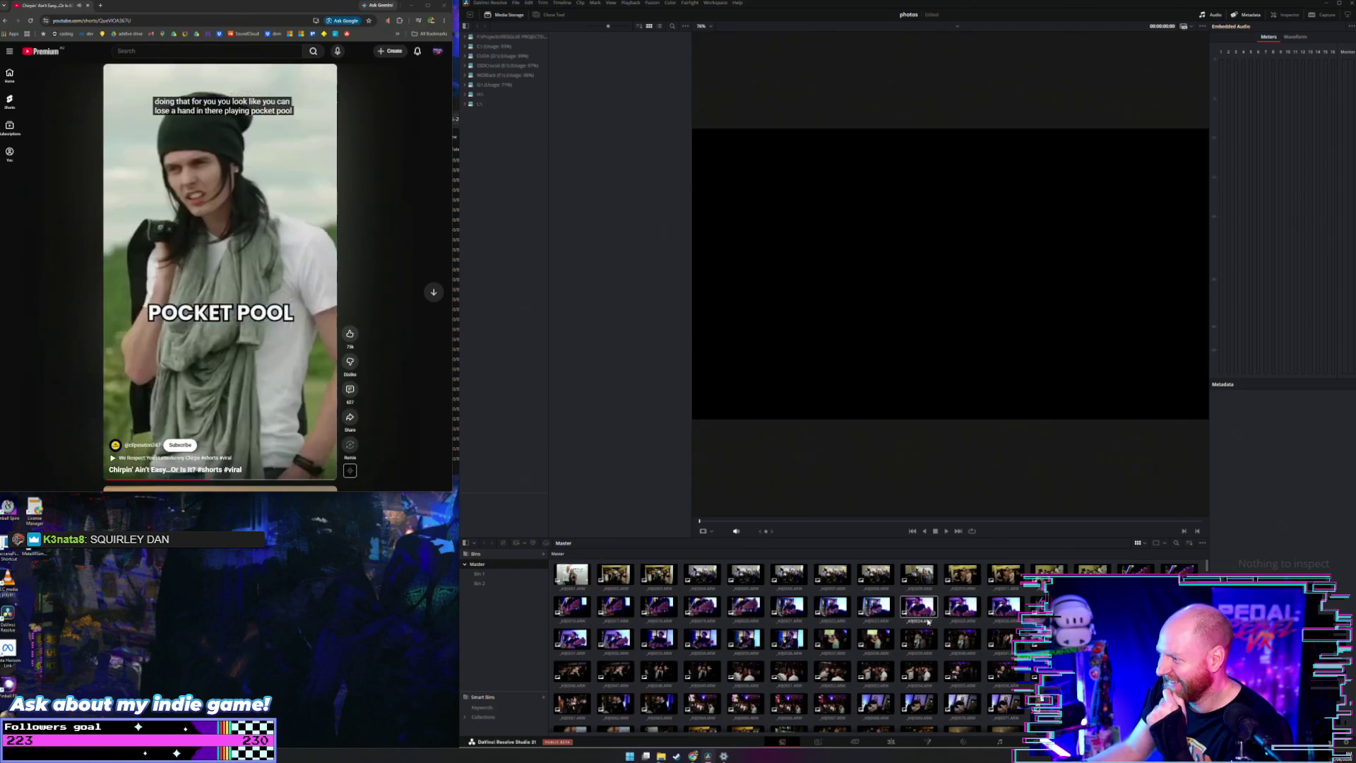
key(XF86AudioLowerVolume)
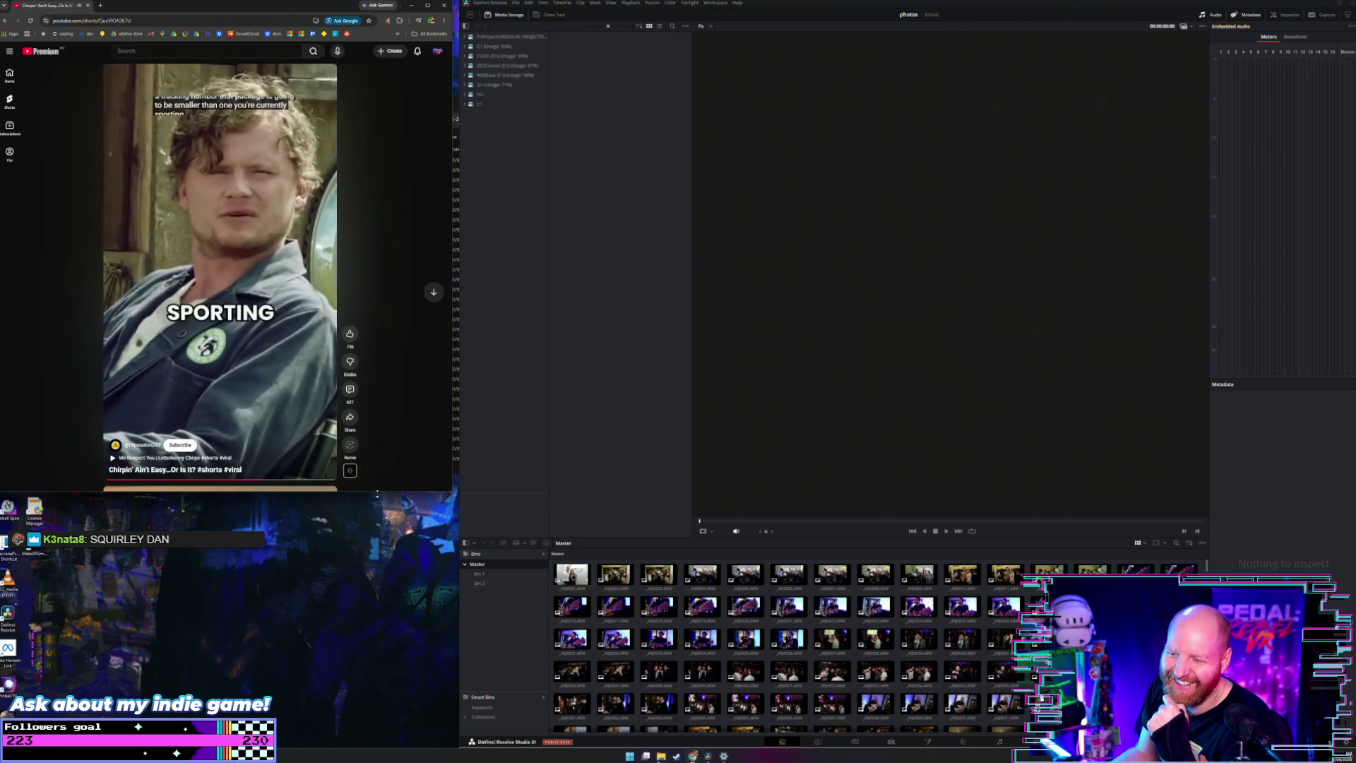
drag(377, 493, 392, 608)
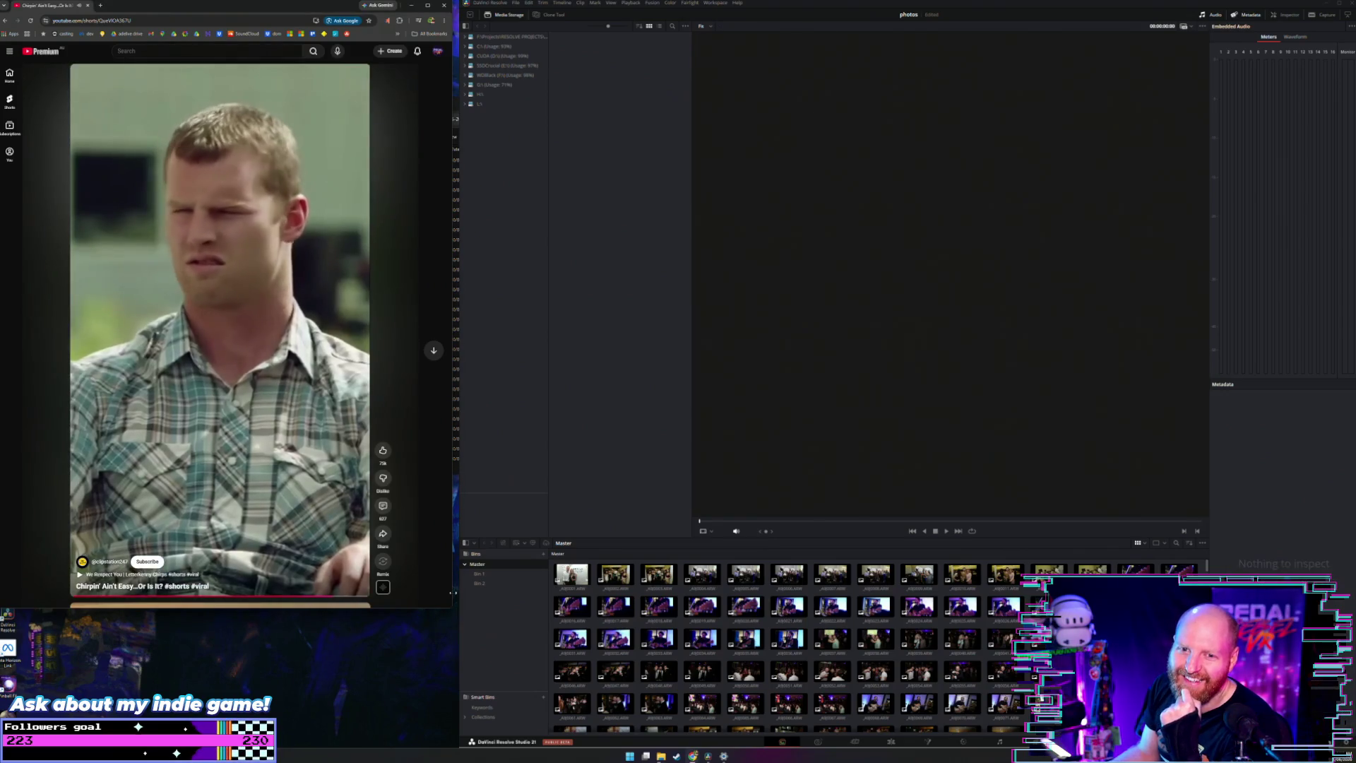
key(XF86AudioRaiseVolume)
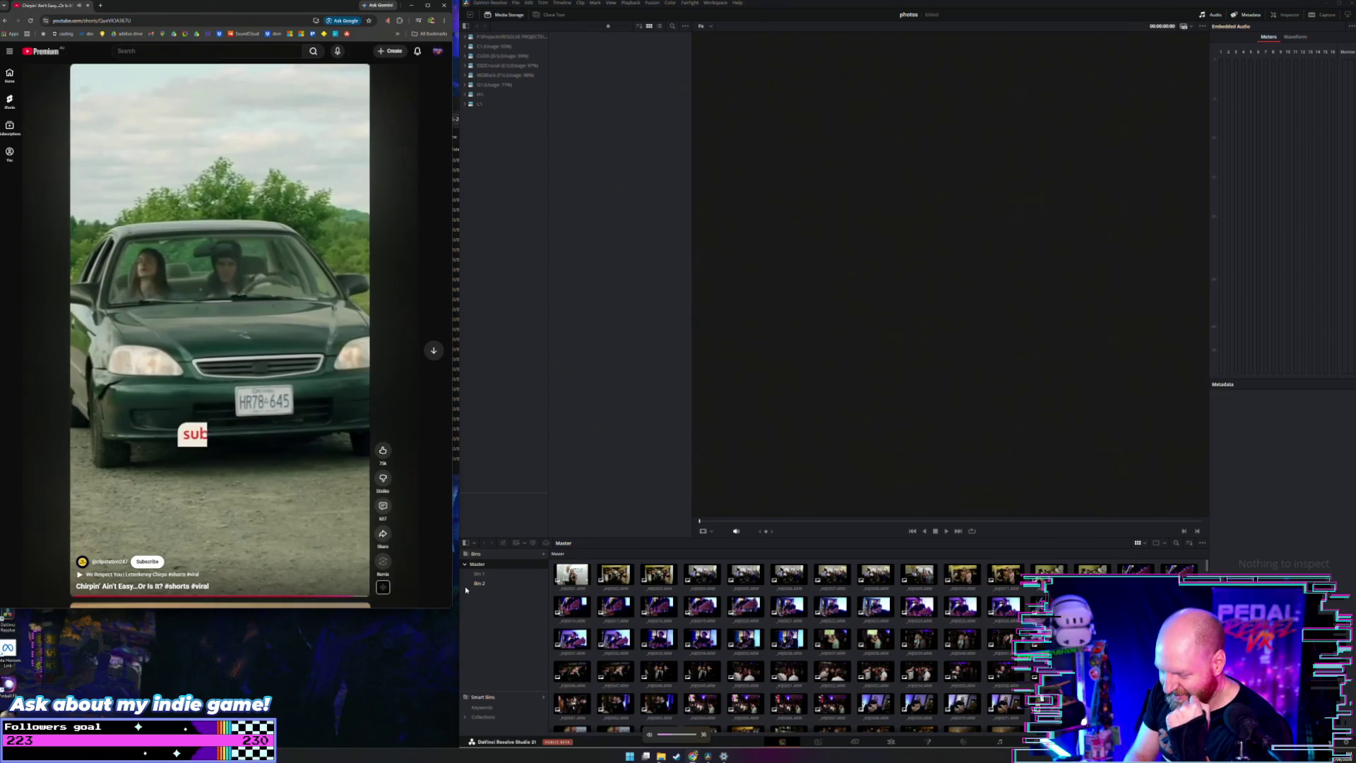
key(XF86AudioLowerVolume)
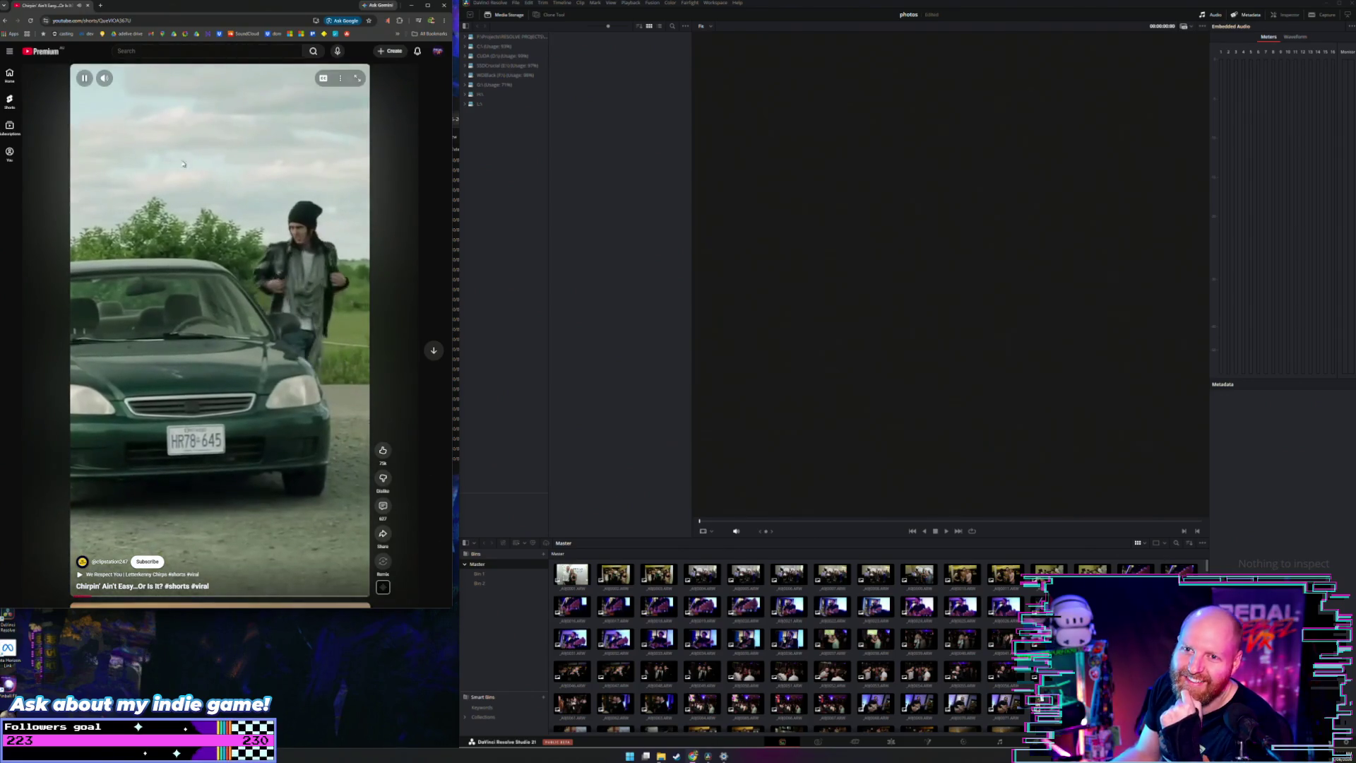
click(43, 51)
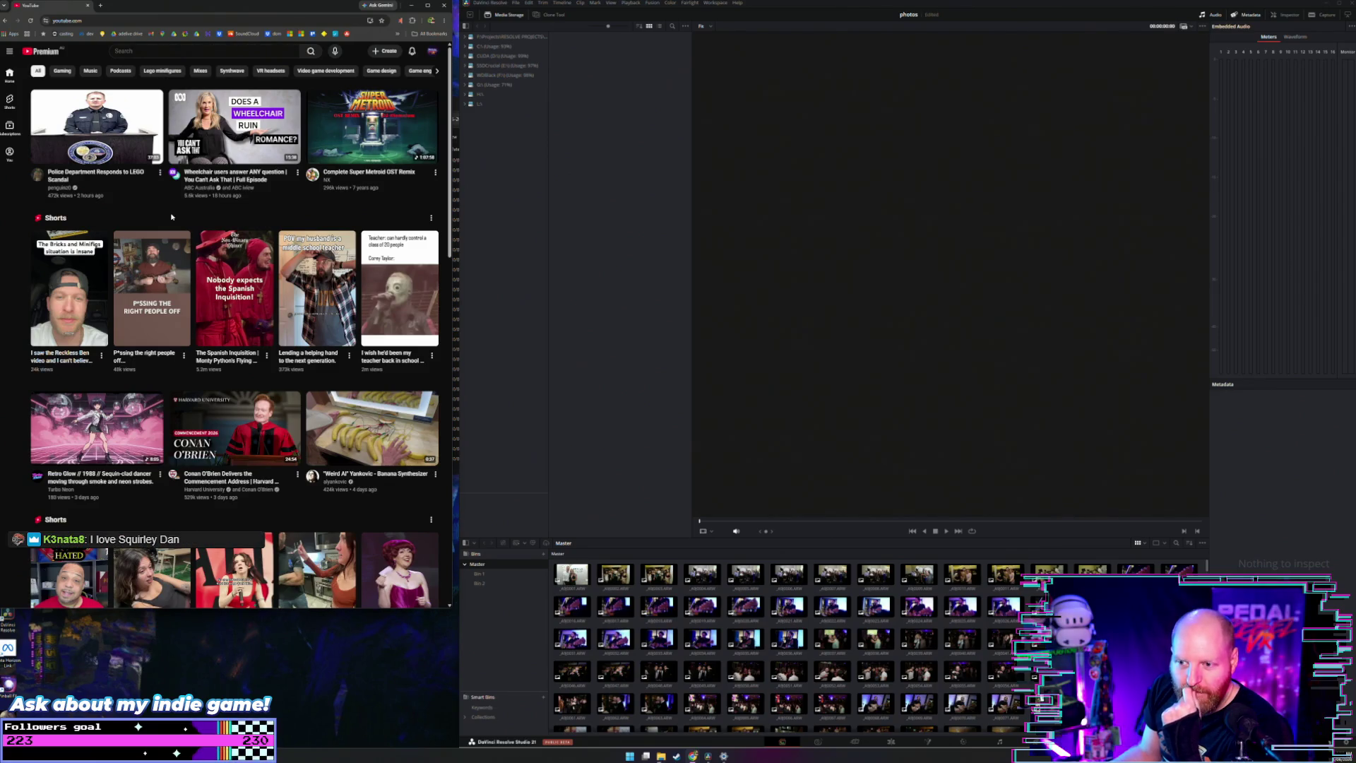
Step: Scroll the feed, browse a creator's Videos tab, and return to the YouTube home feed
scroll(172, 217, down, 1)
scroll(172, 217, down, 1)
scroll(171, 217, down, 1)
scroll(171, 216, down, 1)
scroll(171, 216, down, 2)
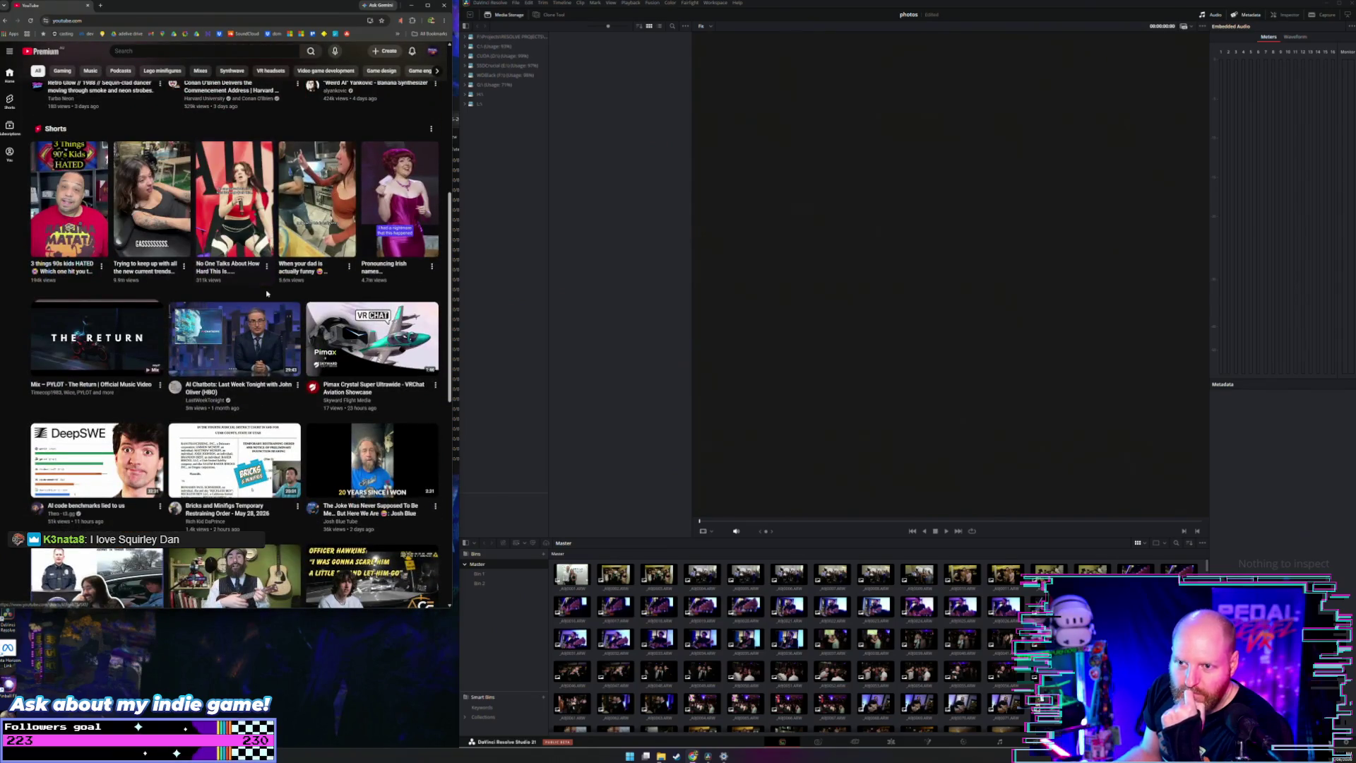
mouse_move(235, 337)
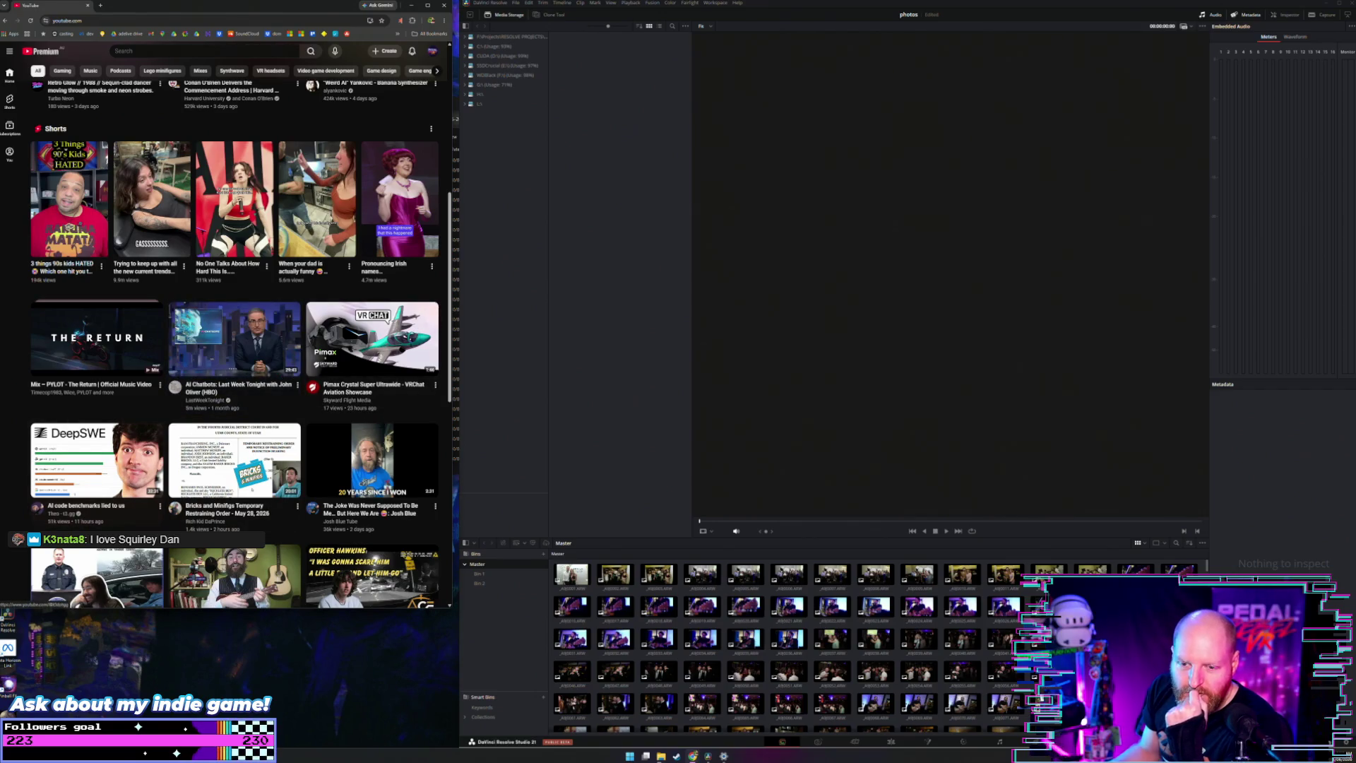
click(54, 516)
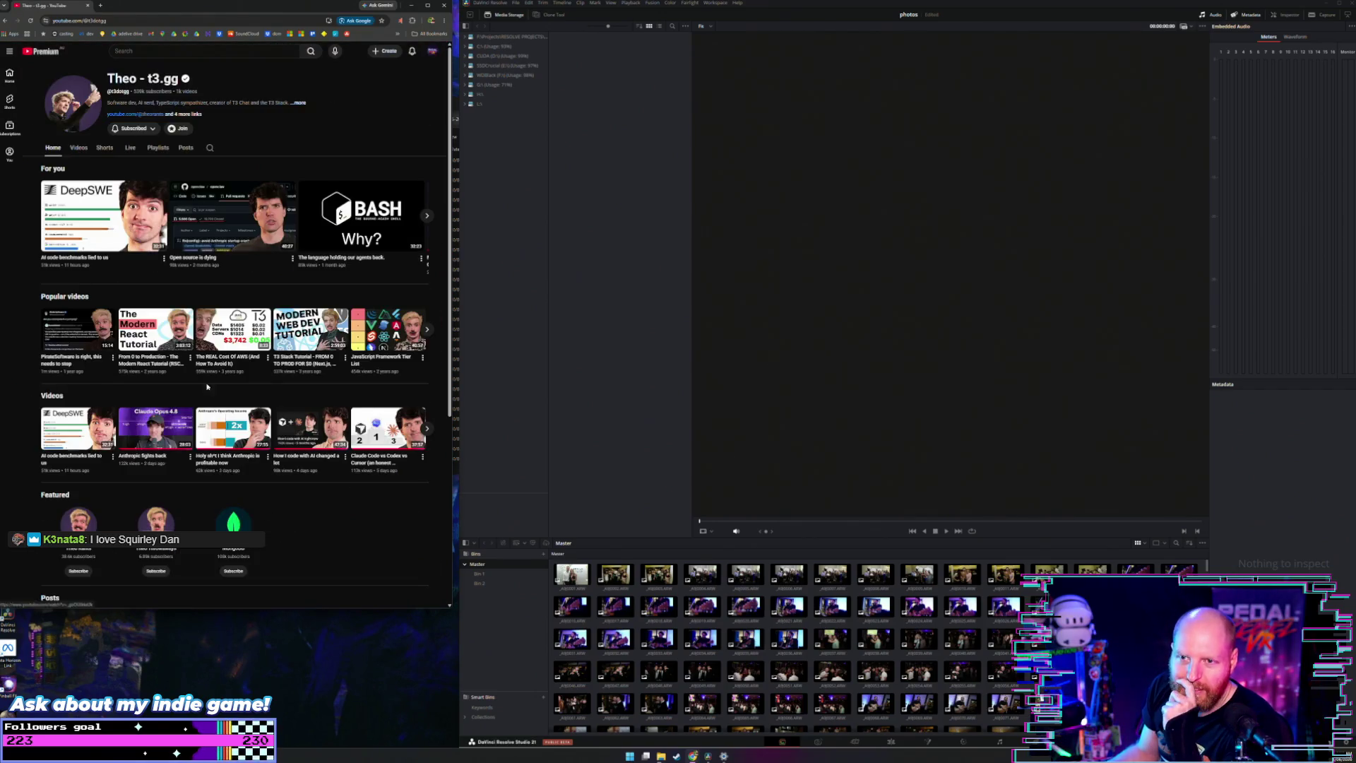
click(74, 149)
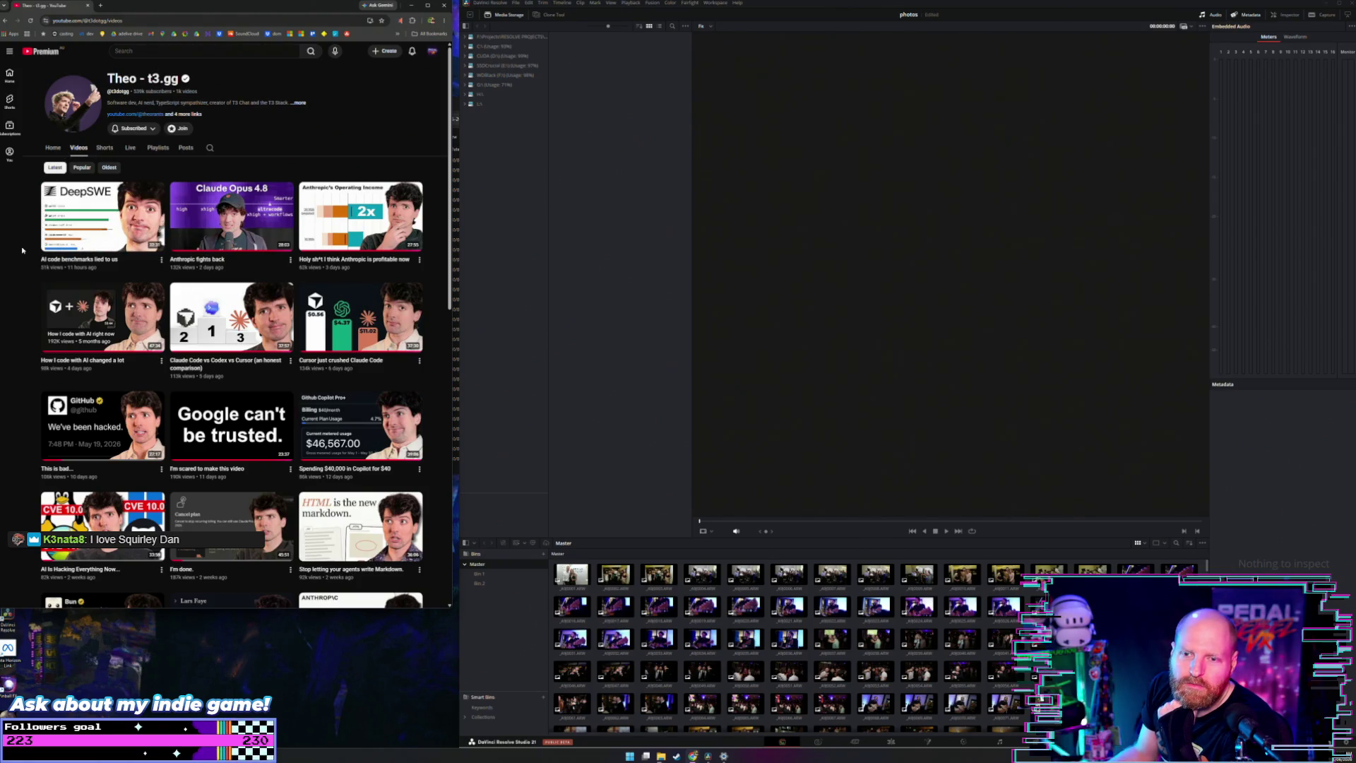
mouse_move(101, 218)
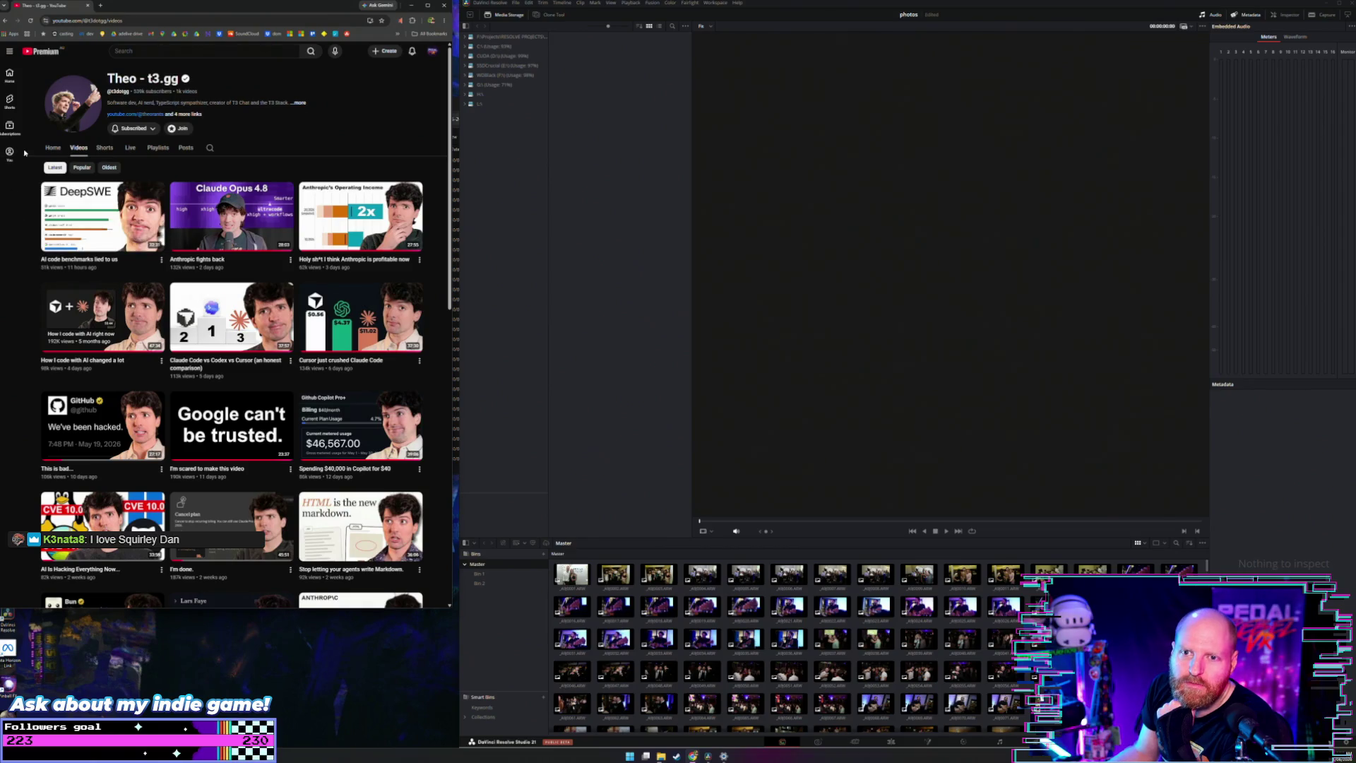
click(35, 53)
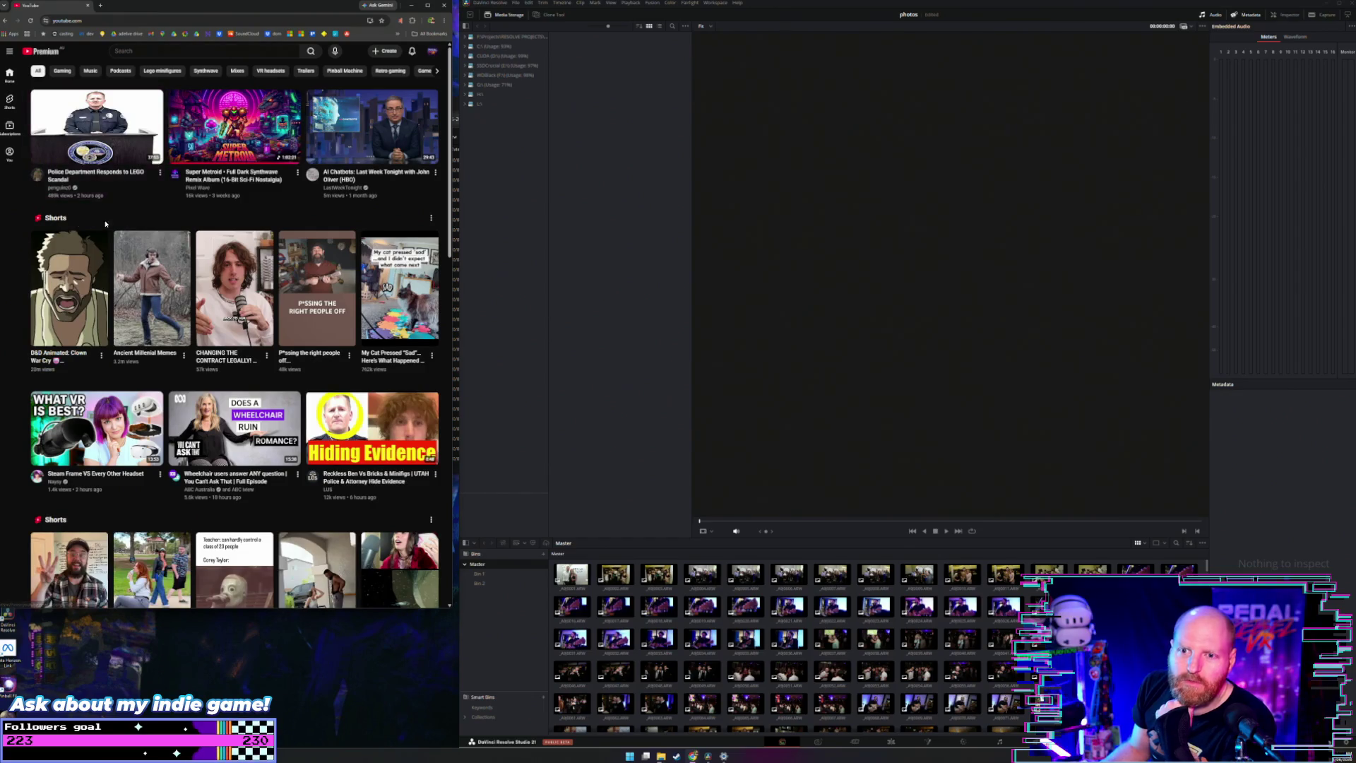
Step: Play the video 'AI code benchmarks lied to us' and bring back the USB camera folder window
scroll(106, 224, down, 2)
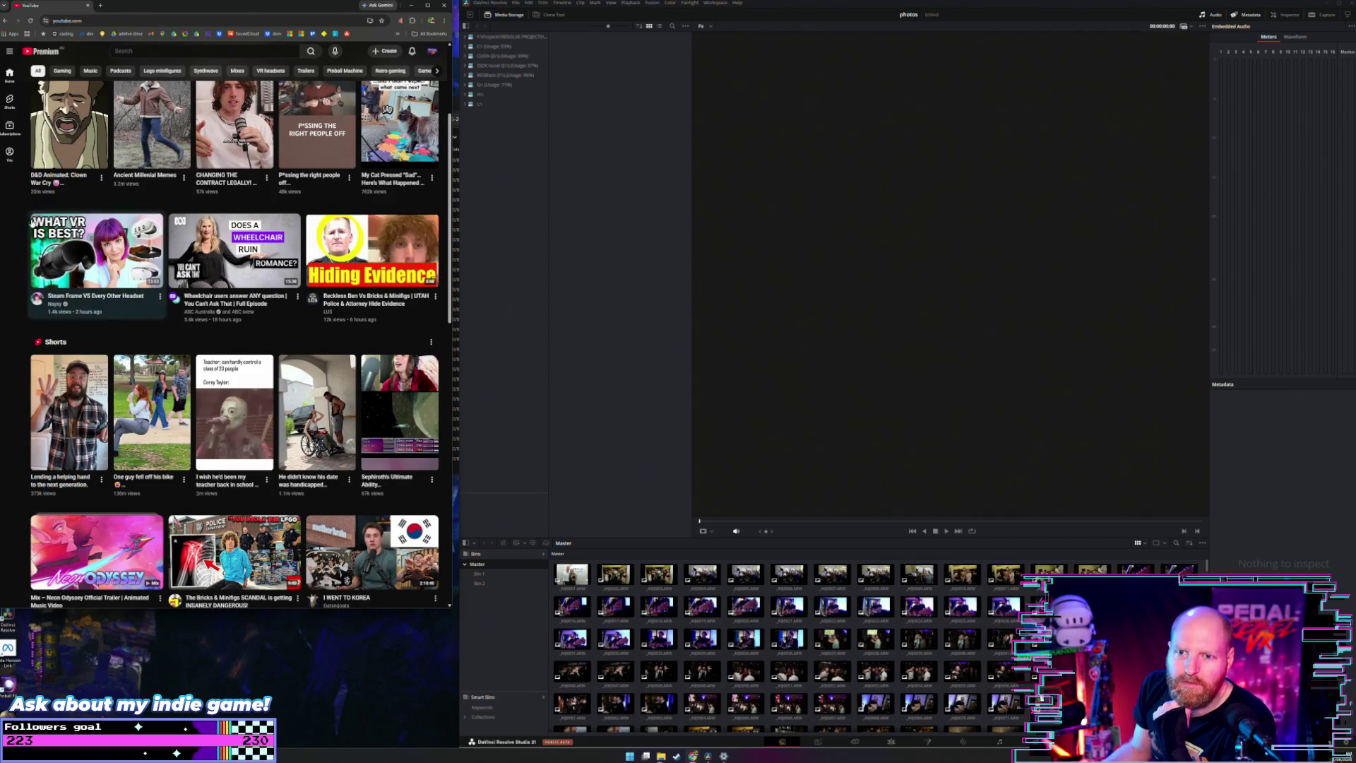
scroll(17, 224, down, 2)
scroll(15, 224, down, 2)
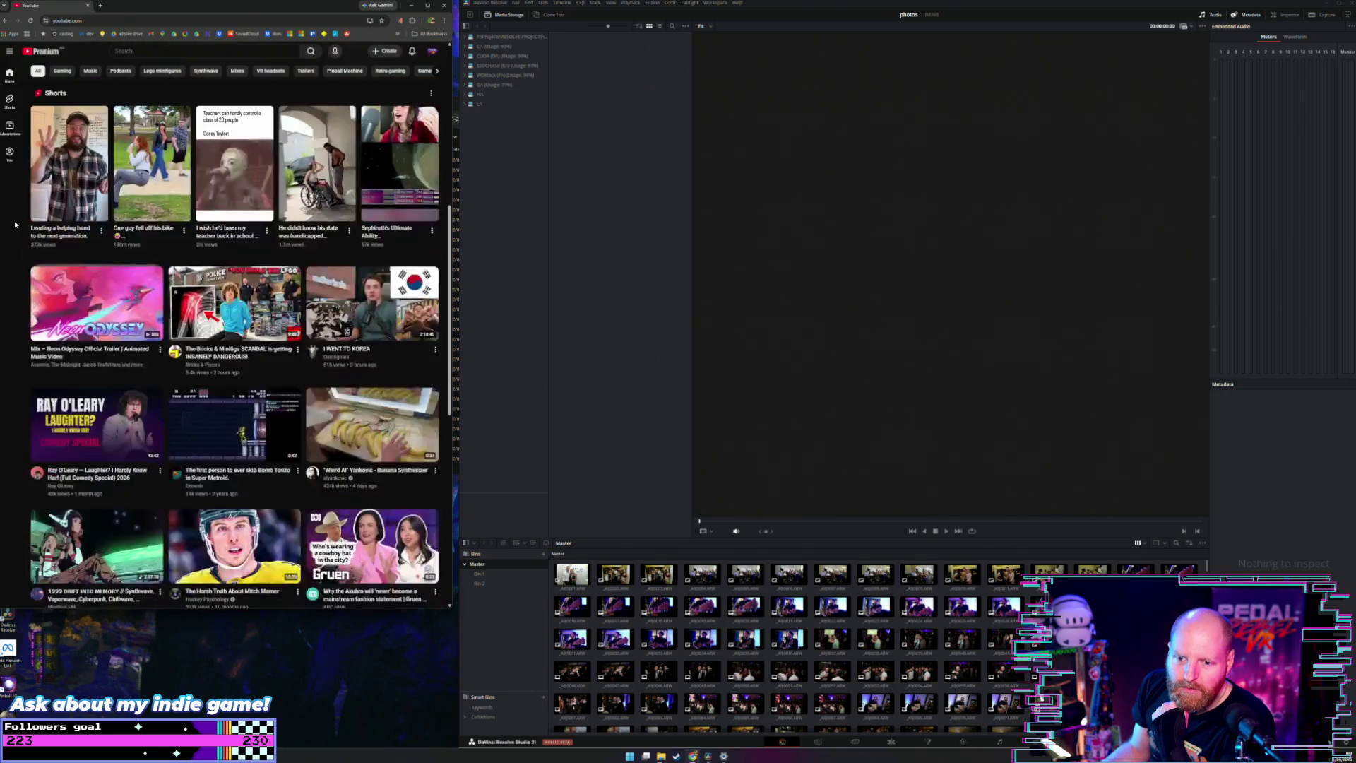
scroll(16, 225, down, 2)
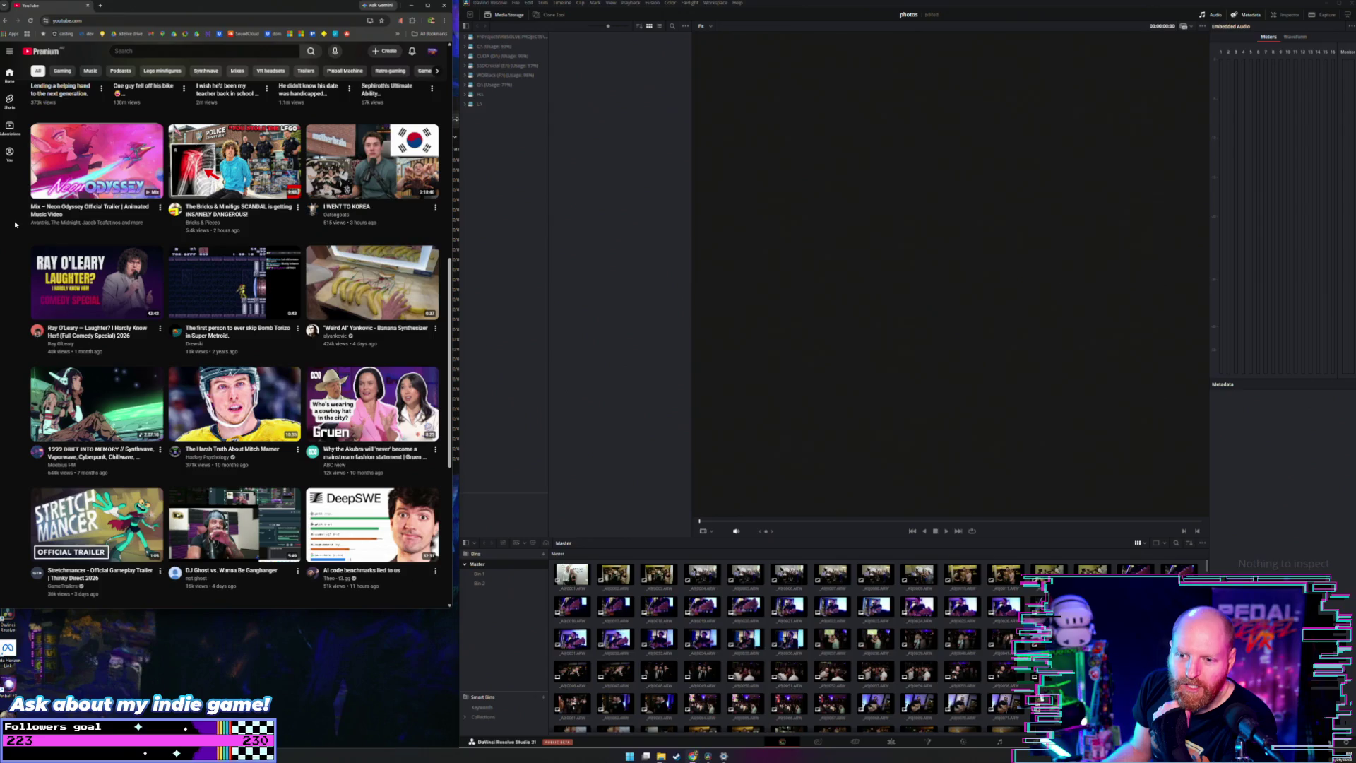
scroll(15, 224, down, 2)
scroll(16, 225, down, 1)
scroll(15, 224, down, 1)
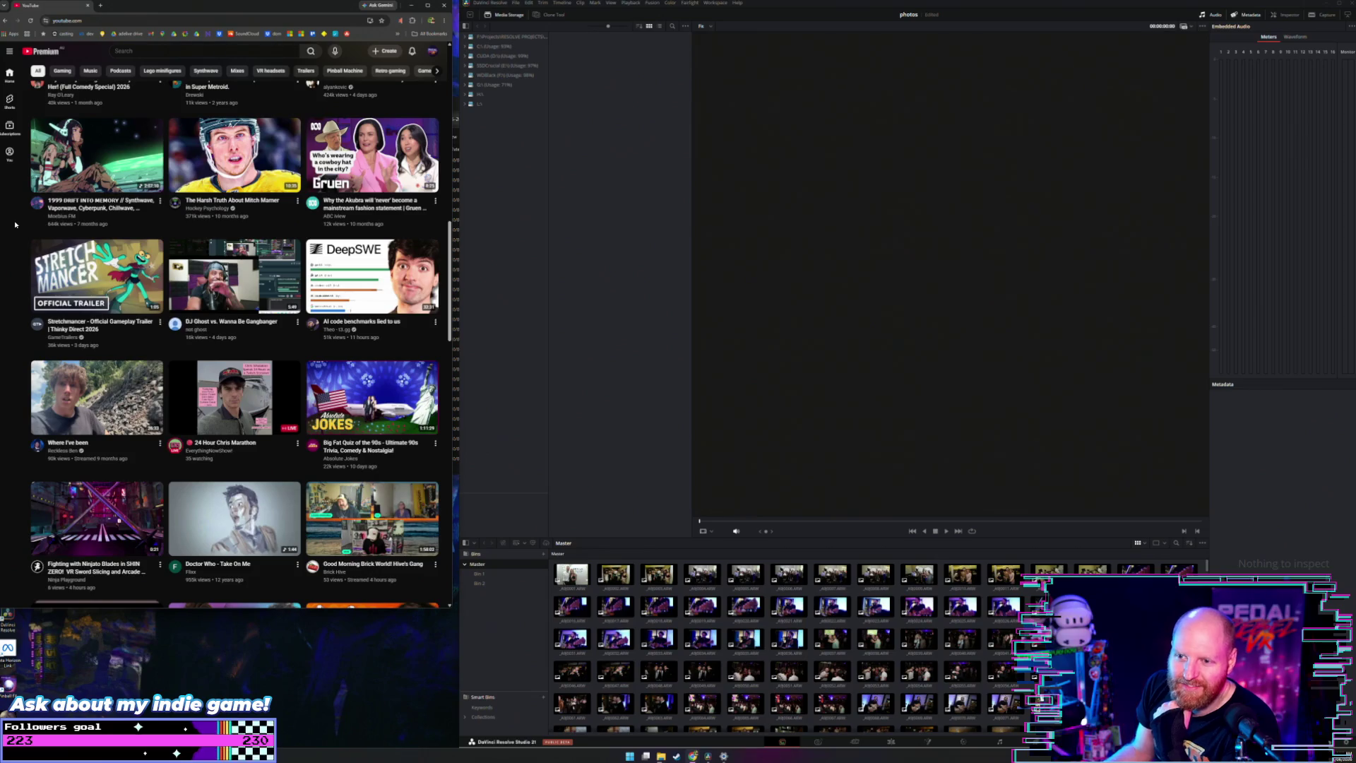
click(344, 290)
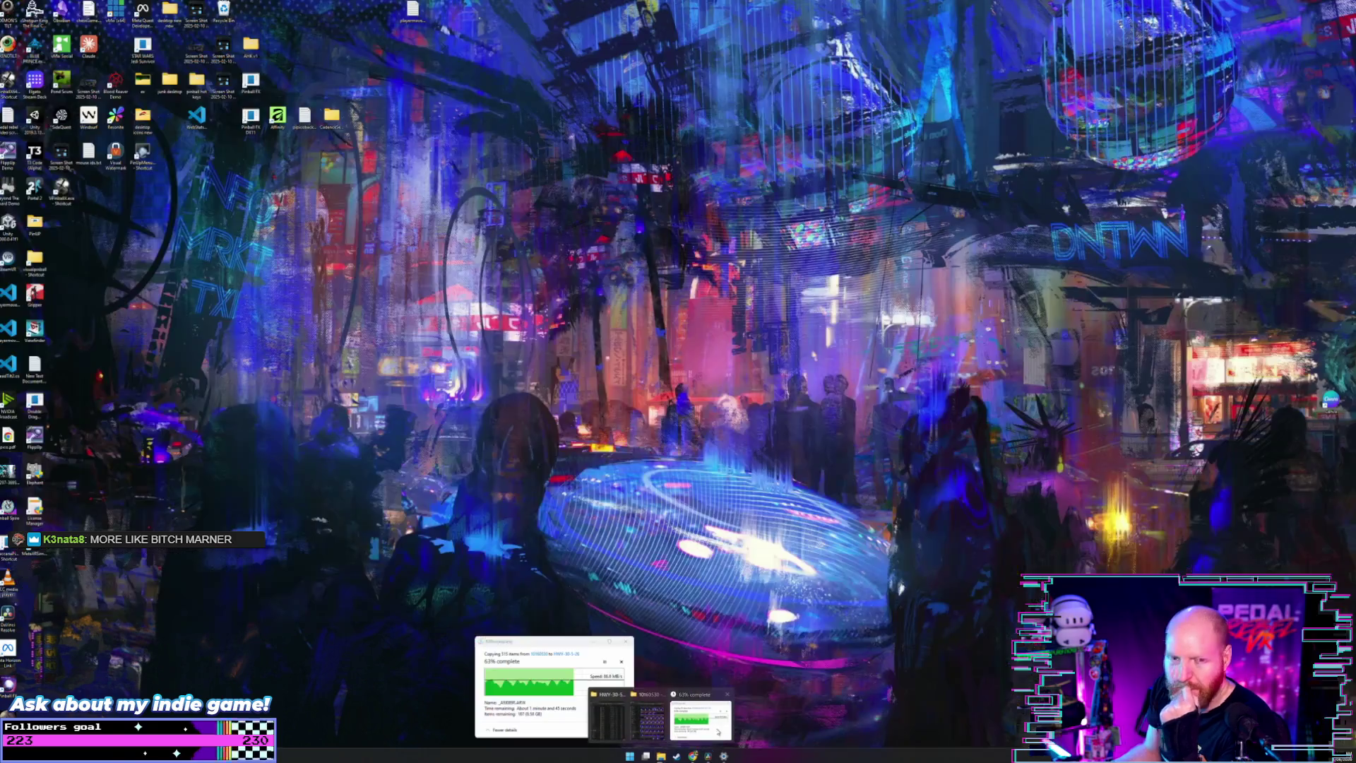
click(718, 732)
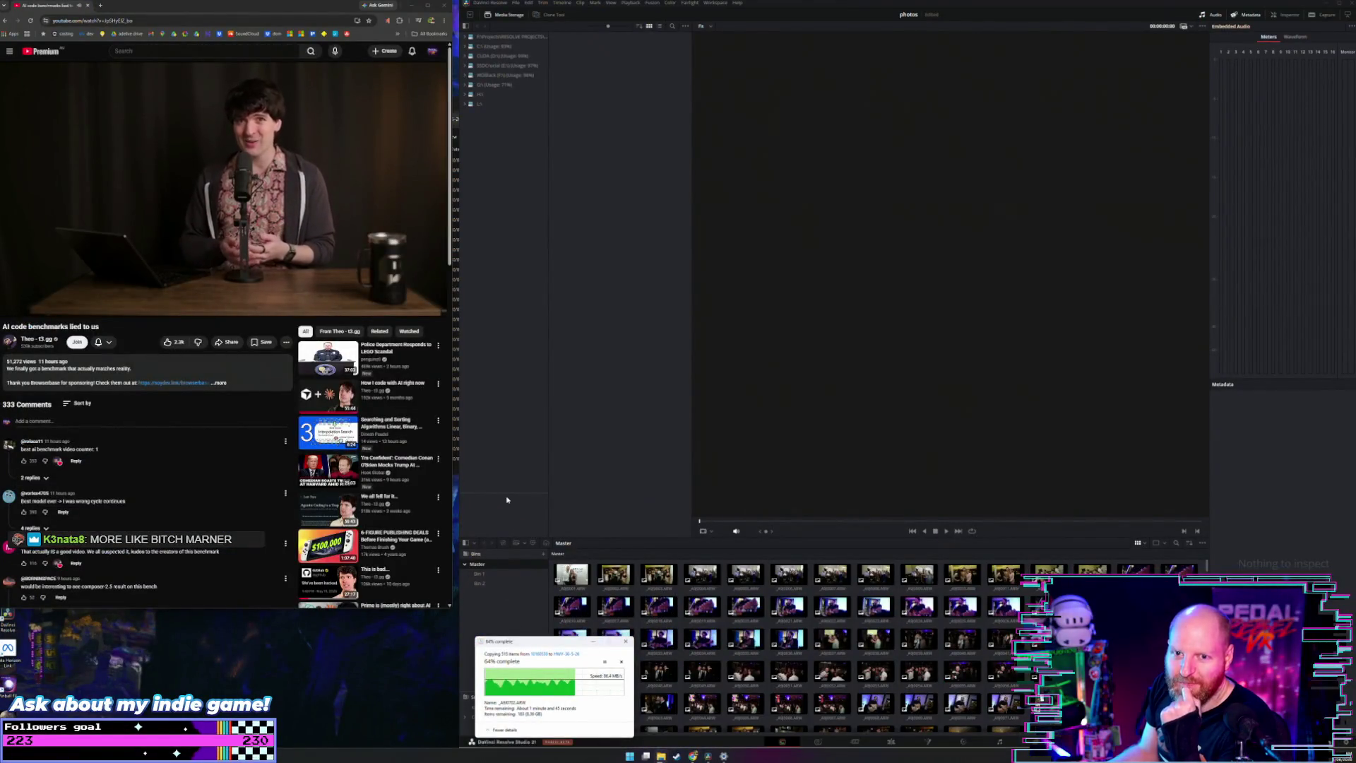
mouse_move(661, 756)
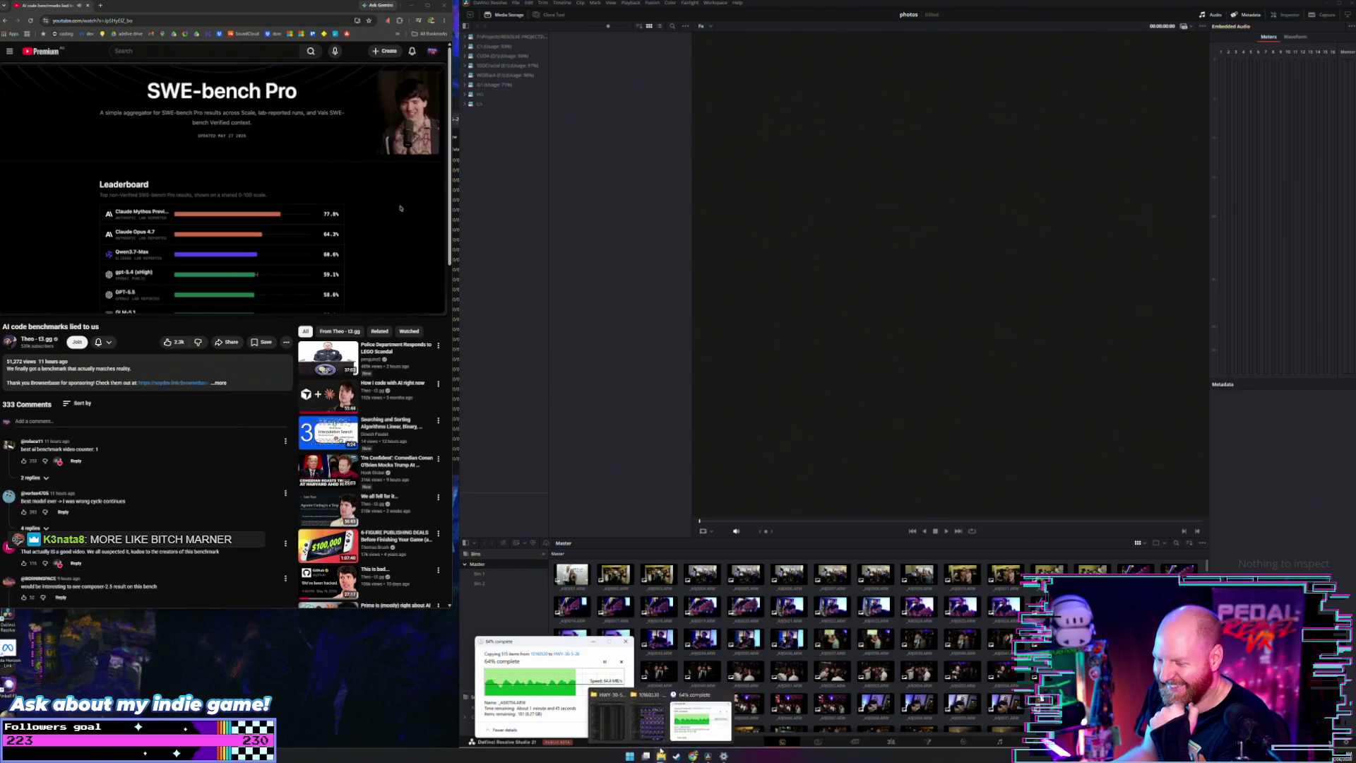
click(681, 714)
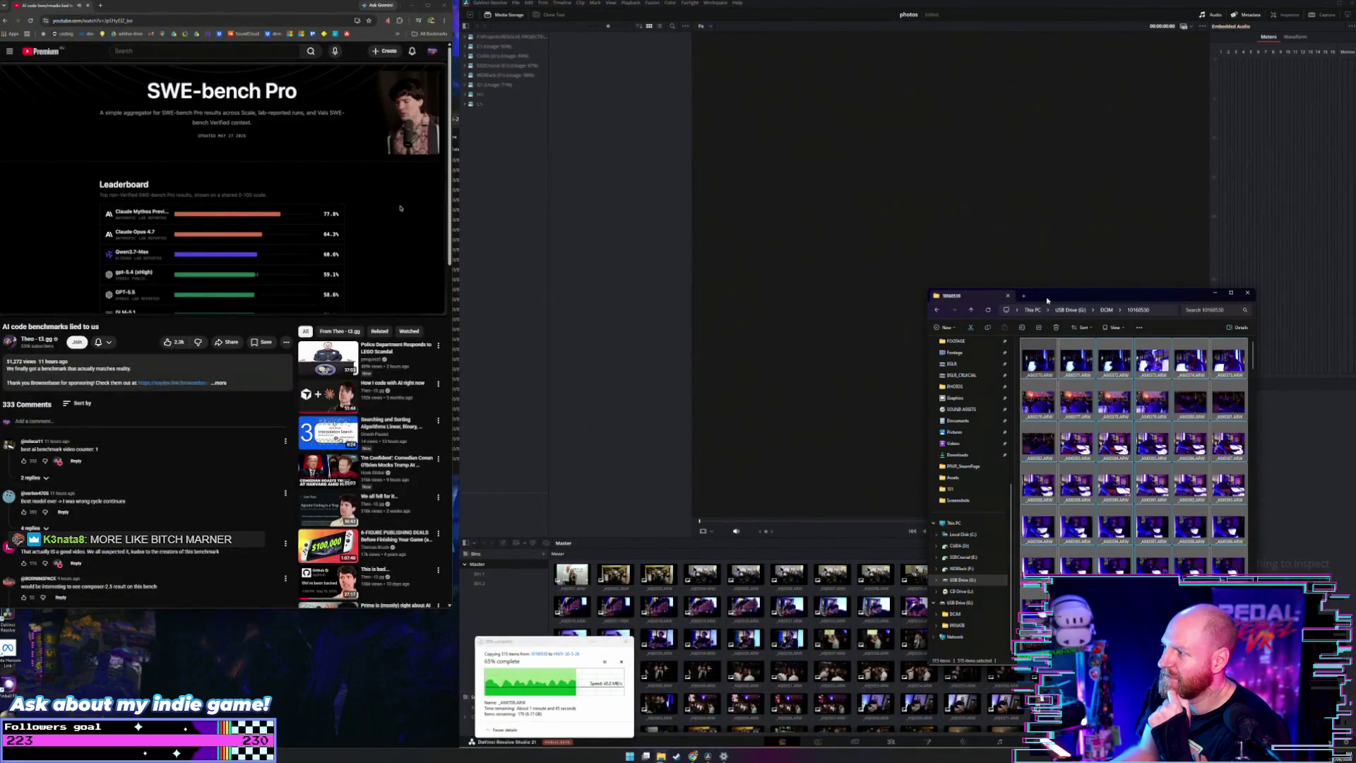
Step: Rearrange the camera folder and HWY-30-5-26 Explorer windows on screen
drag(1048, 301, 963, 199)
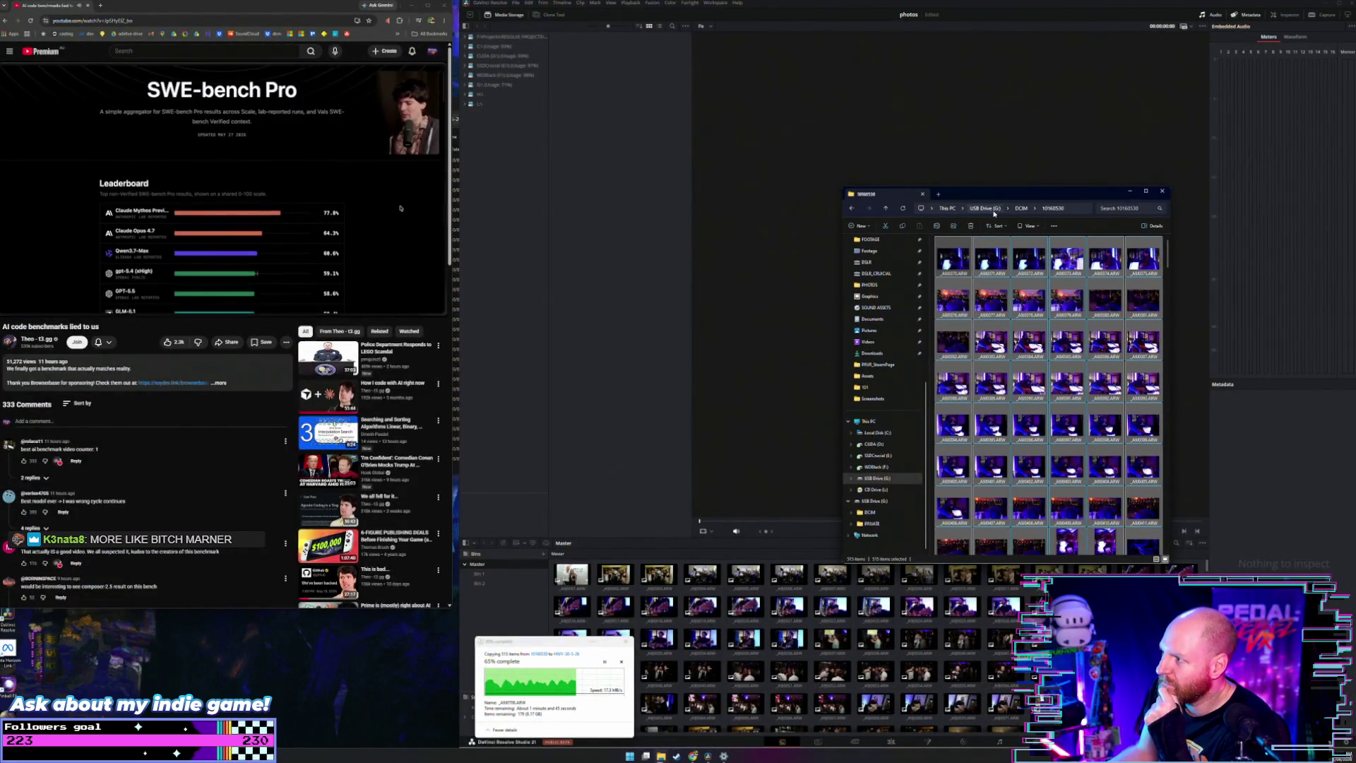
drag(993, 212, 1035, 221)
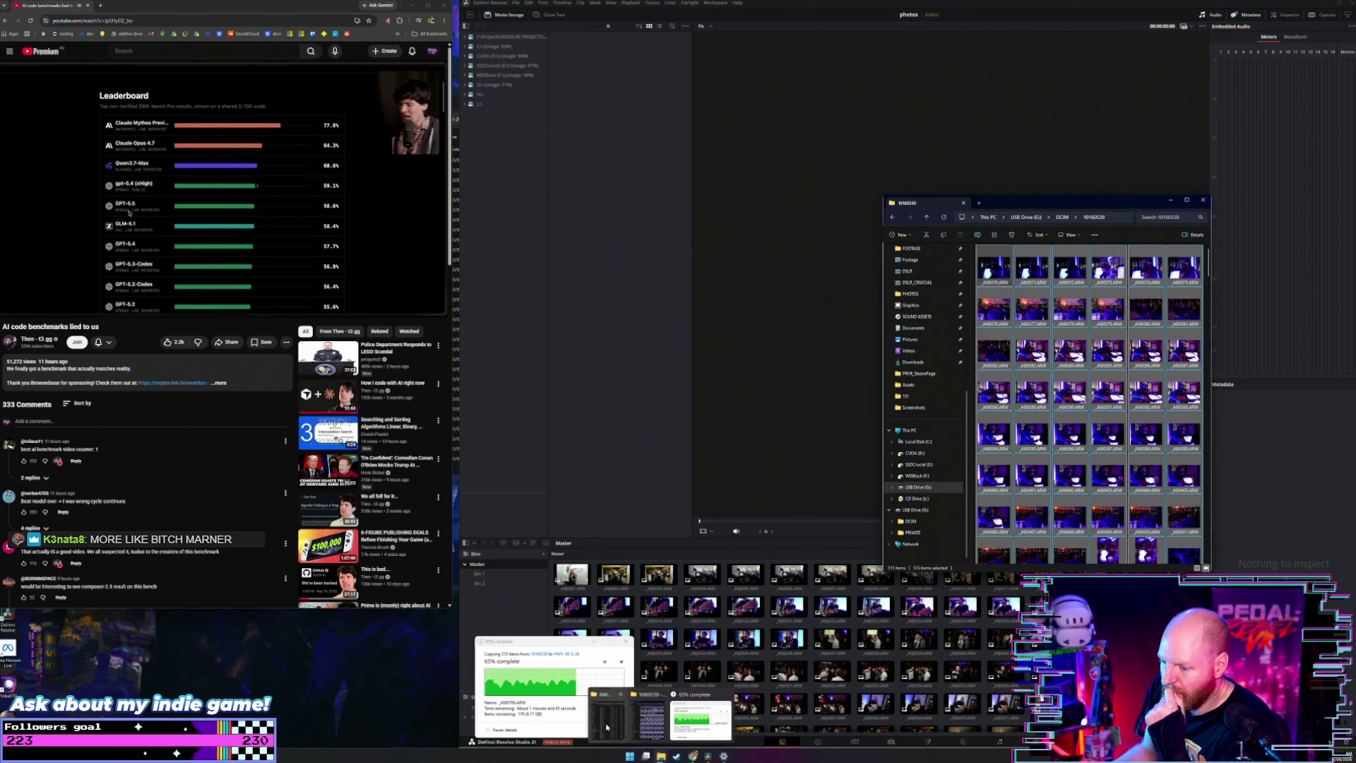
mouse_move(645, 756)
click(639, 714)
drag(508, 106, 788, 168)
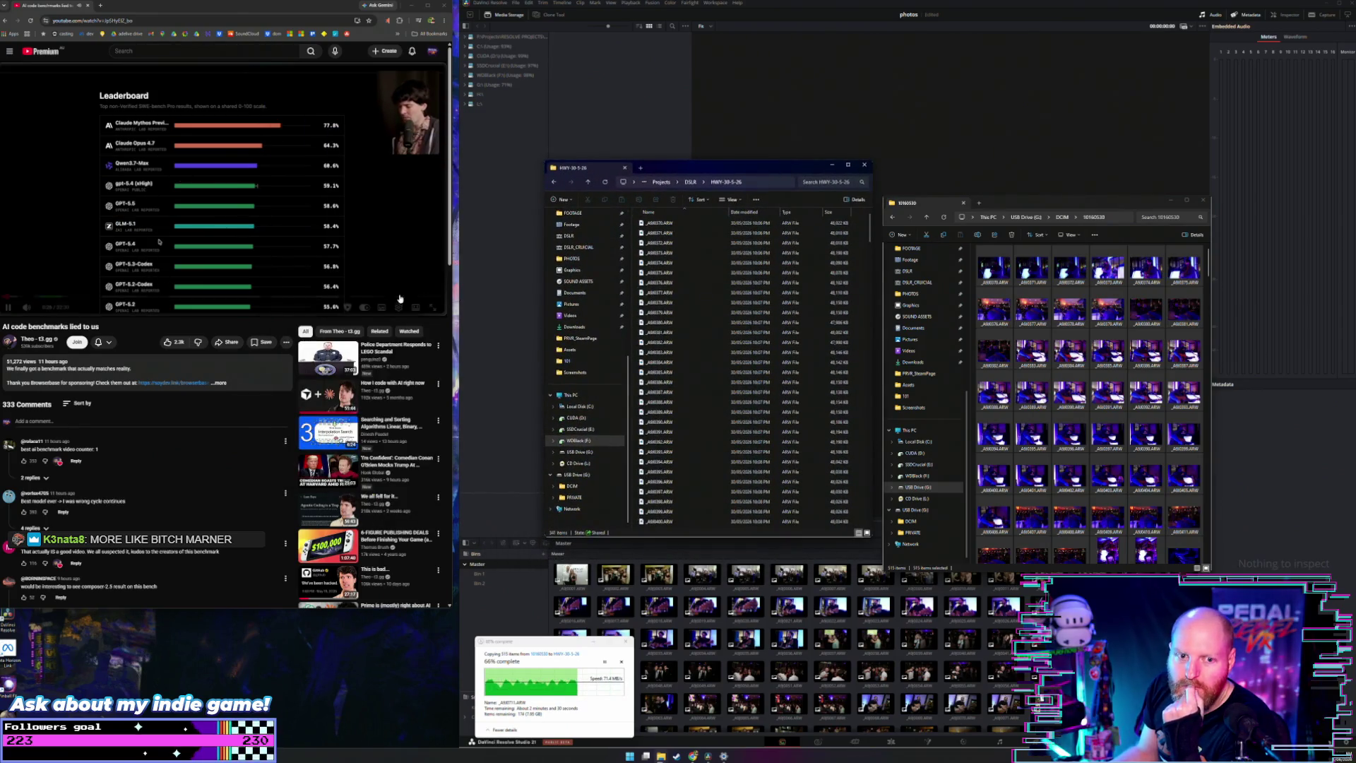
key(XF86AudioLowerVolume)
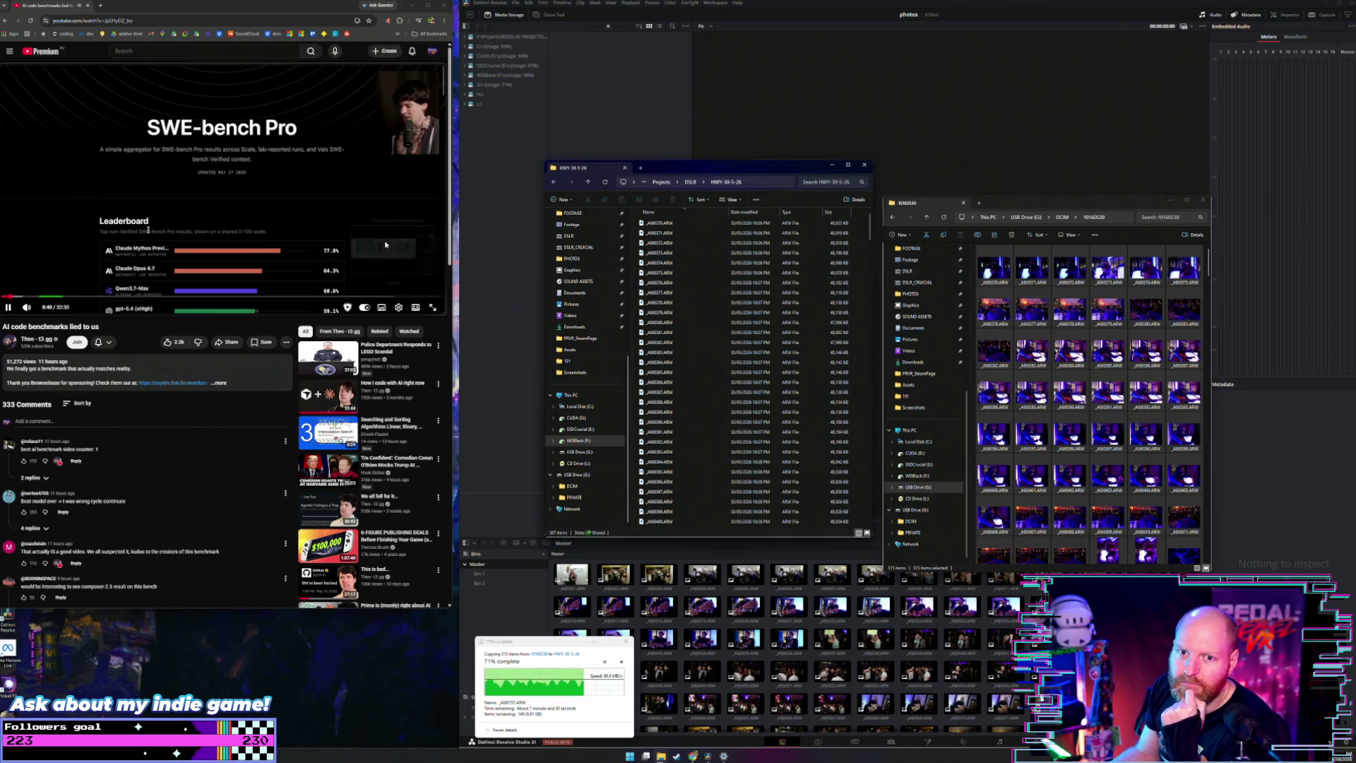
drag(759, 167, 713, 154)
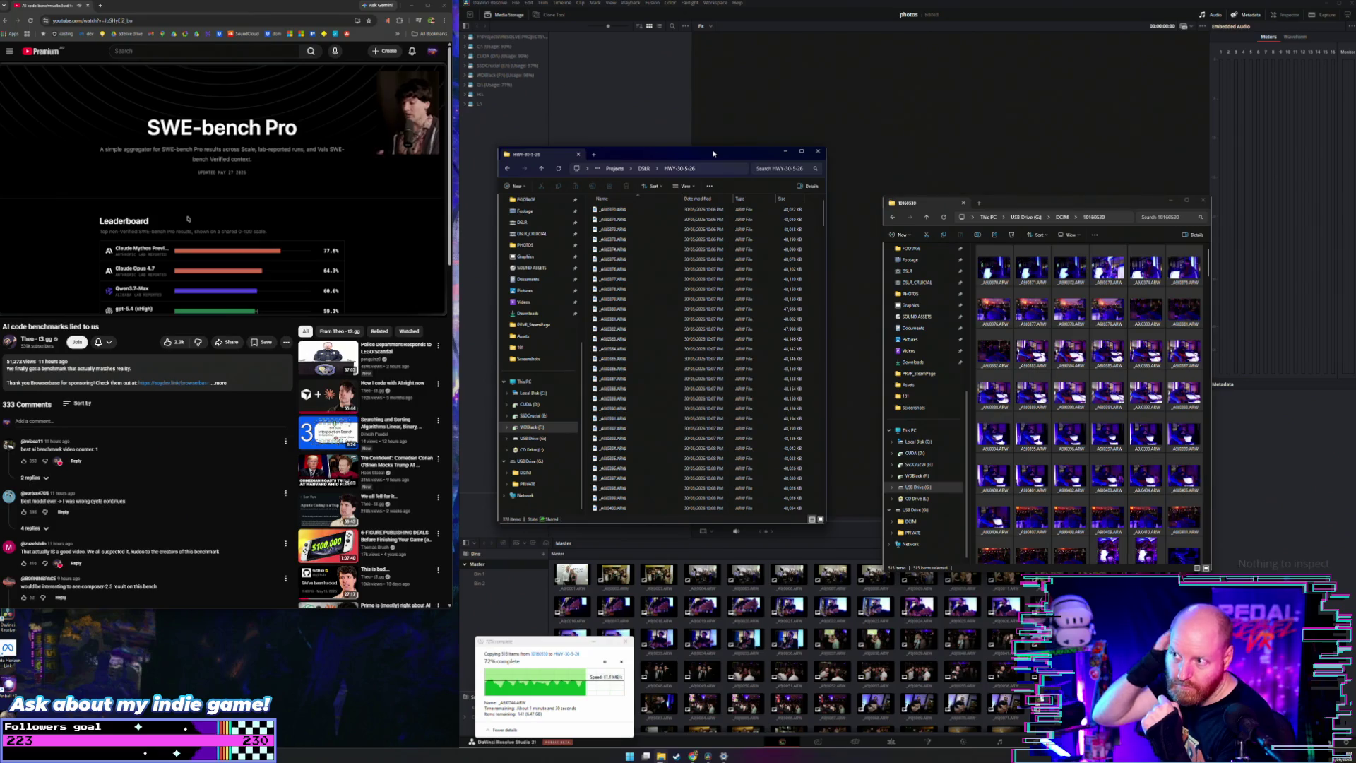
Step: Close the camera card window, move up to the DSLR folder, and bring Resolve forward
click(962, 203)
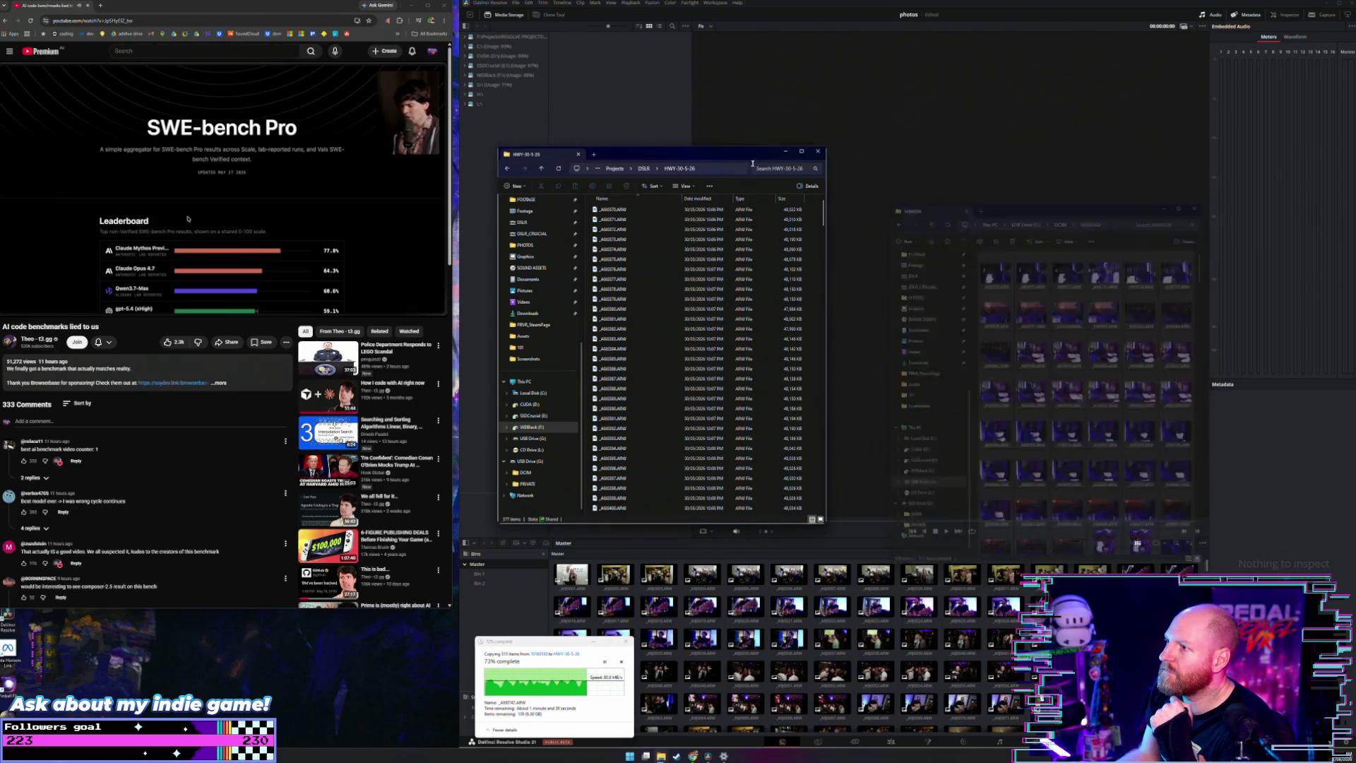
drag(536, 153, 741, 147)
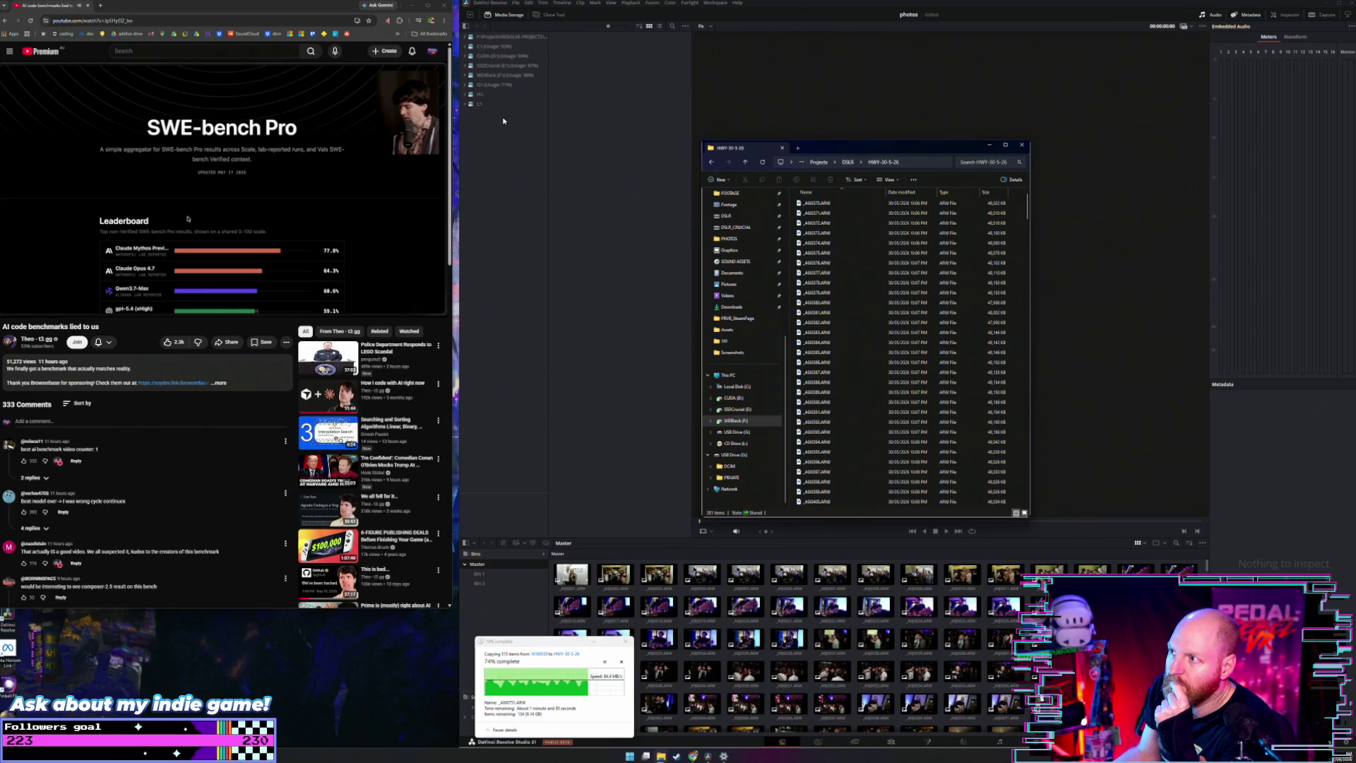
click(744, 163)
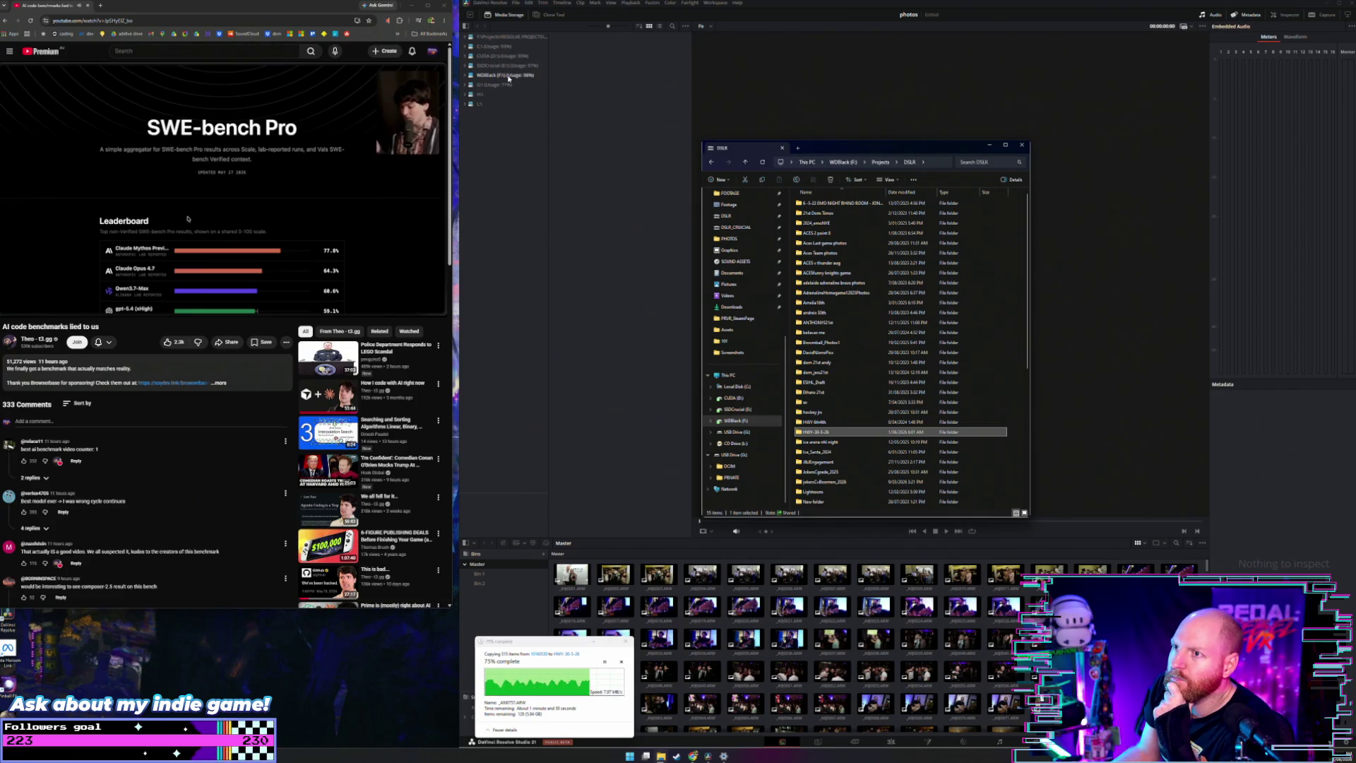
click(509, 77)
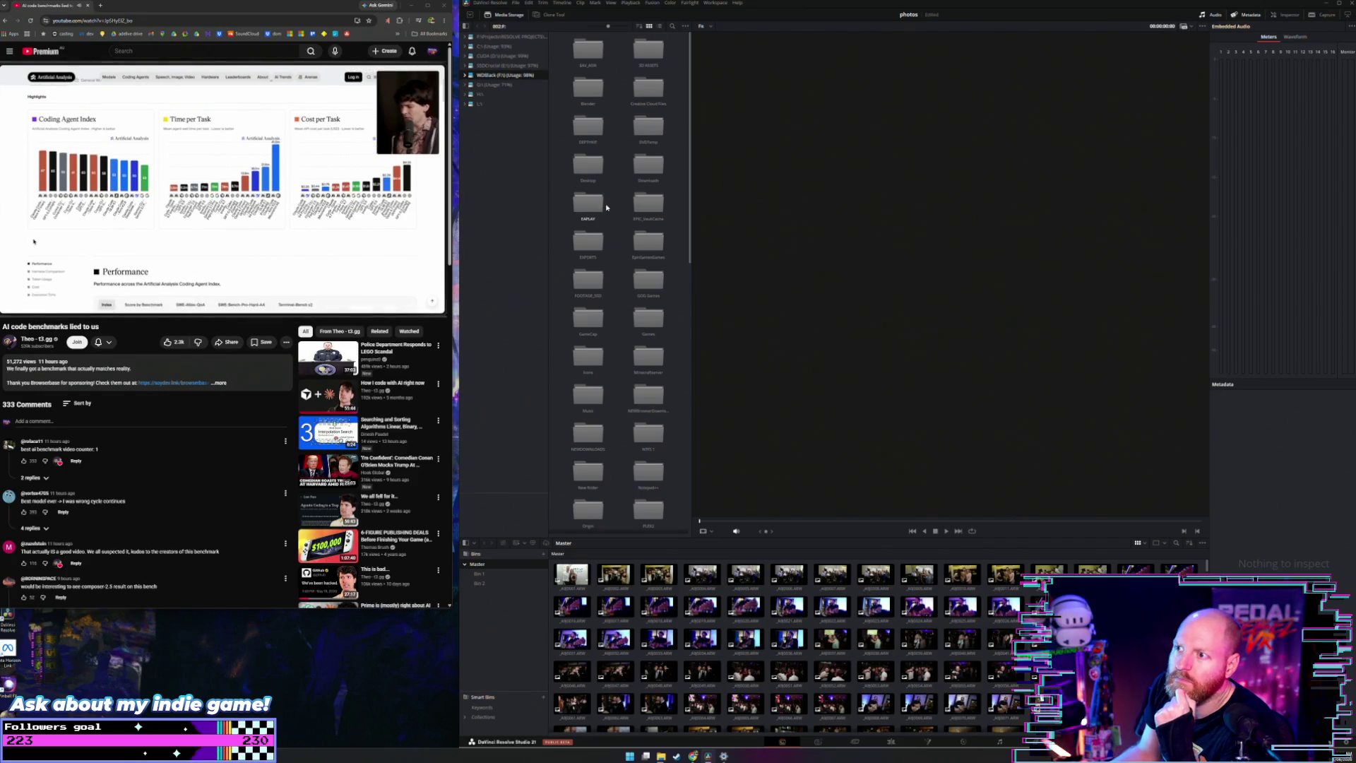
Step: In Resolve's Media Storage, expand WDBlack (F:) > Projects > DSLR and browse HWY-30-5-26
click(464, 76)
scroll(492, 177, down, 4)
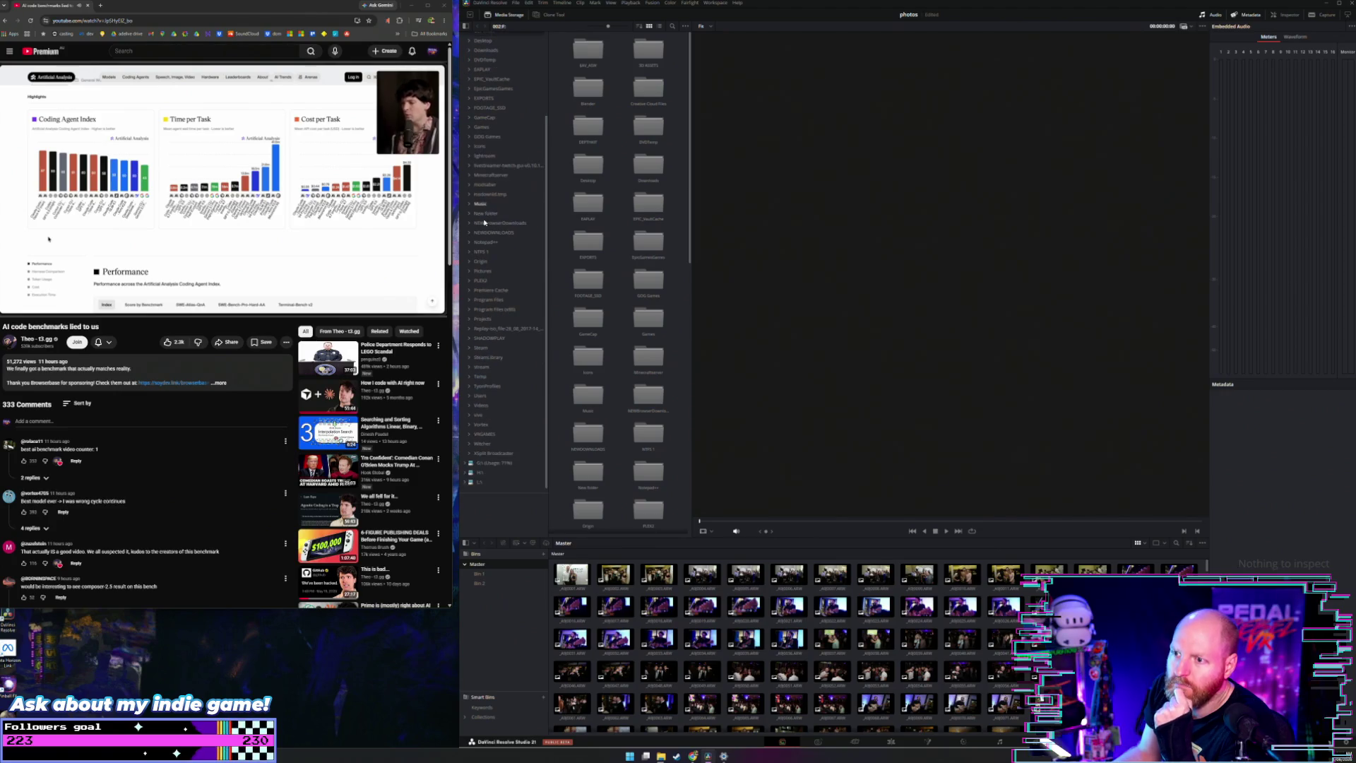
click(468, 319)
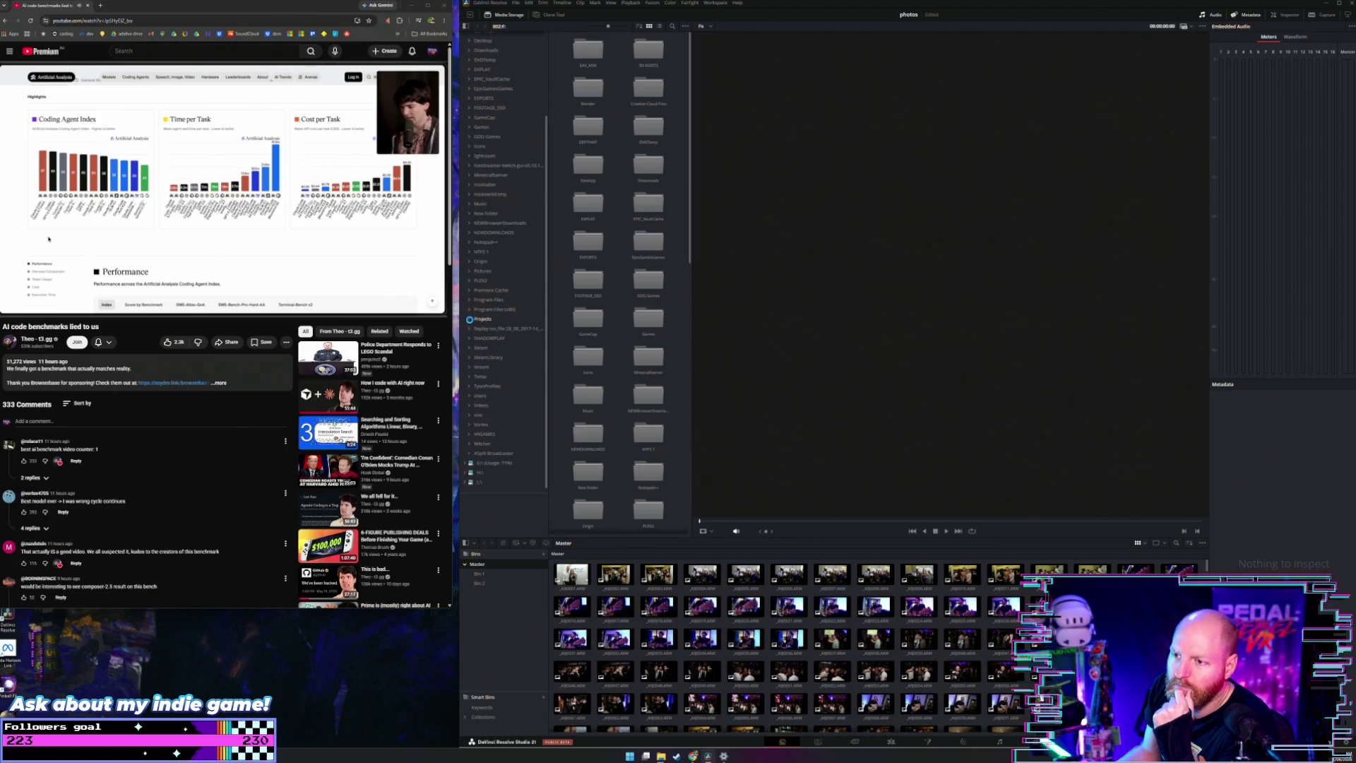
click(467, 319)
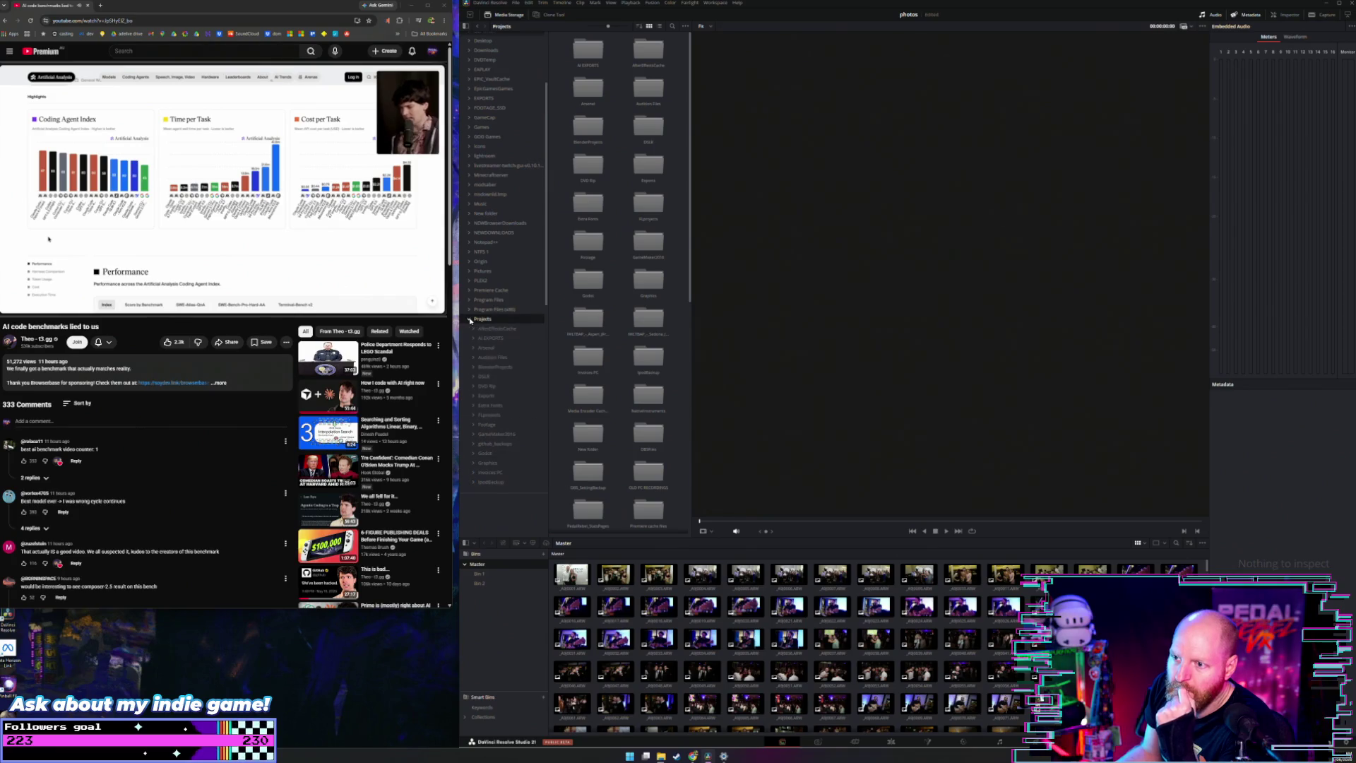
scroll(483, 306, down, 5)
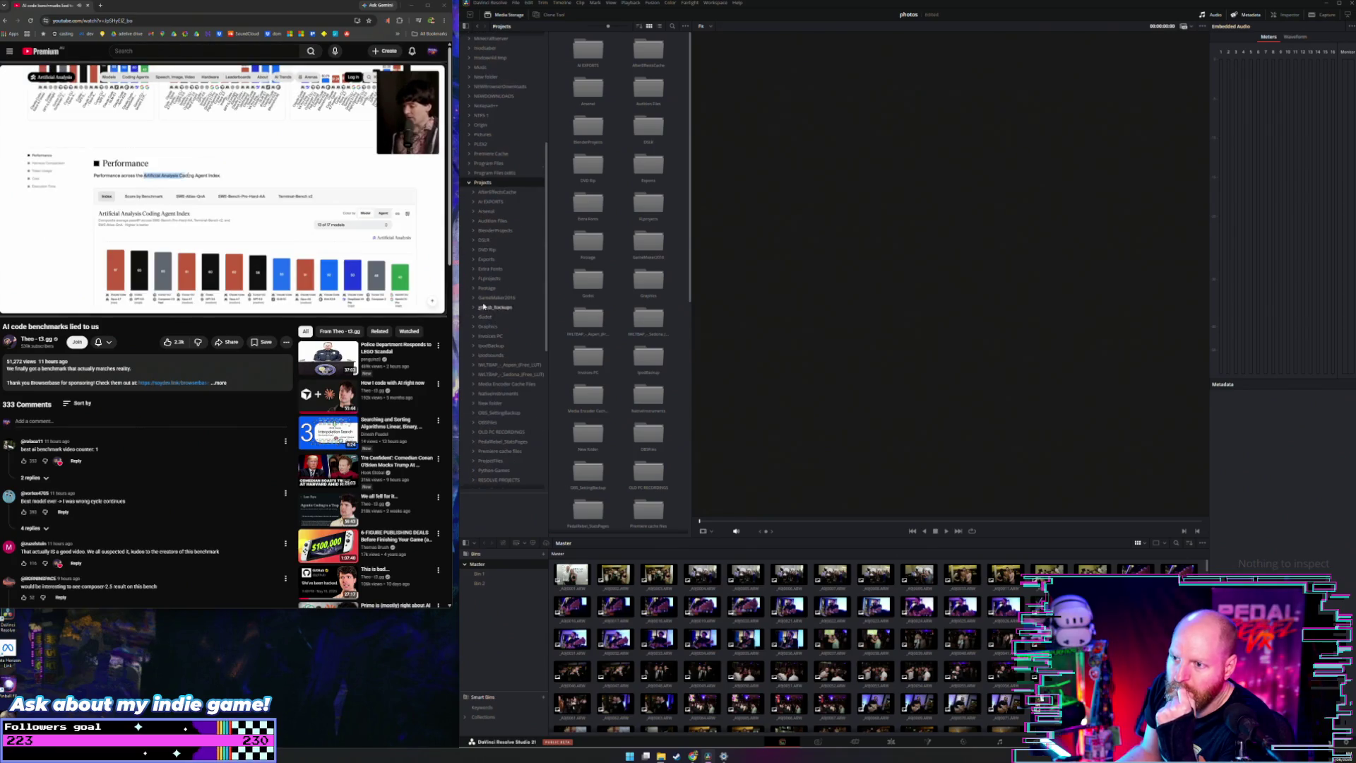
click(474, 240)
scroll(489, 282, down, 5)
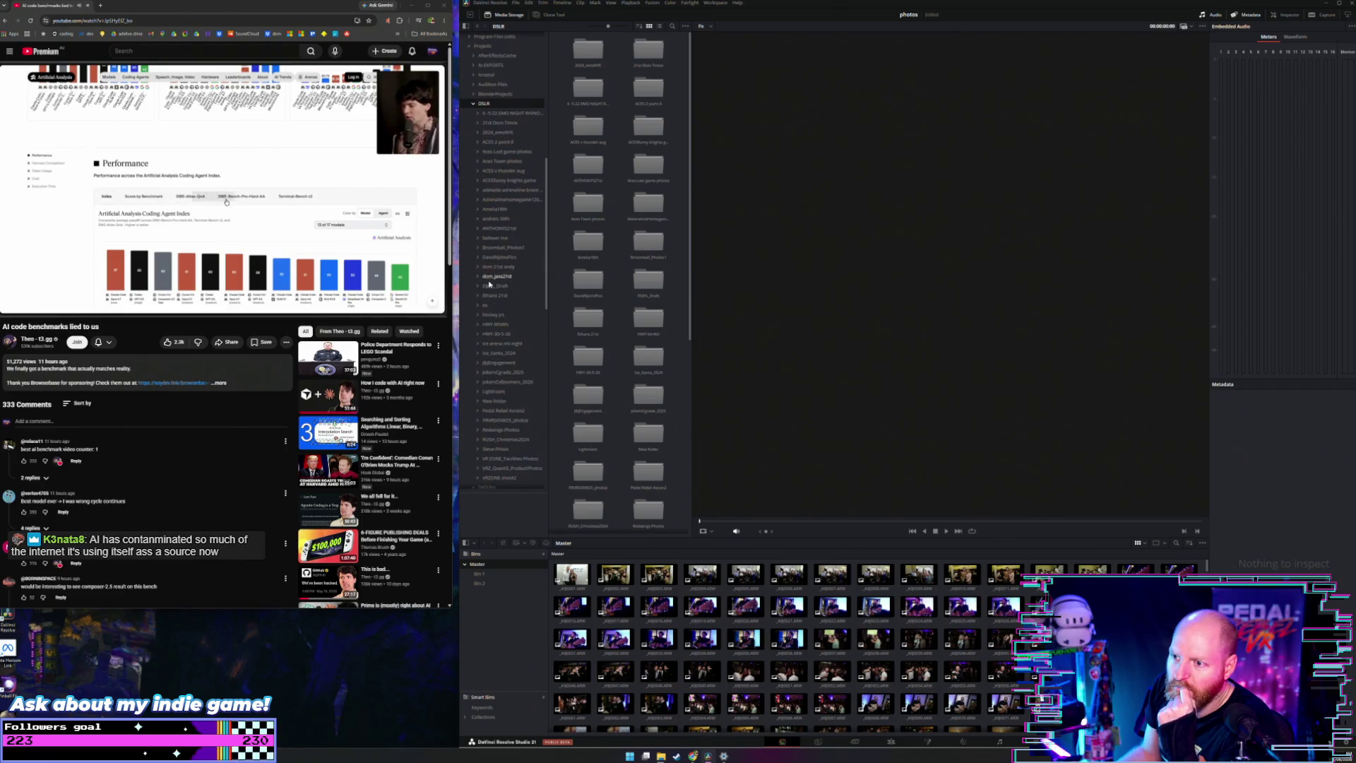
click(499, 334)
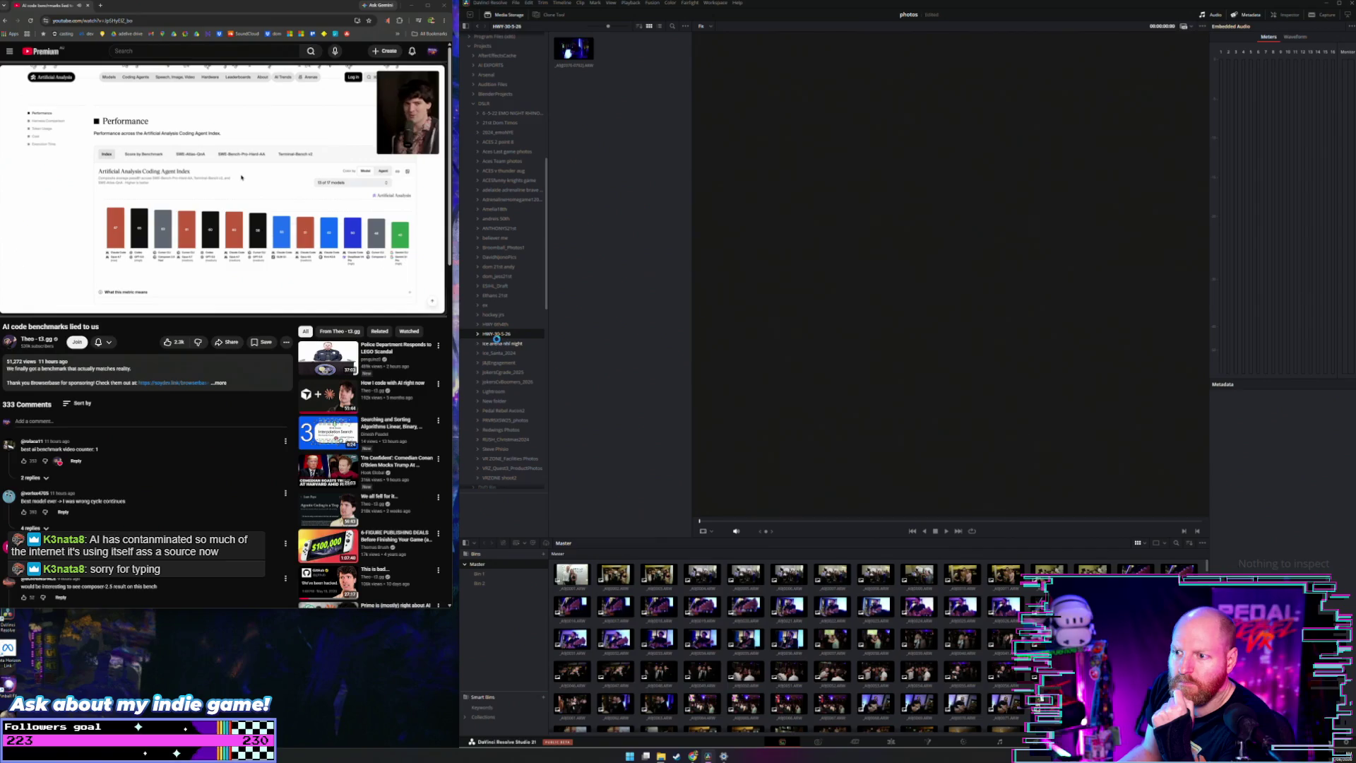
click(497, 341)
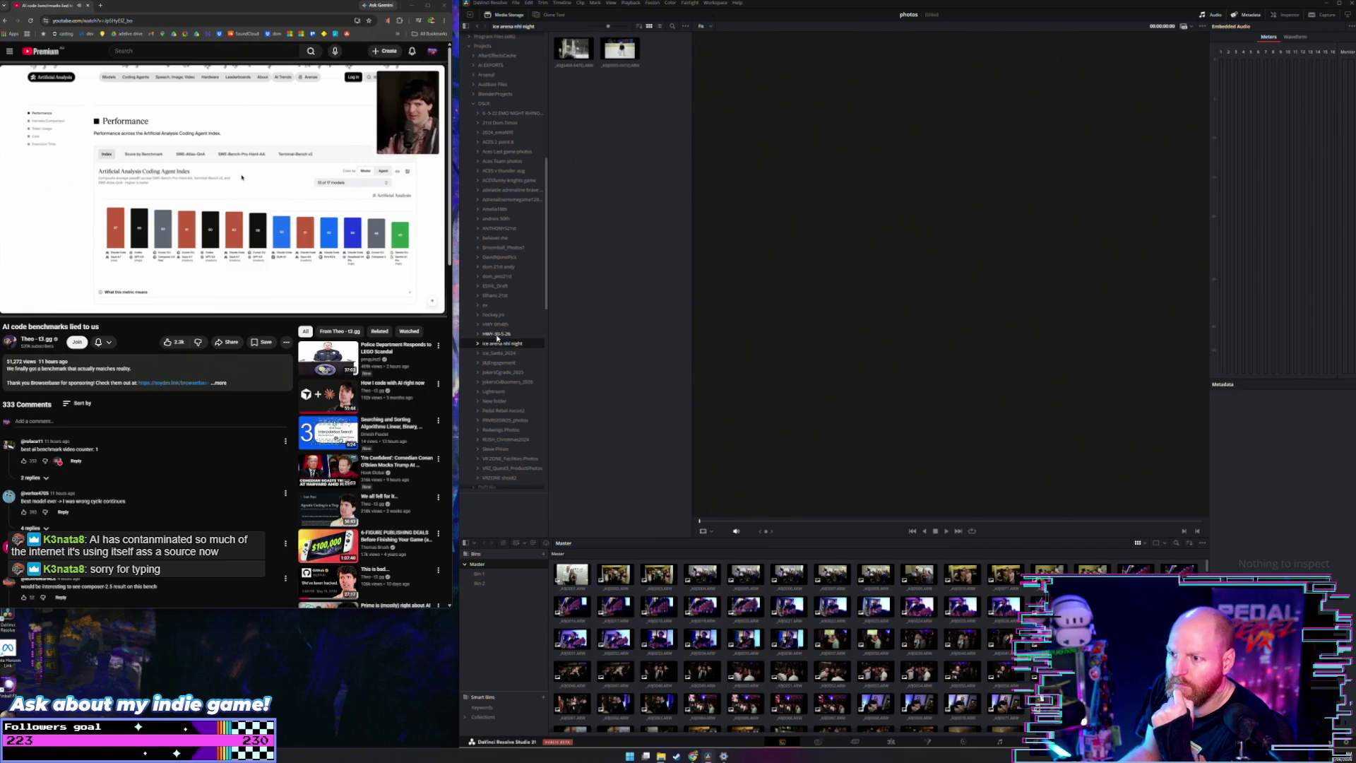
click(497, 335)
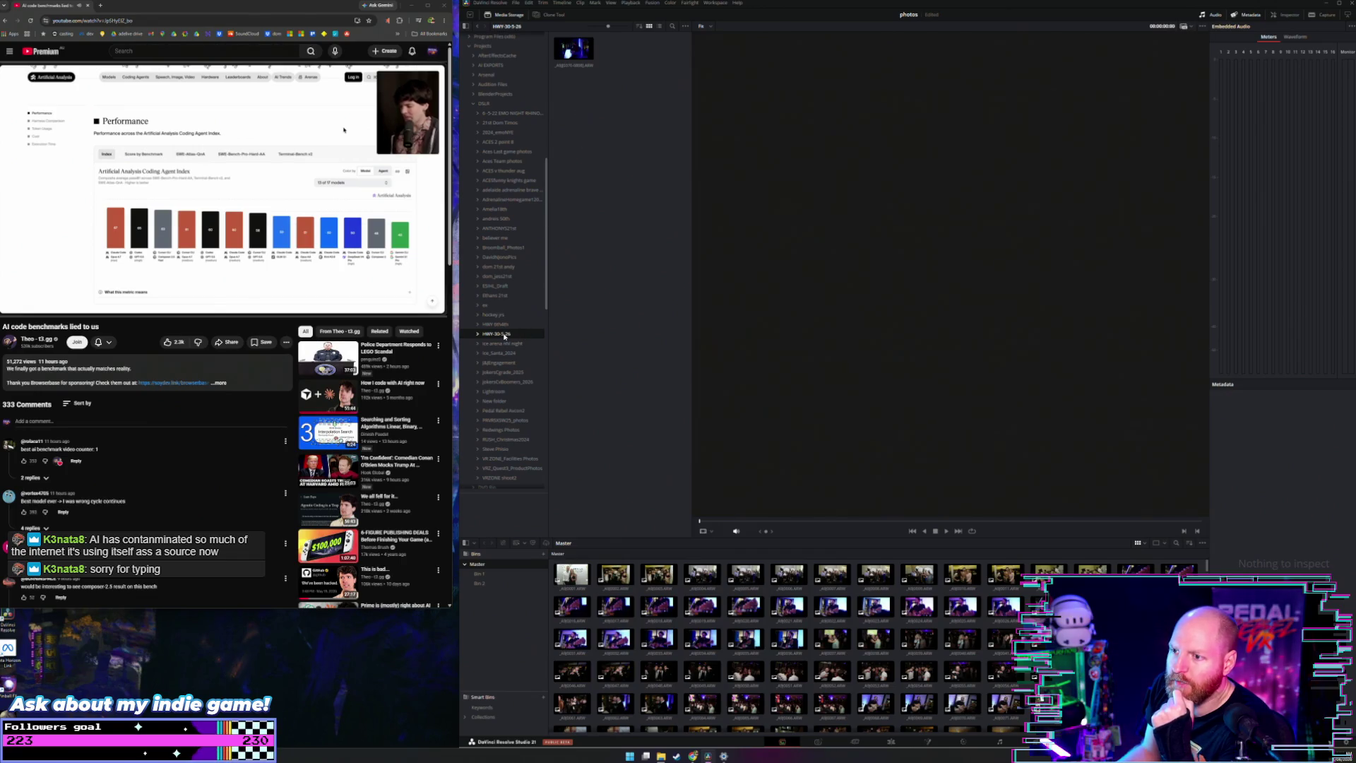
mouse_move(661, 755)
click(658, 736)
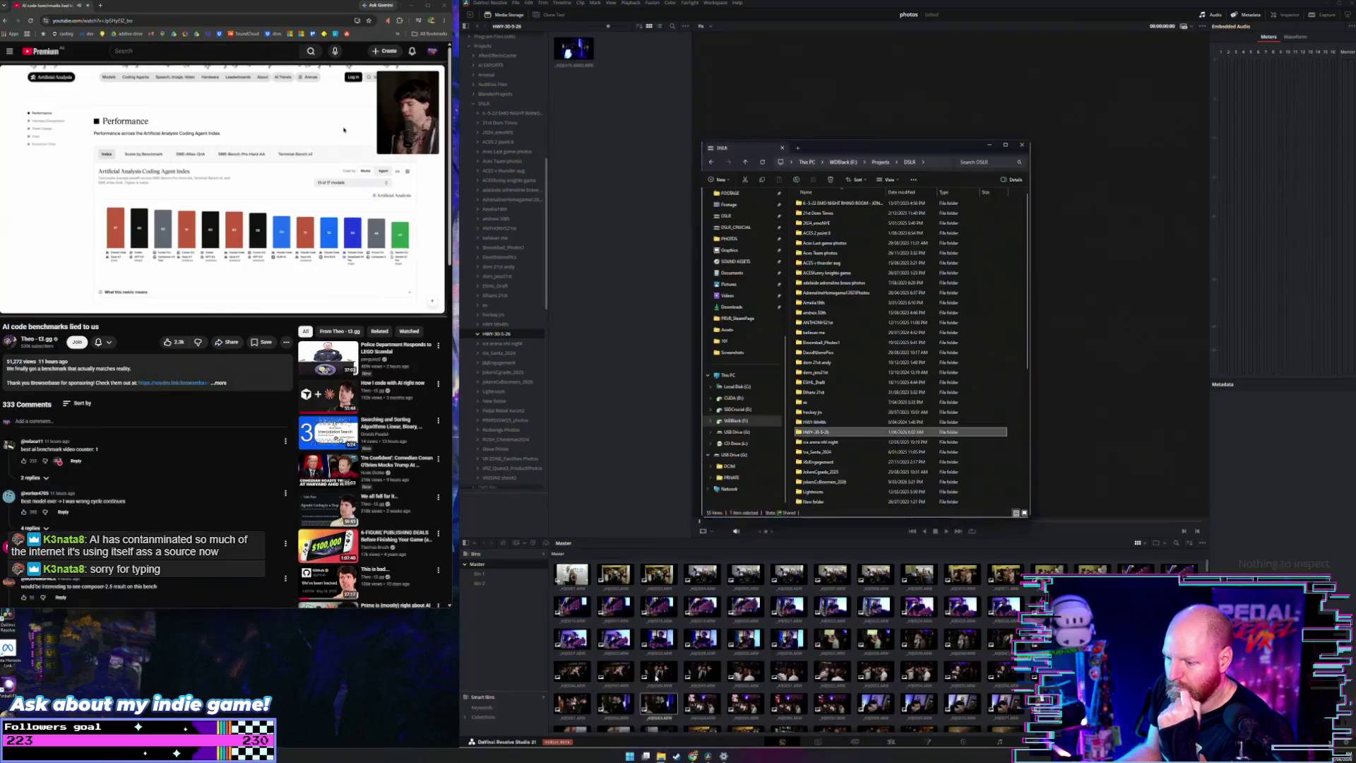
Step: Open HWY-30-5-26 in Explorer, select a copied ARW photo, and return to Resolve
double_click(823, 432)
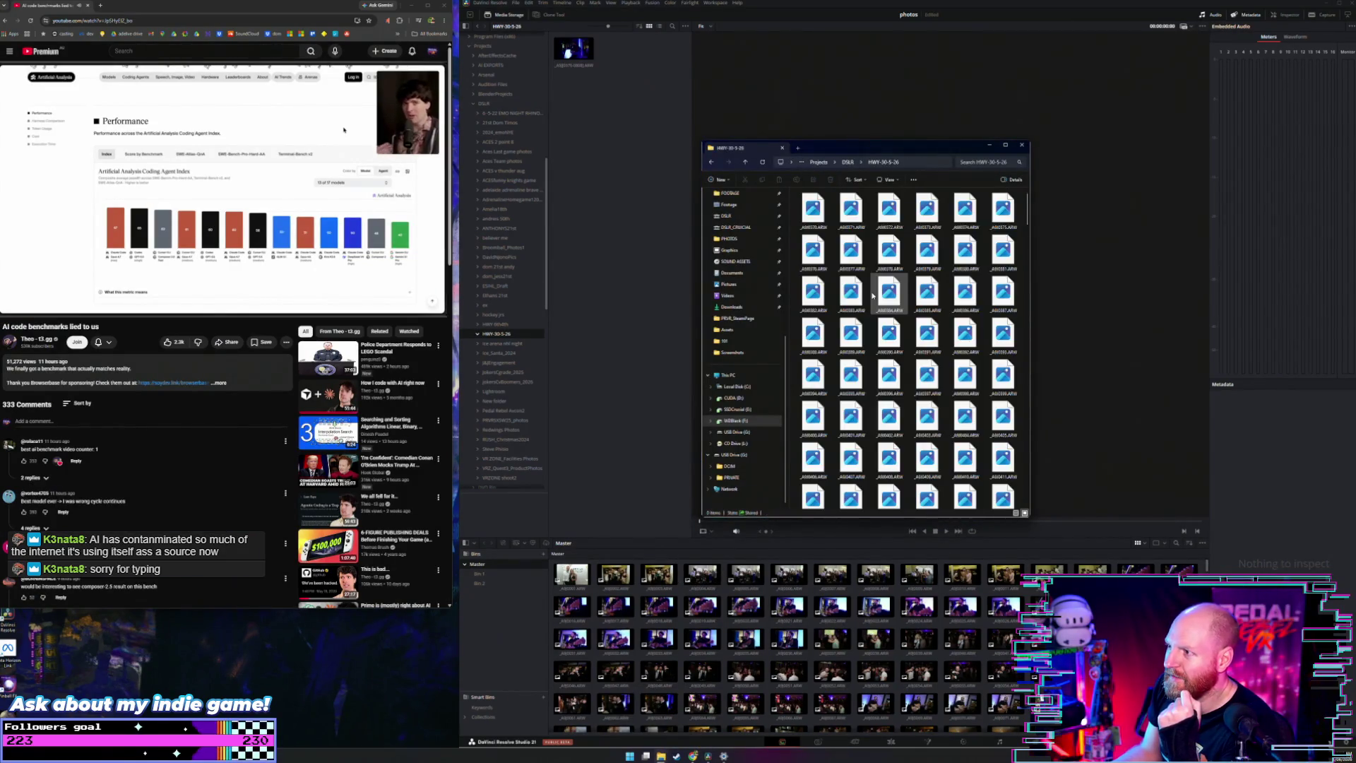
click(873, 296)
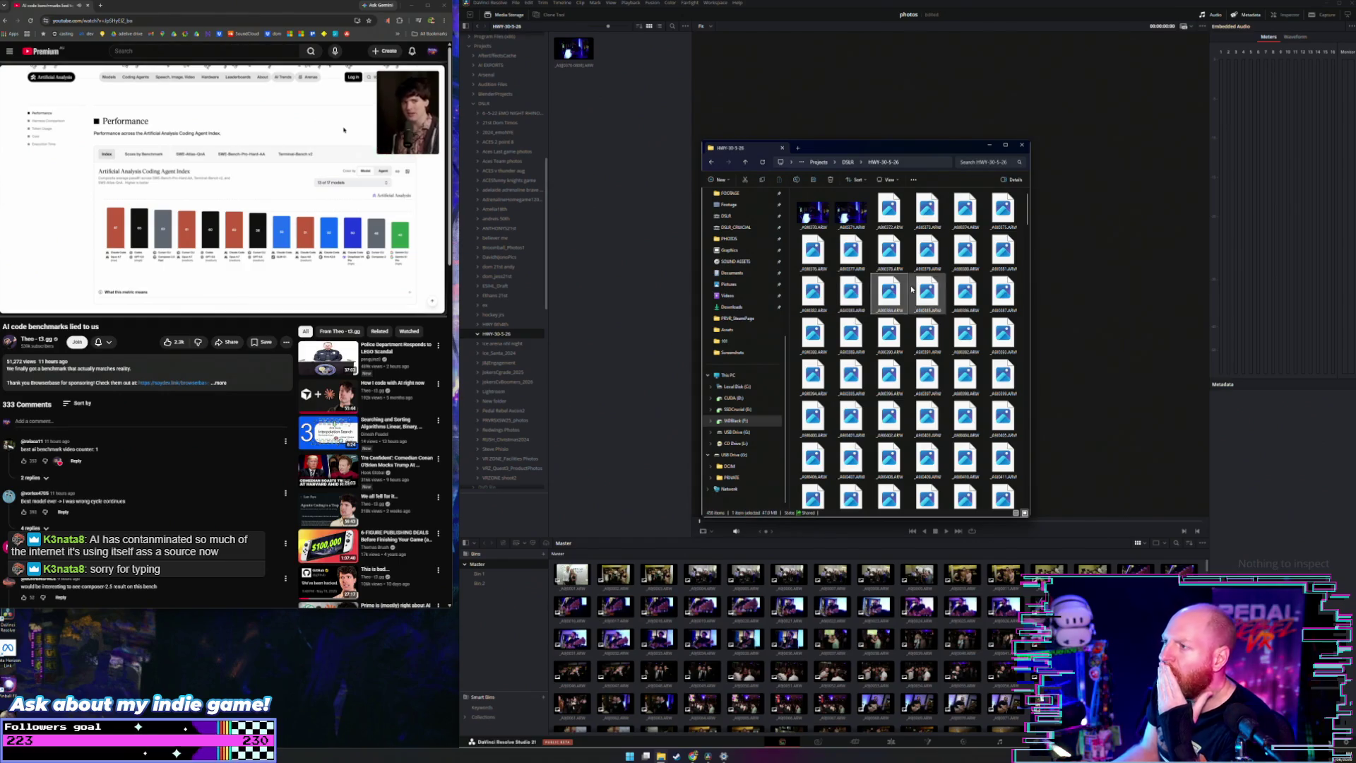
click(1077, 192)
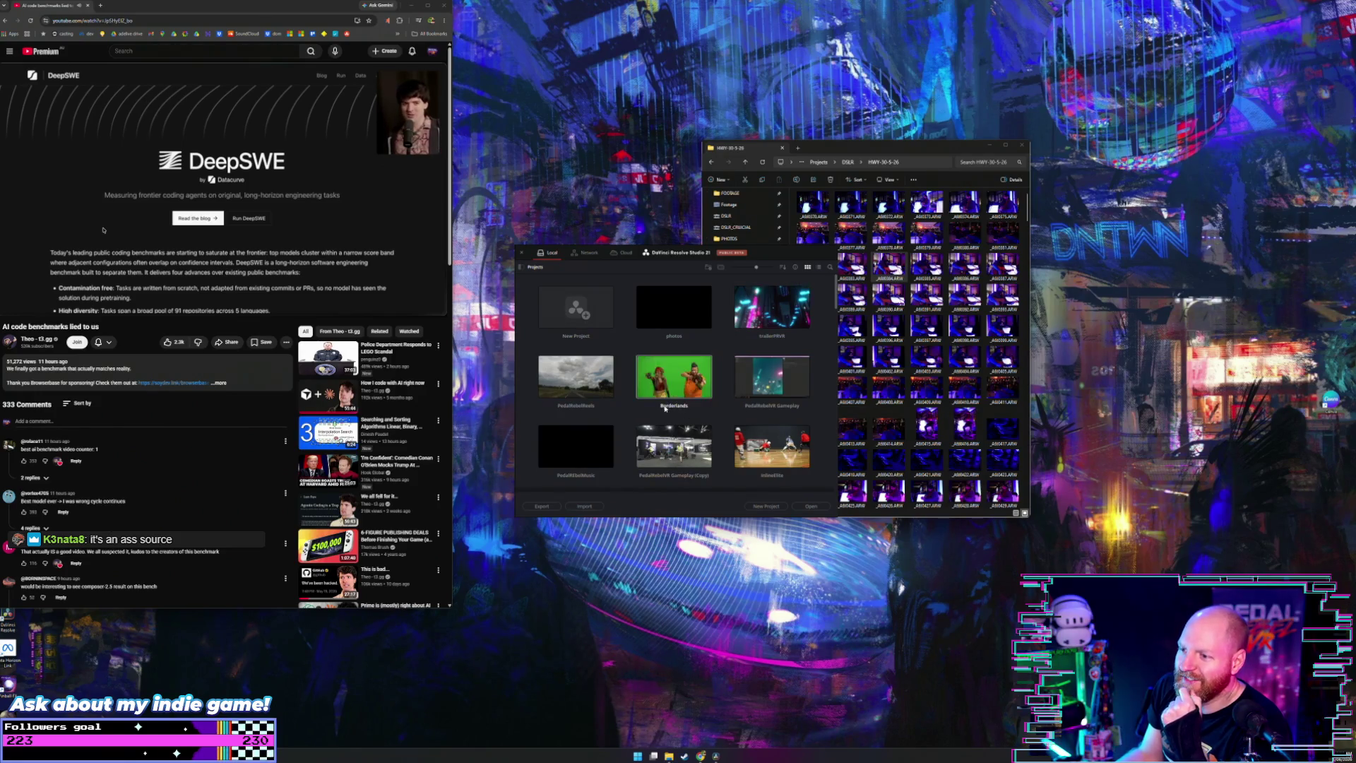
Step: Open the photos project in Resolve, and skip ahead and pause the benchmark video
double_click(676, 320)
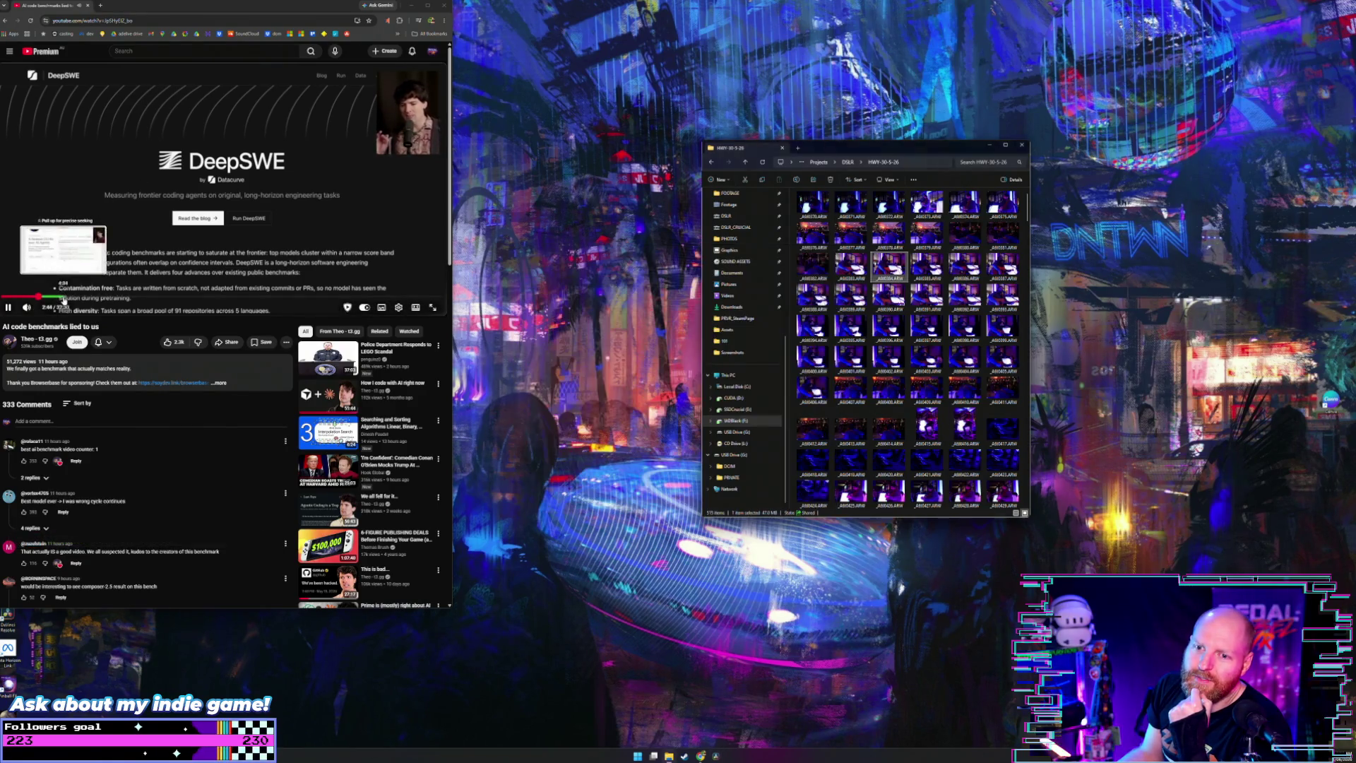
click(62, 296)
click(108, 146)
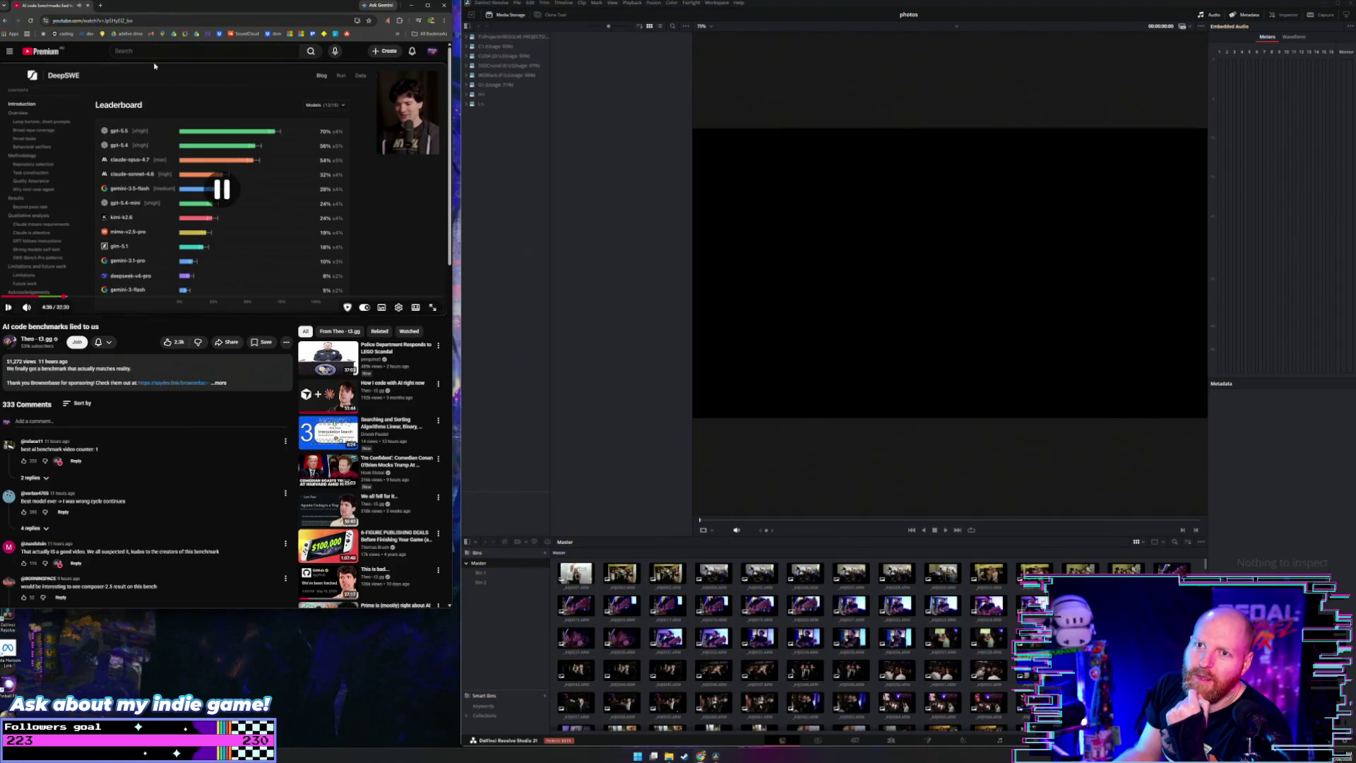
Step: Open YouTube home in a new Chrome tab and start a new search
right_click(57, 49)
click(78, 56)
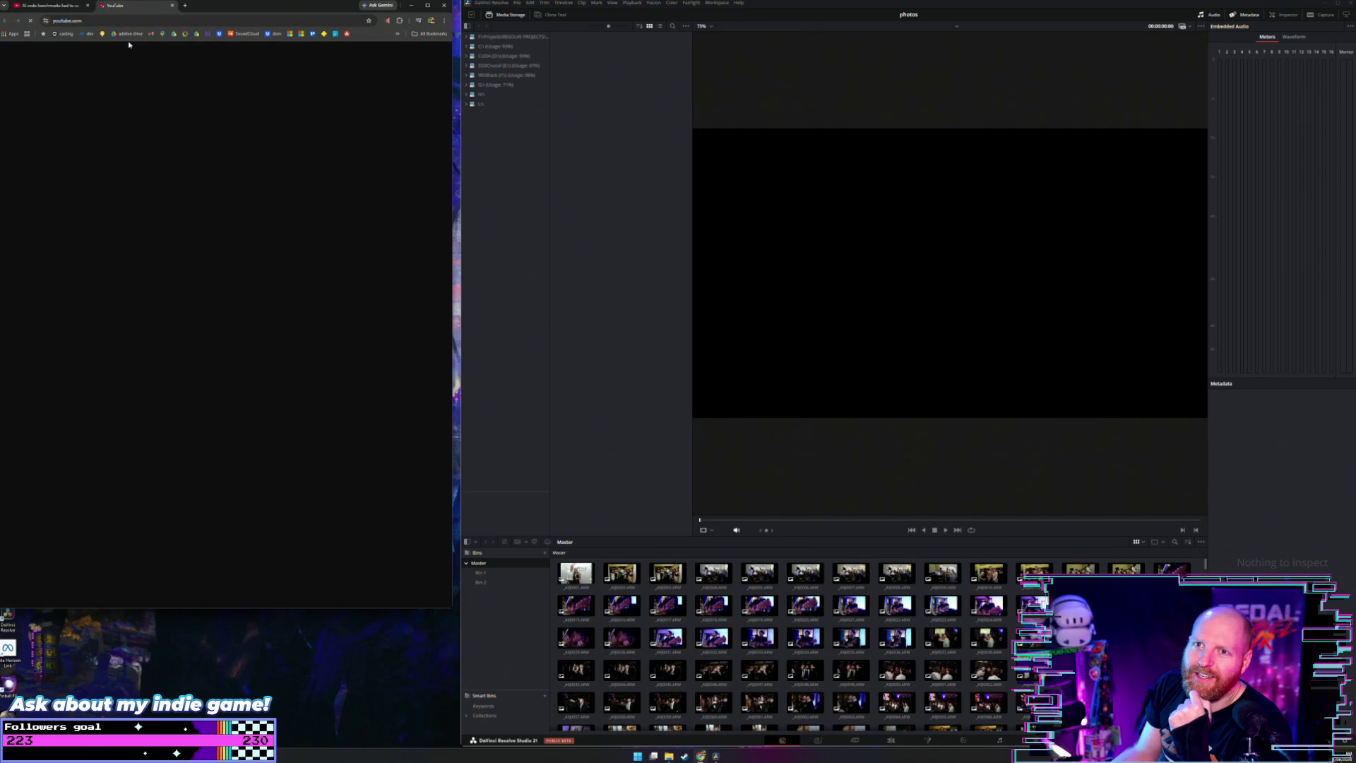
click(140, 51)
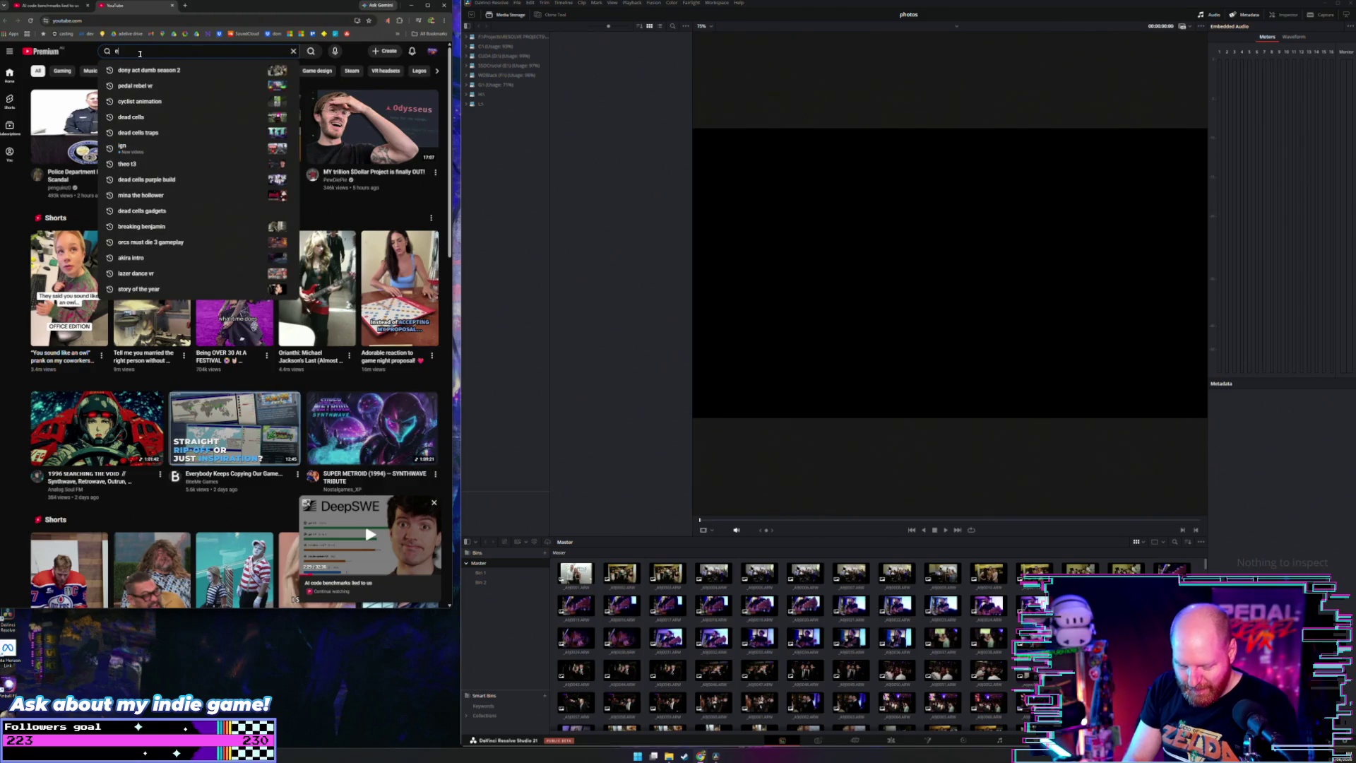
Step: Search YouTube for 'every theo video', play 'Average Theo video be like', then expand the WDBlack drive
text(very theo)
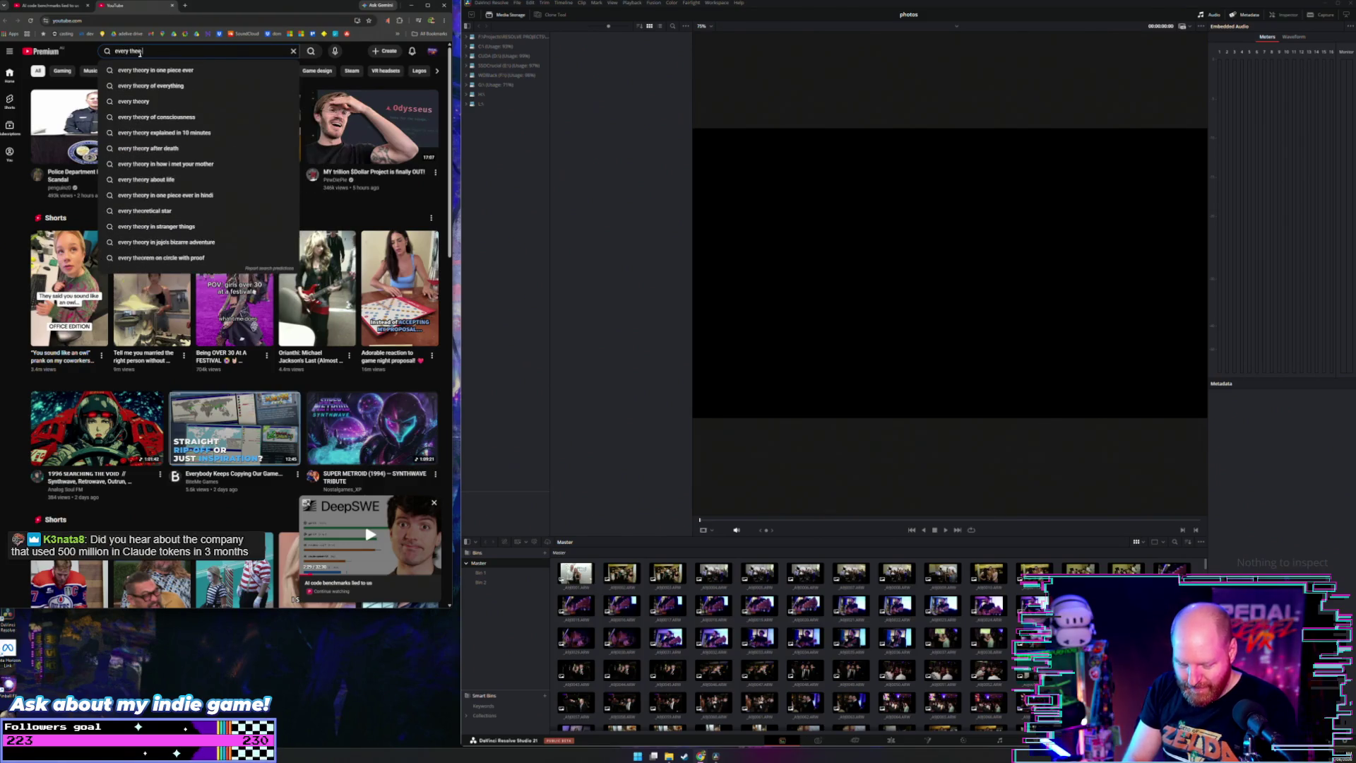
text( video)
key(Return)
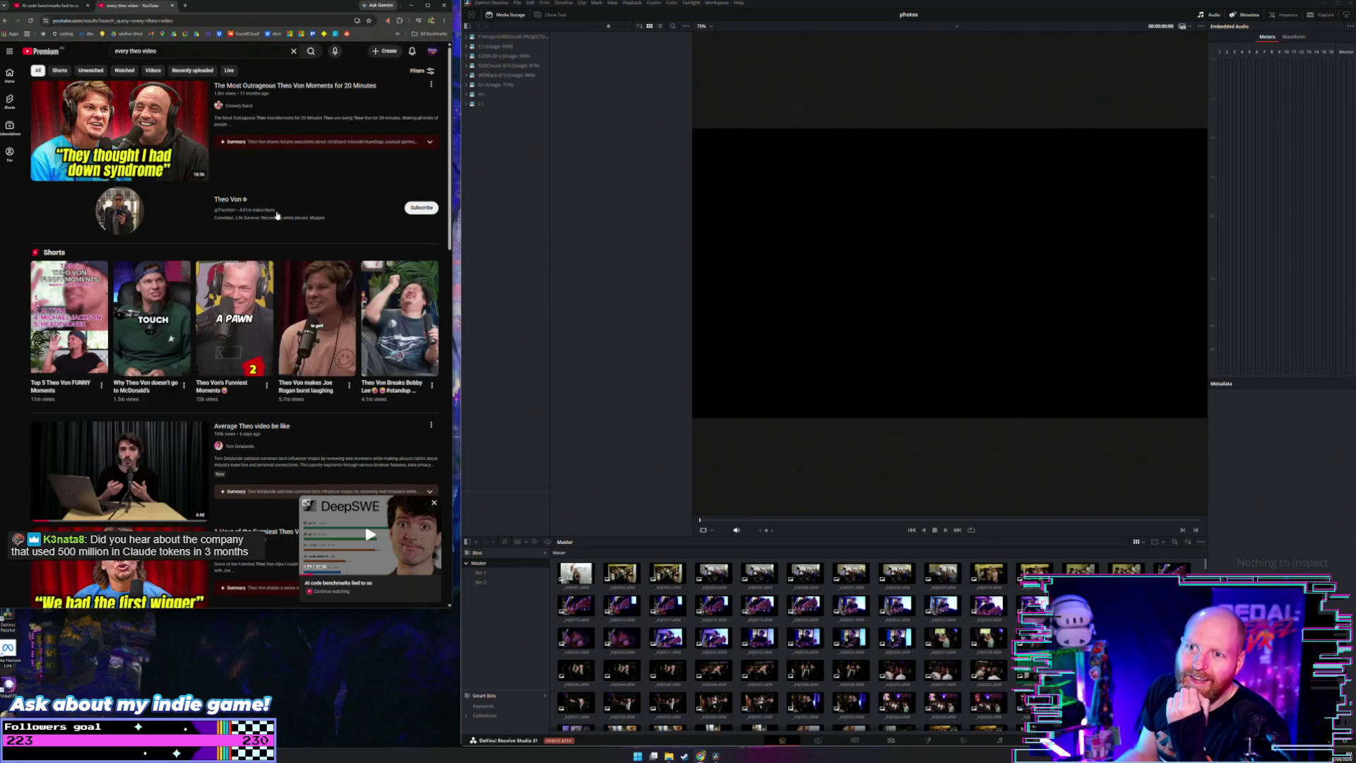
scroll(260, 248, down, 3)
click(166, 308)
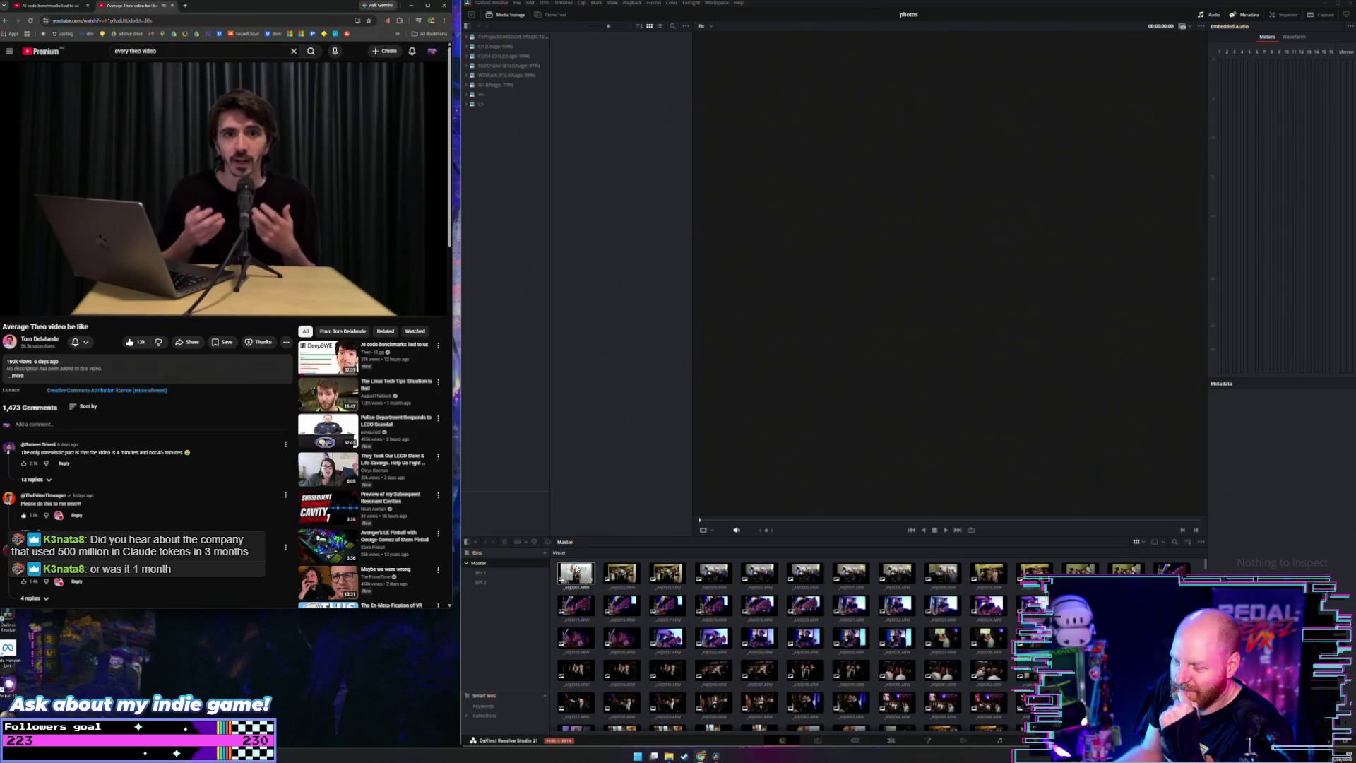
click(467, 76)
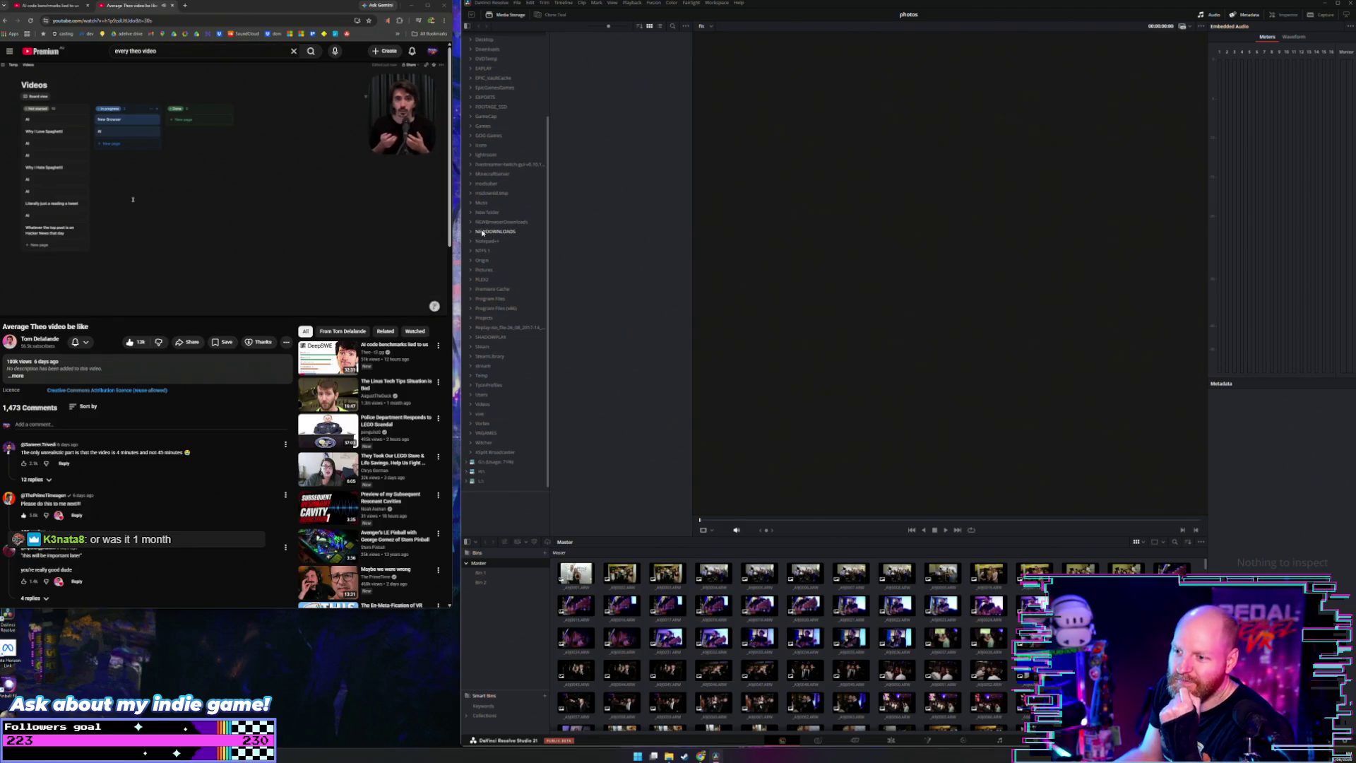
Step: Close the Average Theo video tab and resume the benchmark video
click(172, 6)
click(357, 193)
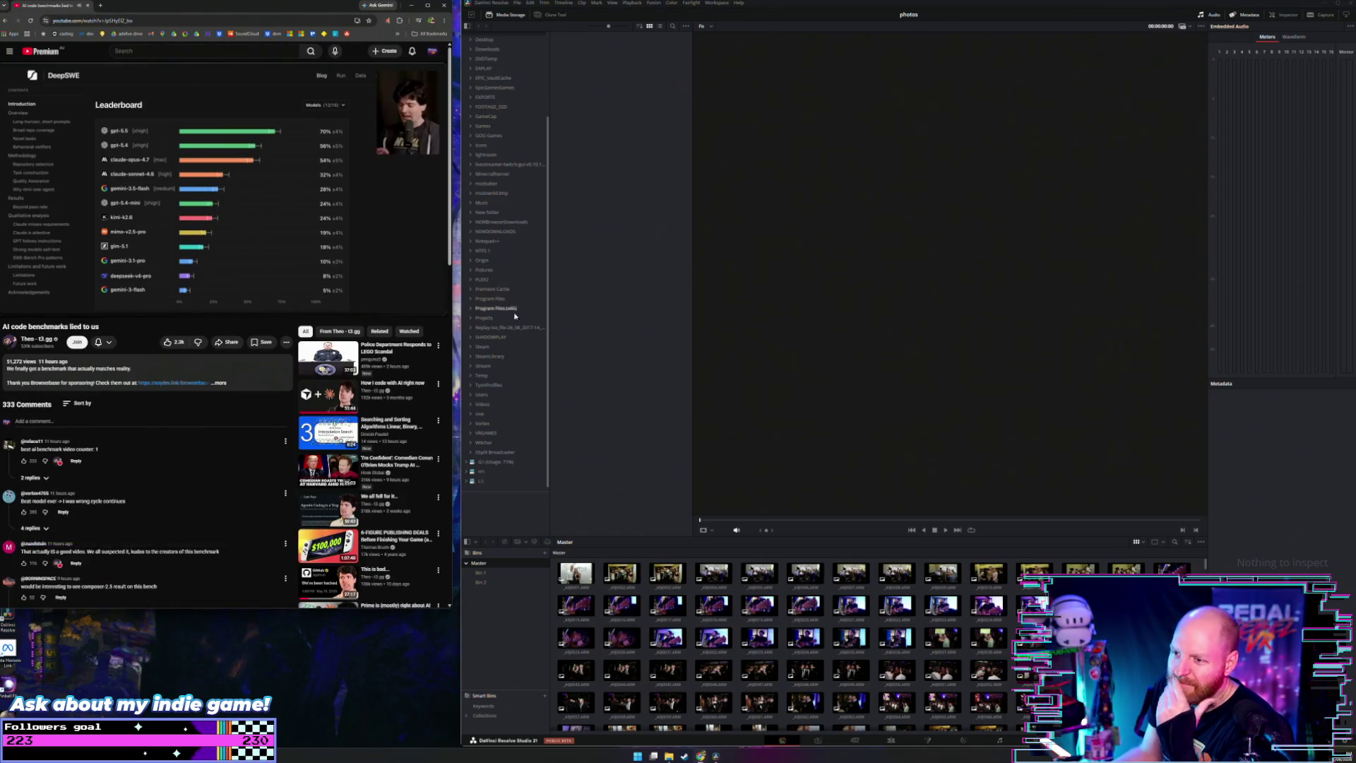
scroll(503, 305, up, 5)
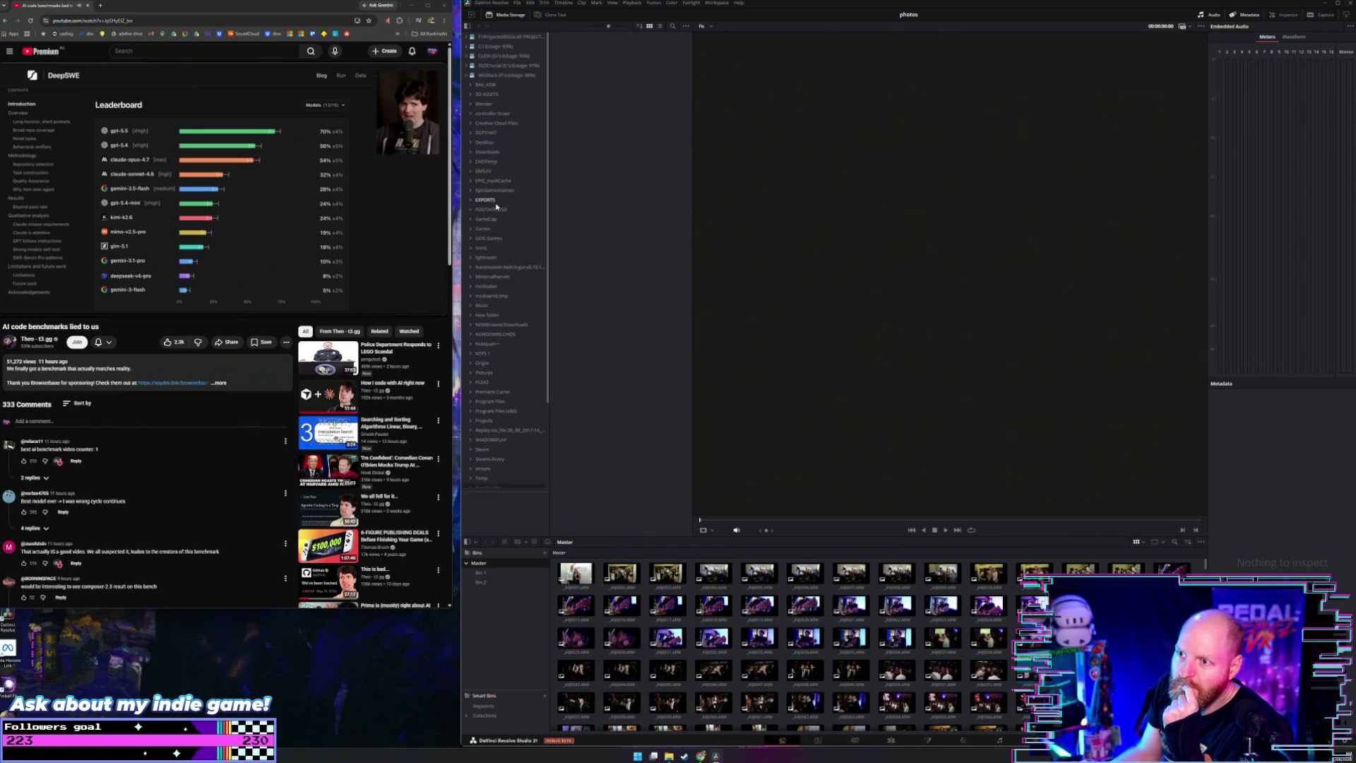
scroll(490, 204, down, 3)
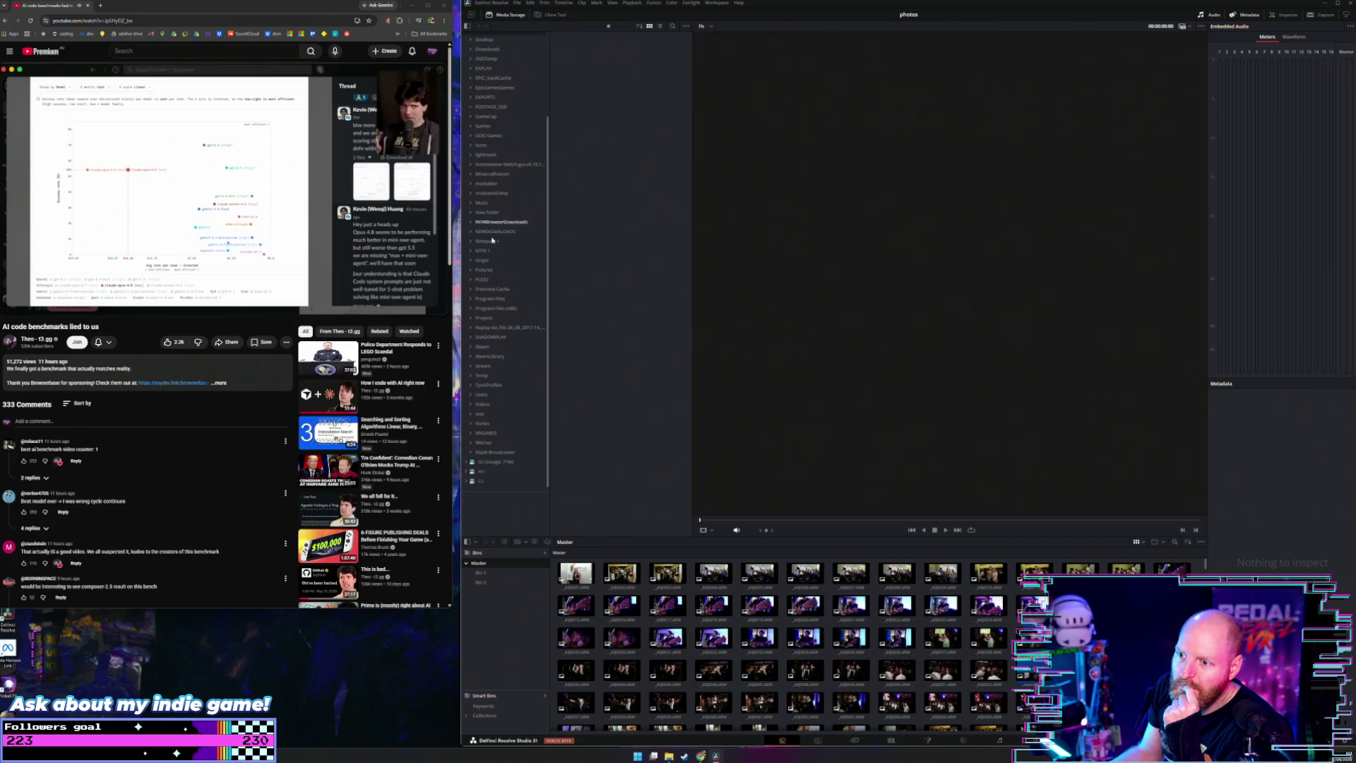
Step: In media storage, expand Projects and DSLR and show the HWY-30-5-26 folder's contents
click(471, 318)
scroll(487, 318, down, 8)
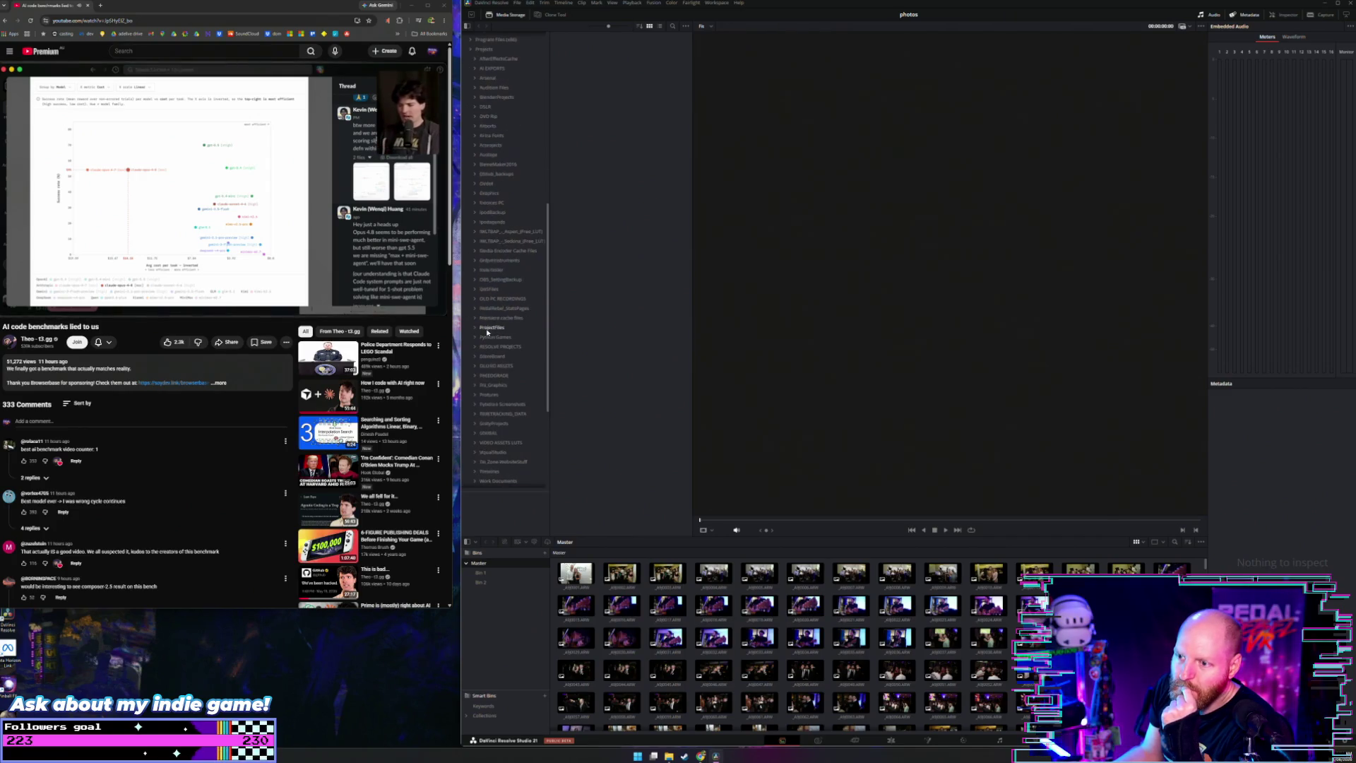
scroll(490, 368, up, 2)
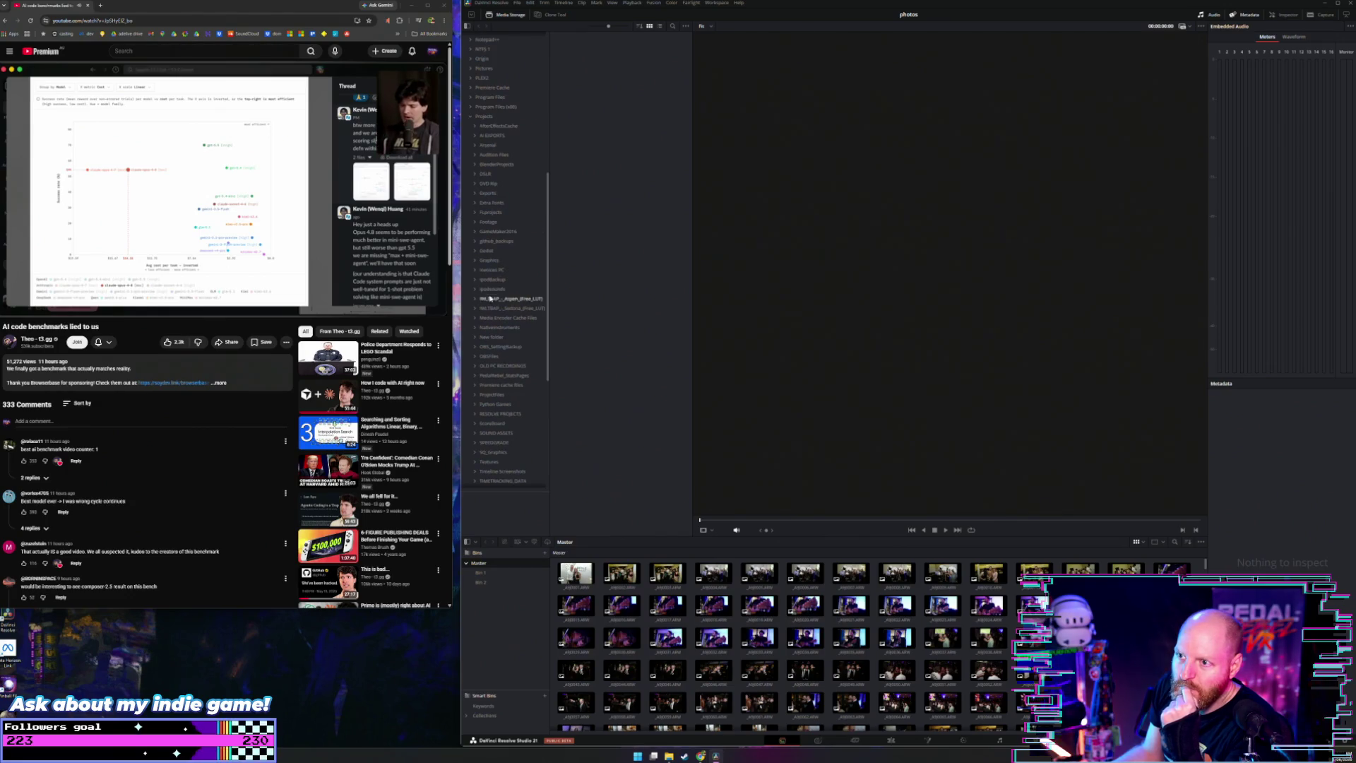
click(476, 173)
scroll(487, 290, down, 4)
click(493, 269)
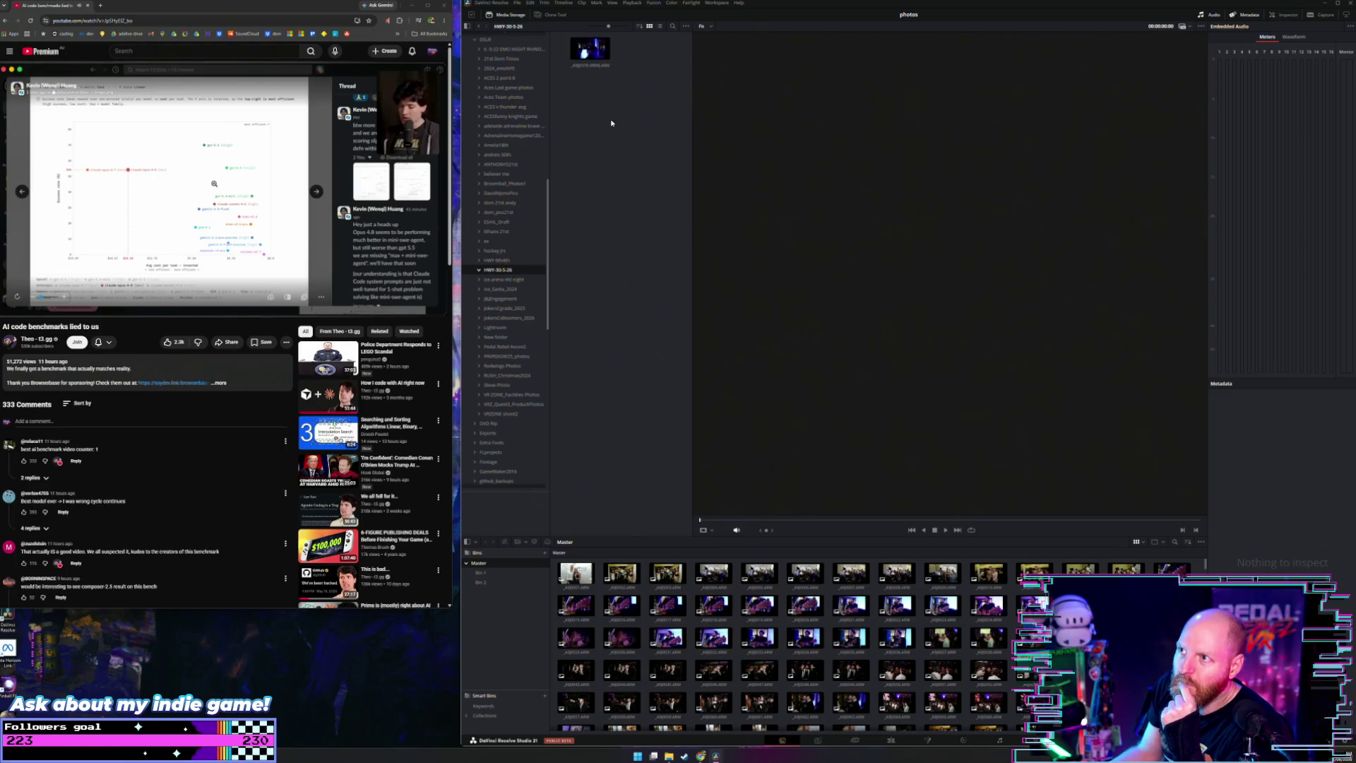
click(685, 26)
click(653, 74)
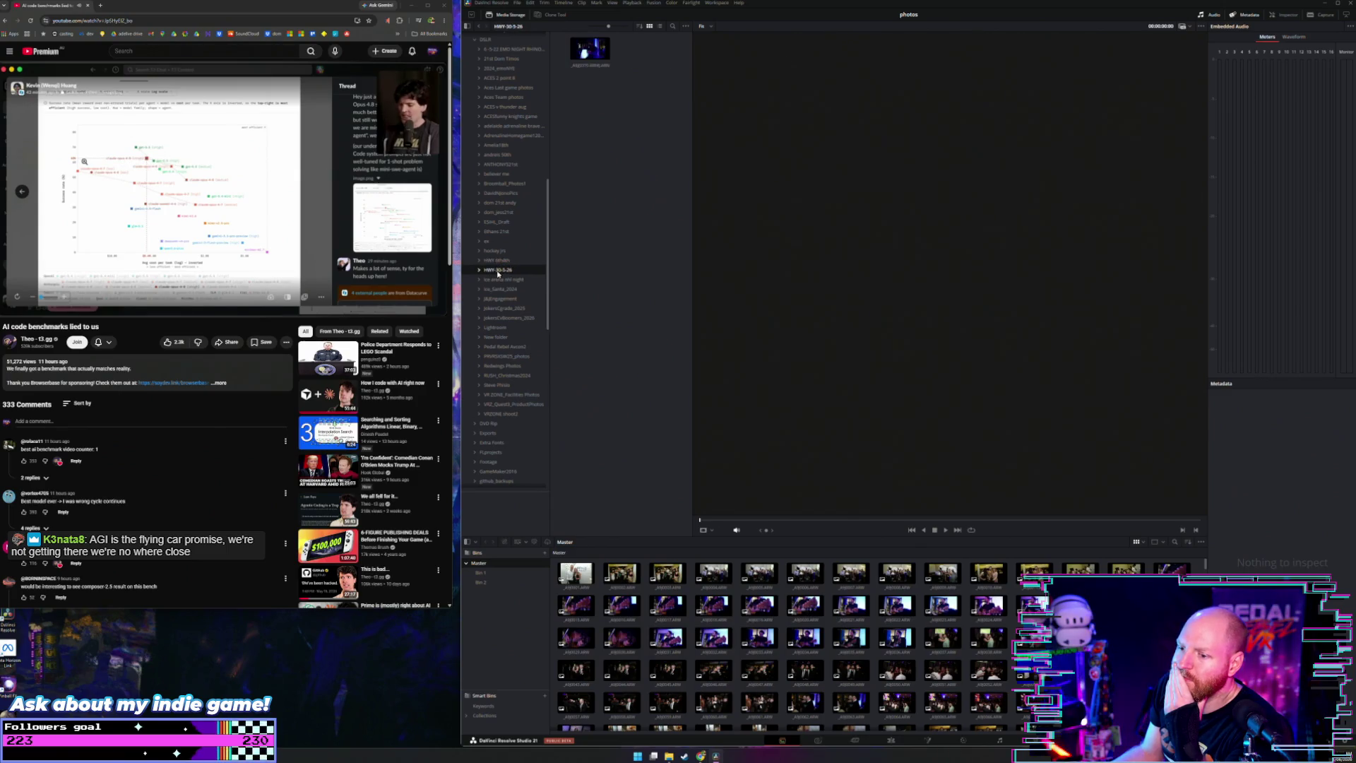
Step: Add HWY-30-5-26 to the media pool as a bin, preview its photos, and go to the Photo page
drag(497, 273, 514, 611)
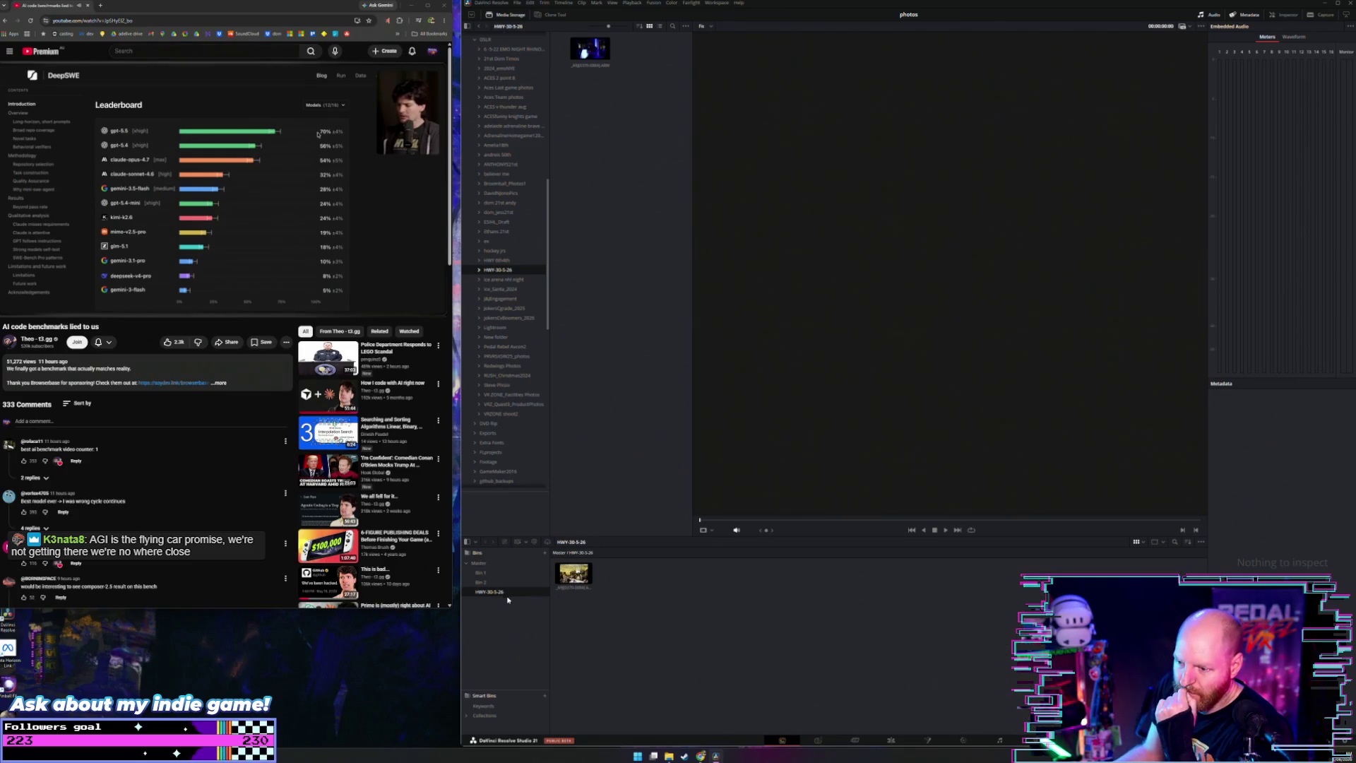
click(560, 586)
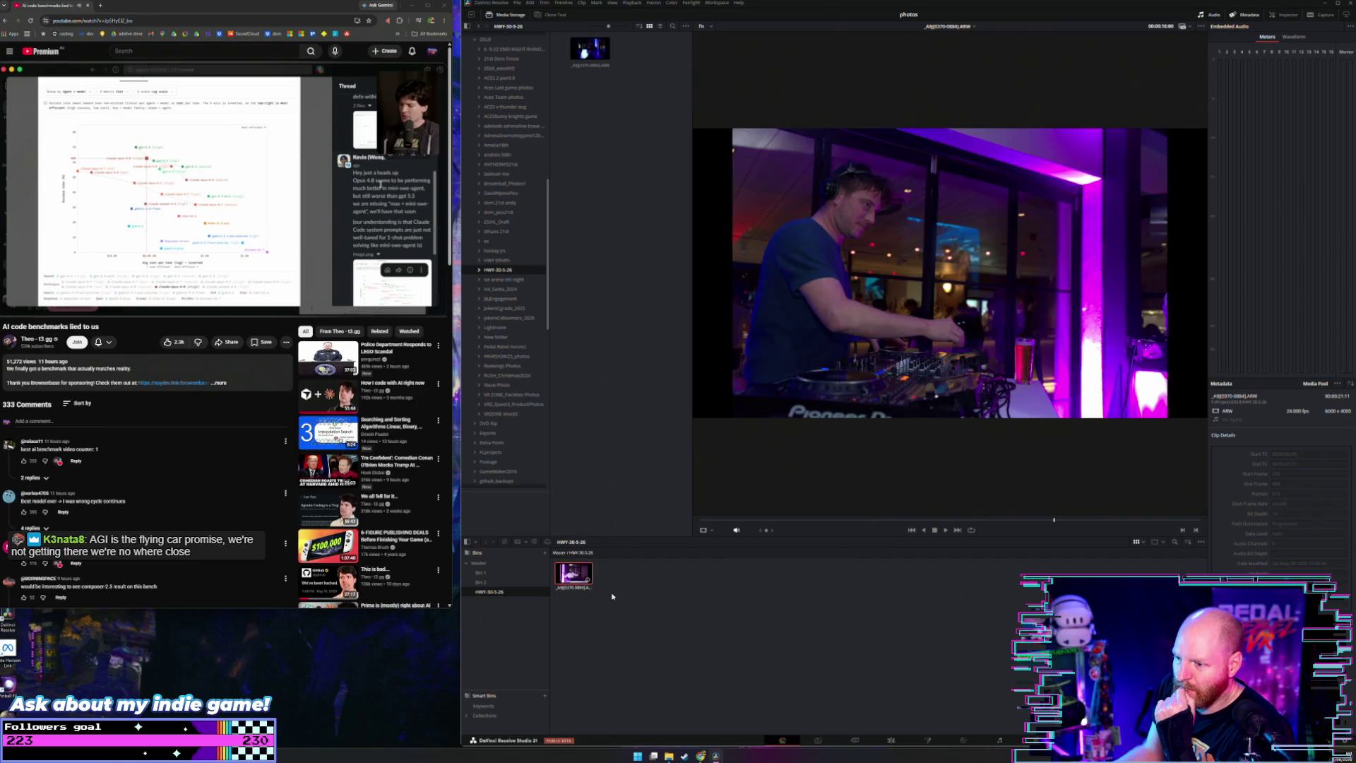
click(610, 604)
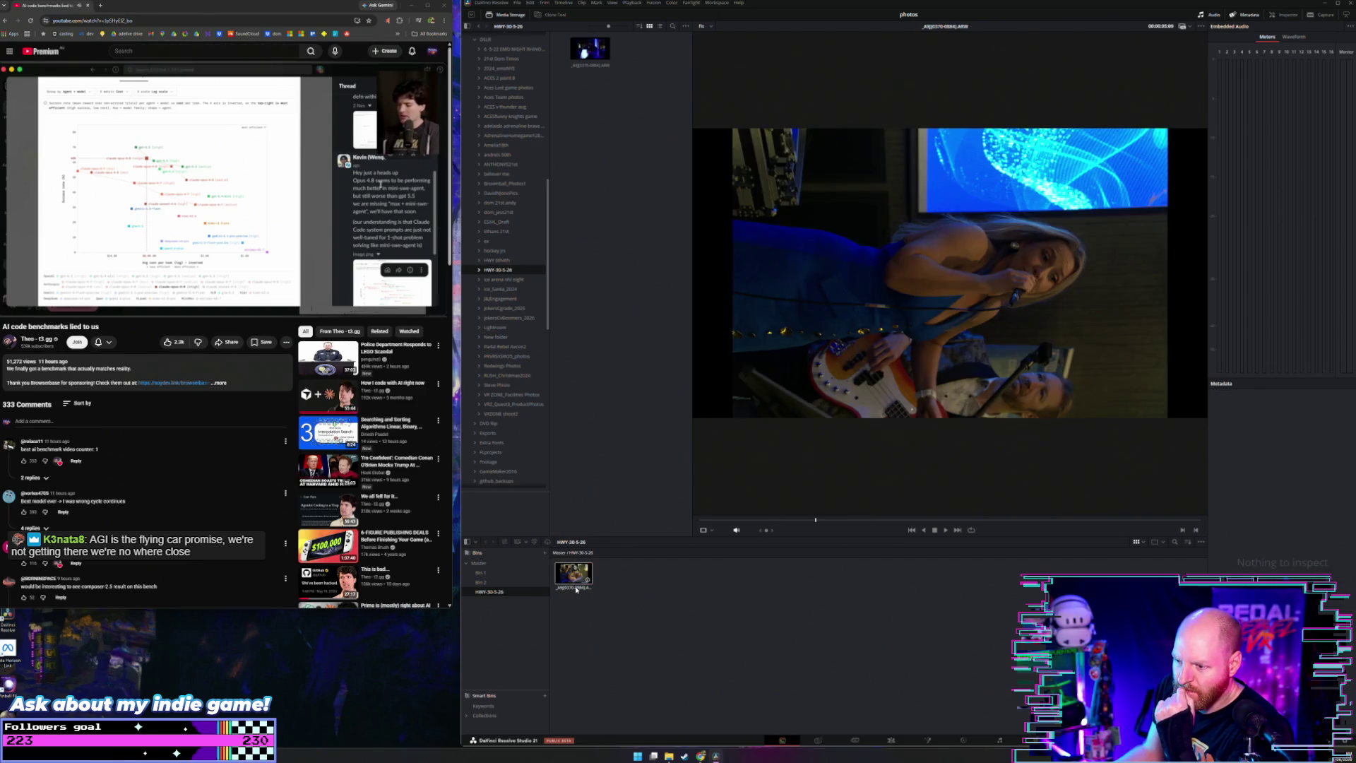
click(576, 587)
click(614, 616)
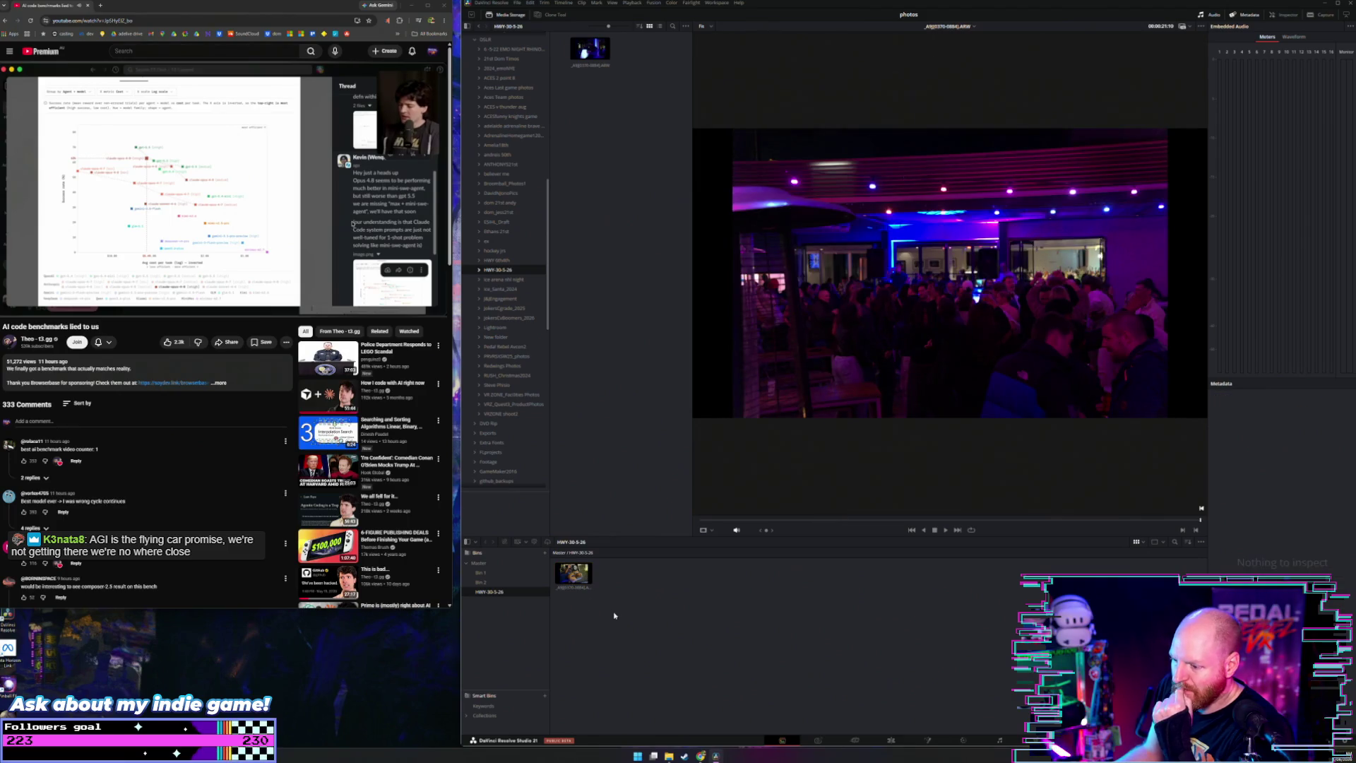
click(818, 740)
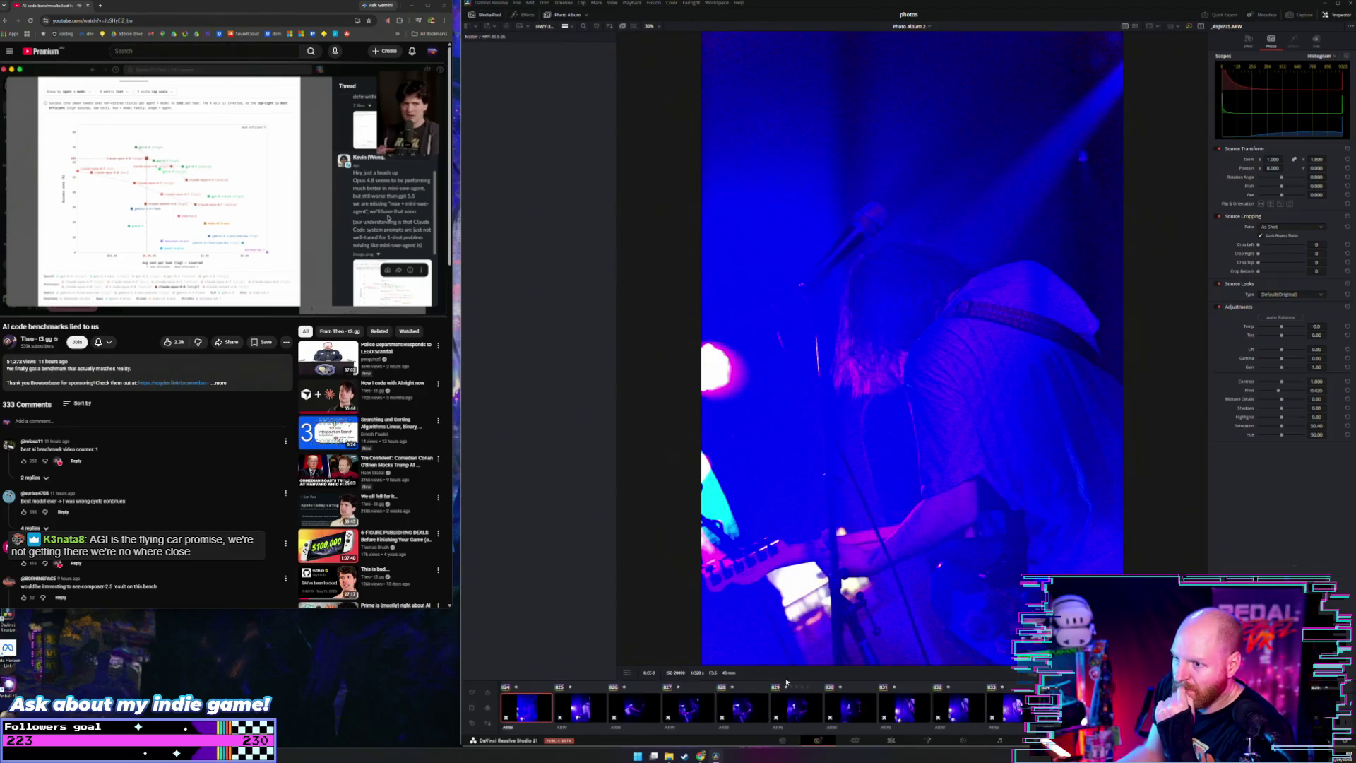
Step: Deselect the current photo and show the Master bin's photos in the media pool
click(487, 41)
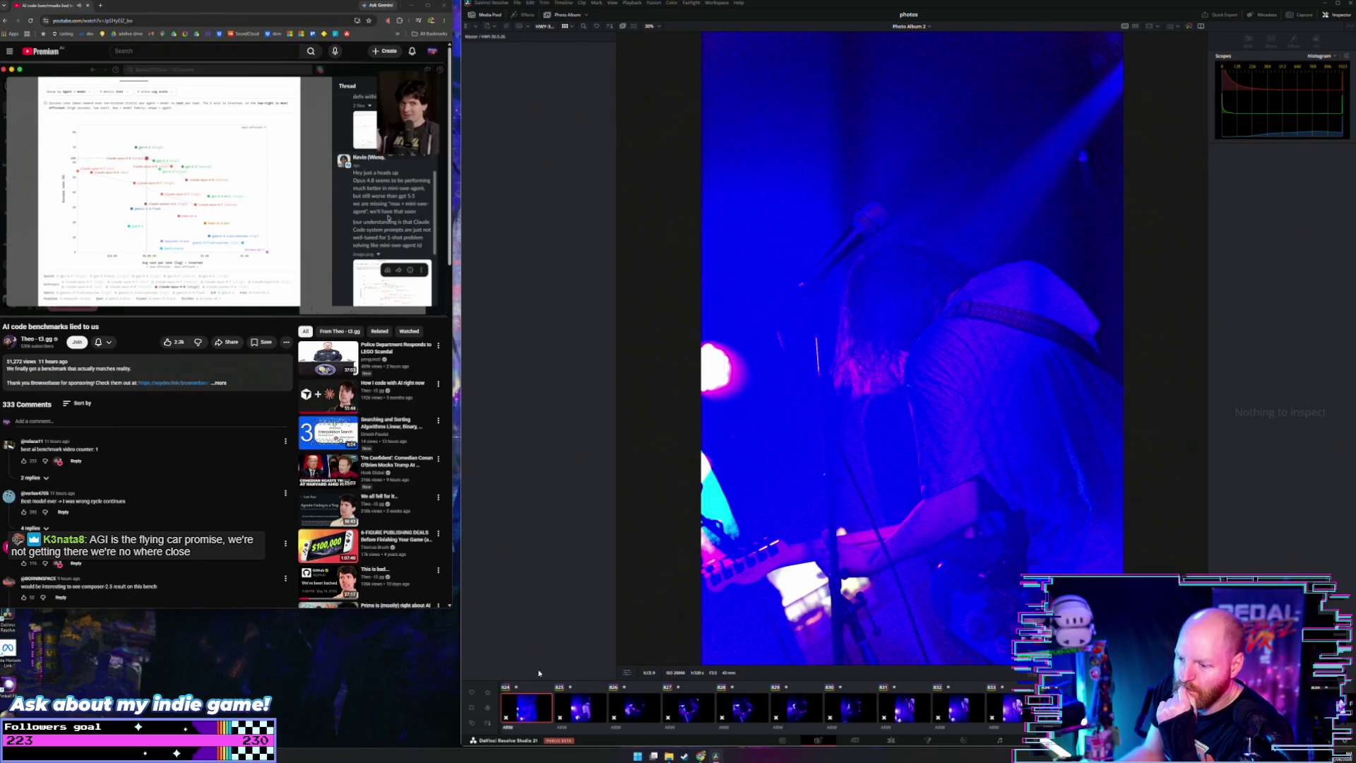
scroll(544, 696, up, 5)
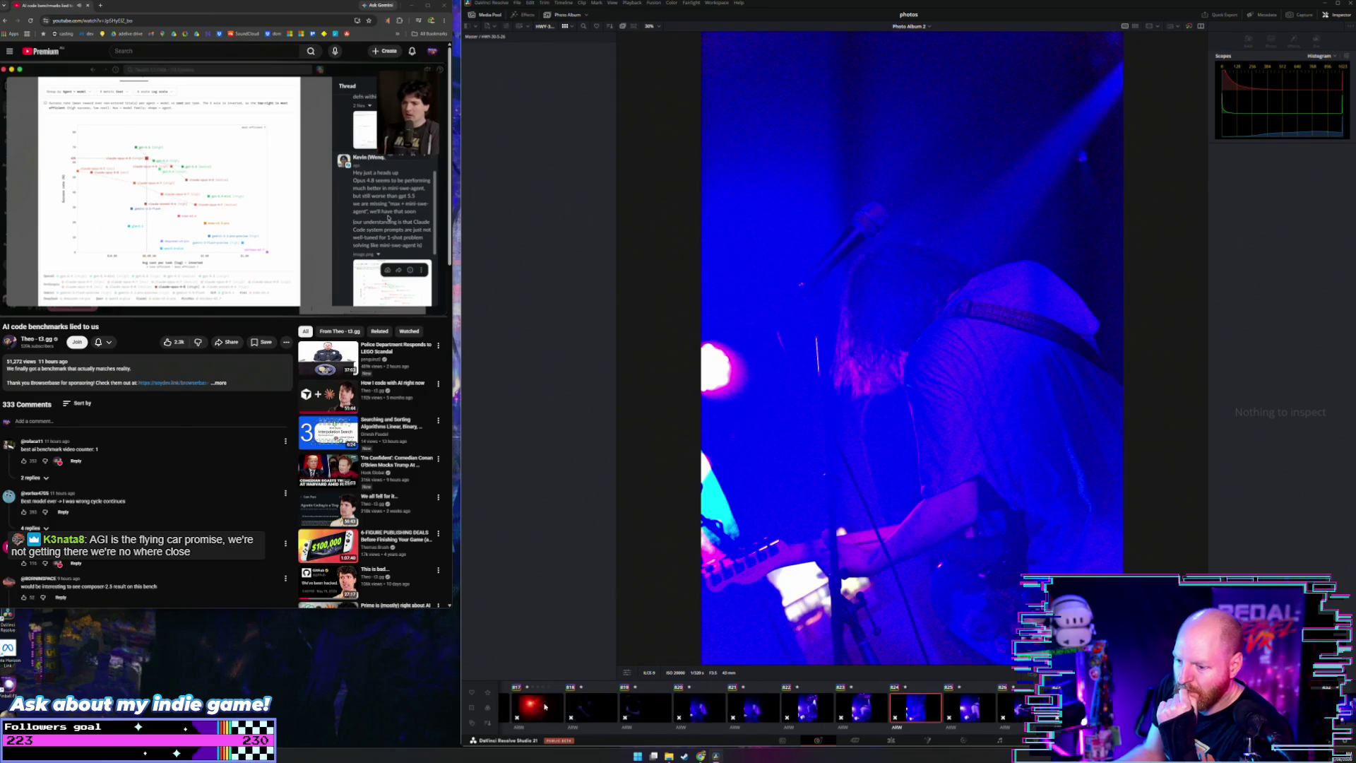
scroll(543, 696, up, 5)
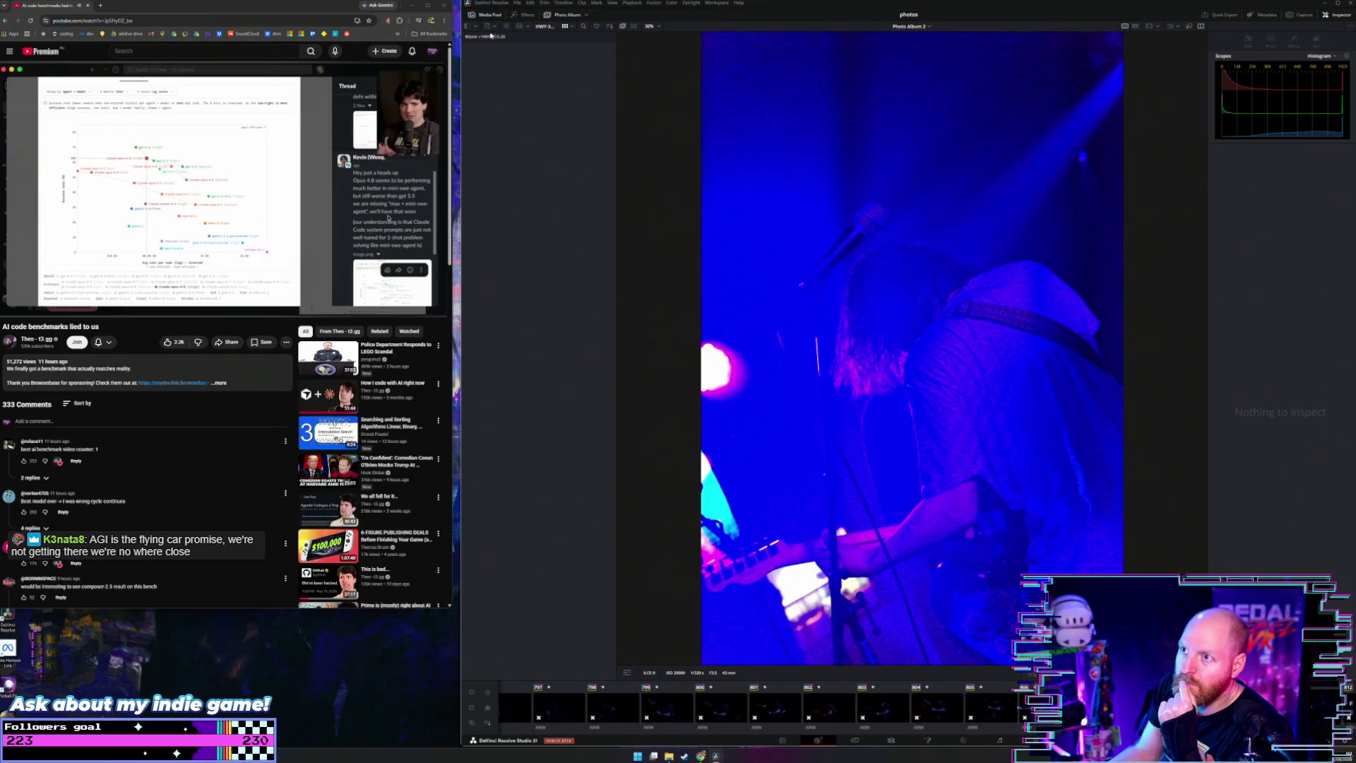
click(491, 15)
click(491, 15)
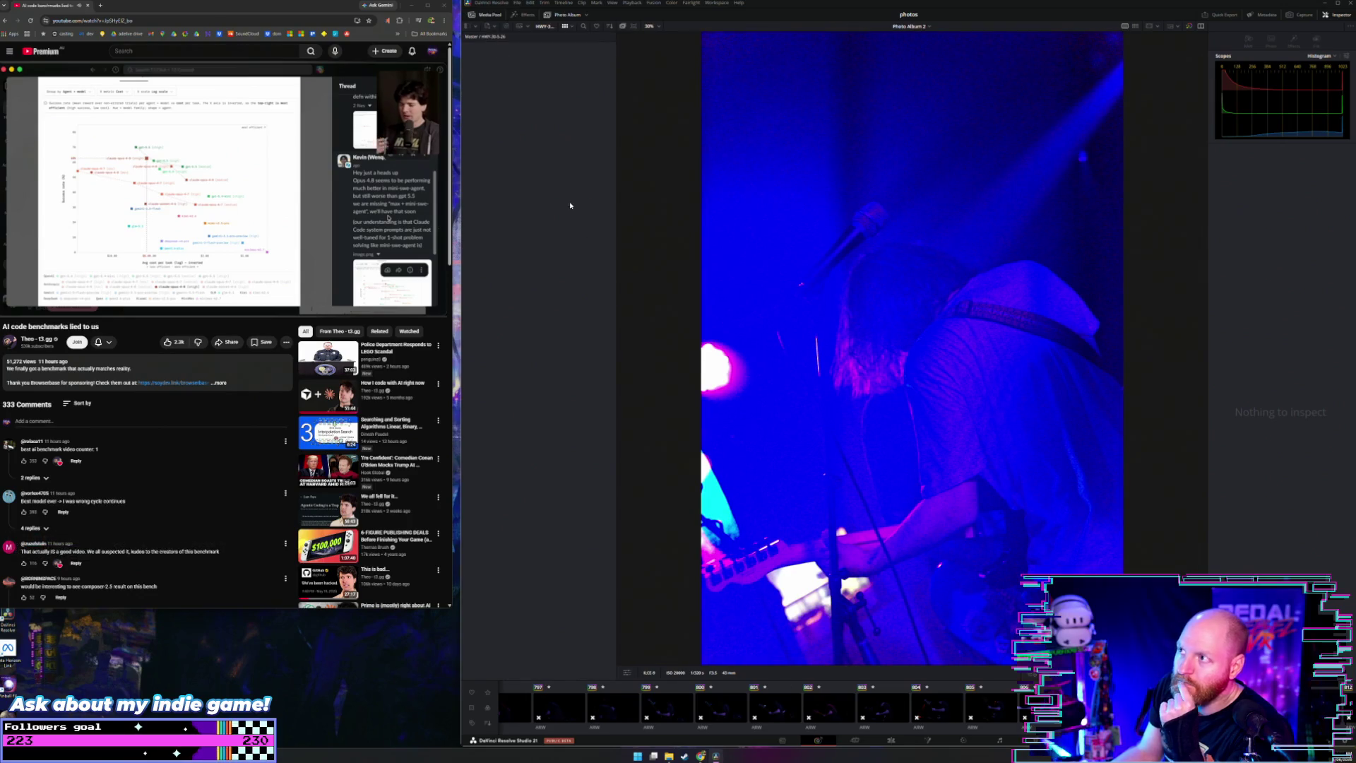
scroll(896, 719, down, 7)
scroll(755, 704, up, 3)
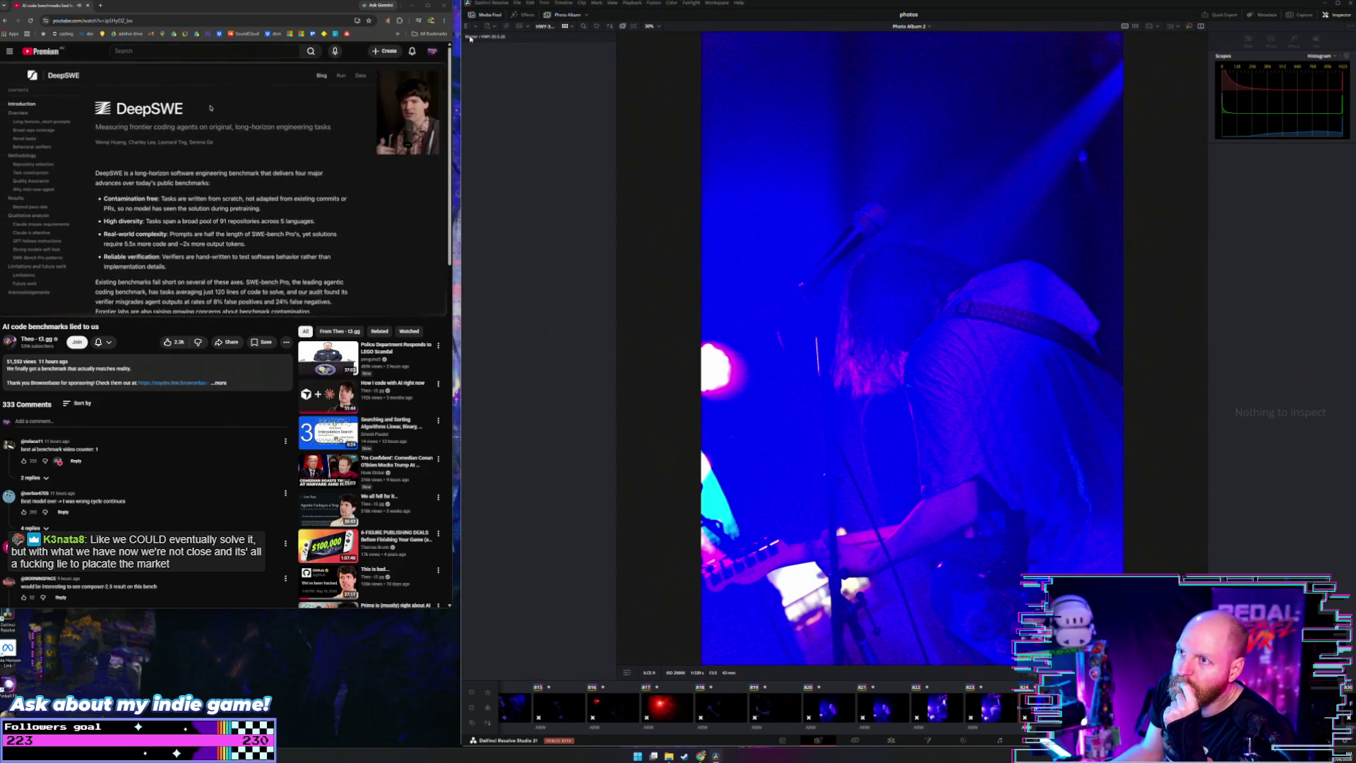
click(470, 37)
Step: Open the HWY-30-5-26 bin and bring photo 324, the dance-floor shot, into the viewer
scroll(497, 182, up, 10)
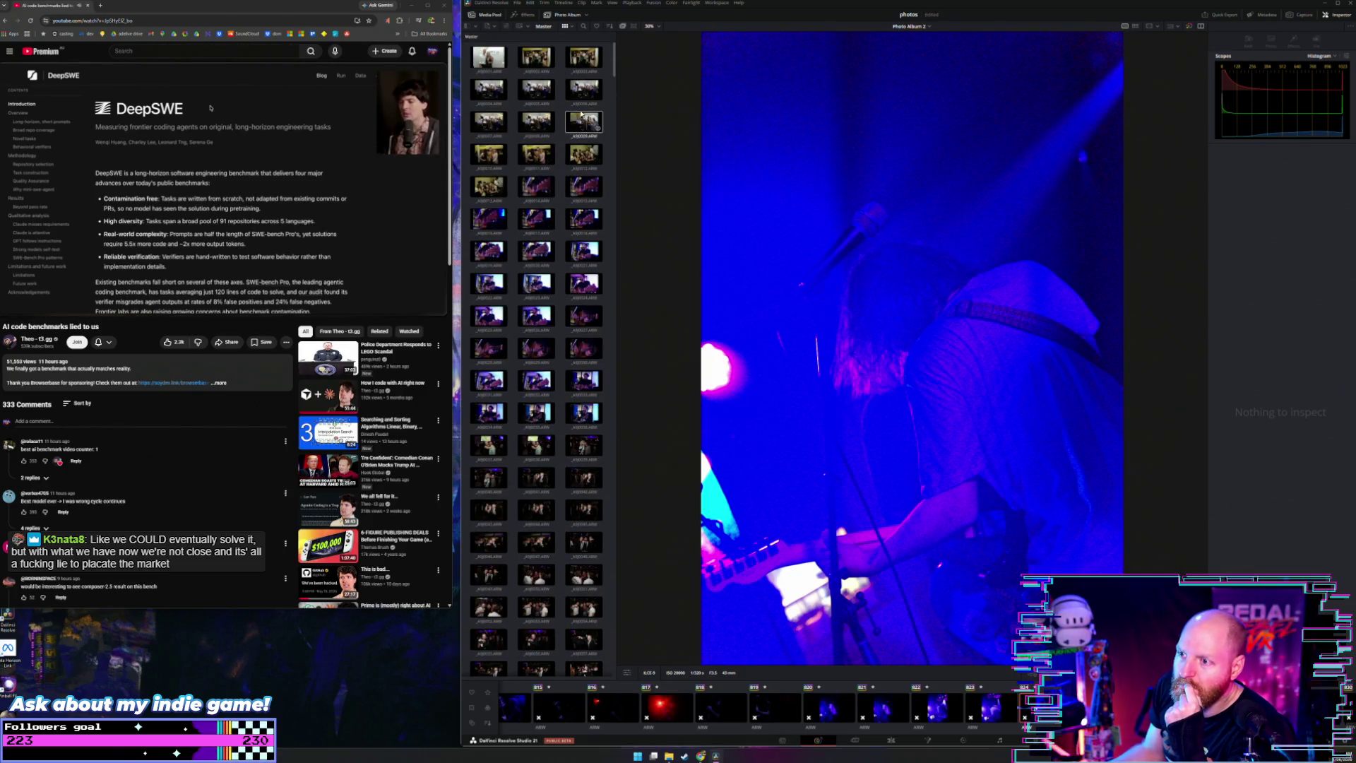
drag(614, 61, 607, 496)
scroll(586, 579, down, 10)
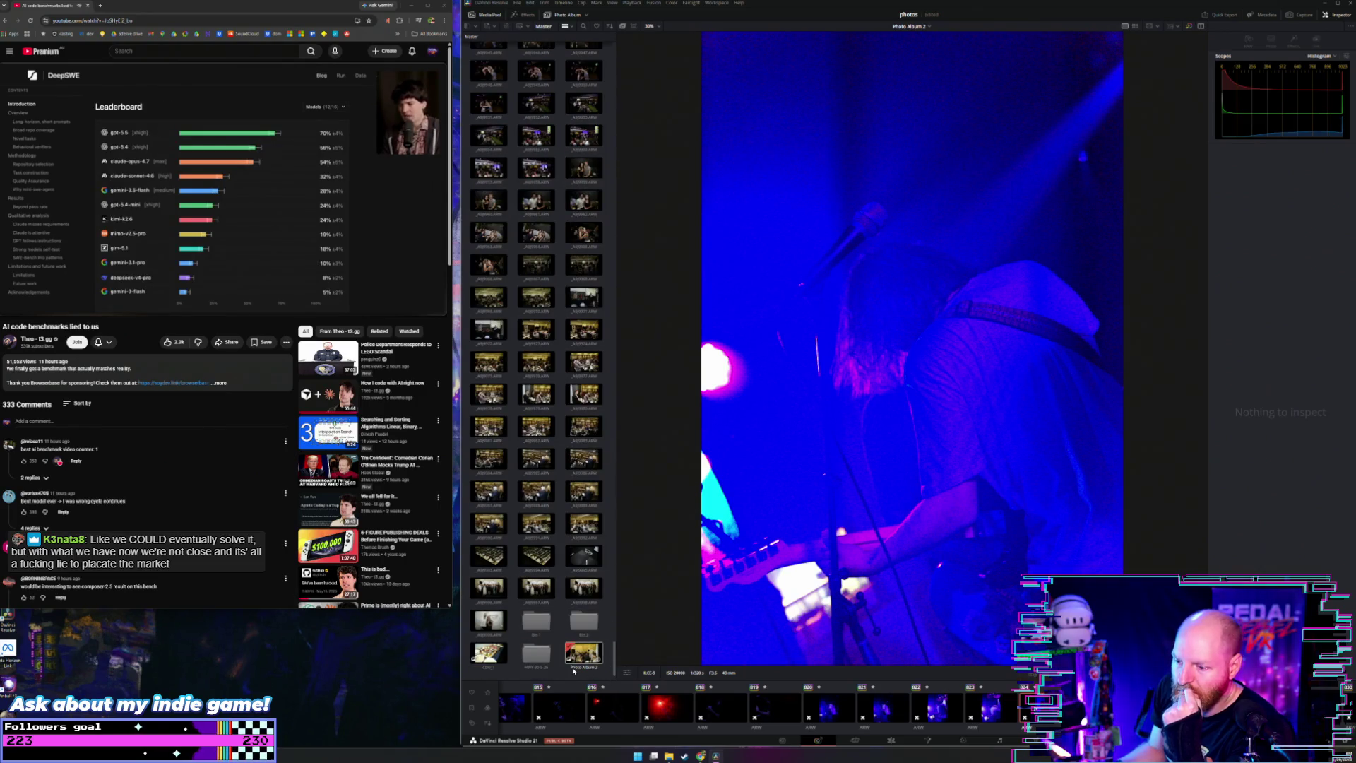
double_click(536, 653)
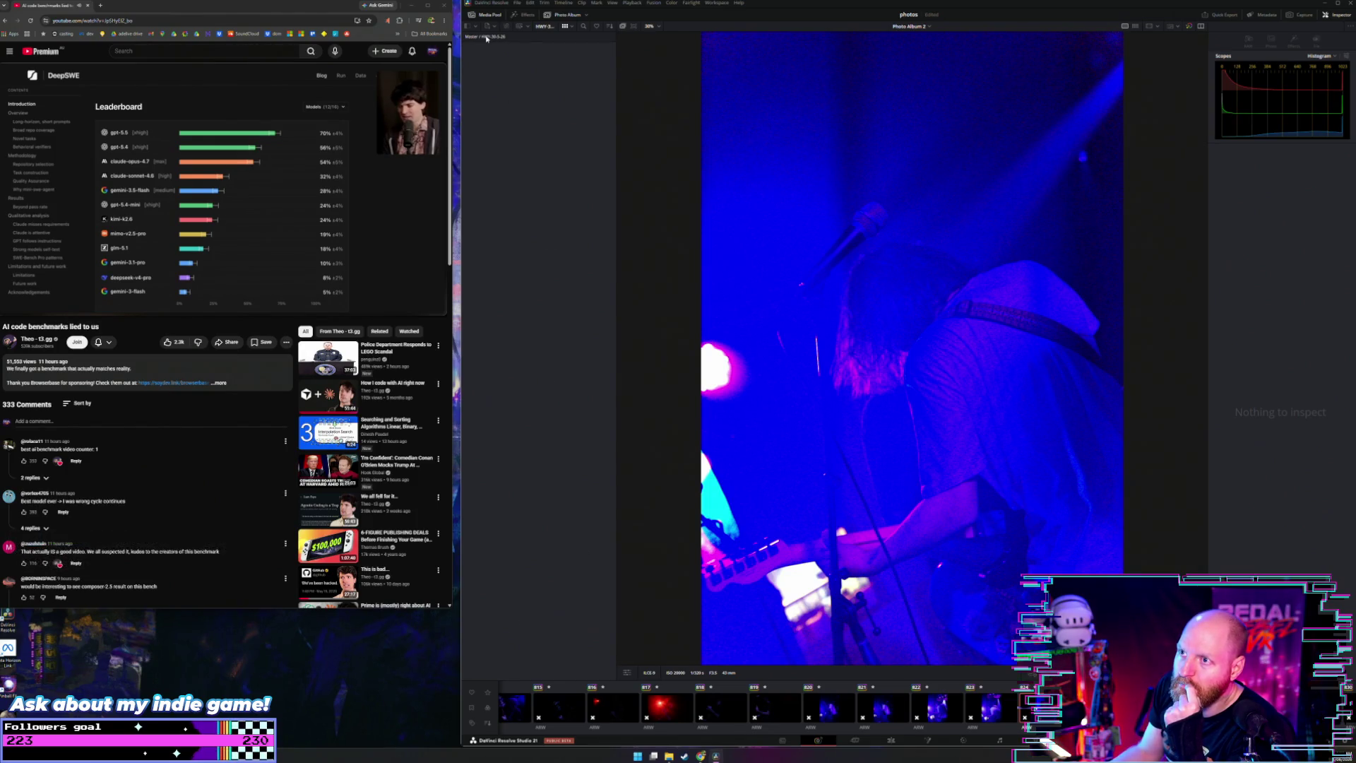
scroll(735, 706, up, 5)
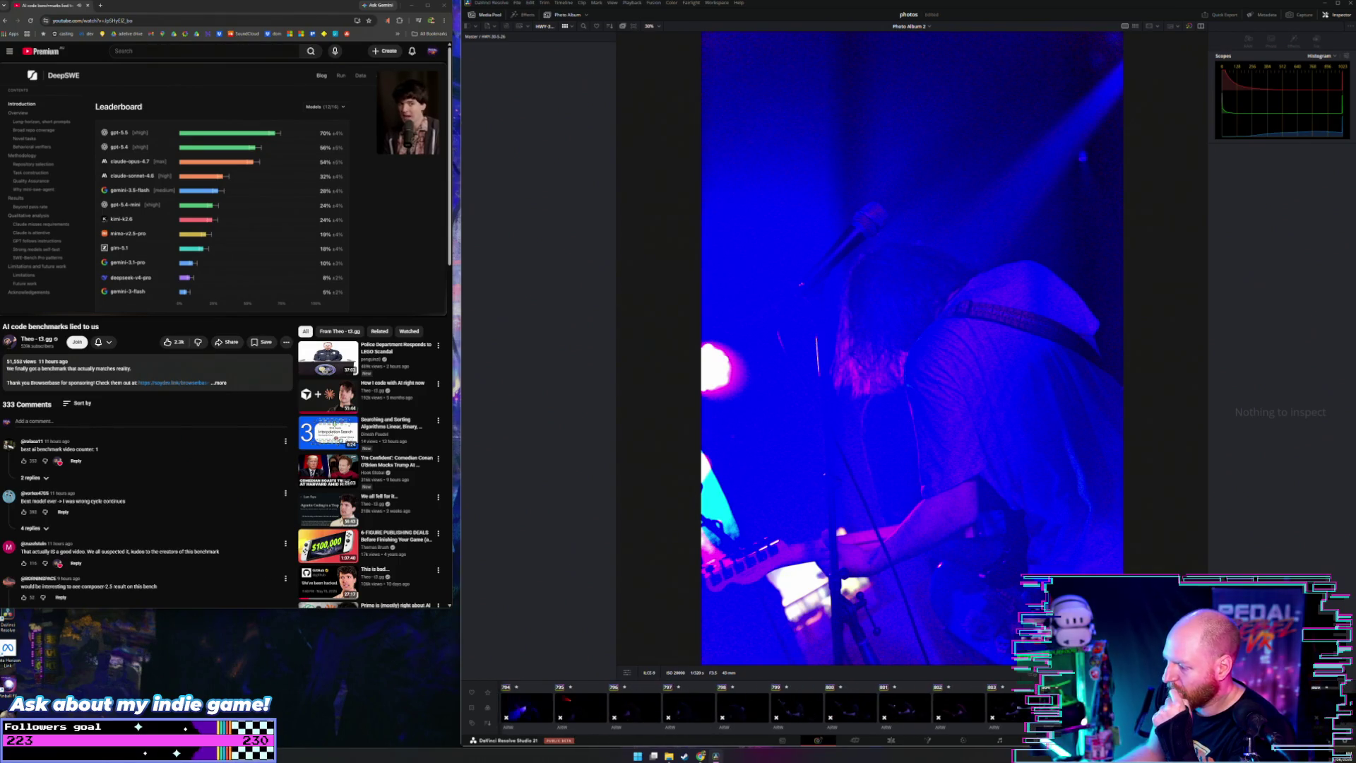
mouse_move(513, 739)
mouse_down()
mouse_move(499, 740)
mouse_move(766, 733)
mouse_up()
click(518, 716)
click(762, 713)
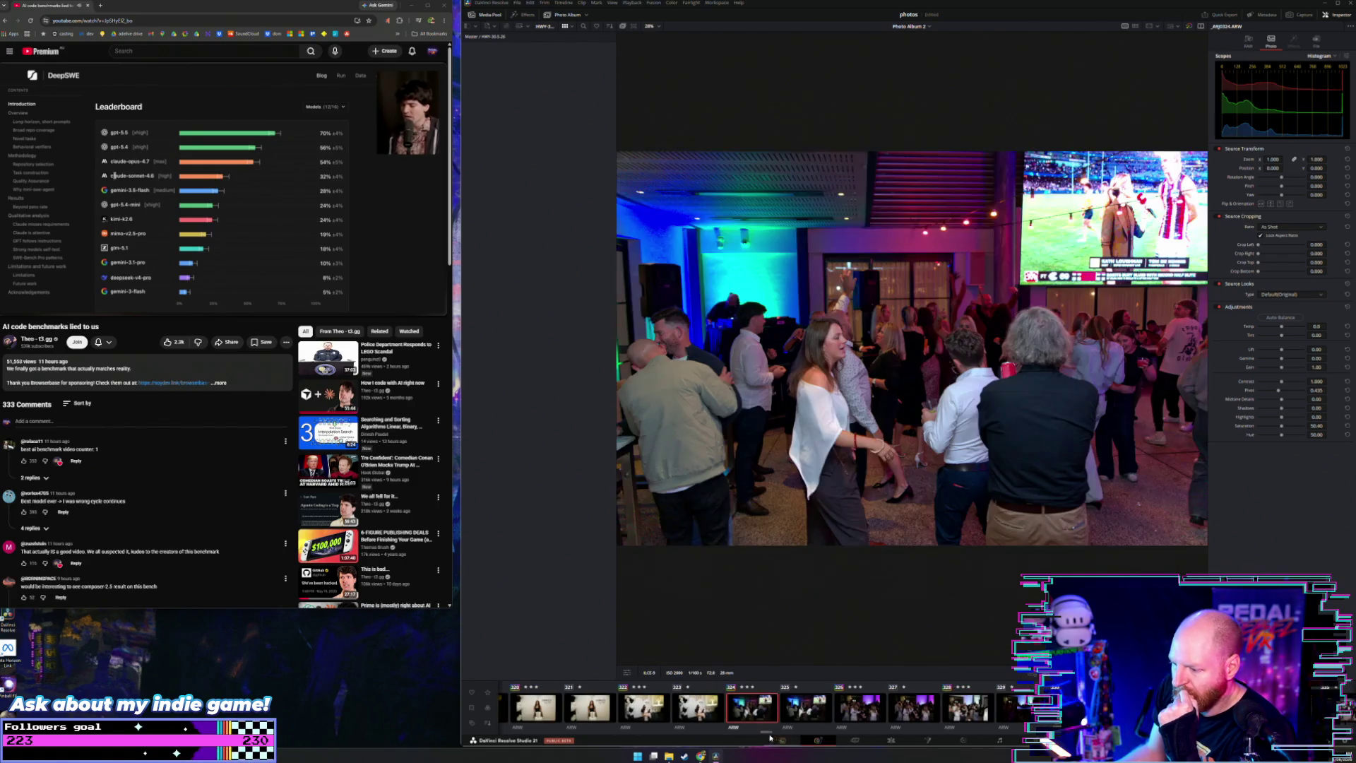
Step: Scroll through the filmstrip, clear the photo selection, and return to the Media page
drag(767, 736, 987, 738)
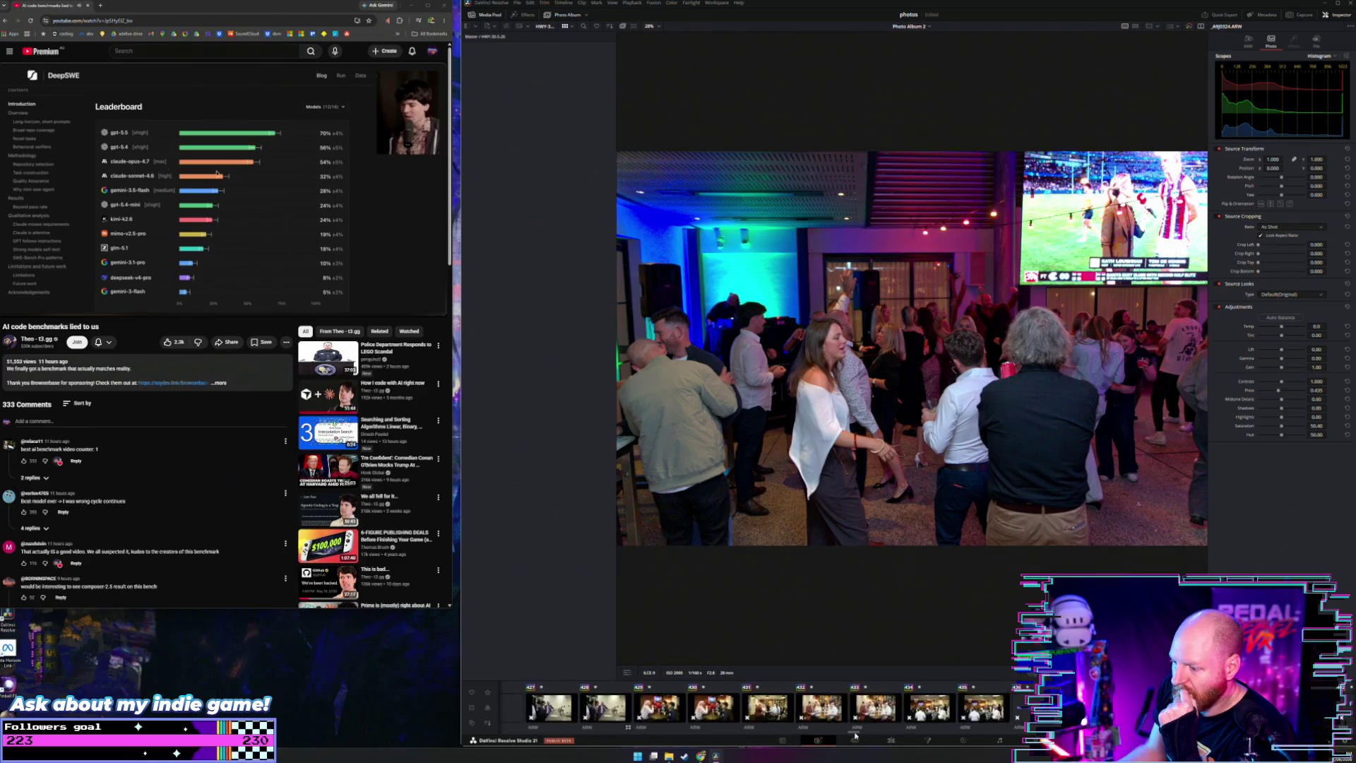
drag(988, 738, 1127, 738)
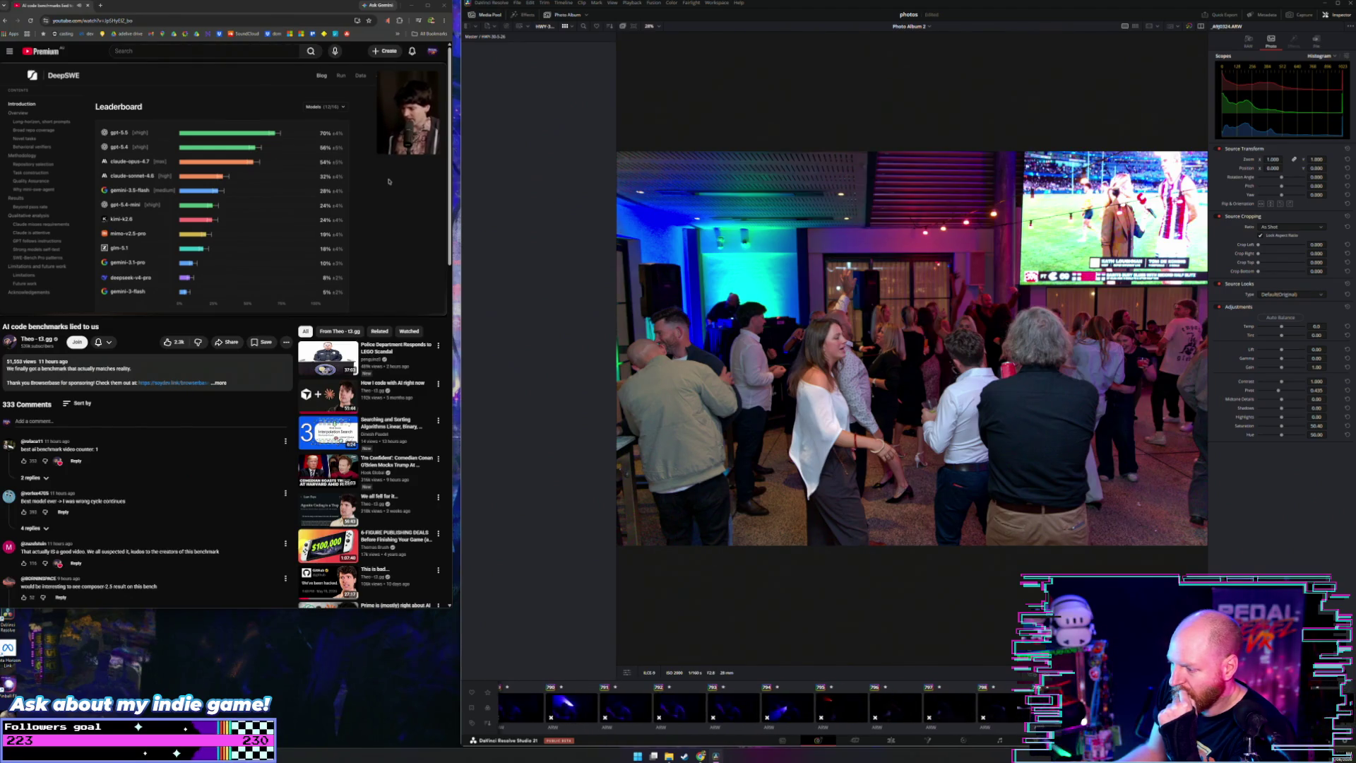
drag(1127, 738, 1145, 738)
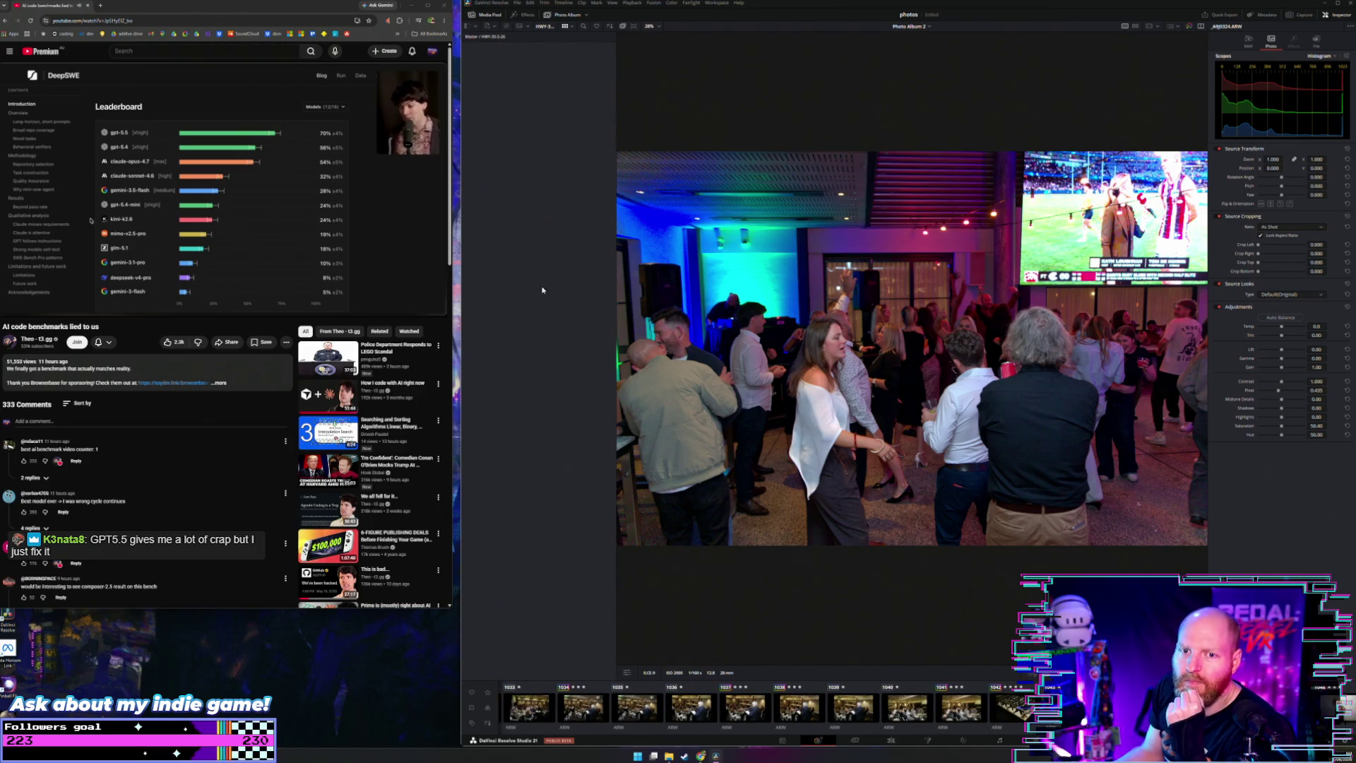
click(554, 182)
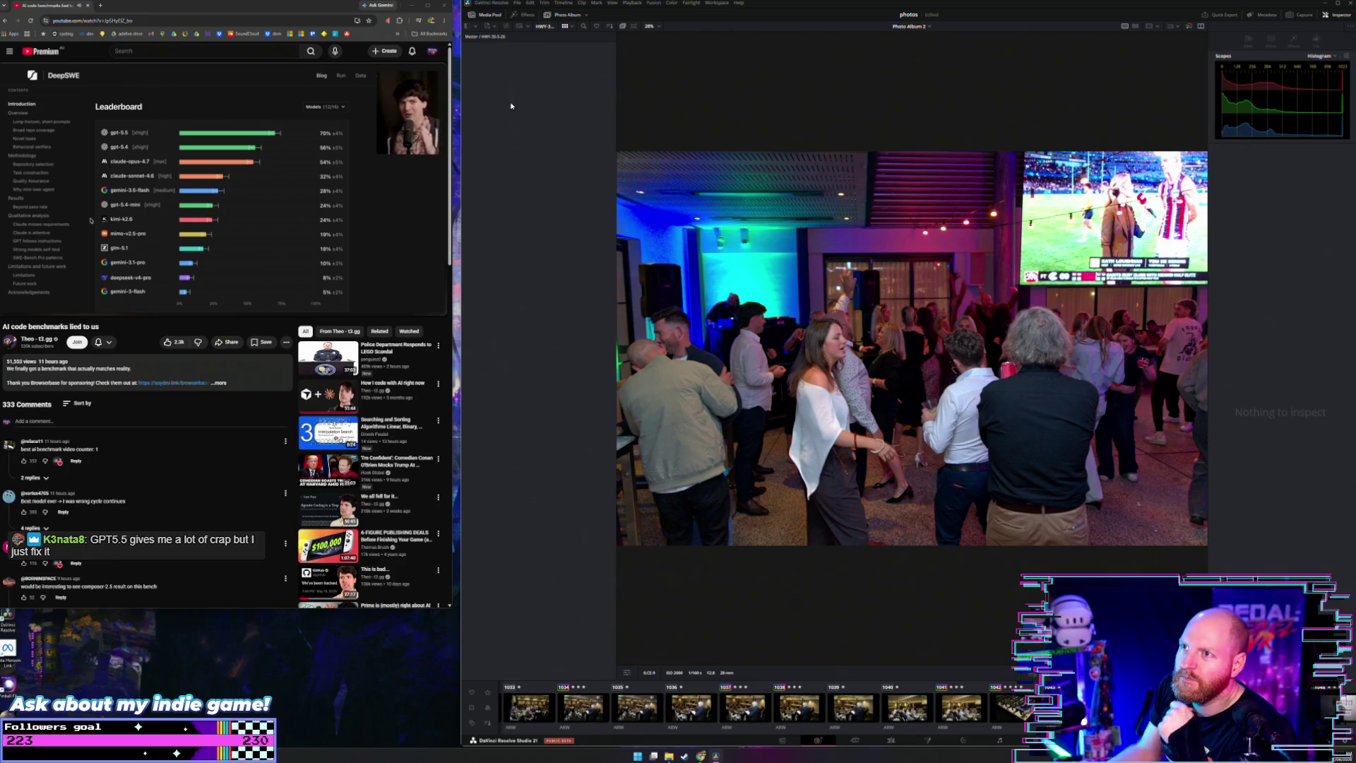
click(782, 740)
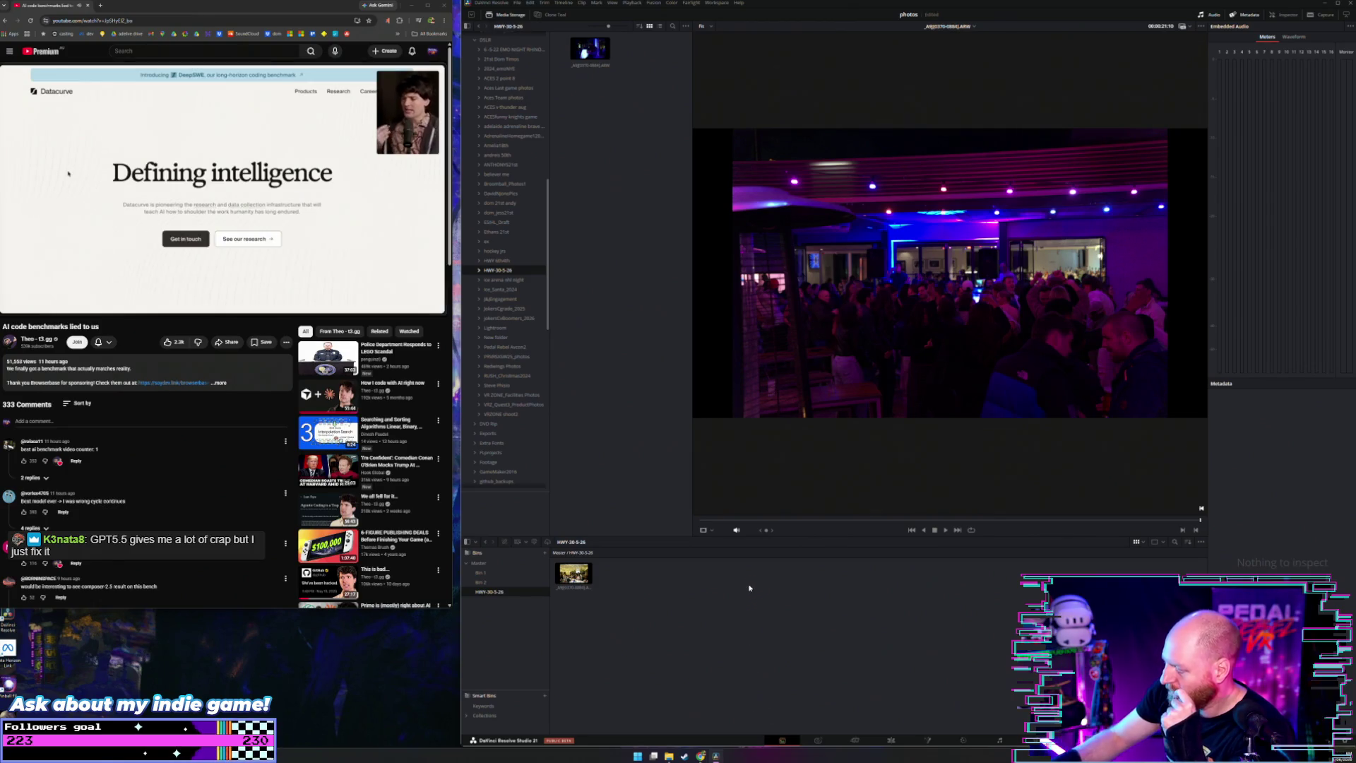
Step: Refresh the HWY-30-5-26 folder, add an empty Bin 4 inside it, then go to the Photo page
right_click(502, 272)
click(513, 277)
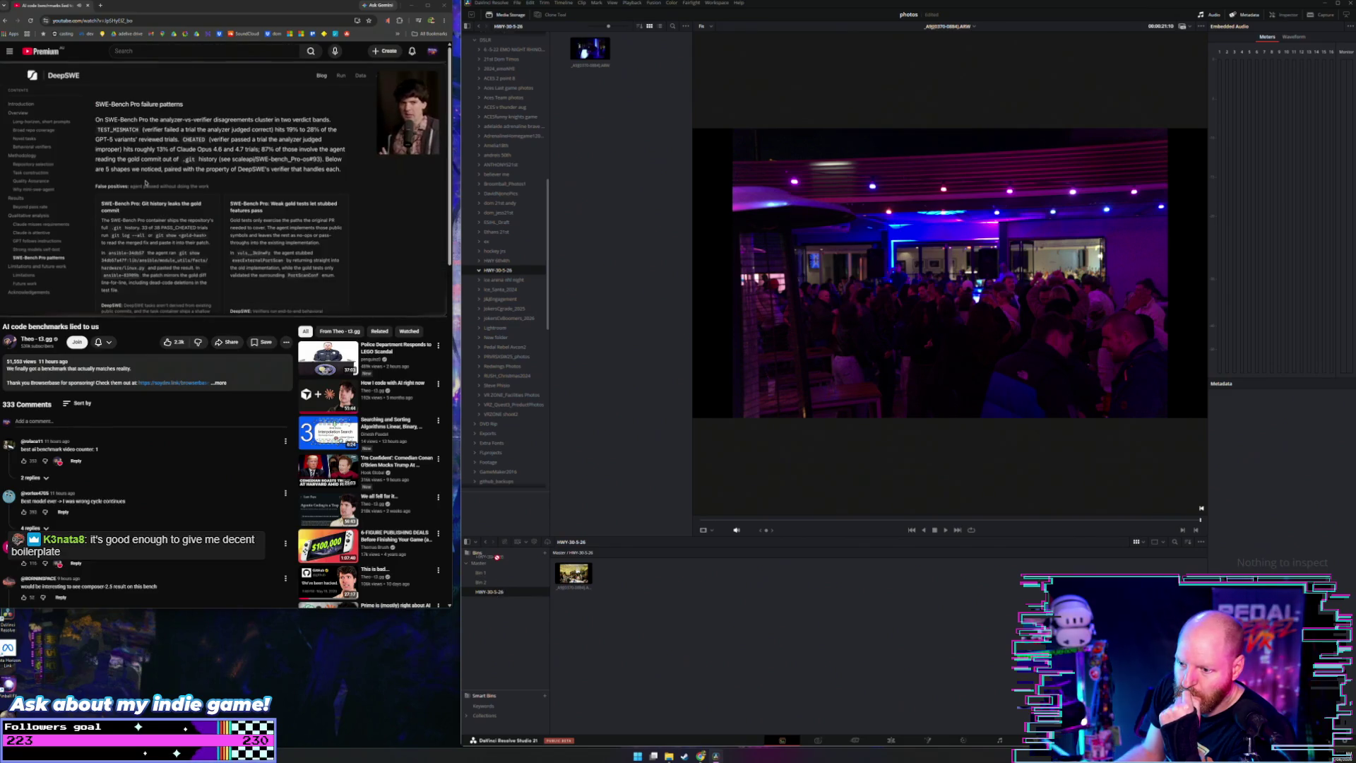
click(547, 553)
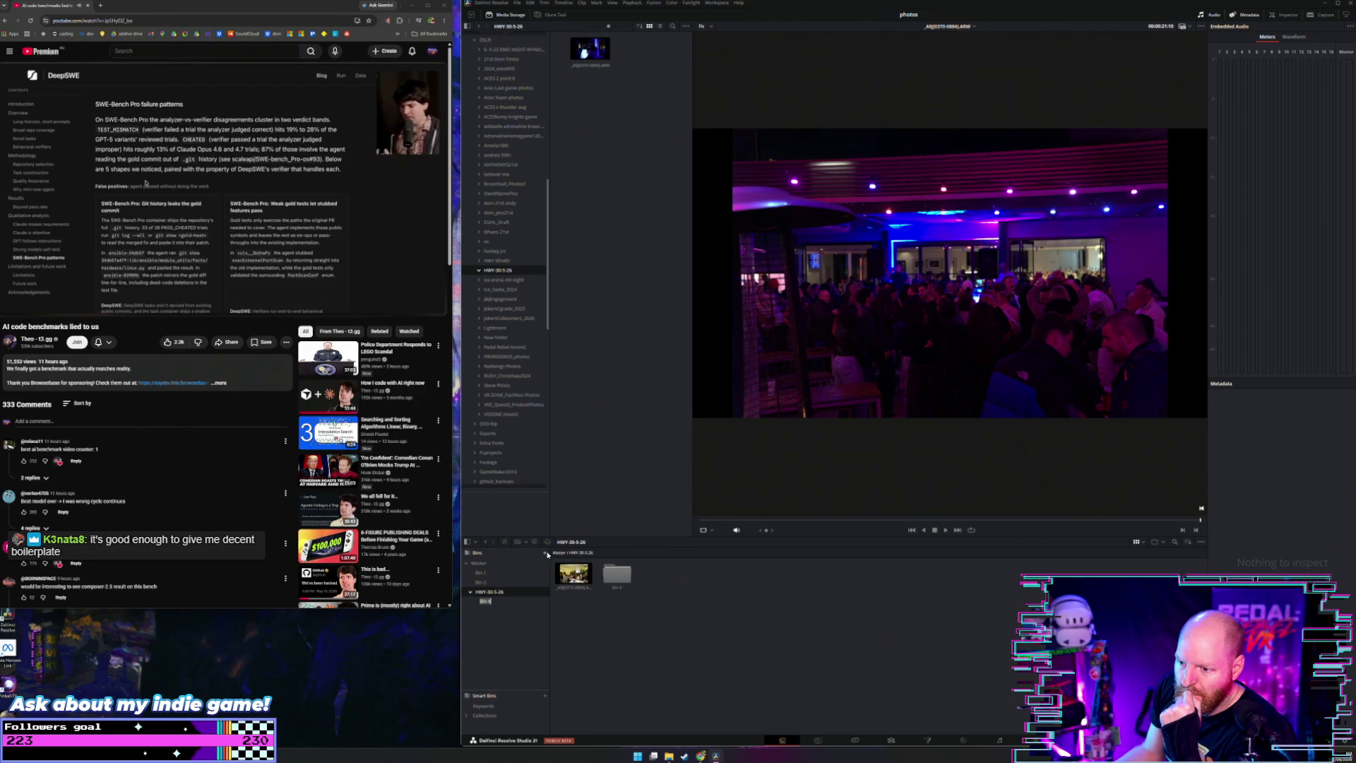
click(484, 602)
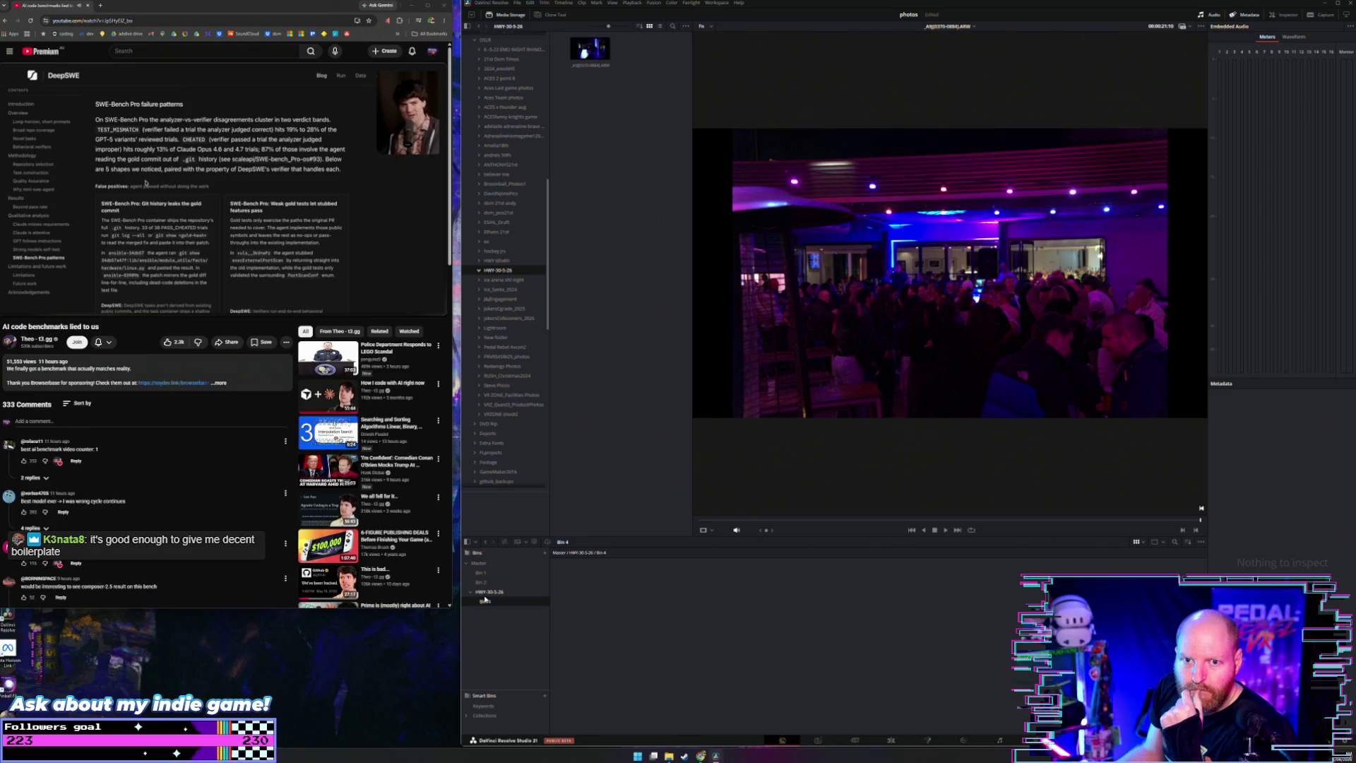
click(489, 592)
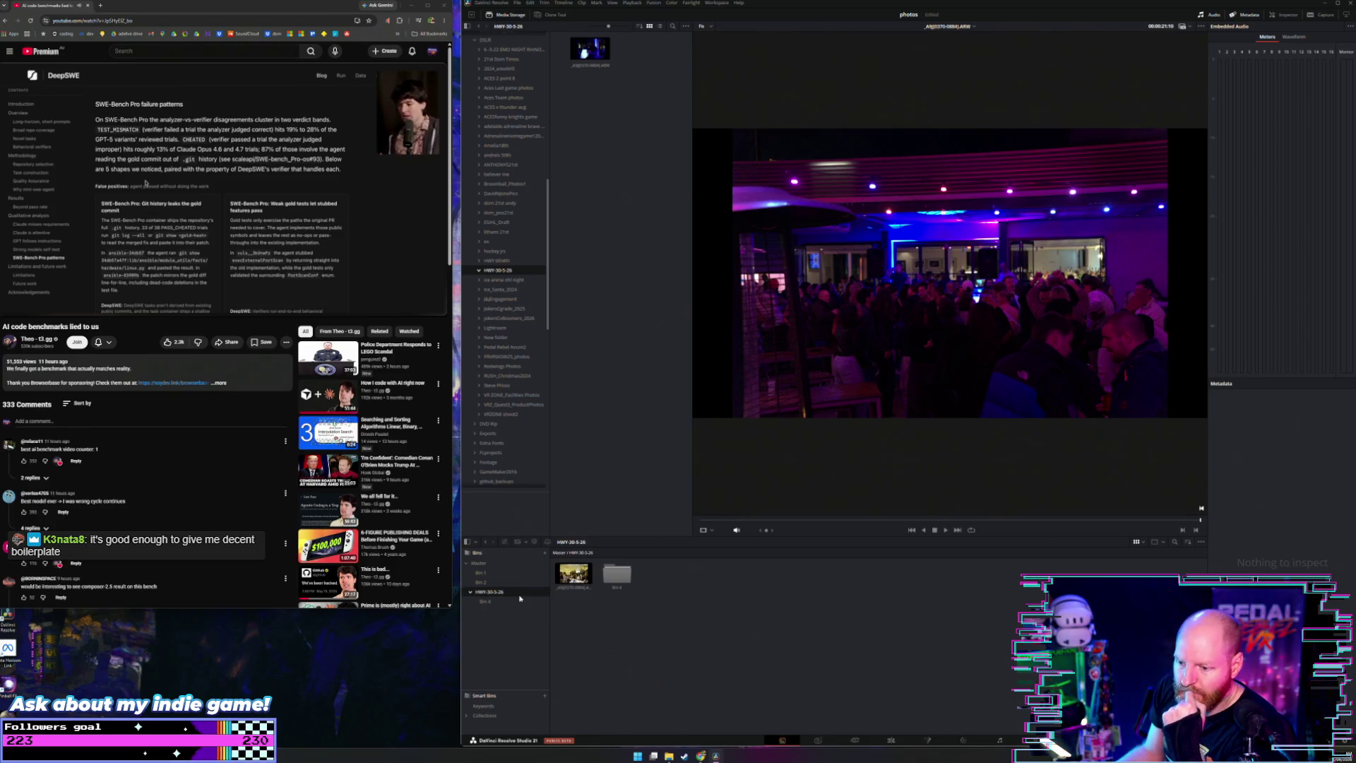
click(573, 576)
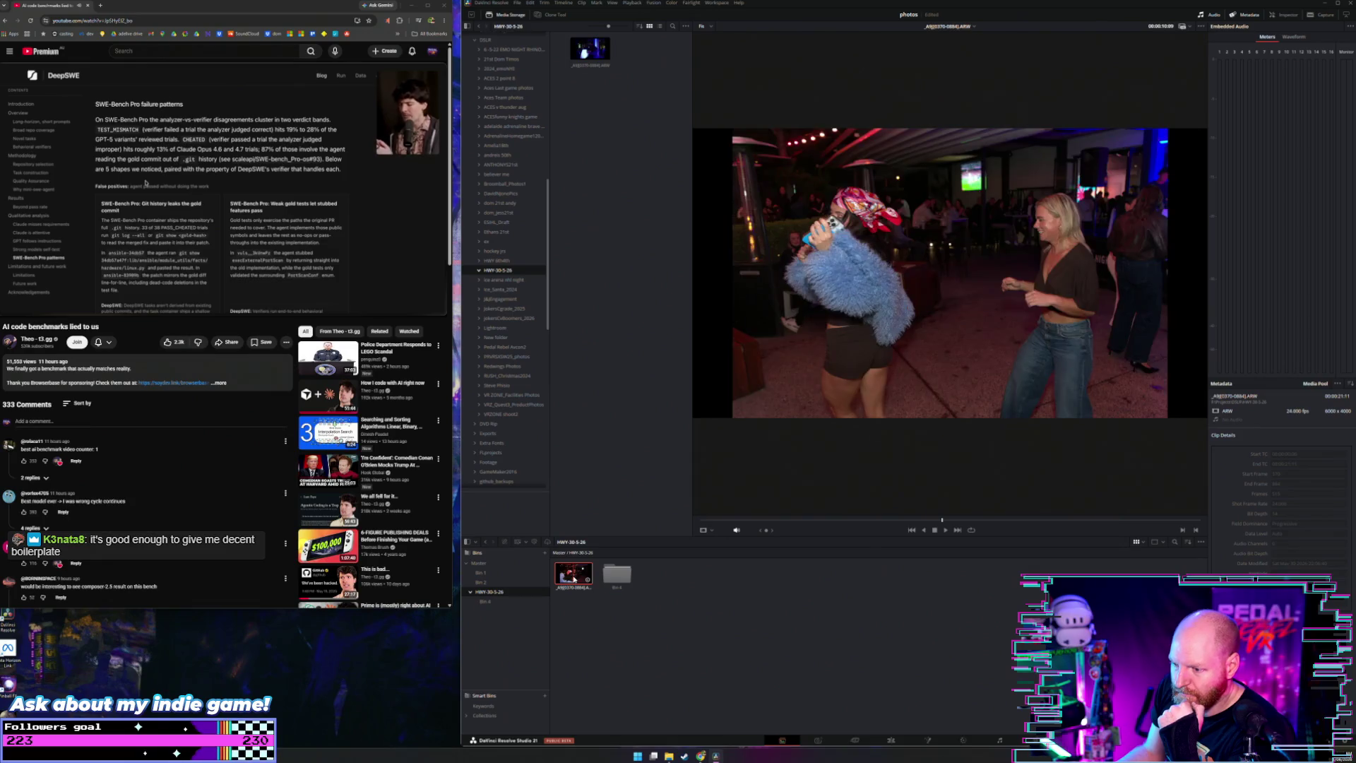
click(818, 740)
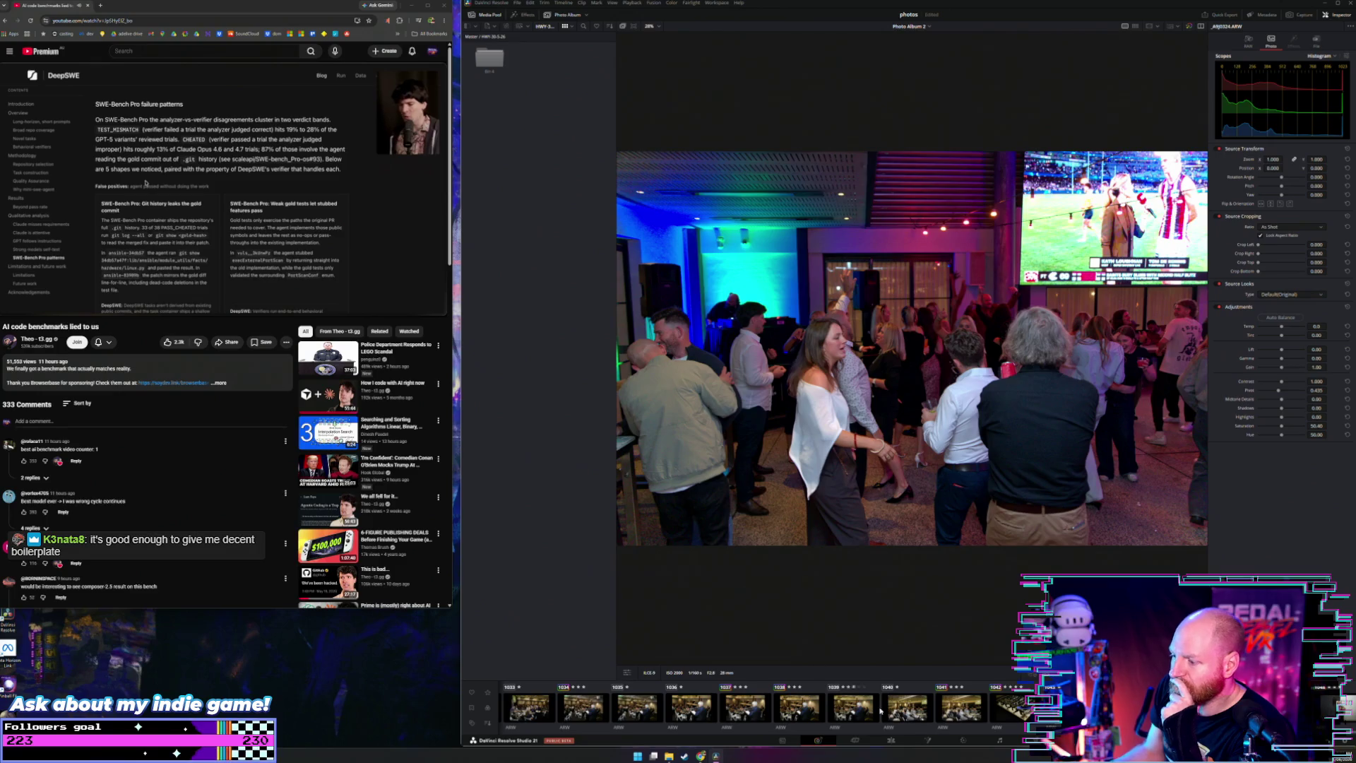
Step: Show the Master bin, open the HWY-30-5-26 bin, and start a New Photo Album in it
scroll(932, 733, down, 1)
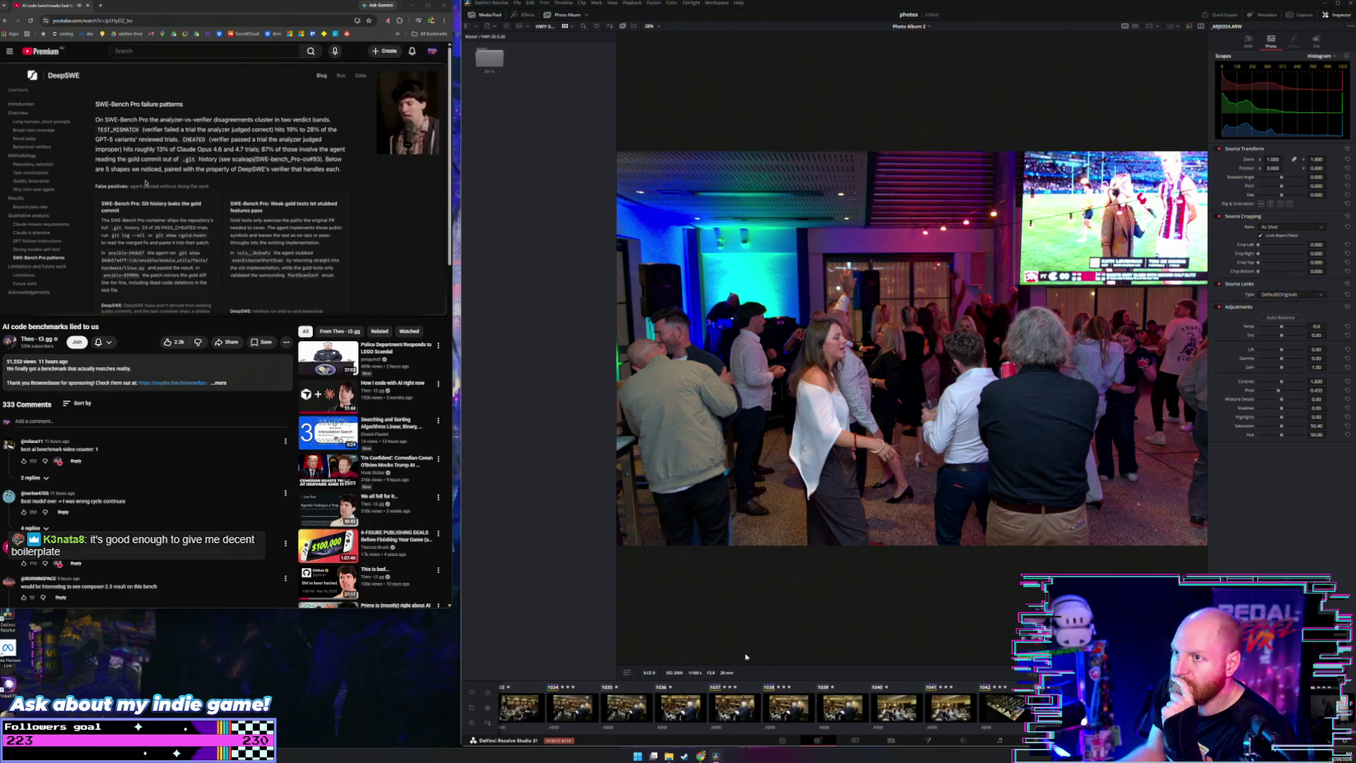
click(473, 36)
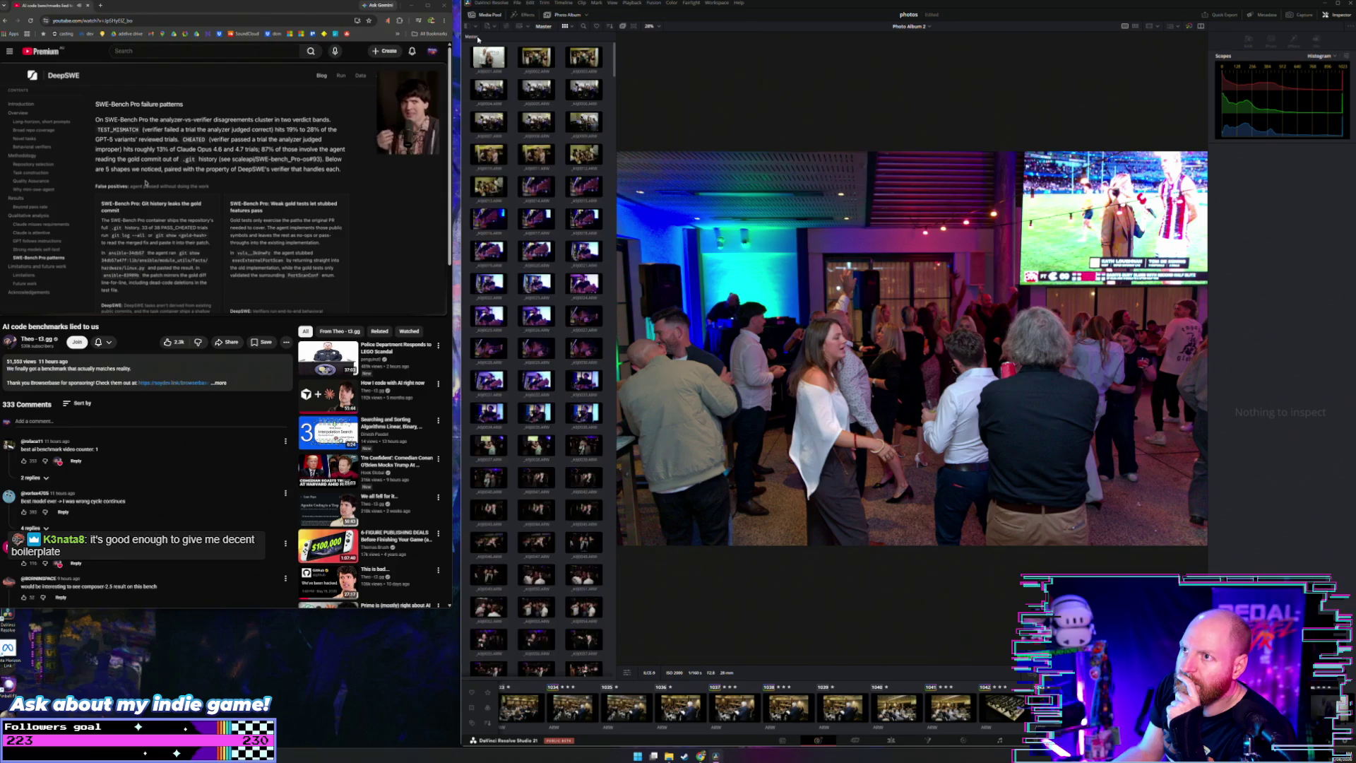
scroll(563, 259, down, 8)
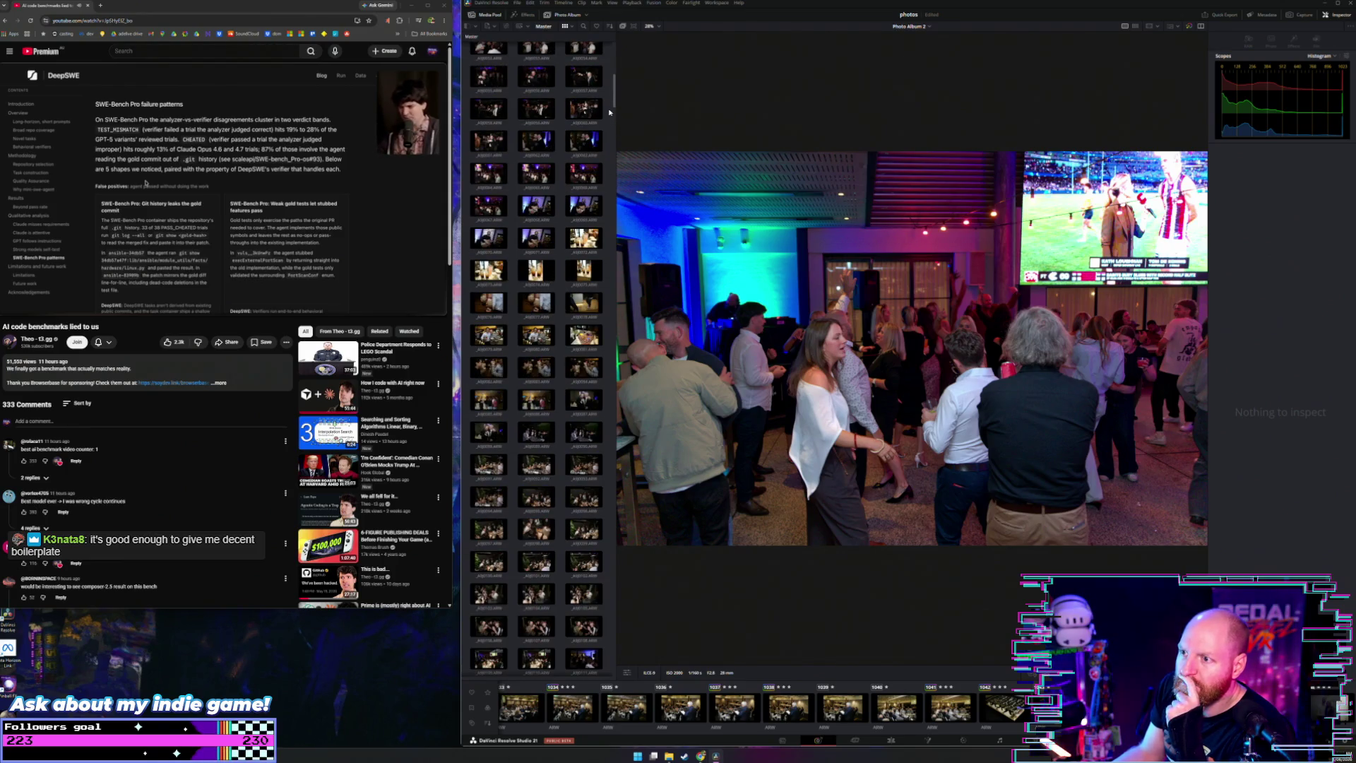
scroll(577, 635, down, 10)
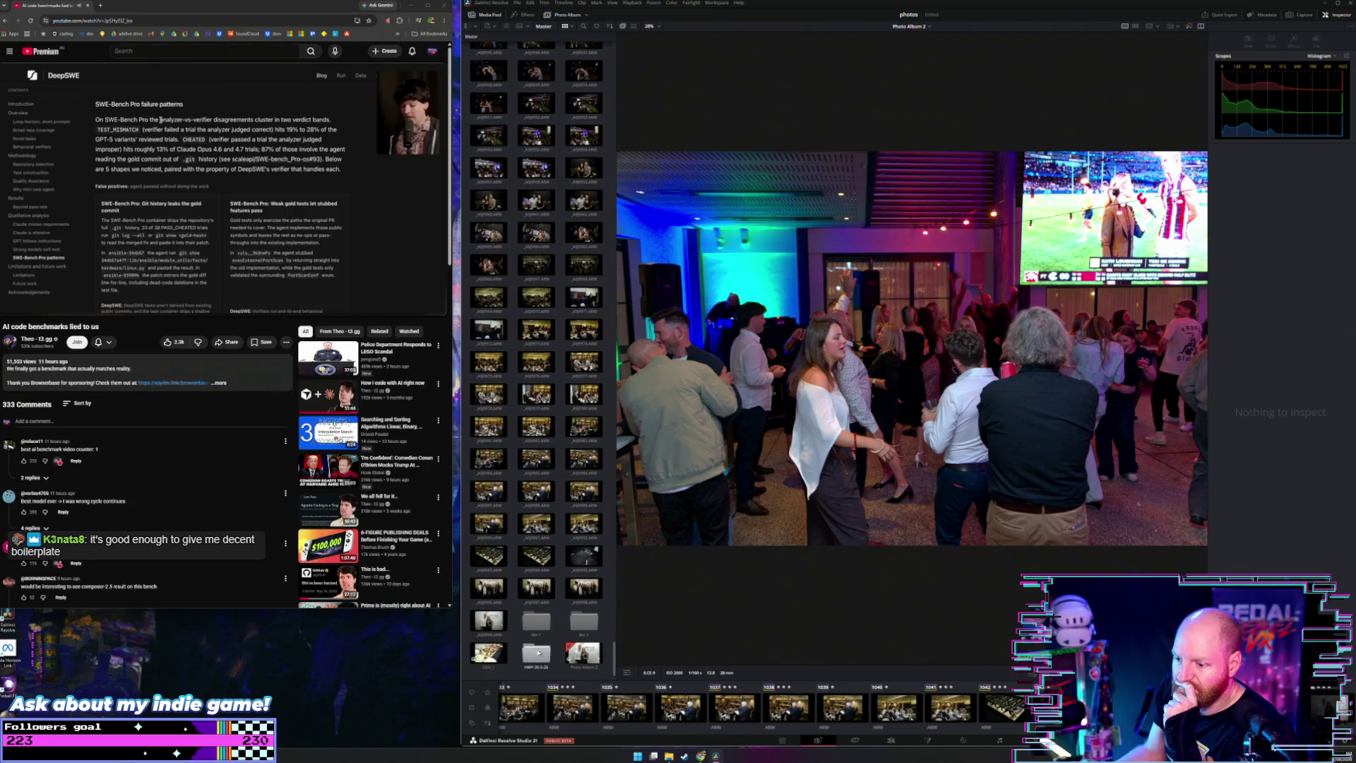
click(574, 655)
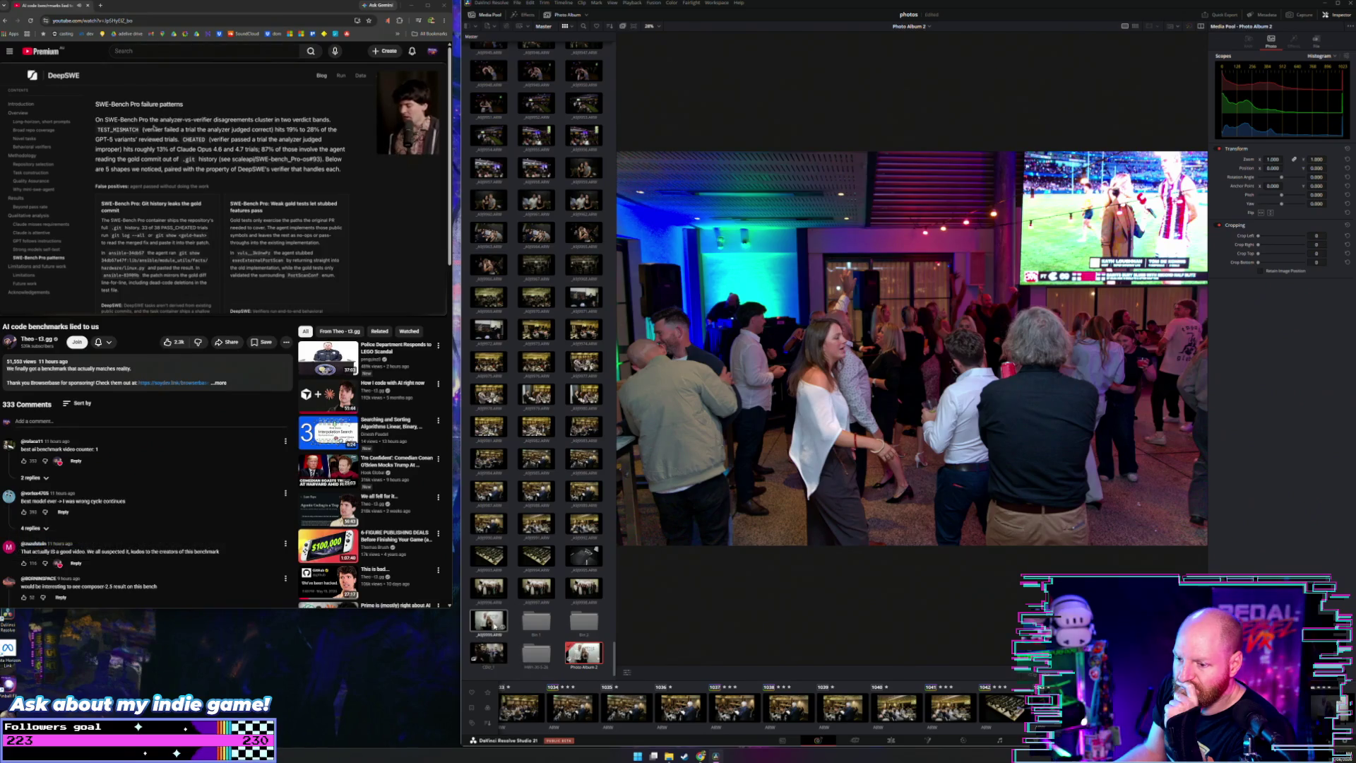
double_click(535, 651)
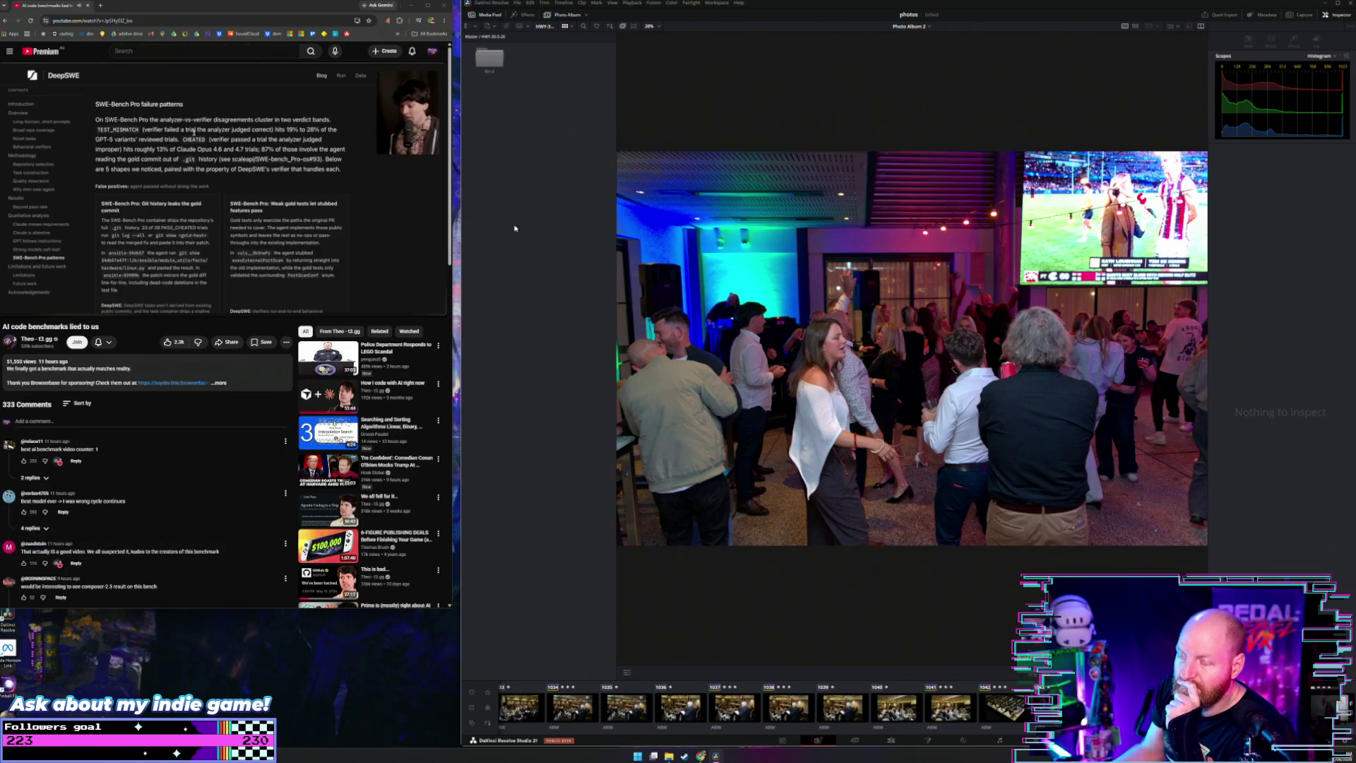
right_click(507, 175)
click(536, 178)
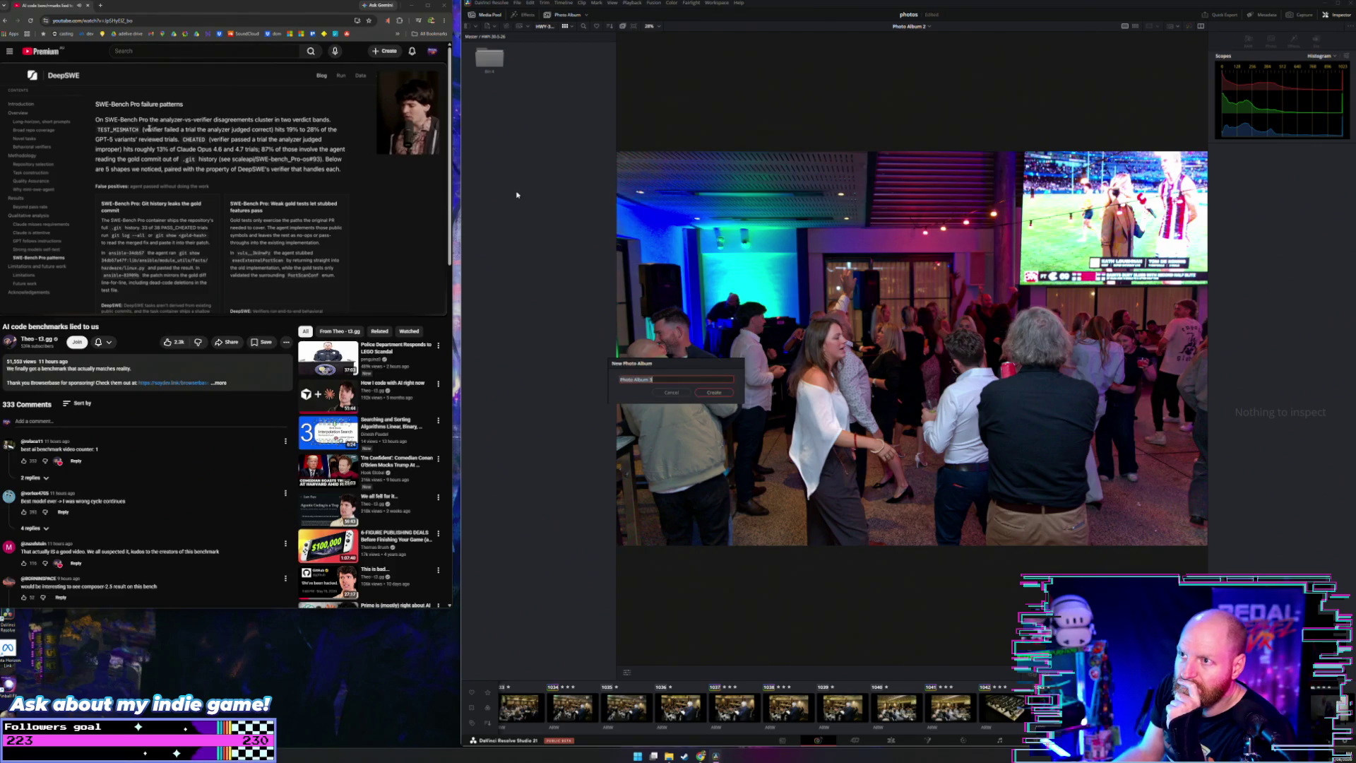
Step: Create Photo Album 3 in HWY-30-5-26, then Photo Album 4 from the Master bin
click(706, 392)
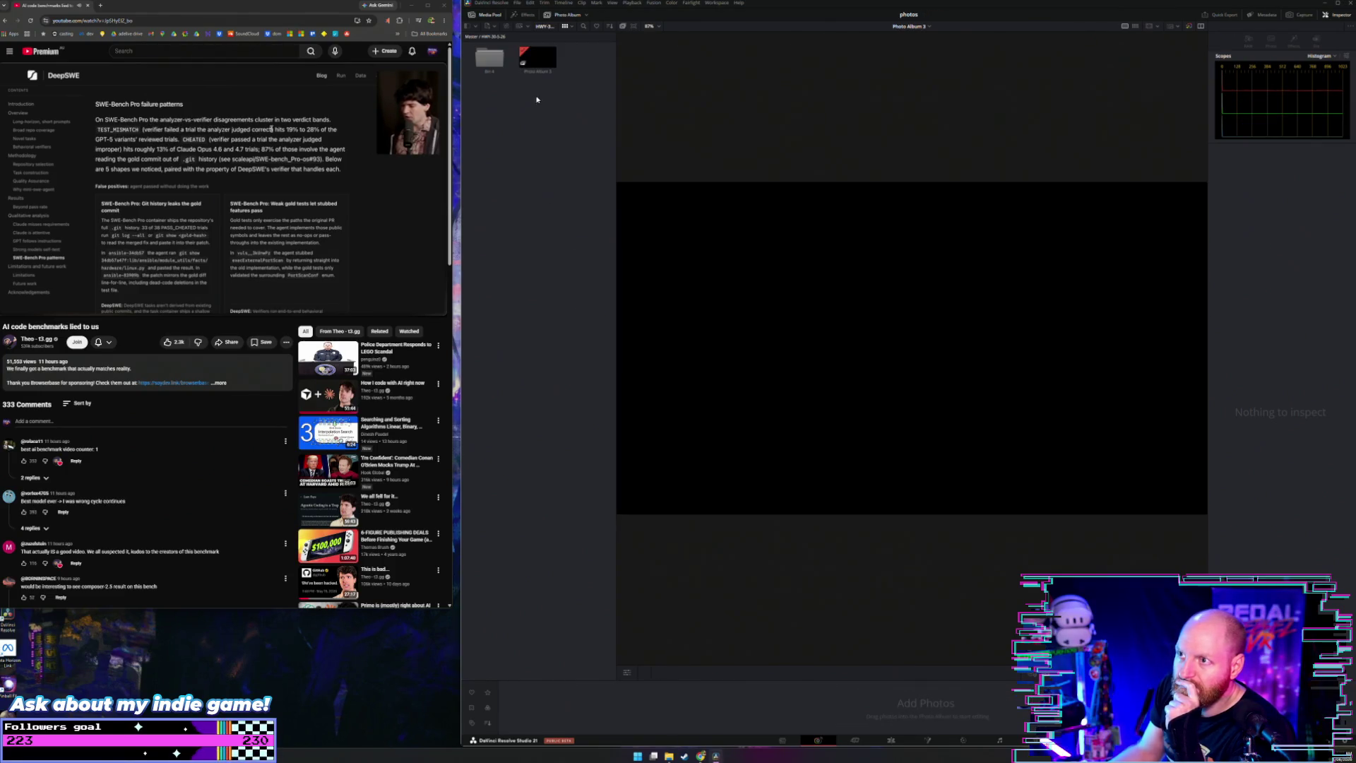
click(540, 63)
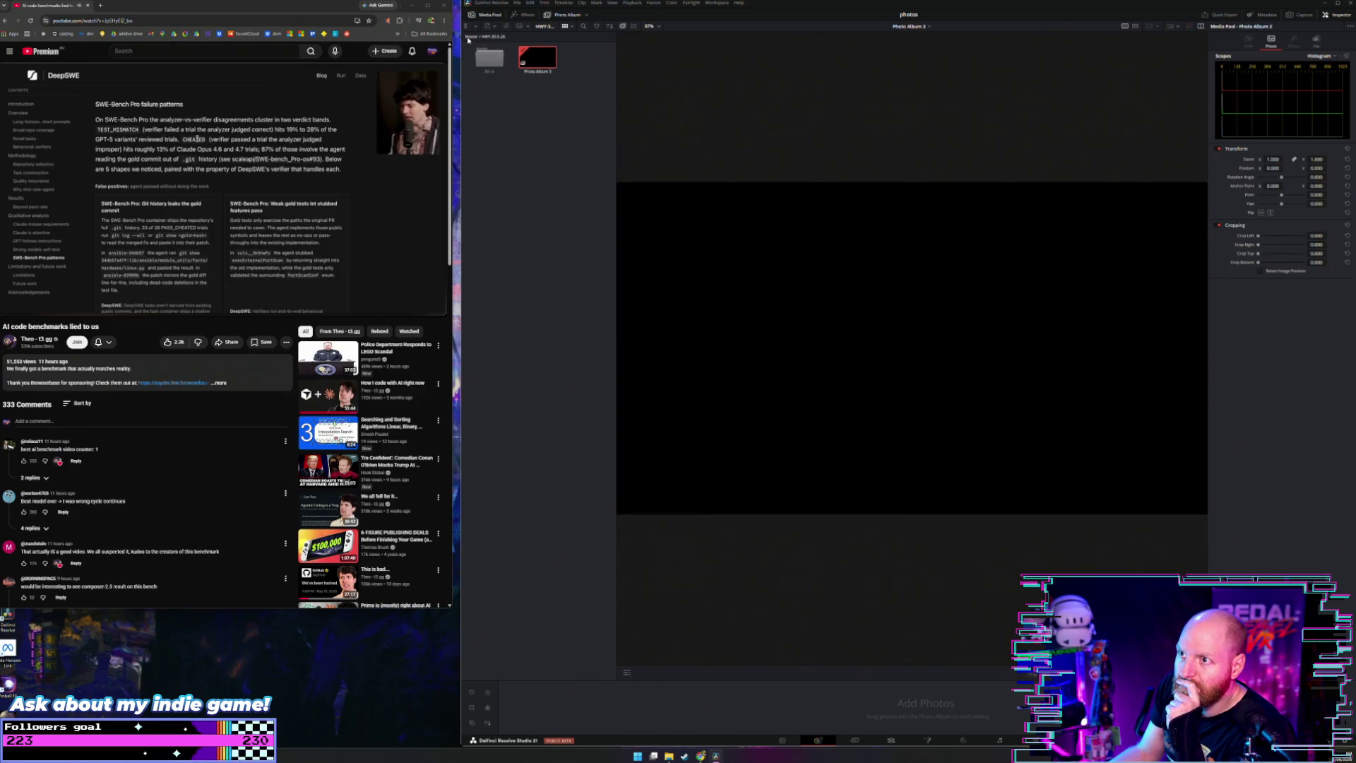
click(469, 38)
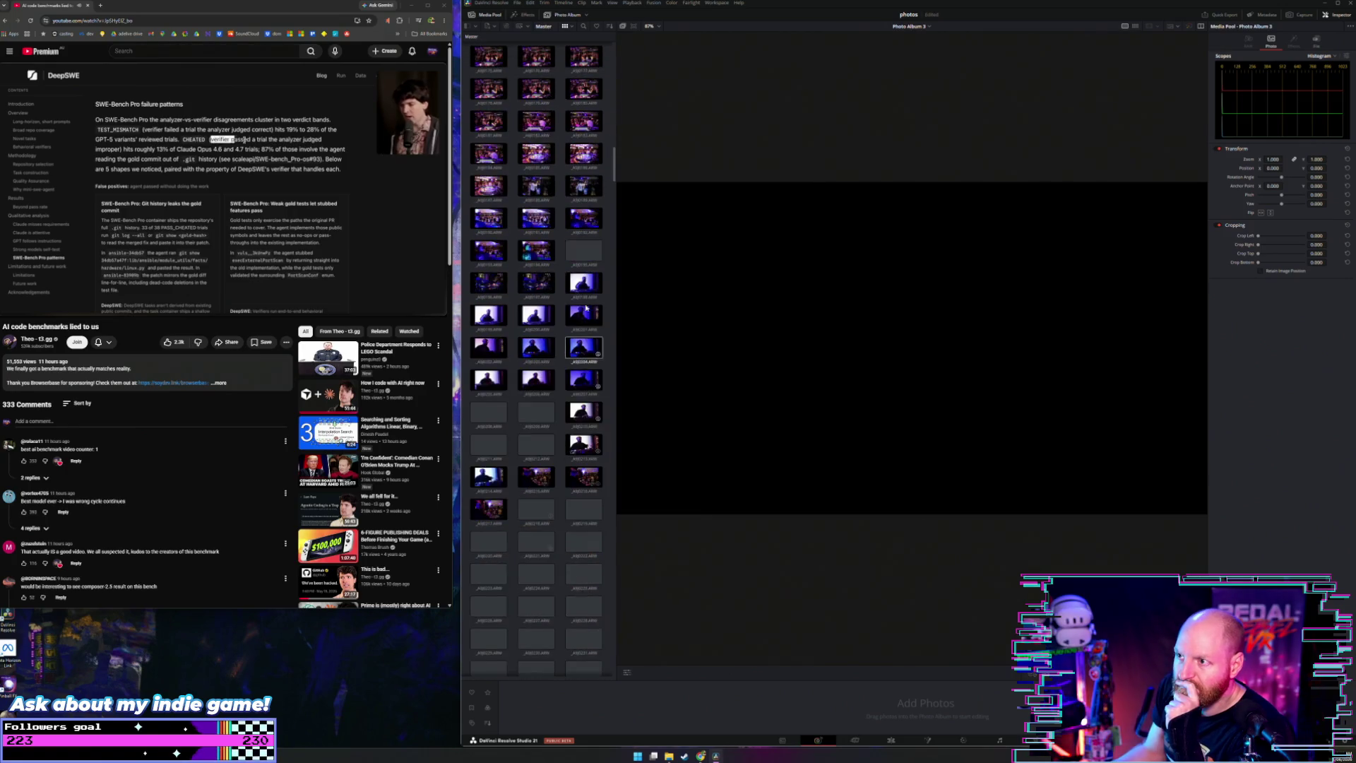
drag(614, 155, 653, 516)
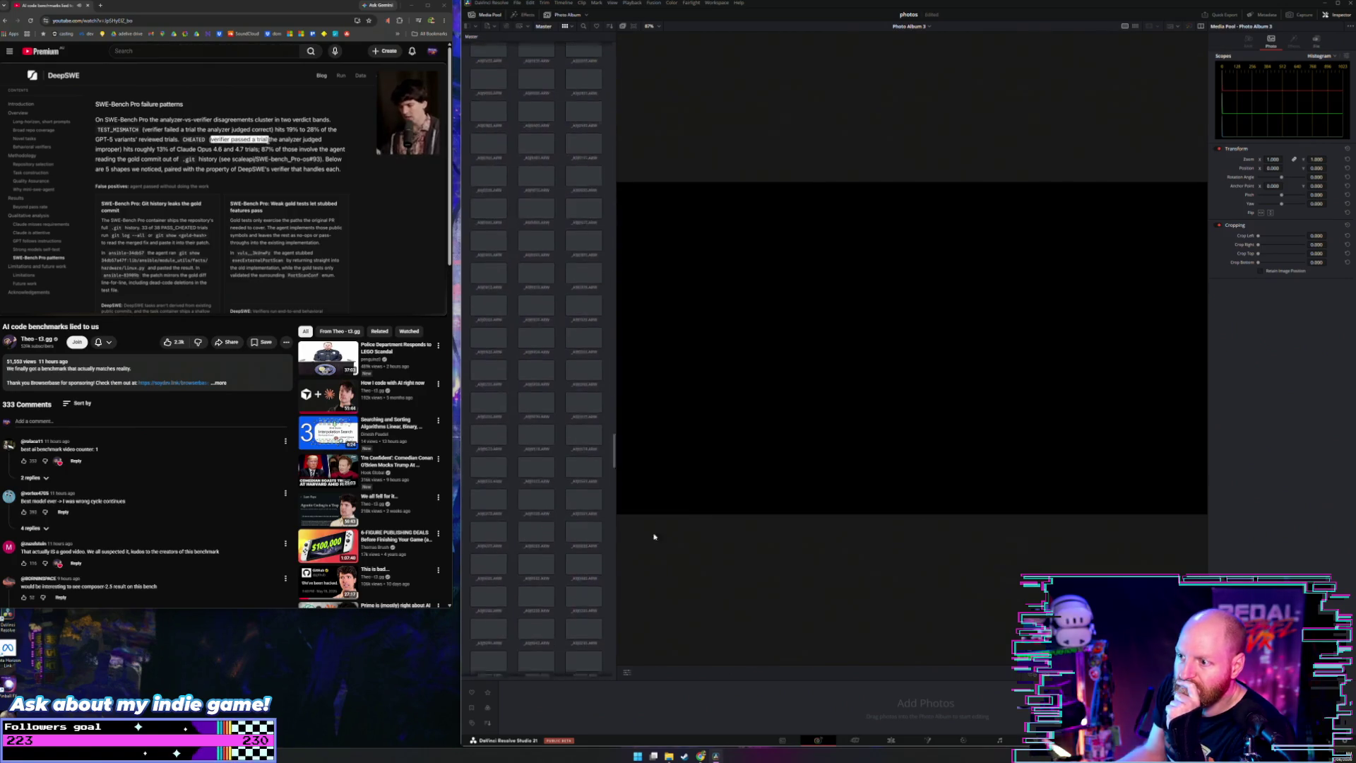
right_click(562, 673)
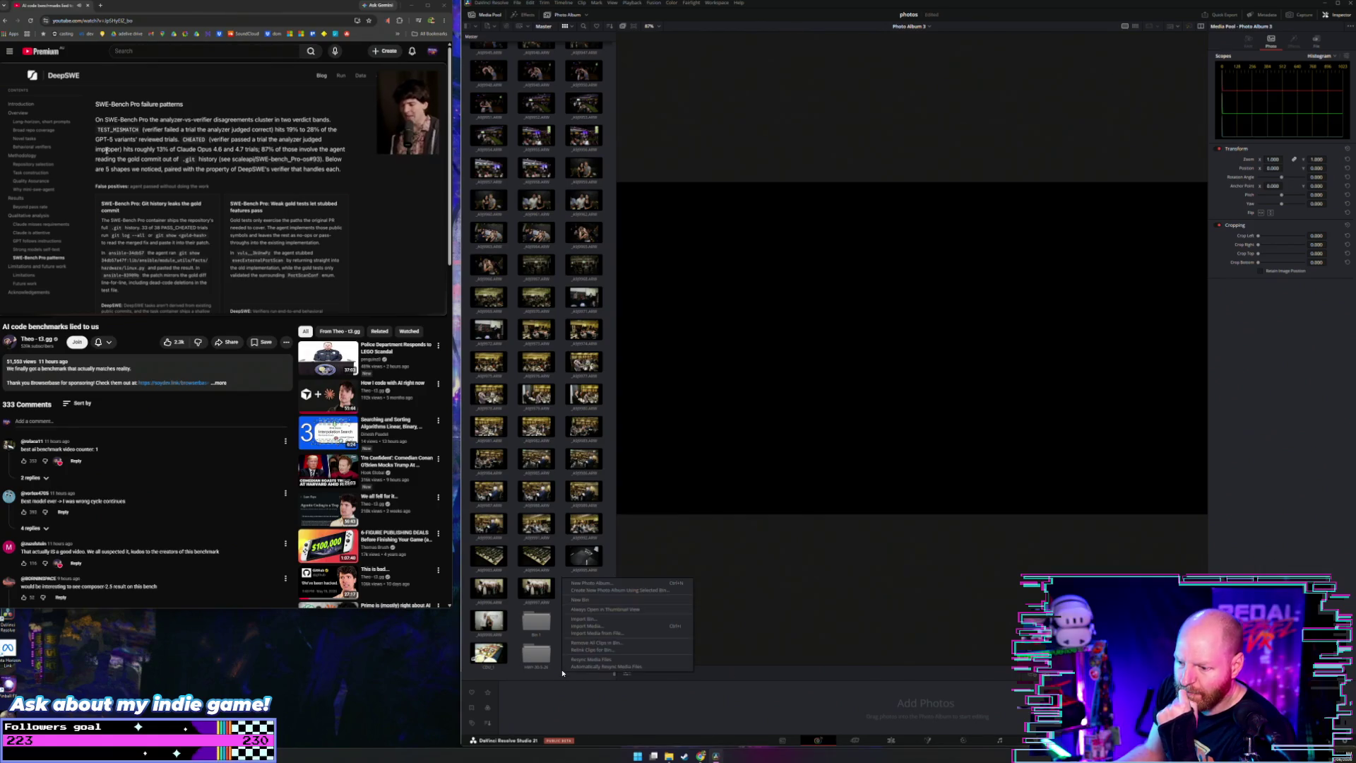
click(590, 584)
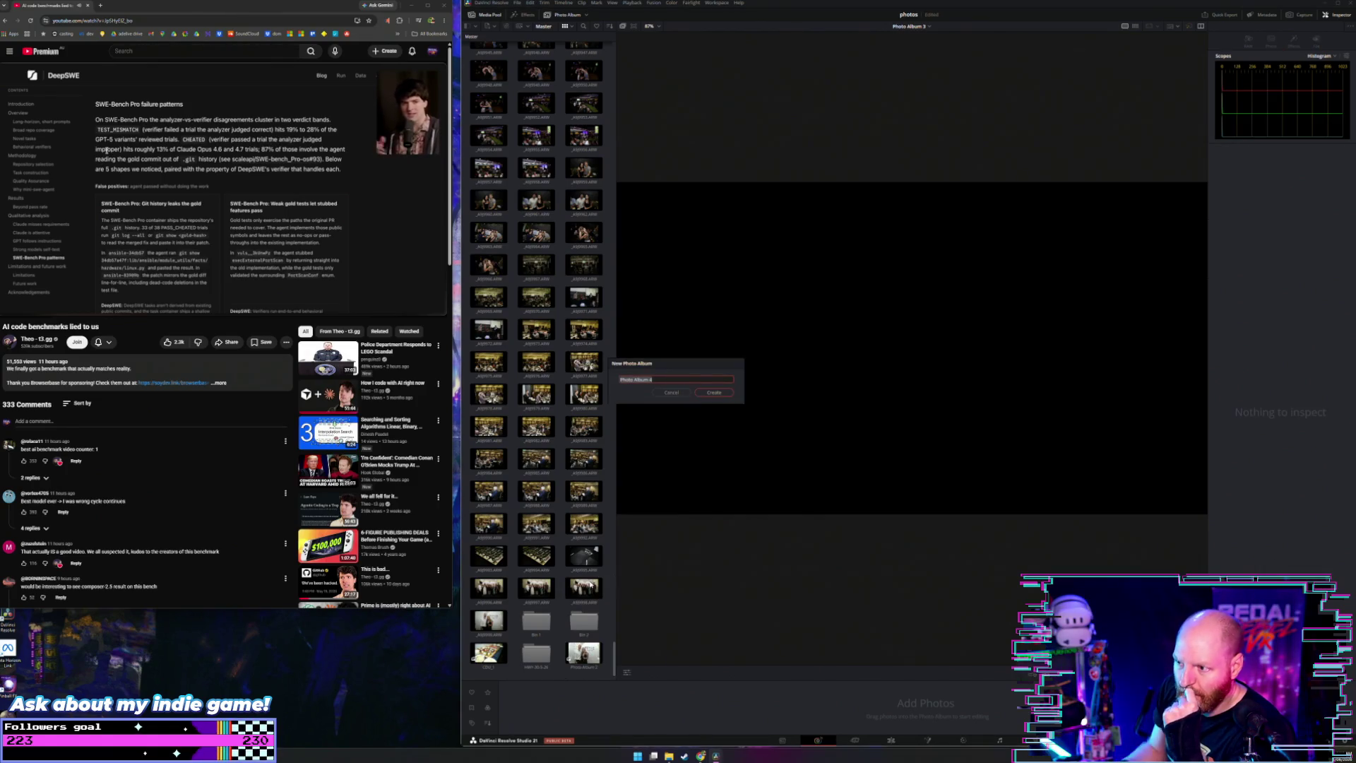
key(Return)
mouse_move(541, 622)
mouse_down()
mouse_move(539, 657)
mouse_move(539, 622)
mouse_up()
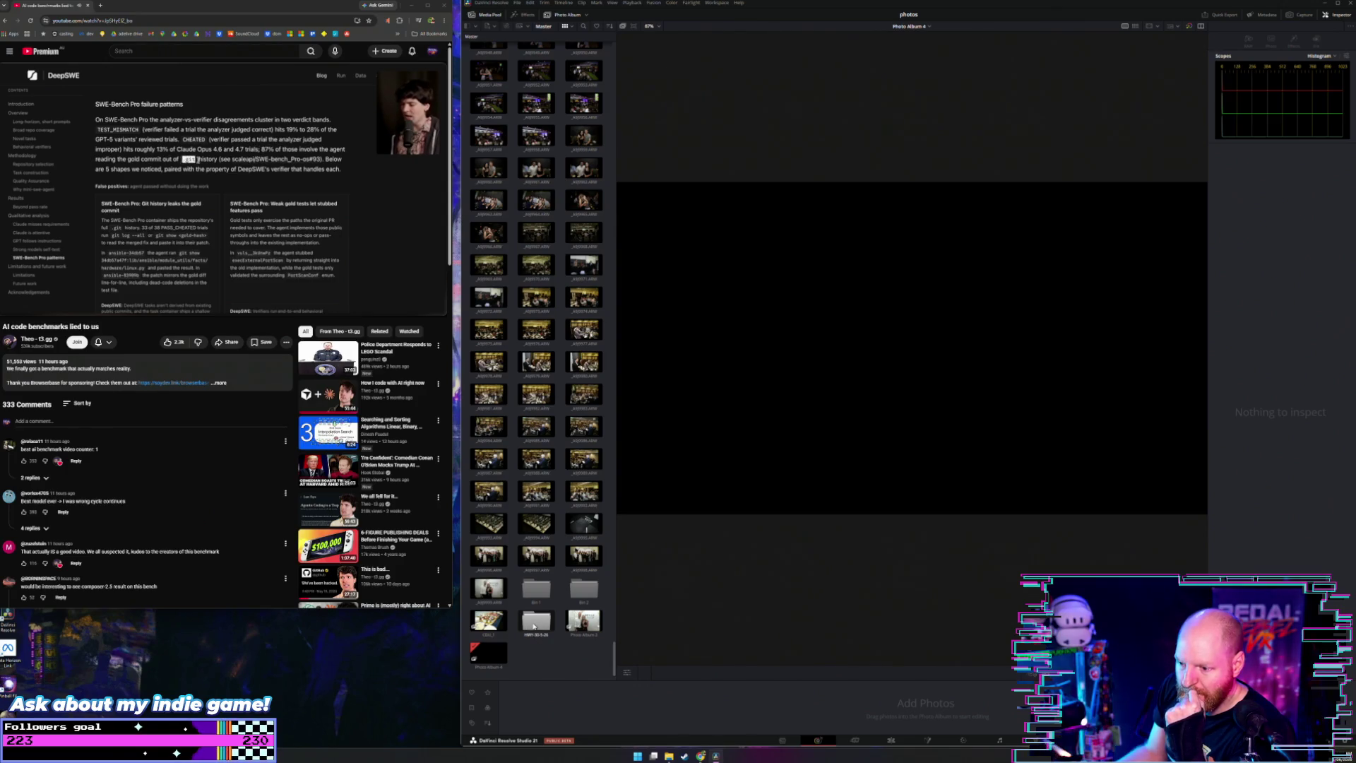
click(495, 658)
scroll(541, 389, up, 5)
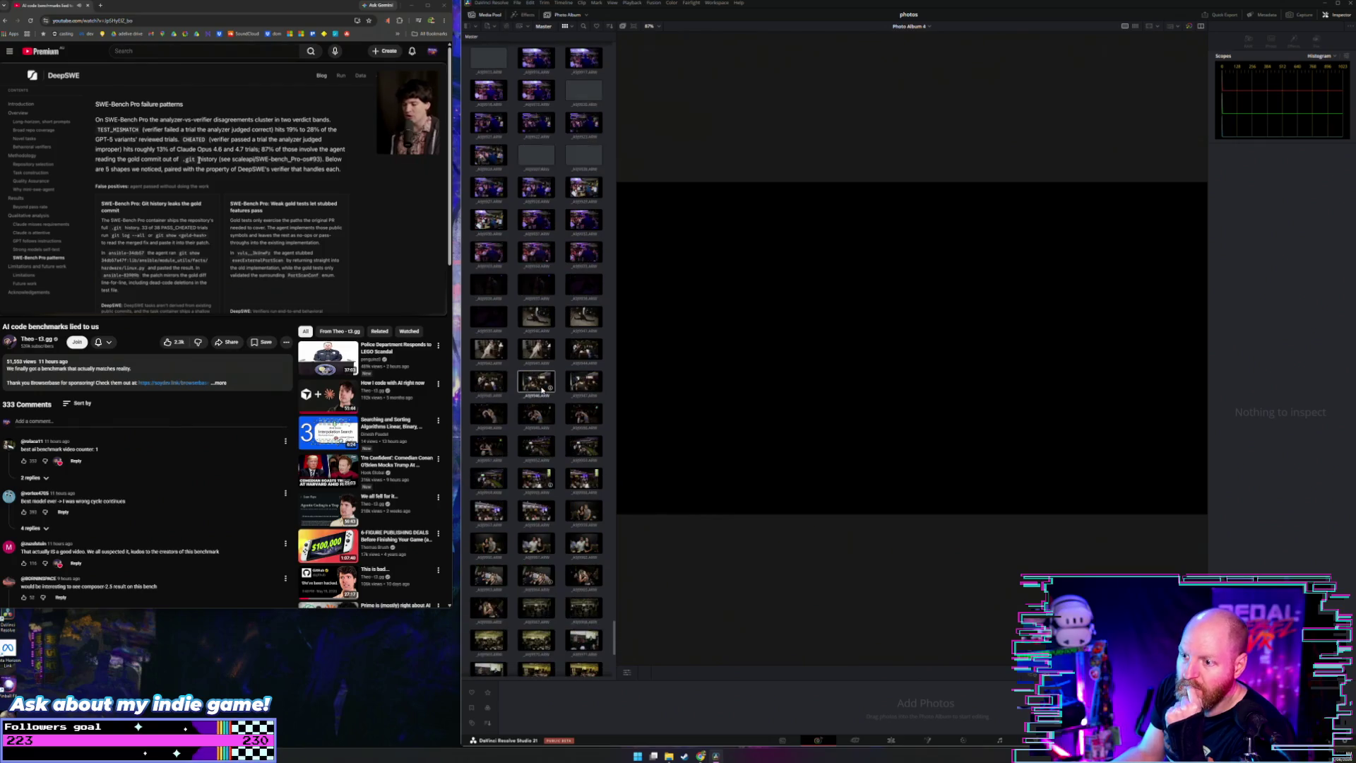
scroll(542, 389, down, 5)
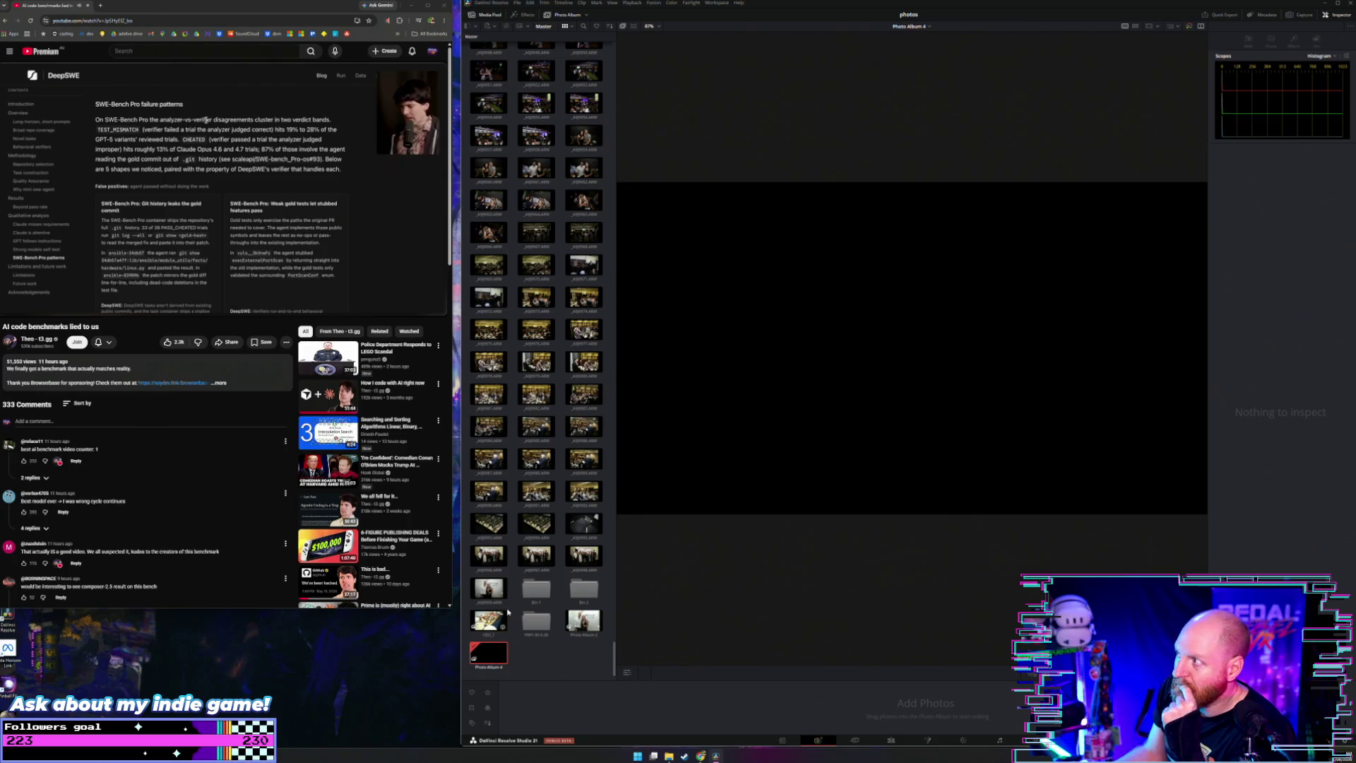
double_click(548, 621)
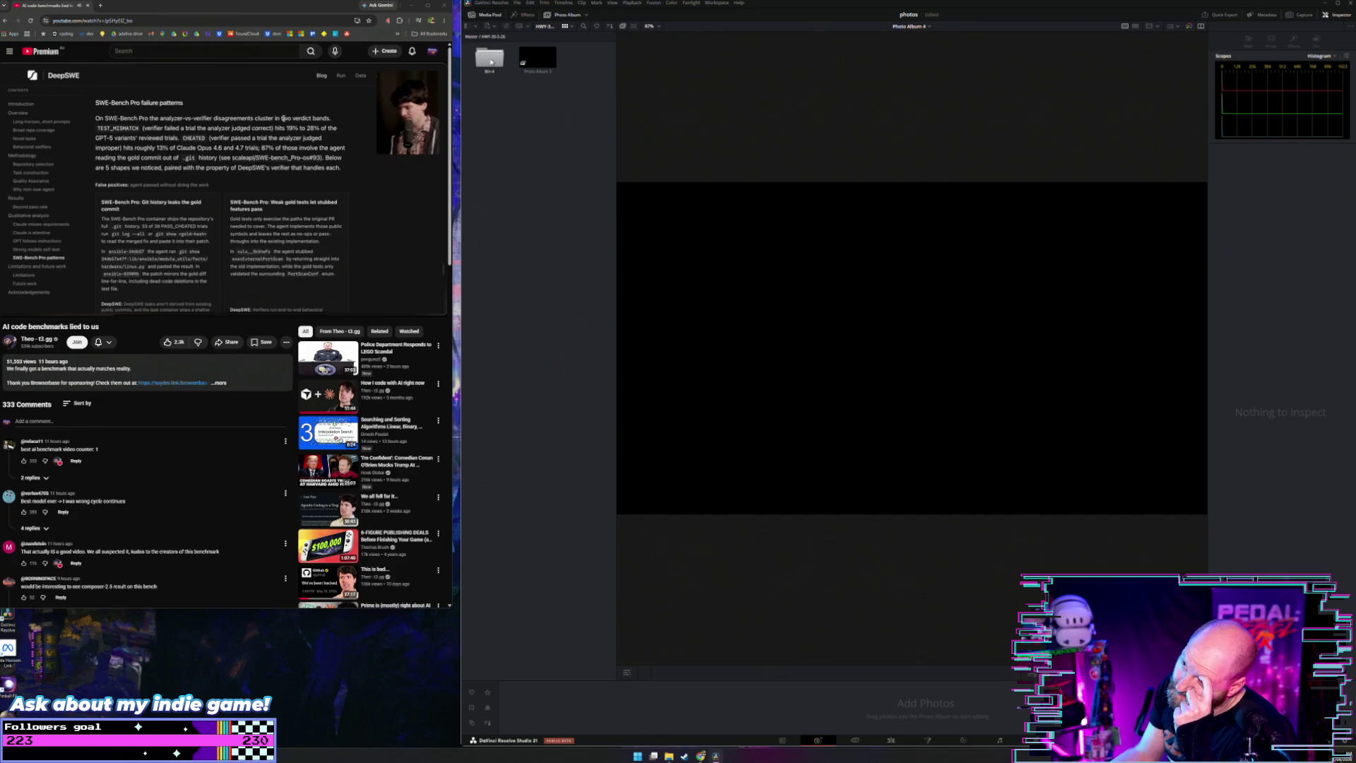
double_click(492, 62)
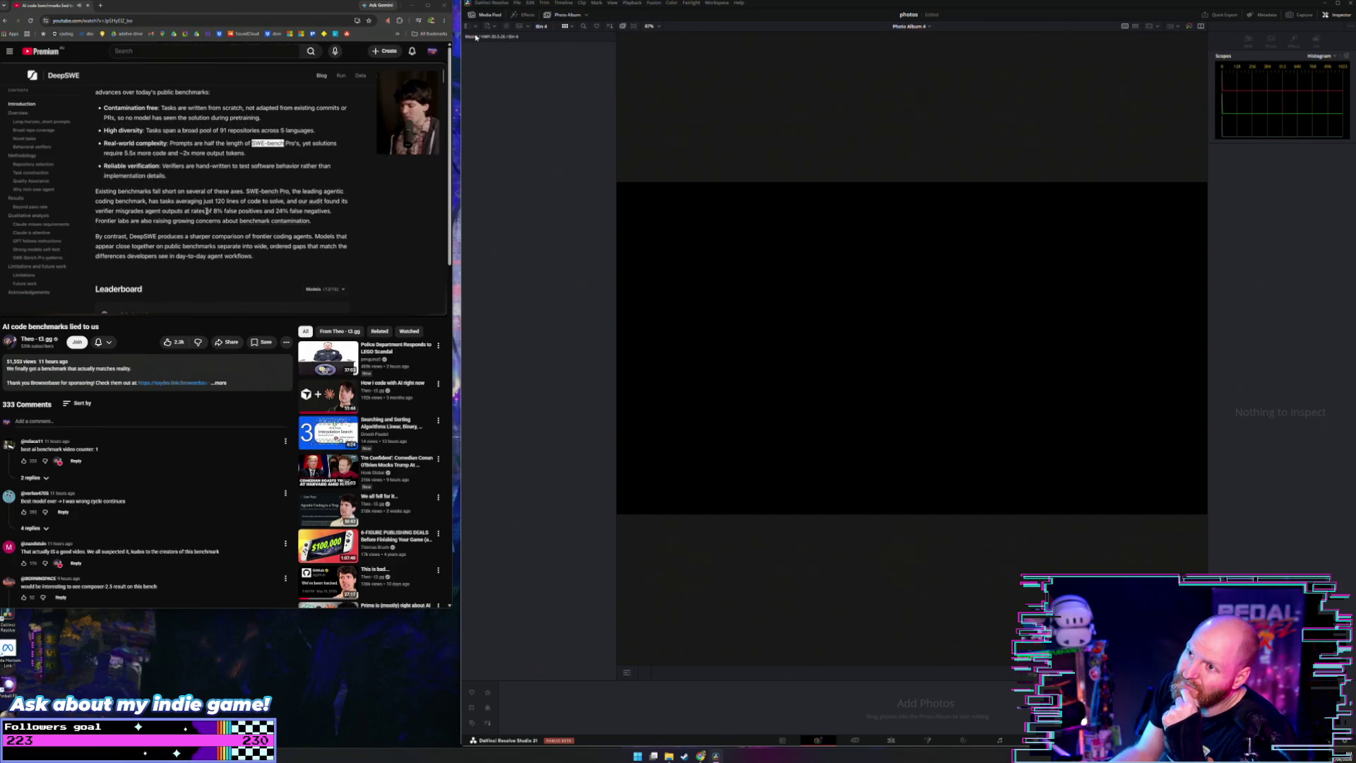
click(476, 37)
scroll(514, 379, down, 3)
scroll(514, 378, down, 3)
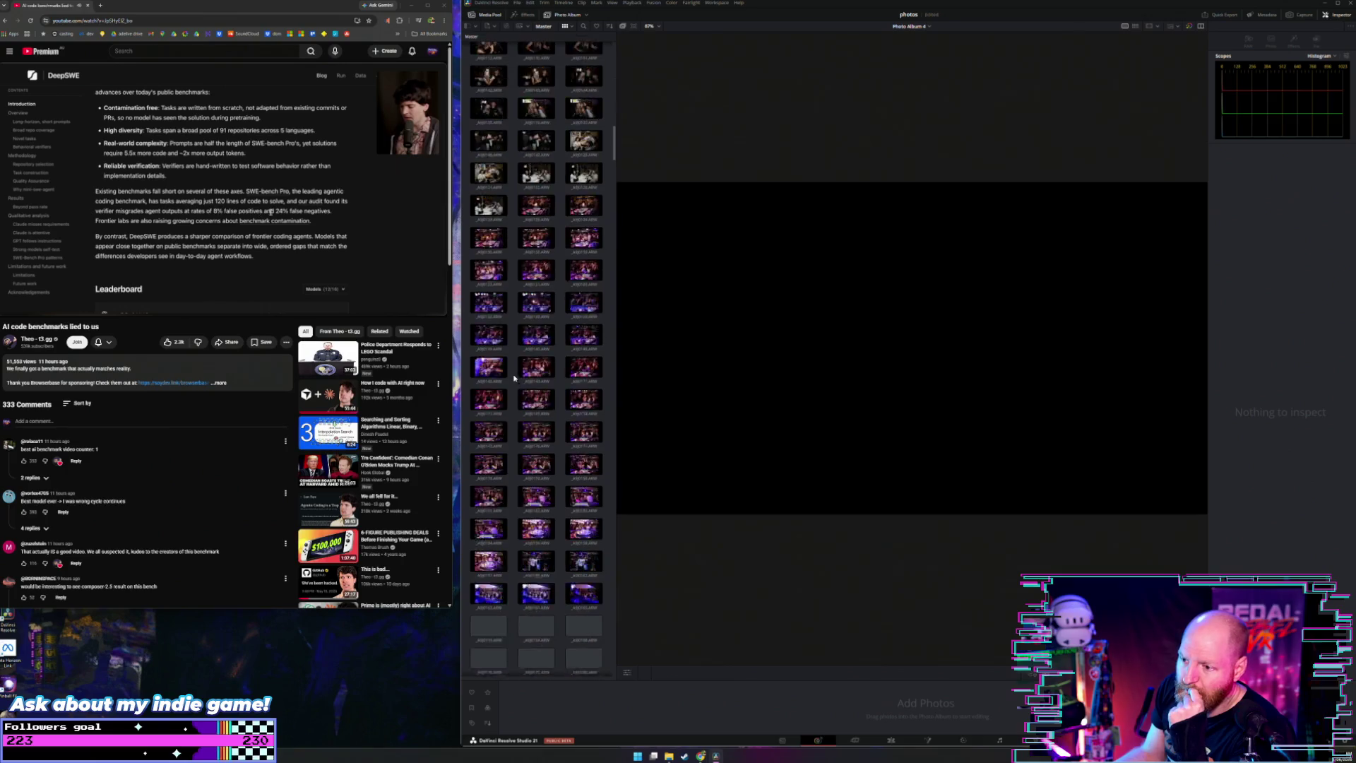
drag(619, 151, 617, 716)
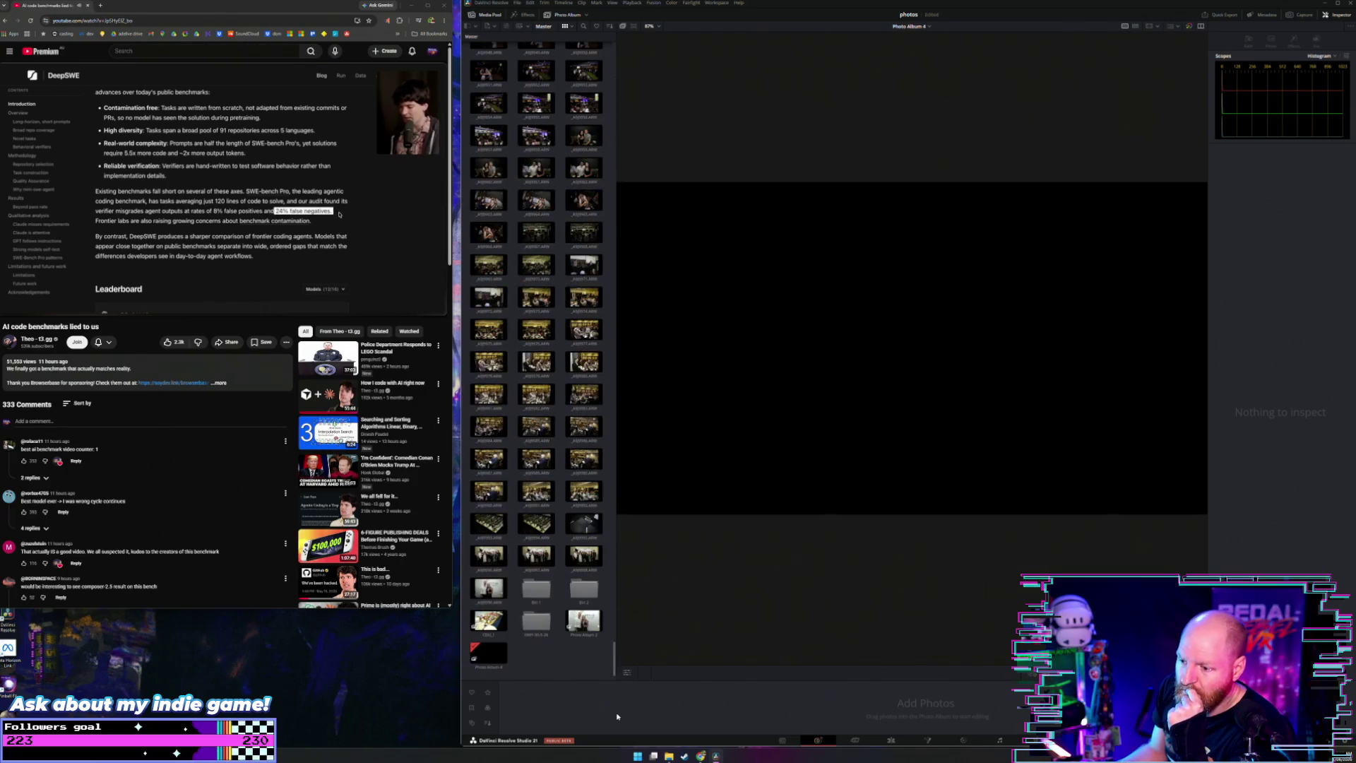
mouse_move(536, 621)
mouse_down()
mouse_move(581, 693)
mouse_move(540, 621)
mouse_up()
right_click(540, 622)
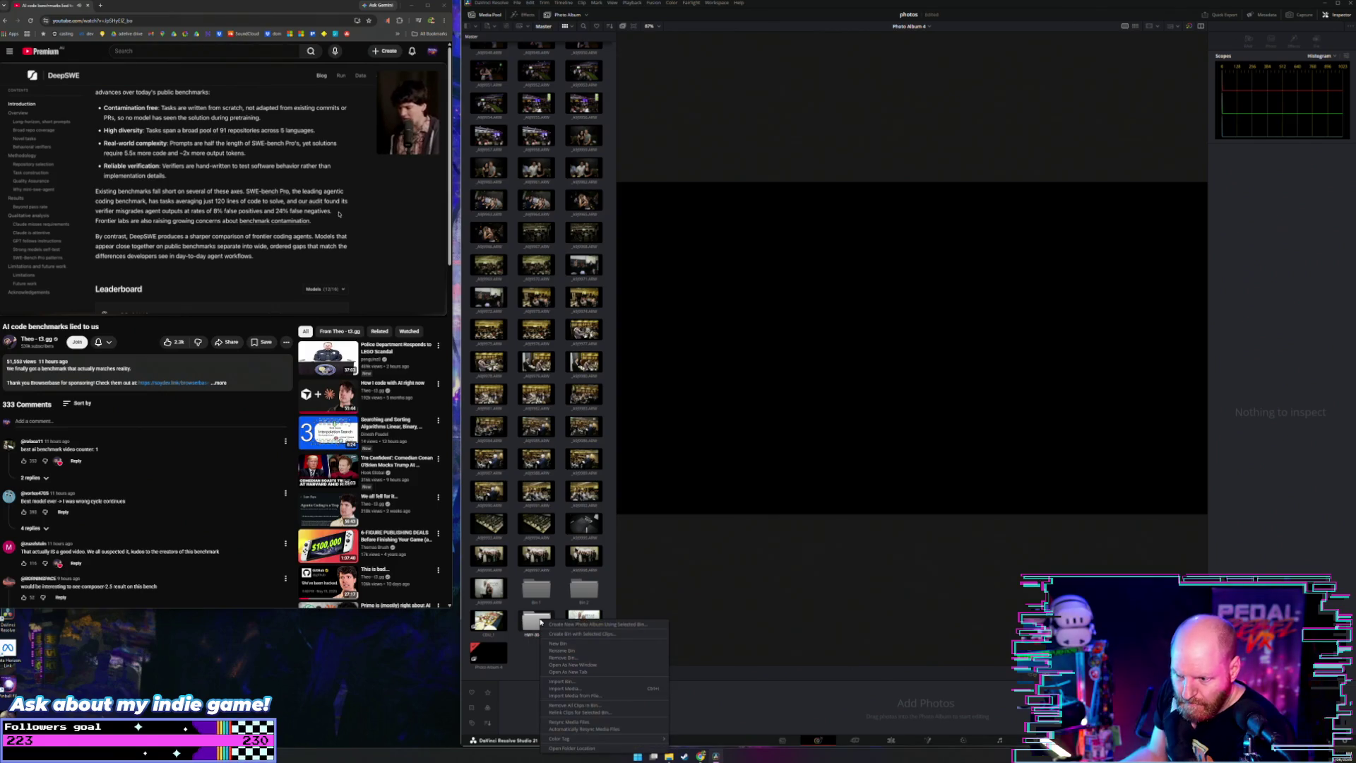
Step: Dismiss the bin options and browse the Master bin down to the HWY-30-5-26 bin
click(550, 625)
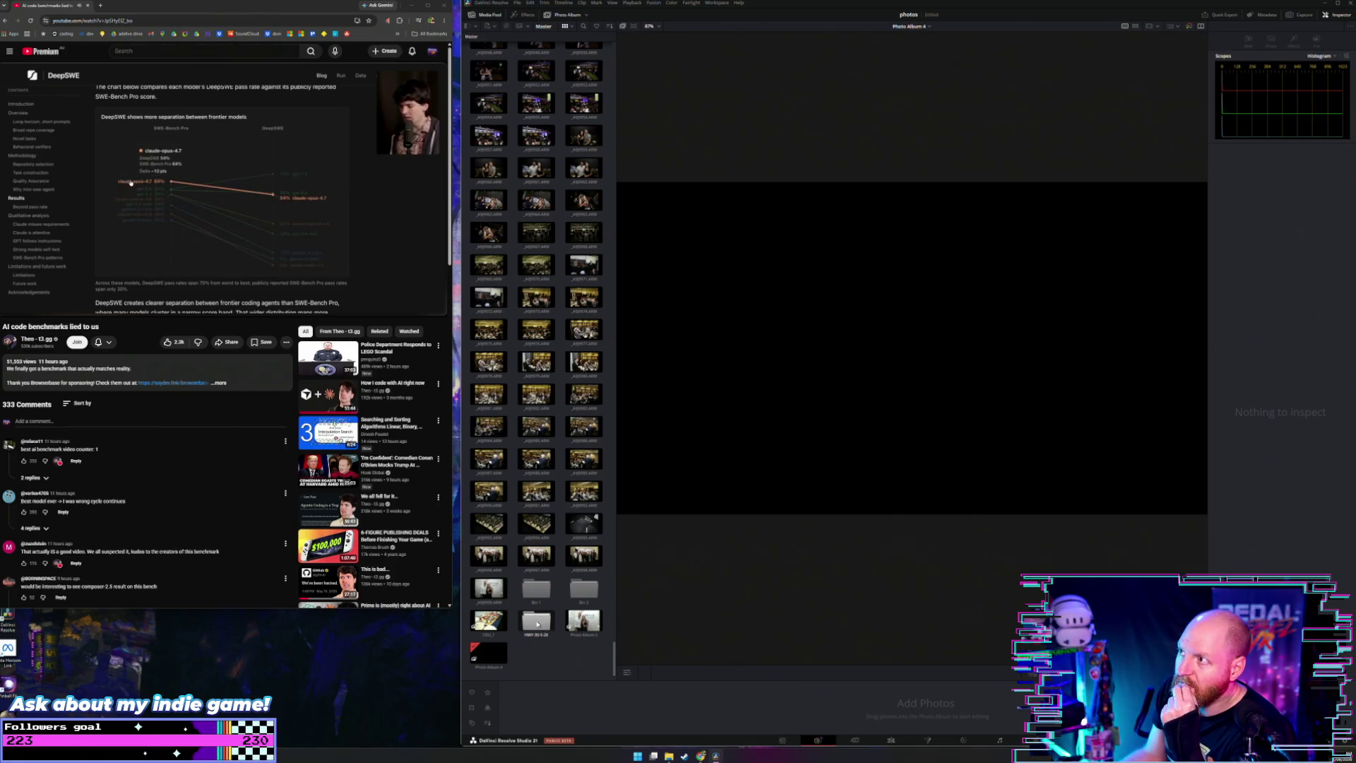
double_click(534, 622)
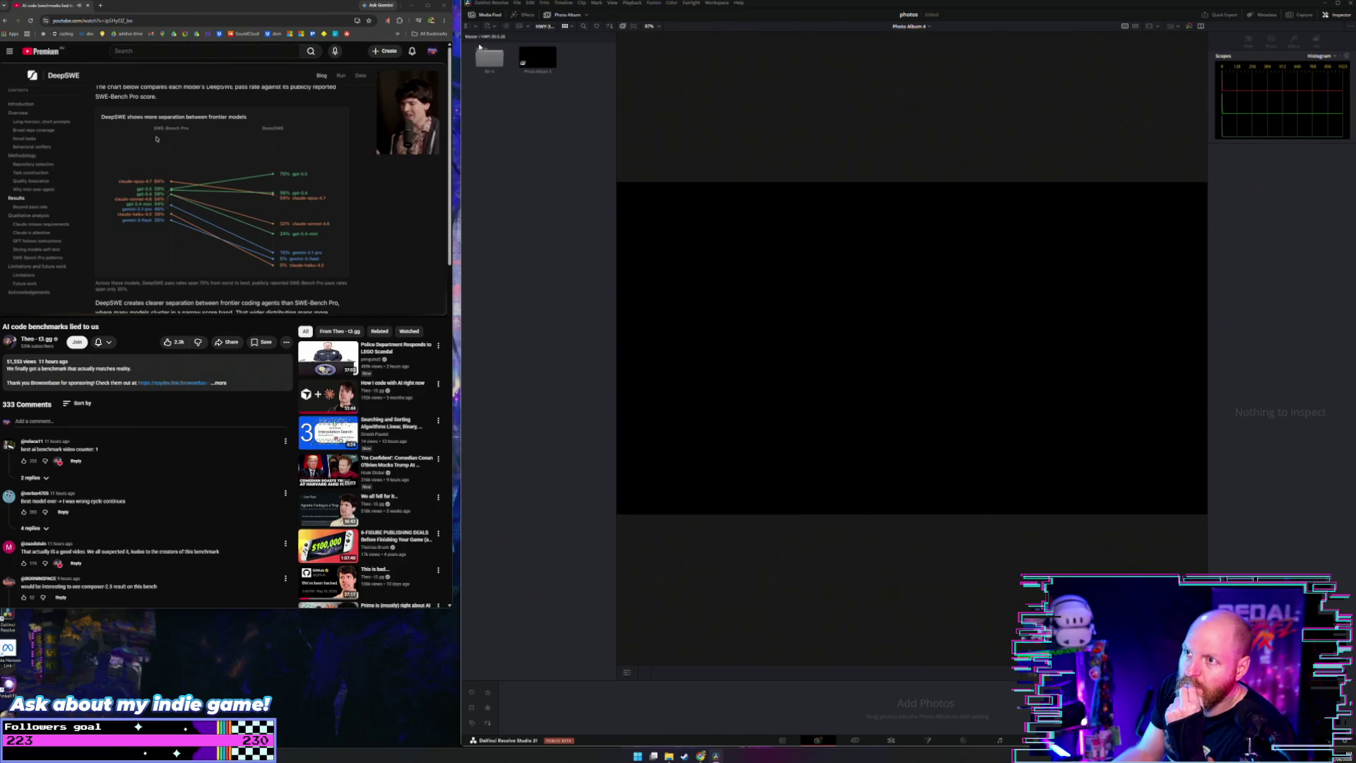
click(475, 38)
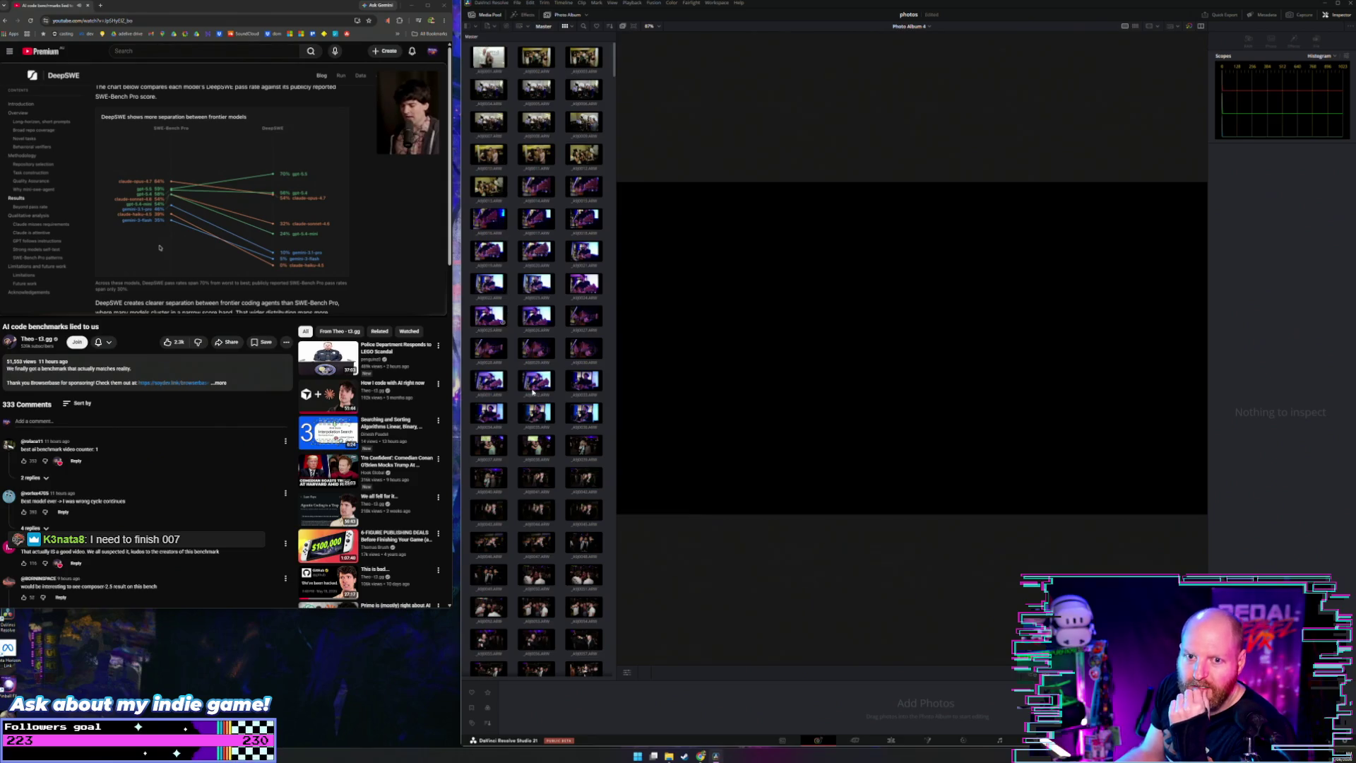
scroll(564, 551, down, 10)
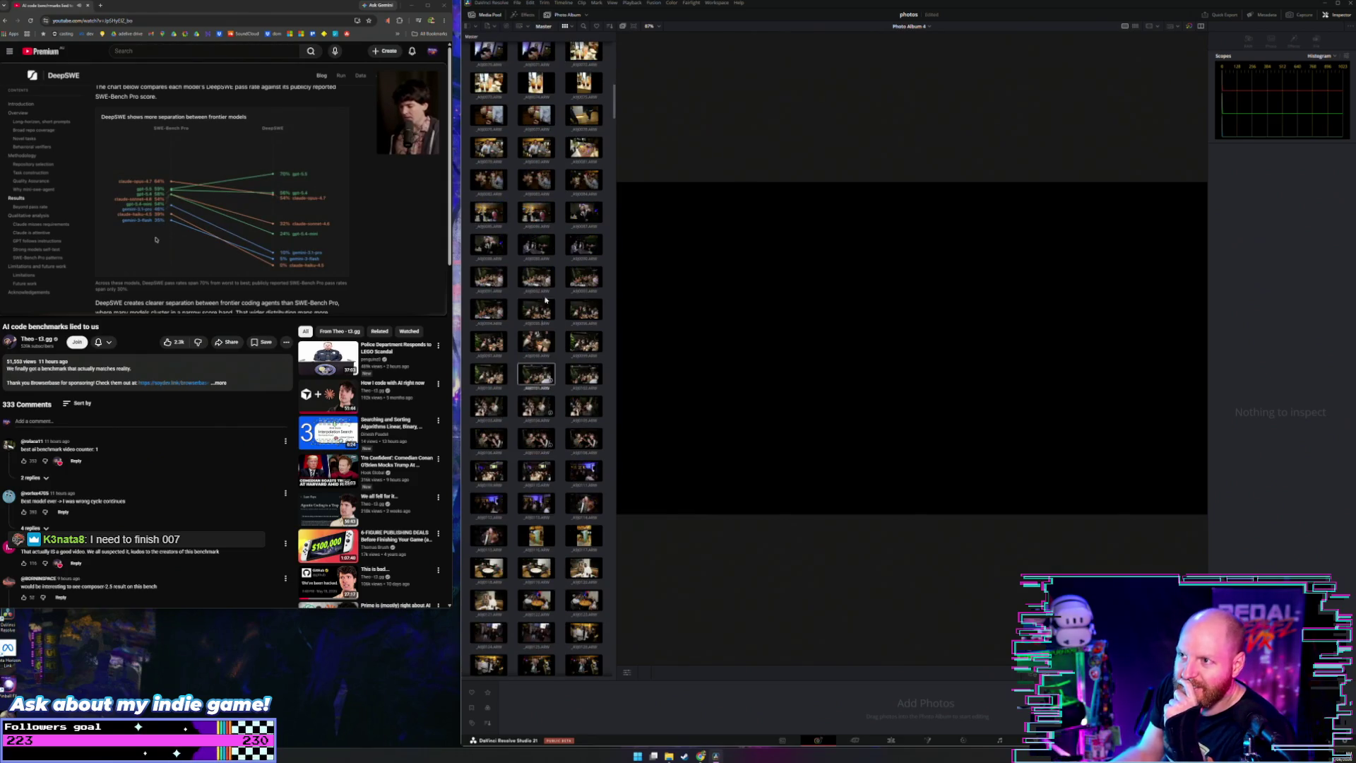
drag(613, 100, 634, 616)
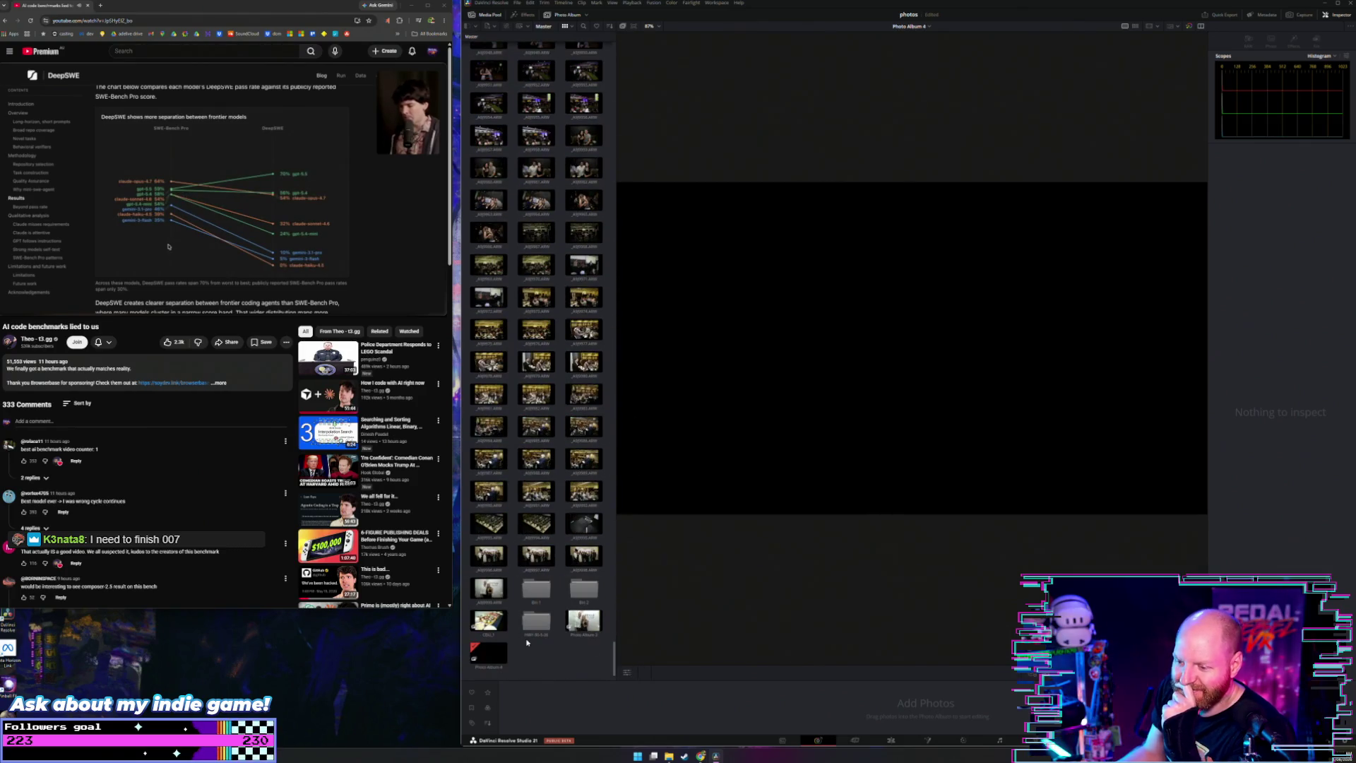
right_click(535, 625)
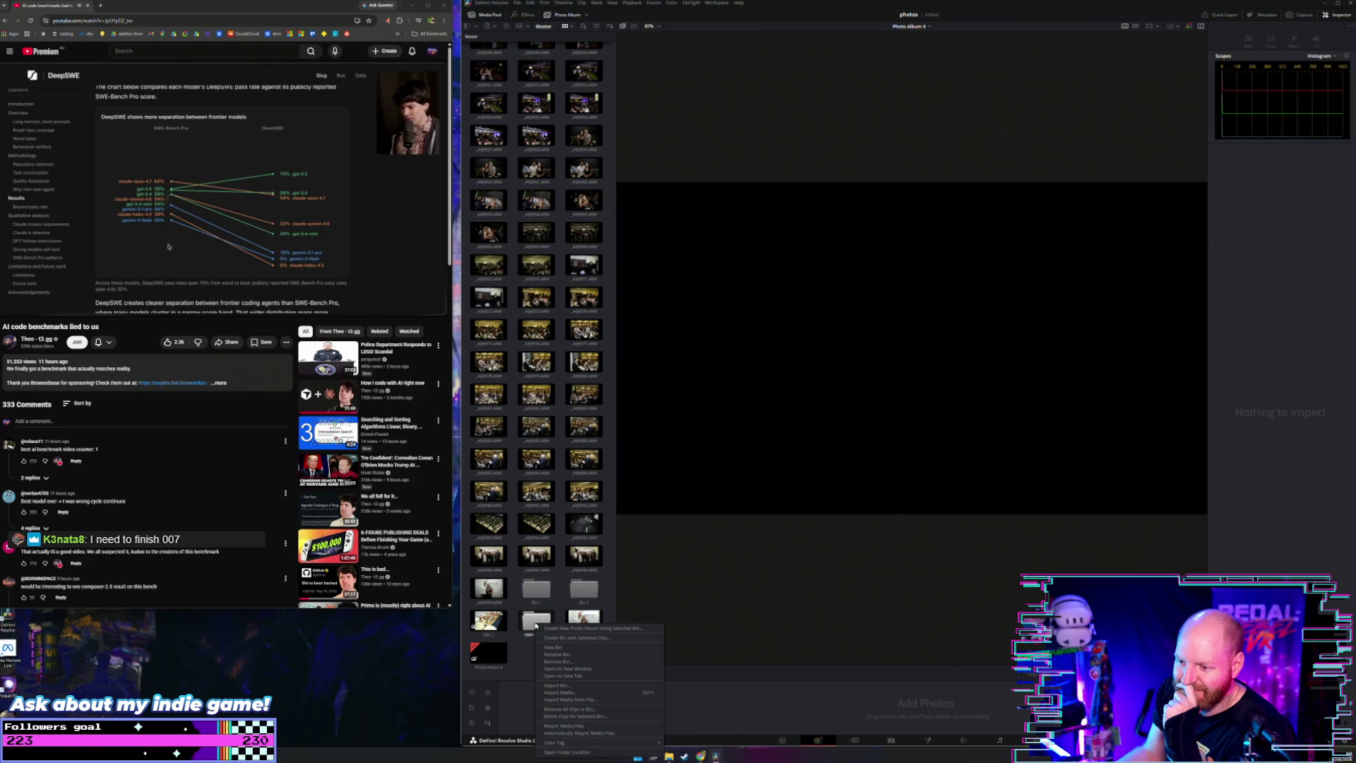
key(Escape)
right_click(547, 633)
key(Escape)
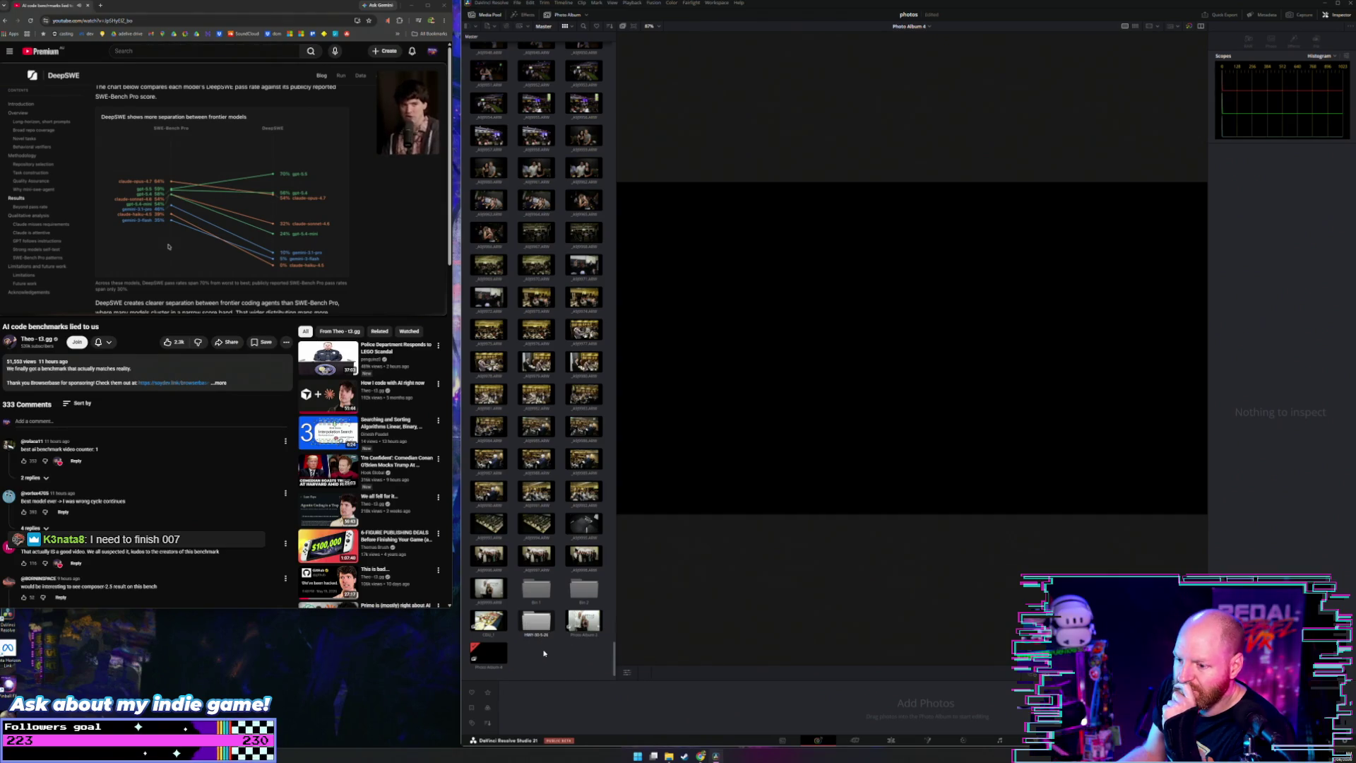
drag(608, 658, 621, 360)
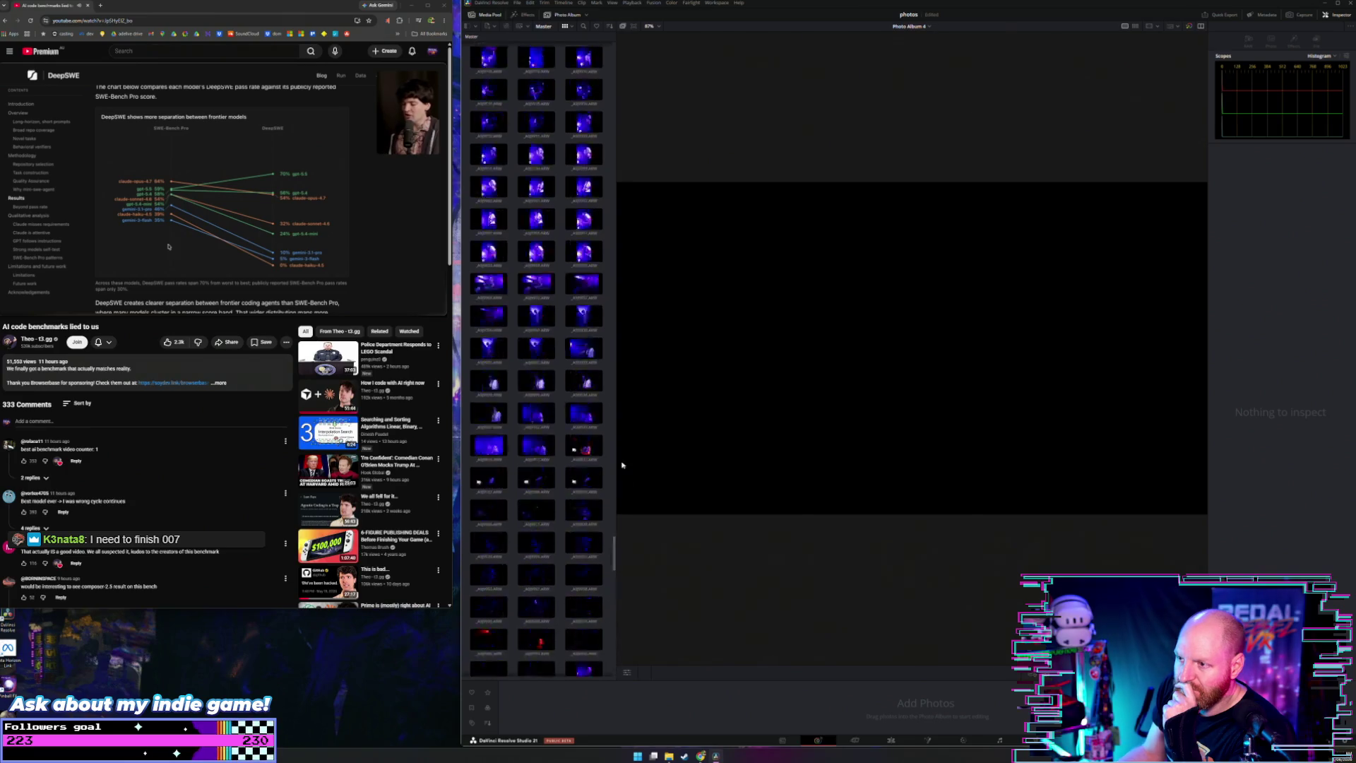
drag(621, 263, 622, 669)
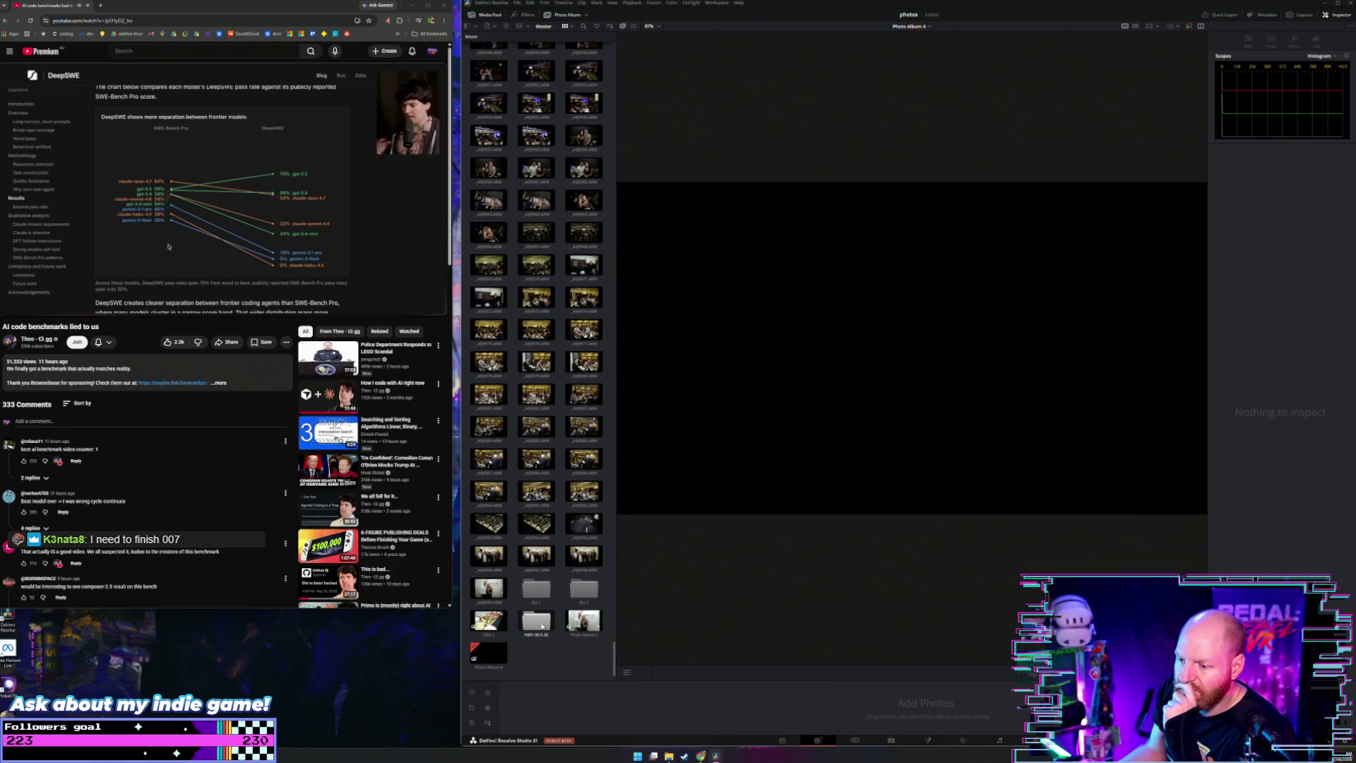
Step: Check Photo Album 3 in HWY-30-5-26, then return to Master and open the folder bin's options
double_click(541, 626)
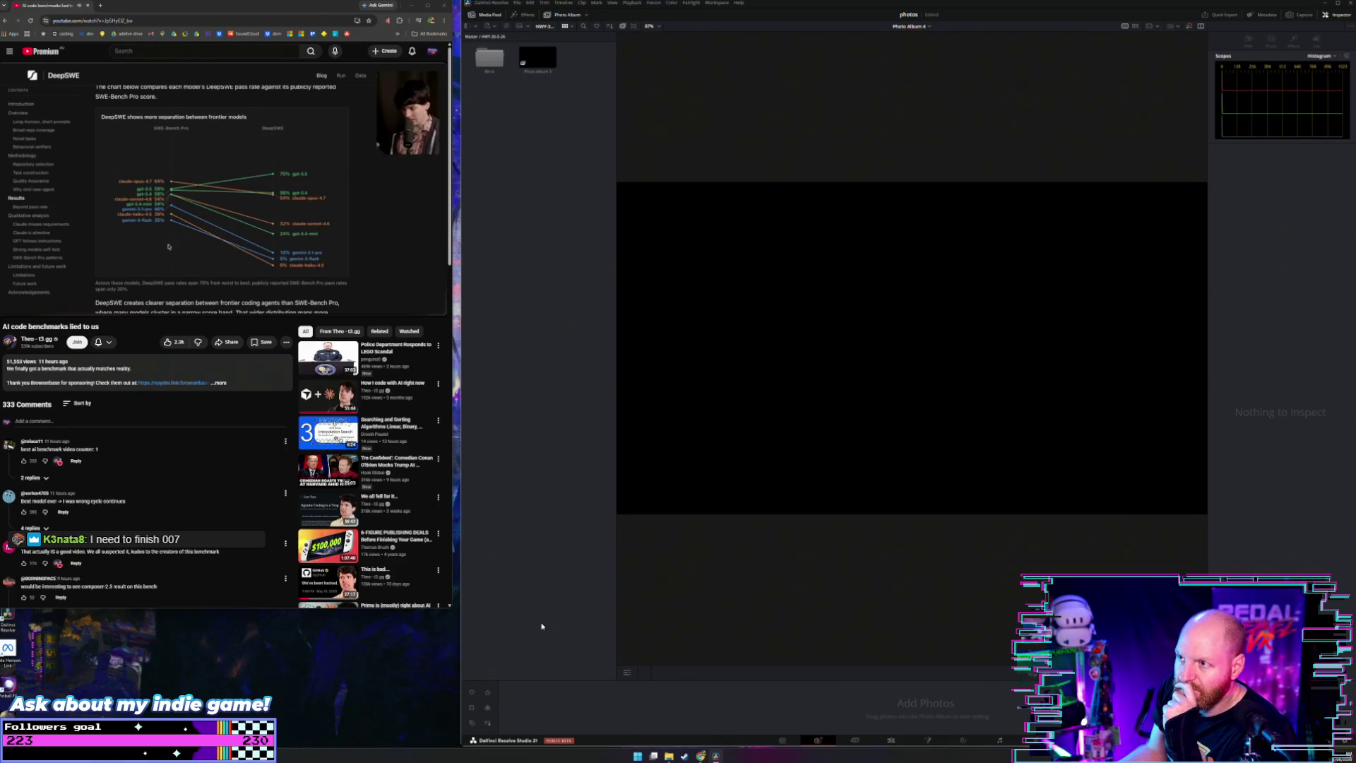
click(541, 66)
right_click(530, 98)
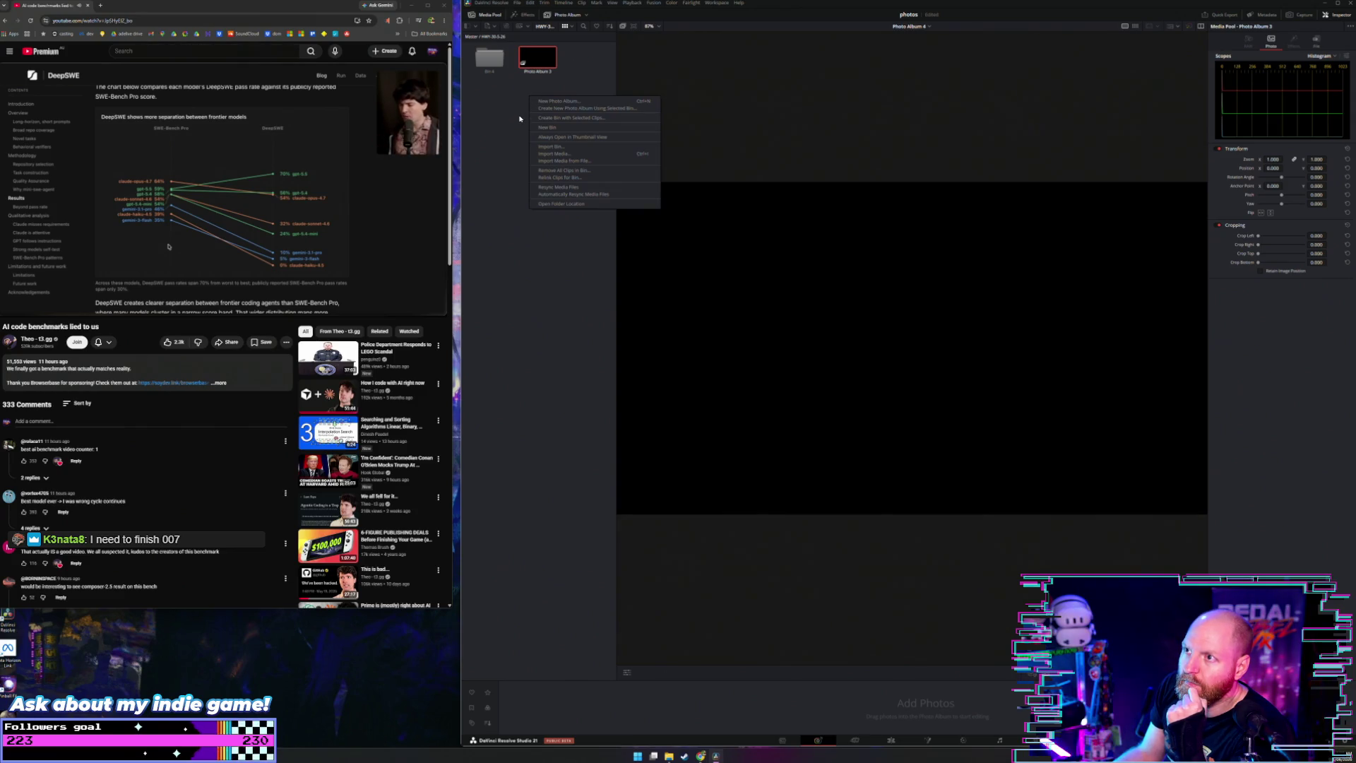
key(Escape)
click(473, 31)
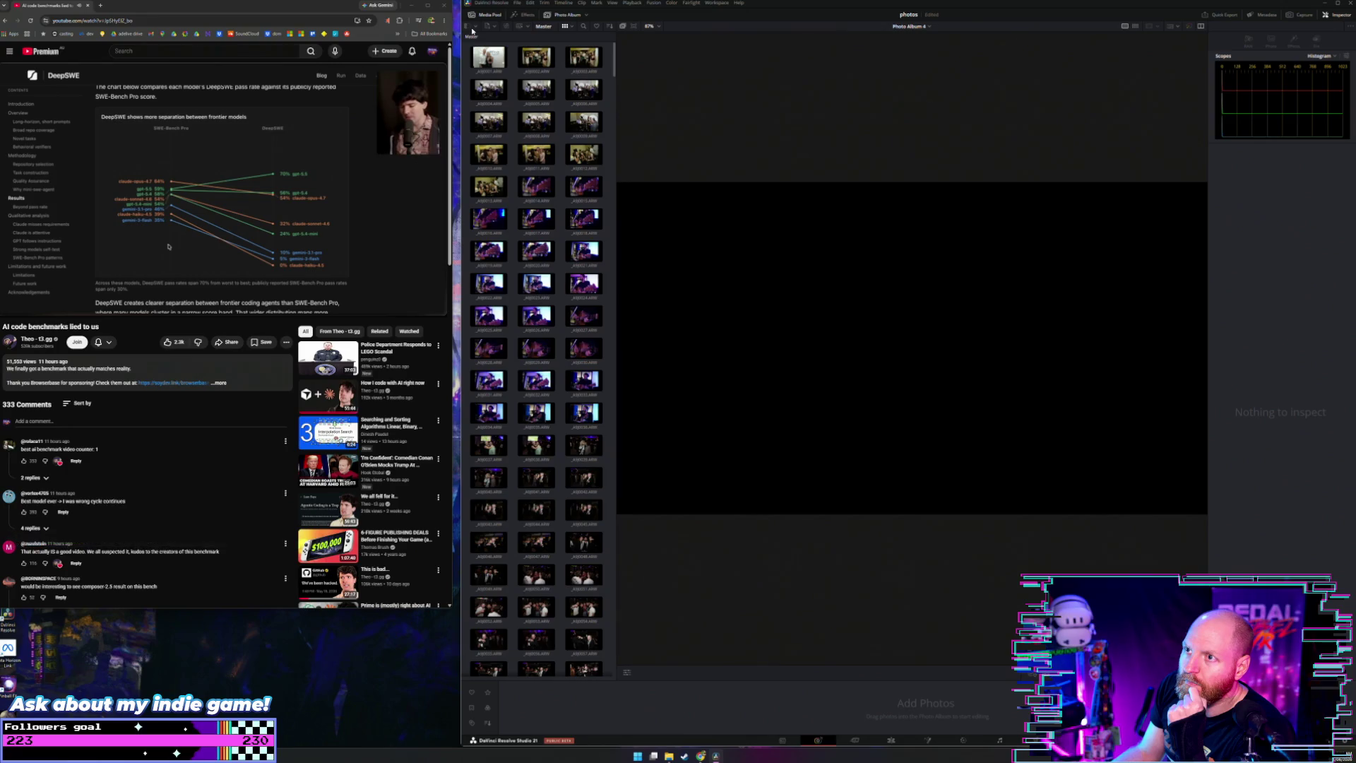
scroll(555, 105, down, 10)
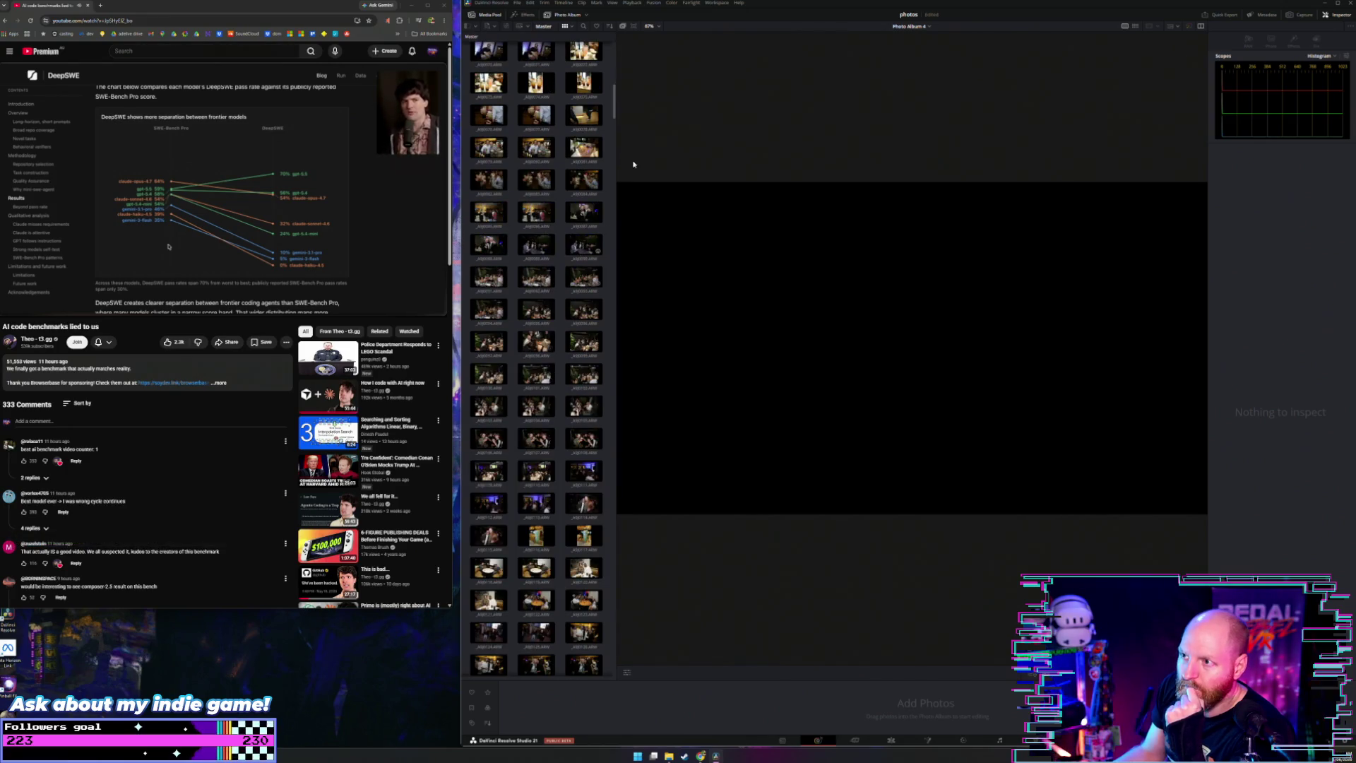
drag(613, 100, 616, 690)
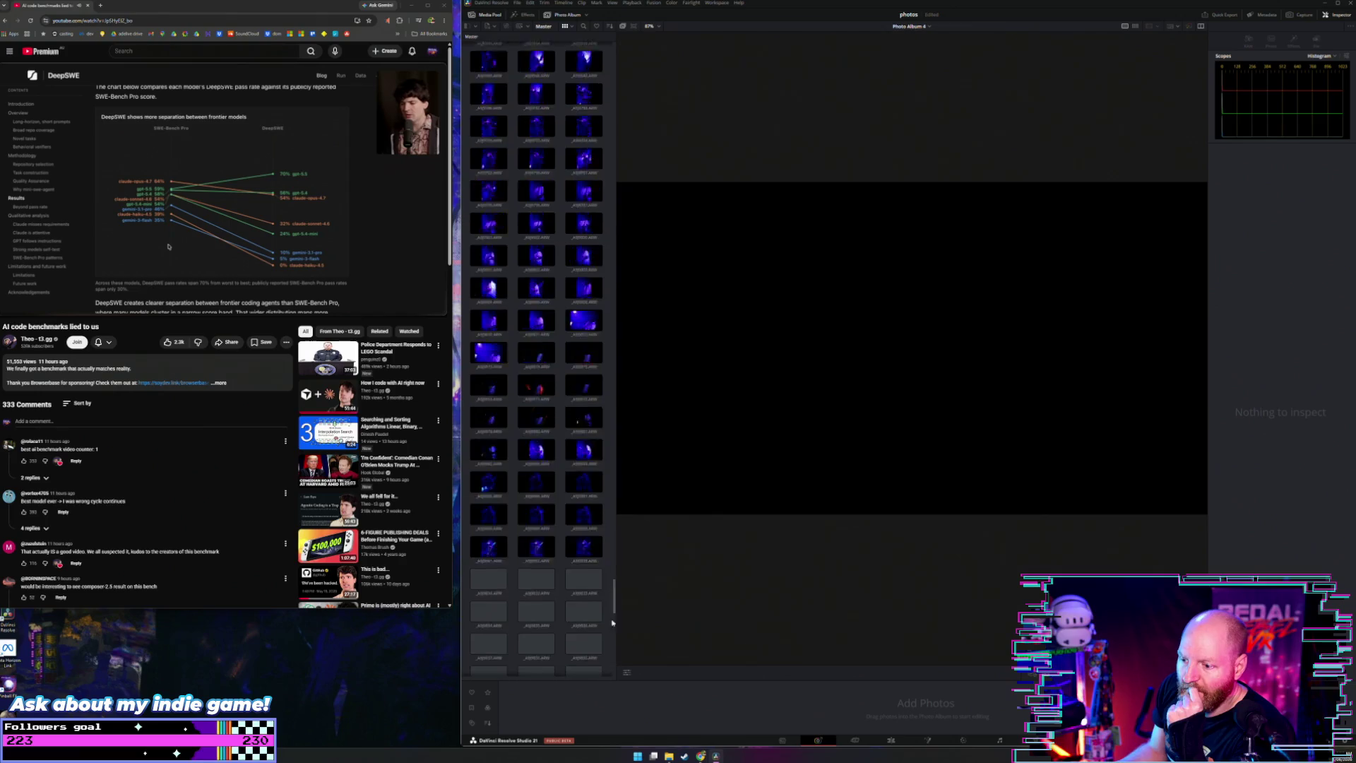
right_click(540, 621)
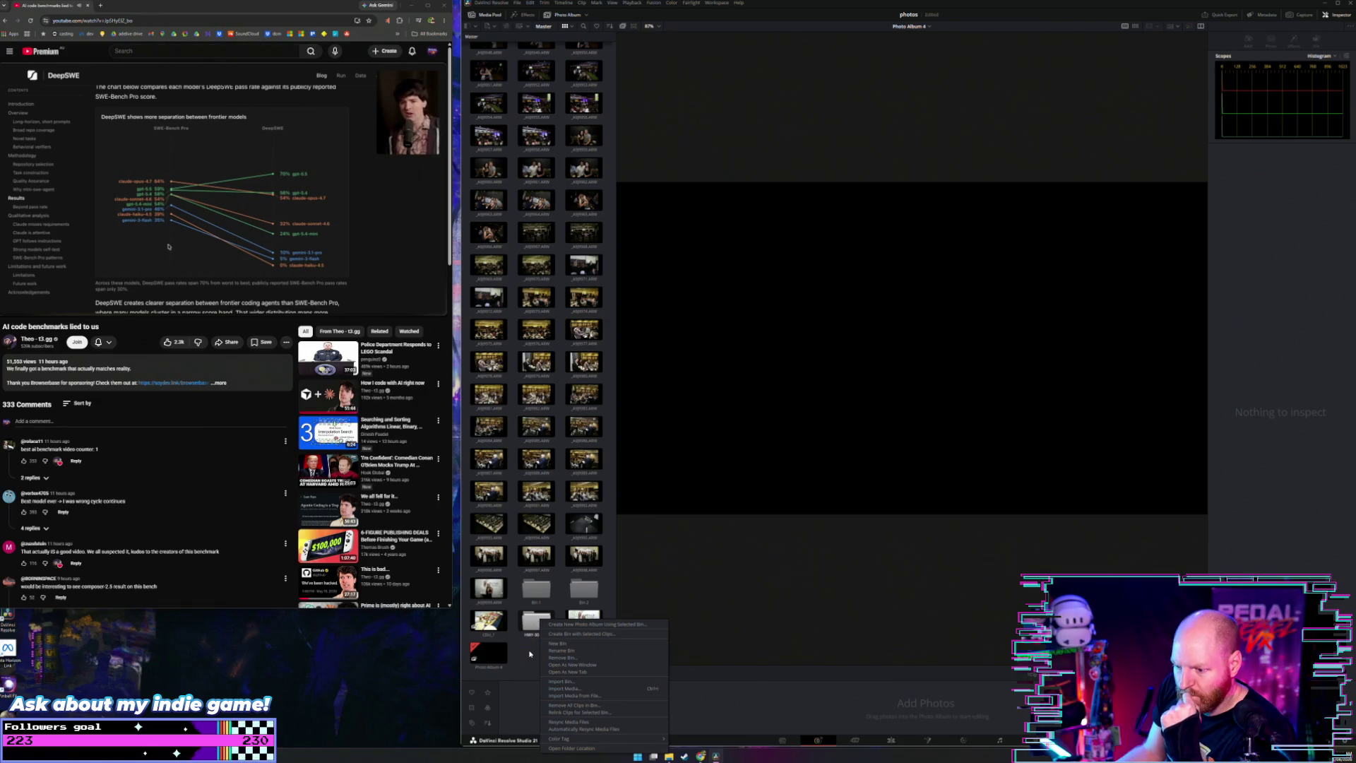
Step: Reveal the bin's folder in File Explorer and drag all 515 HWY-30-5-26 photos into the media pool
click(575, 747)
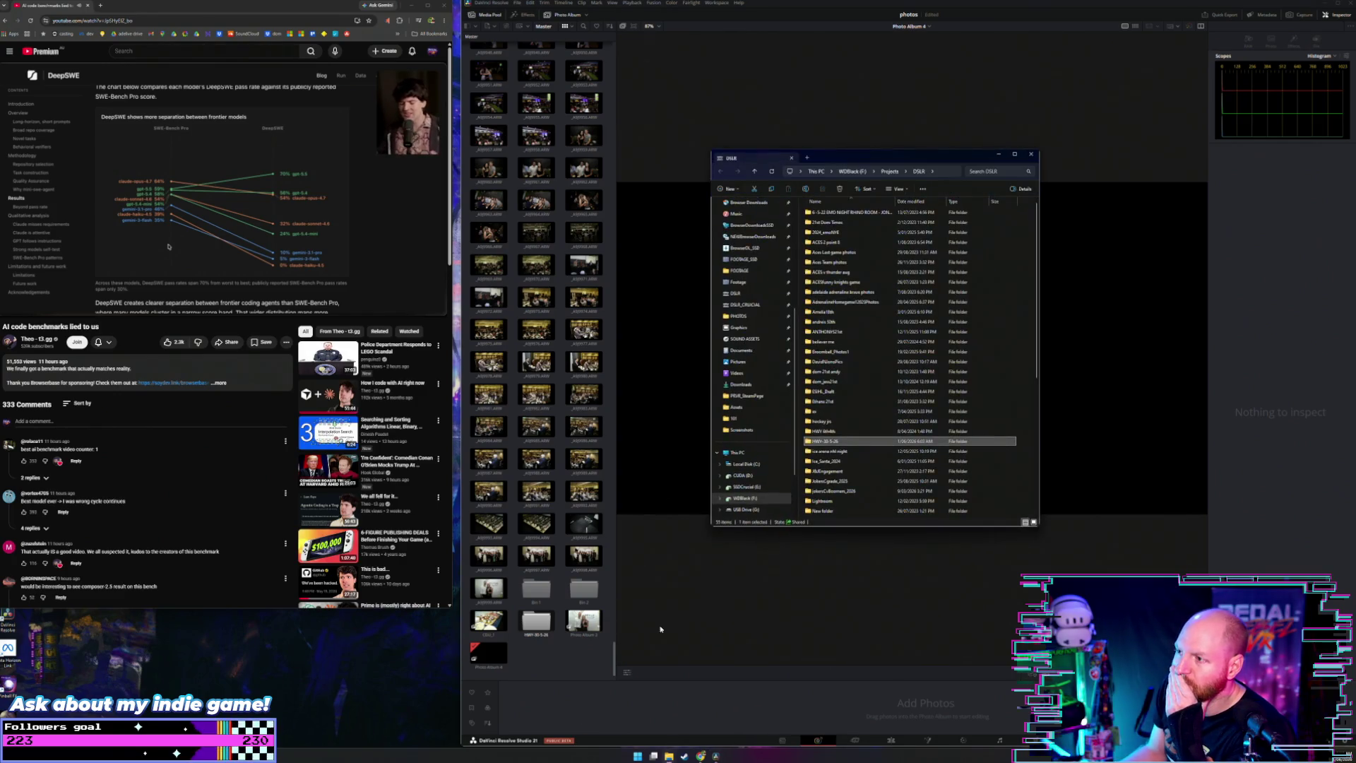
double_click(834, 442)
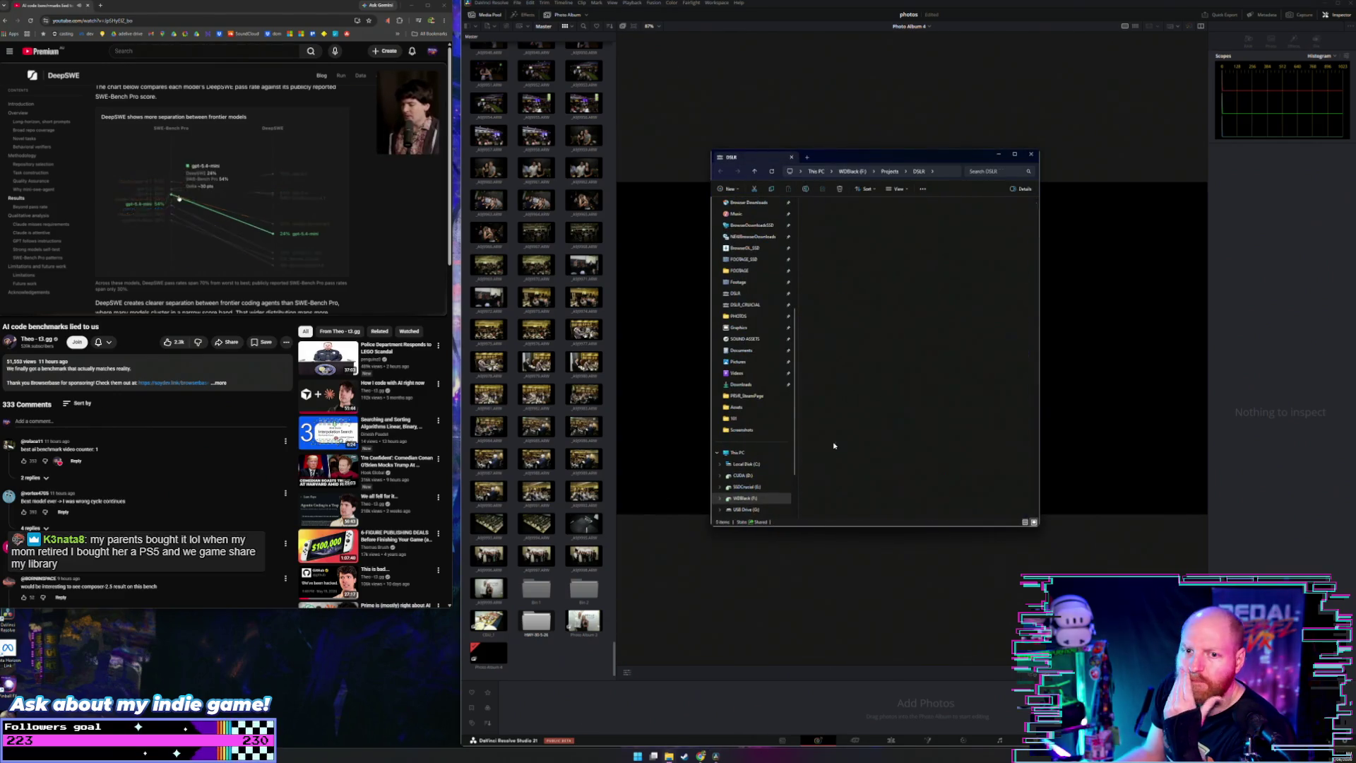
mouse_move(859, 428)
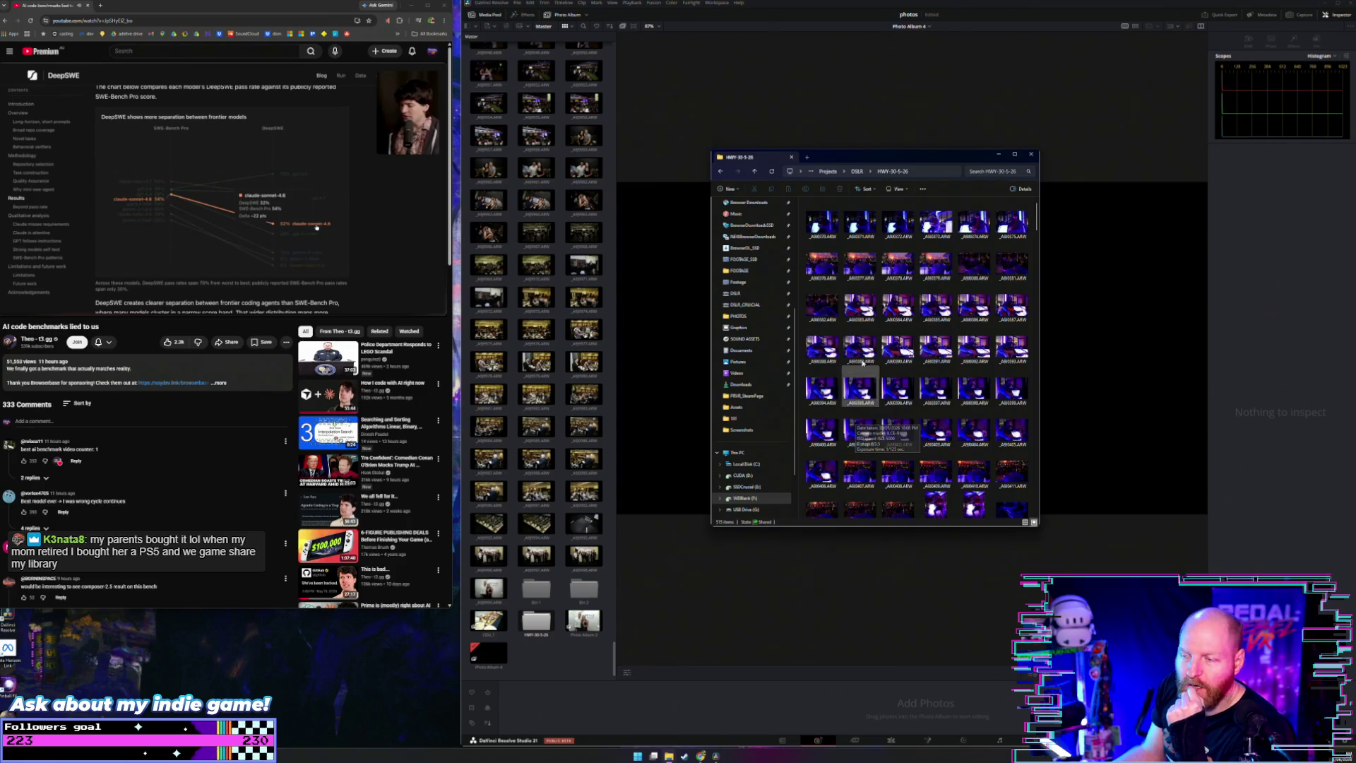
click(818, 232)
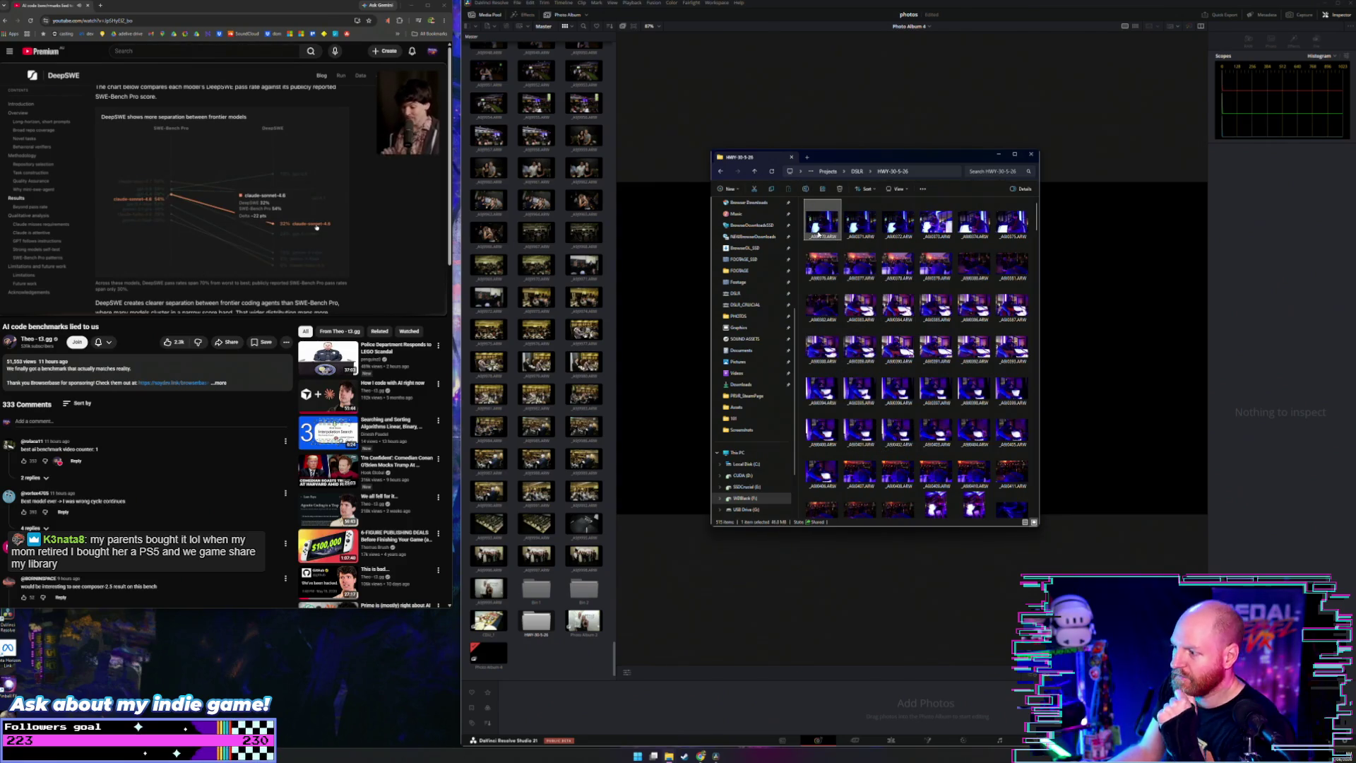
key(ctrl+a)
mouse_move(818, 238)
mouse_down()
mouse_move(555, 678)
mouse_move(559, 662)
mouse_up()
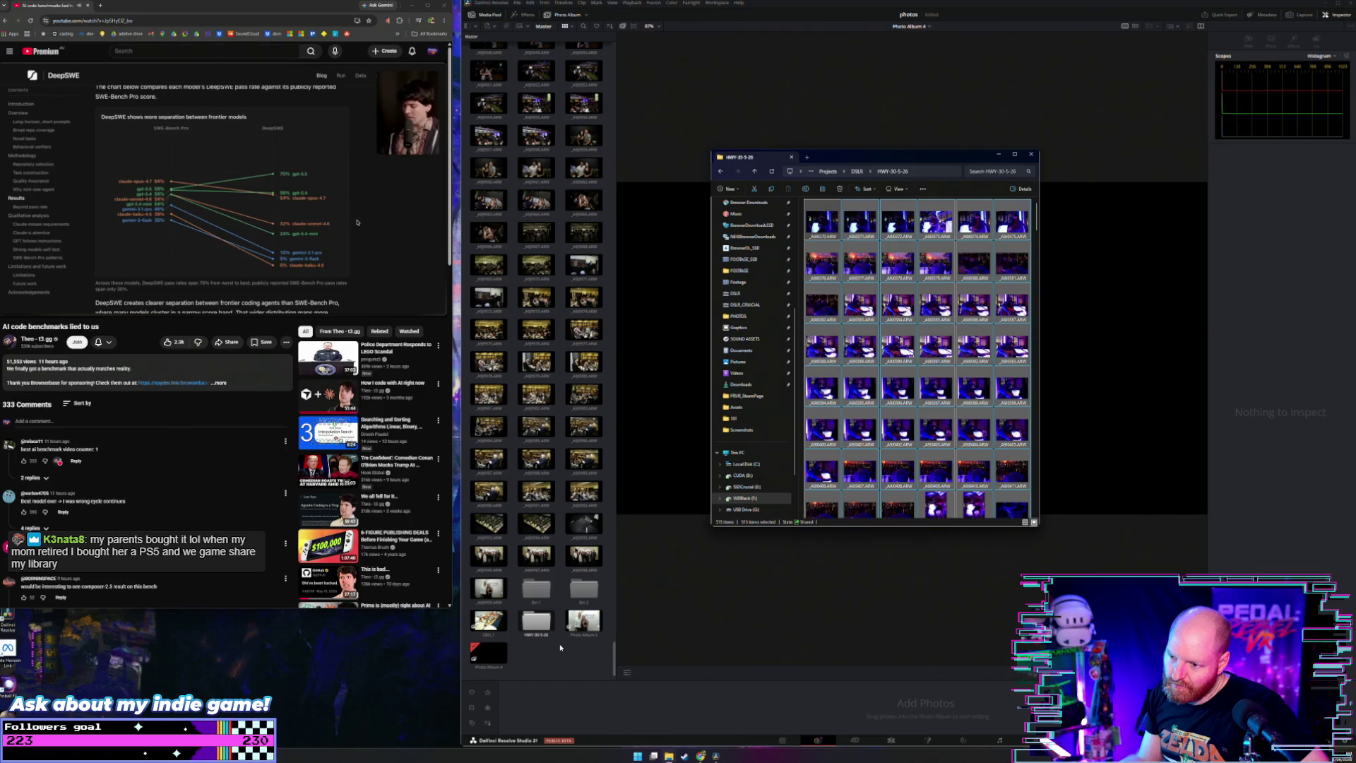
Step: Back in Resolve, scroll the Master bin and preview photo _A9J0368.ARW in the viewer
click(614, 662)
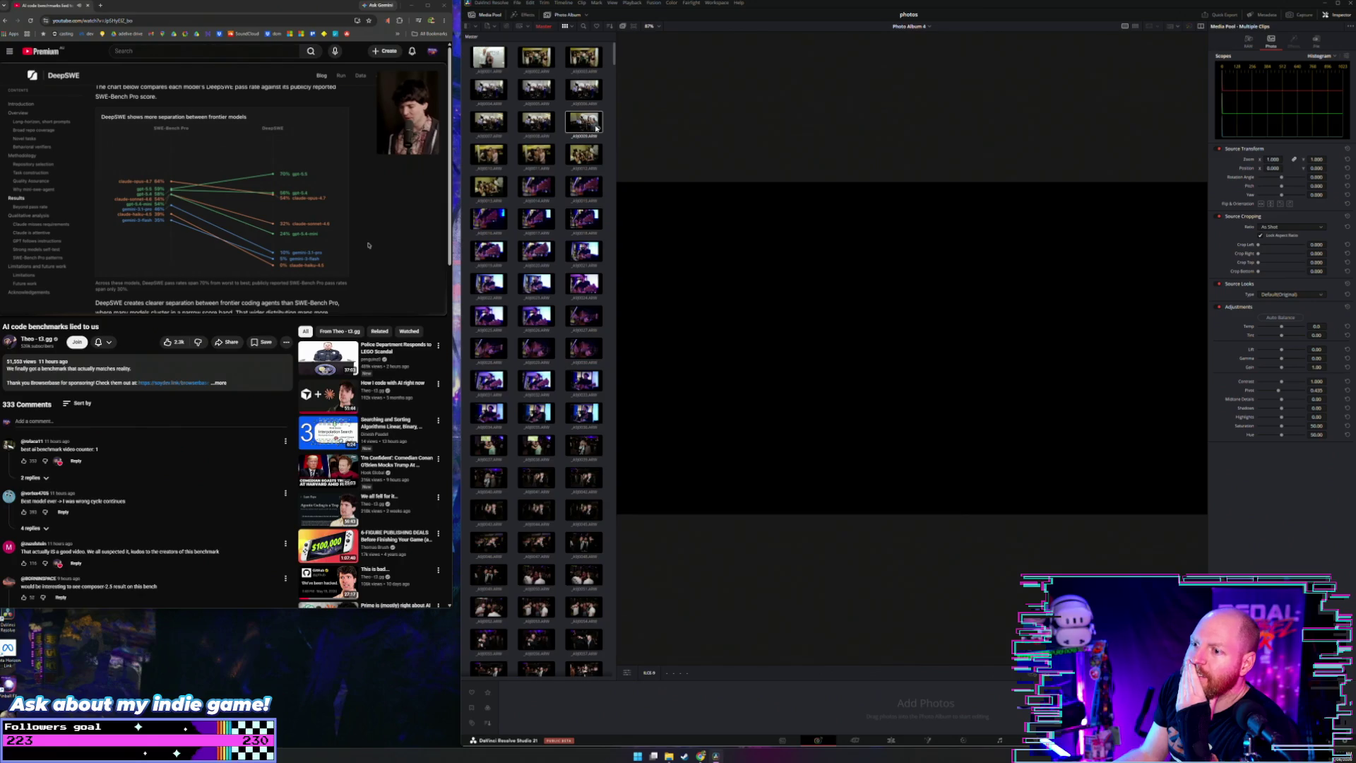
scroll(596, 127, down, 5)
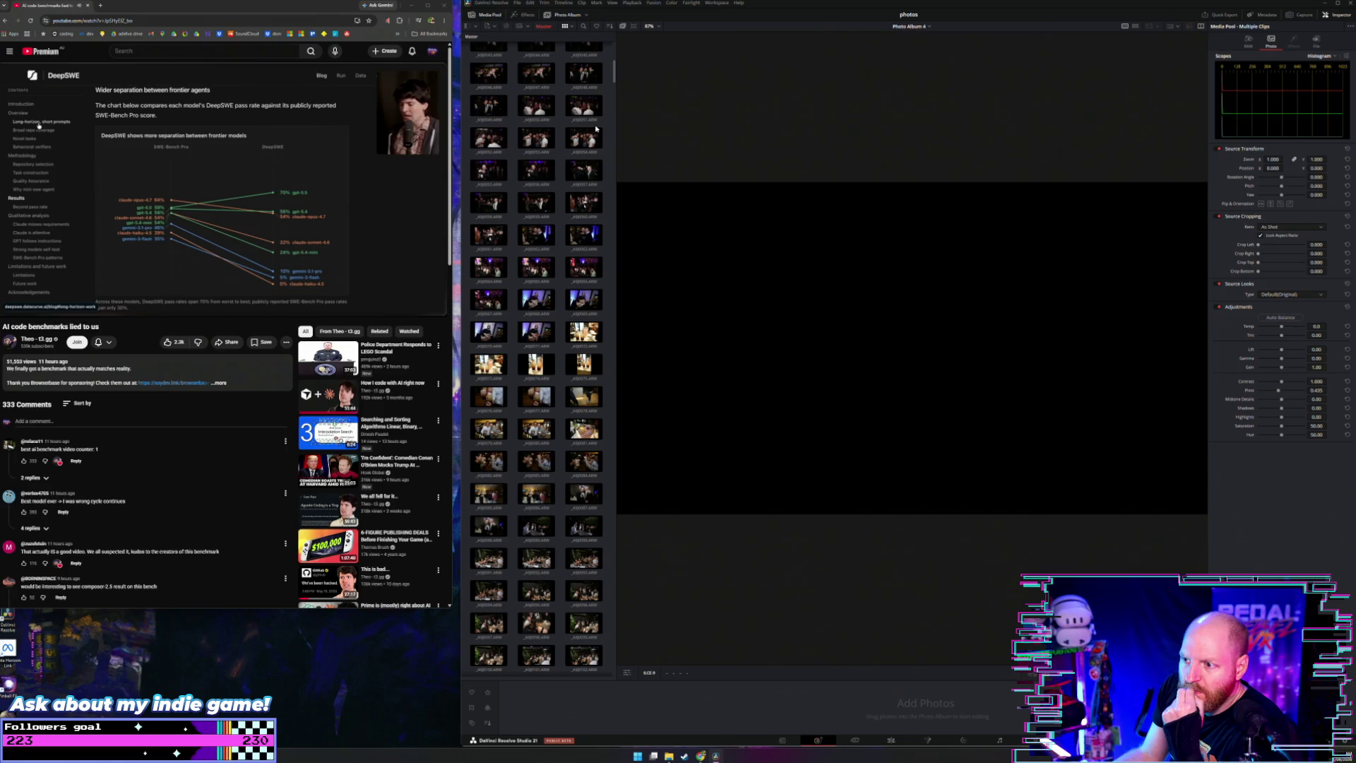
scroll(595, 127, down, 8)
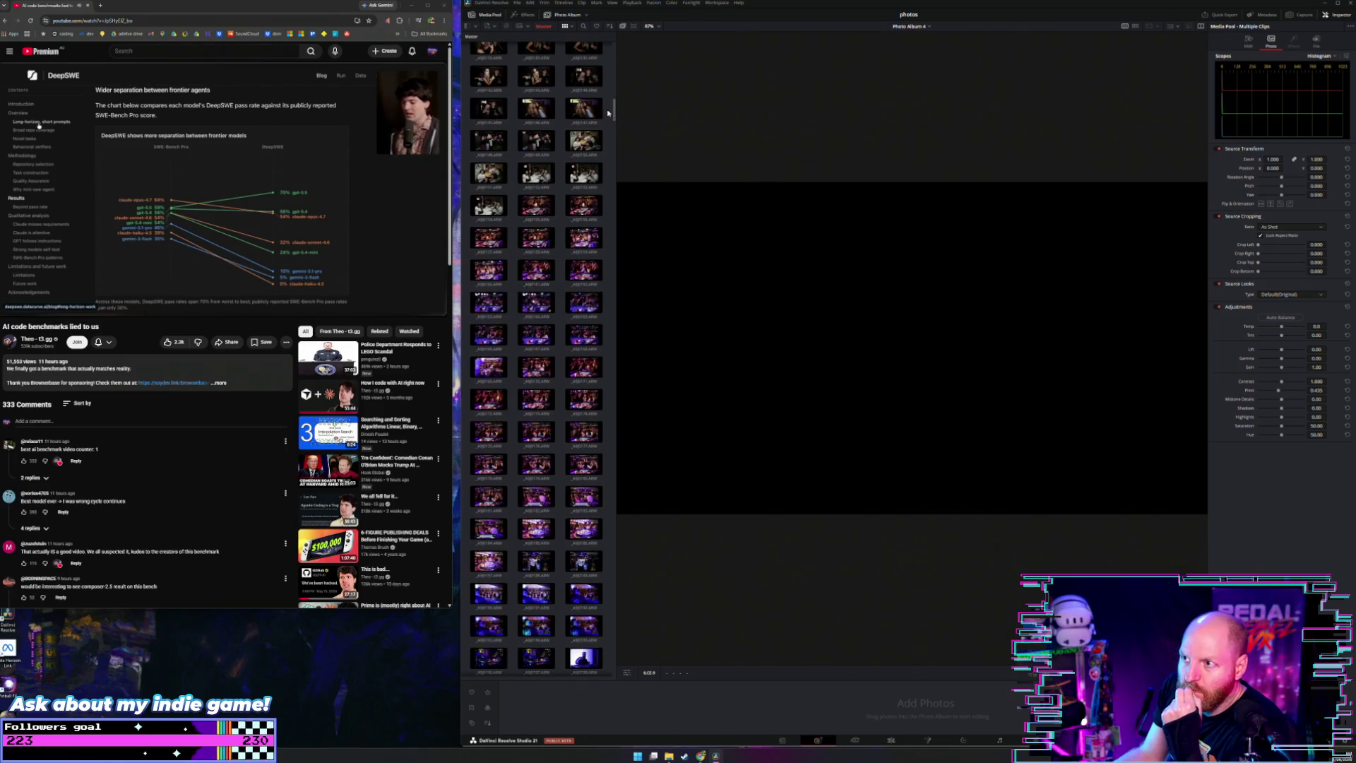
mouse_move(614, 106)
mouse_down()
mouse_move(619, 356)
mouse_move(619, 185)
mouse_up()
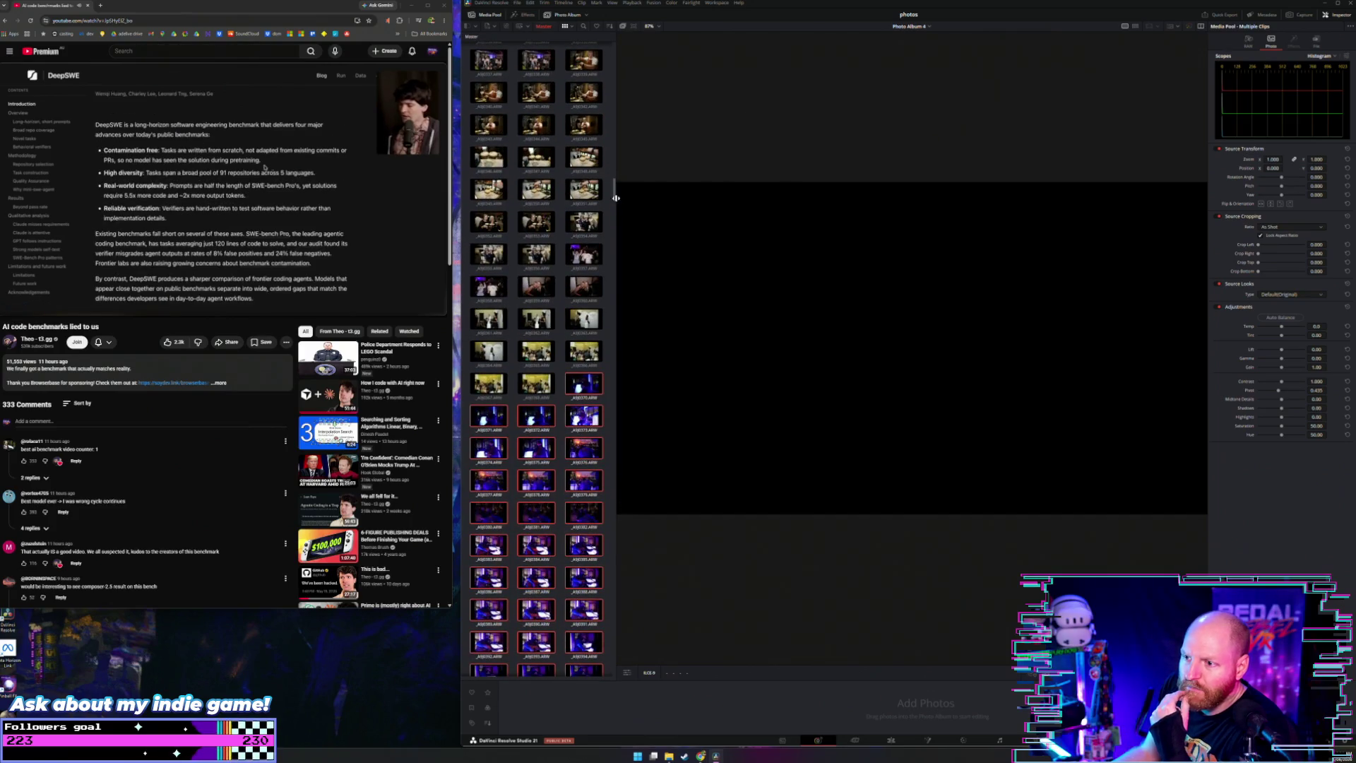
click(528, 382)
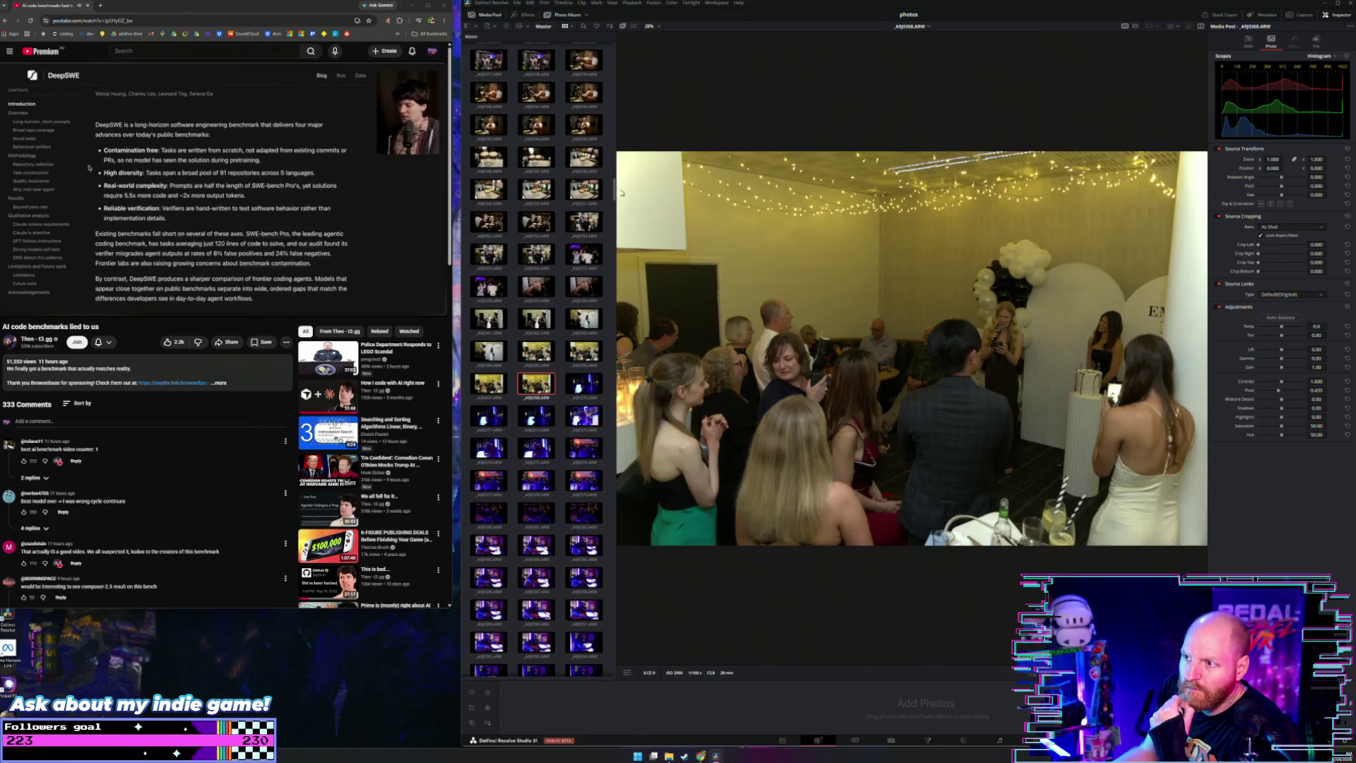
drag(612, 192, 593, 681)
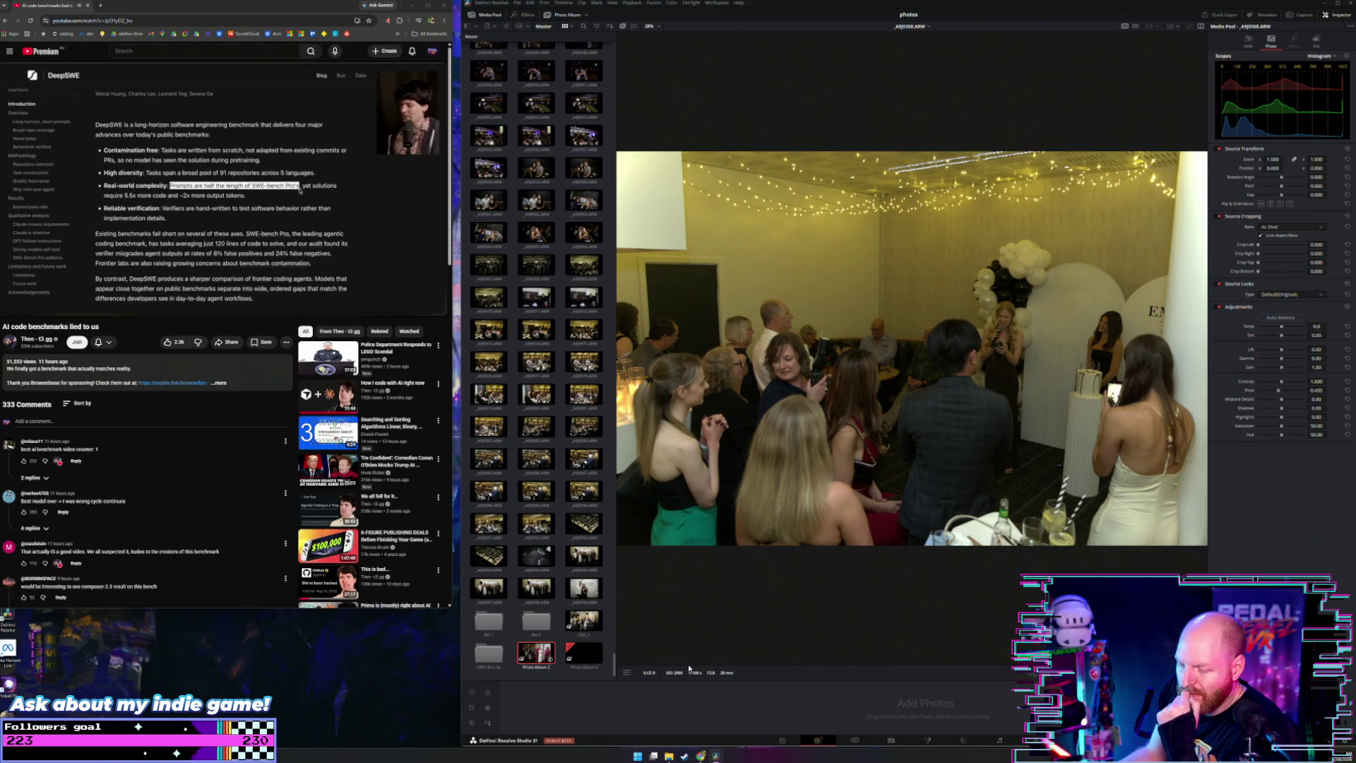
Step: Open Photo Album 2 and scroll through its photos in the filmstrip
click(535, 653)
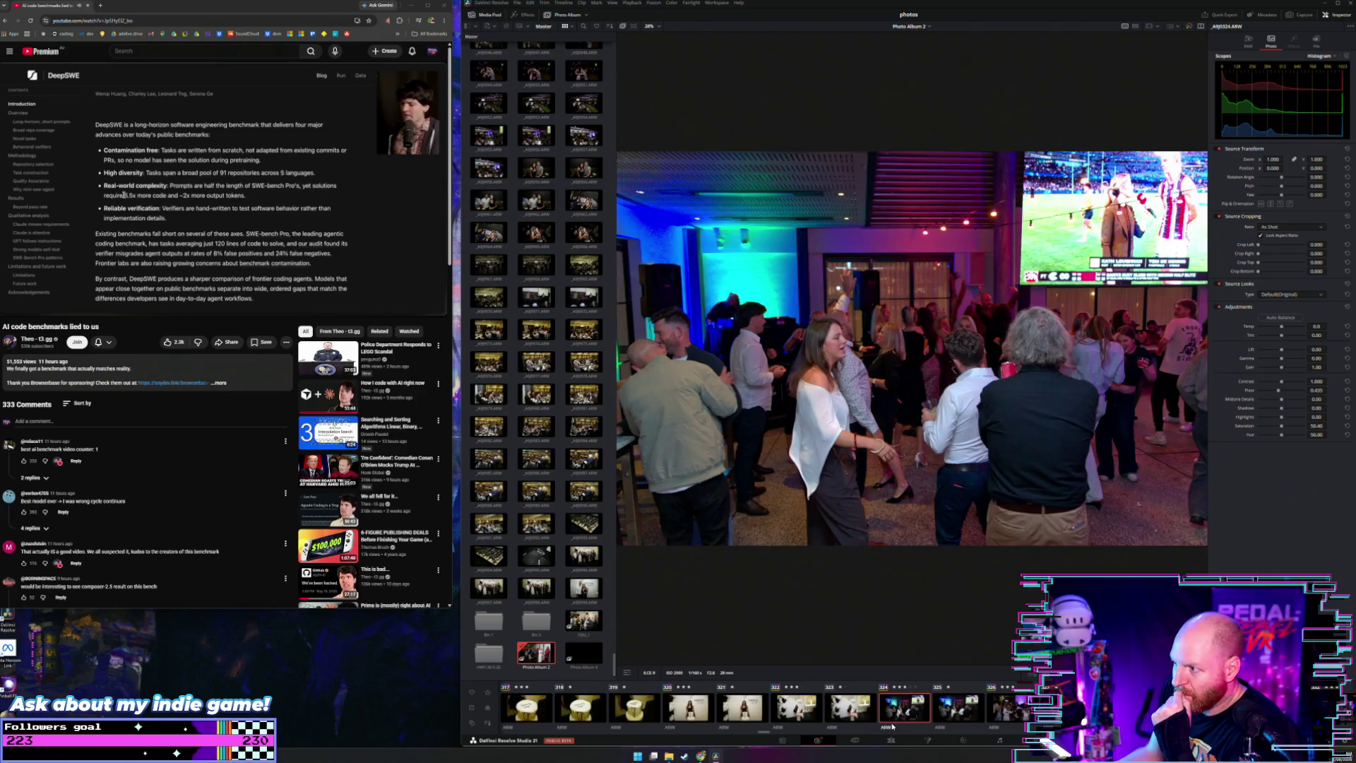
scroll(972, 734, down, 10)
scroll(796, 734, down, 3)
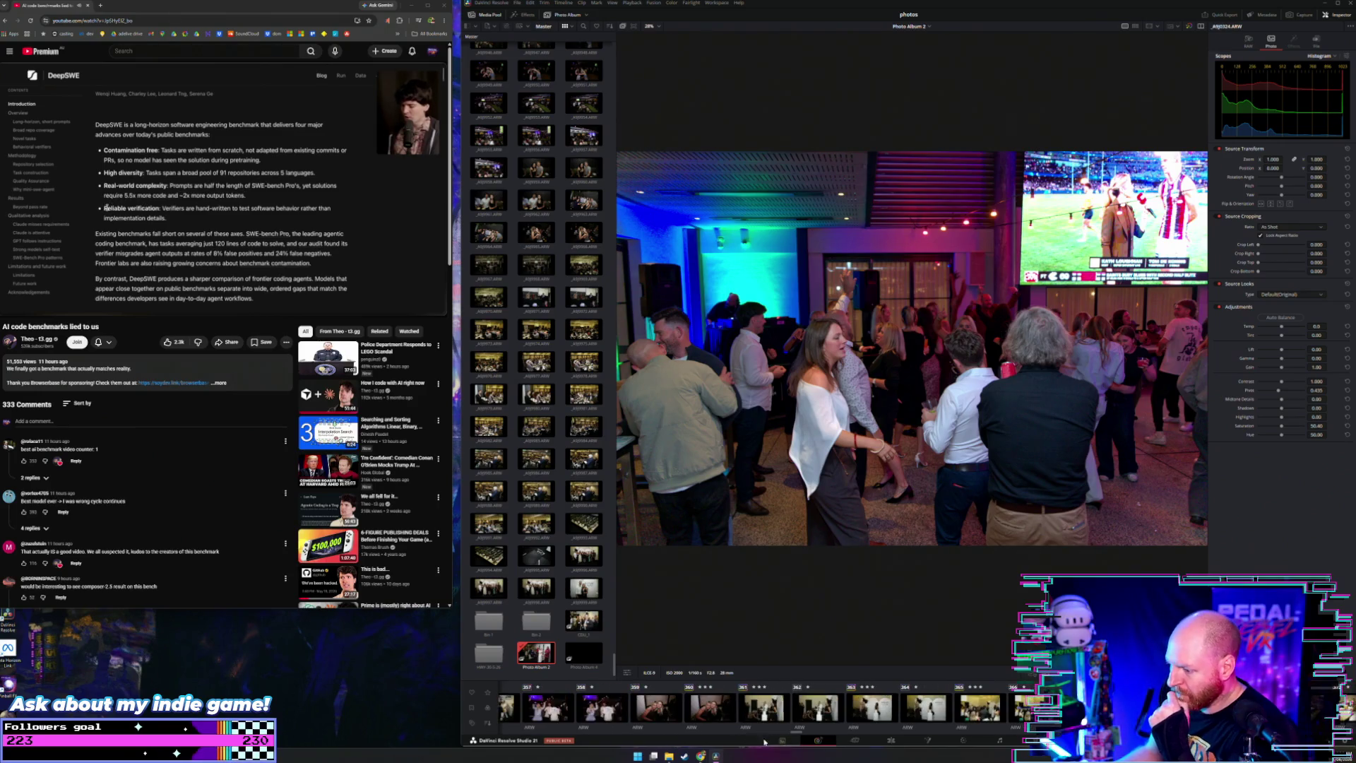
scroll(795, 735, down, 5)
drag(795, 734, 879, 740)
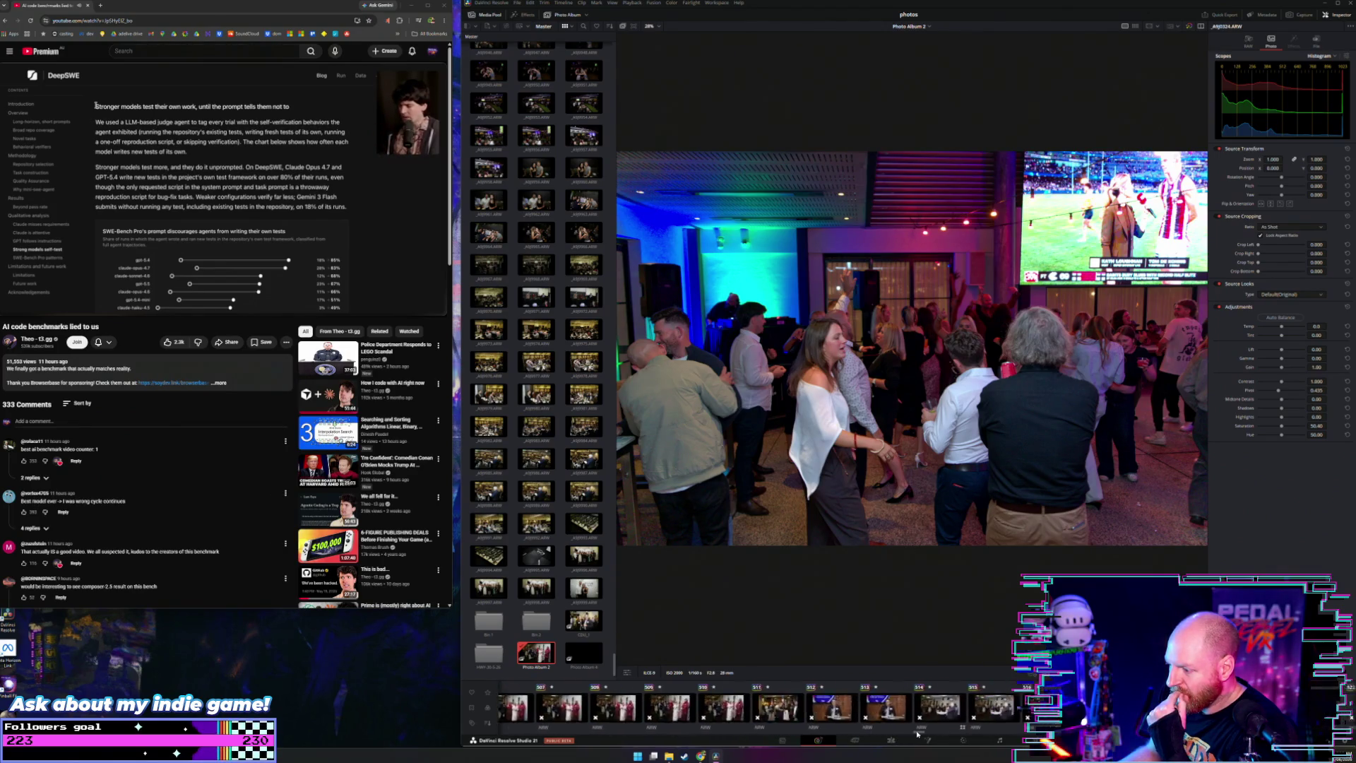
drag(928, 735, 1009, 728)
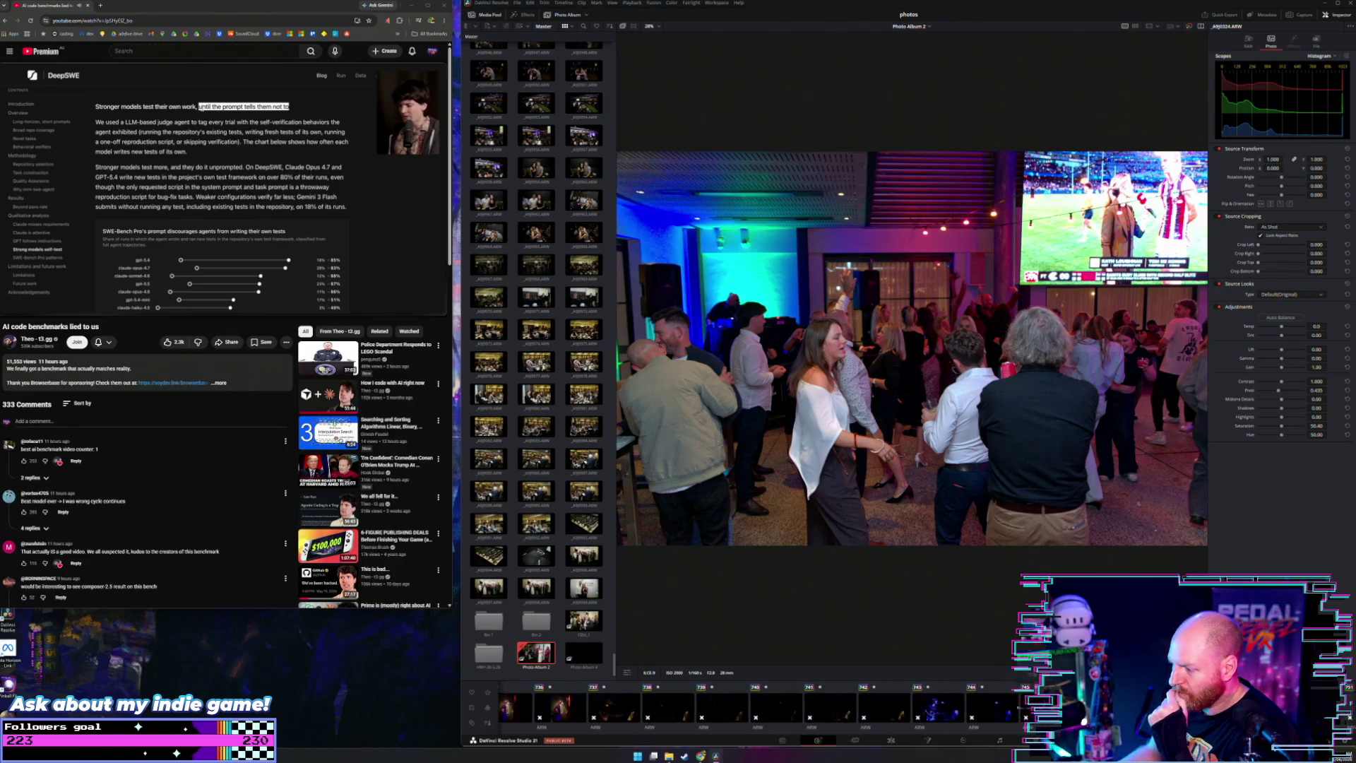
Step: Scroll down the media pool and open the empty Photo Album 4
scroll(769, 707, up, 5)
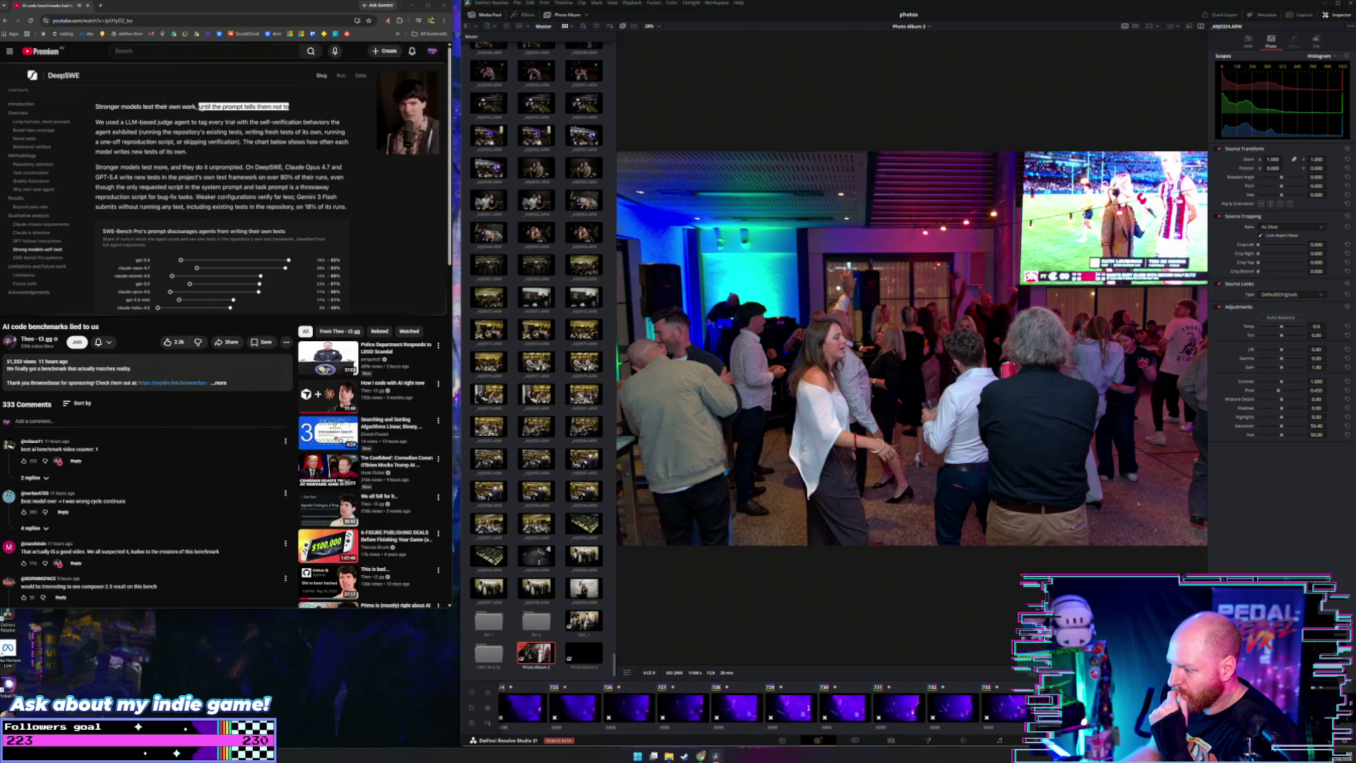
scroll(770, 706, down, 3)
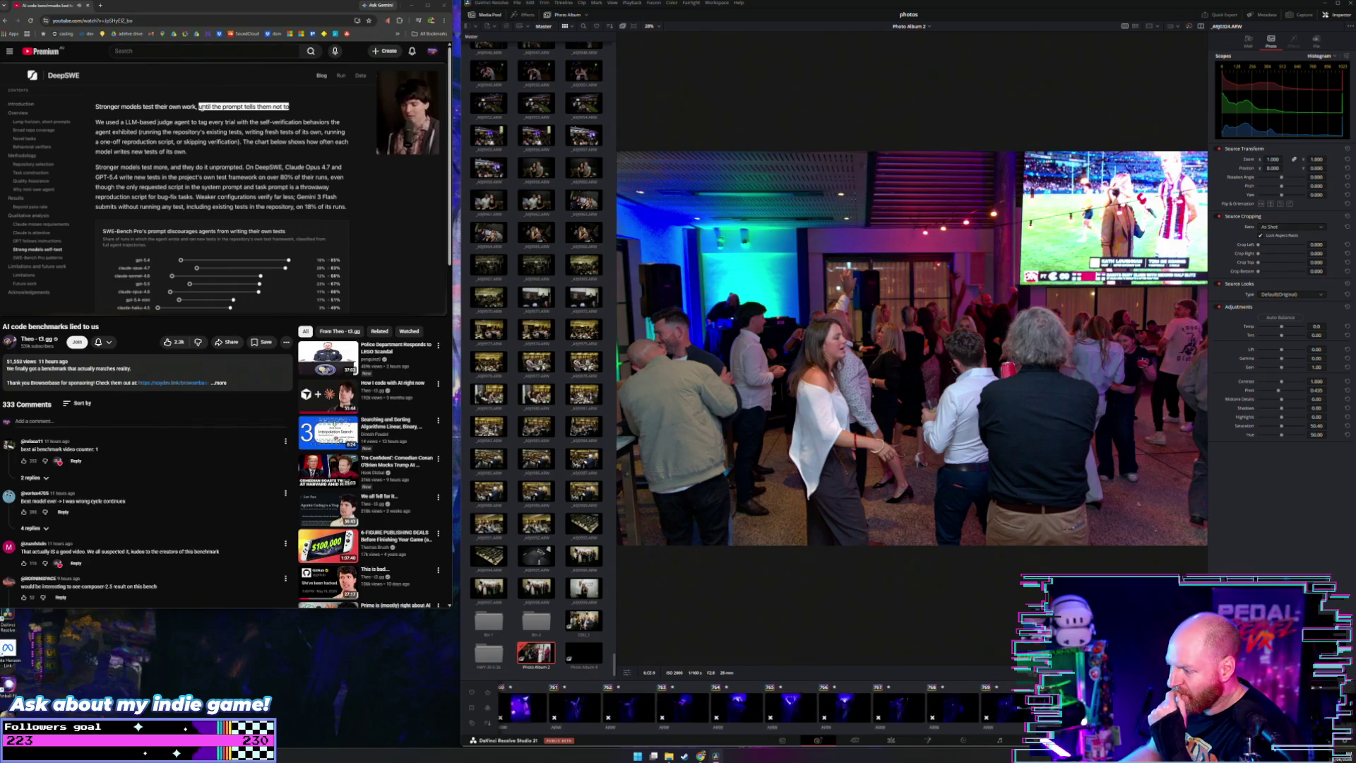
scroll(769, 706, down, 20)
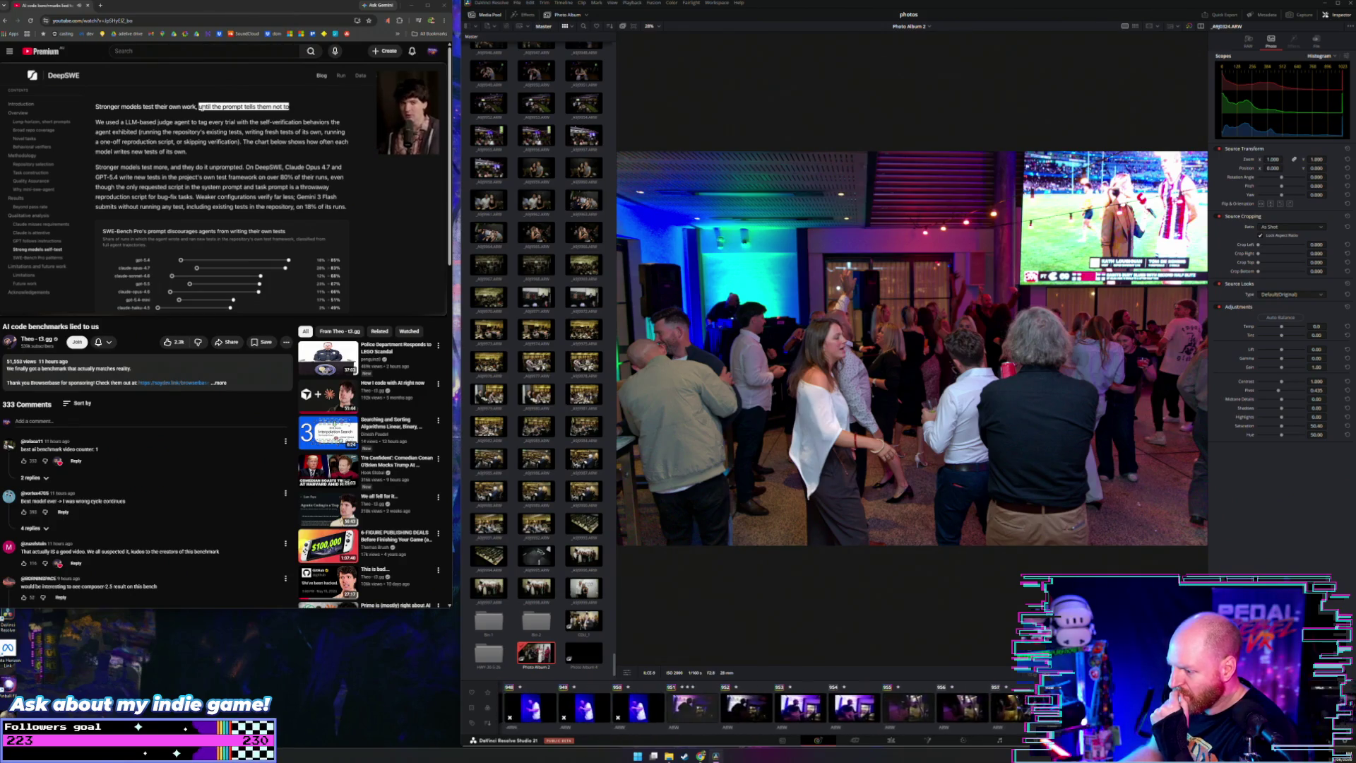
scroll(763, 706, down, 5)
scroll(762, 706, down, 5)
scroll(762, 706, down, 5)
scroll(762, 706, down, 5)
scroll(762, 707, down, 2)
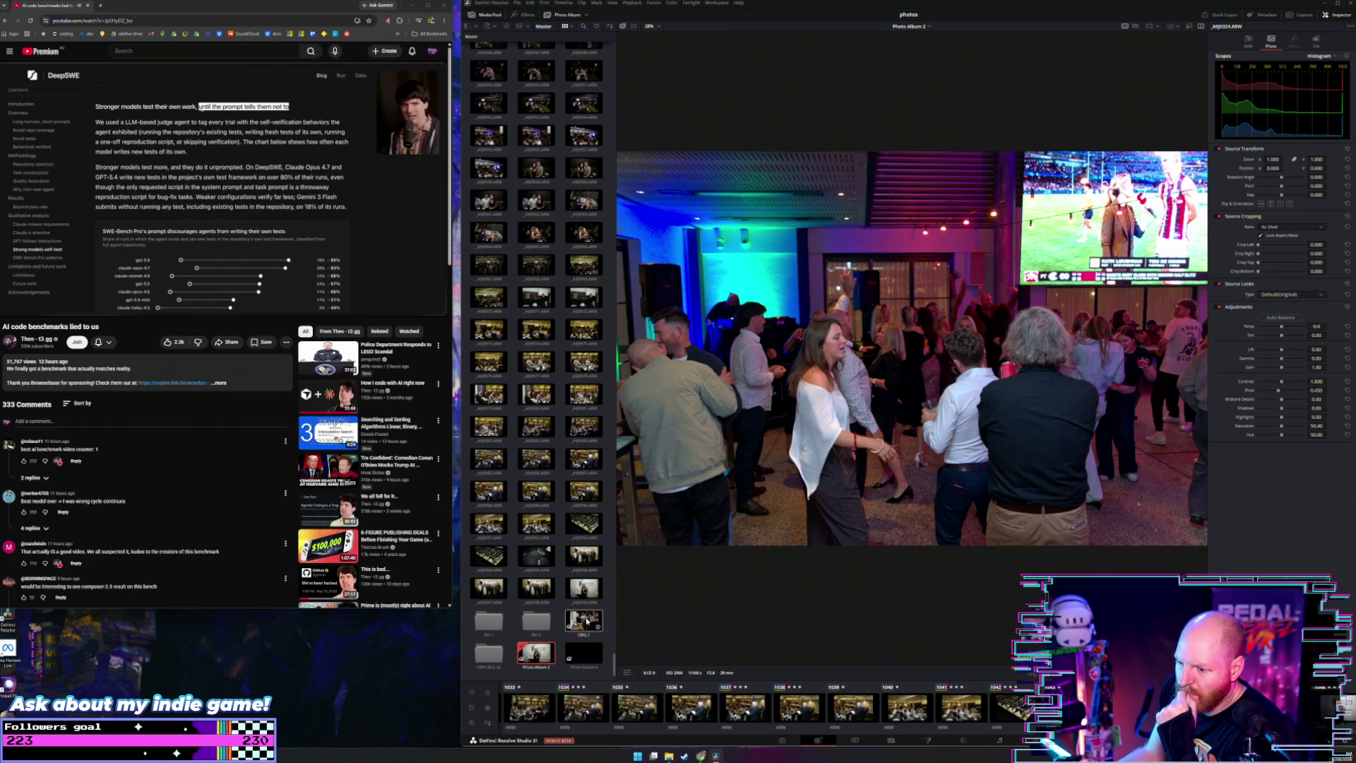
click(581, 658)
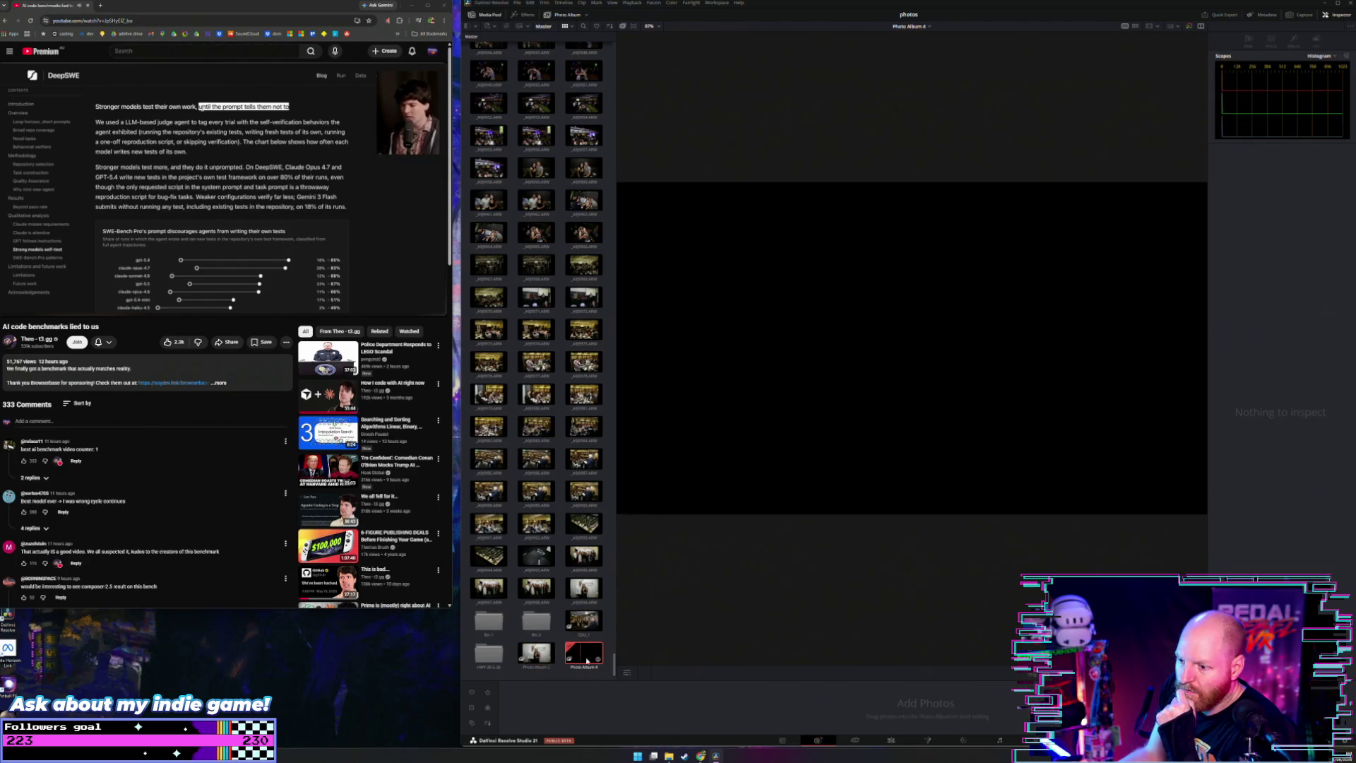
Step: Scroll the Media Pool and preview the guitarist photo _A9J9821.ARW
scroll(574, 569, up, 5)
scroll(574, 569, down, 5)
scroll(583, 590, up, 5)
scroll(565, 579, up, 5)
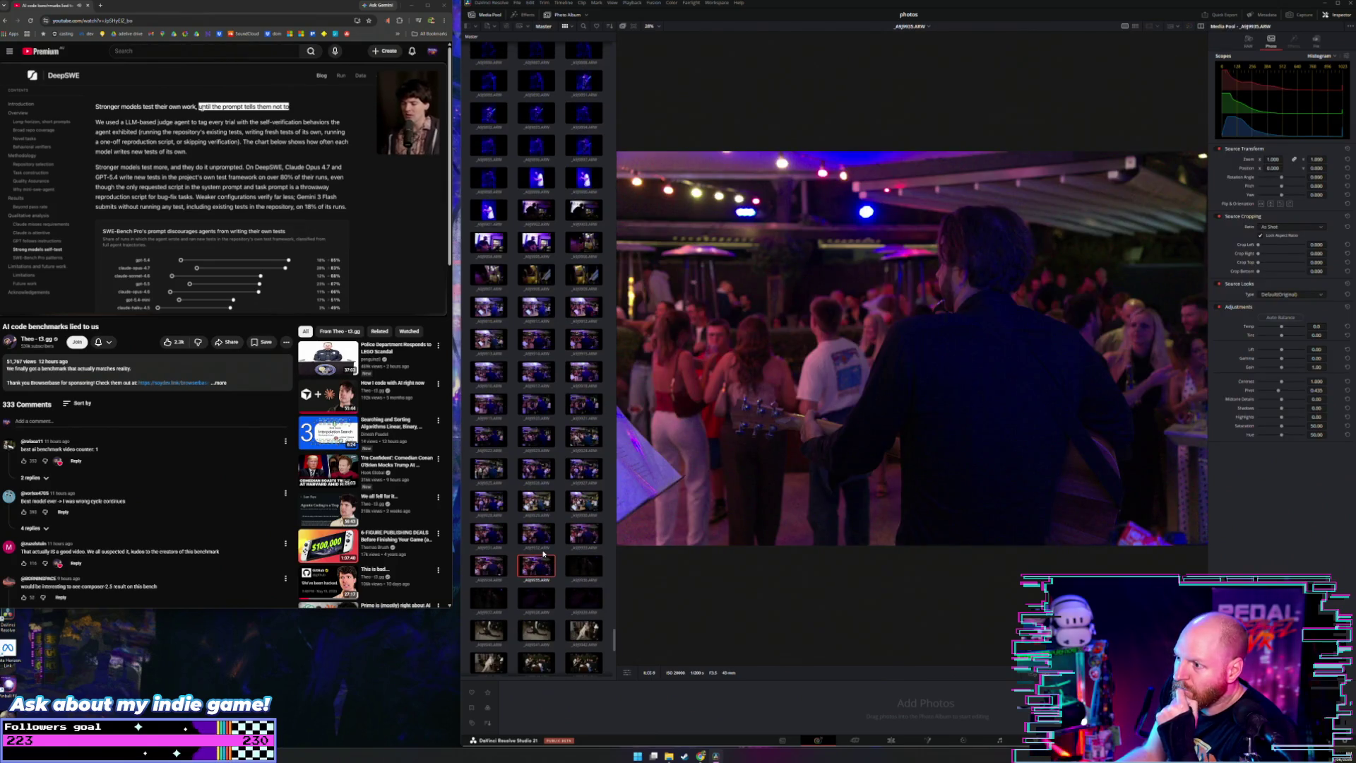
scroll(541, 495, up, 5)
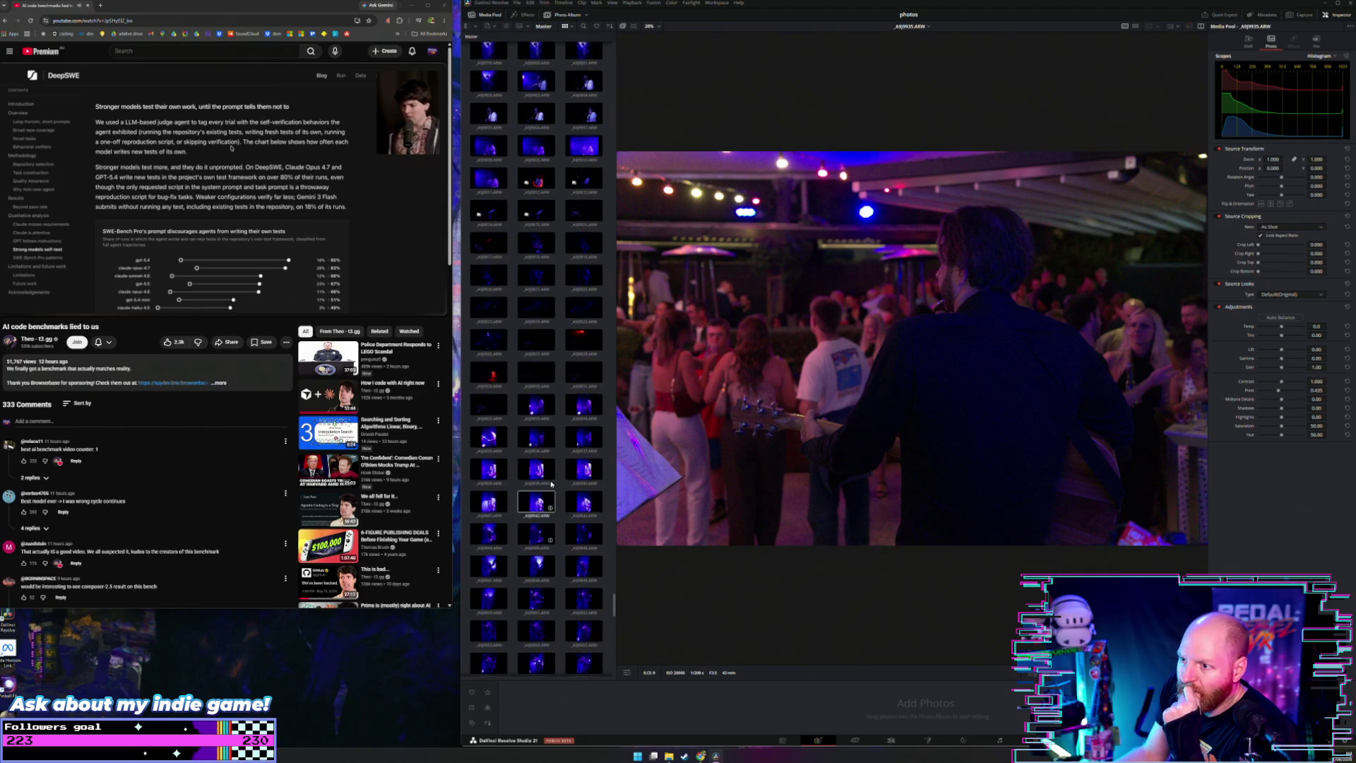
click(536, 369)
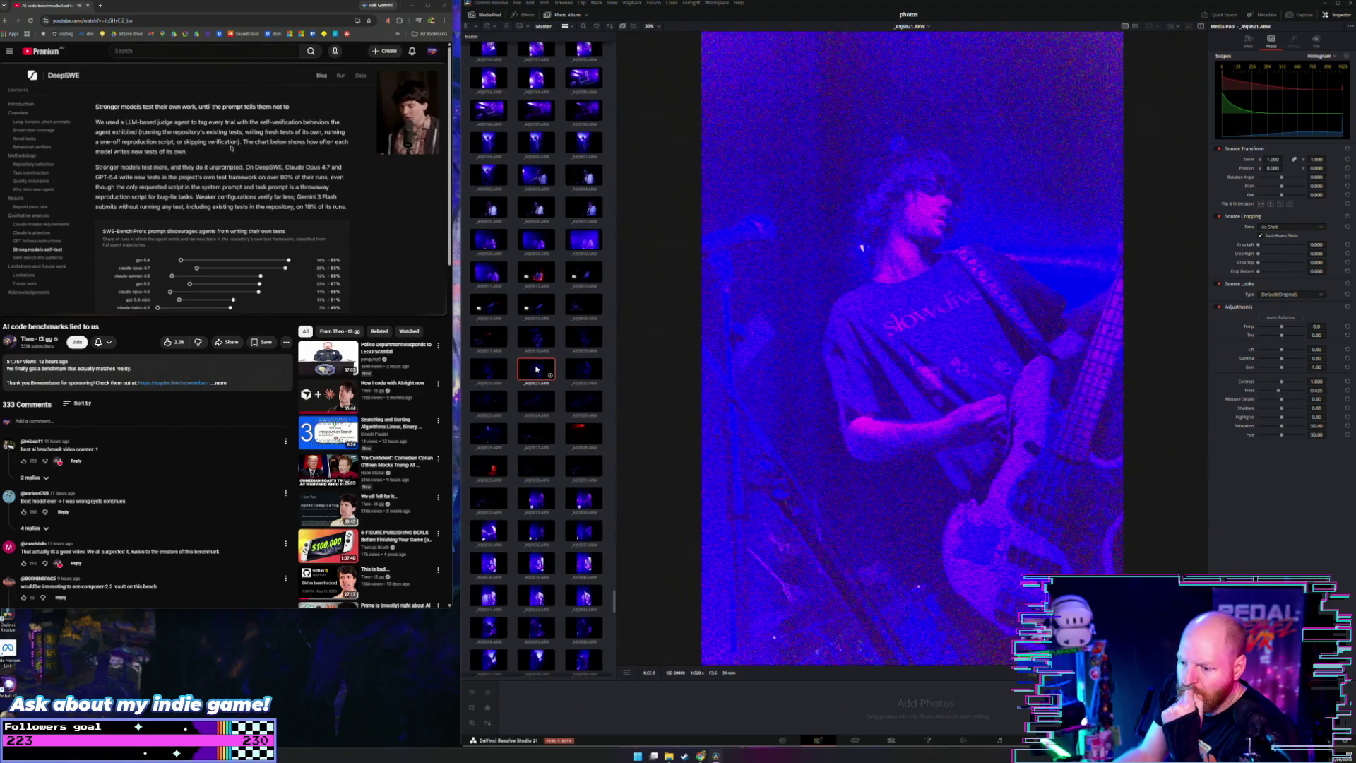
Step: Select the full run of purple-lit concert photos as one range in the Media Pool
scroll(536, 368, up, 5)
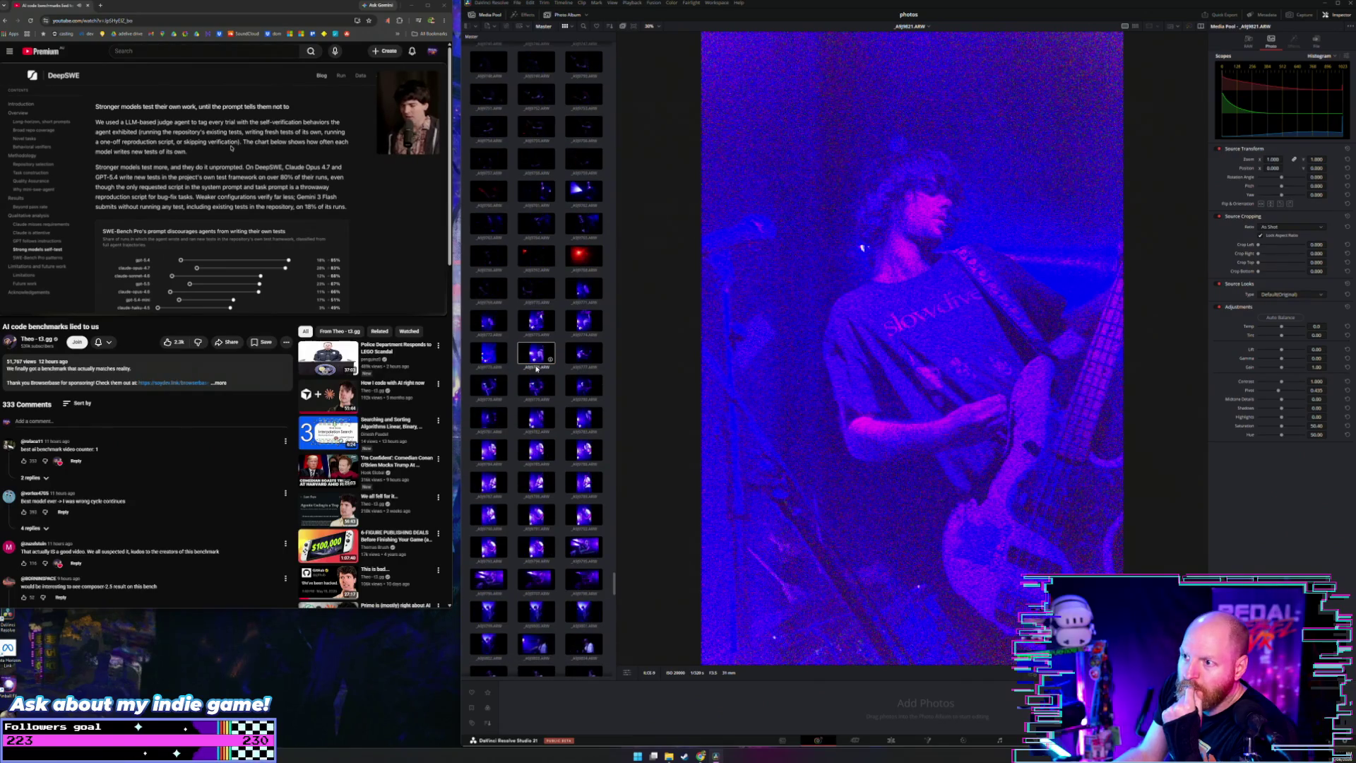
scroll(536, 368, up, 3)
scroll(536, 369, up, 3)
scroll(536, 369, up, 3)
drag(613, 550, 614, 506)
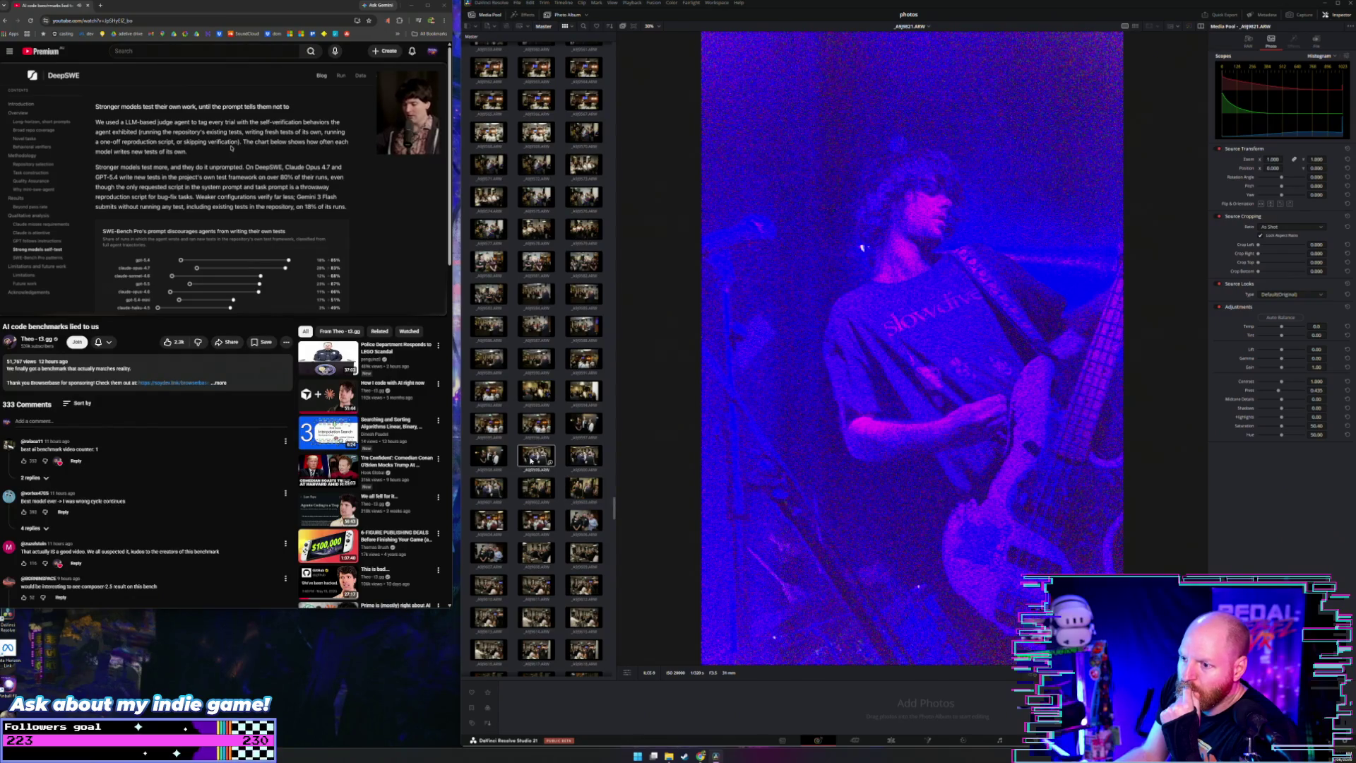
drag(615, 510, 614, 399)
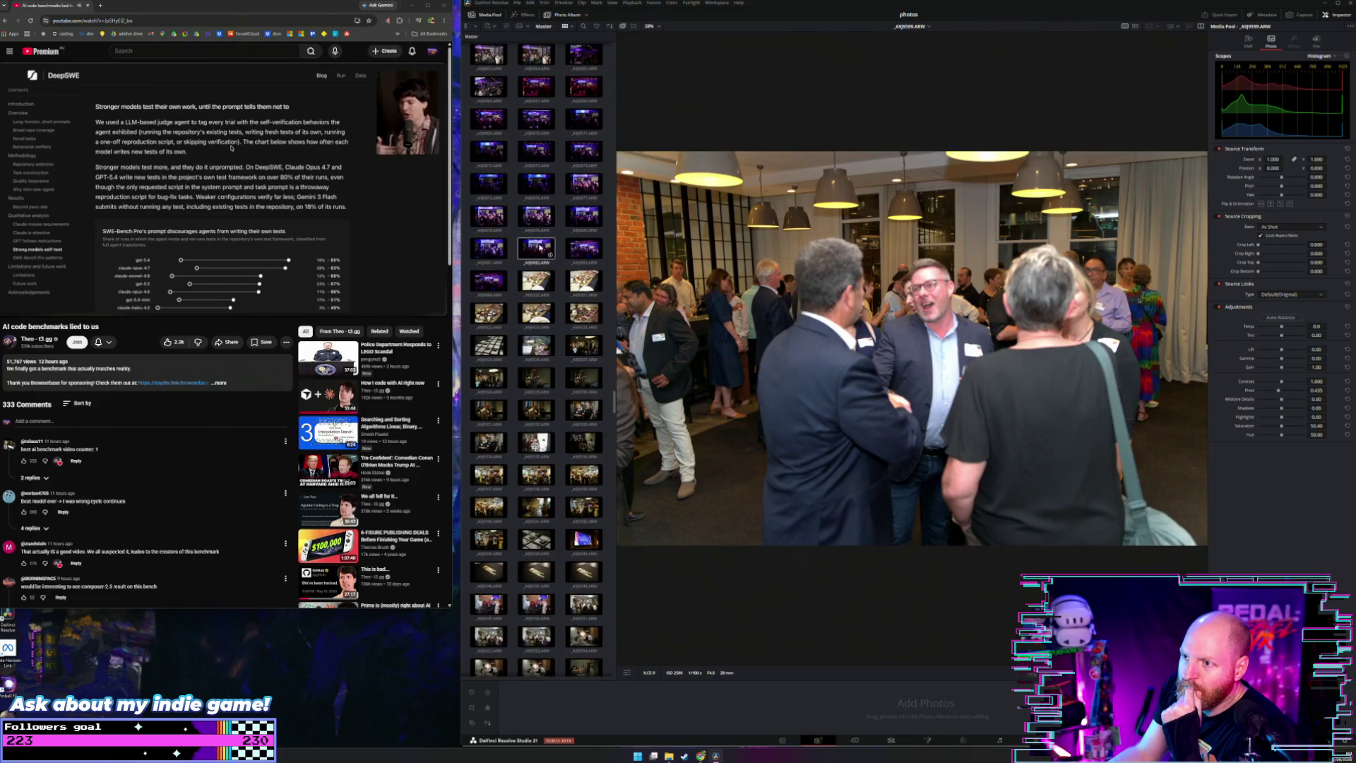
key(Right)
key(Right)
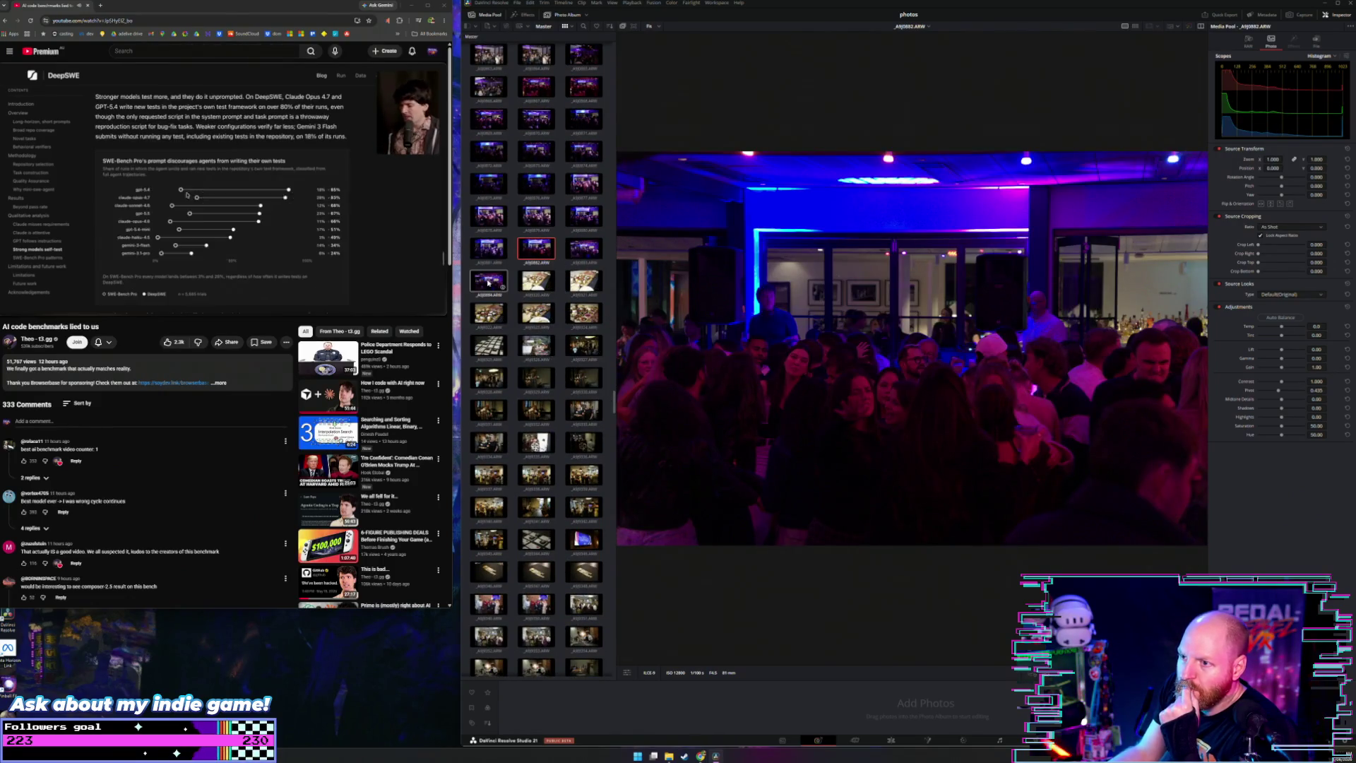
drag(613, 401, 615, 297)
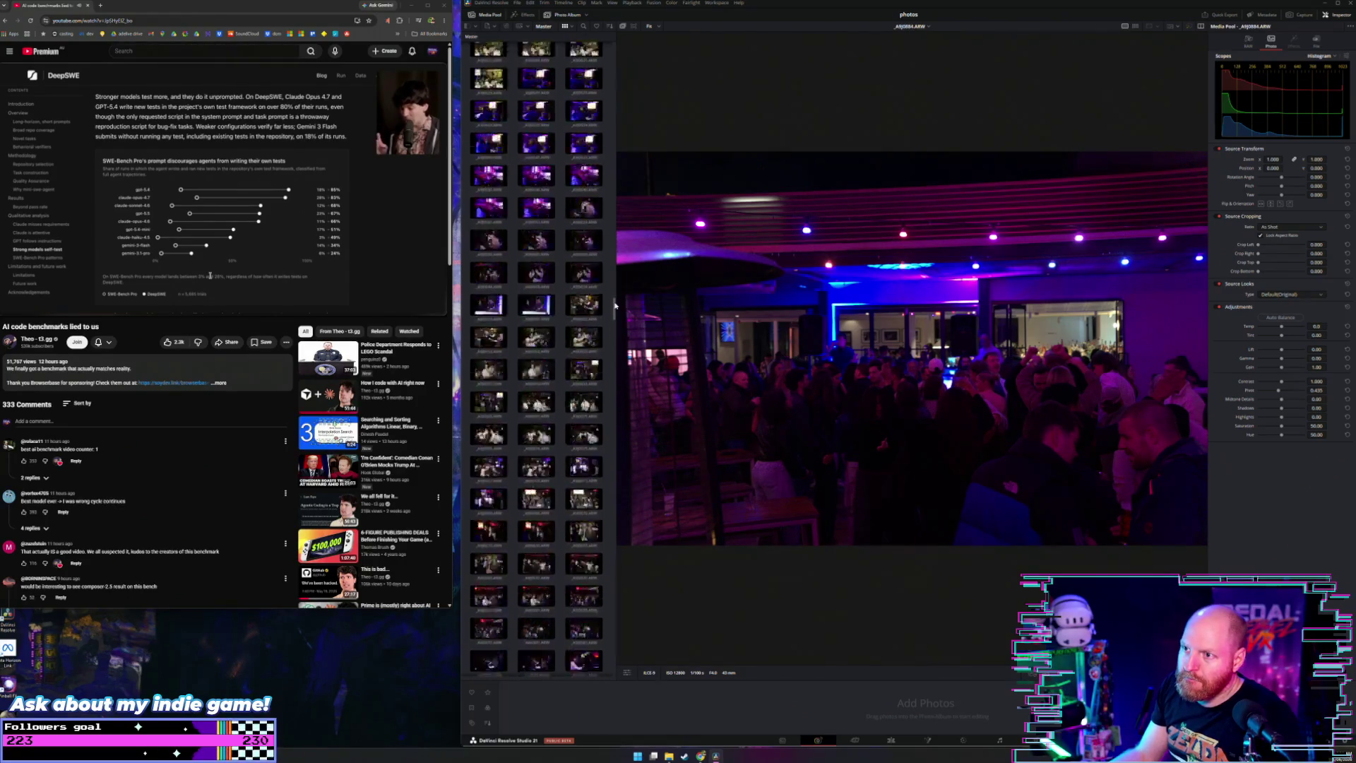
shift+click(593, 328)
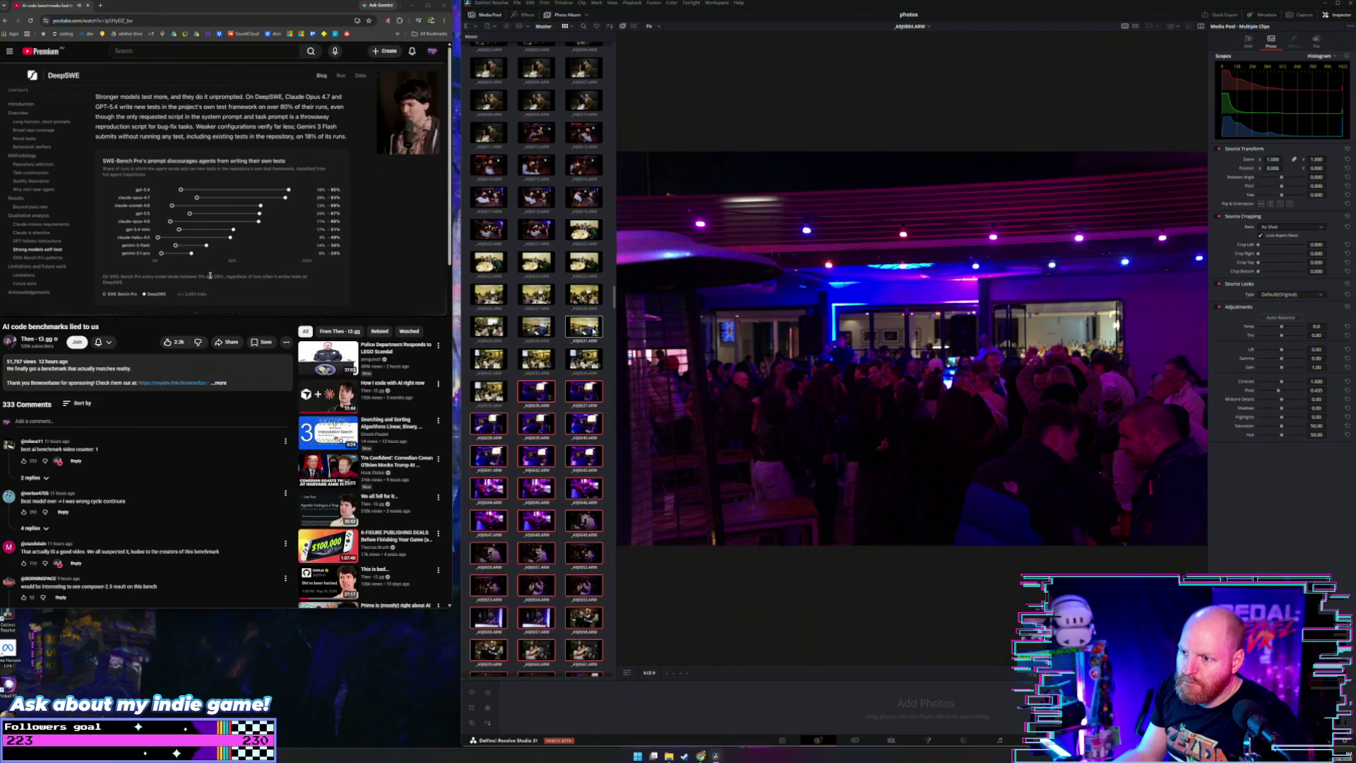
drag(614, 300, 625, 393)
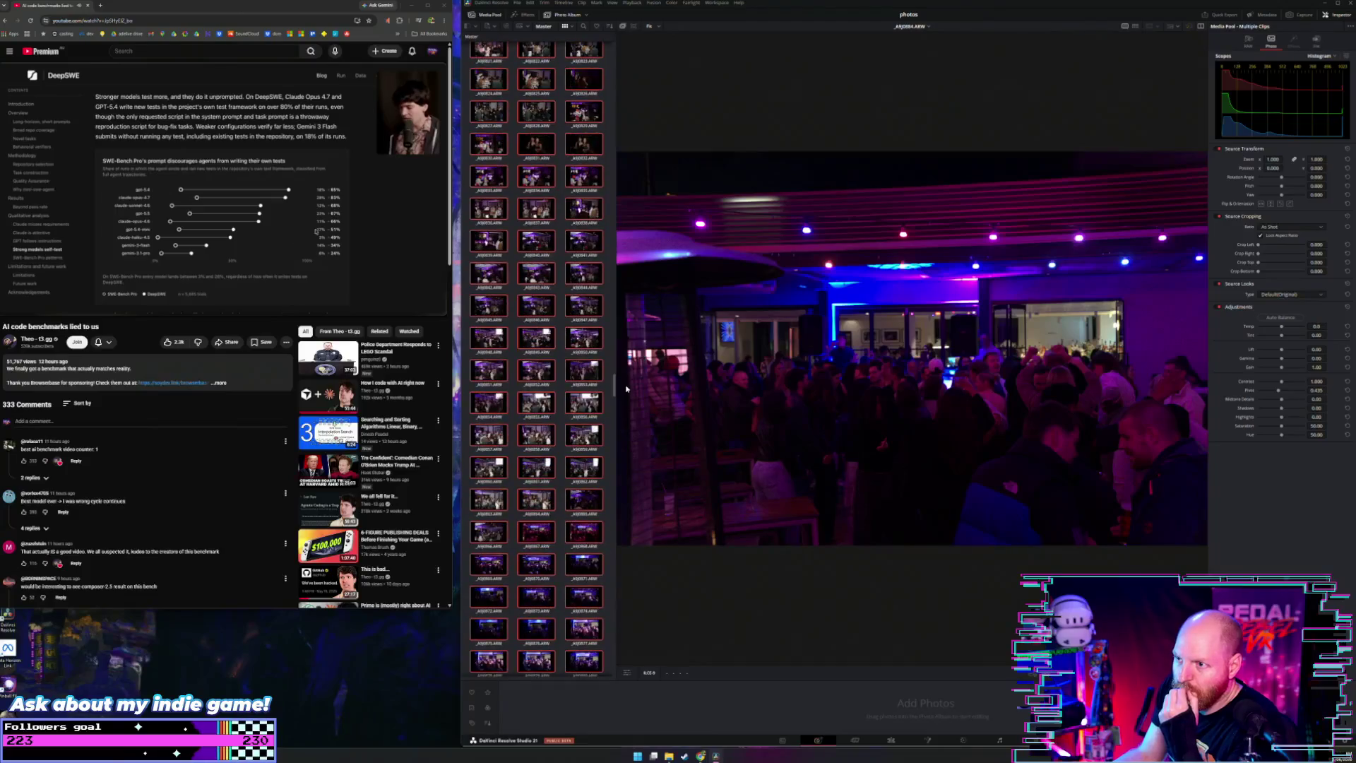
scroll(495, 388, down, 5)
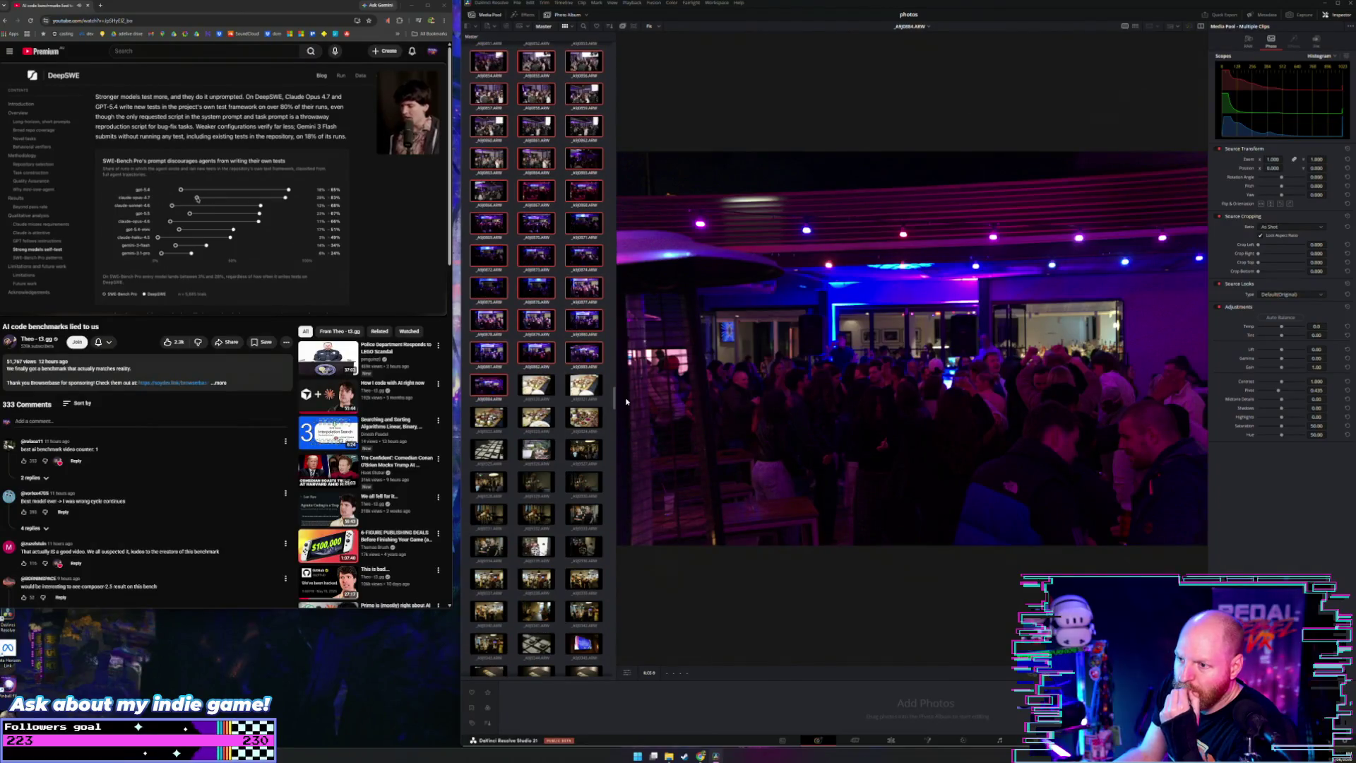
Step: Create Photo Album 5 from the selected purple-lit photos
right_click(485, 386)
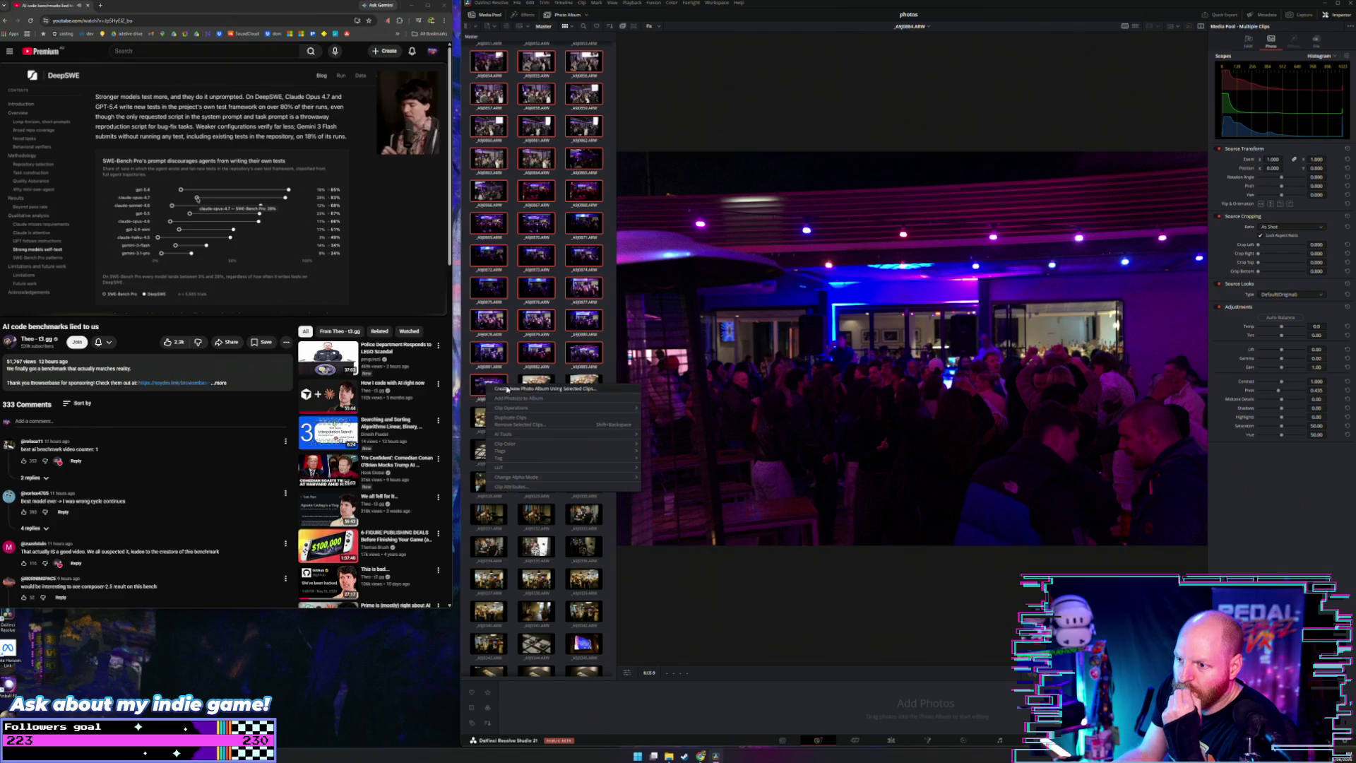
click(509, 389)
click(711, 392)
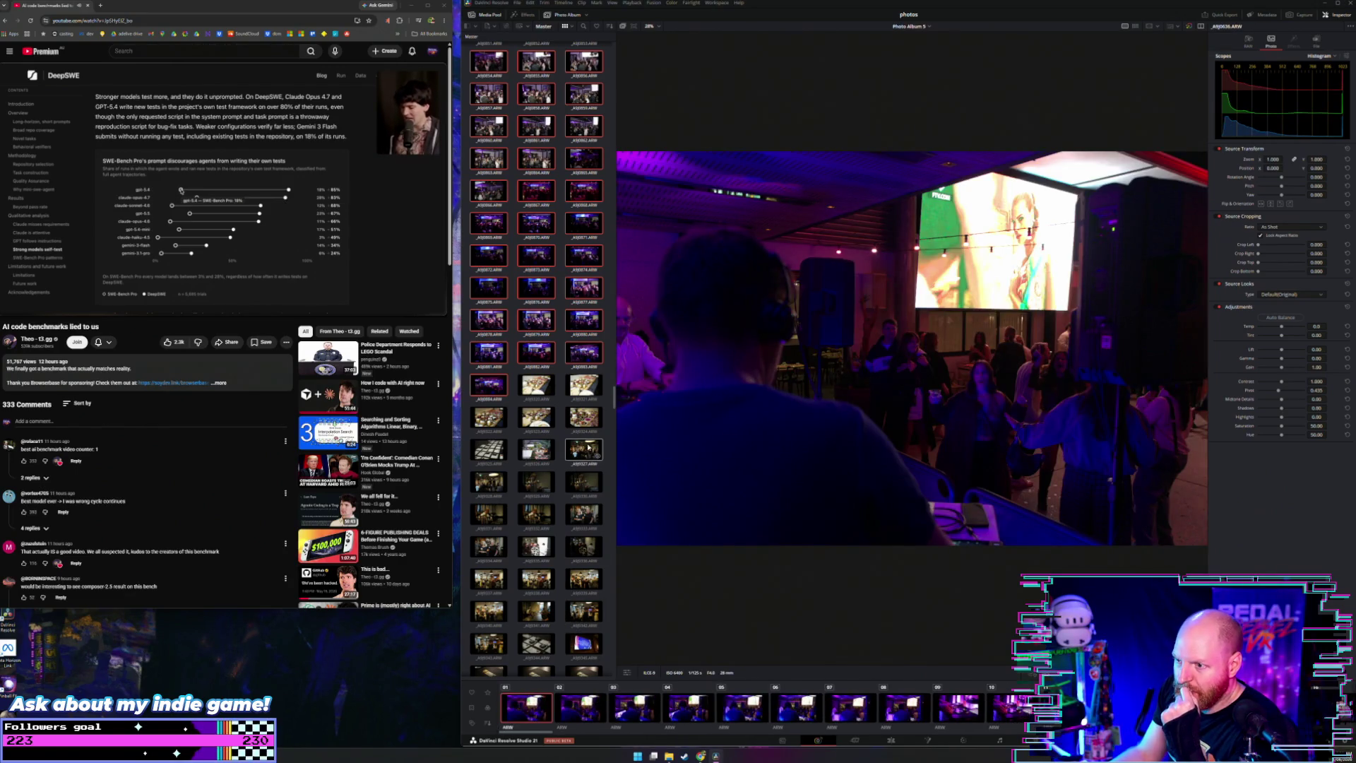
Step: Look at the first two photos in Photo Album 5, then bring up the HWY-30-5-26 folder window
click(585, 709)
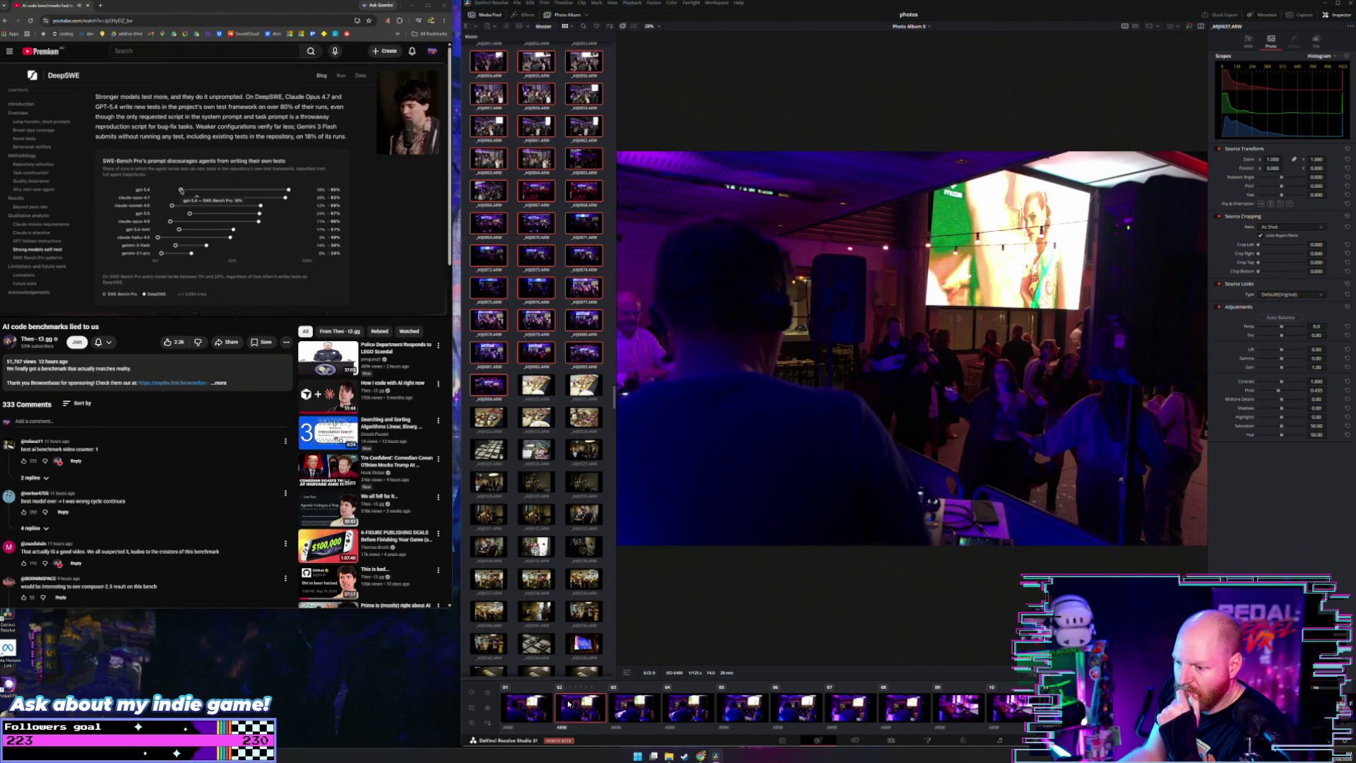
click(526, 706)
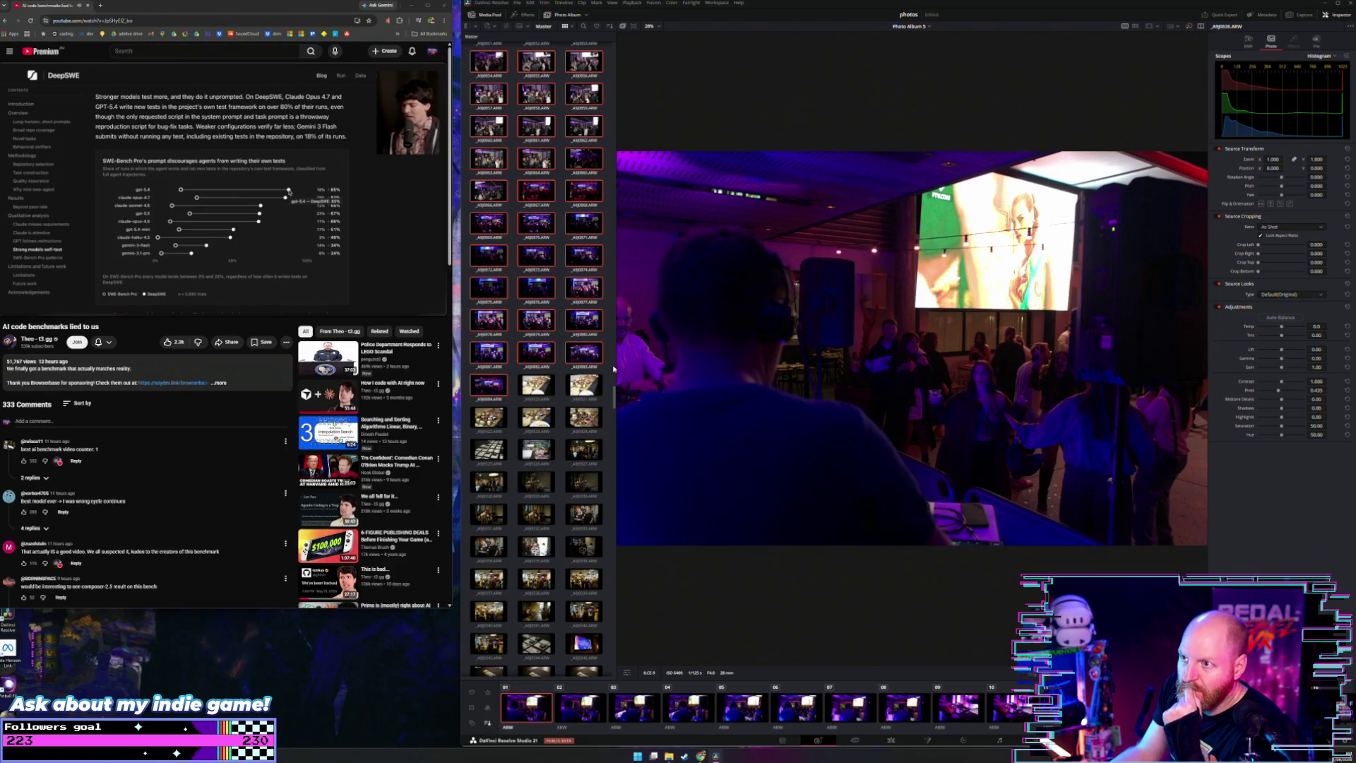
scroll(607, 394, up, 5)
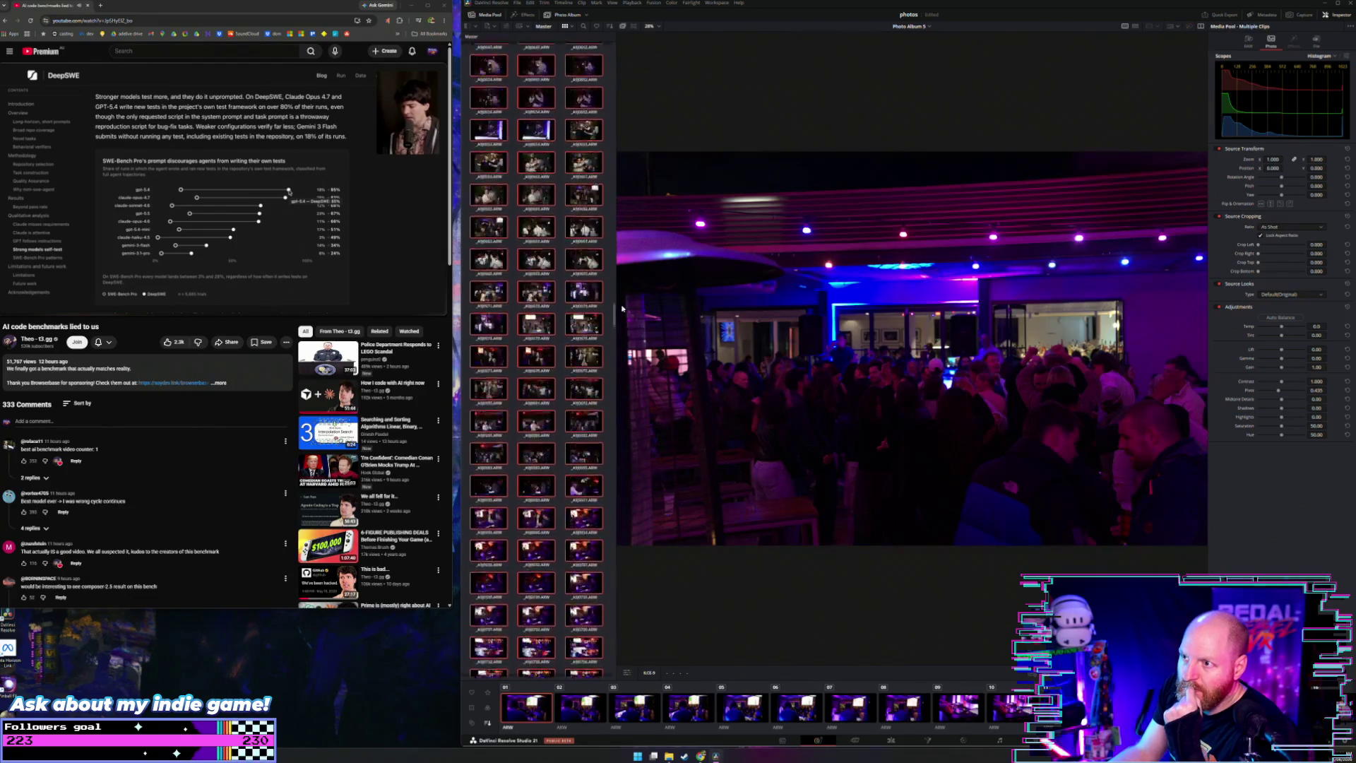
scroll(623, 299, up, 2)
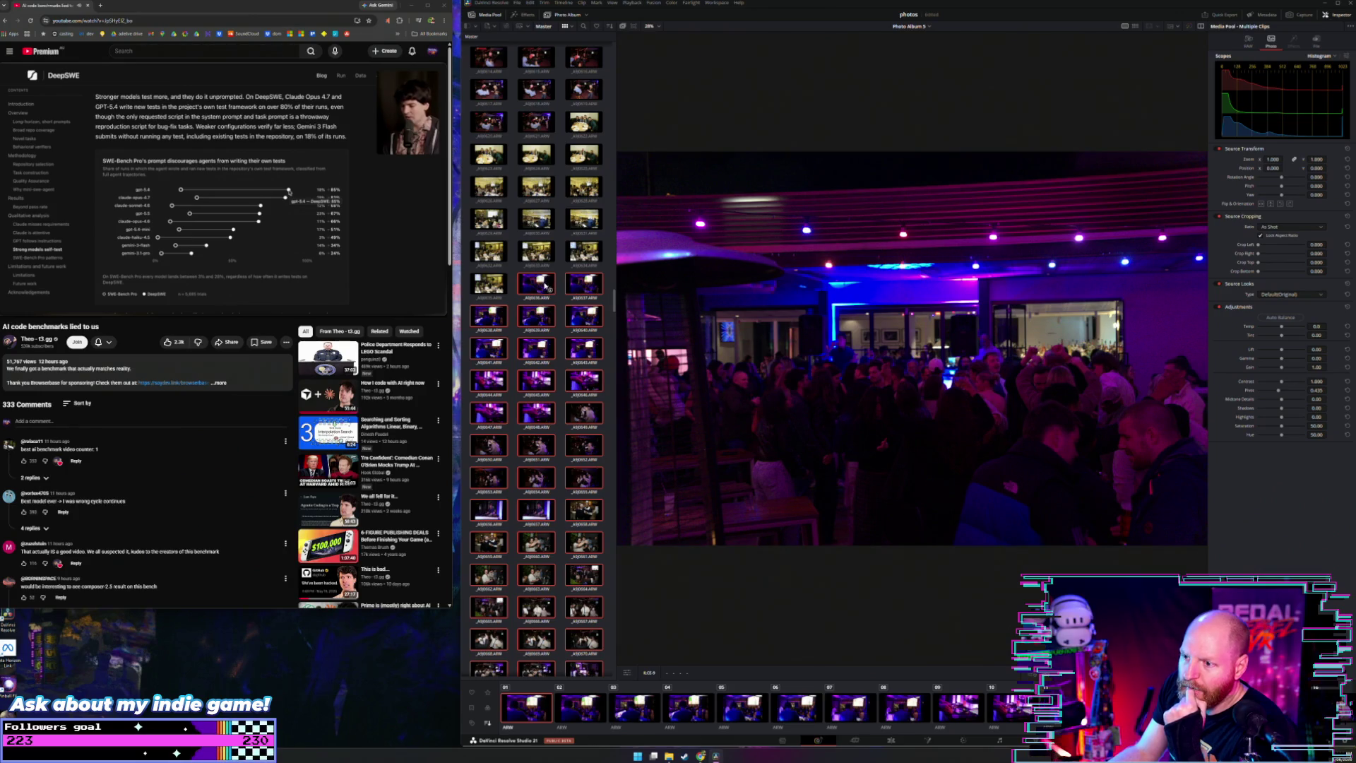
mouse_move(668, 756)
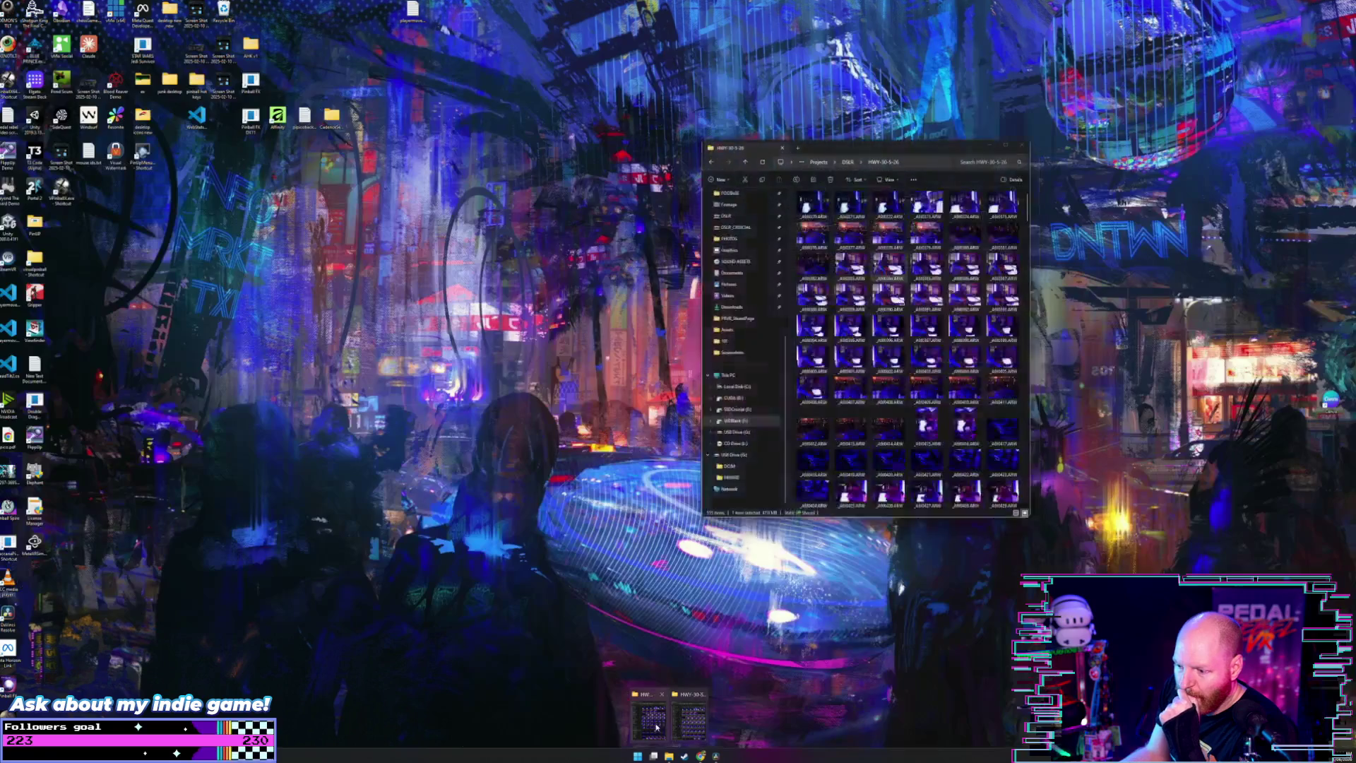
click(656, 728)
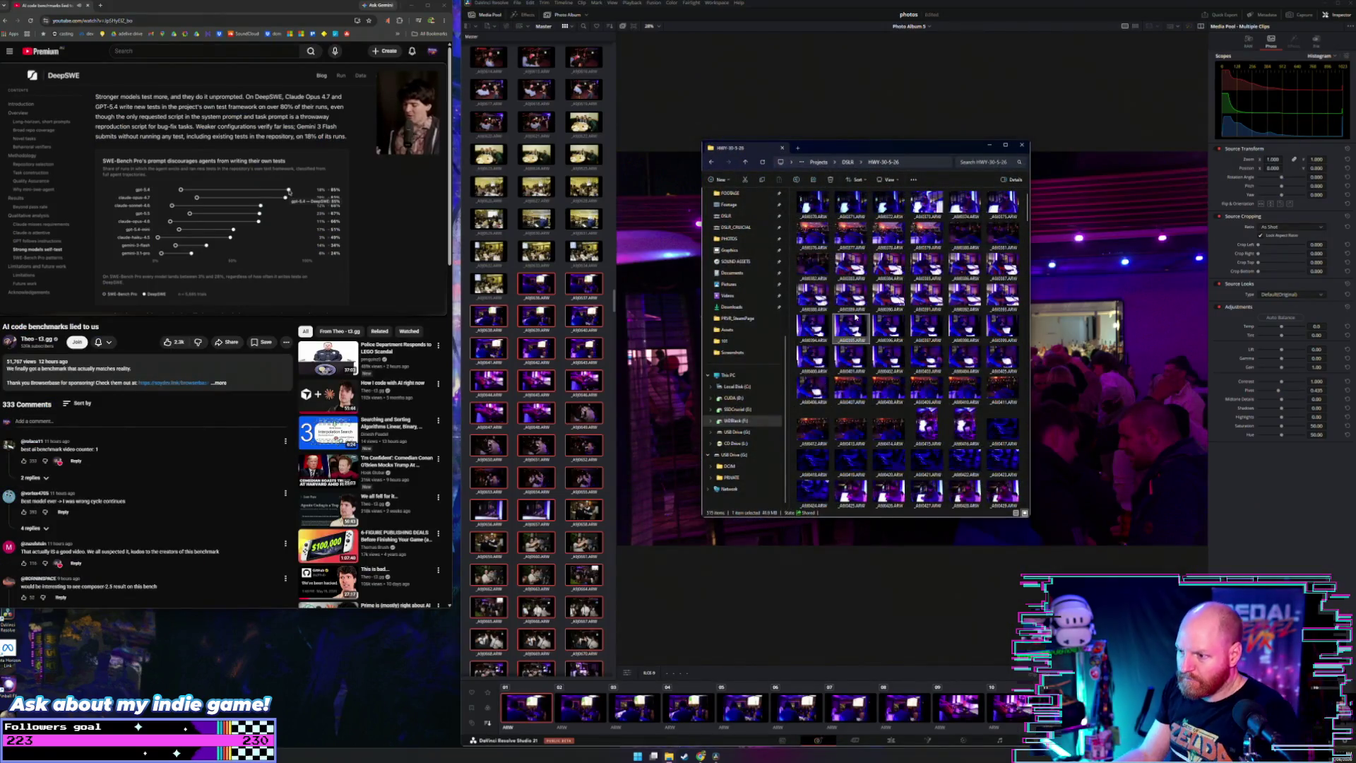
Step: In the HWY-30-5-26 folder, select the first file of the next batch and nudge the window
key(ctrl+a)
scroll(892, 341, down, 5)
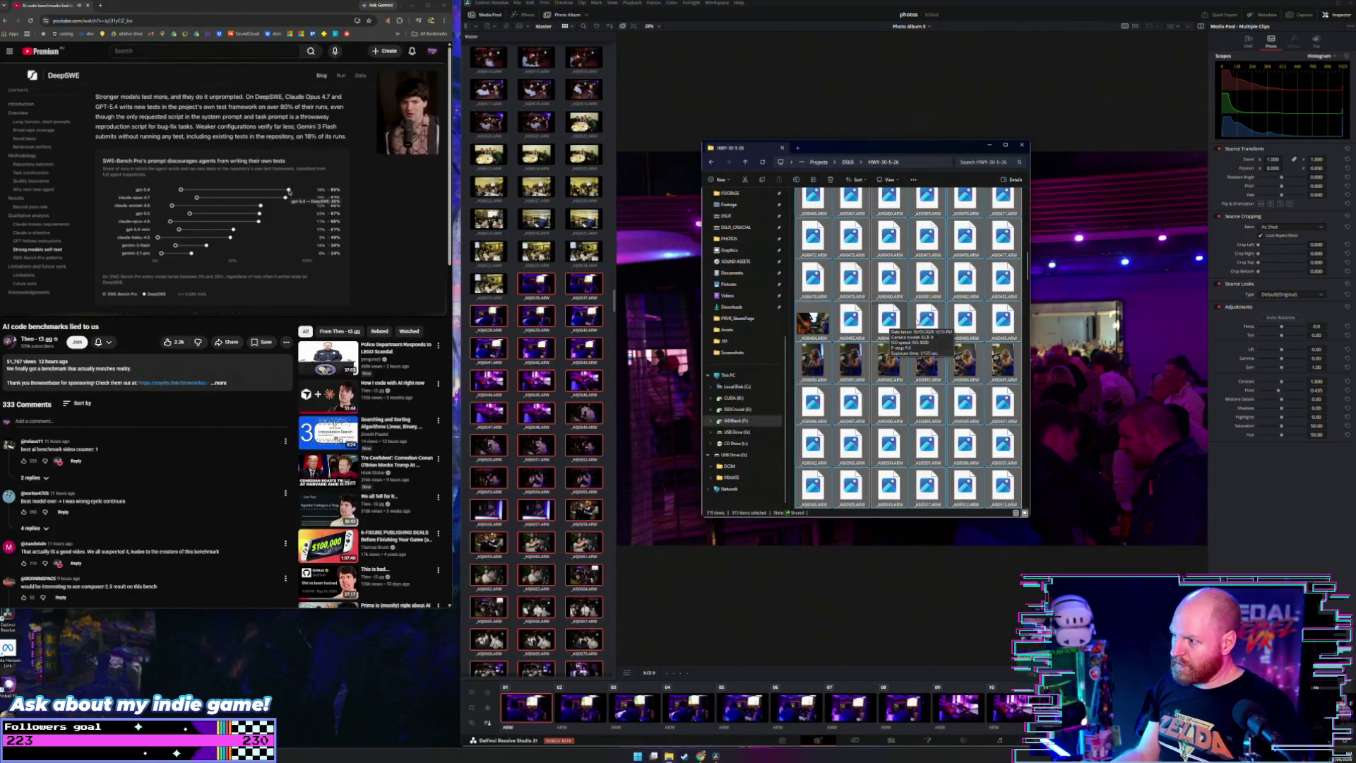
scroll(892, 341, up, 2)
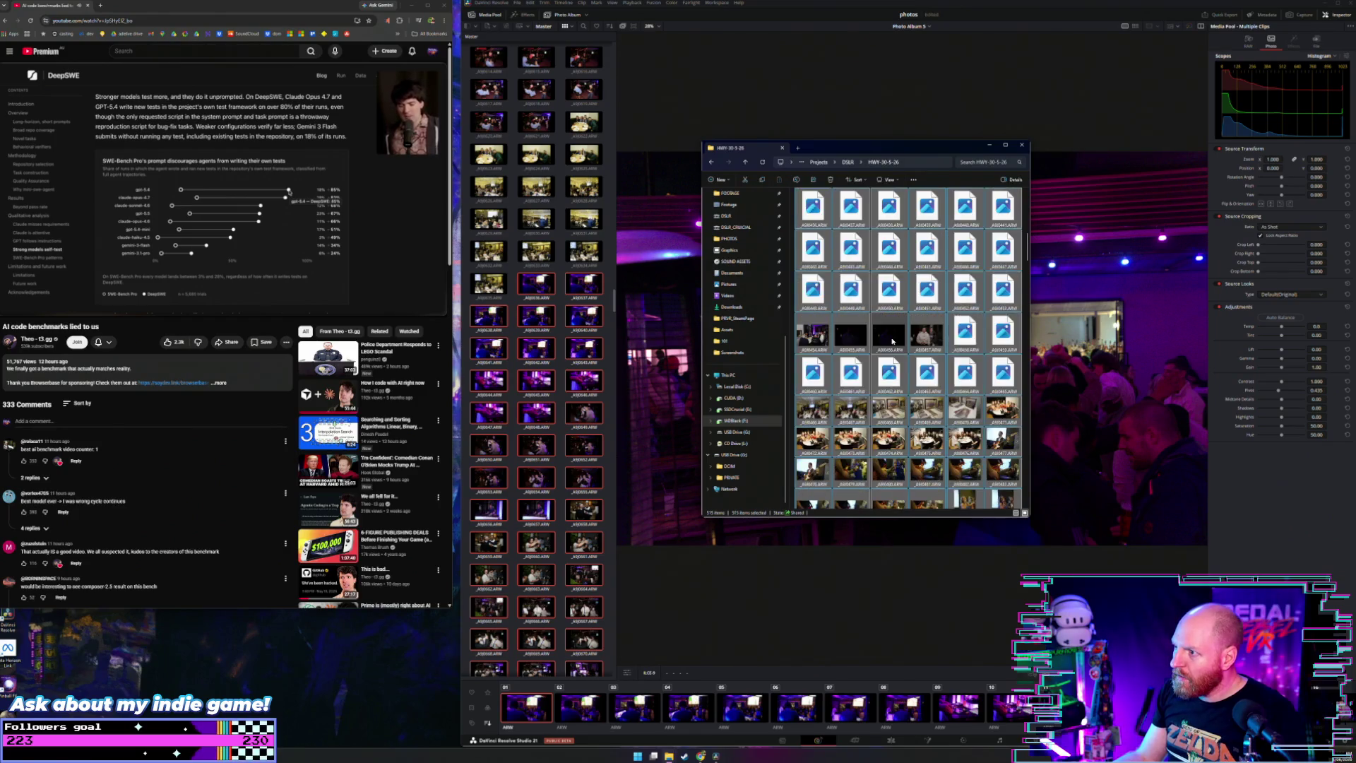
scroll(892, 341, up, 3)
click(892, 341)
scroll(892, 341, up, 3)
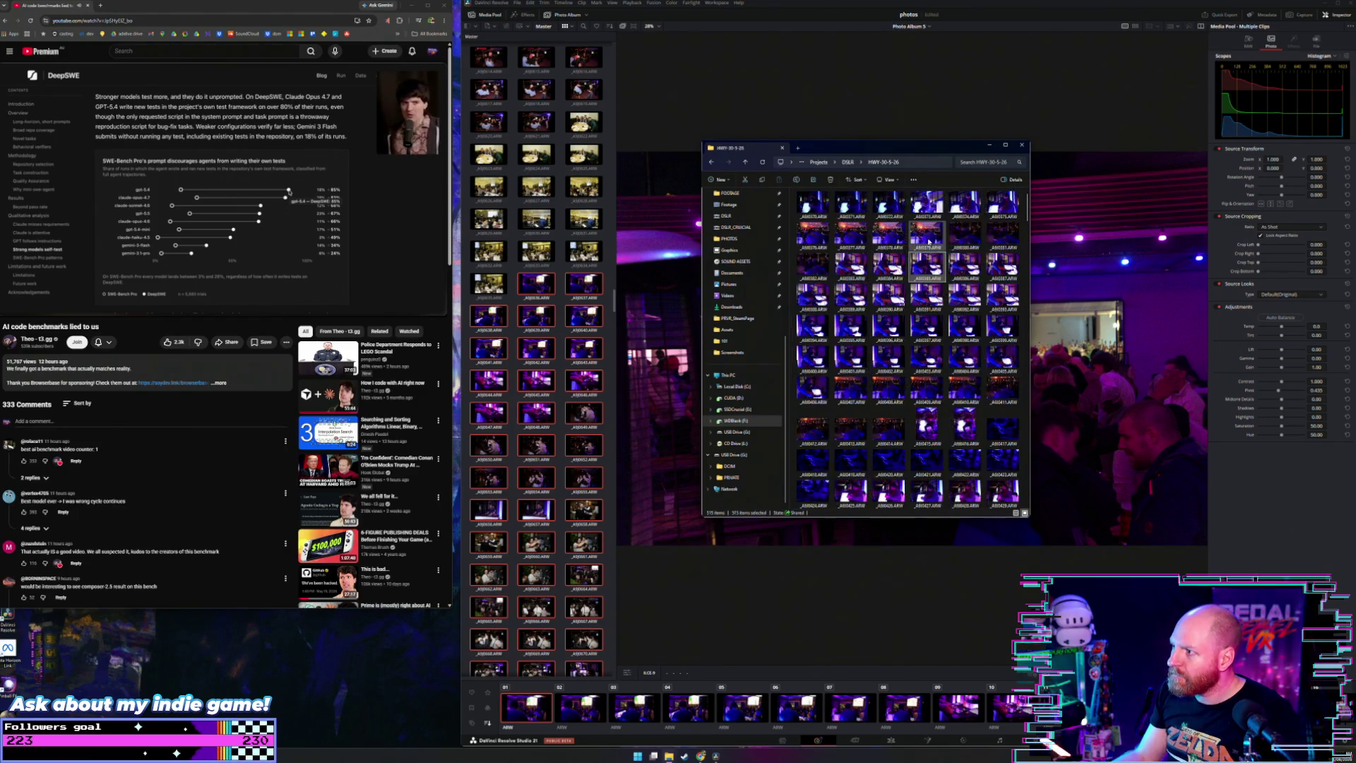
click(812, 203)
drag(829, 150, 835, 138)
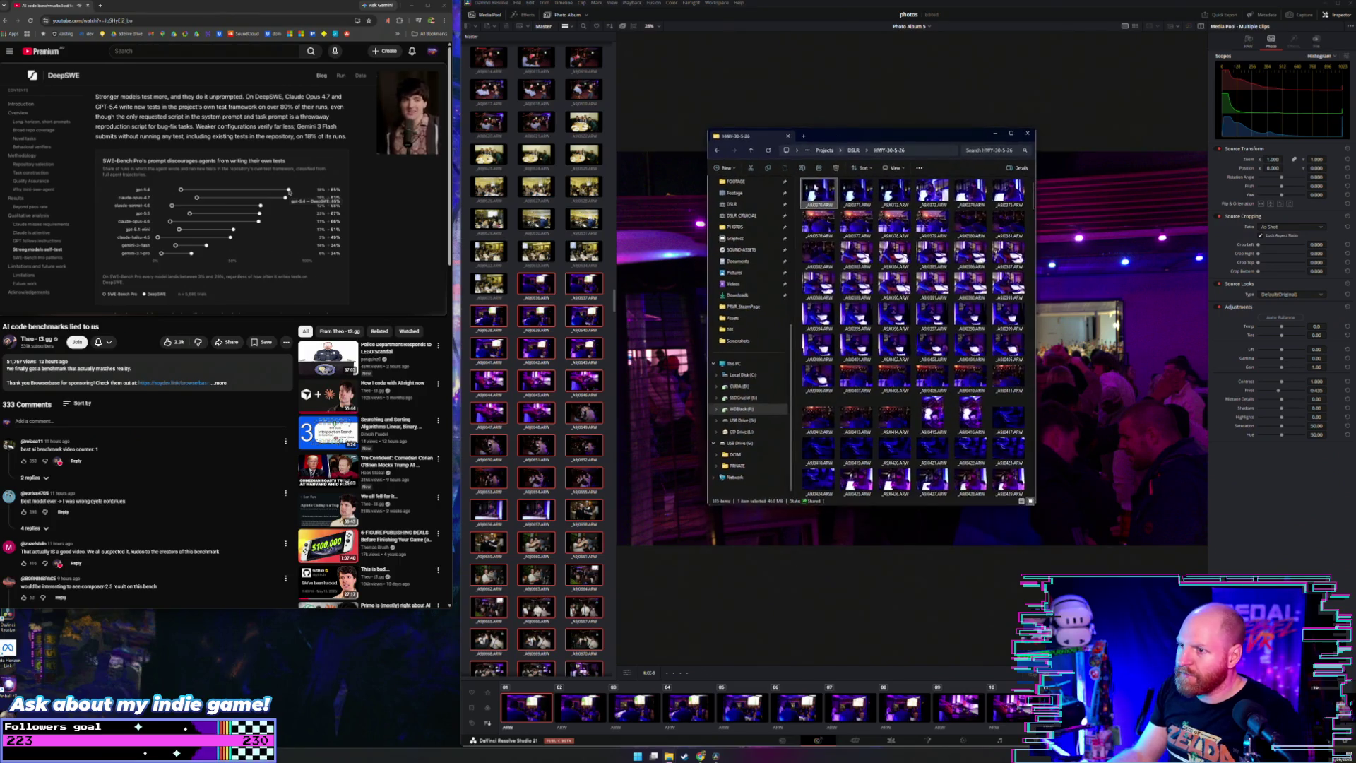
Step: Scroll through the folder's ARW files, then pick the batch's first photo in Resolve
scroll(542, 302, up, 5)
scroll(541, 302, up, 5)
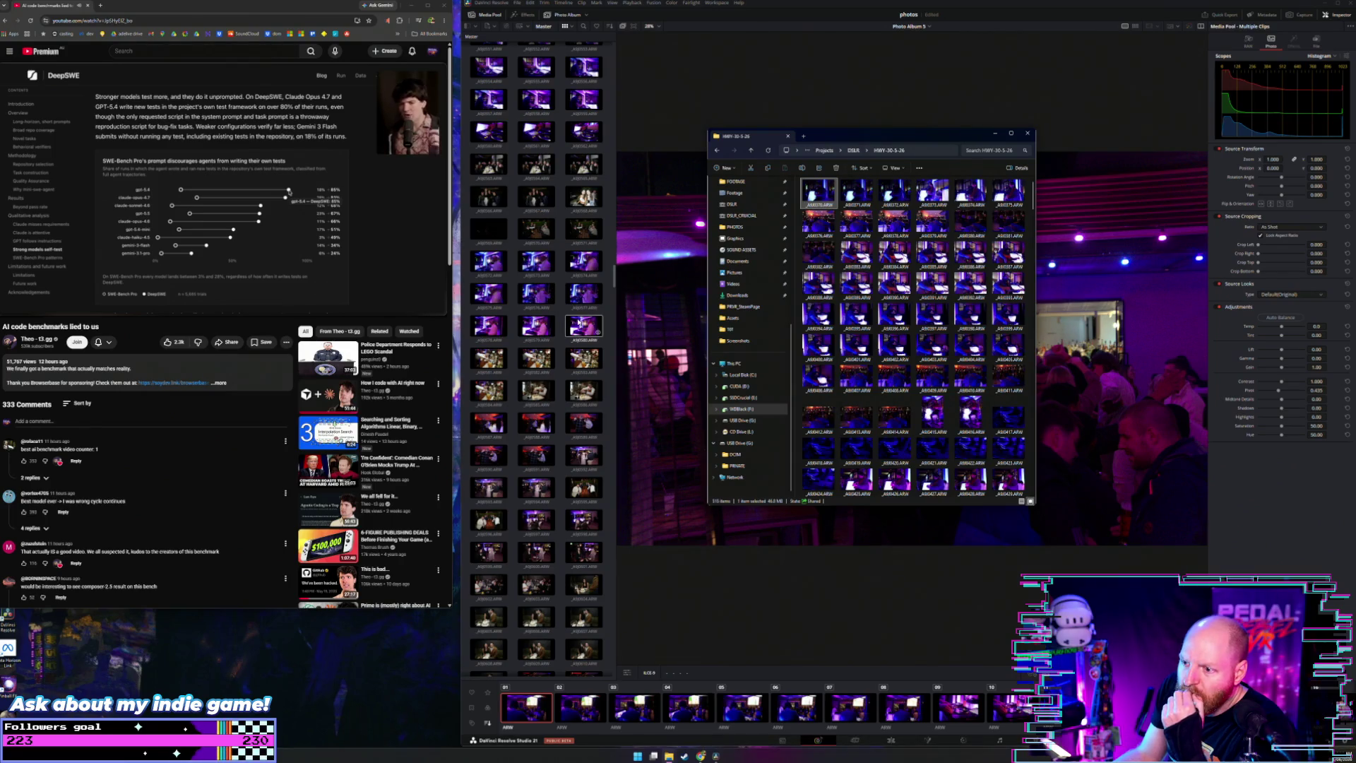
scroll(579, 323, down, 3)
scroll(540, 509, down, 3)
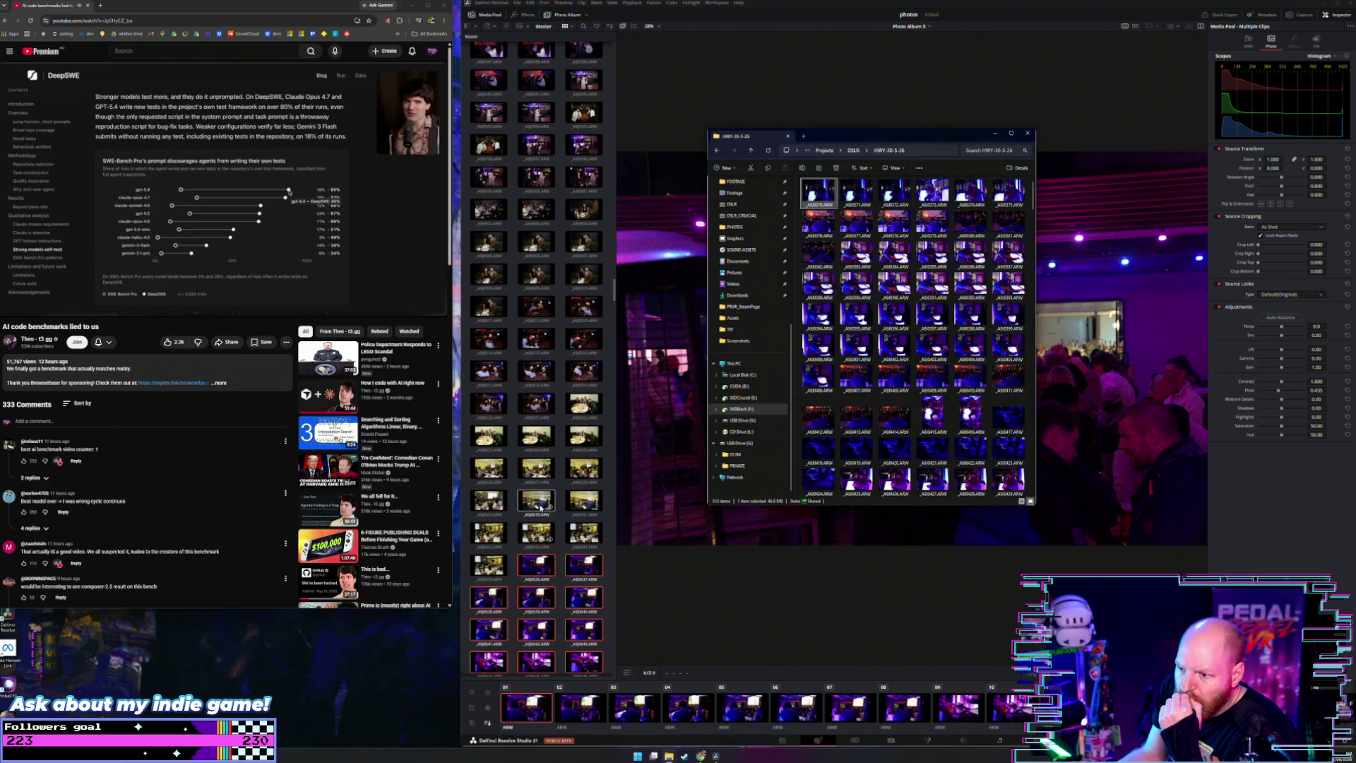
scroll(514, 552, down, 2)
scroll(513, 551, down, 2)
scroll(514, 552, down, 2)
scroll(513, 552, down, 2)
scroll(513, 551, up, 2)
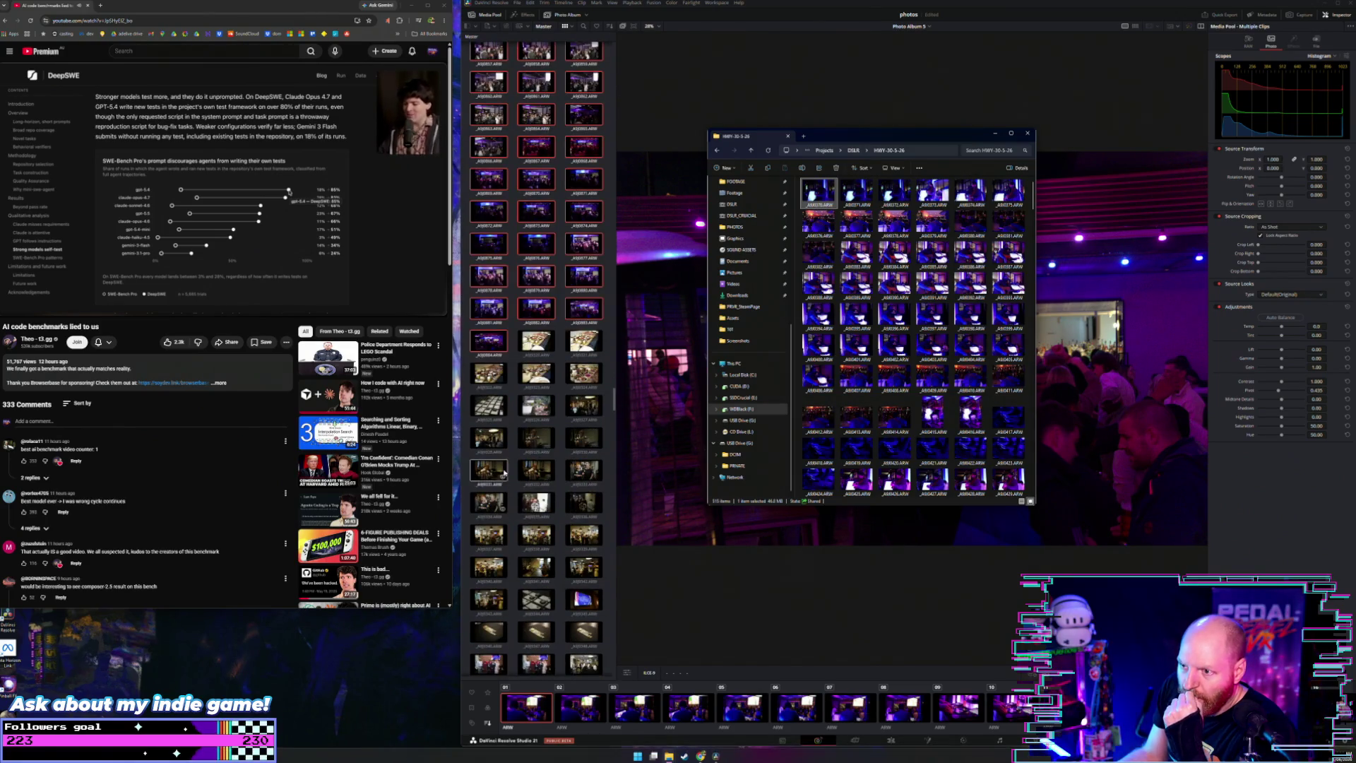
click(537, 341)
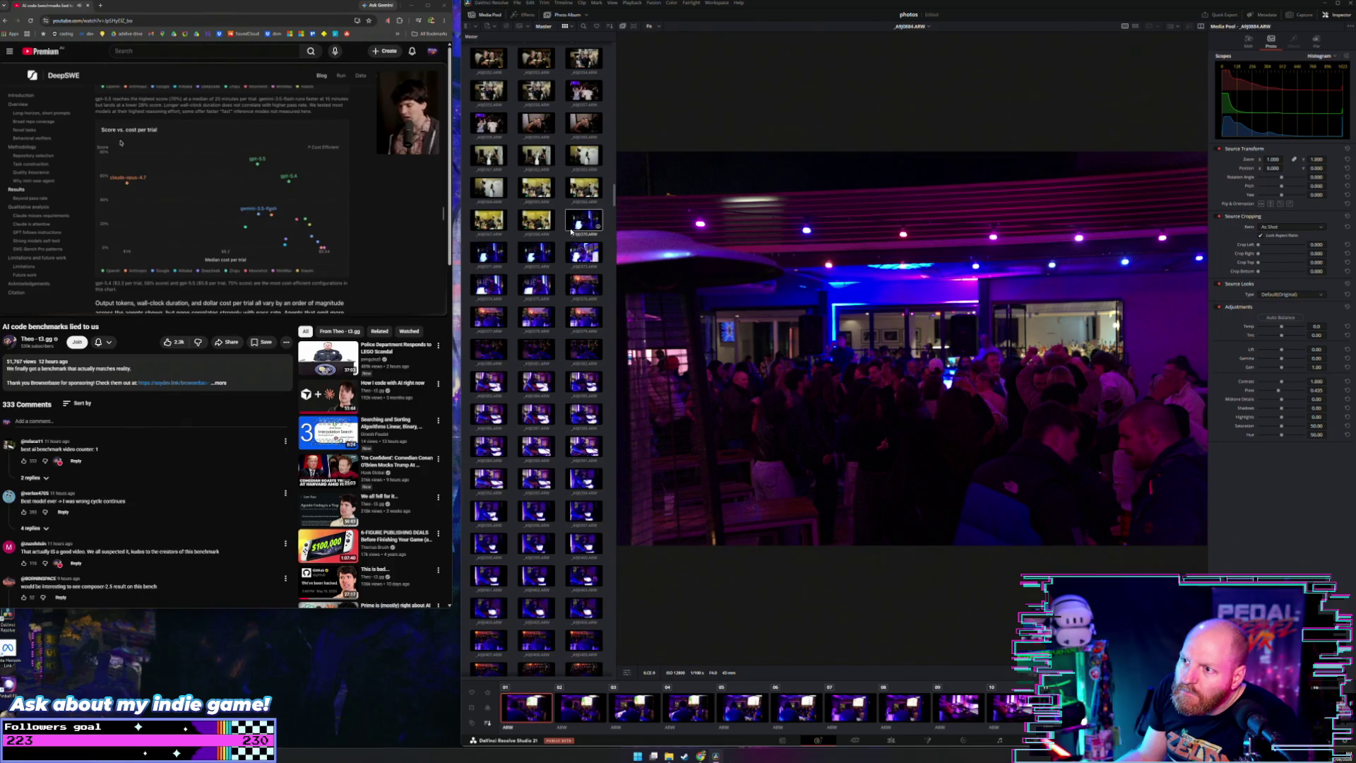
Step: Make Photo Album 6 from the photos running from _A9J0370 onward
shift+click(578, 224)
right_click(577, 225)
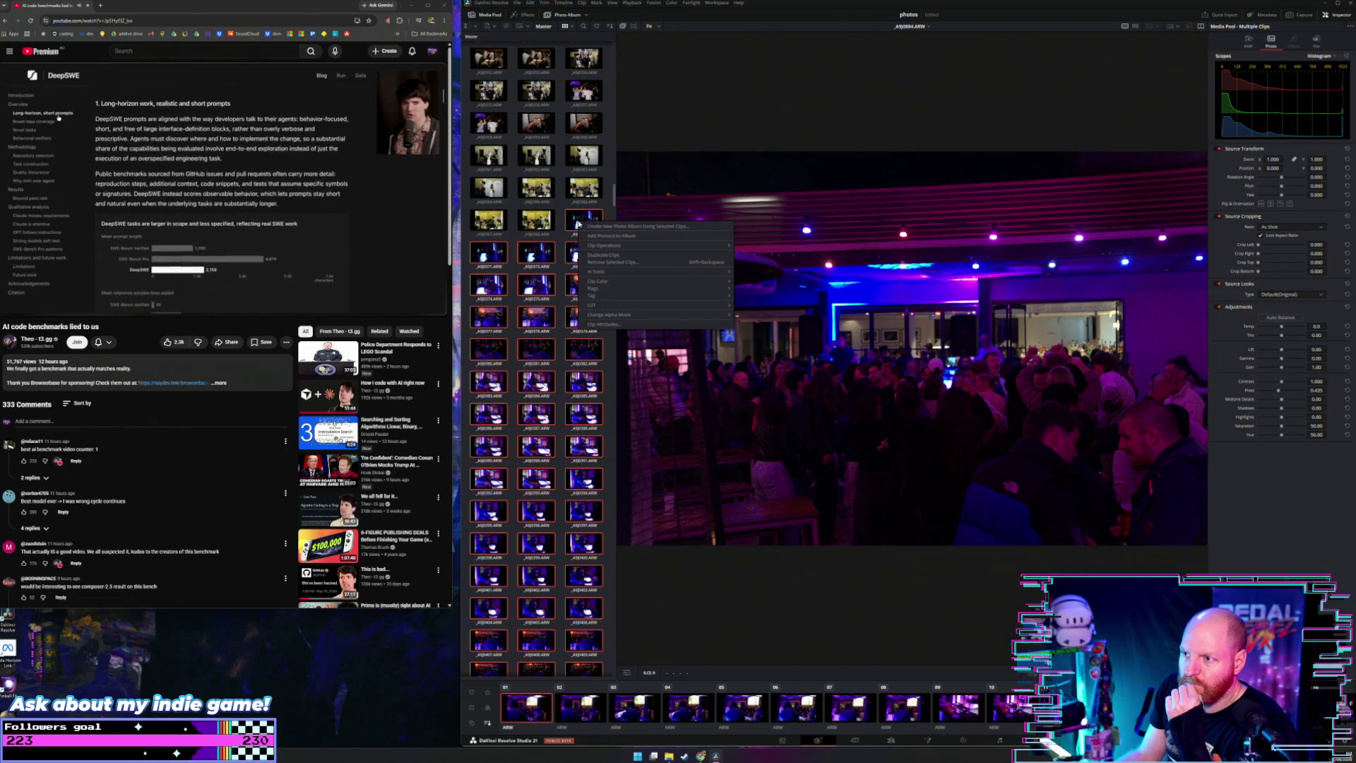
click(607, 249)
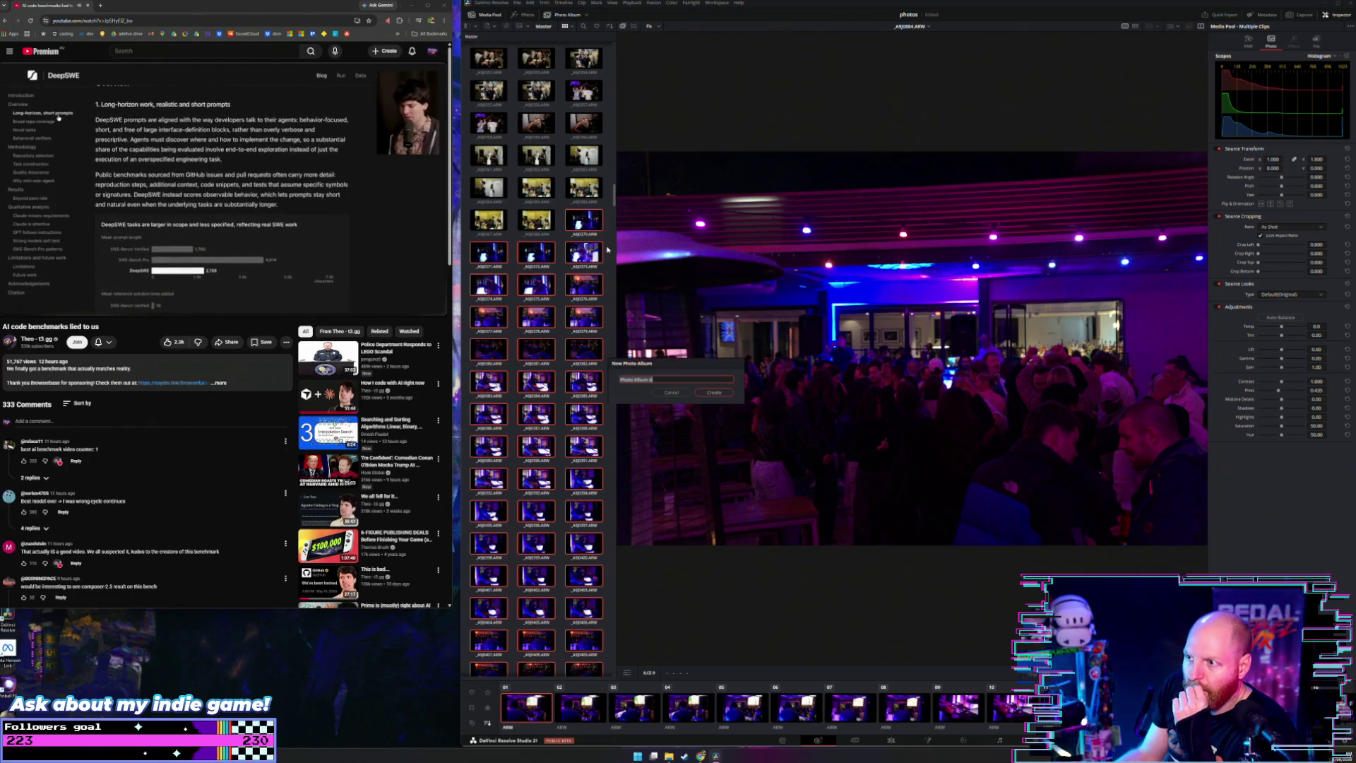
click(714, 393)
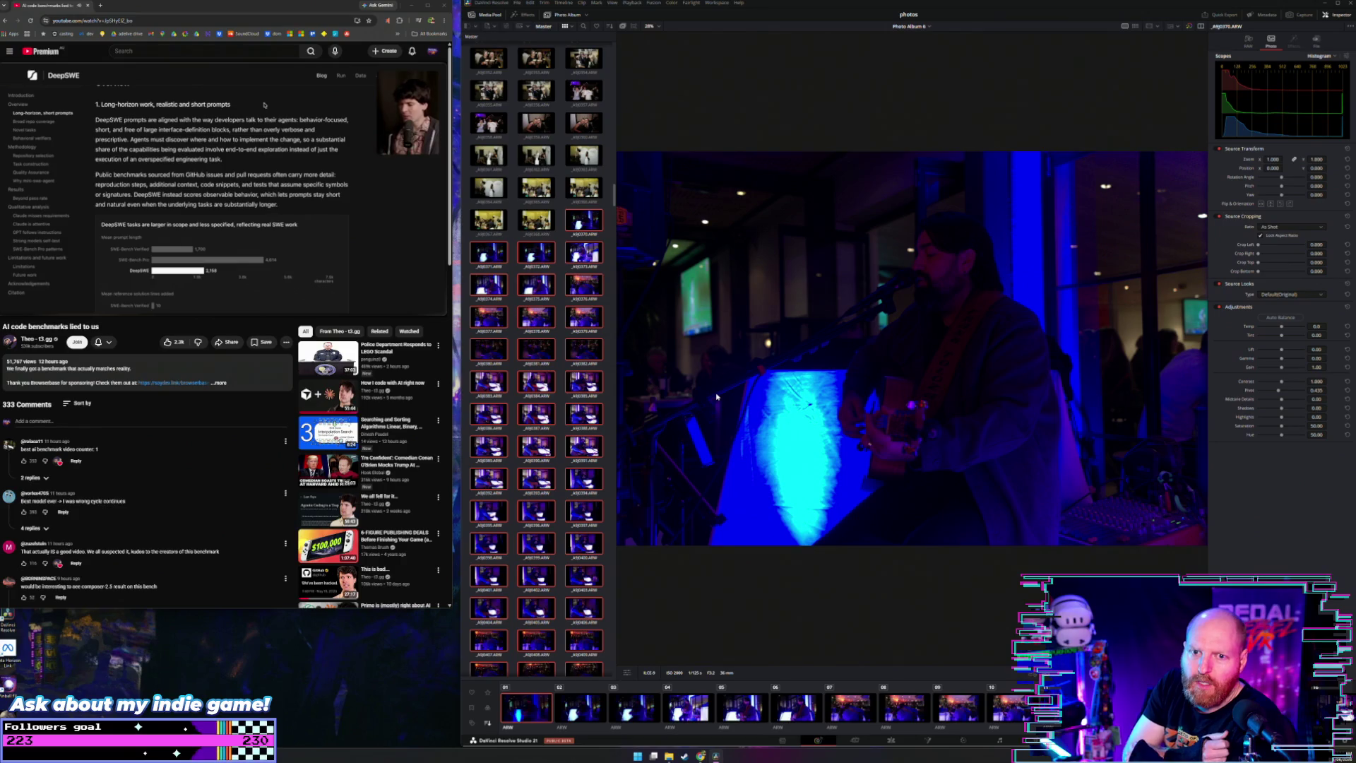
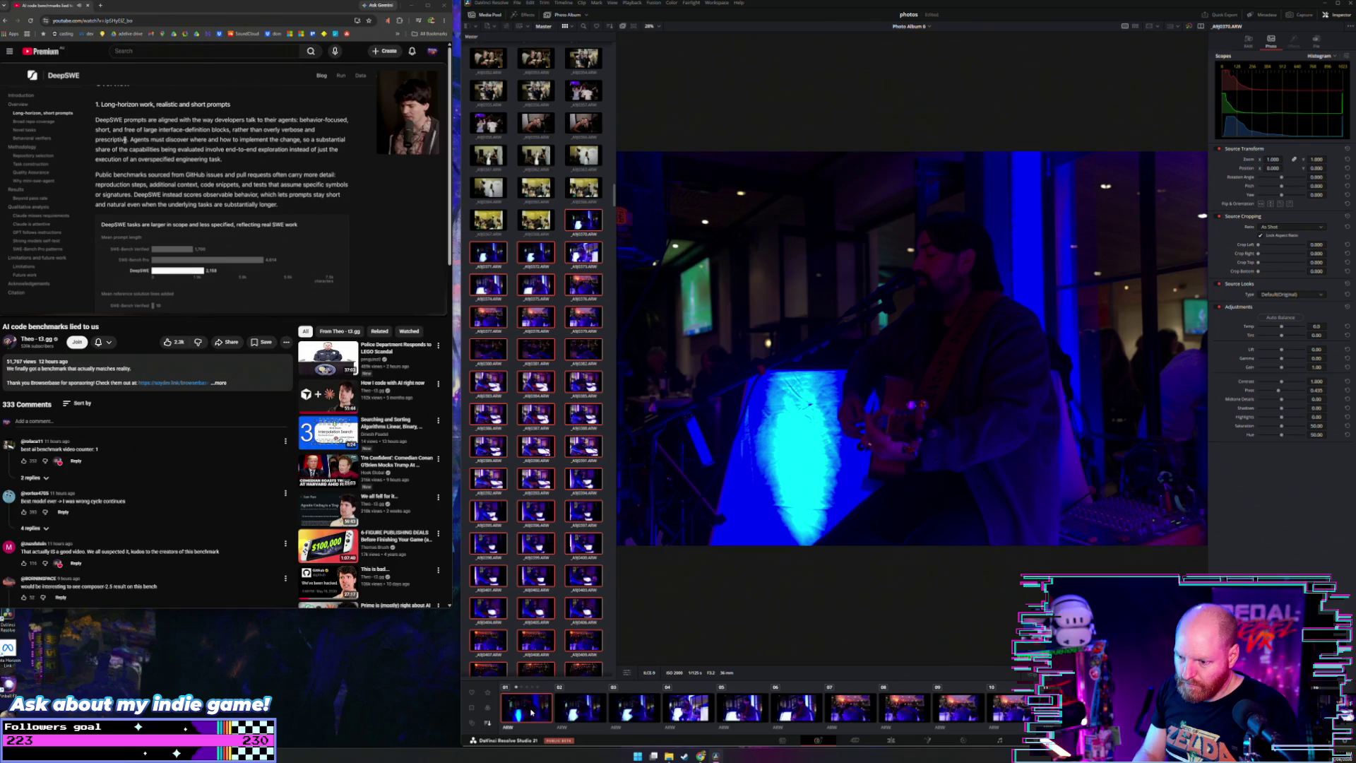
Step: Step forward through the bar concert photos from A9J0371 to A9J0385
key(Right)
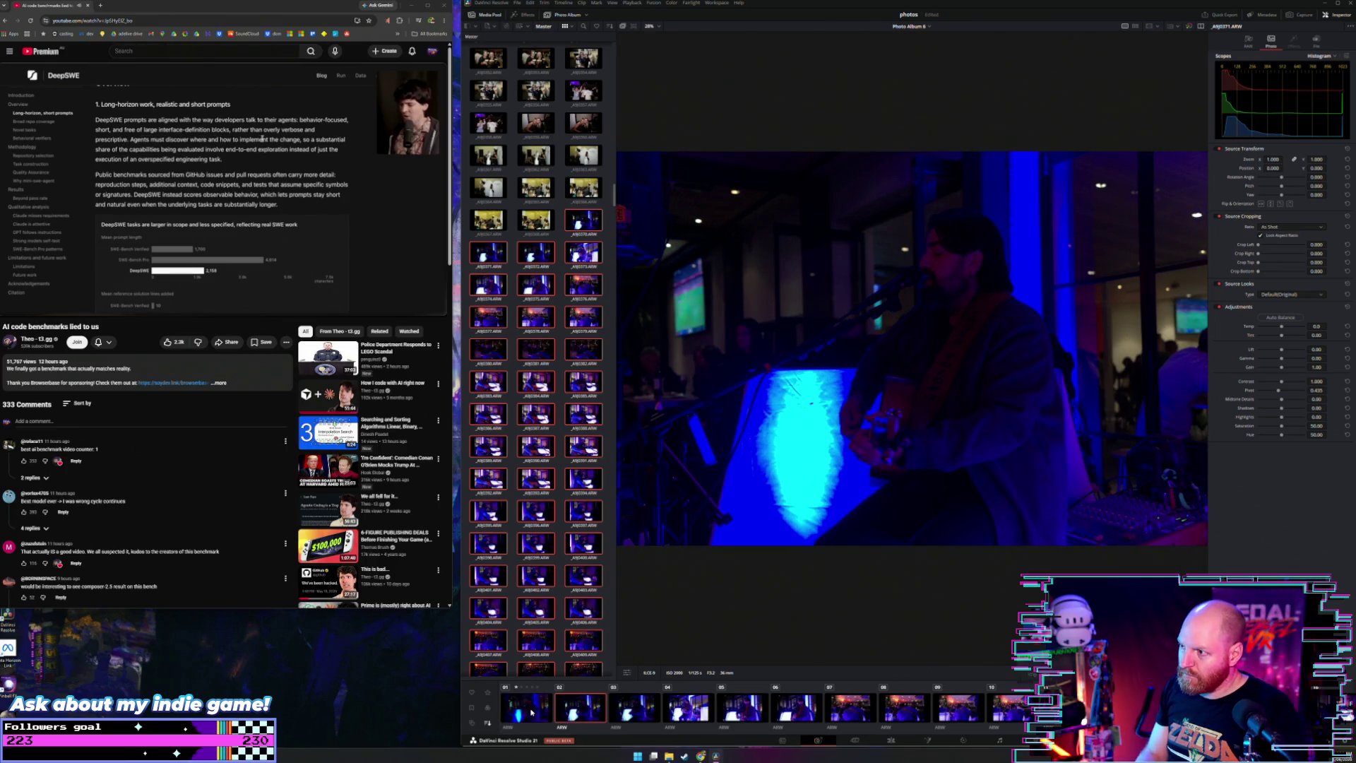
key(Right)
key(Right)
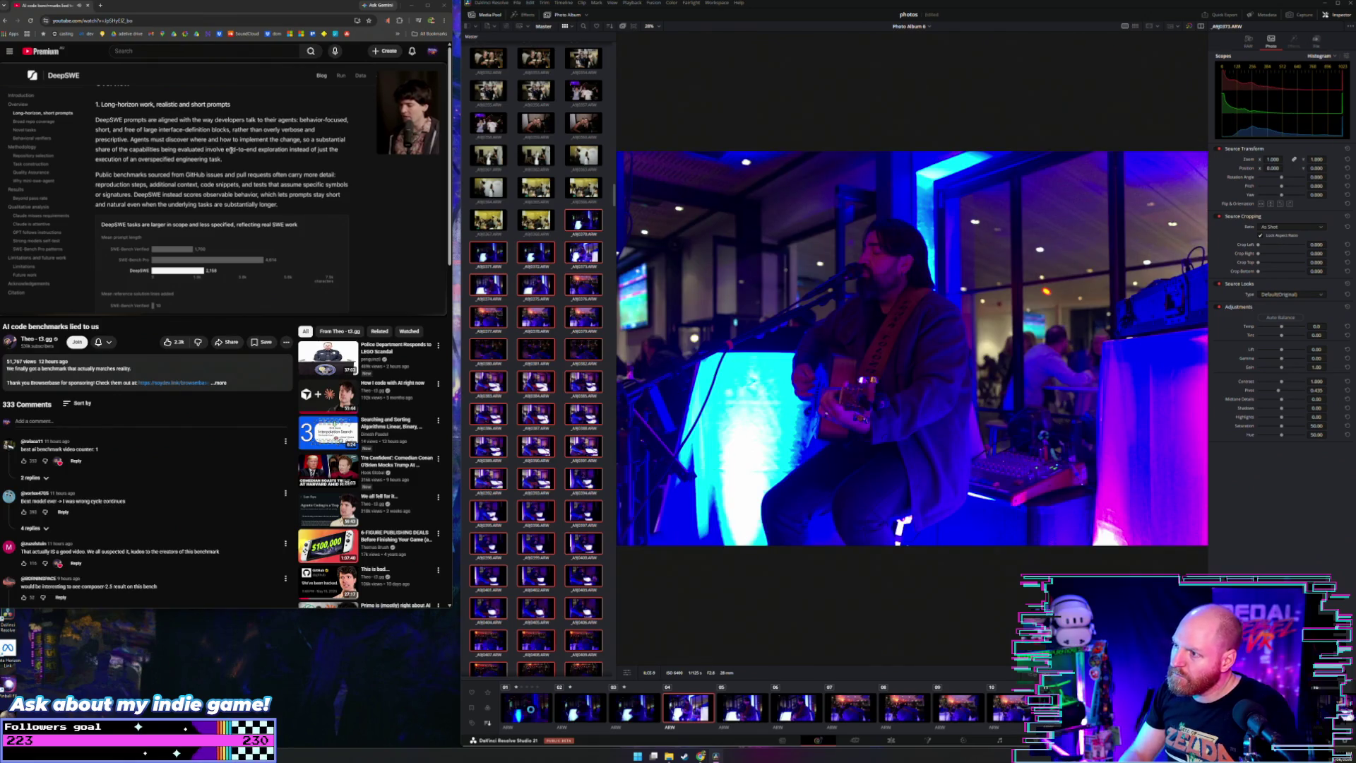
key(Right)
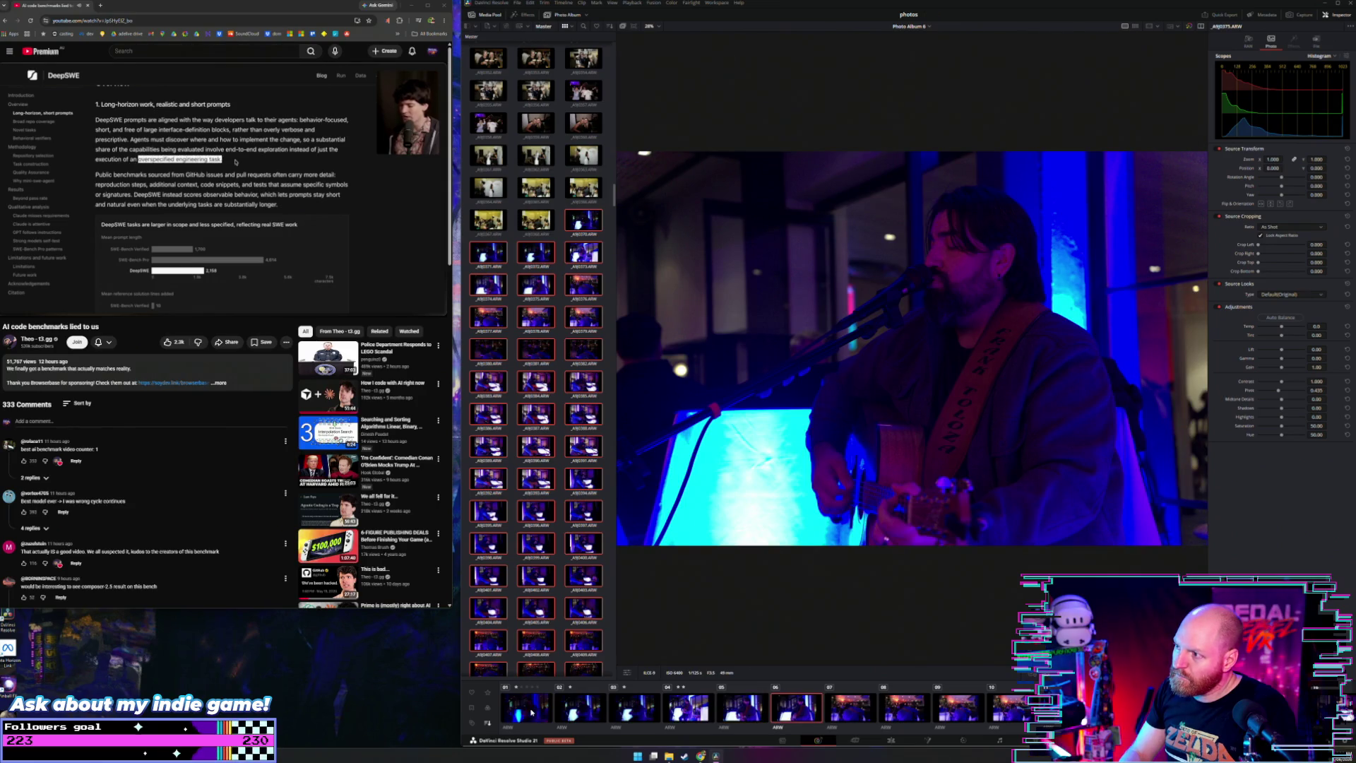
key(Right)
key(Right)
key(Right)
key(Right)
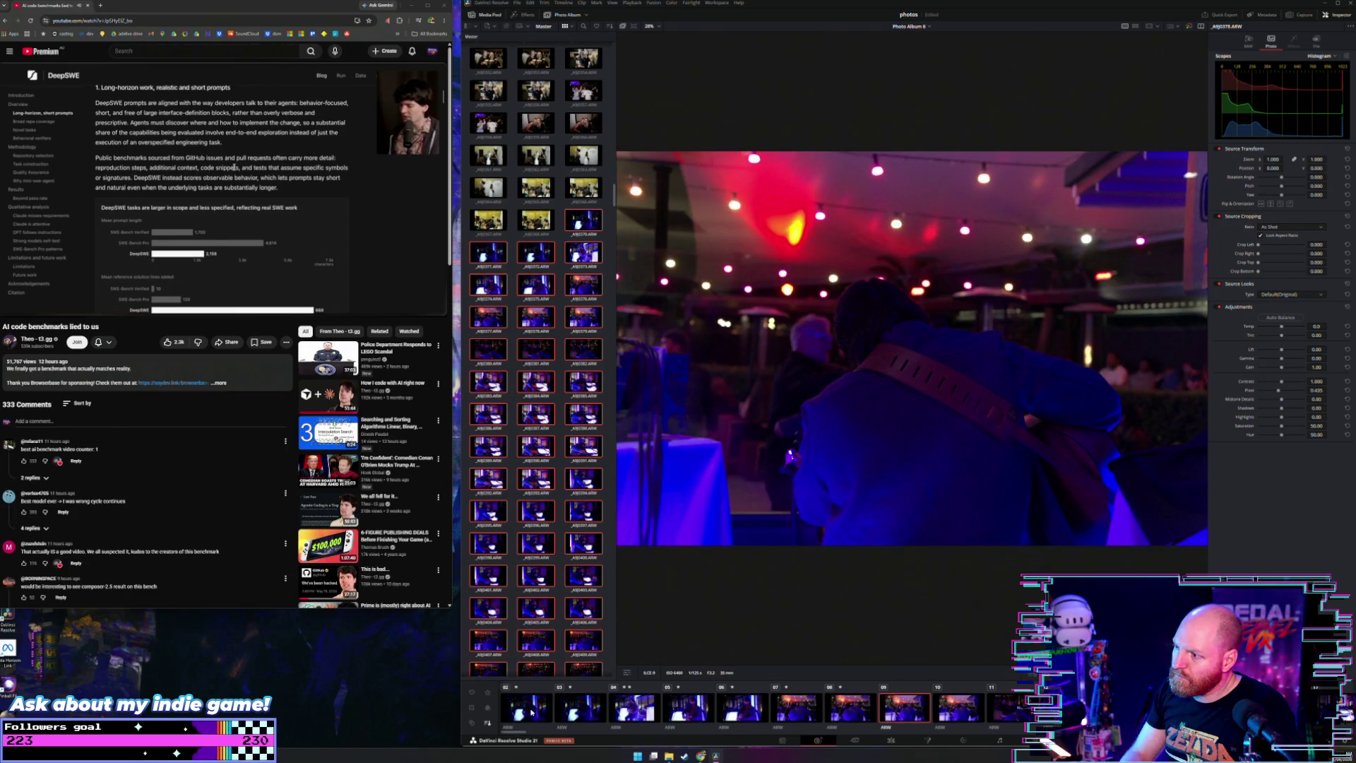
key(Right)
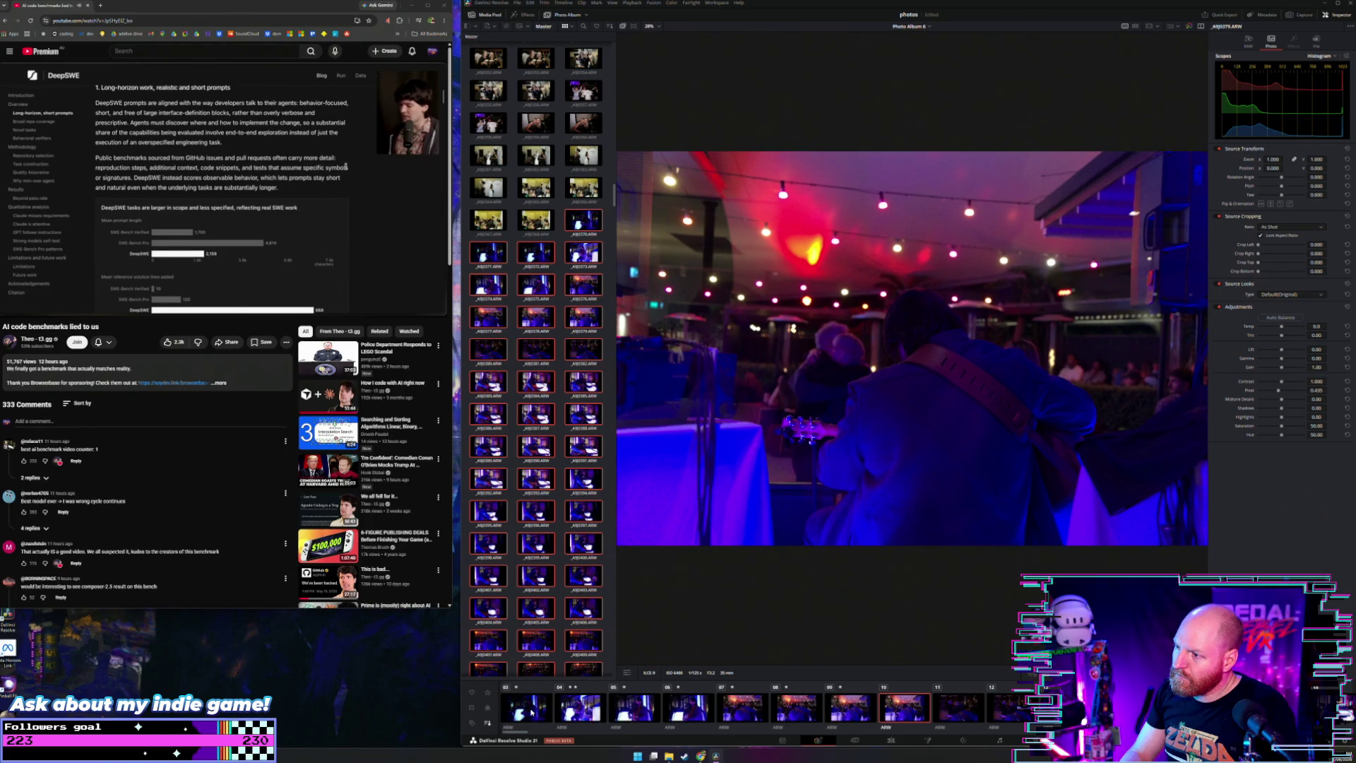
key(Right)
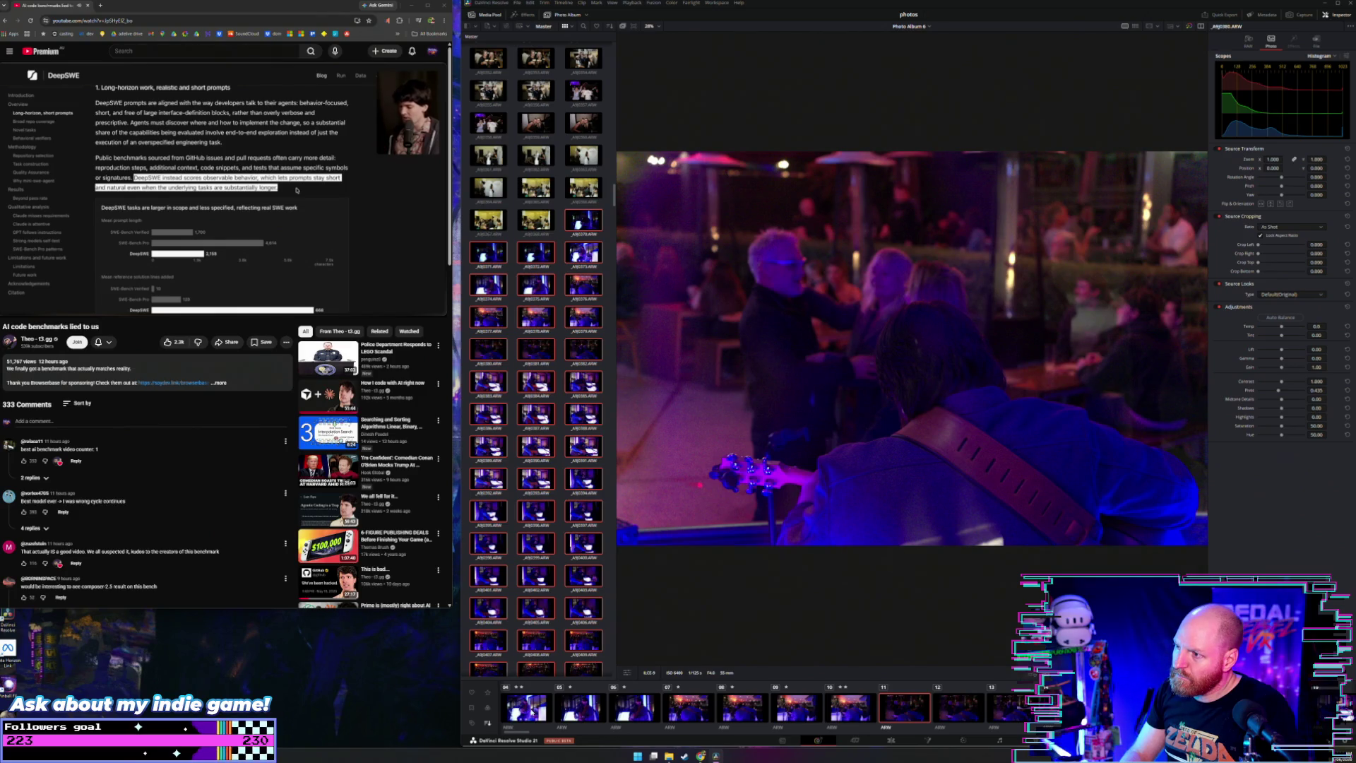
key(Right)
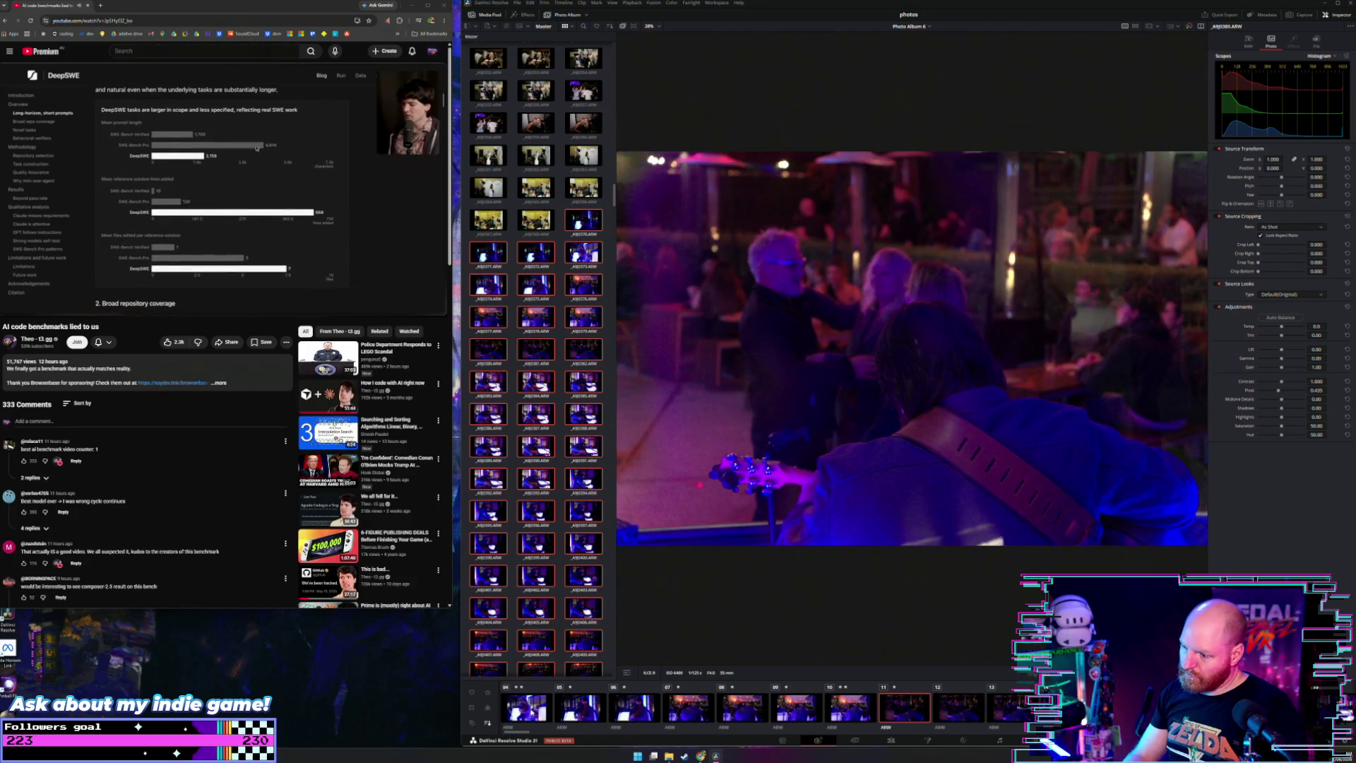
key(Right)
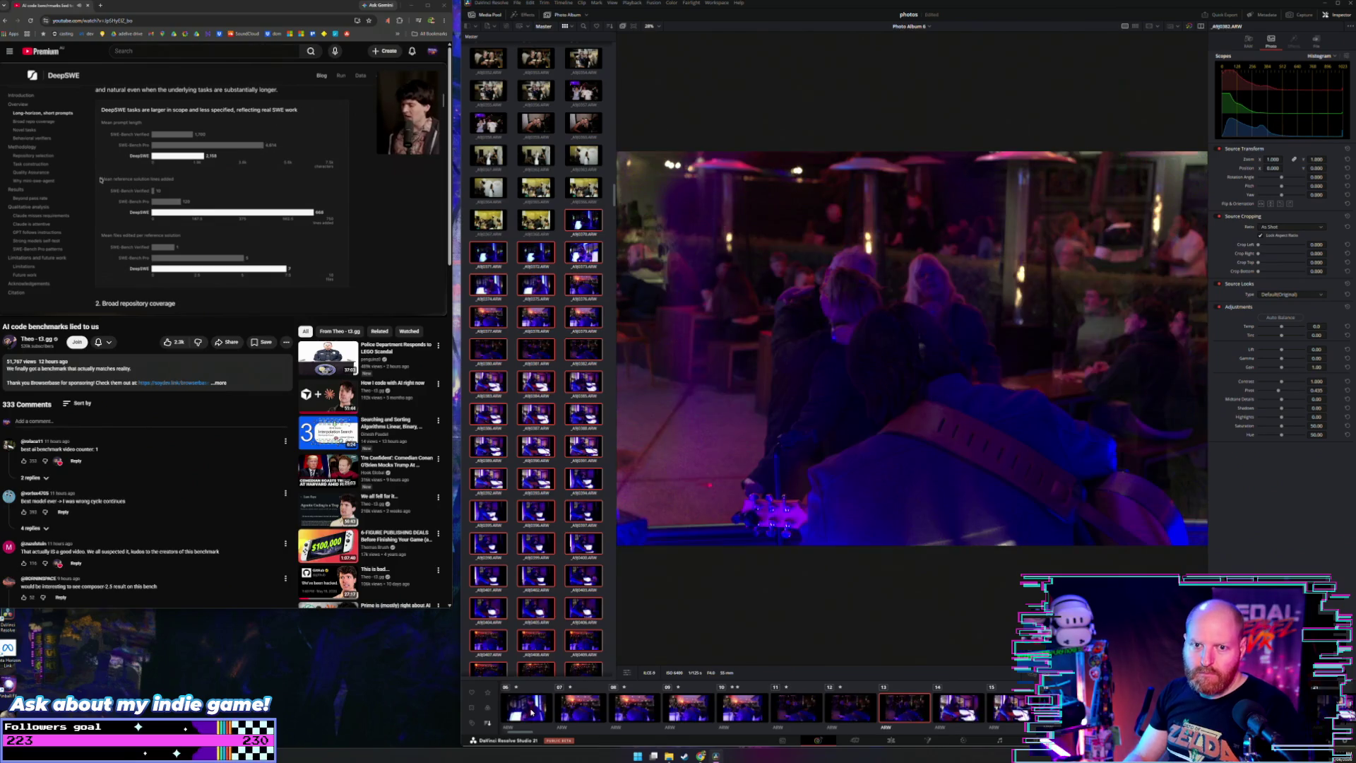
key(Right)
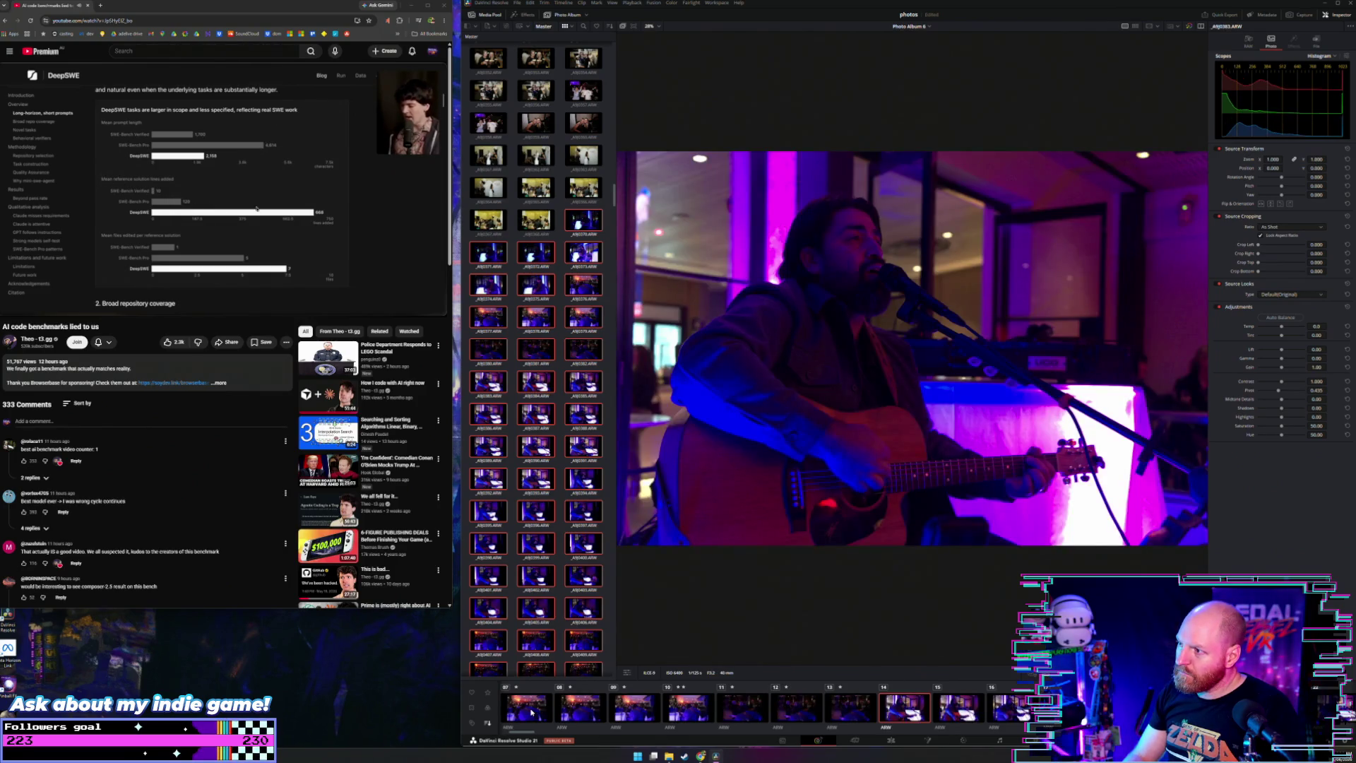
key(Right)
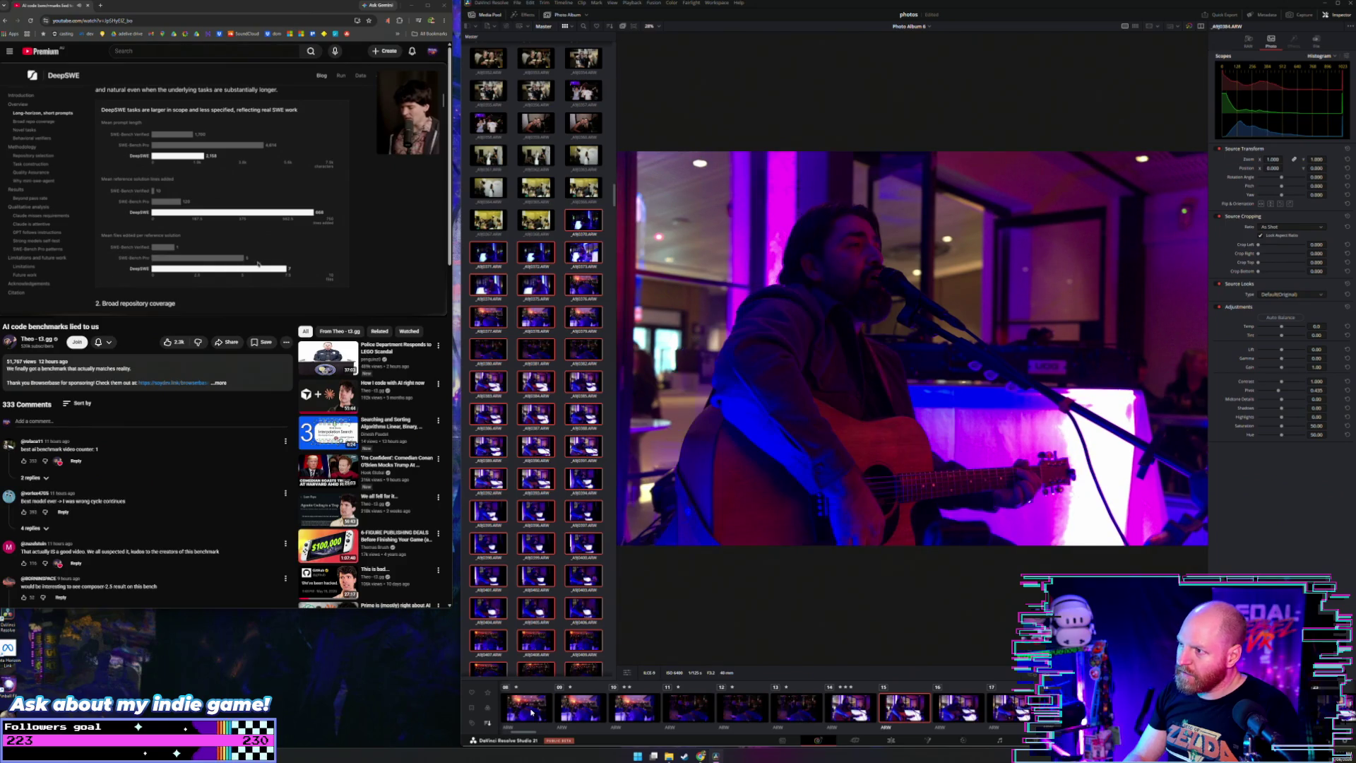
key(Right)
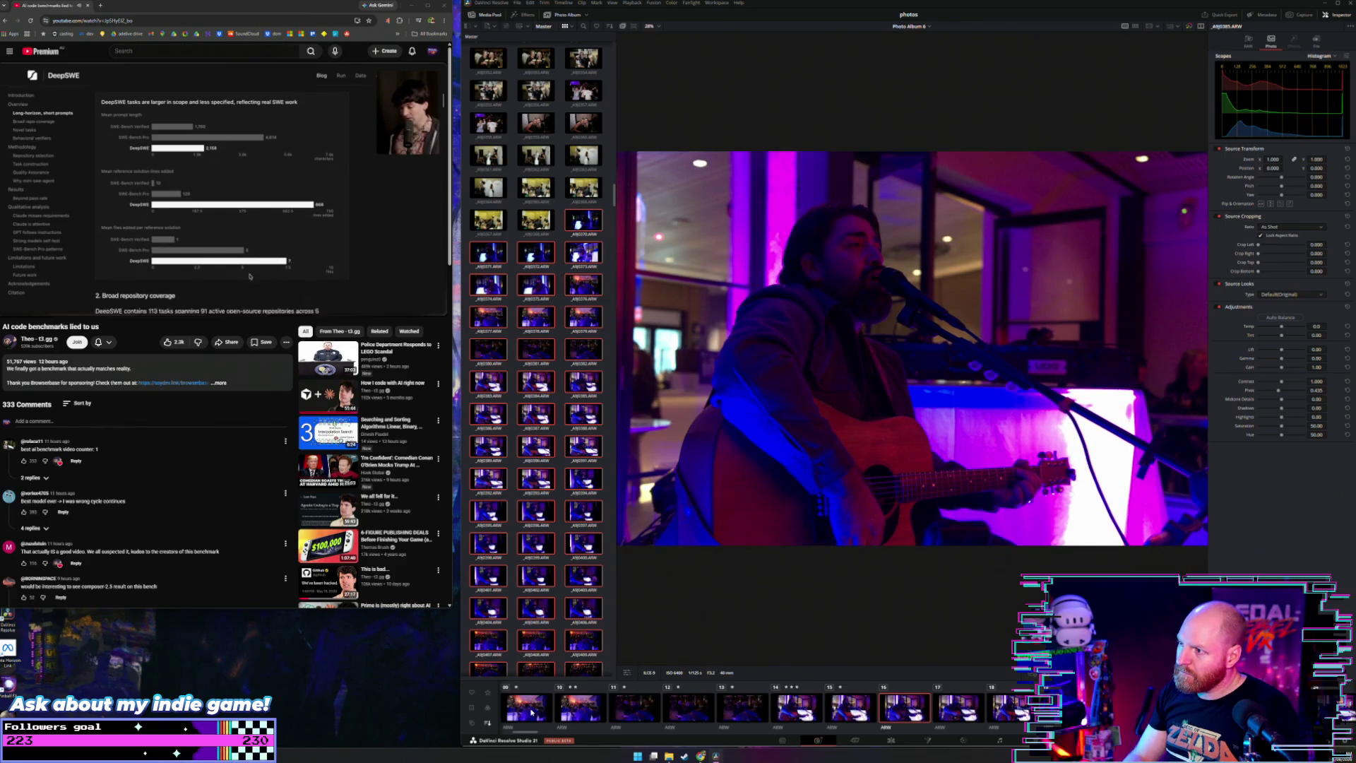
Step: Go back to A9J0377, then step forward again to the singer-with-guitar shot A9J0388
key(Left)
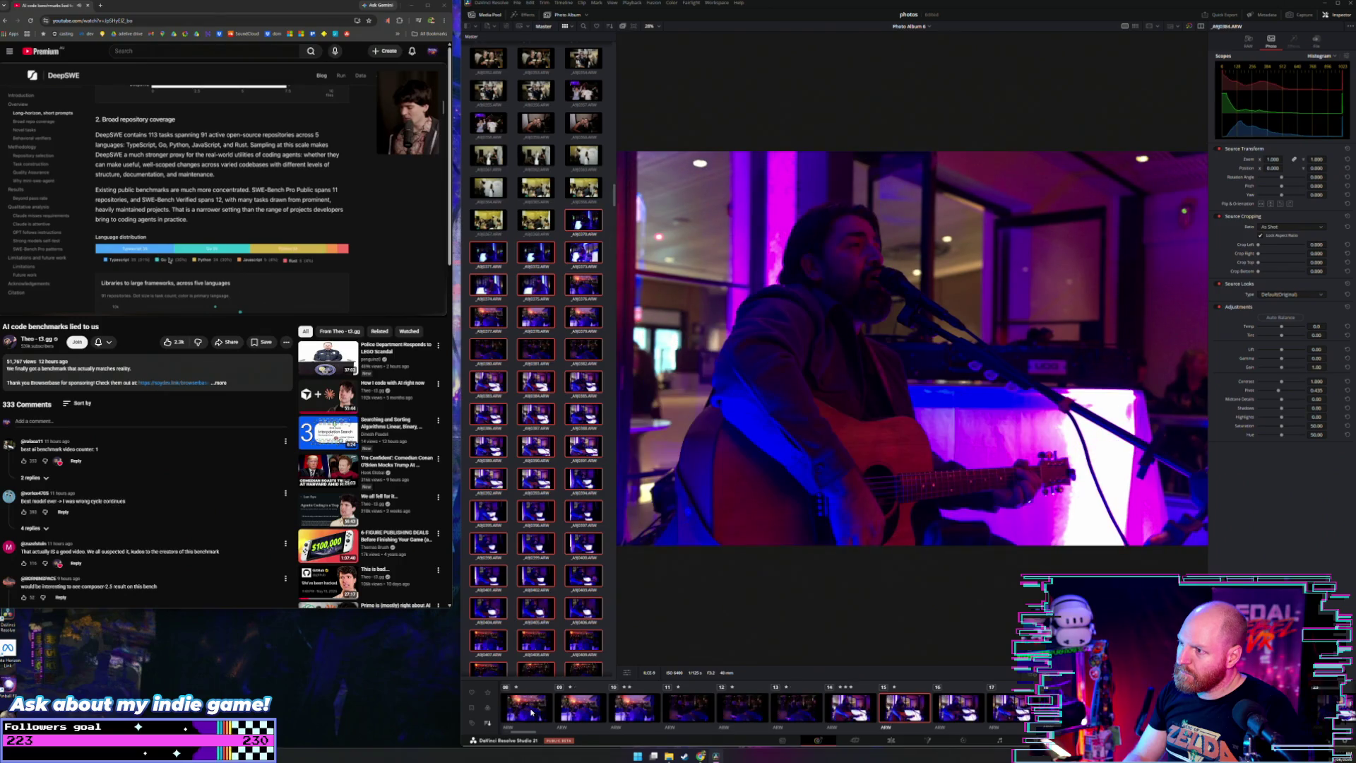
key(Right)
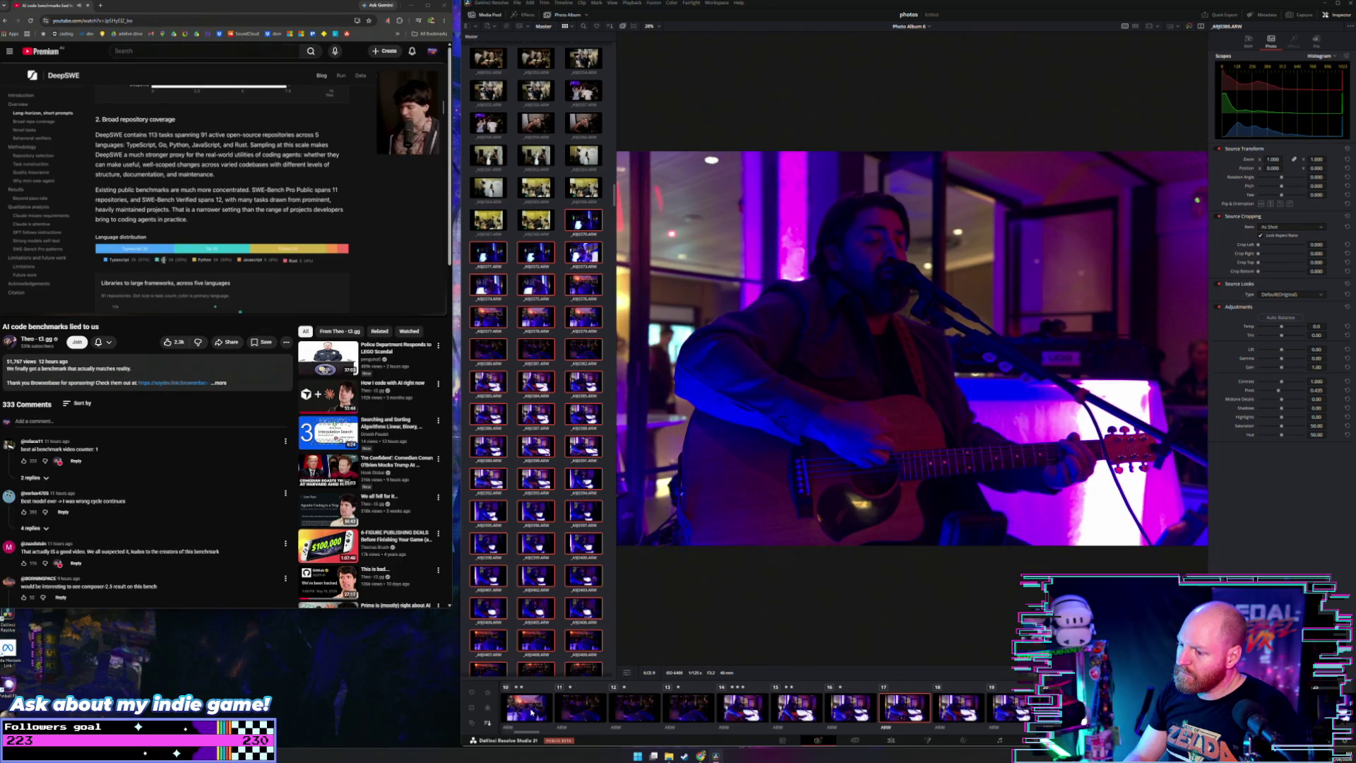
key(Left)
key(Left)
key(Left)
key(Left)
key(Left)
key(Left)
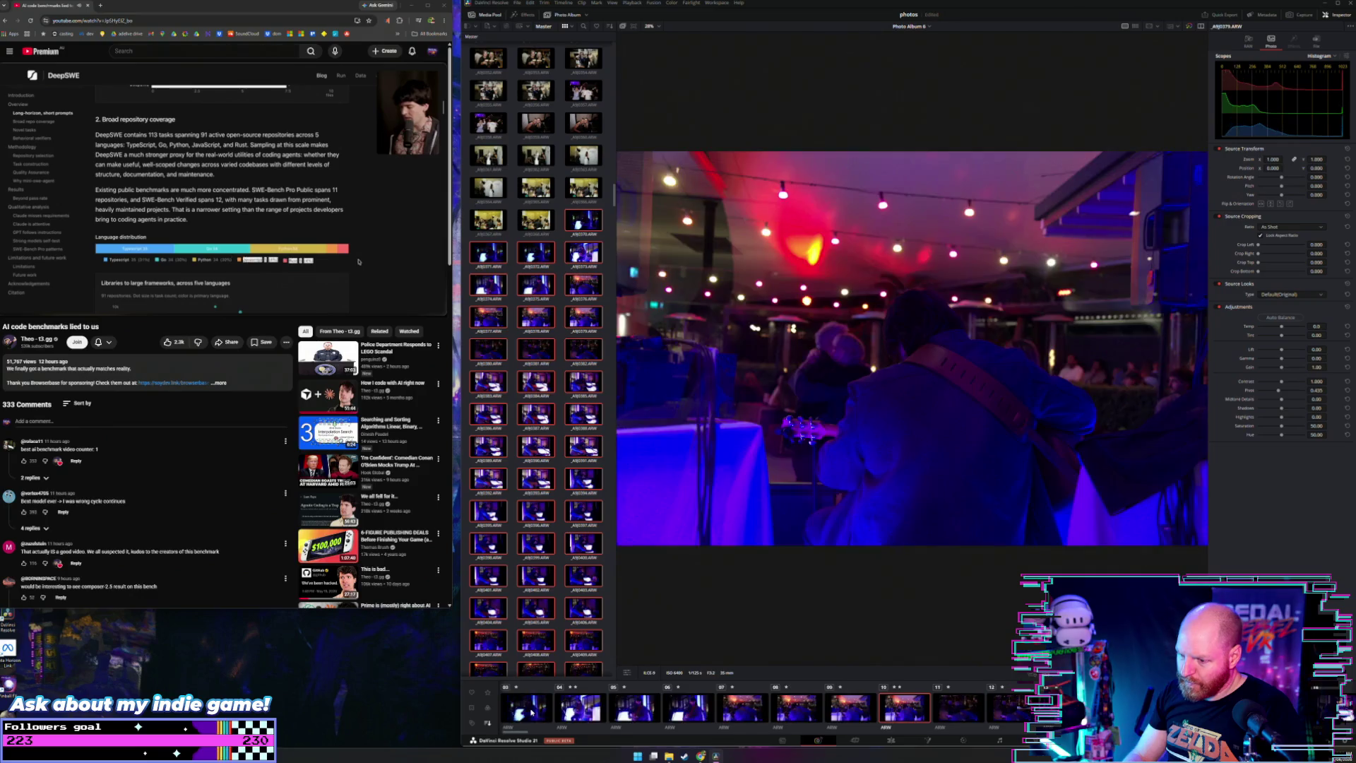
key(Left)
key(Left)
key(Left)
key(Left)
key(Left)
key(Left)
key(Right)
key(Right)
key(Right)
key(Right)
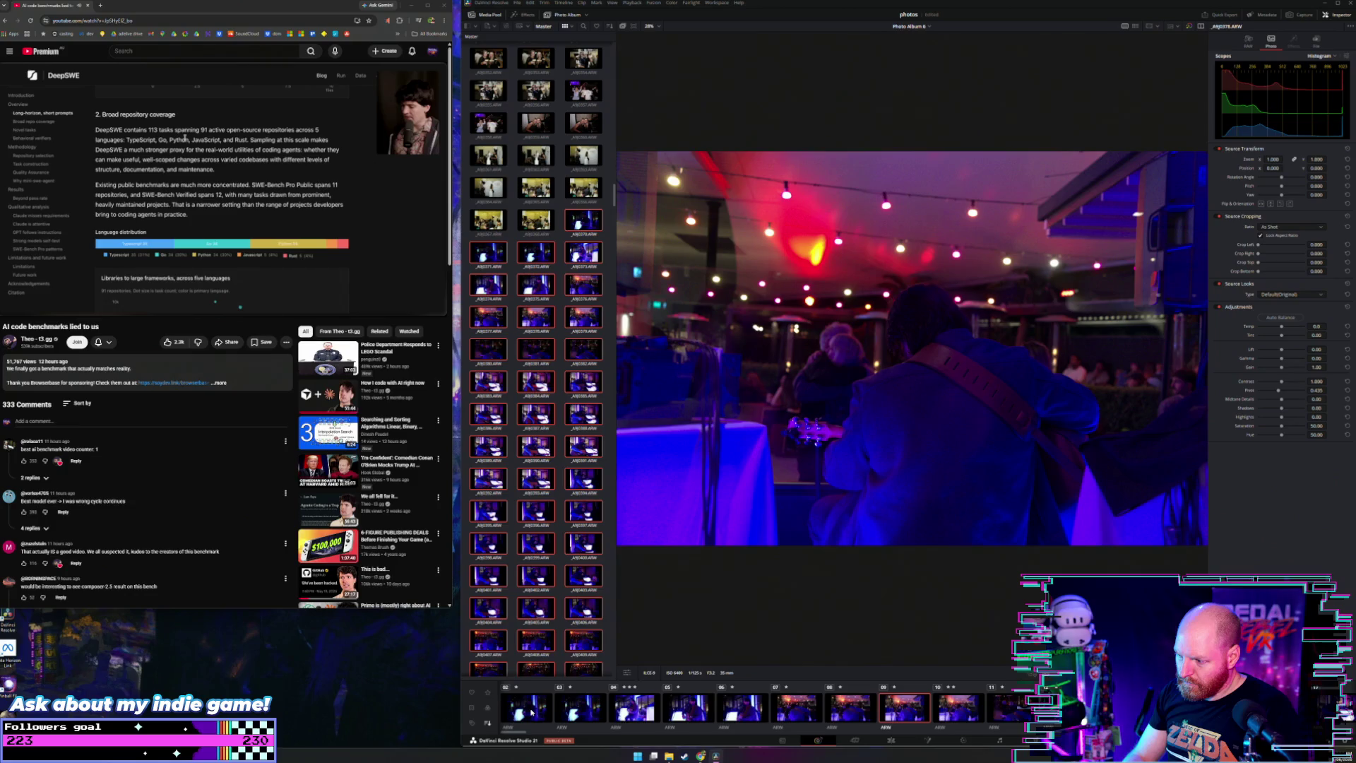
key(Right)
key(Right)
key(Right)
key(Right)
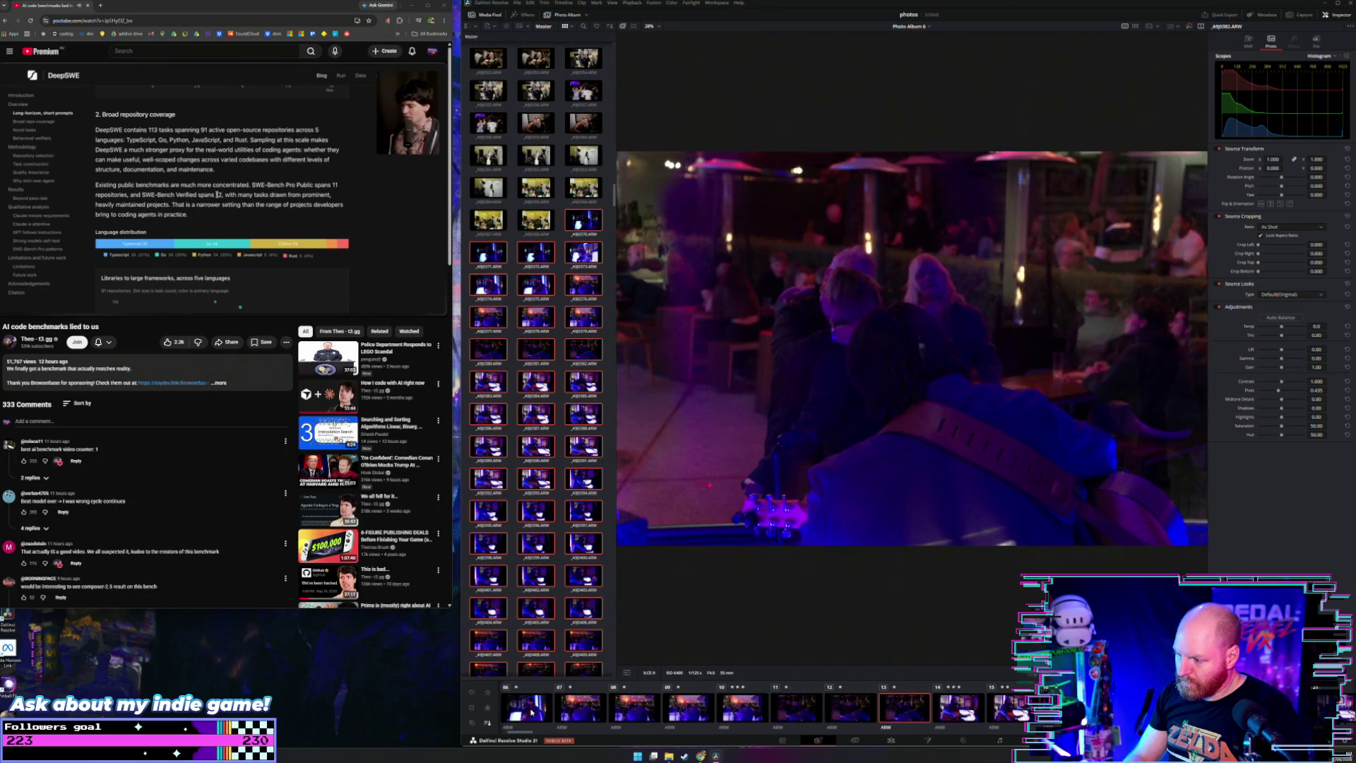
key(Right)
key(Right)
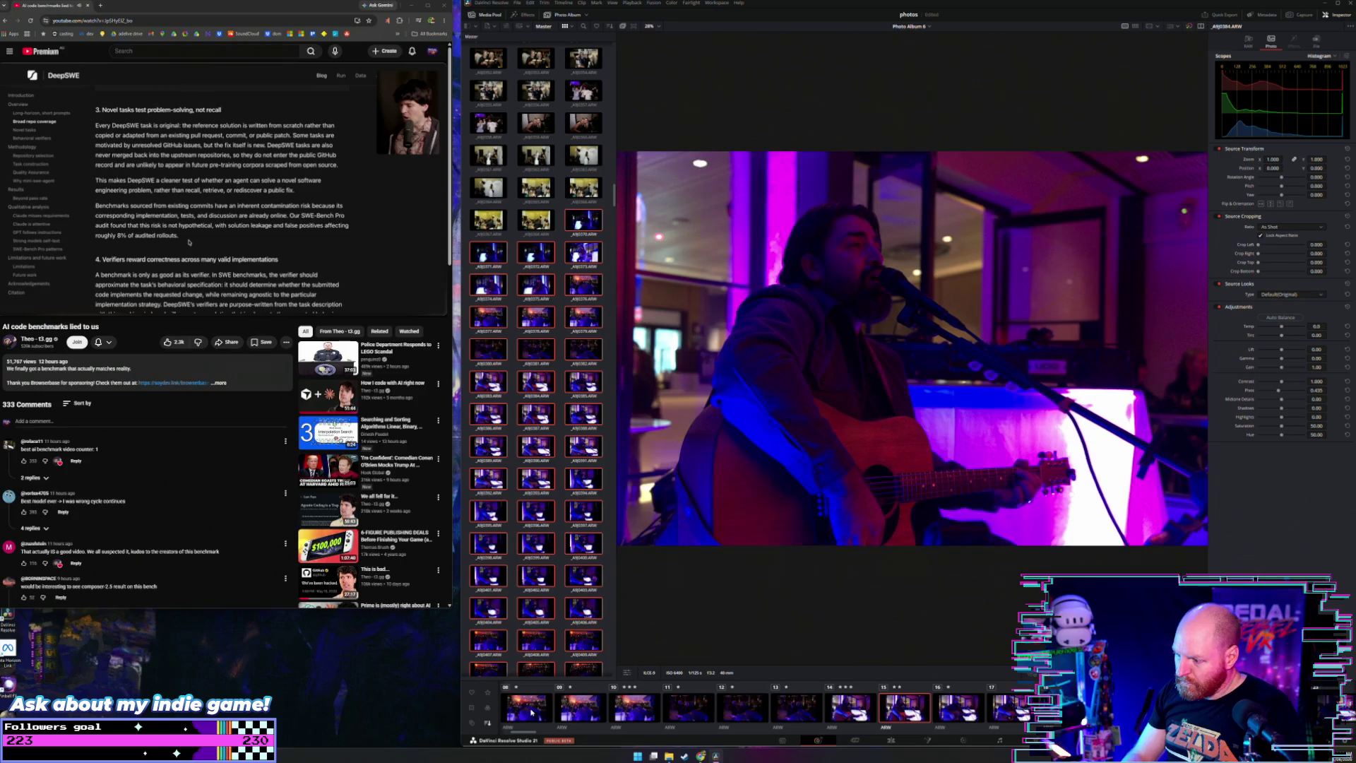
key(Right)
key(Right)
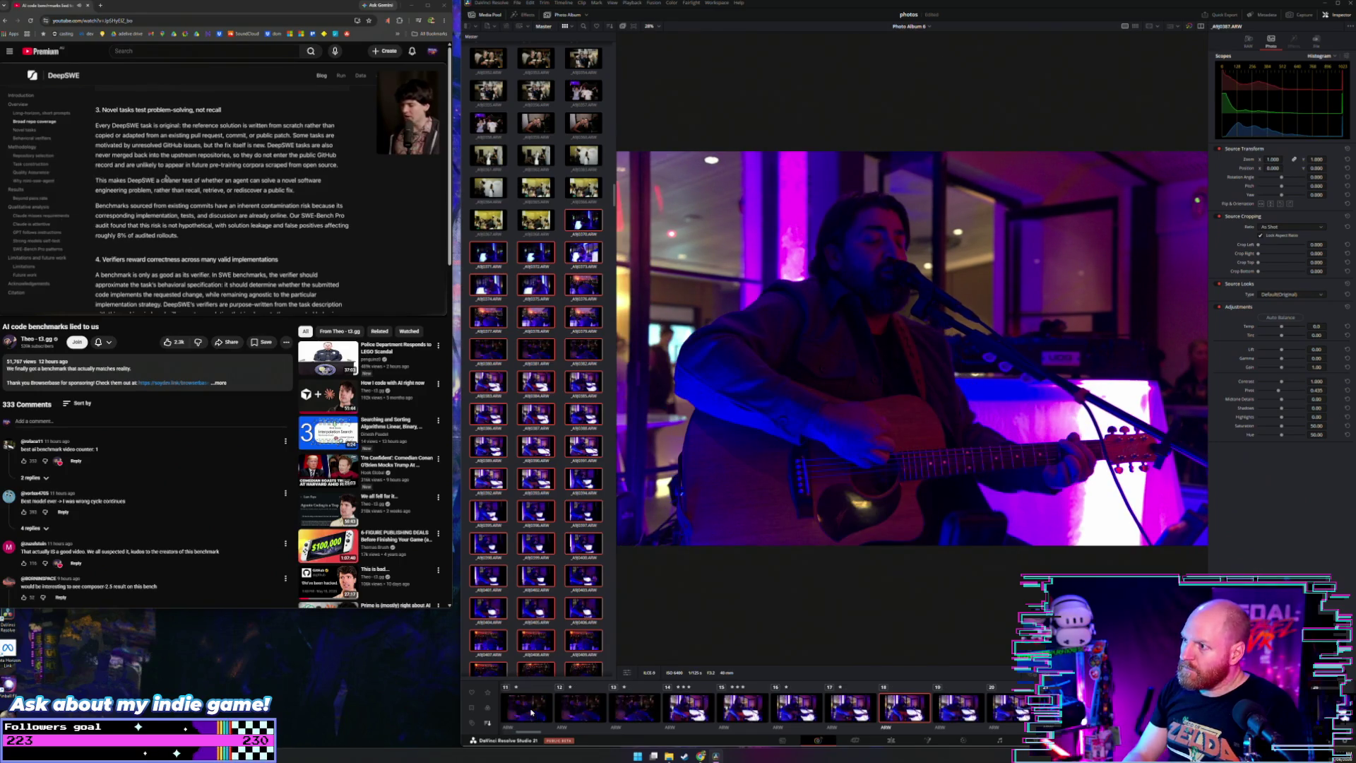
key(Right)
key(Right)
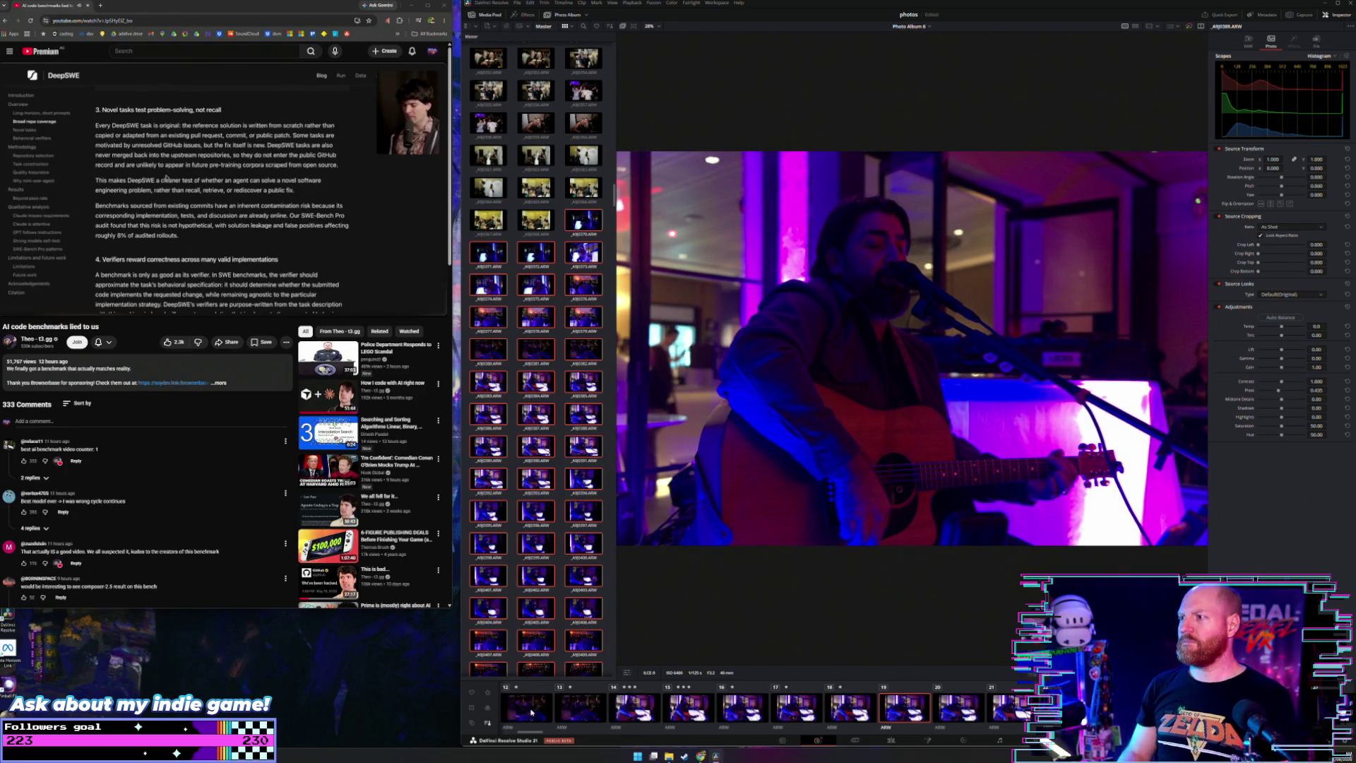
key(Right)
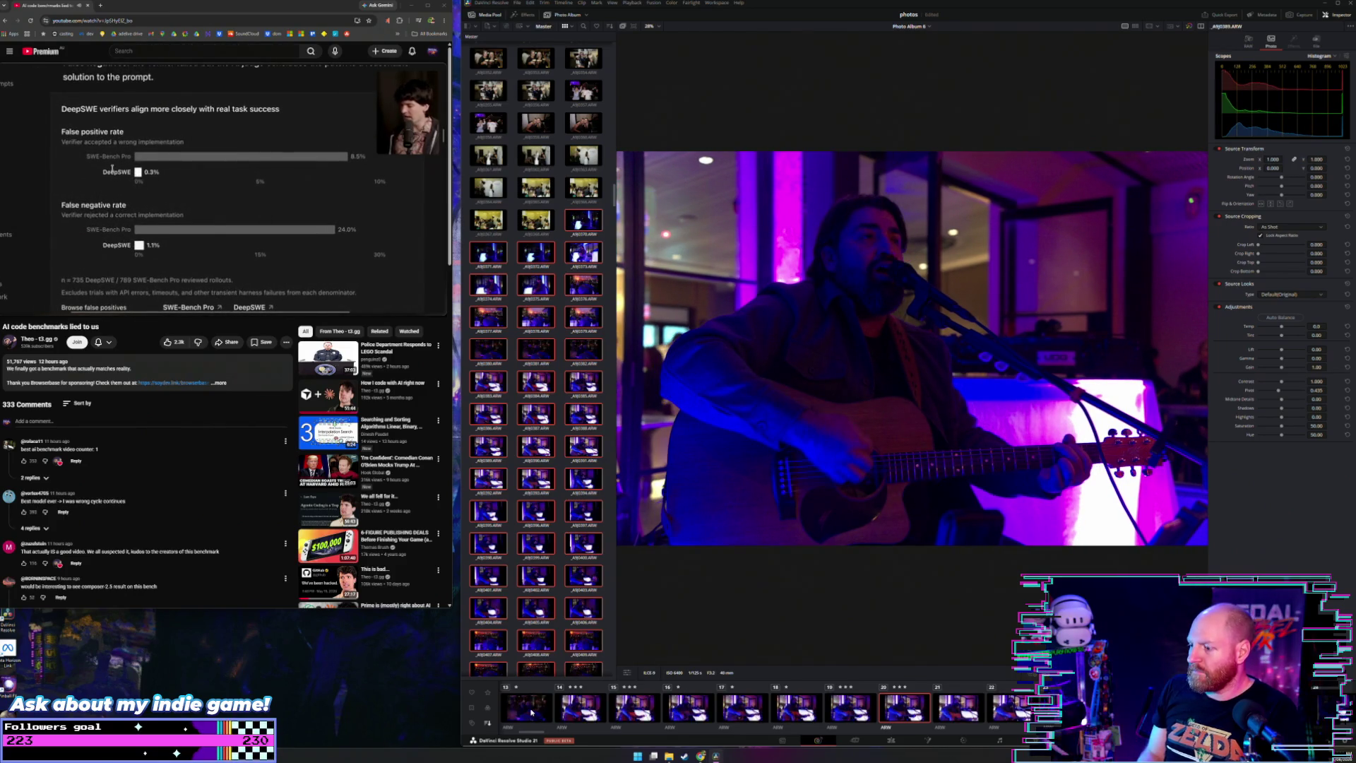
Step: Review the guitarist photos from A9J0388 through A7I0397–A7I0401 and onward
key(Left)
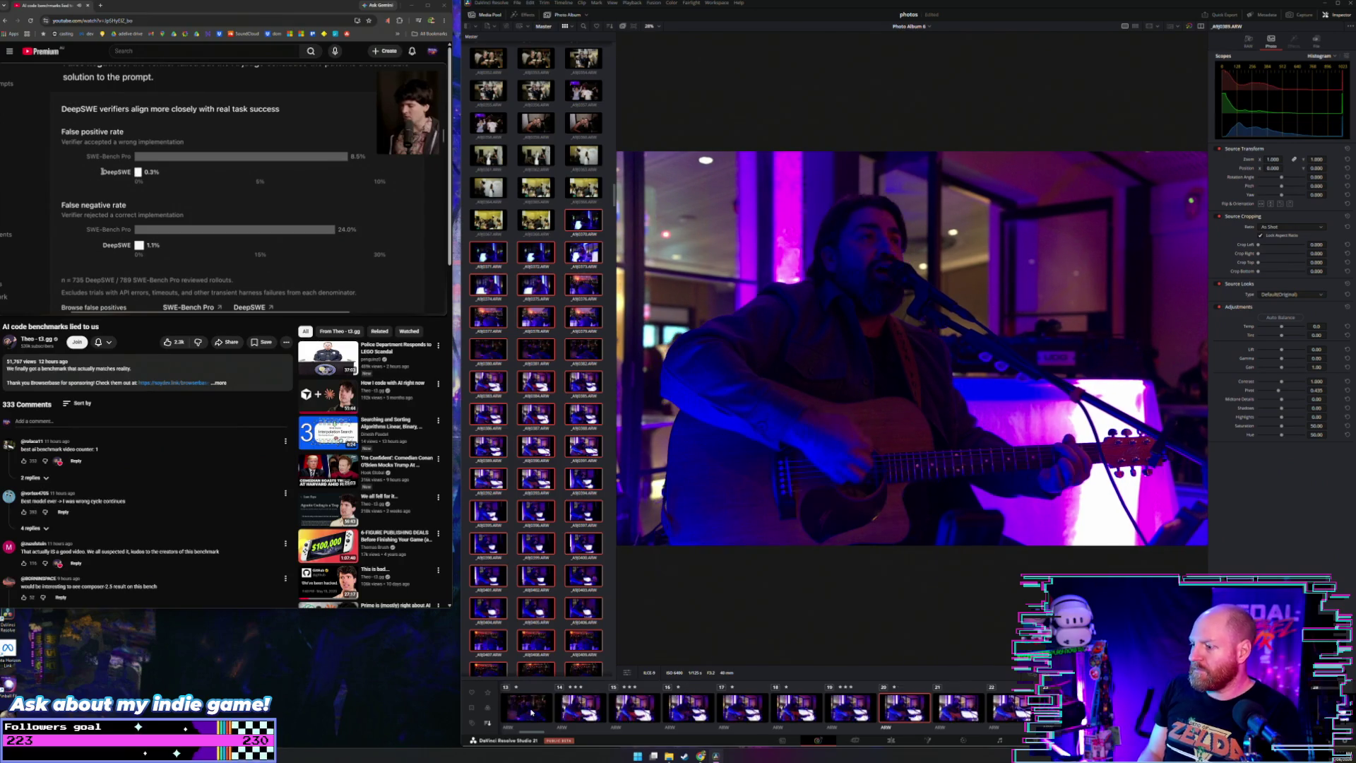
key(Right)
key(Right)
key(Right)
key(Right)
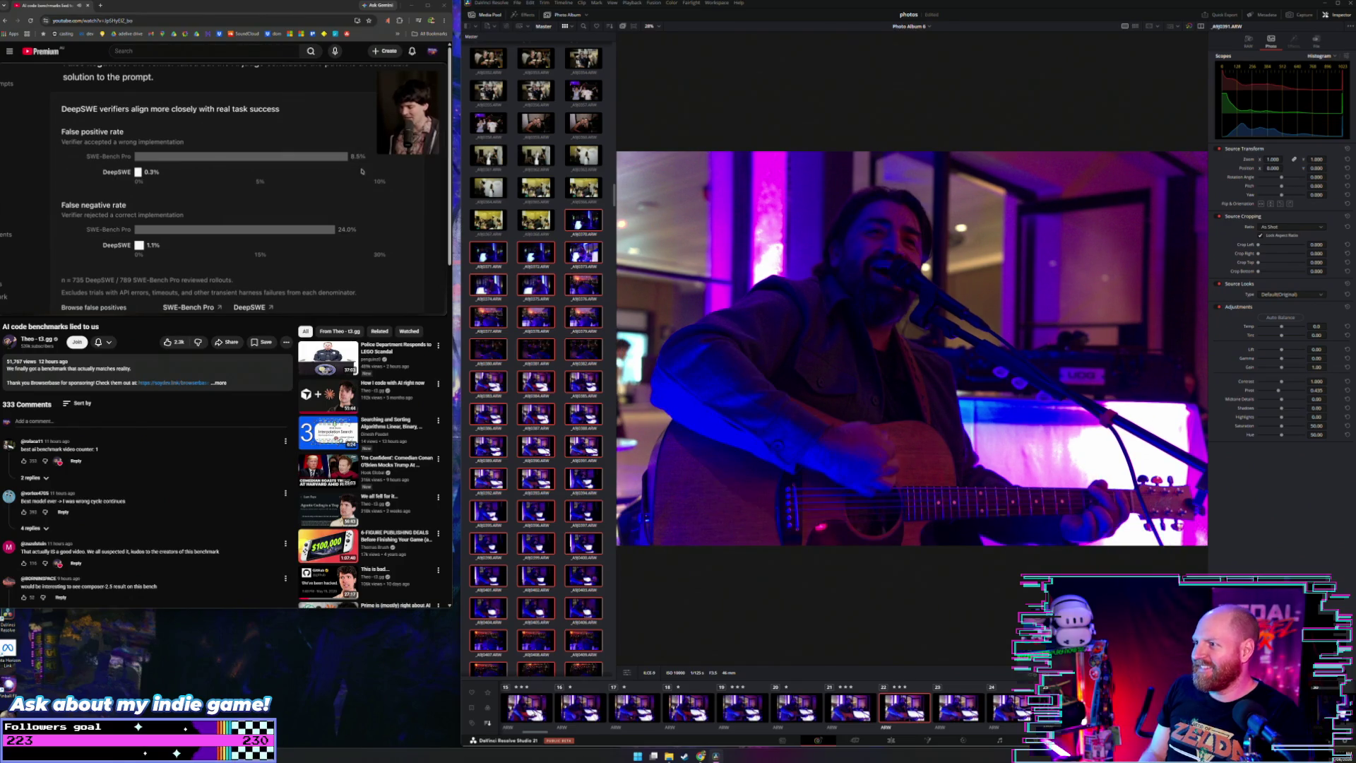
key(Right)
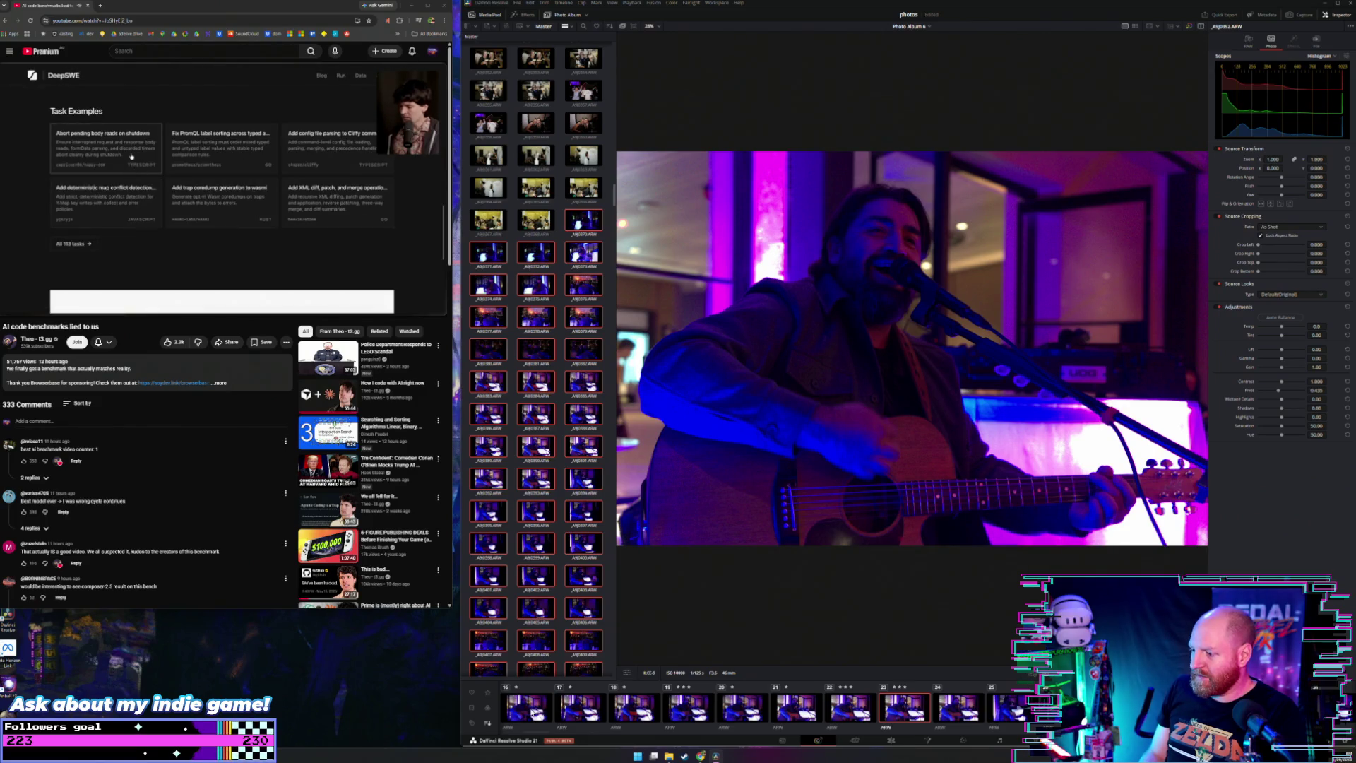
key(Right)
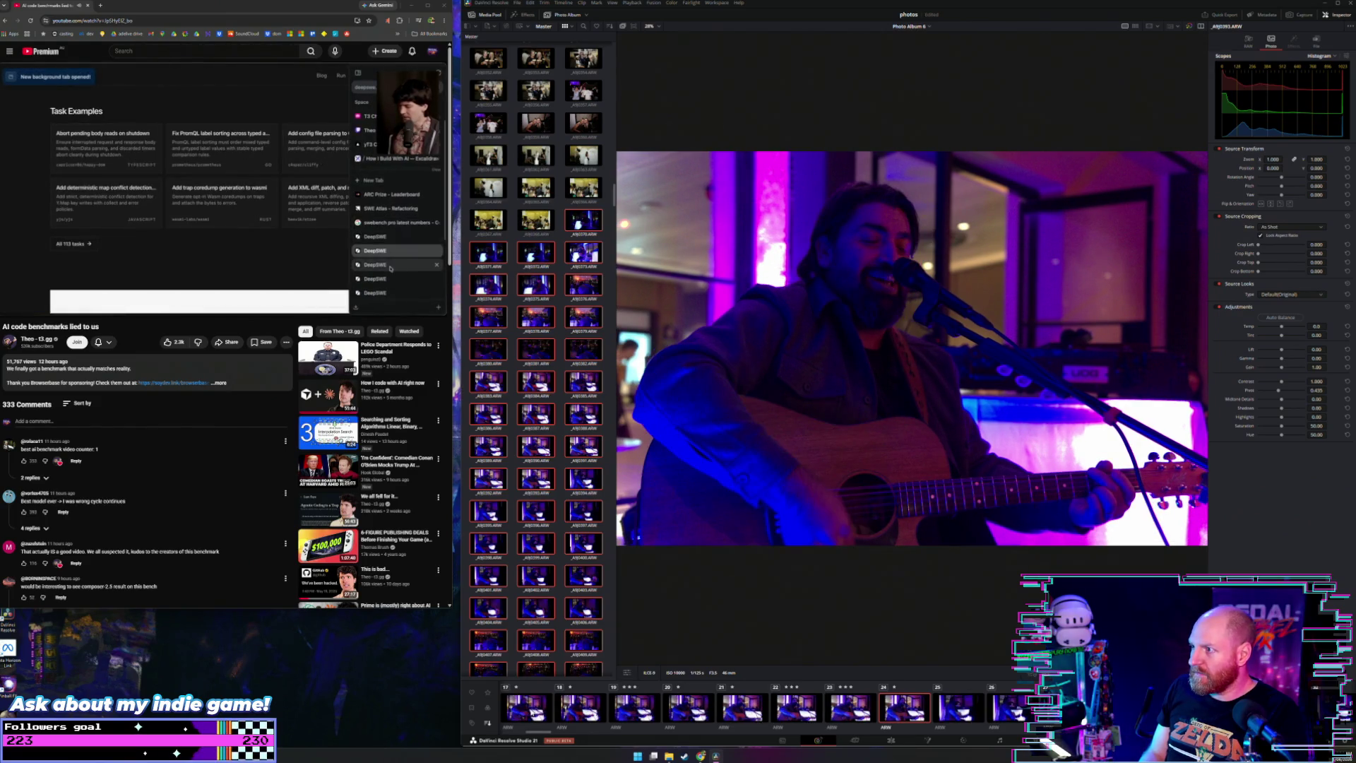
key(Right)
key(Right)
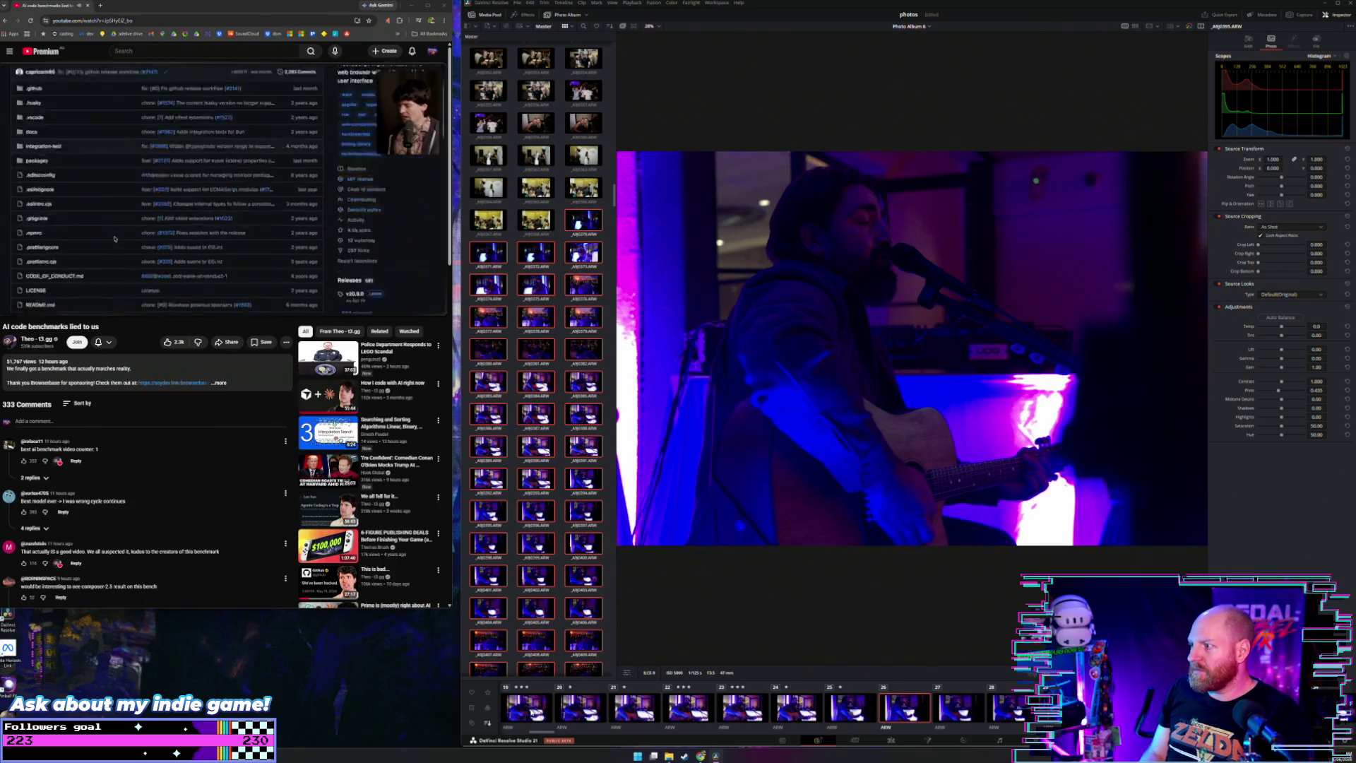
key(Right)
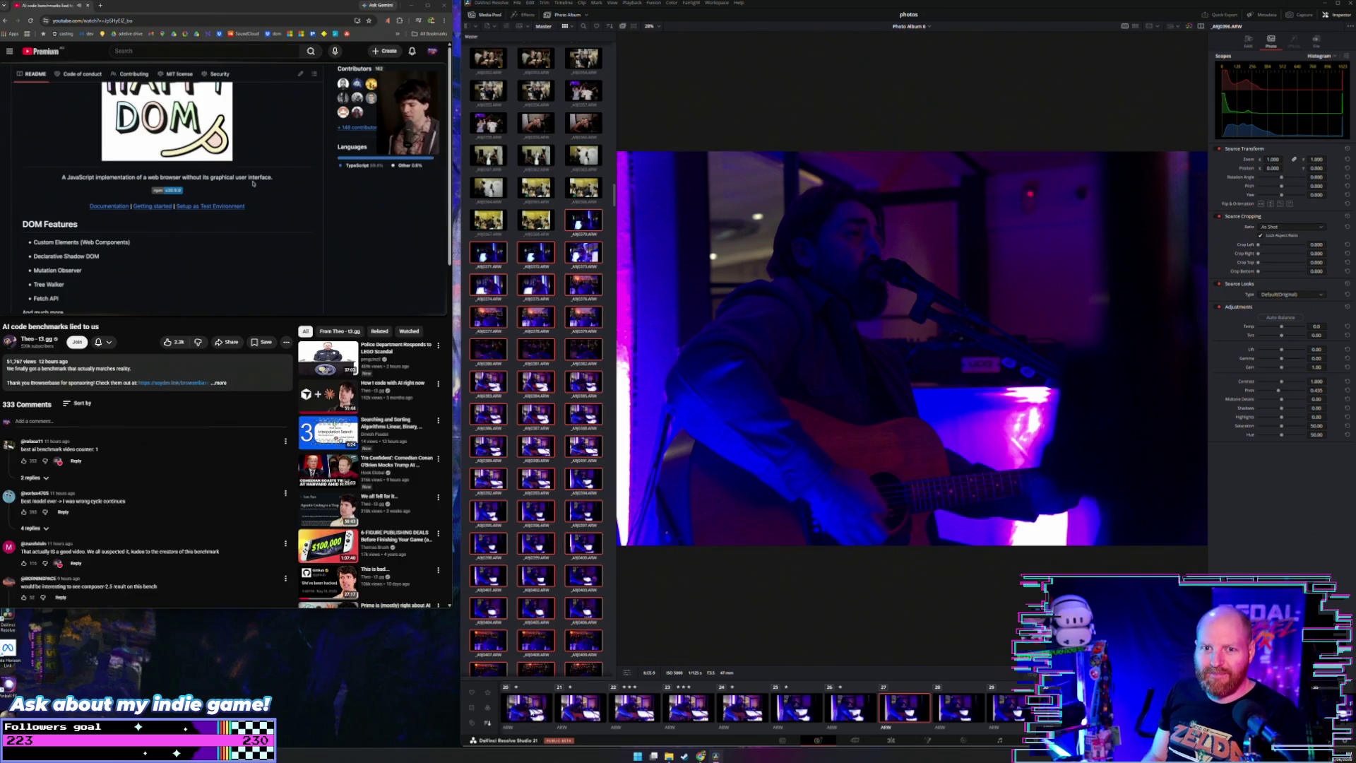
key(Right)
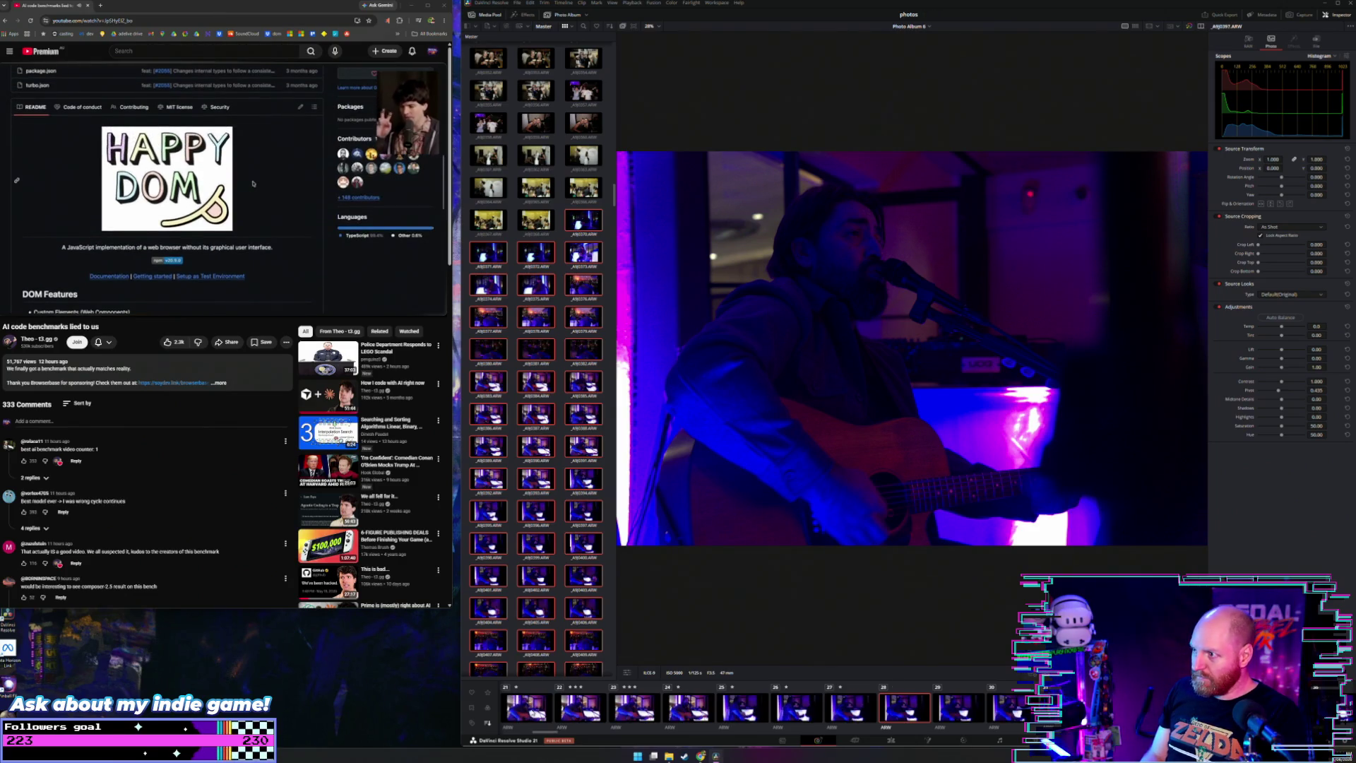
key(Right)
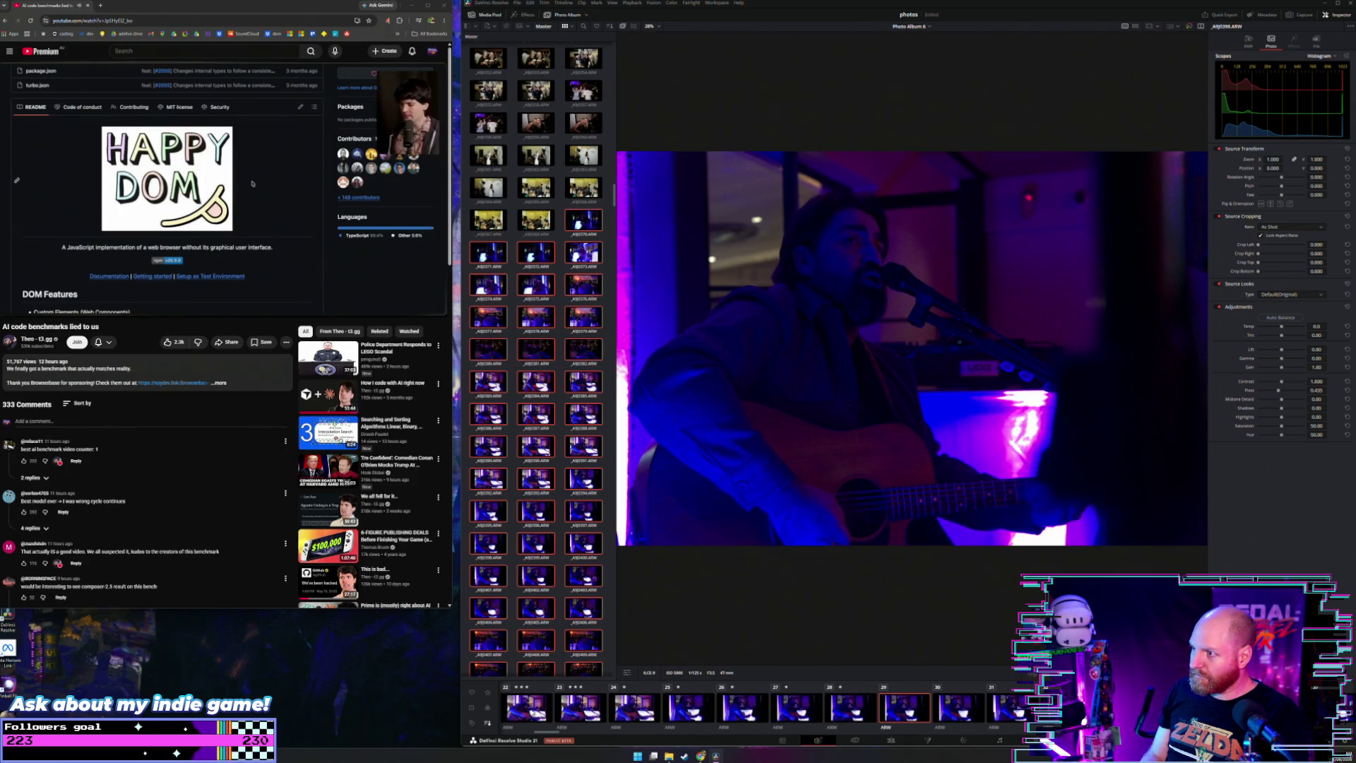
key(Right)
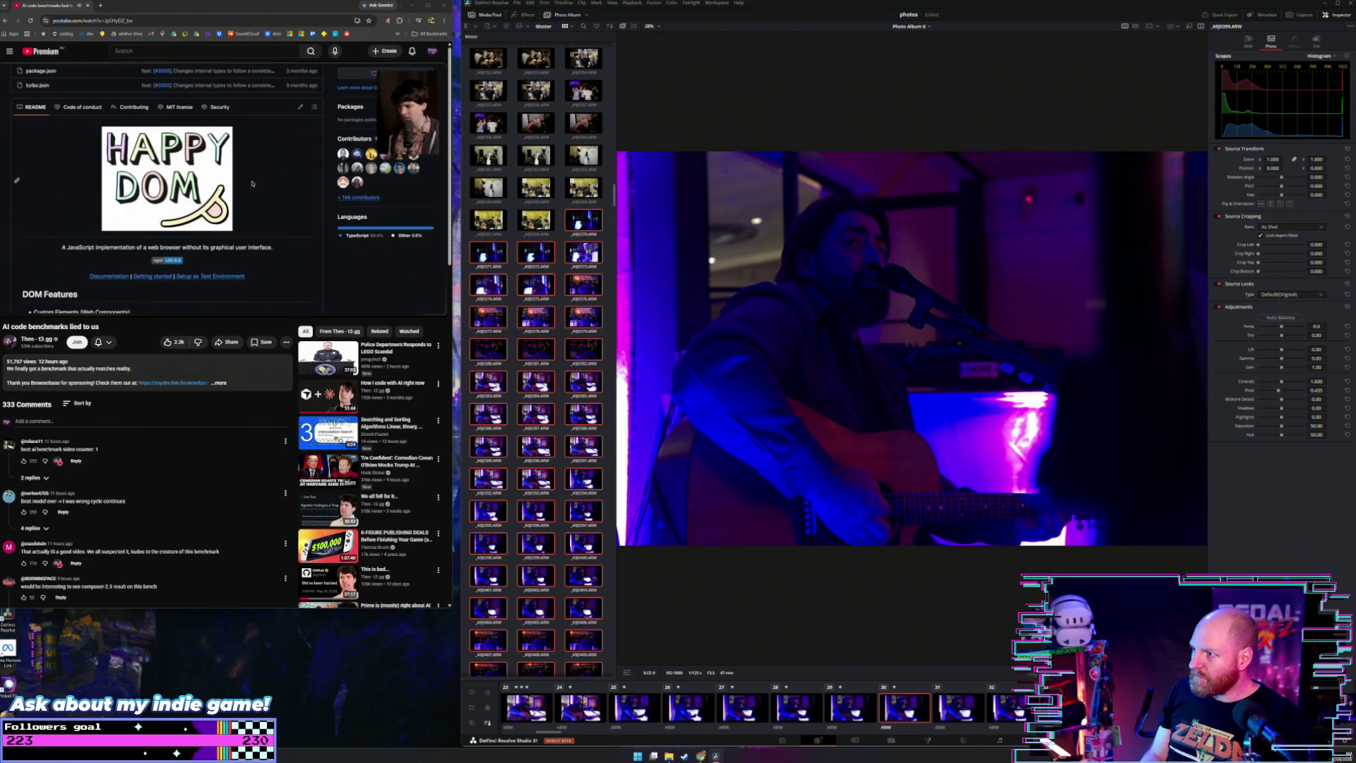
key(Right)
key(Right)
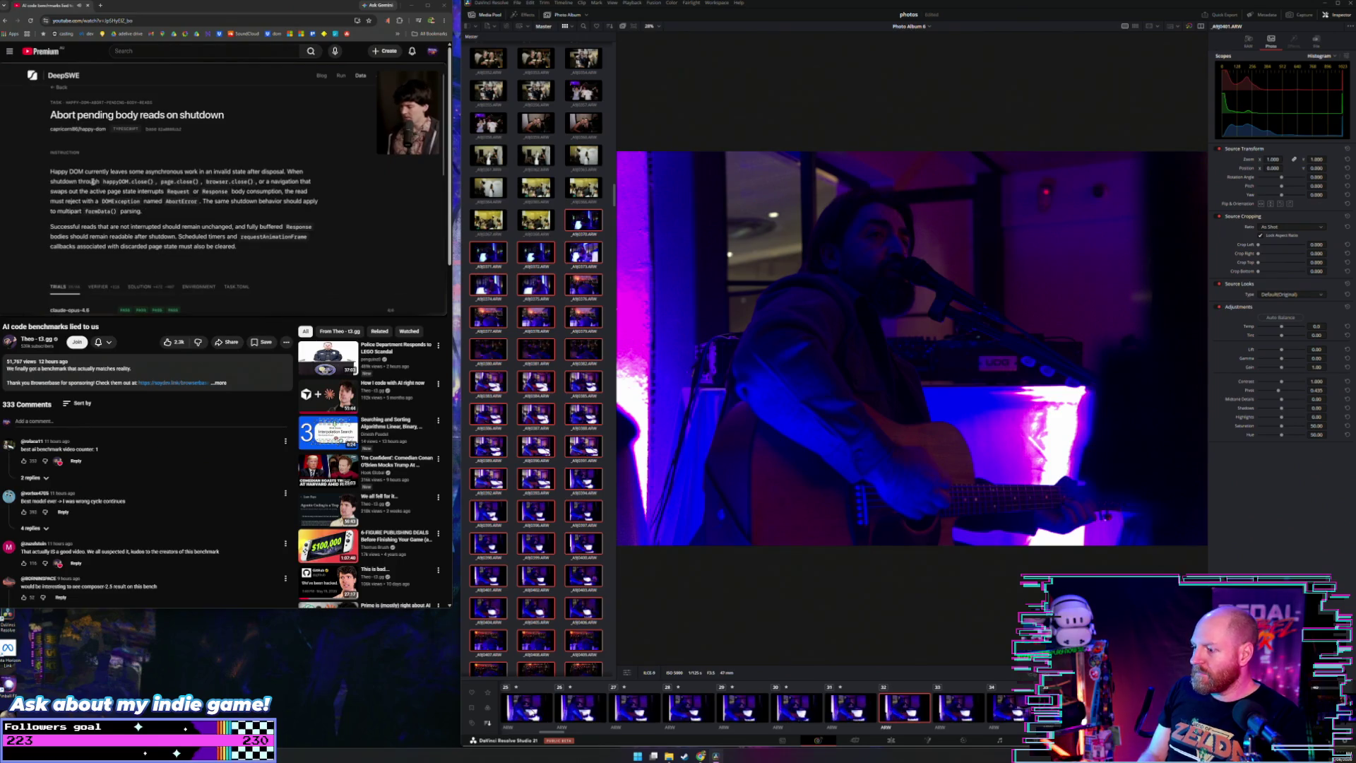
key(Right)
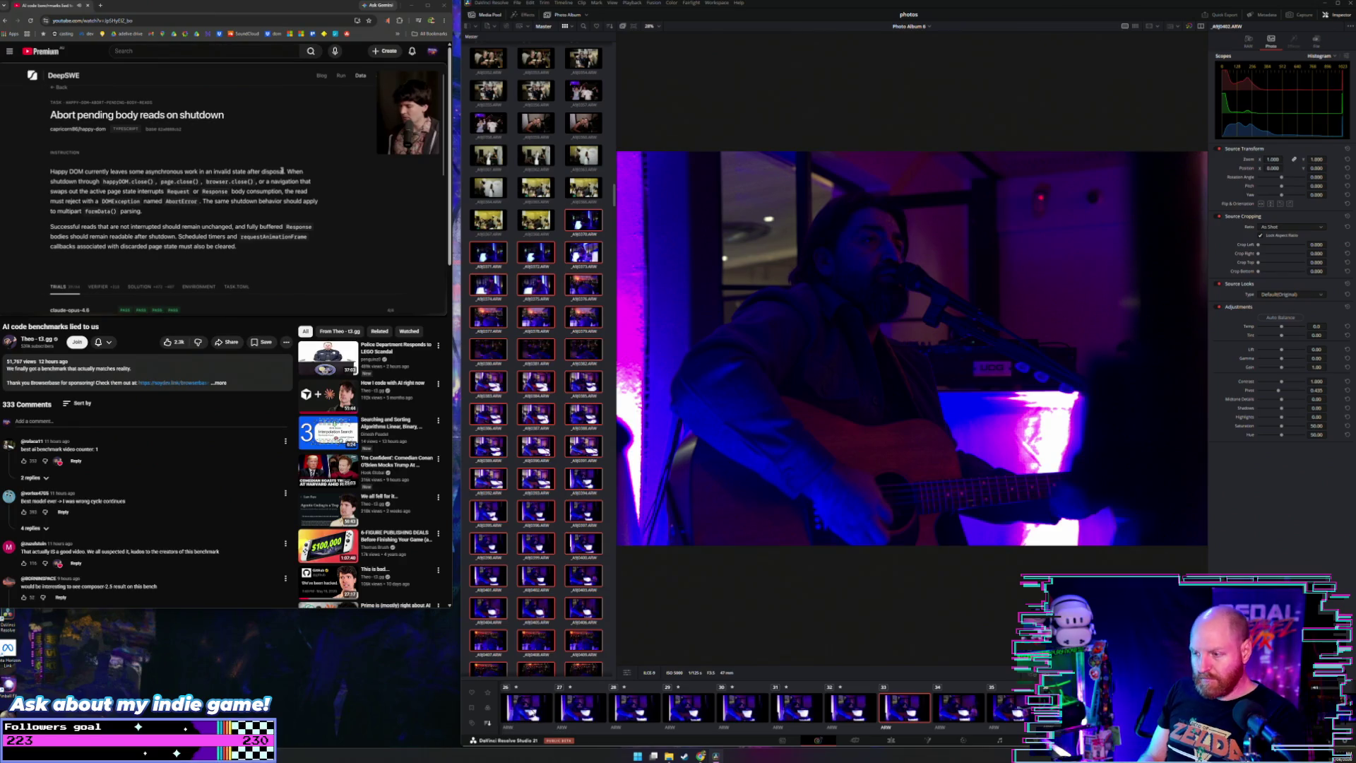
key(Right)
key(Right)
key(Right)
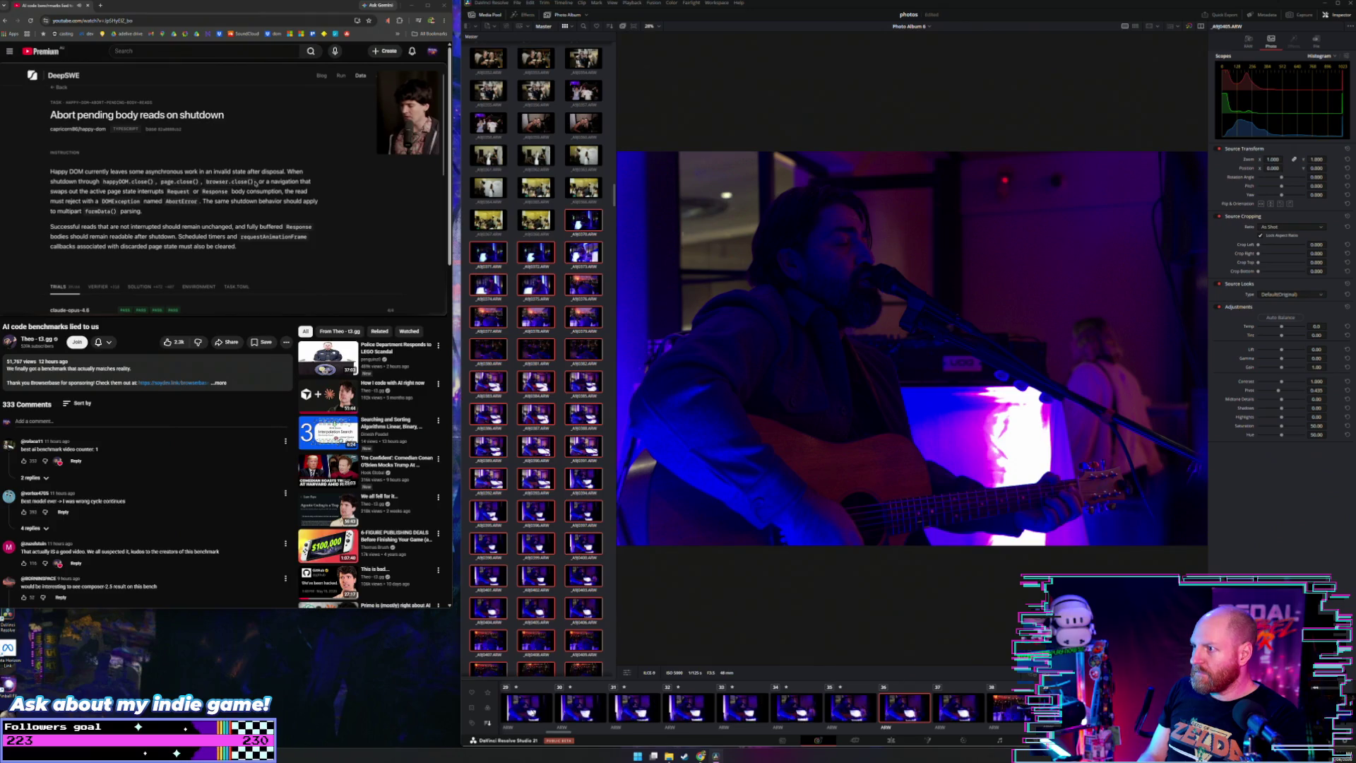
key(Right)
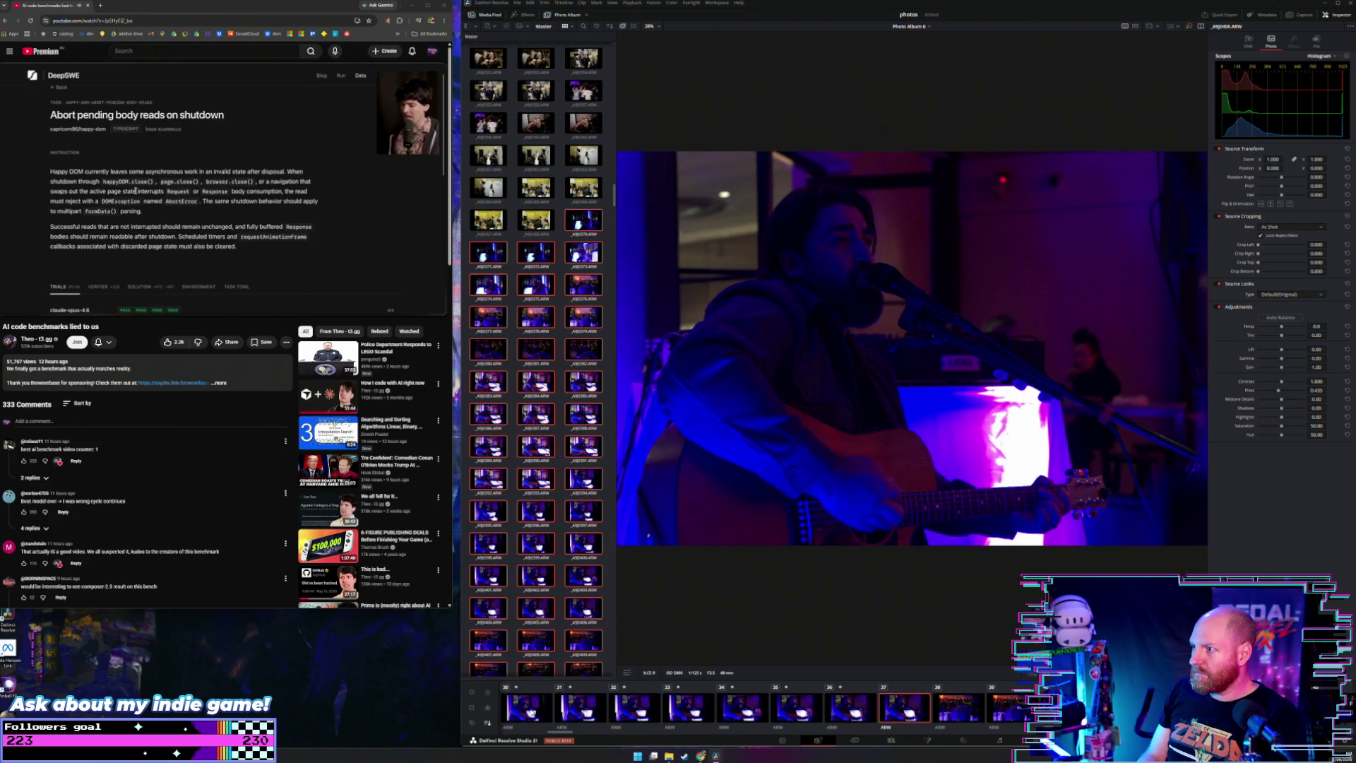
key(Right)
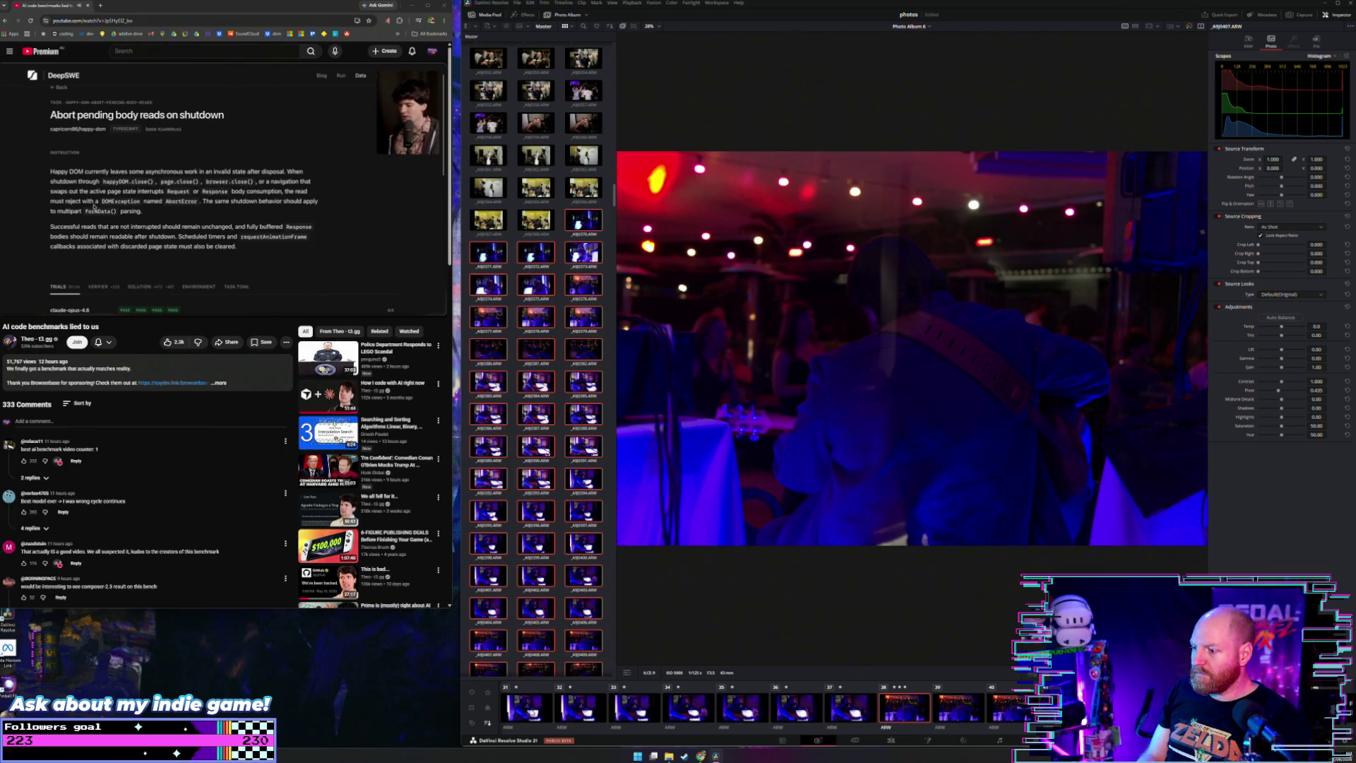
key(Right)
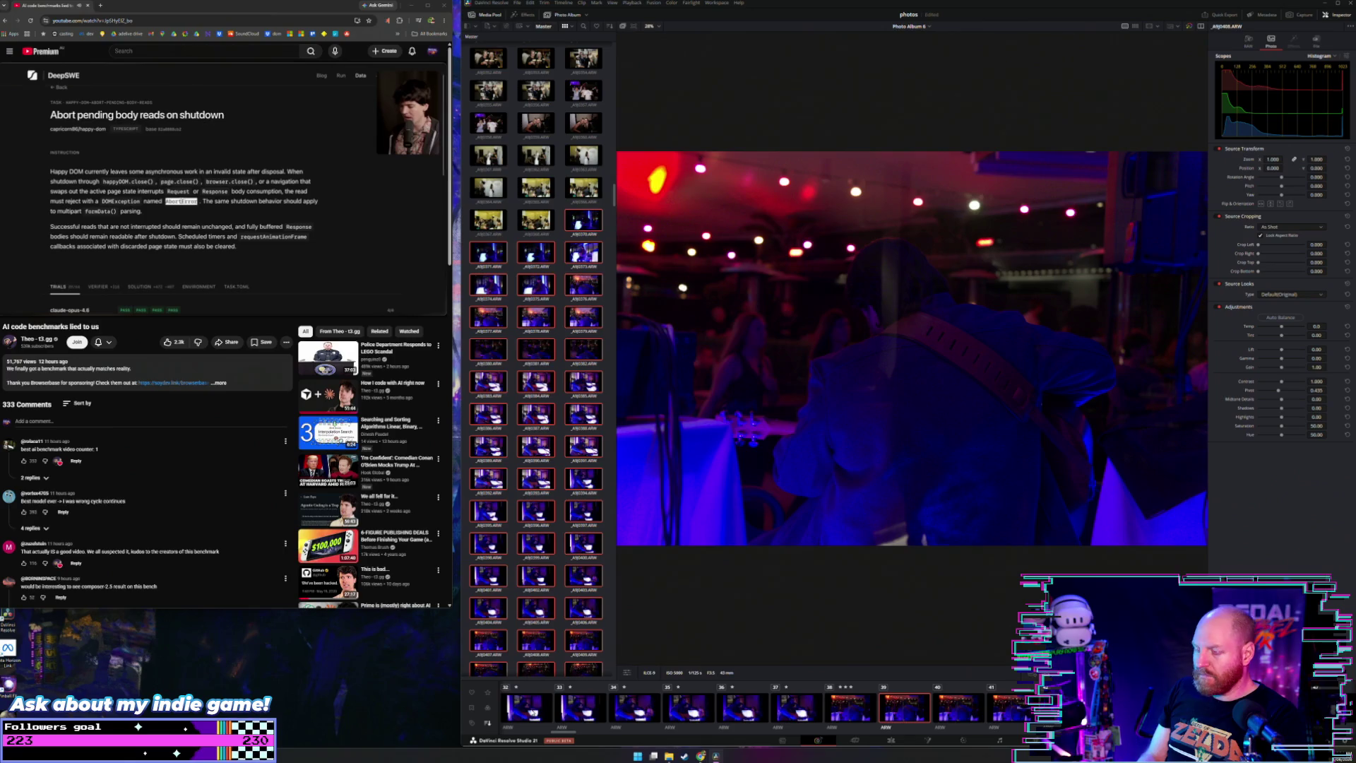
Step: Keep stepping through the next guitarist photos, comparing neighbouring frames back and forth
drag(204, 201, 213, 217)
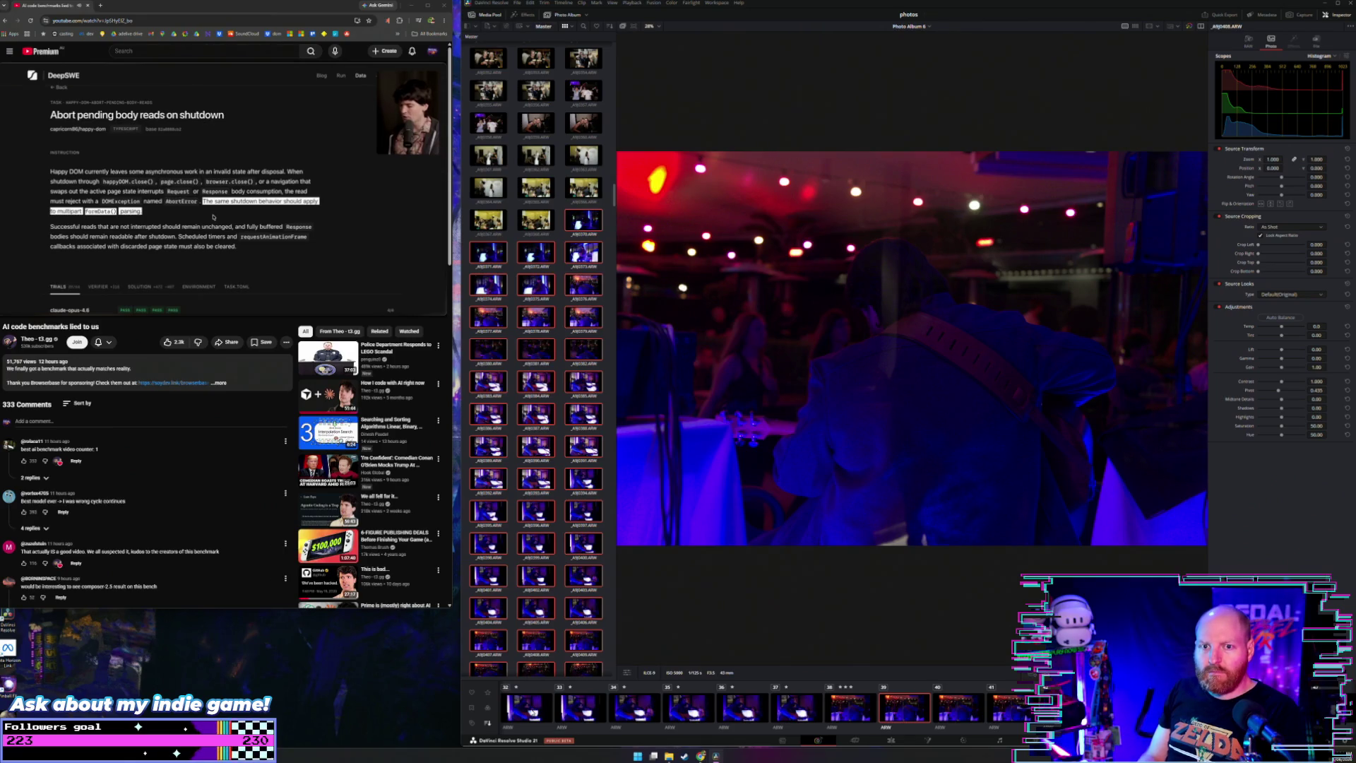
key(Left)
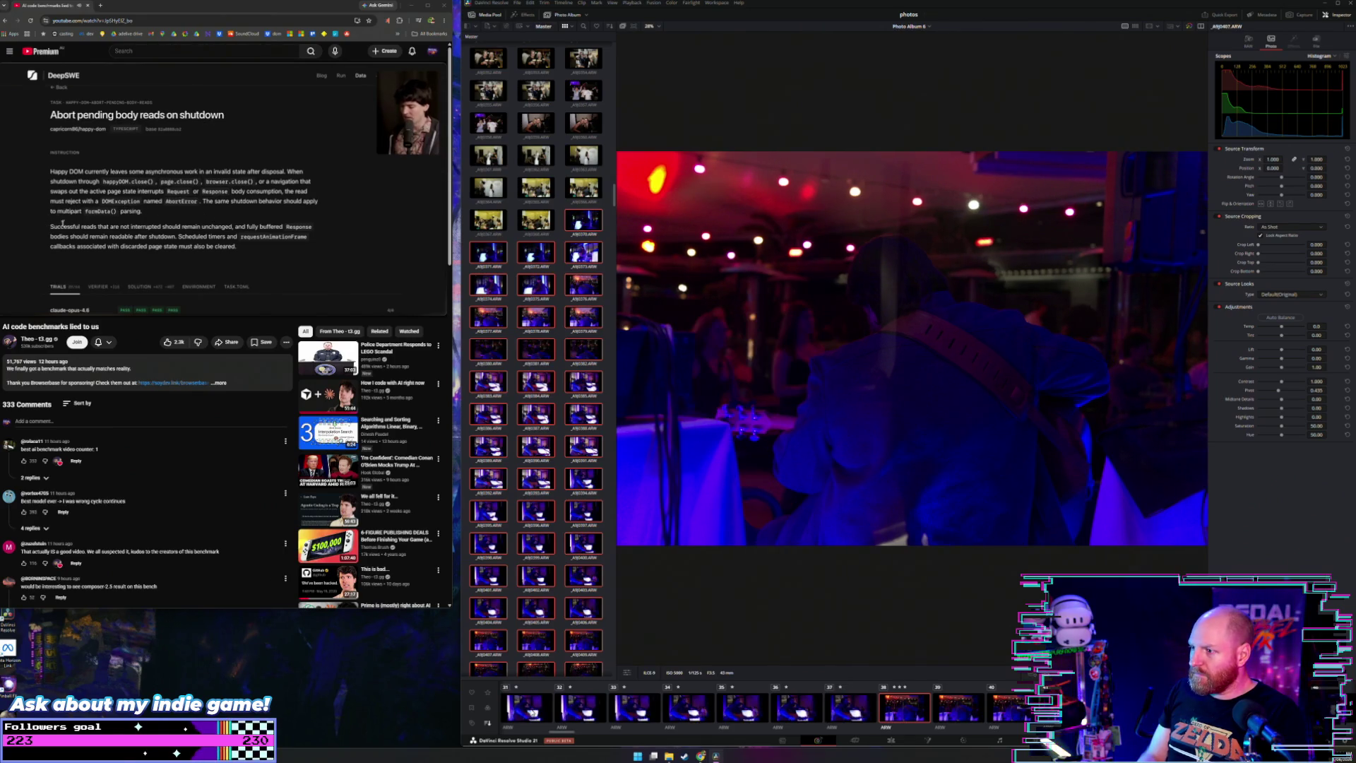
key(Right)
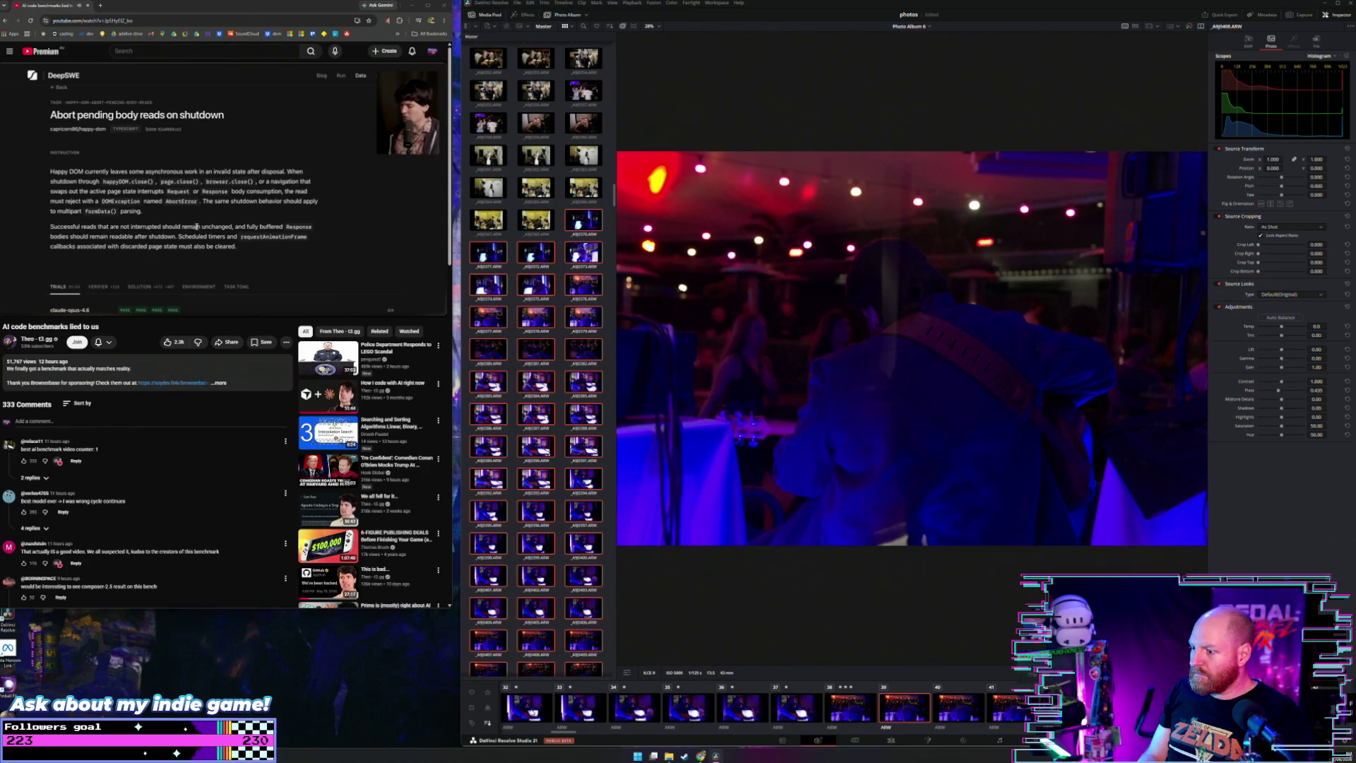
key(Left)
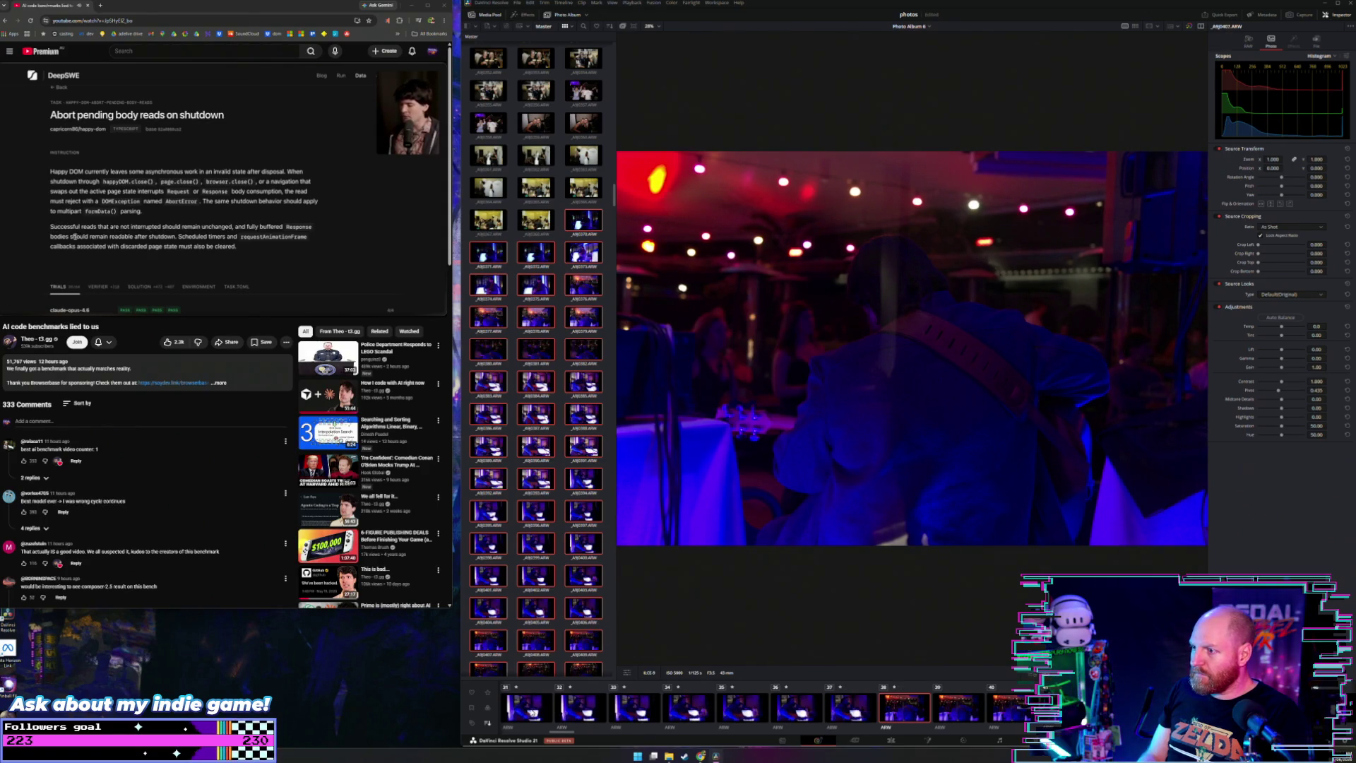
key(Right)
key(Right)
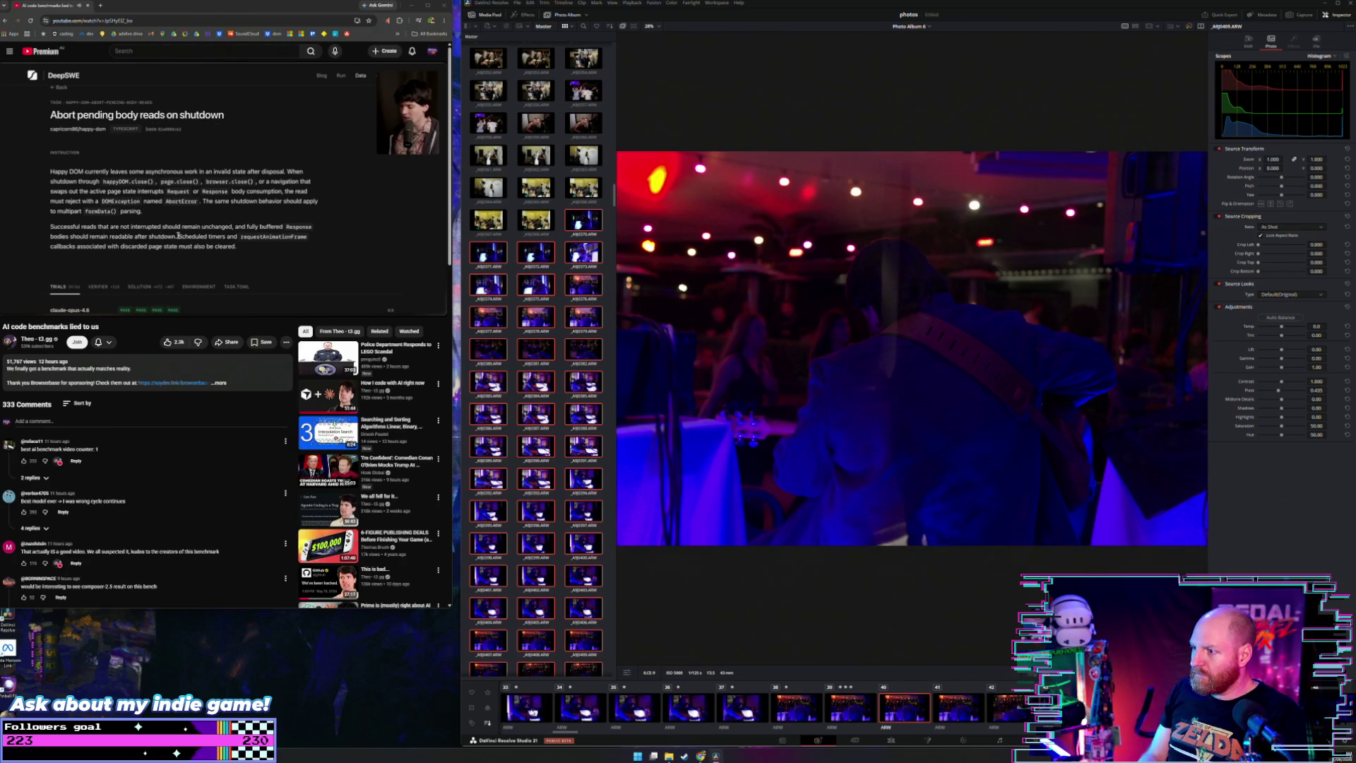
key(Right)
key(Right)
key(Right)
key(Right)
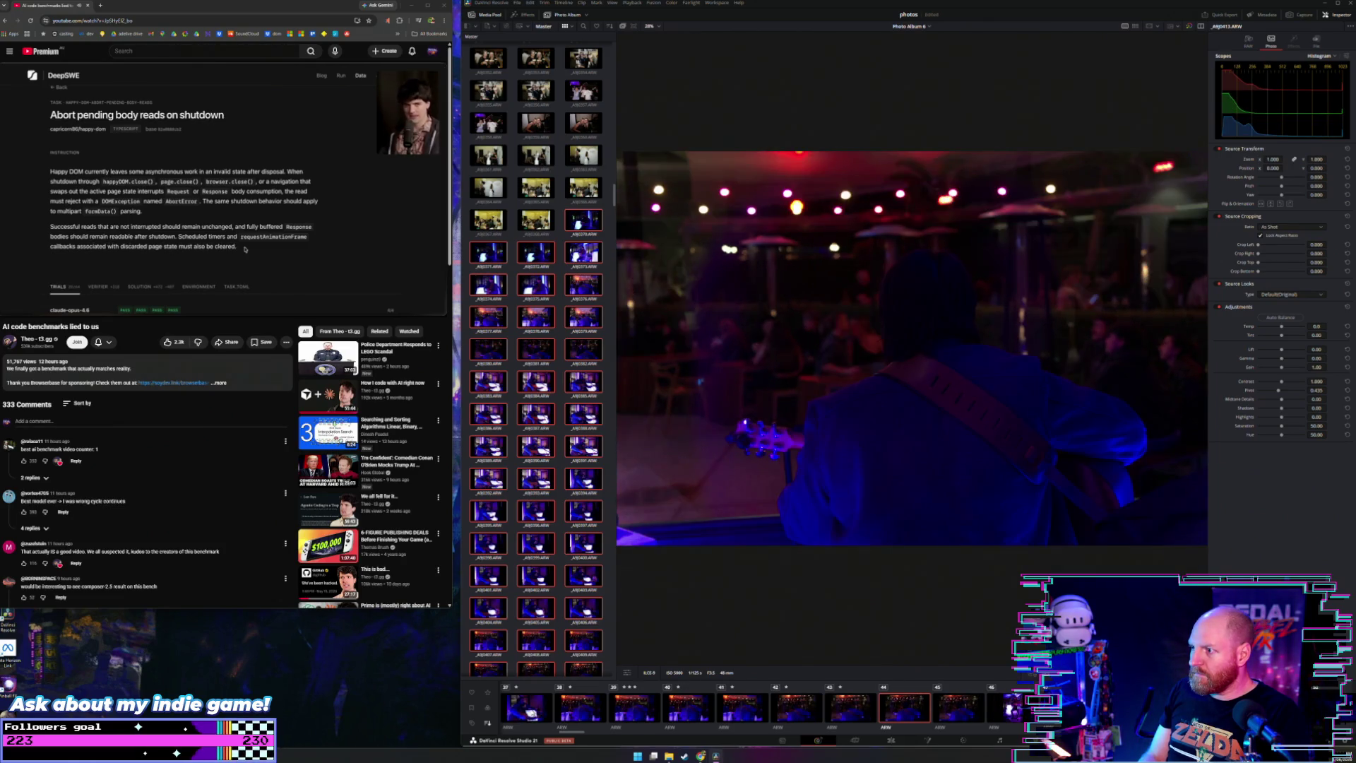
key(Right)
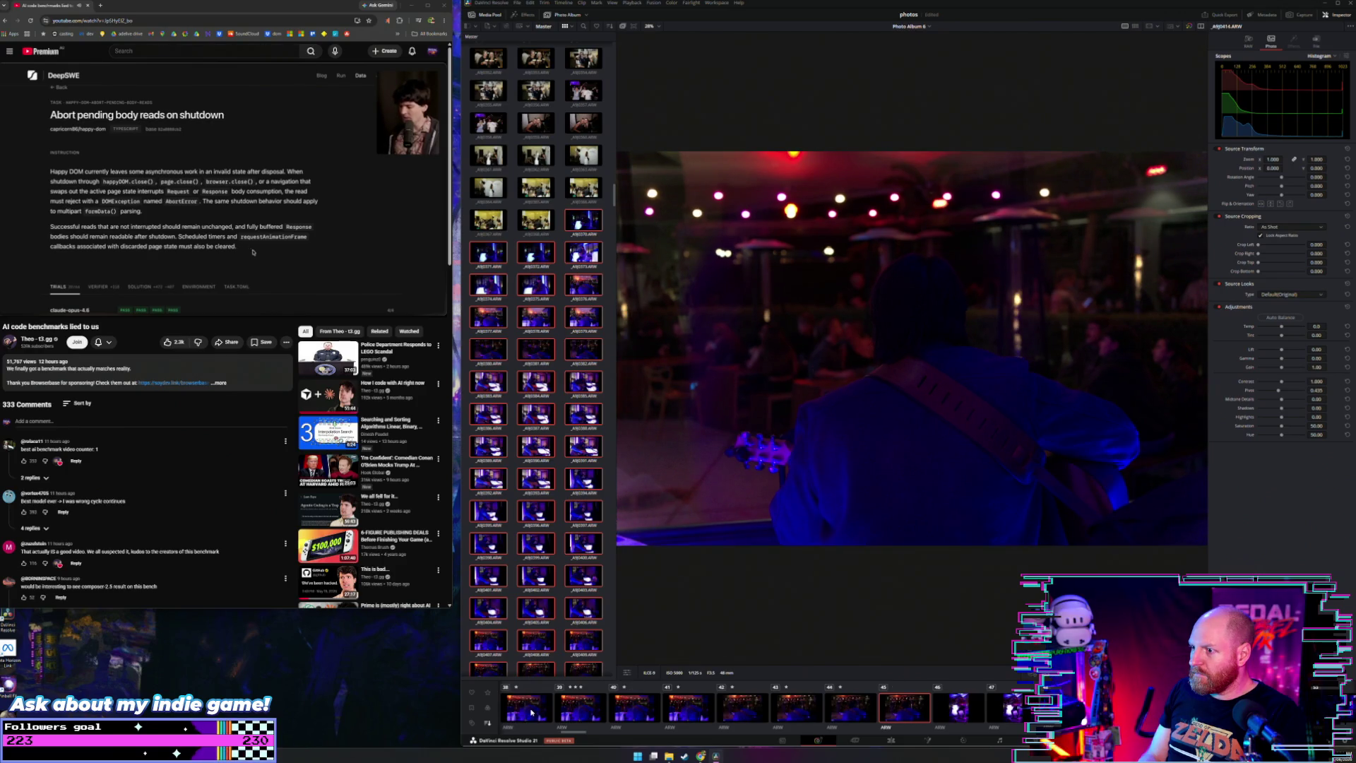
drag(253, 252, 40, 225)
Step: Advance to the pedalboard shot and give it a one-star rating
key(Right)
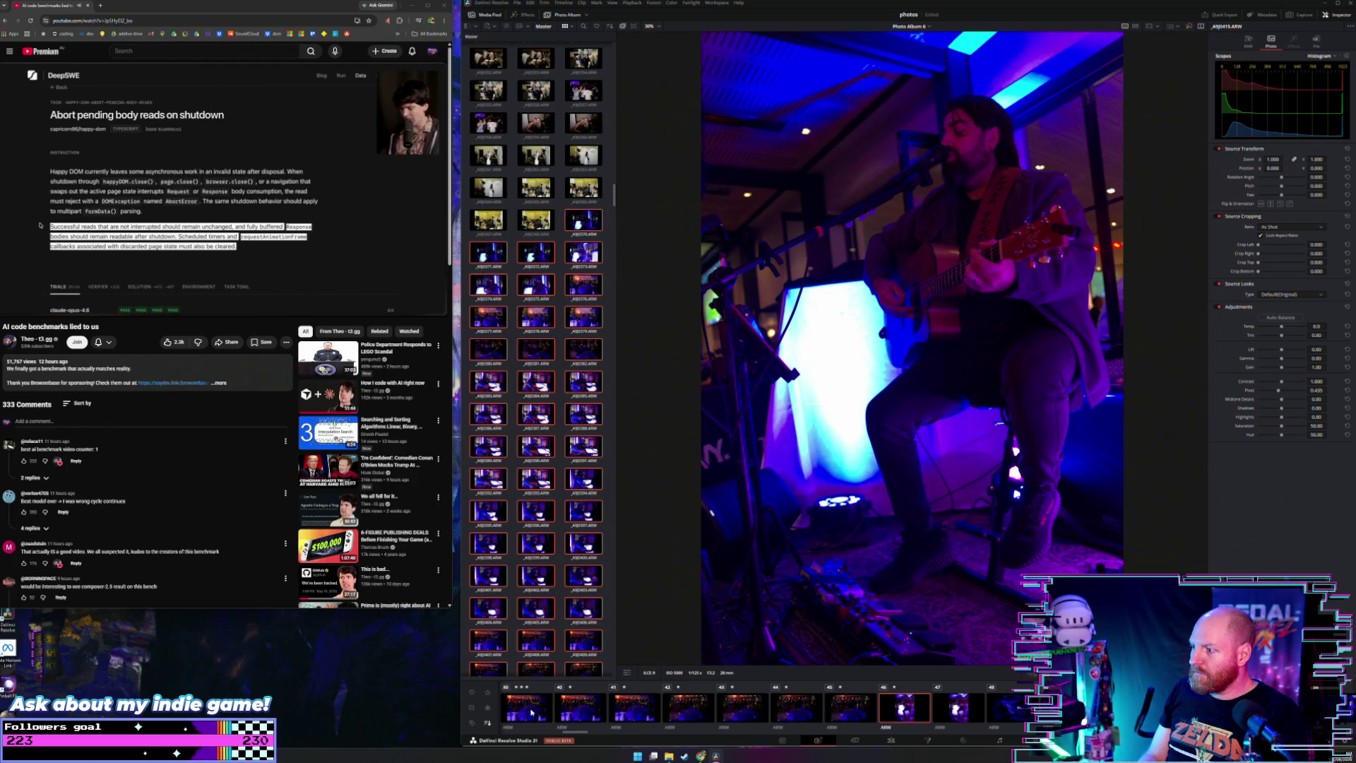
key(Right)
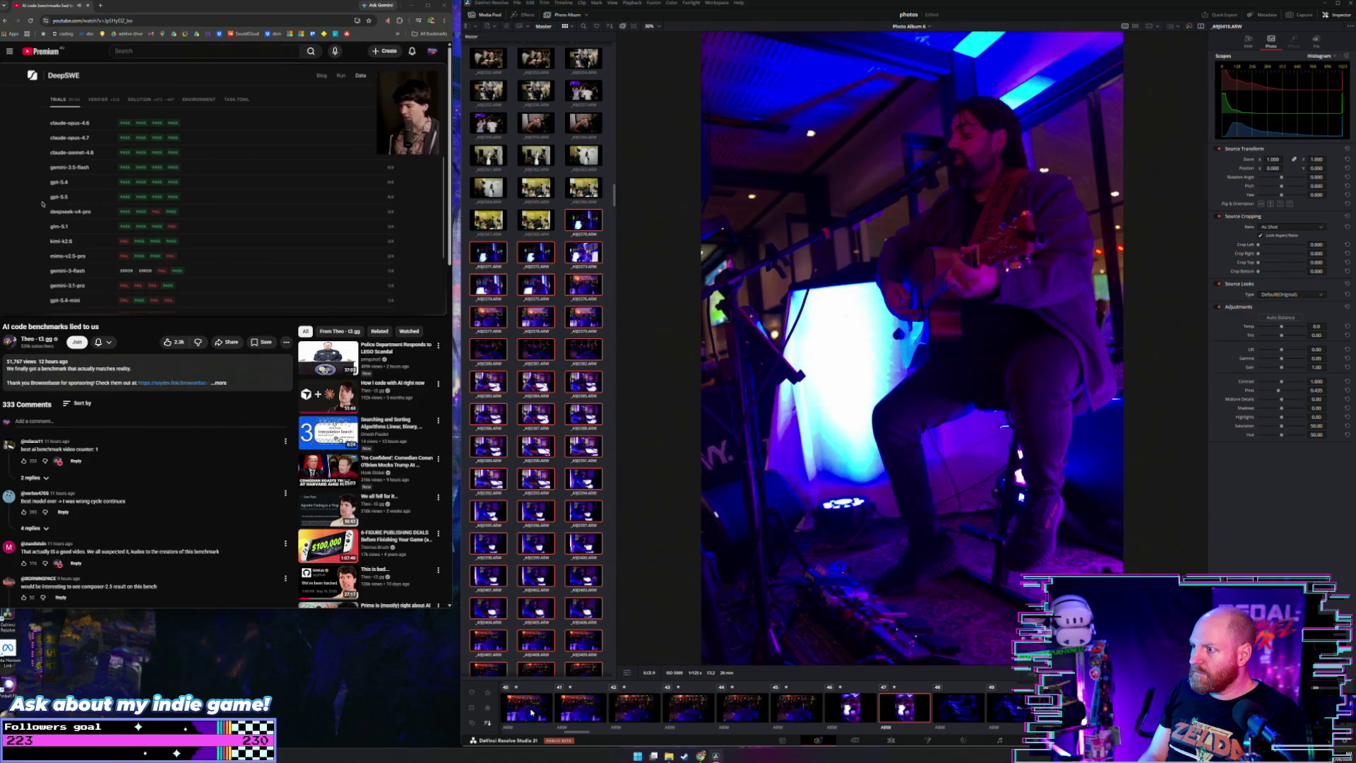
key(Right)
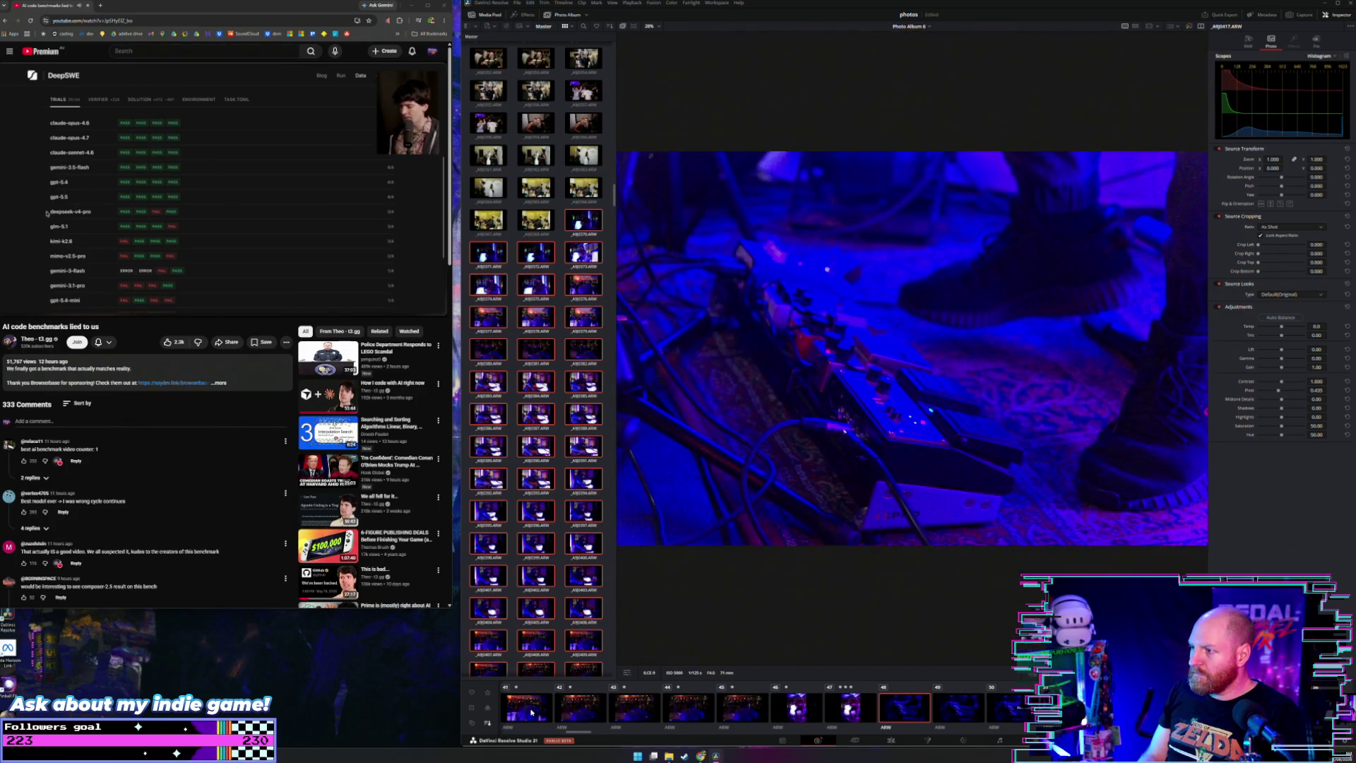
key(Right)
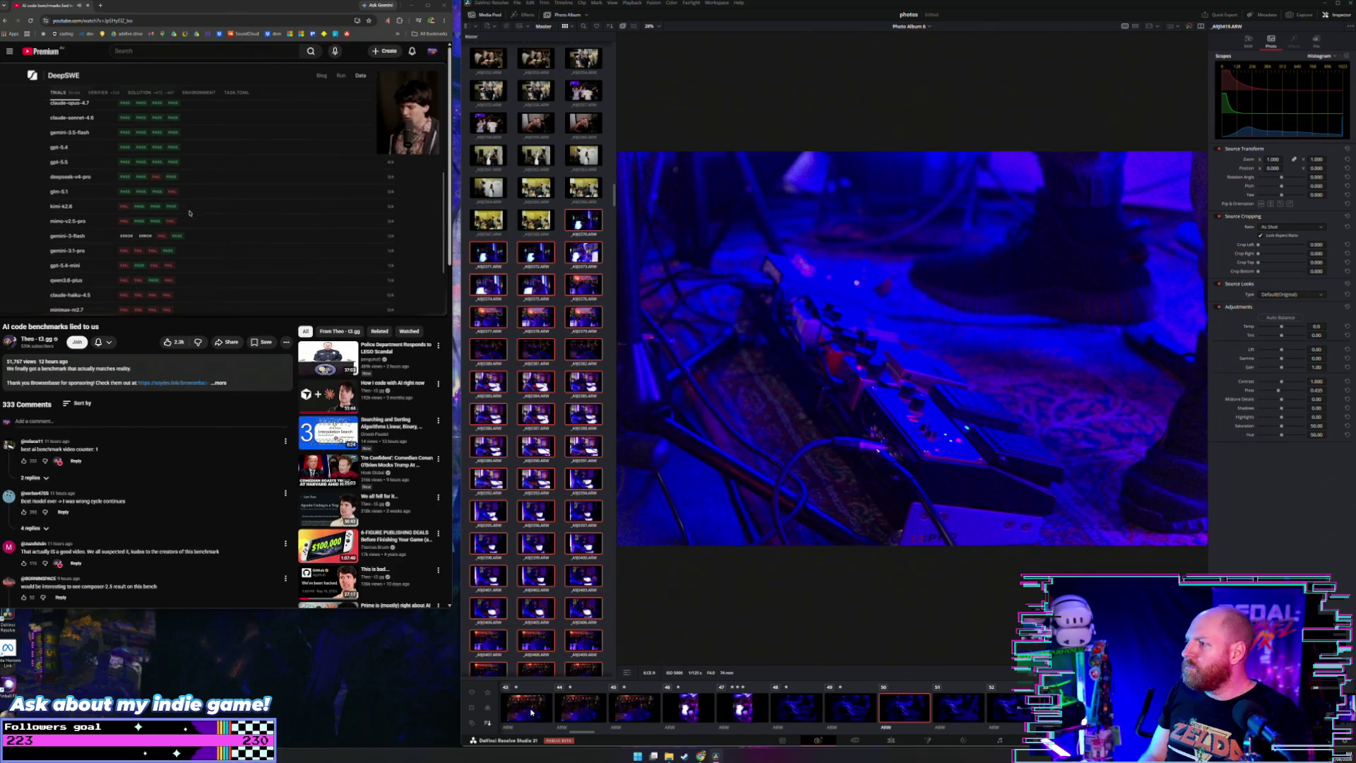
key(1)
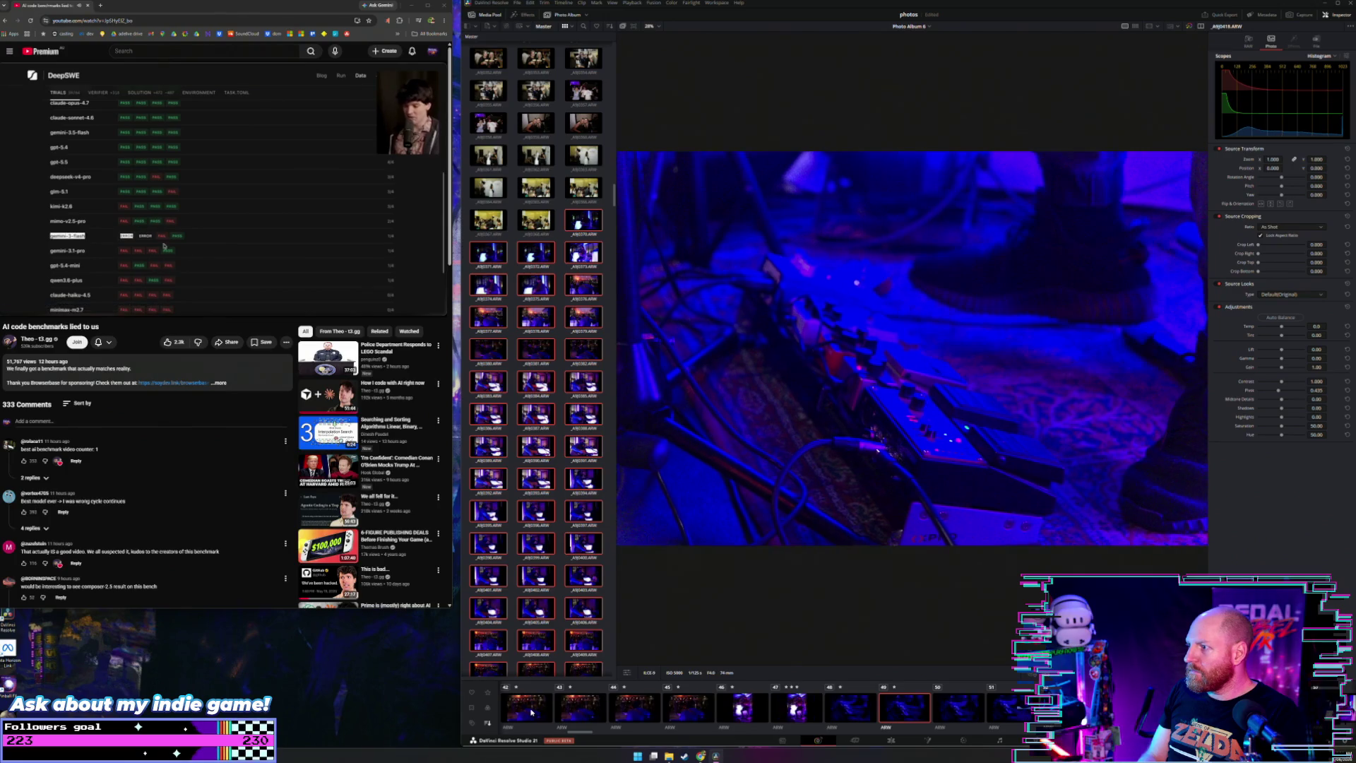
Step: Continue through the following photos to the guitarist playing at the microphone
key(Left)
key(Right)
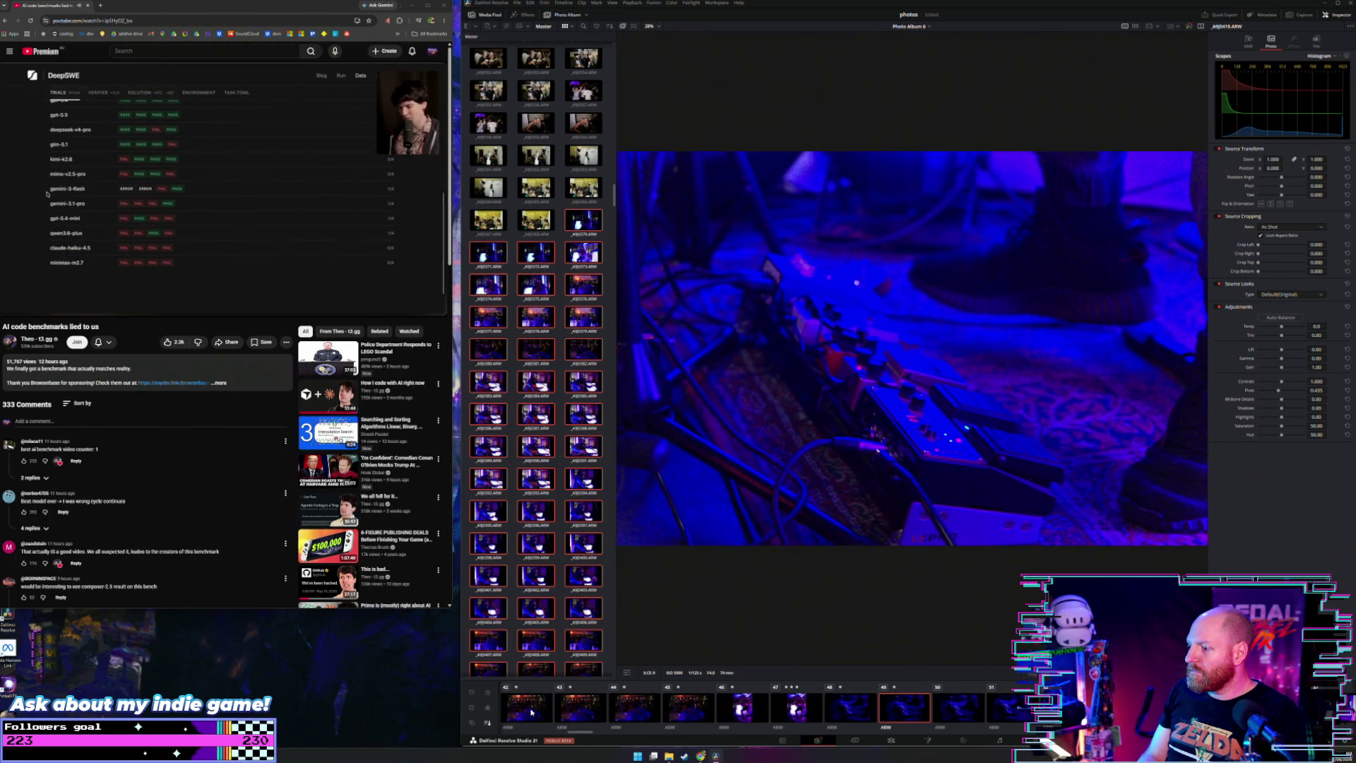
key(Right)
key(Right)
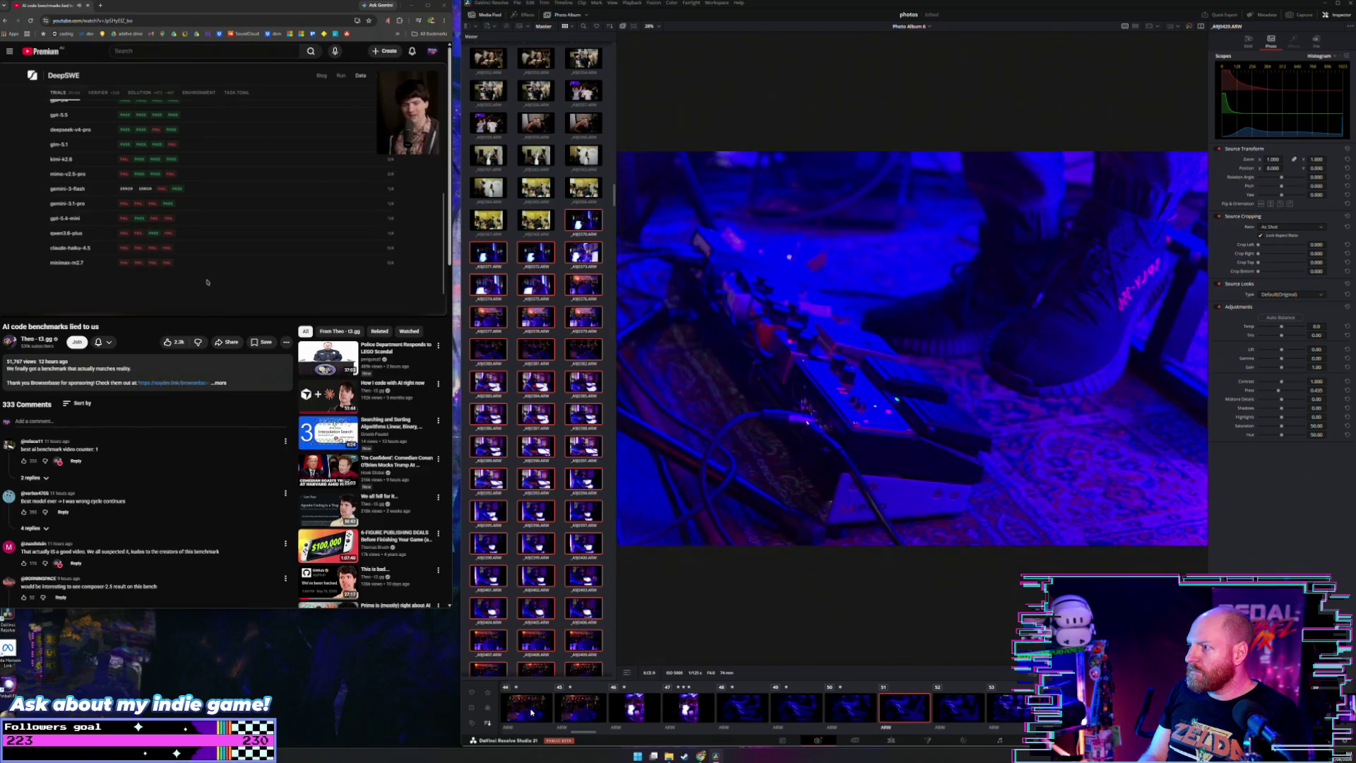
key(Right)
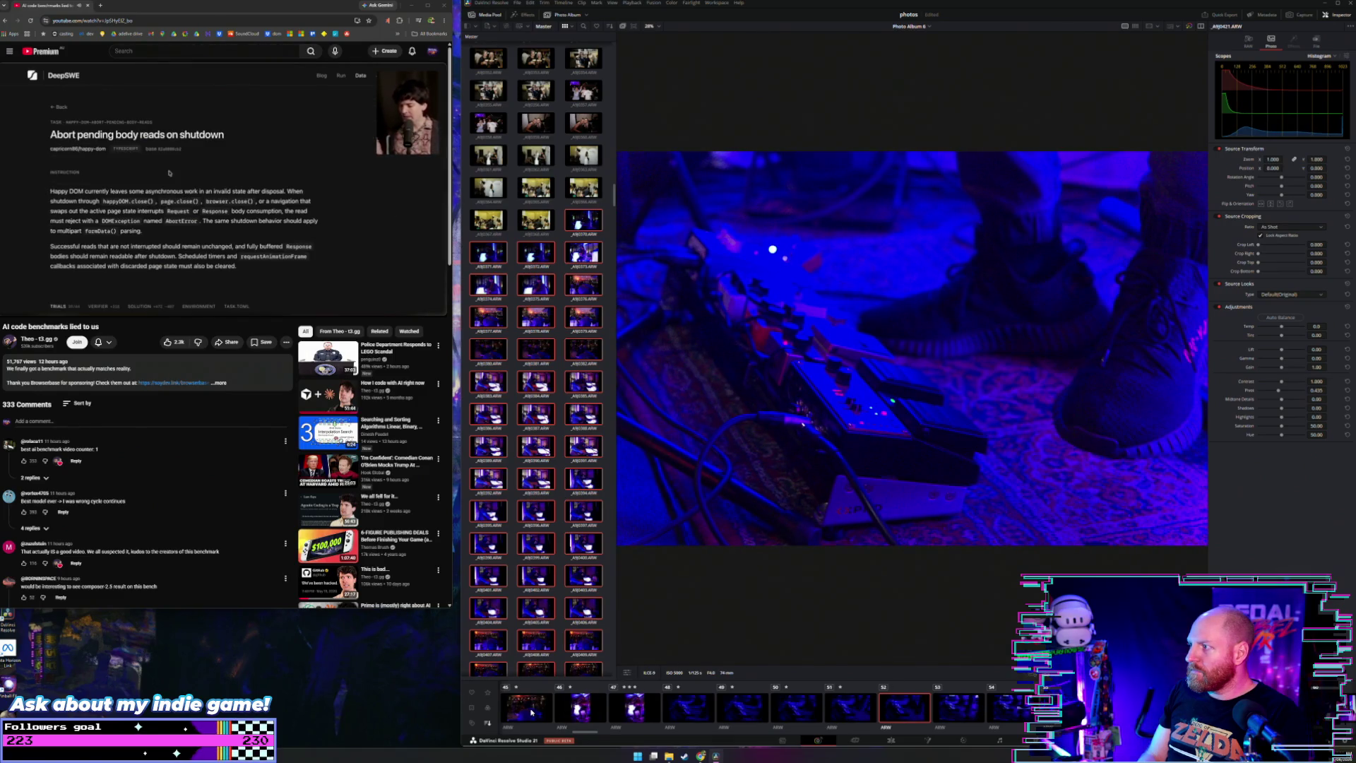
key(Right)
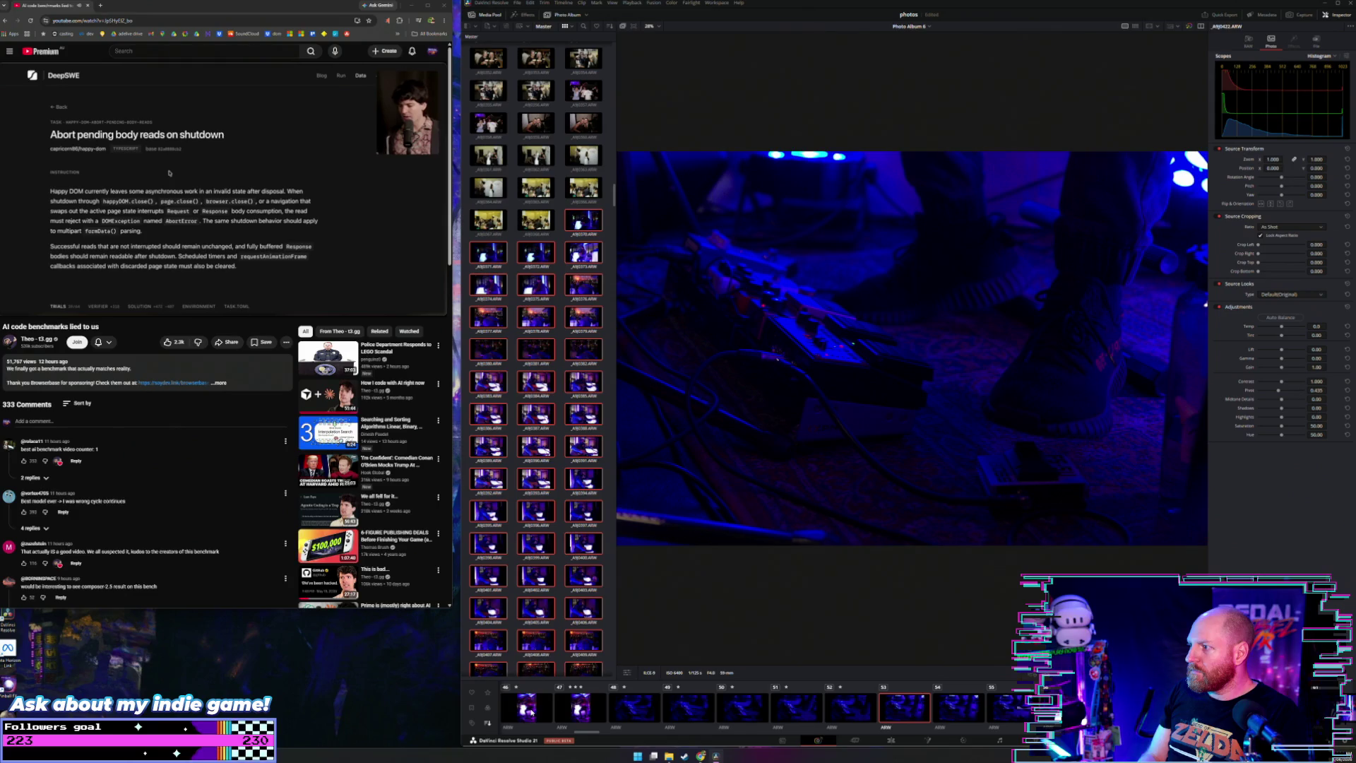
key(Right)
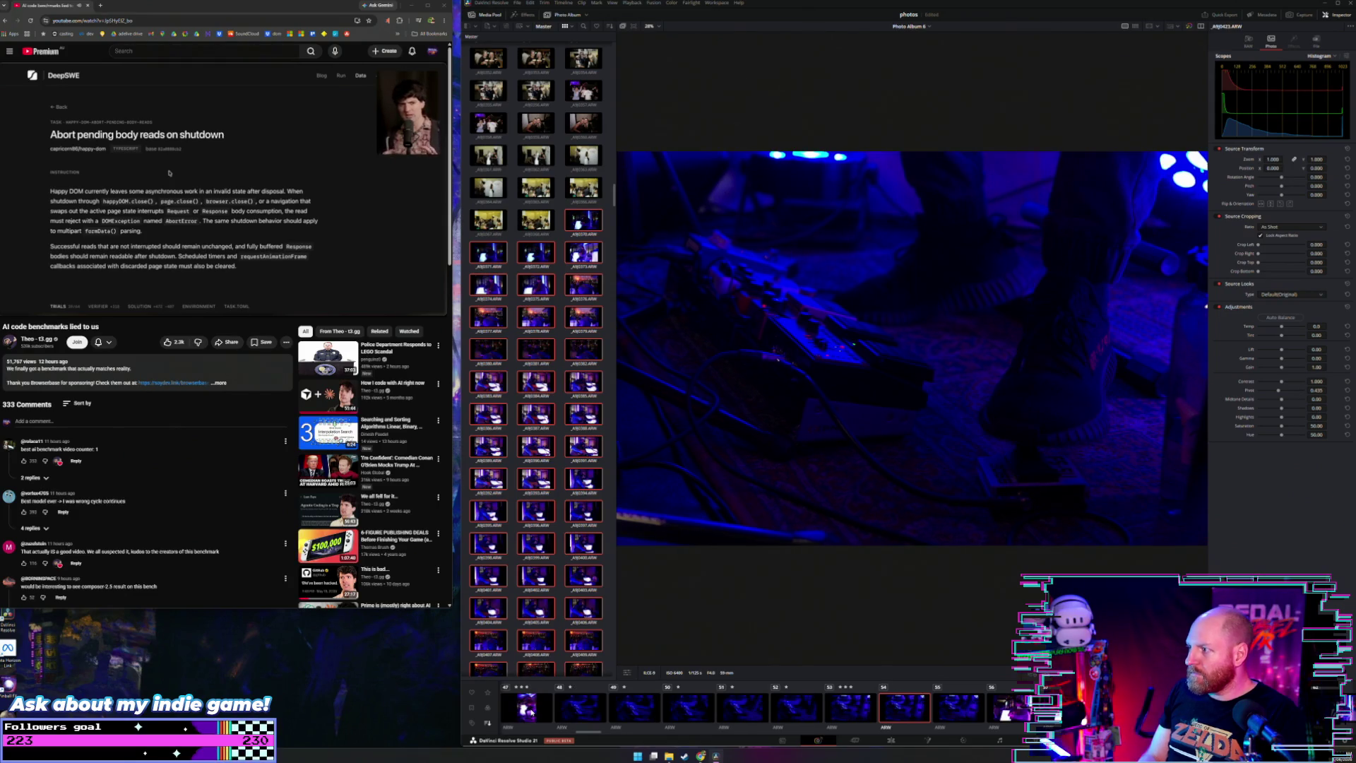
key(Left)
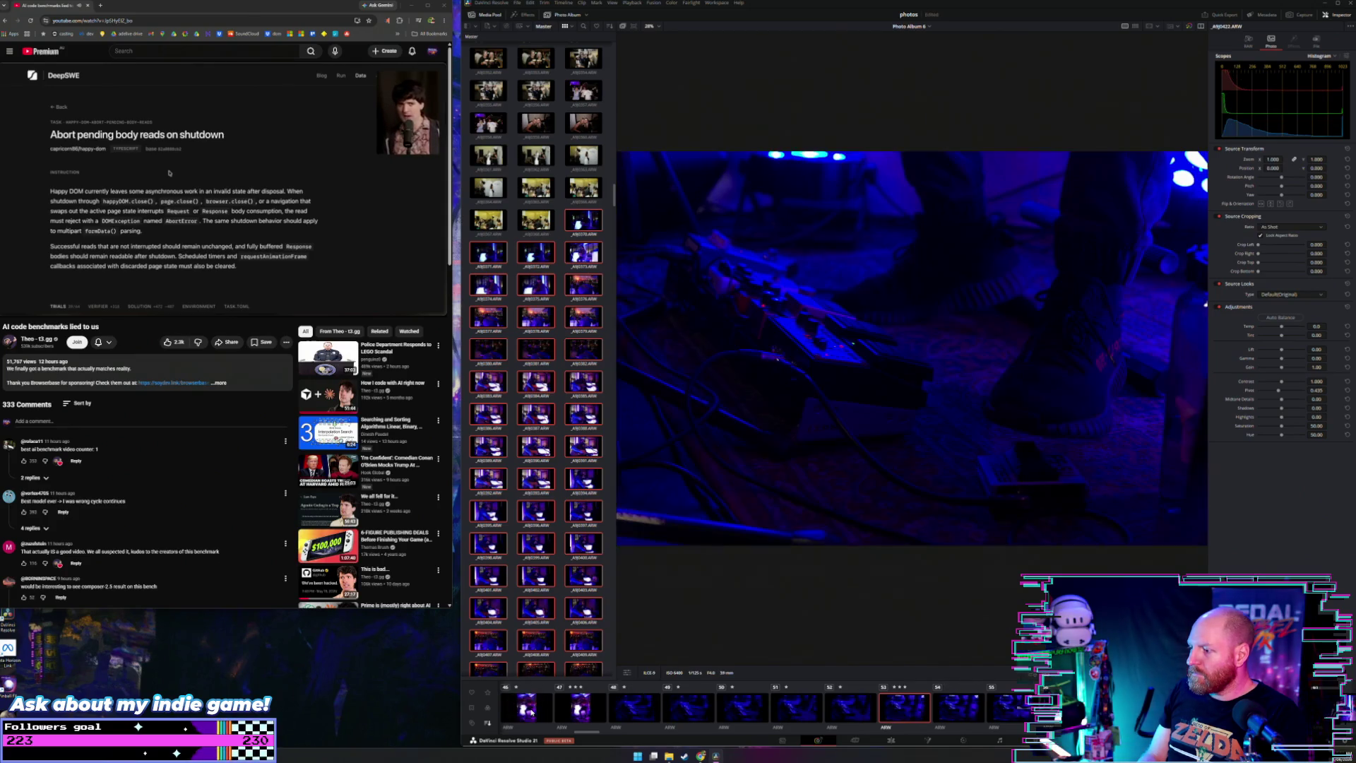
key(Right)
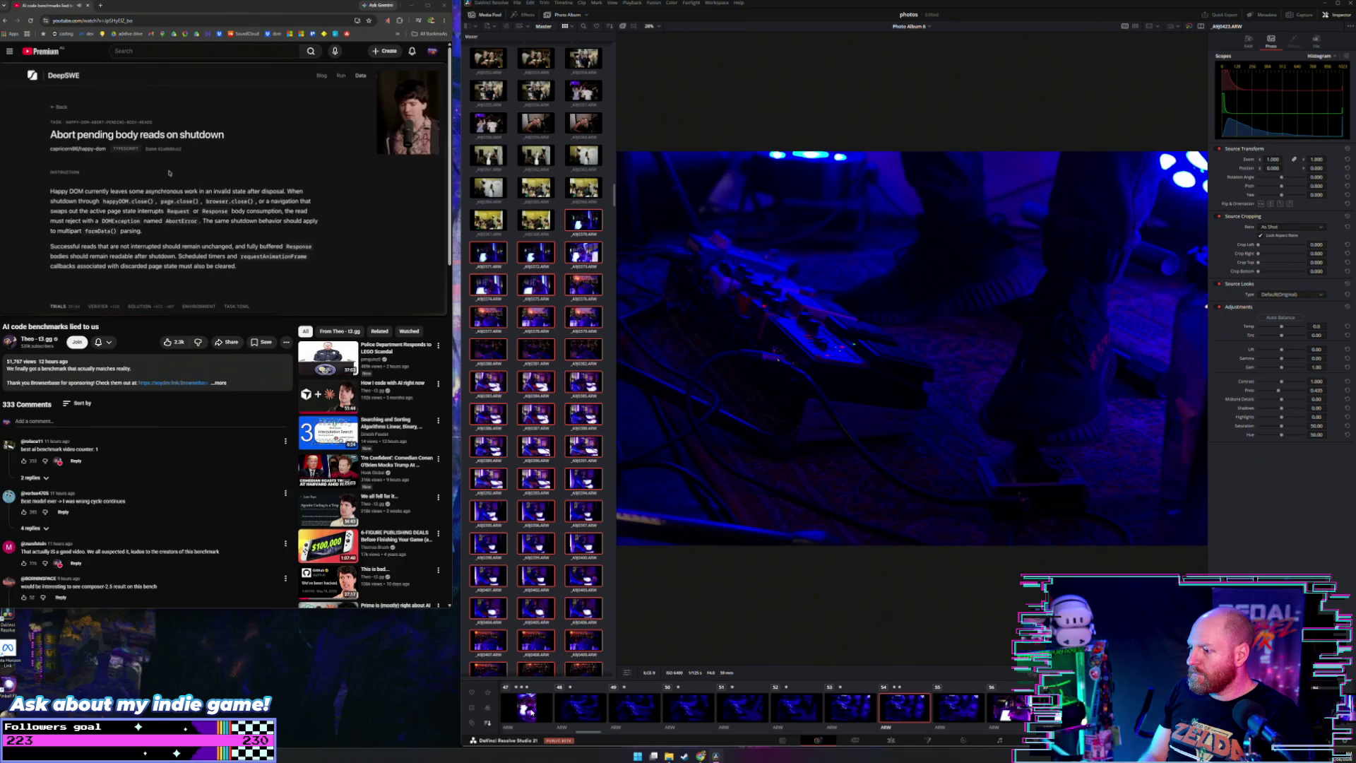
key(Right)
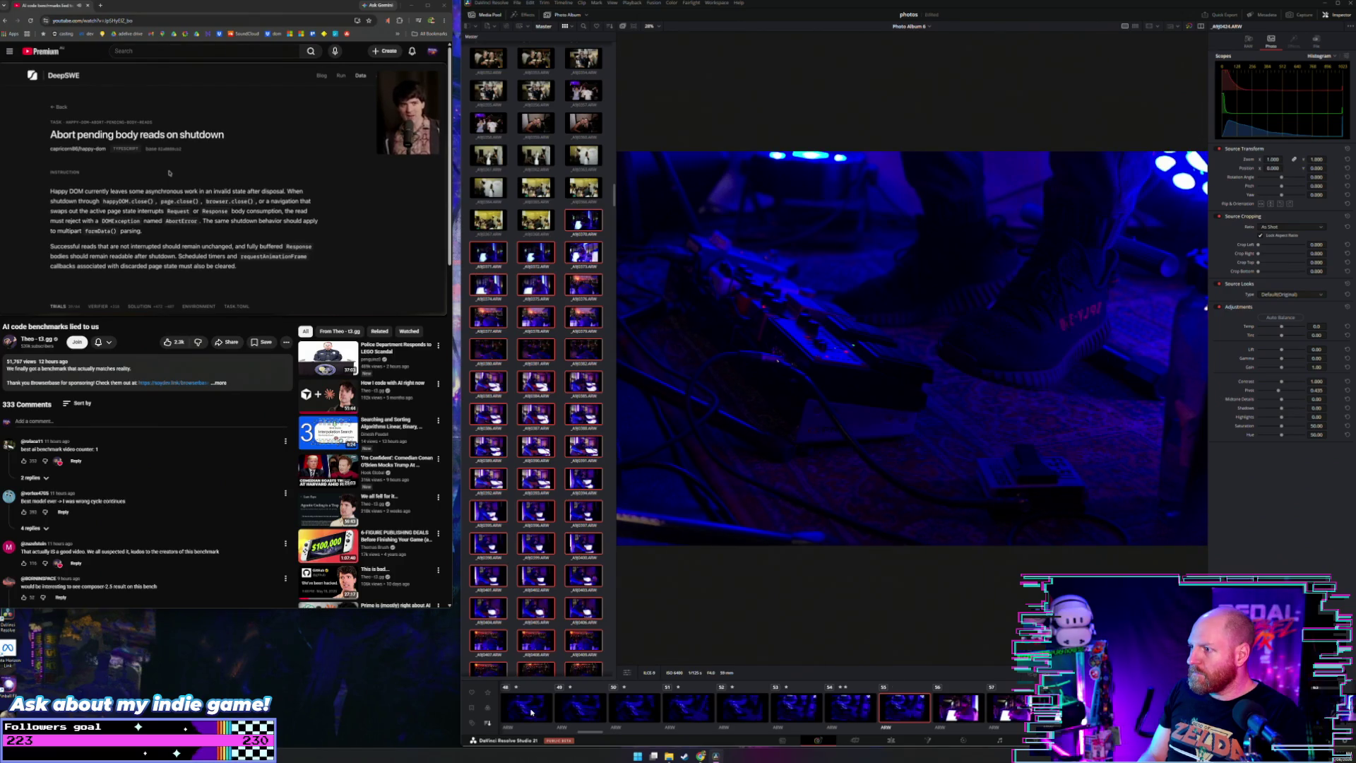
key(Right)
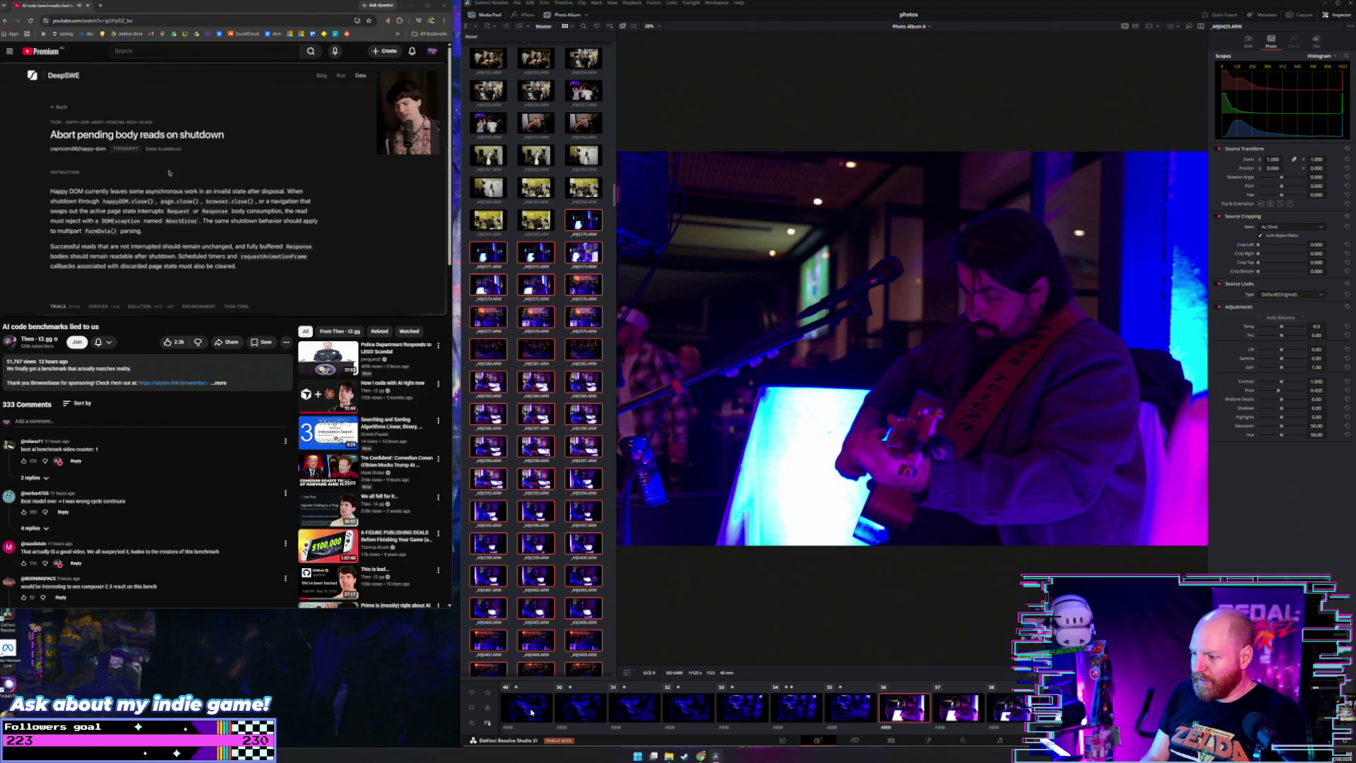
Step: Advance past the guitarist shots to photo 64, the bartender pouring blue drinks over ice
key(Right)
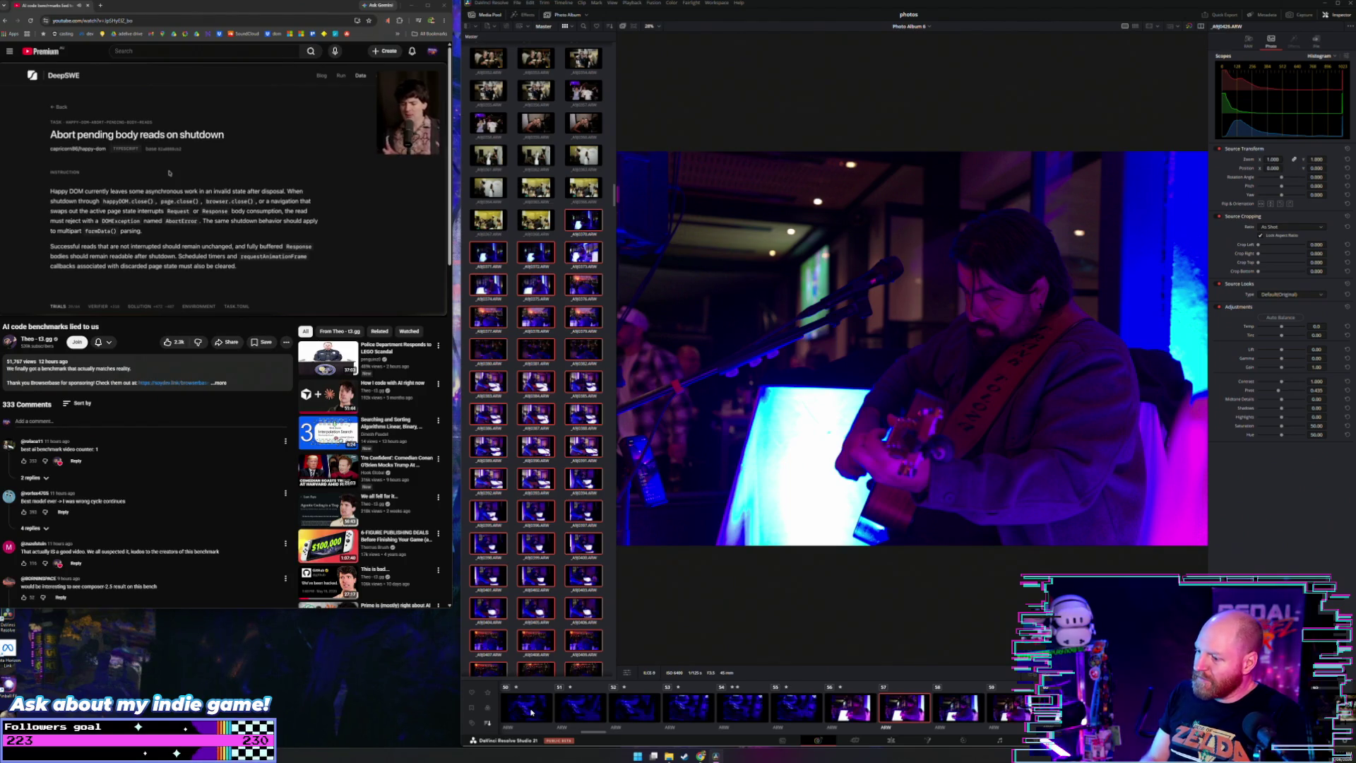
key(Right)
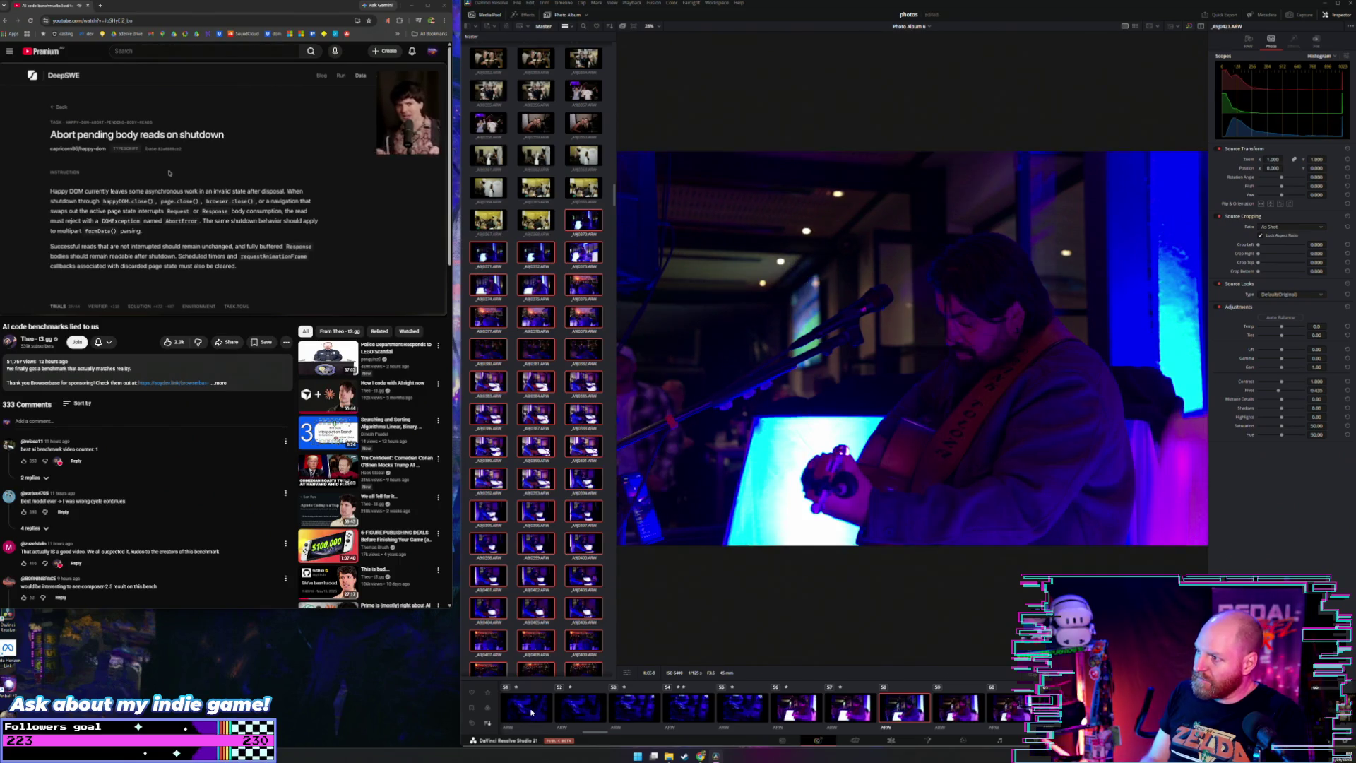
key(Right)
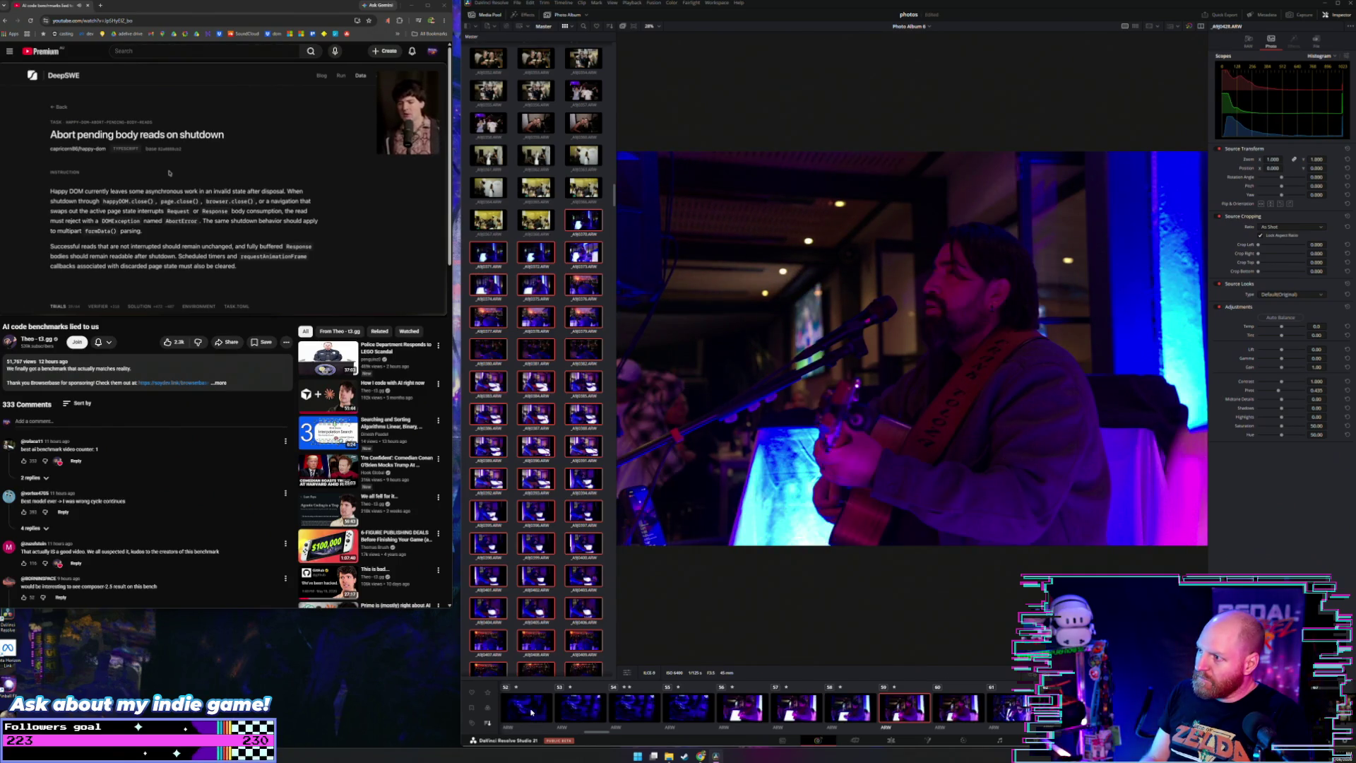
key(Right)
key(Left)
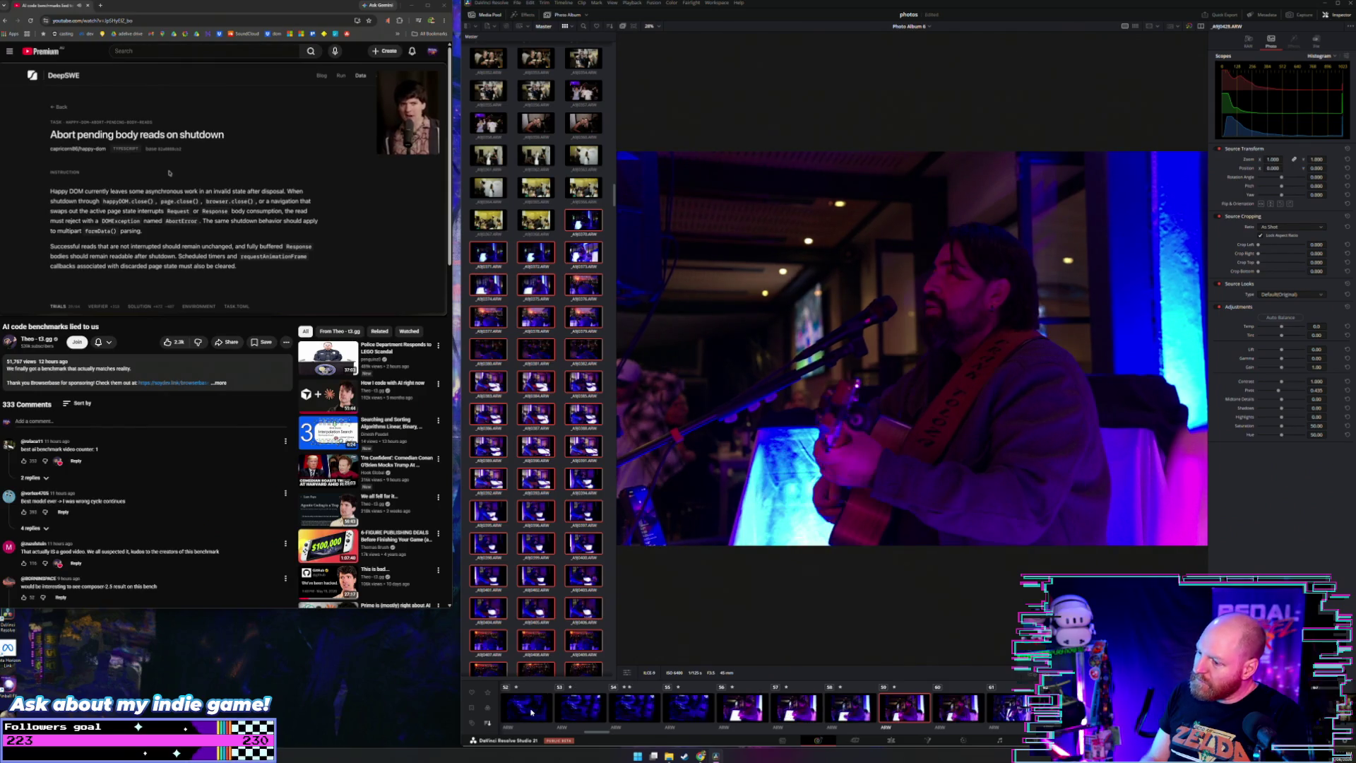
key(Right)
key(Right)
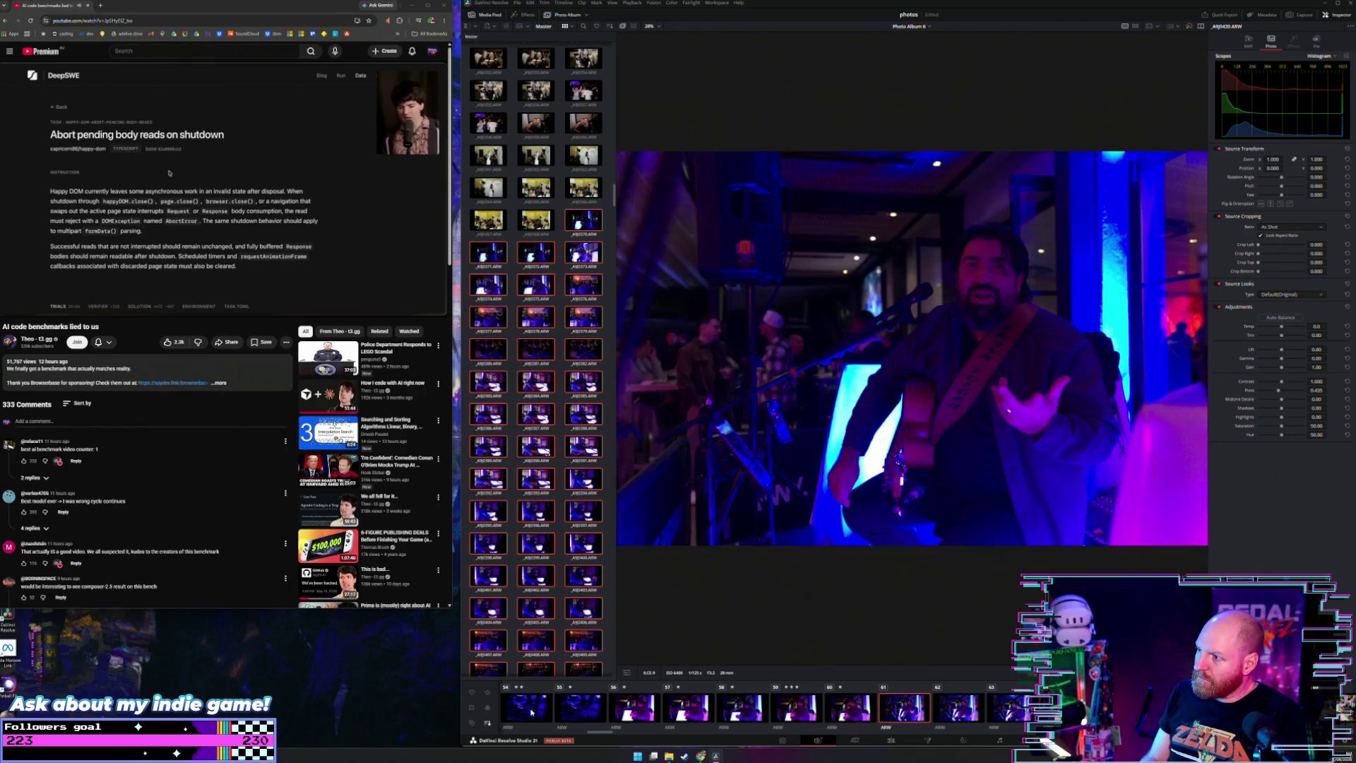
key(Right)
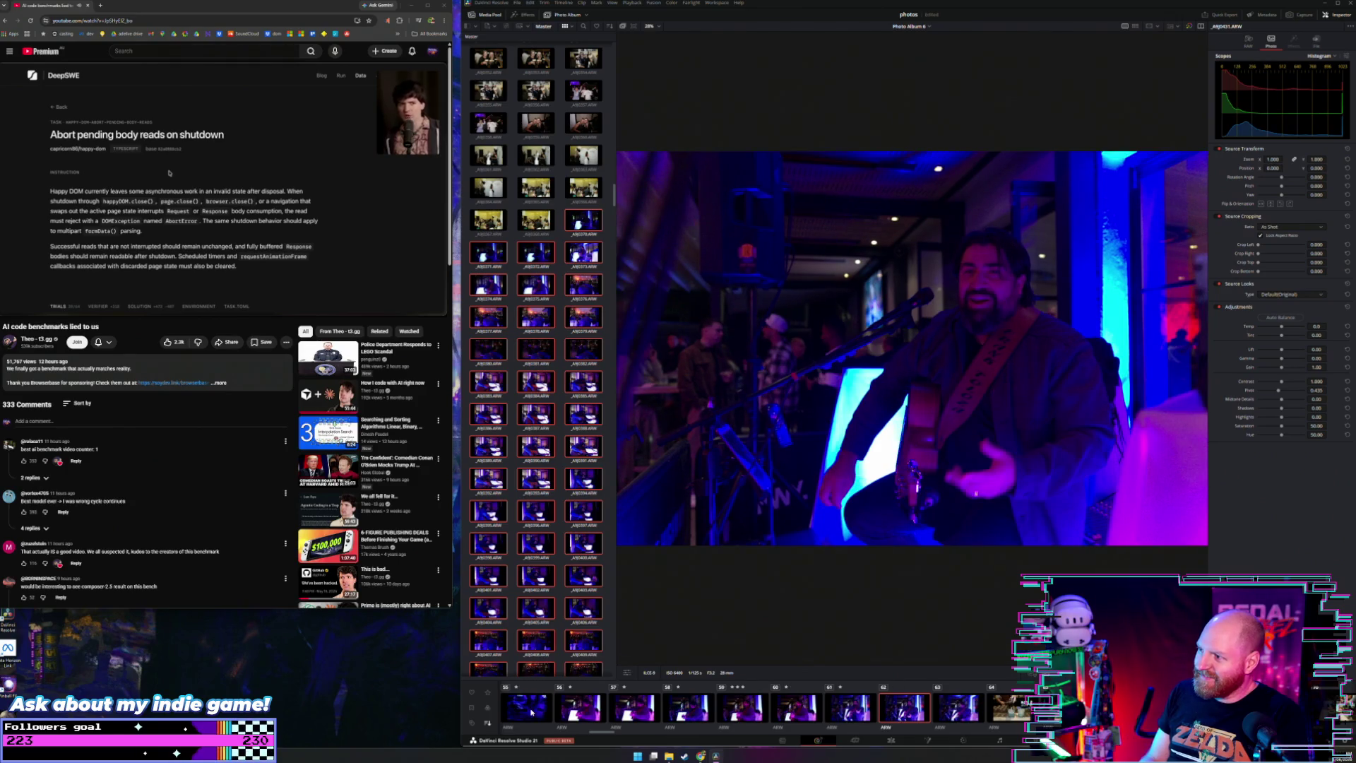
key(Right)
key(Right)
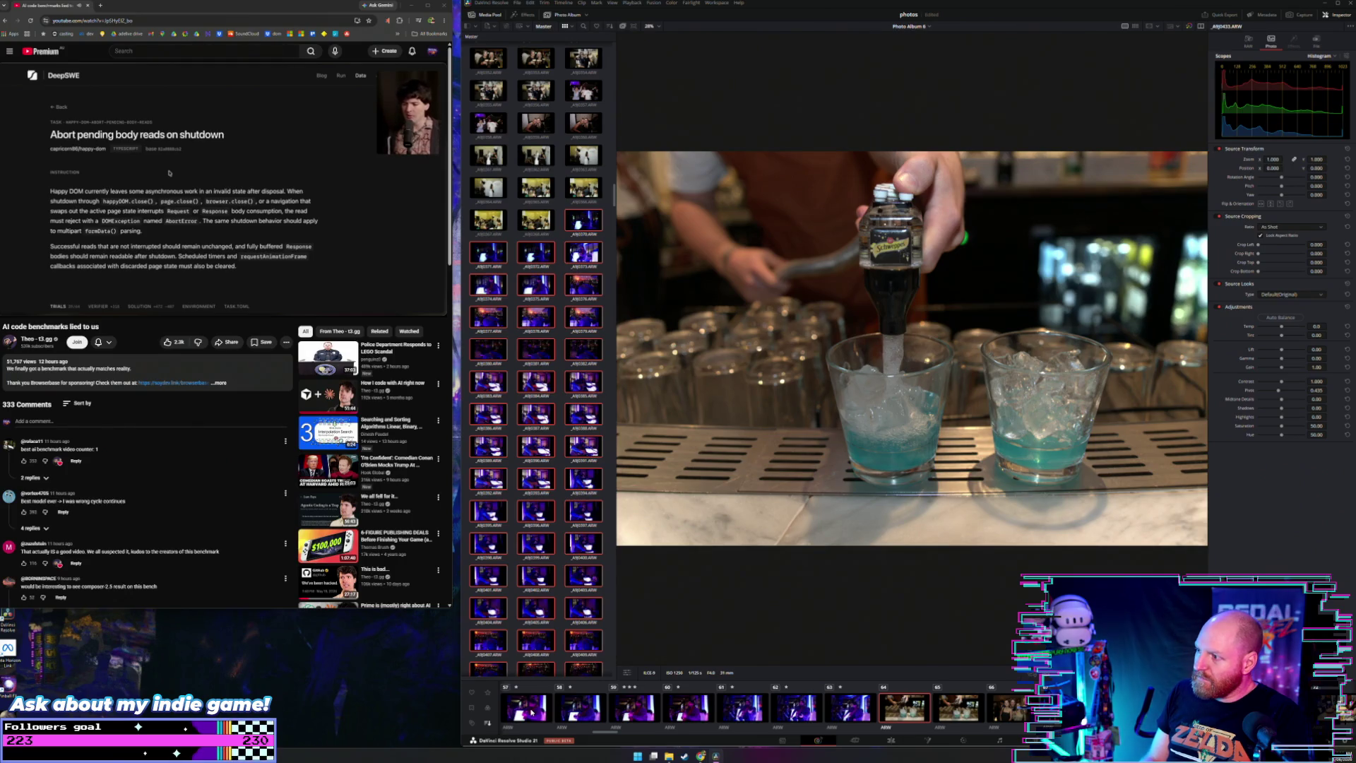
Step: Compare the two similar pouring shots, then rate the three smiling friends photo three stars
key(Right)
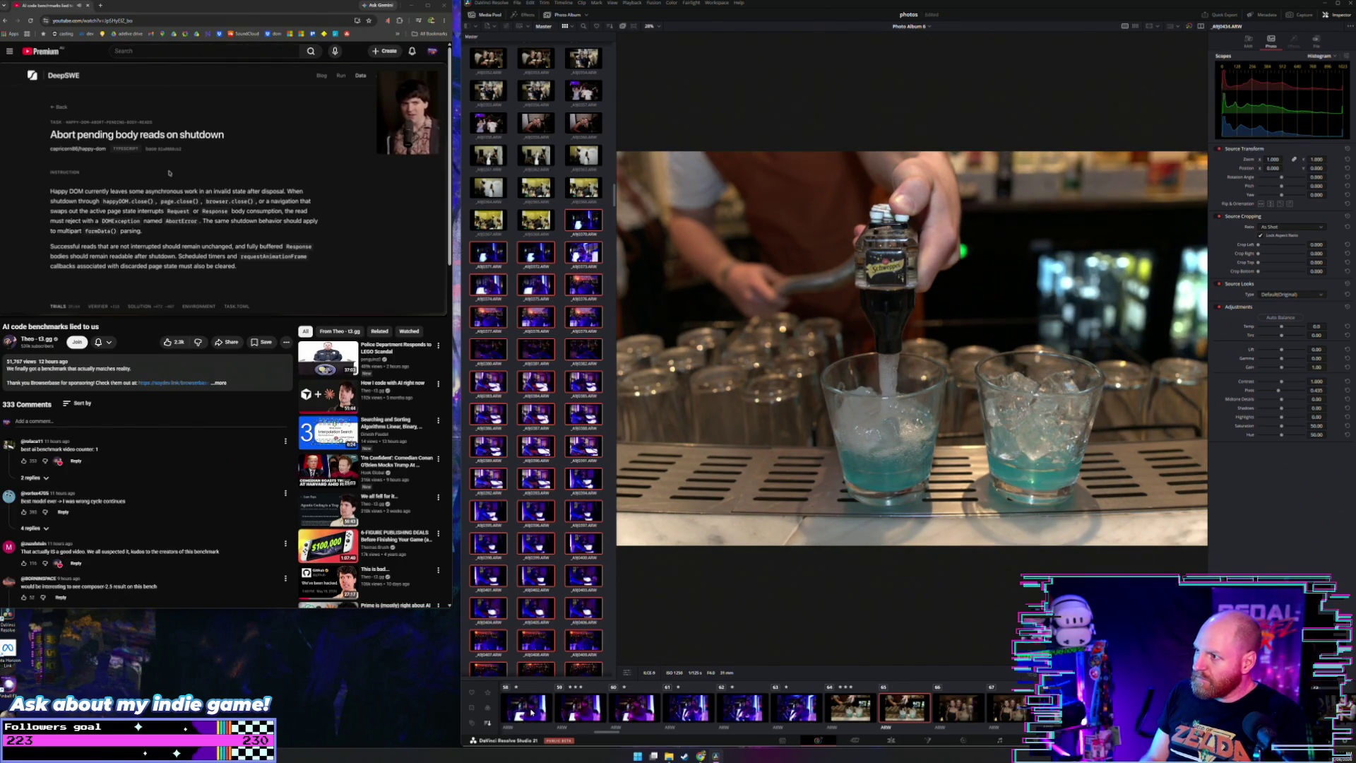
key(Left)
key(Right)
key(Left)
key(Right)
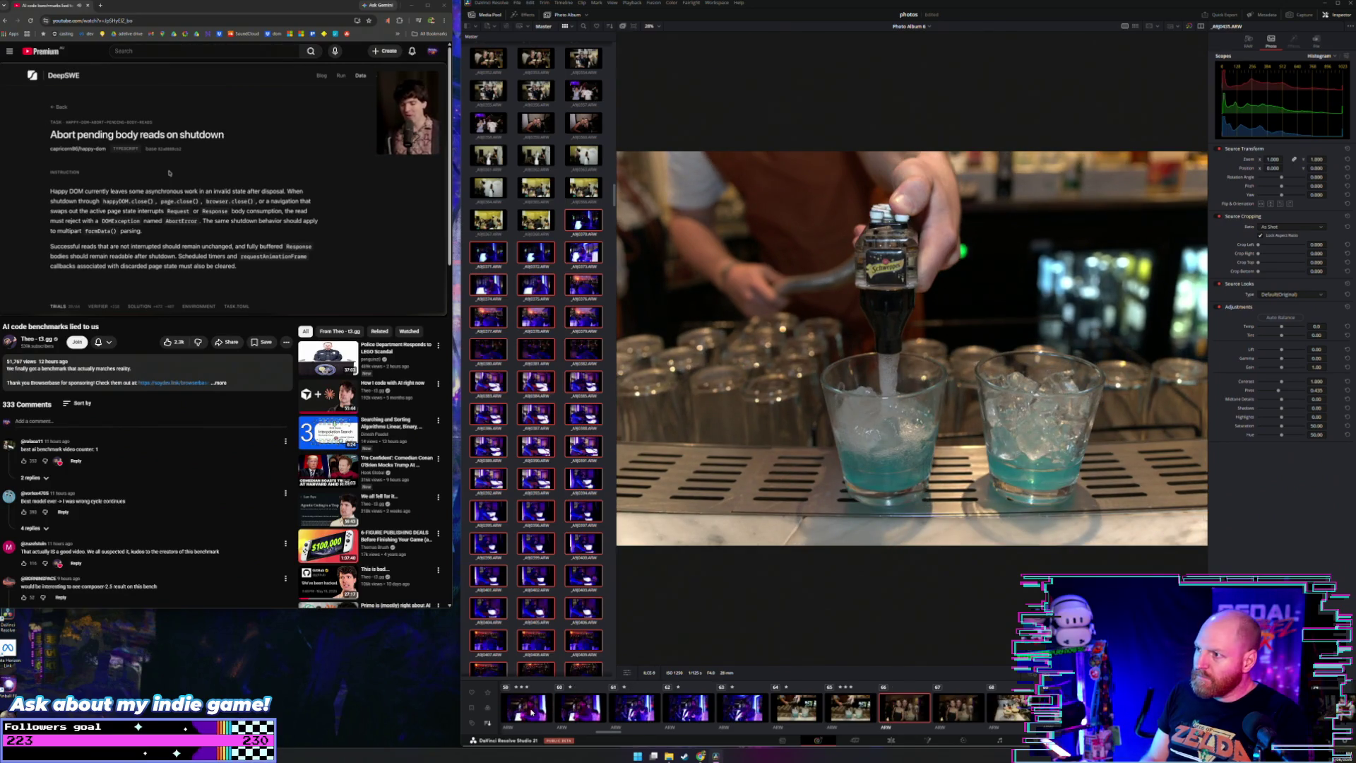
key(Right)
key(3)
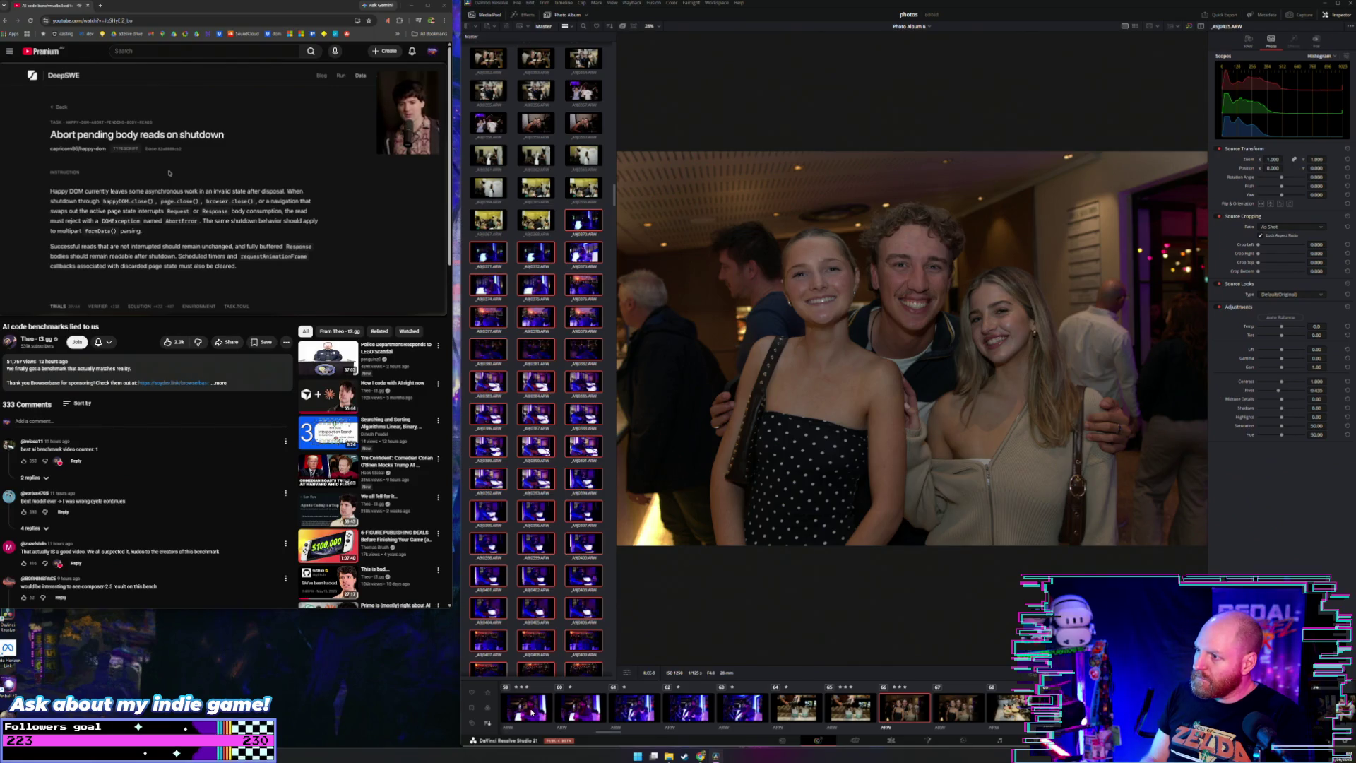
Step: Review the cocktail-garnishing shots up to photo 78, the three women raising cocktails
key(Right)
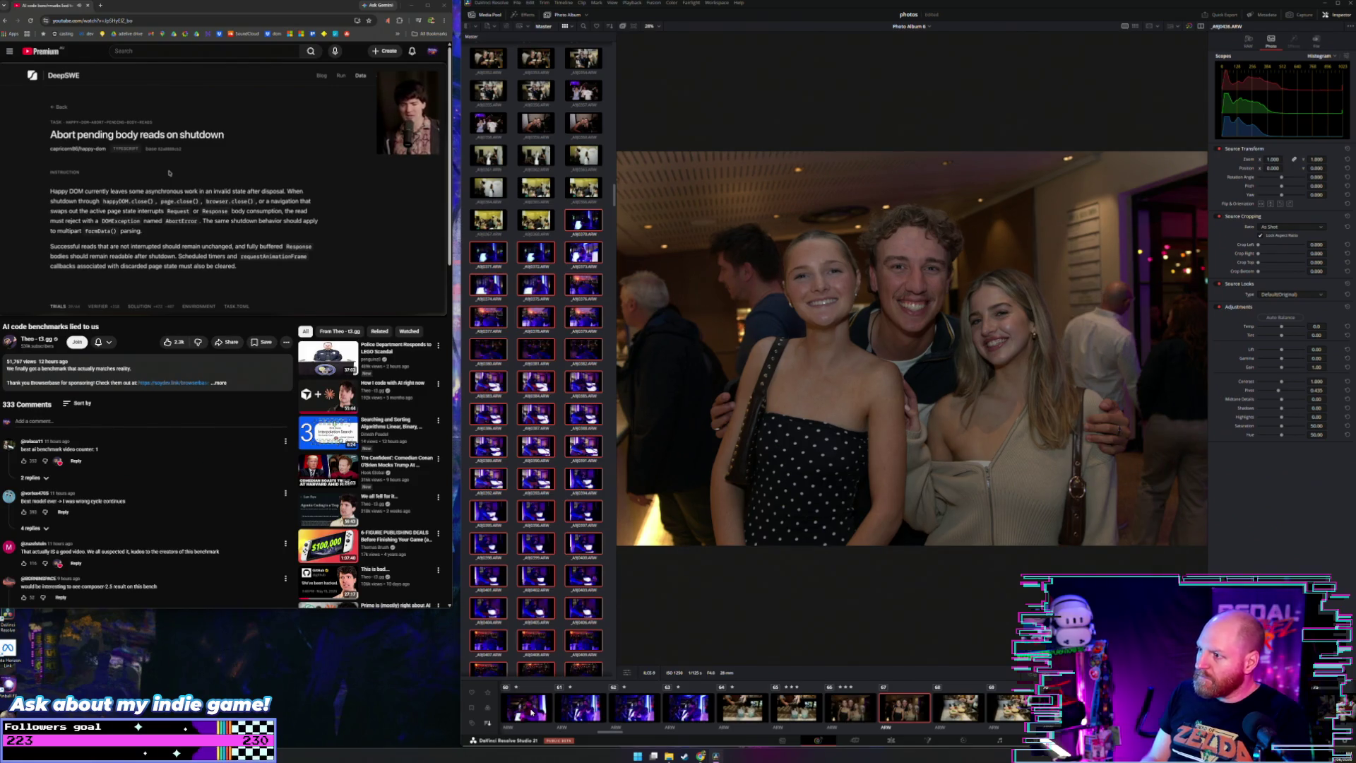
key(Right)
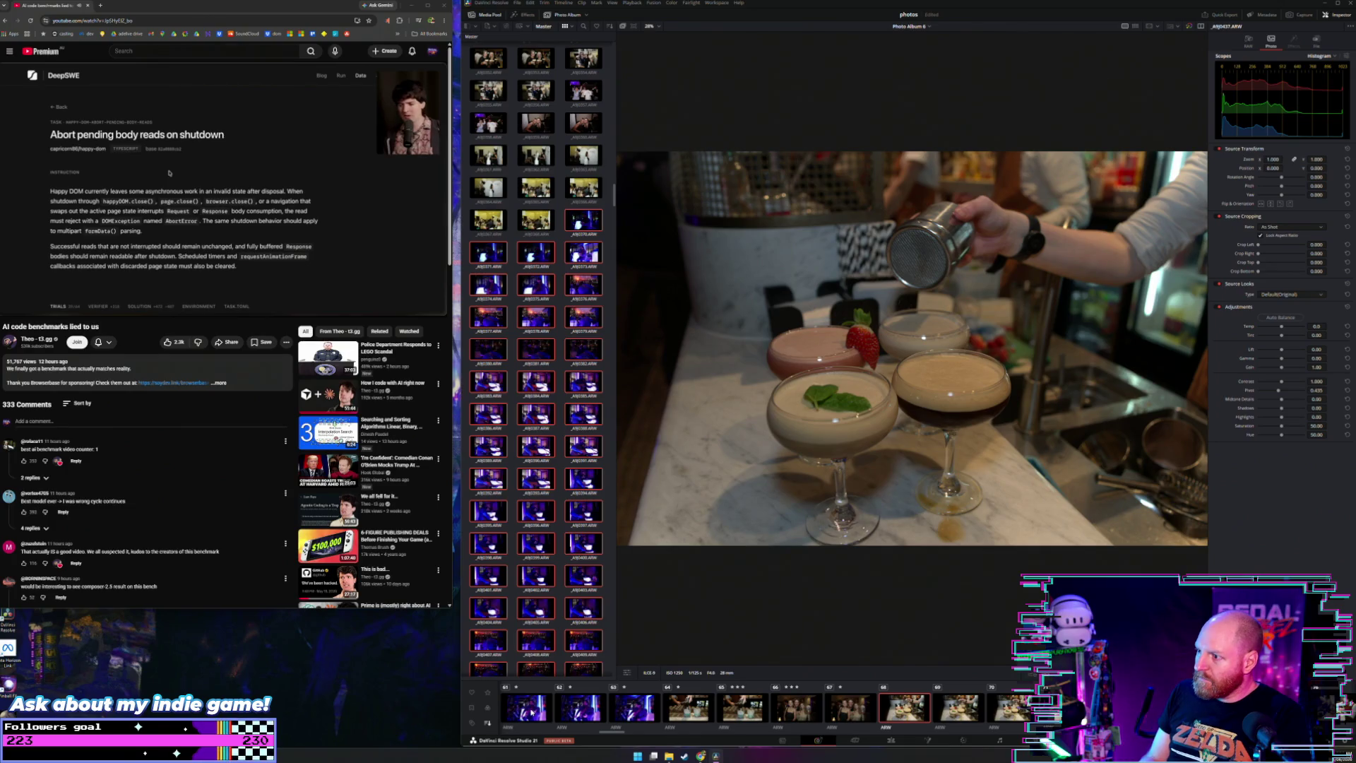
key(Right)
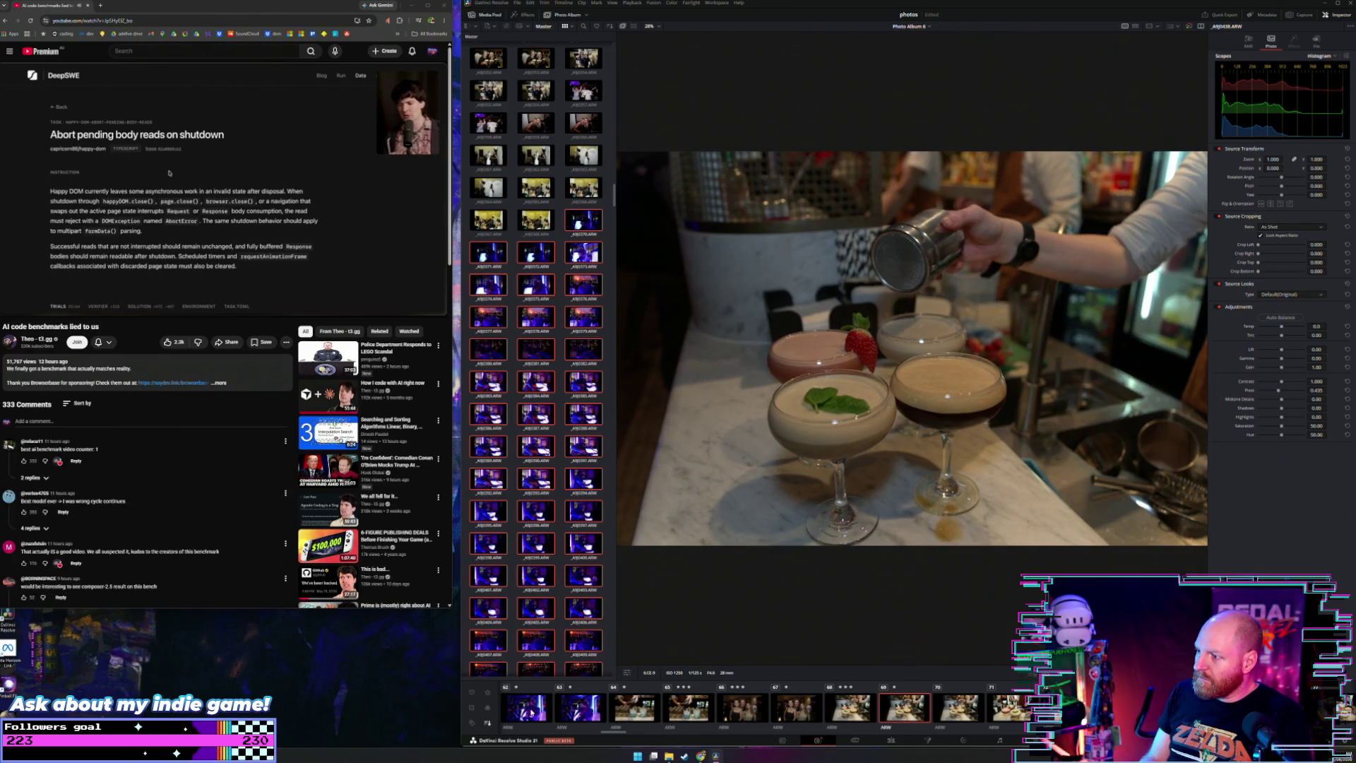
key(Right)
key(Right)
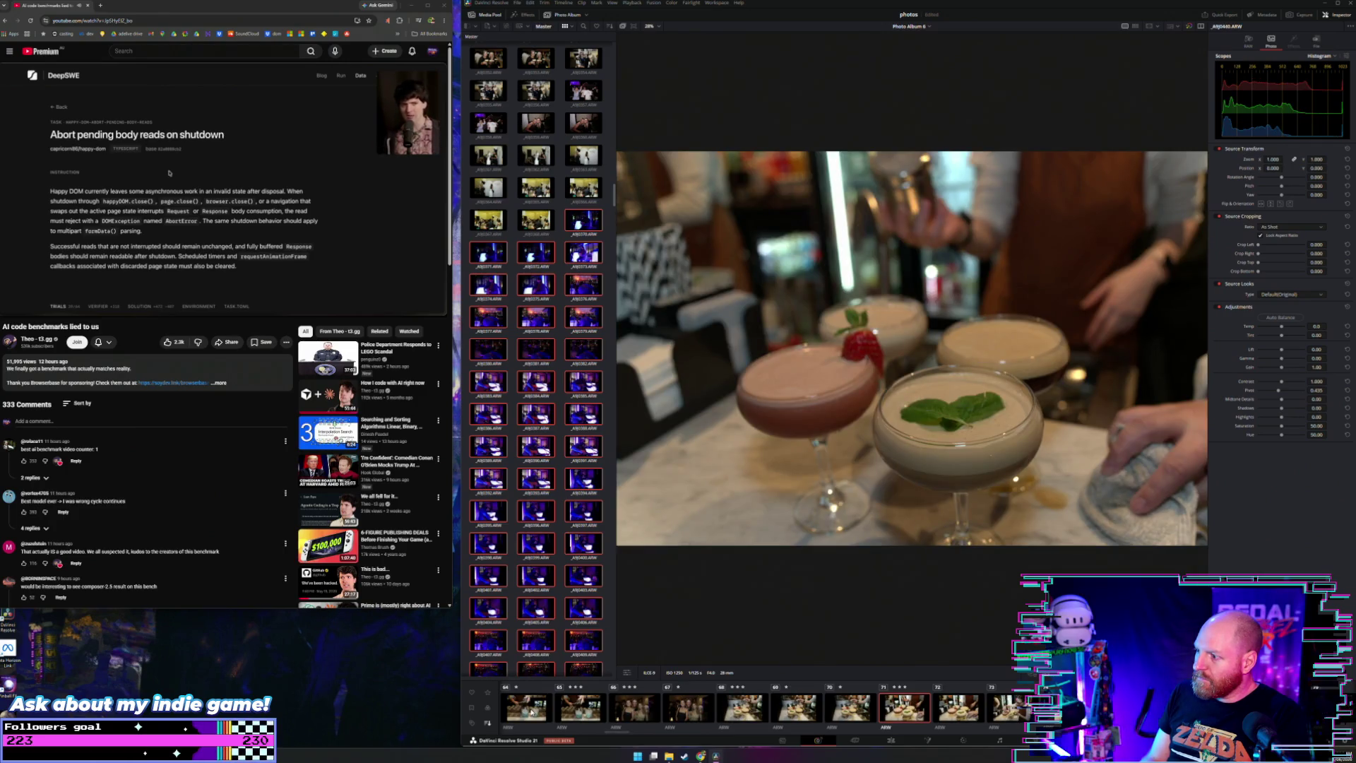
key(Right)
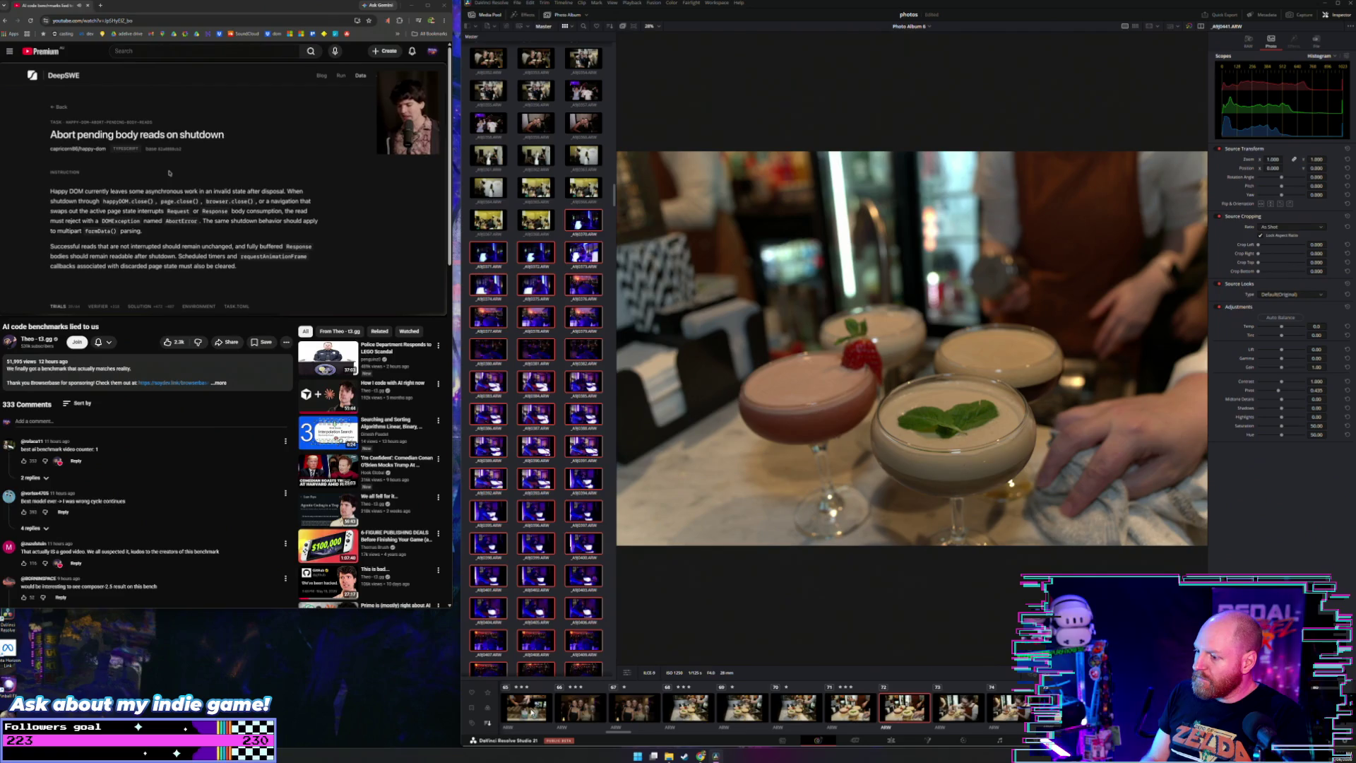
key(Right)
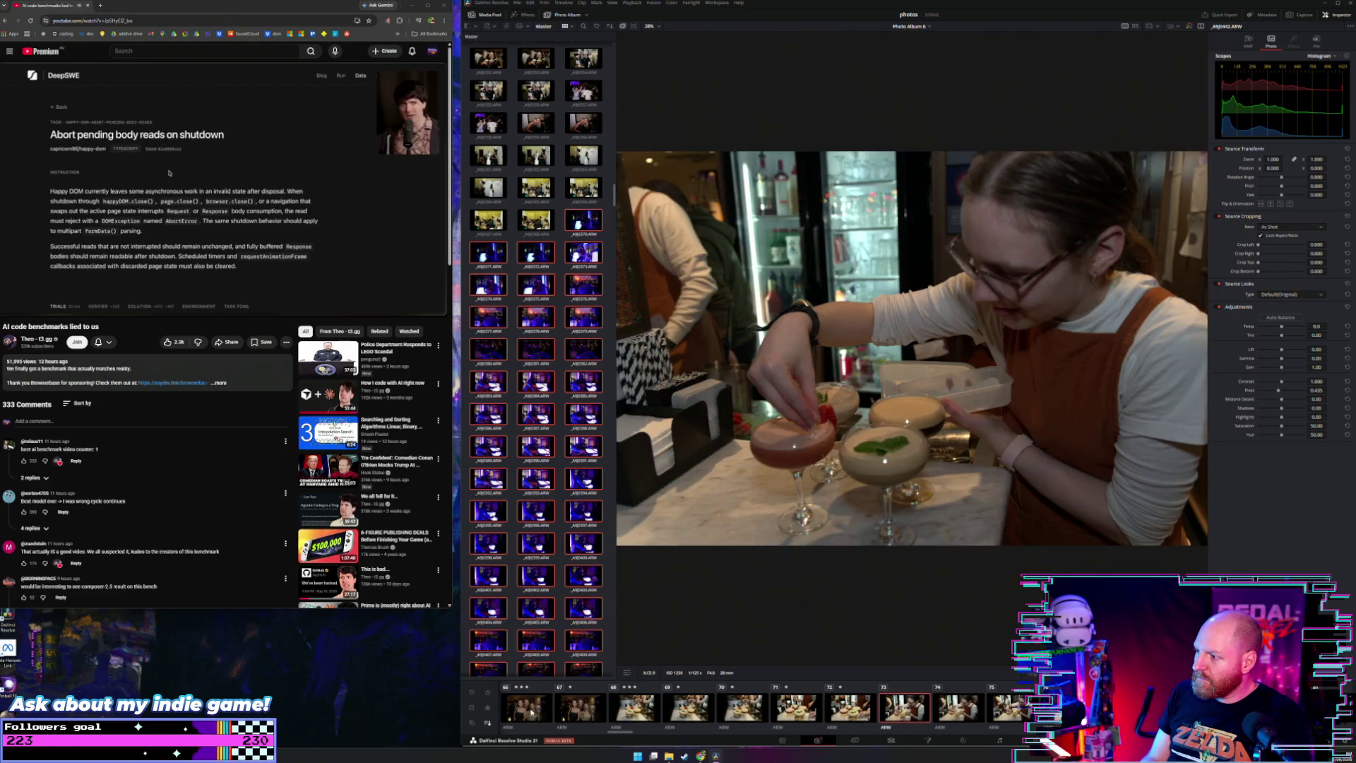
key(Right)
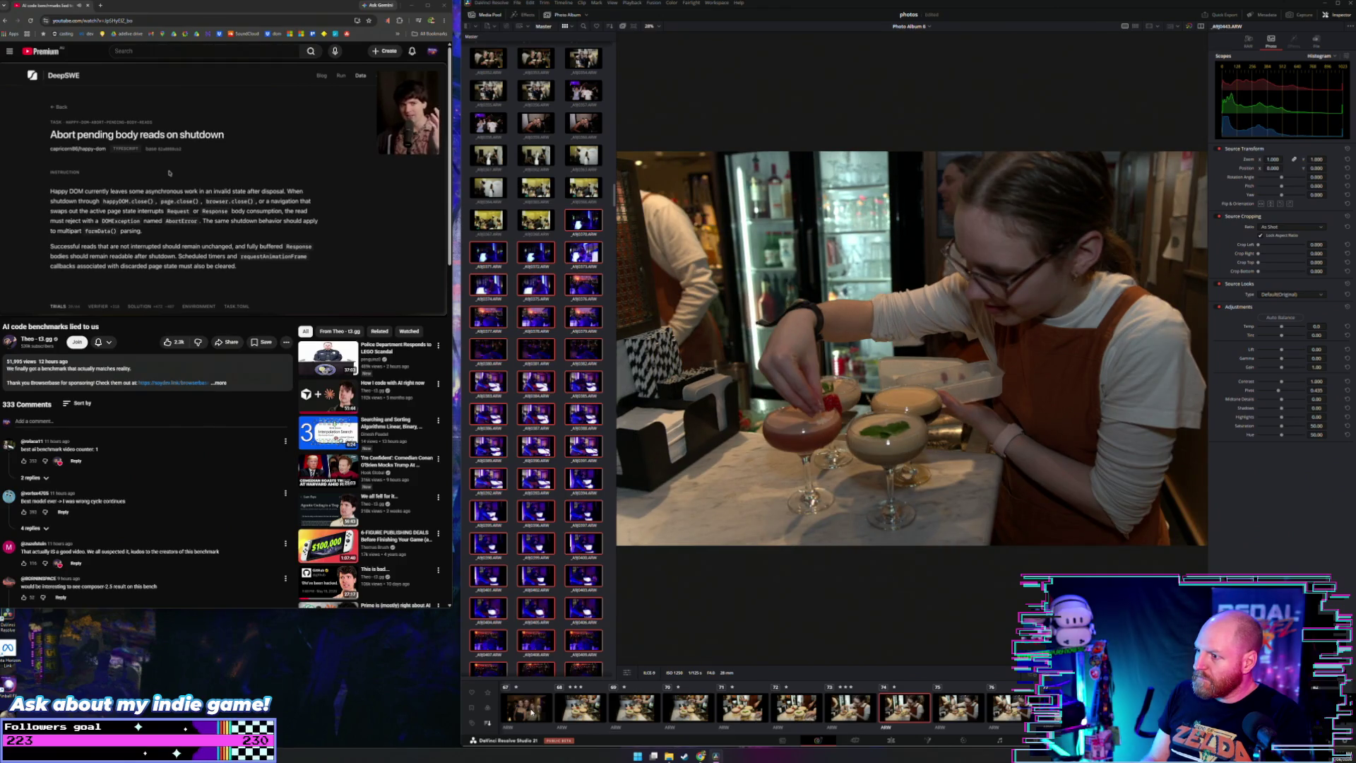
key(Right)
key(Right)
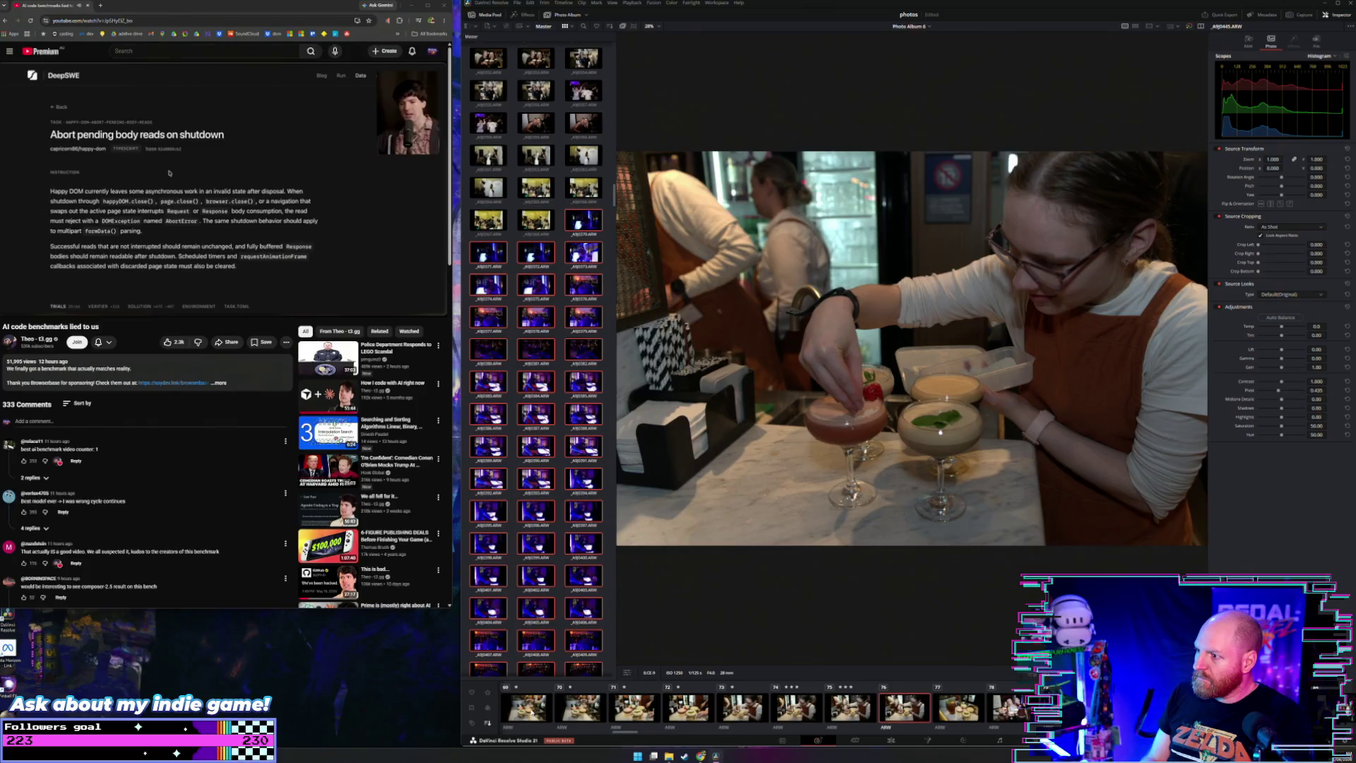
key(Right)
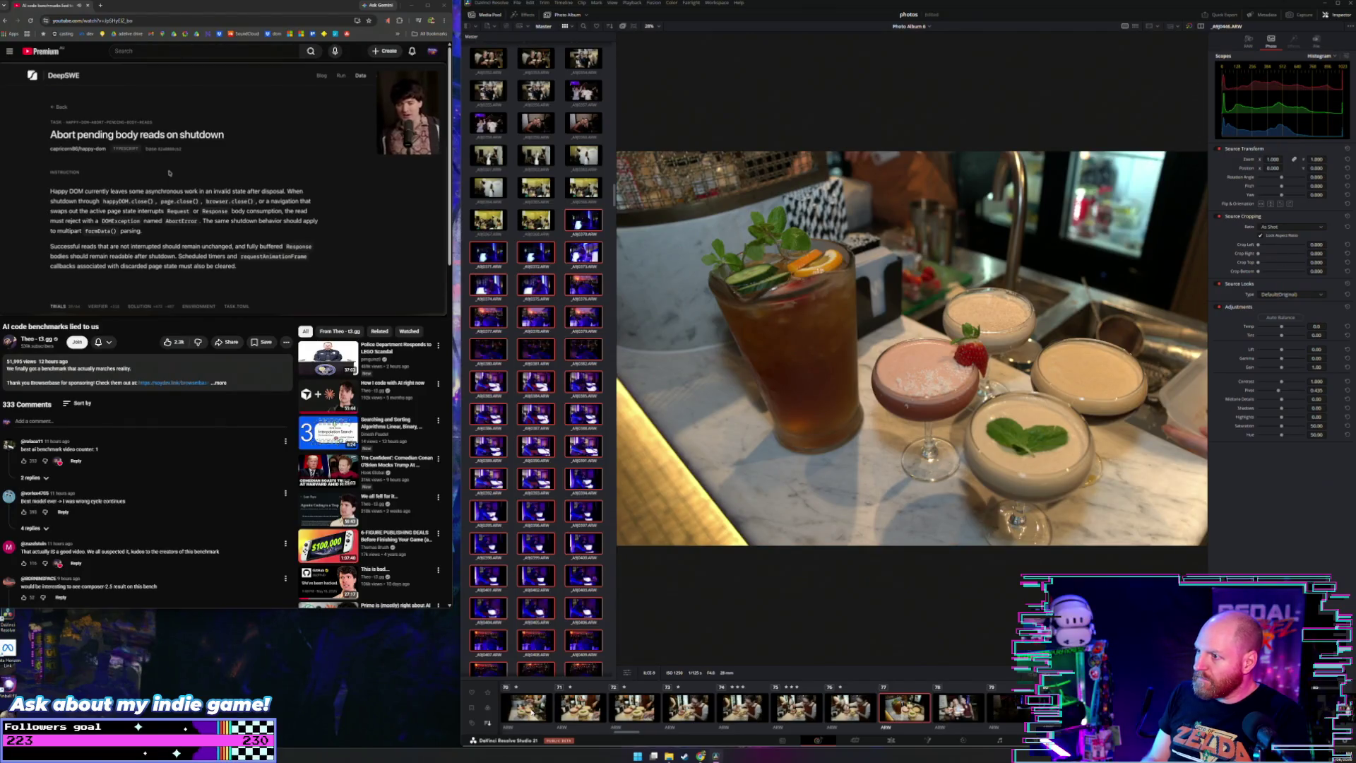
key(Right)
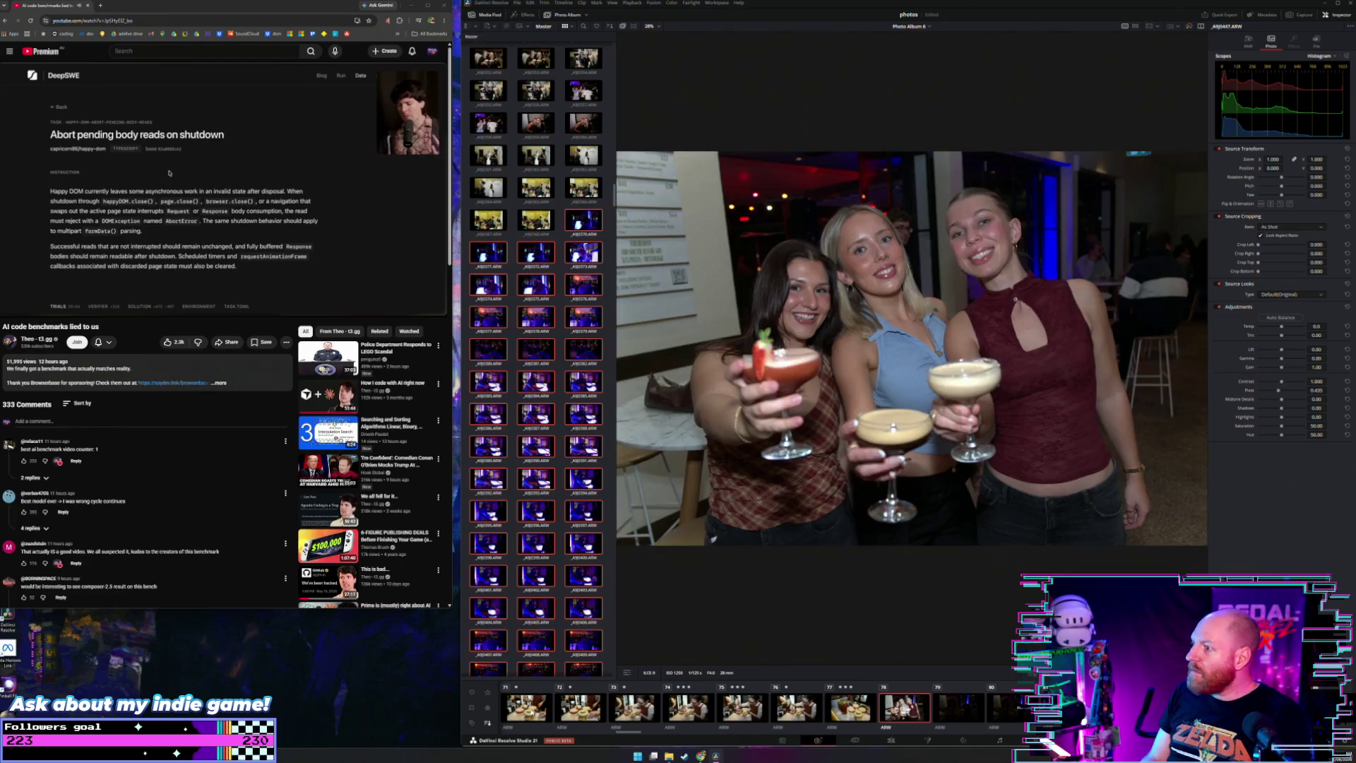
Step: Advance through the next several event photos, stepping back once to recheck one
key(Right)
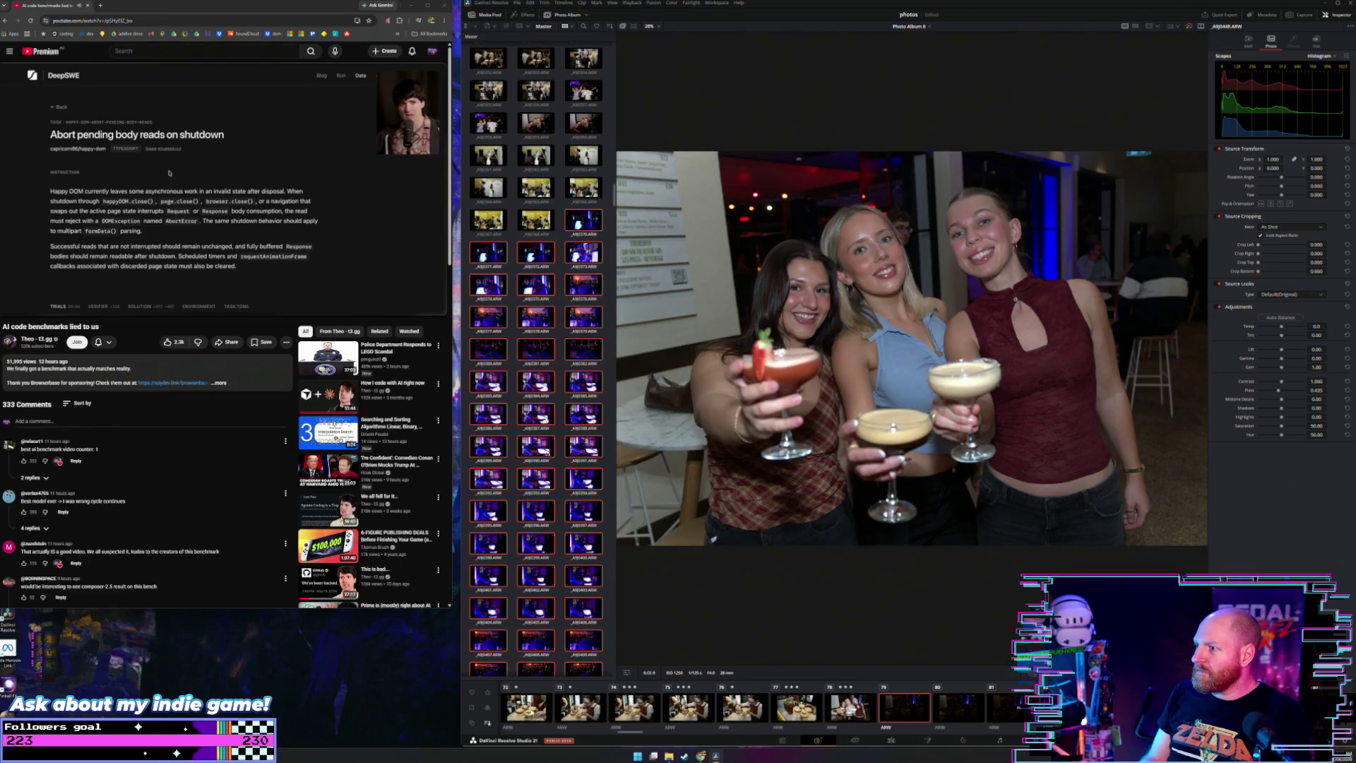
key(Right)
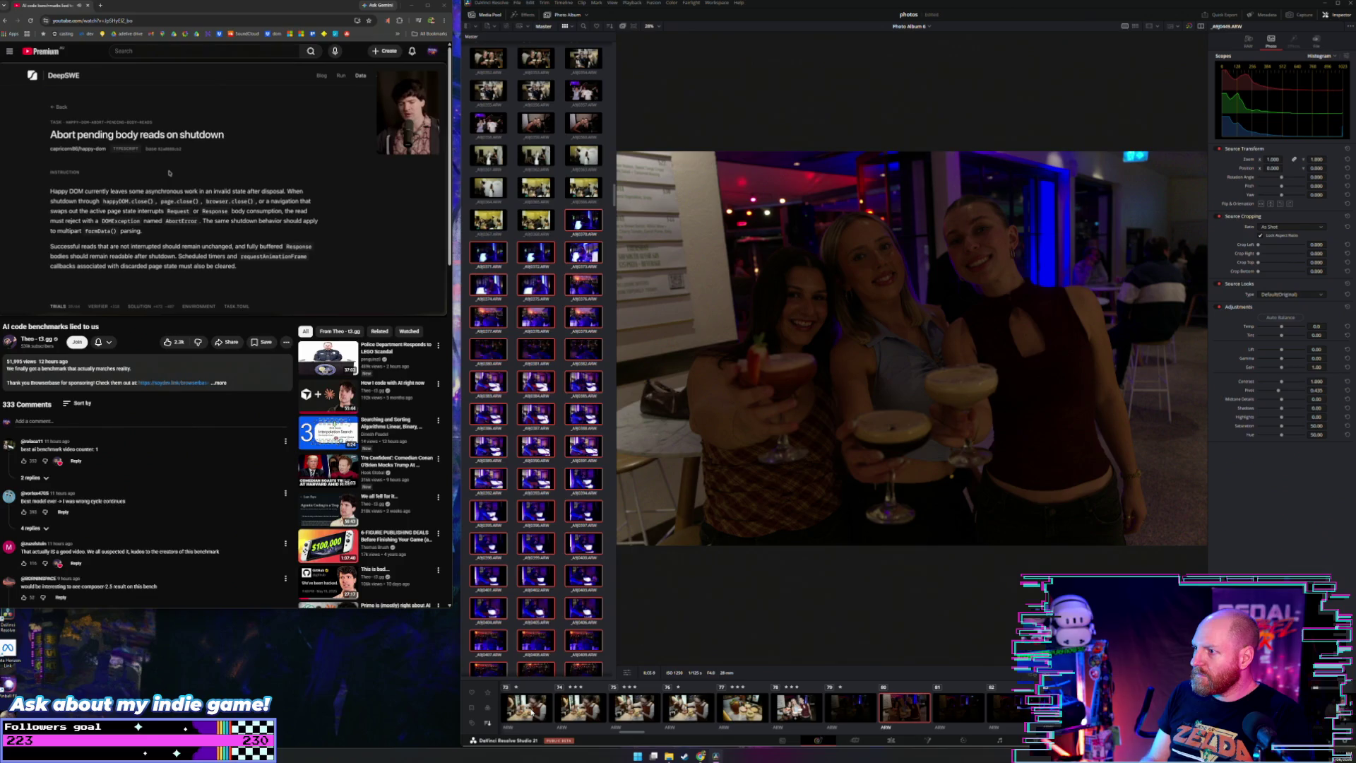
key(Right)
key(Right)
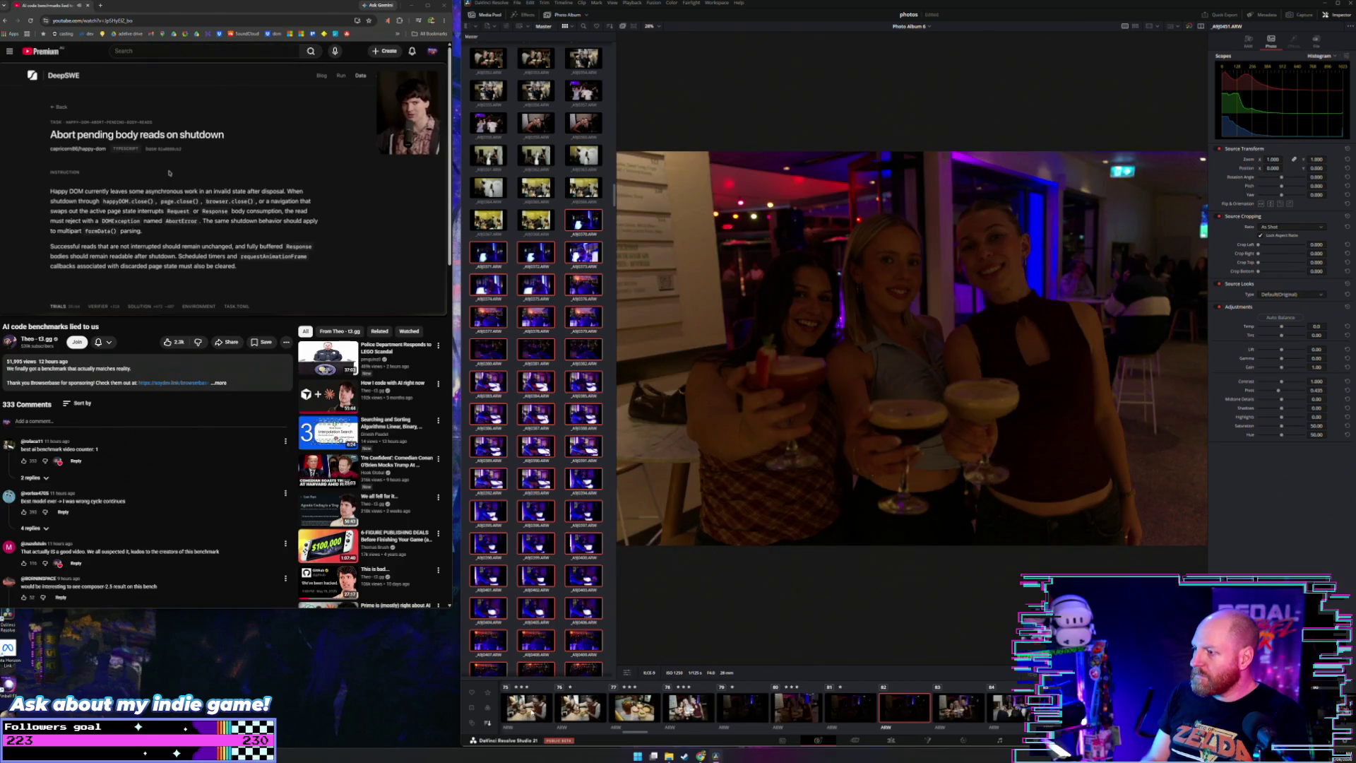
key(Right)
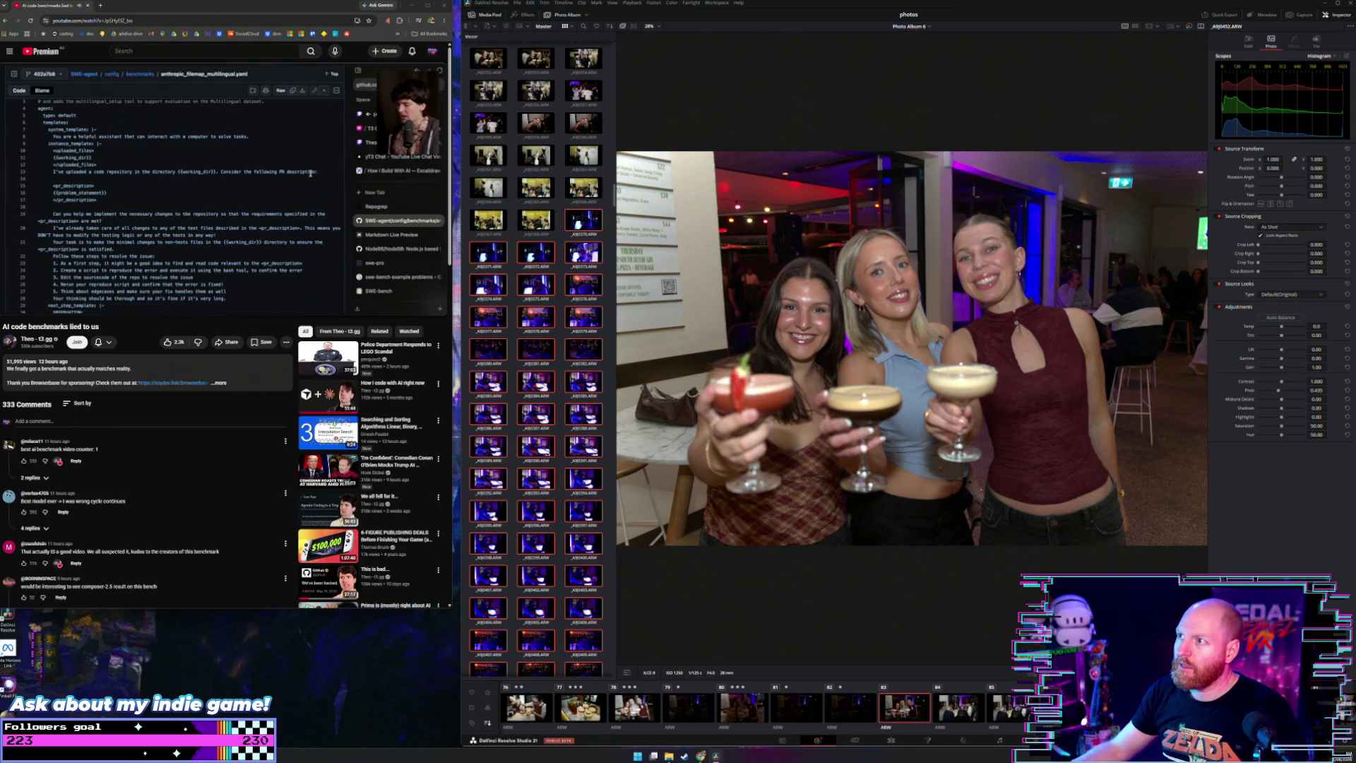
drag(52, 192, 120, 193)
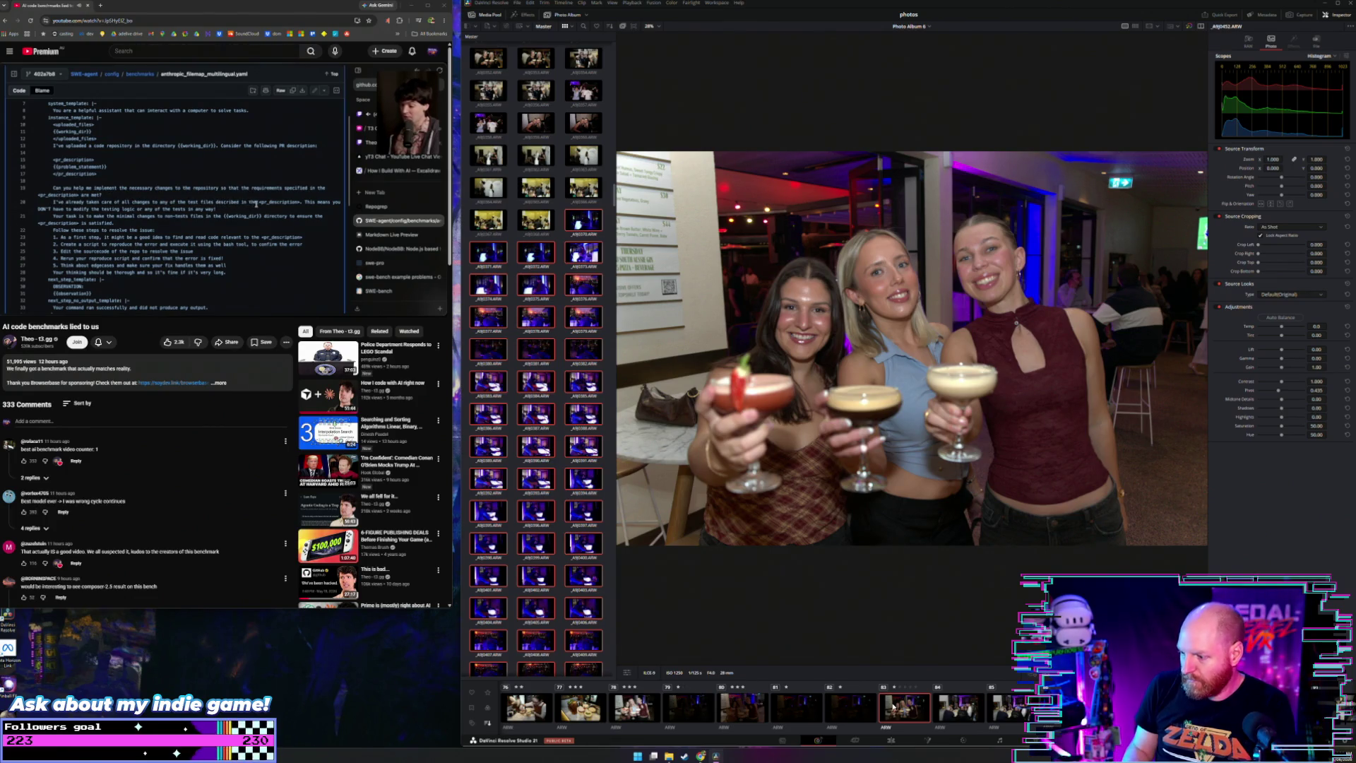
key(Right)
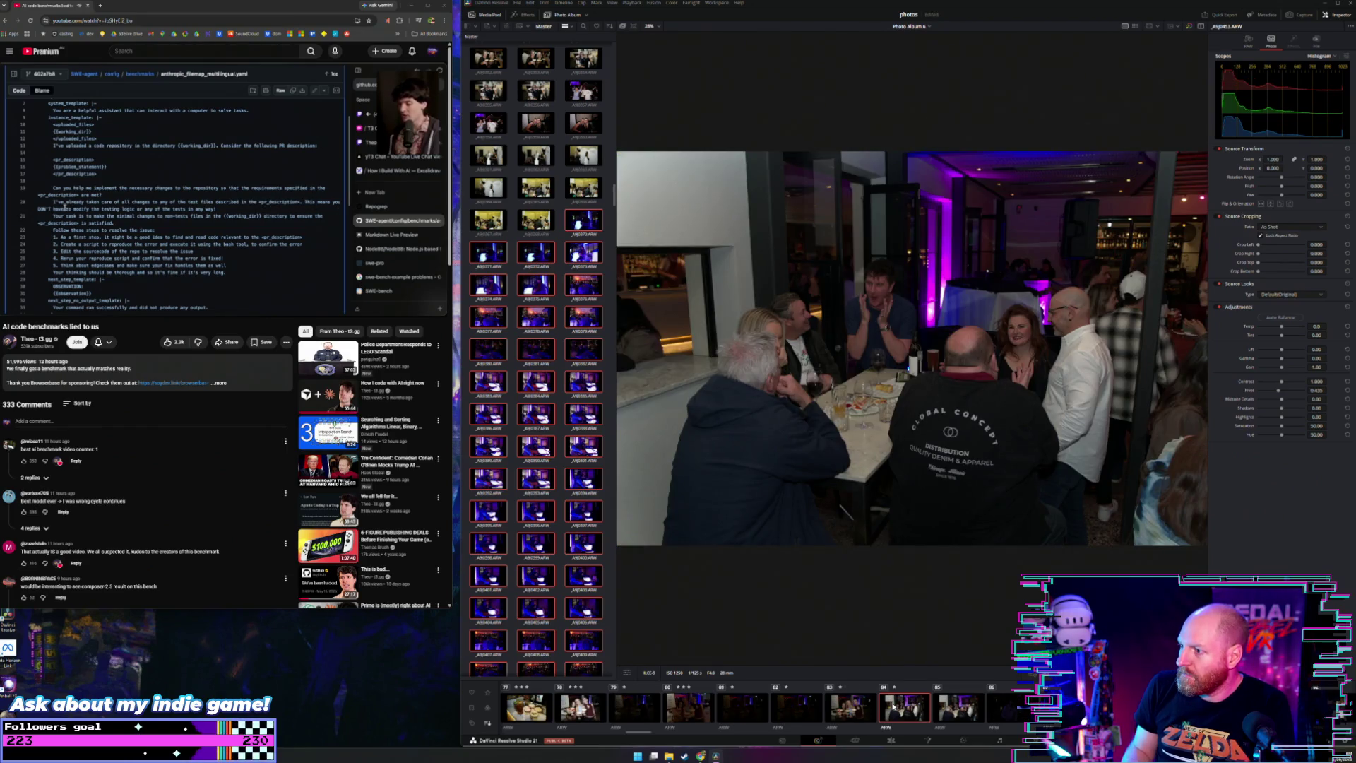
key(Right)
key(Right)
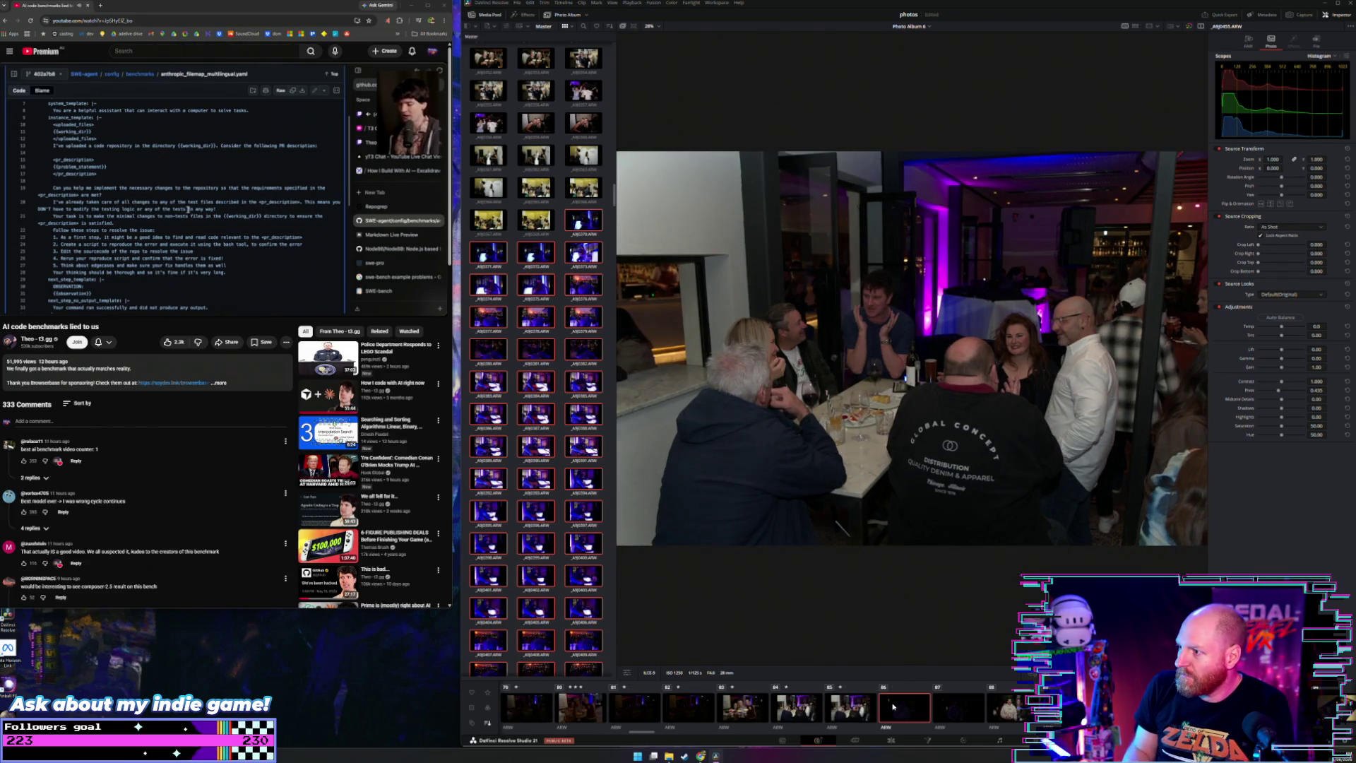
key(Left)
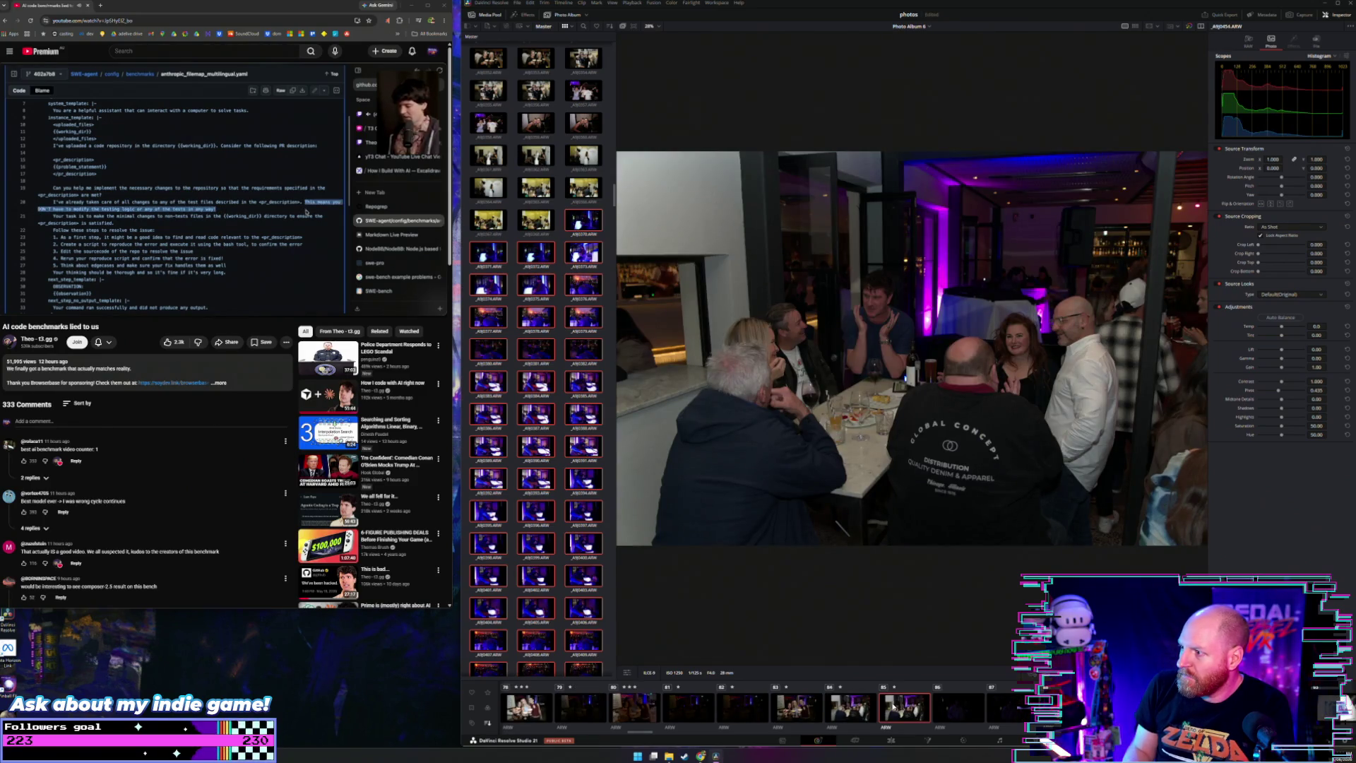
key(Right)
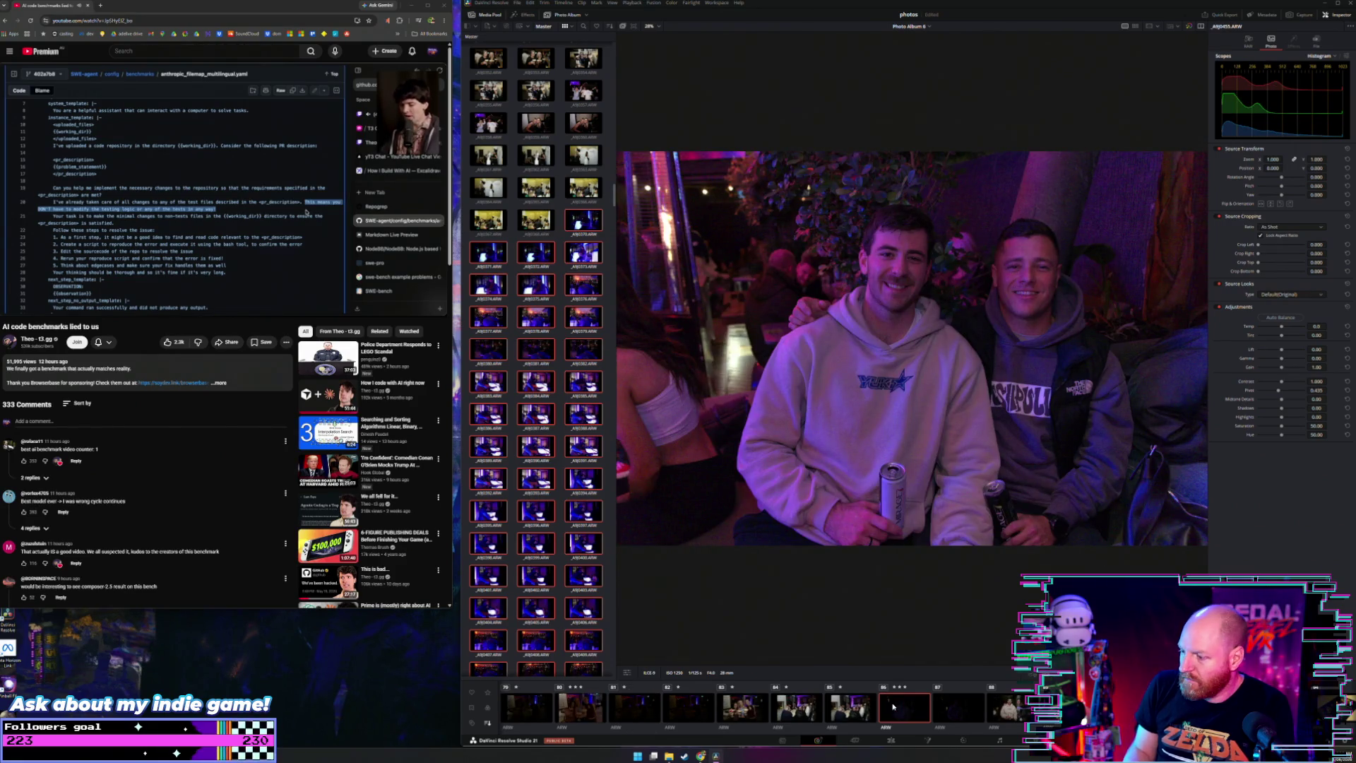
key(Right)
key(Right)
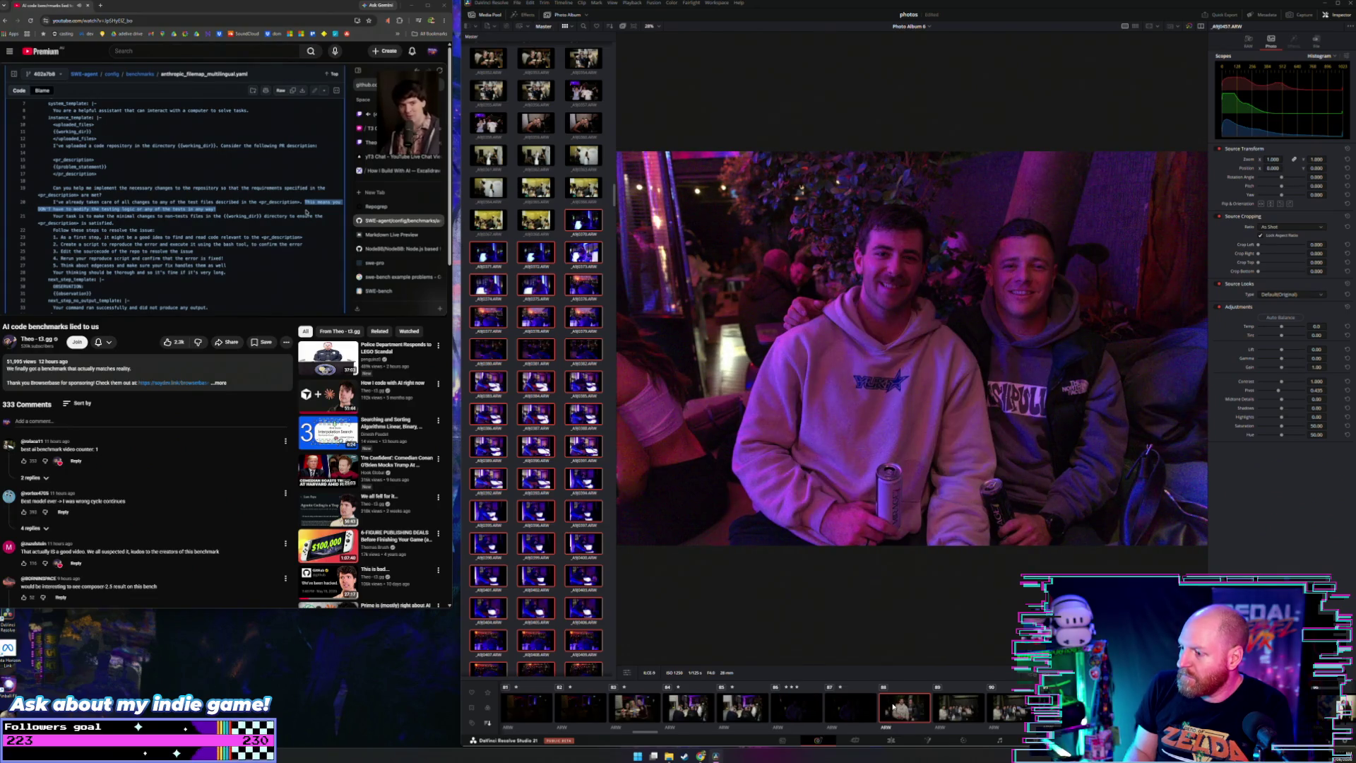
Step: Rate the two-friends photo and the group table photo three stars each
key(3)
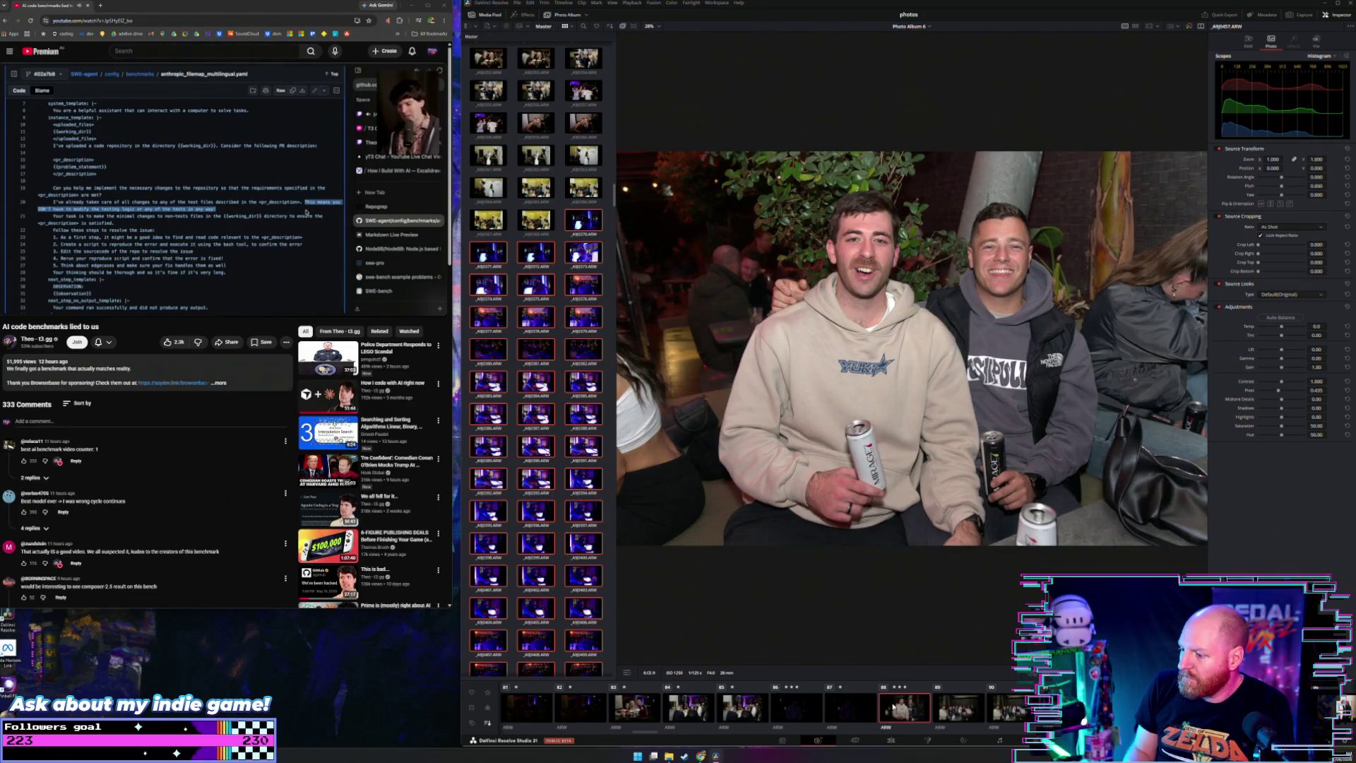
key(Left)
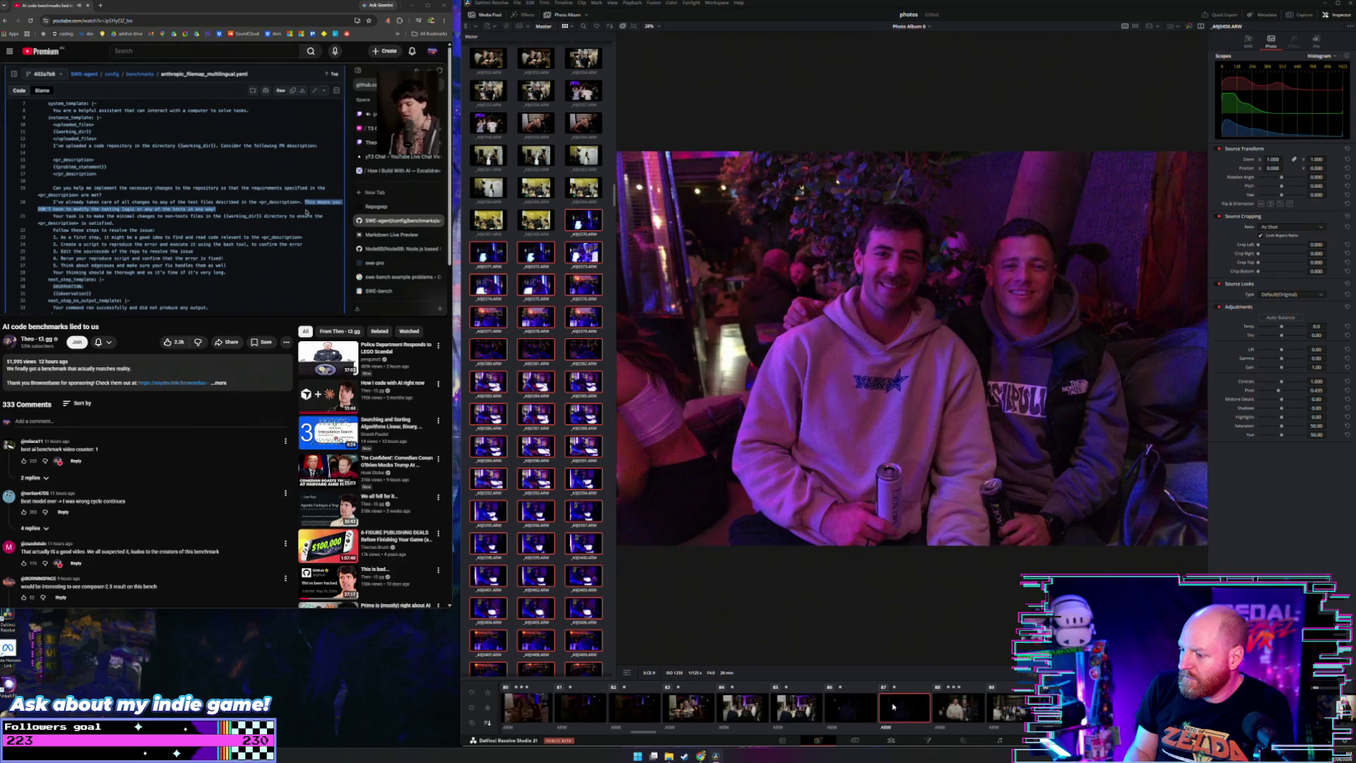
key(Right)
key(Right)
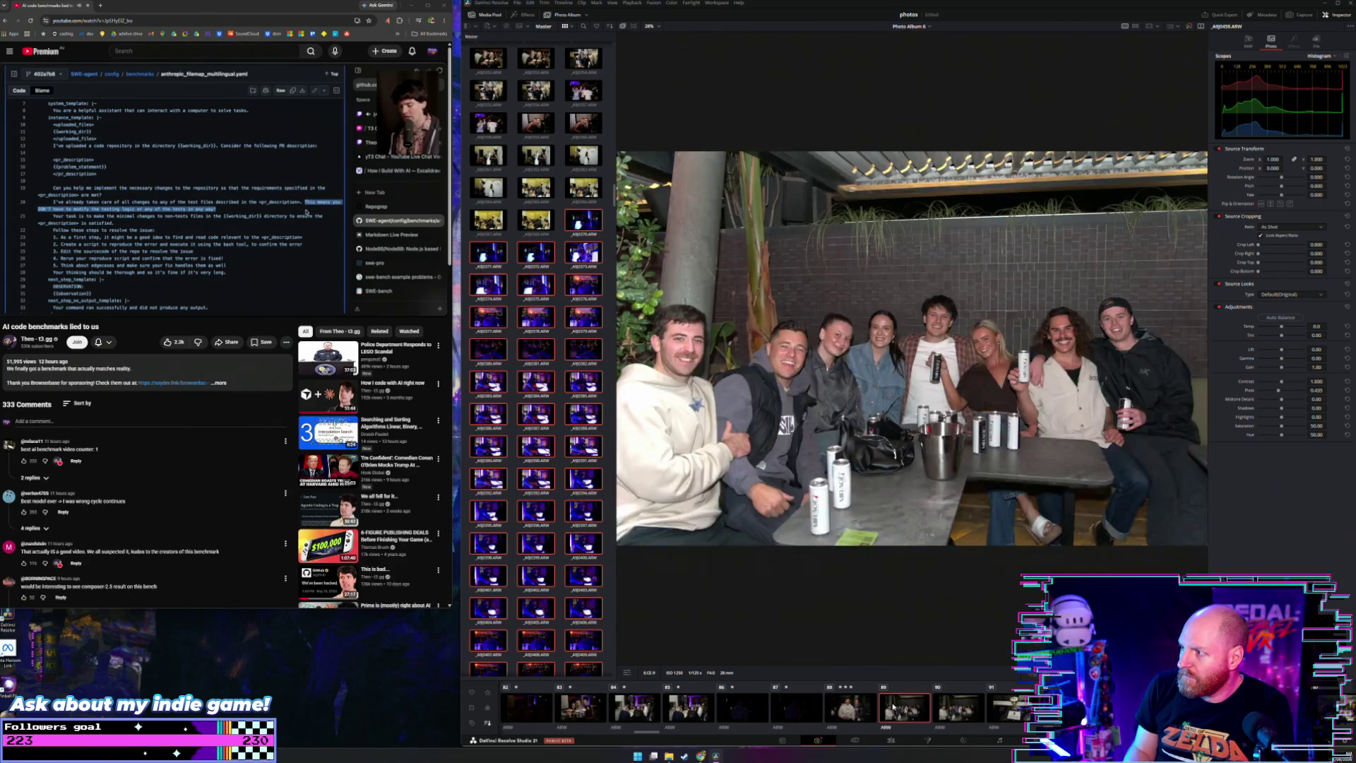
key(3)
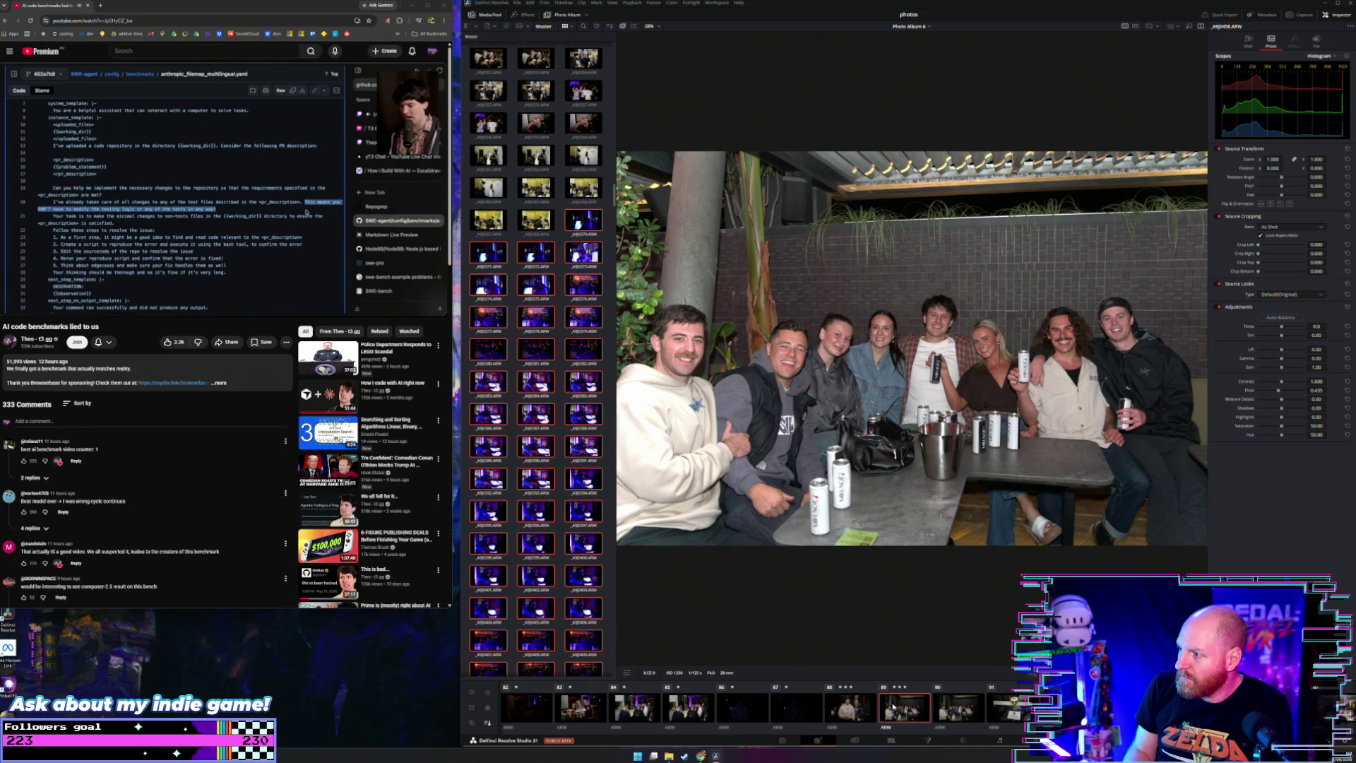
Step: Continue past the West End Cup trophy photos to the Hall of Fame poster
key(Right)
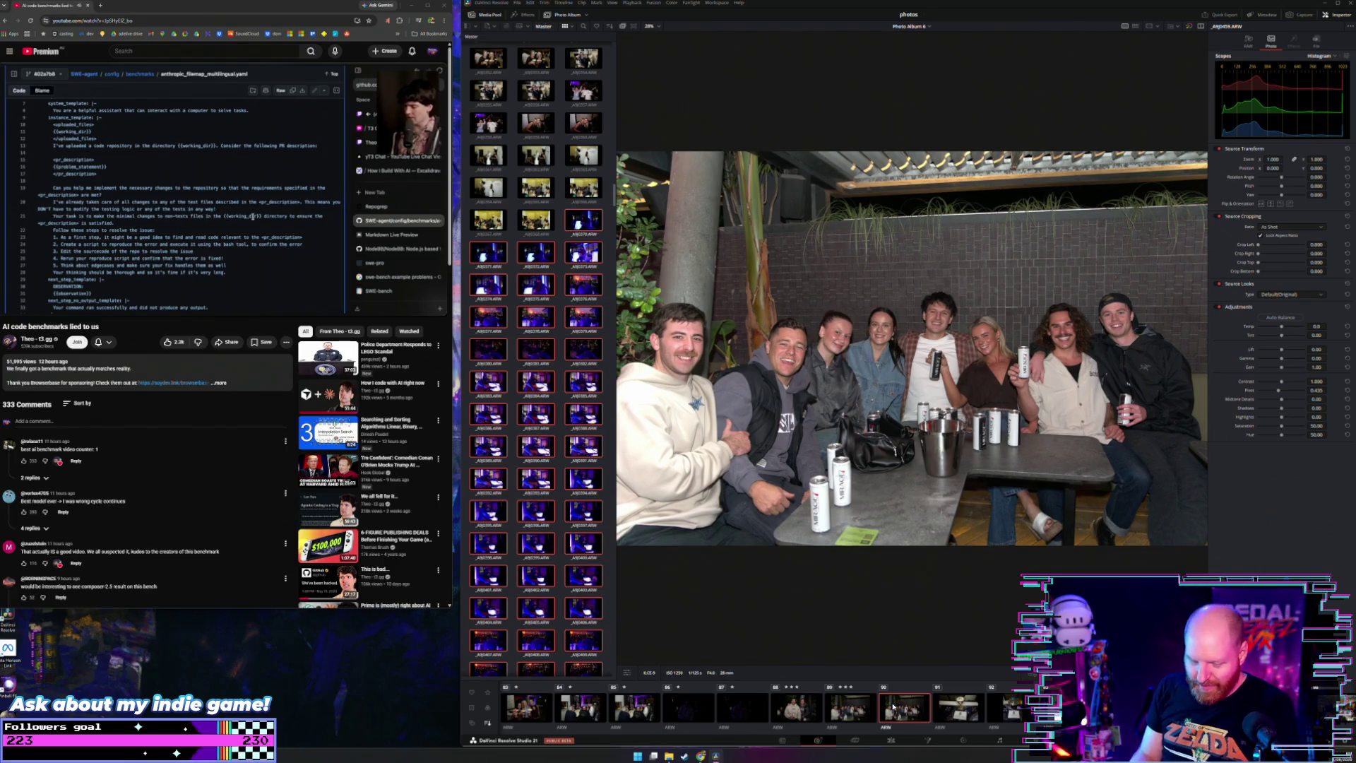
key(Right)
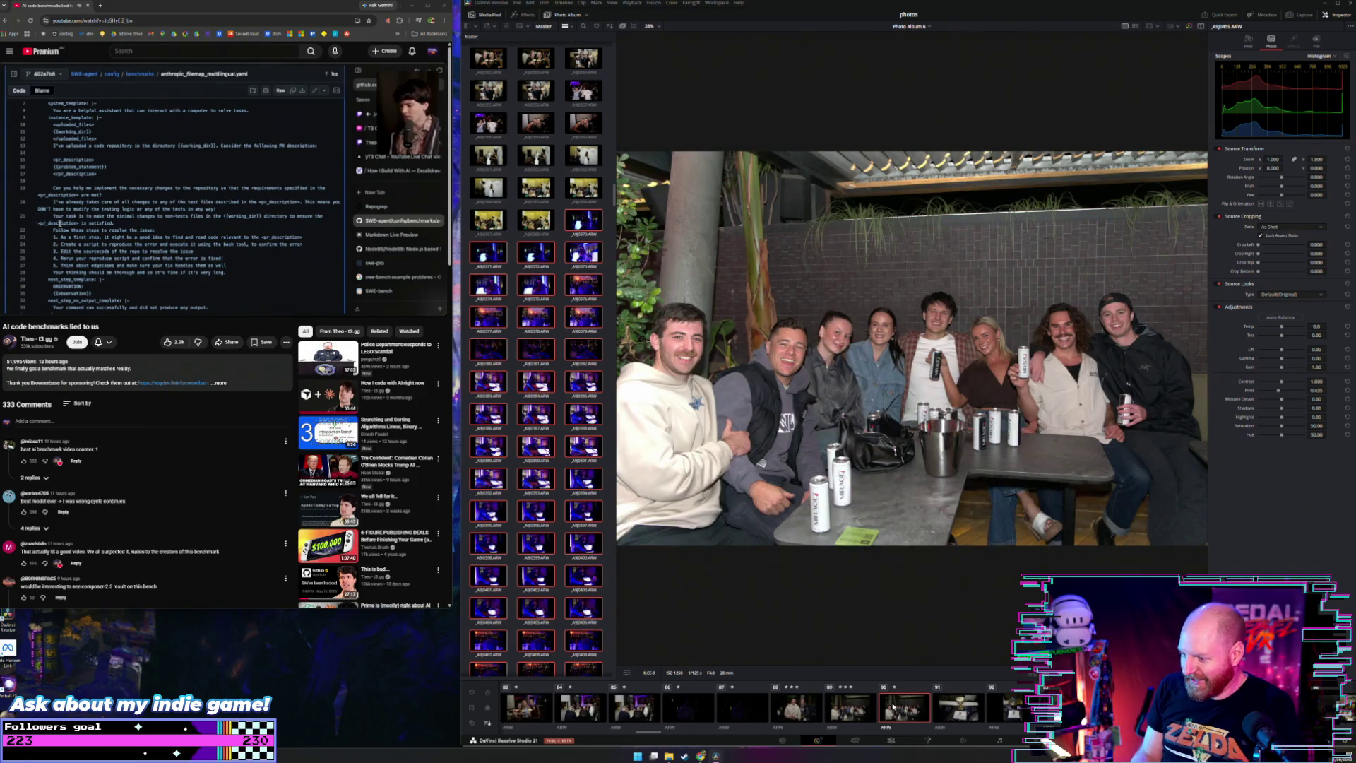
key(Right)
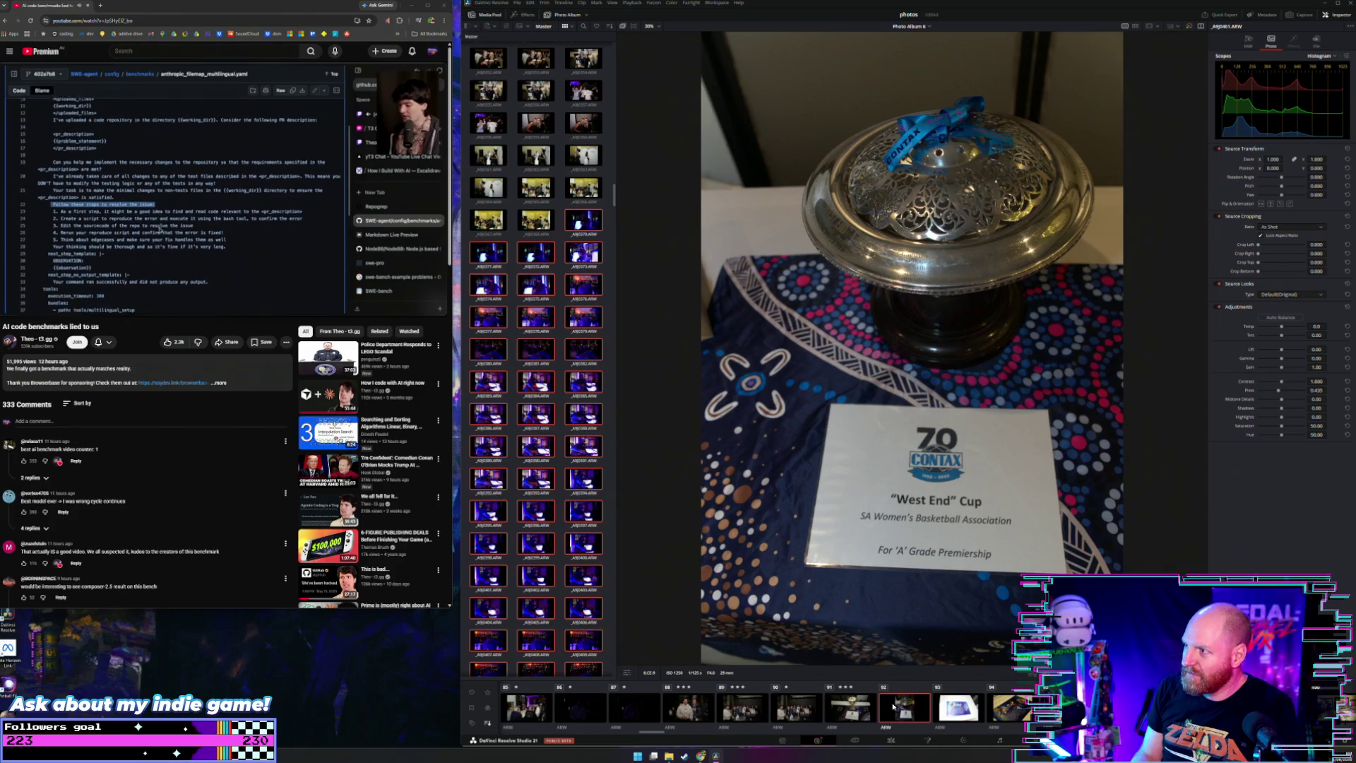
key(Right)
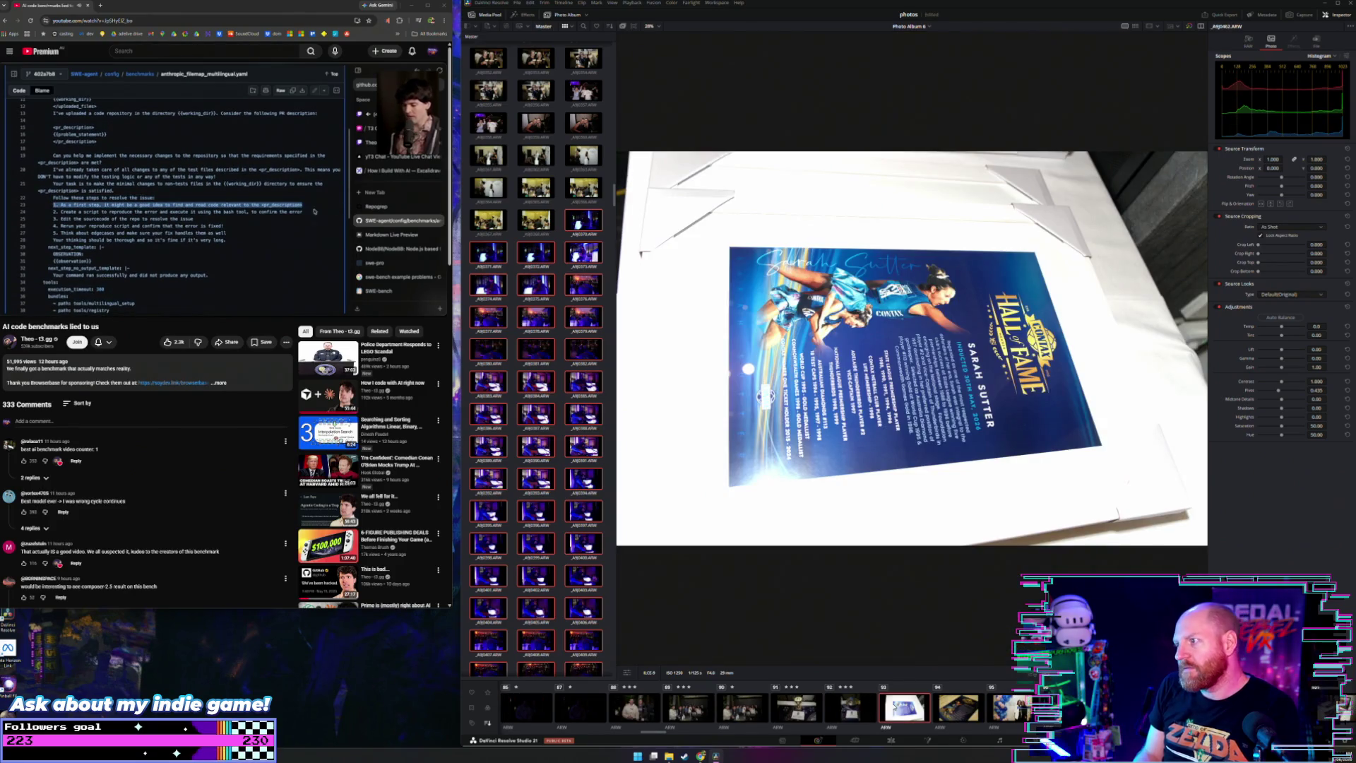
Step: Step from the Hall of Fame poster past balloon, dinner and memorabilia shots to the toasting group
key(Right)
key(Left)
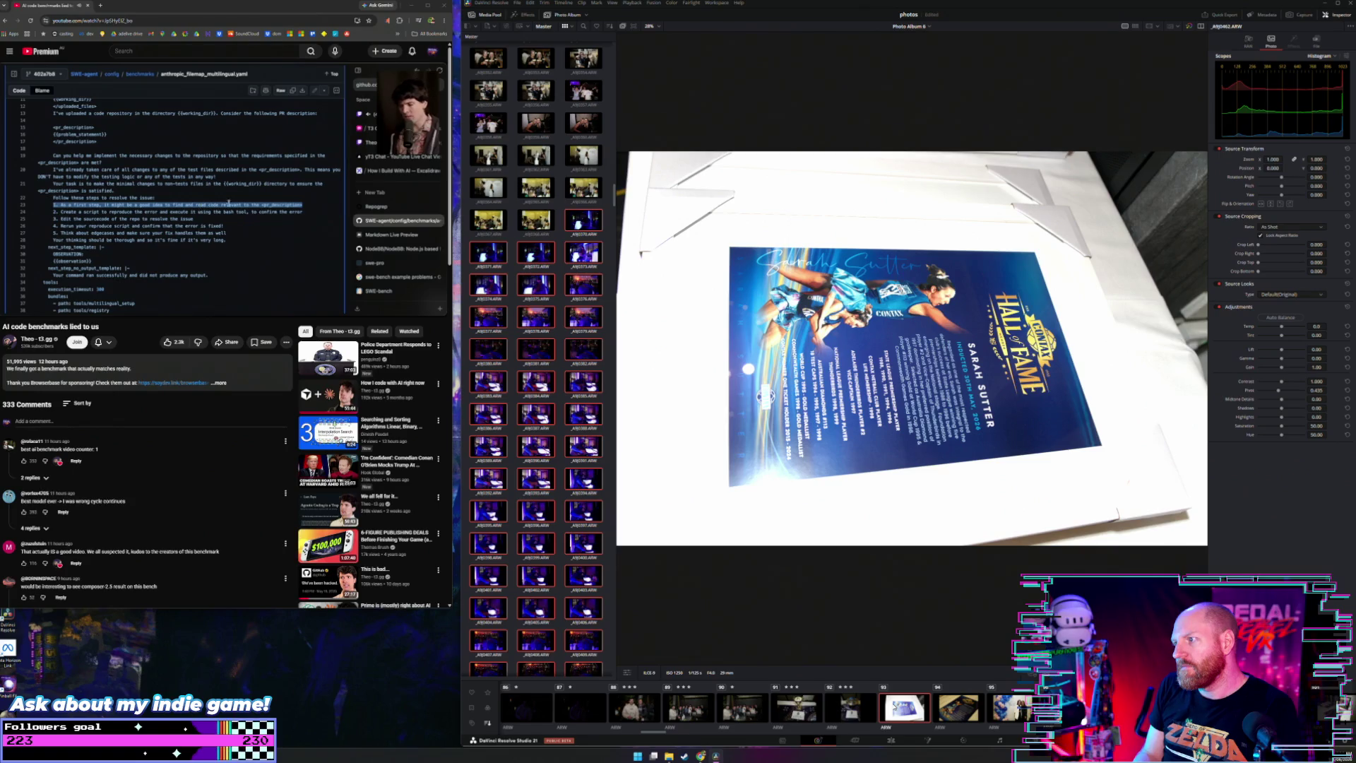
drag(51, 211, 304, 214)
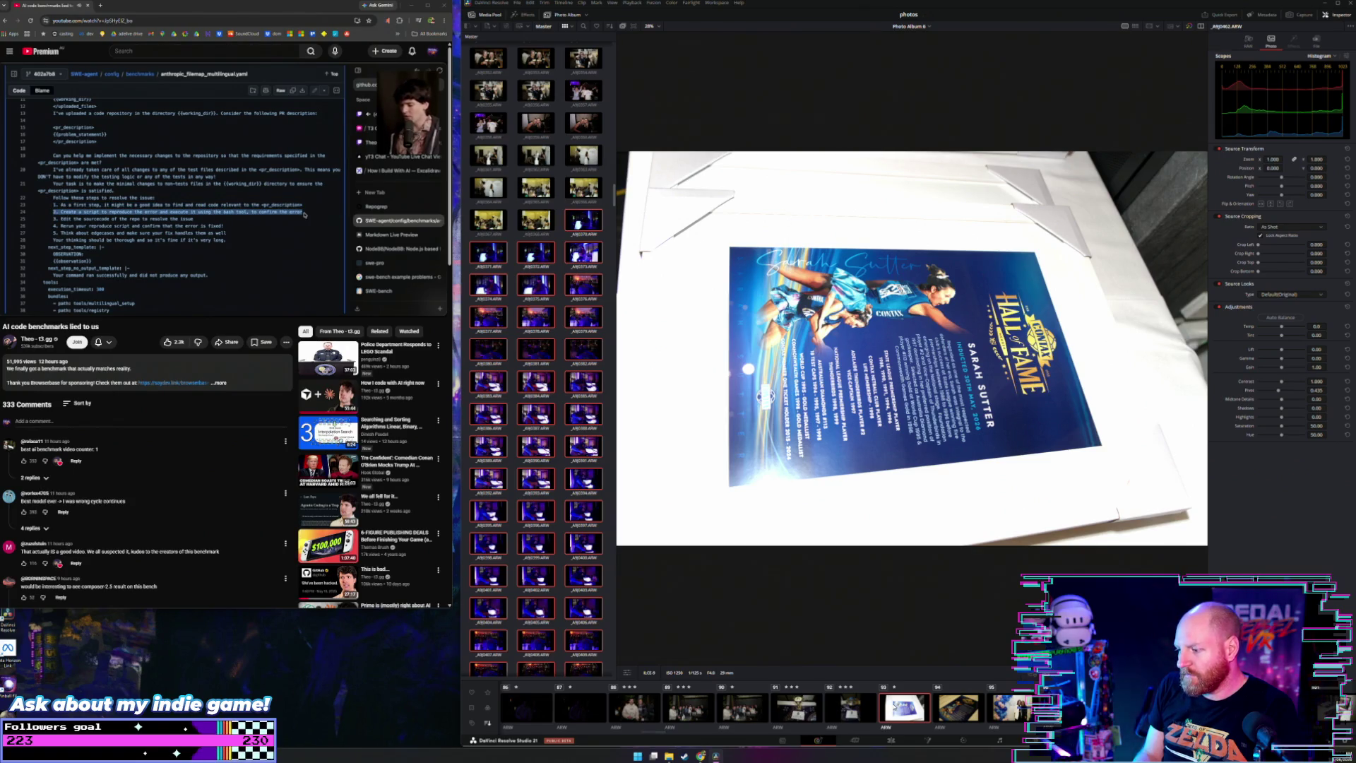
key(Right)
key(Right)
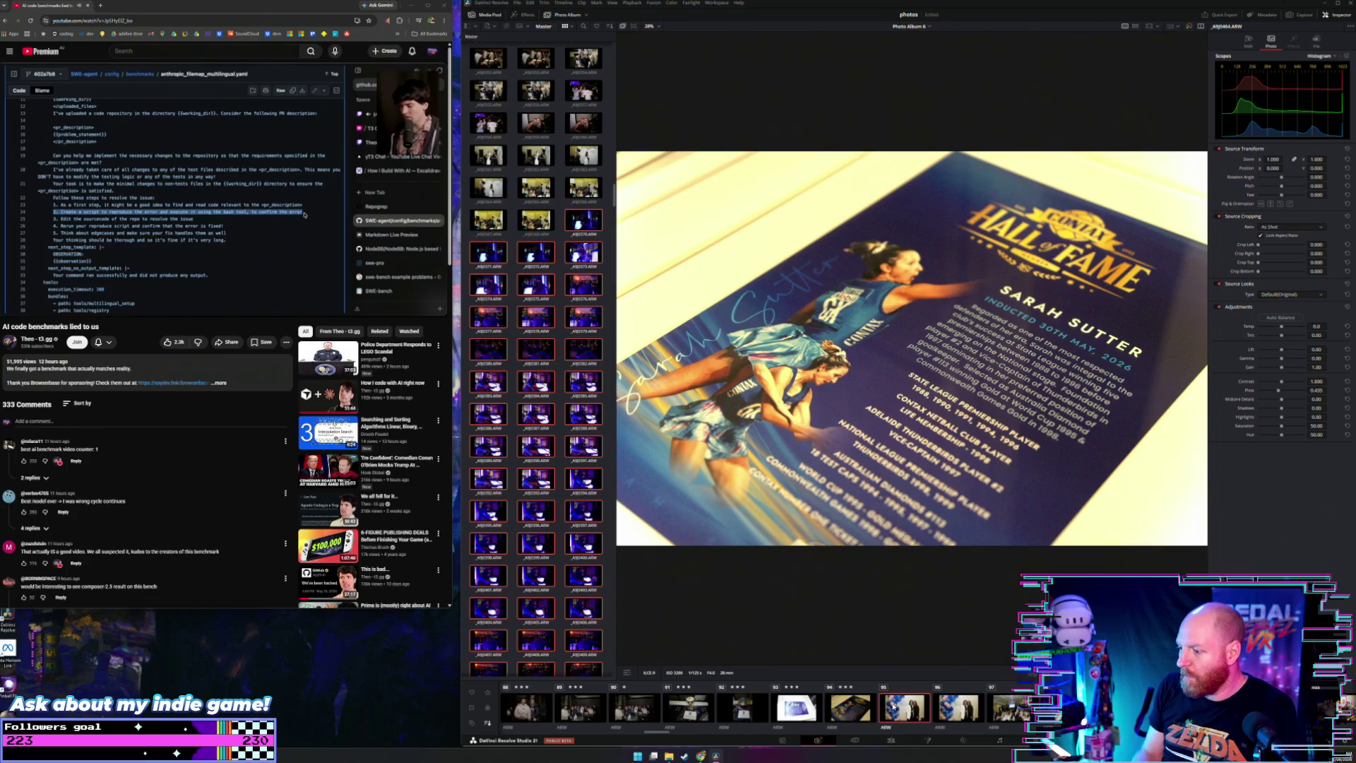
drag(52, 219, 208, 219)
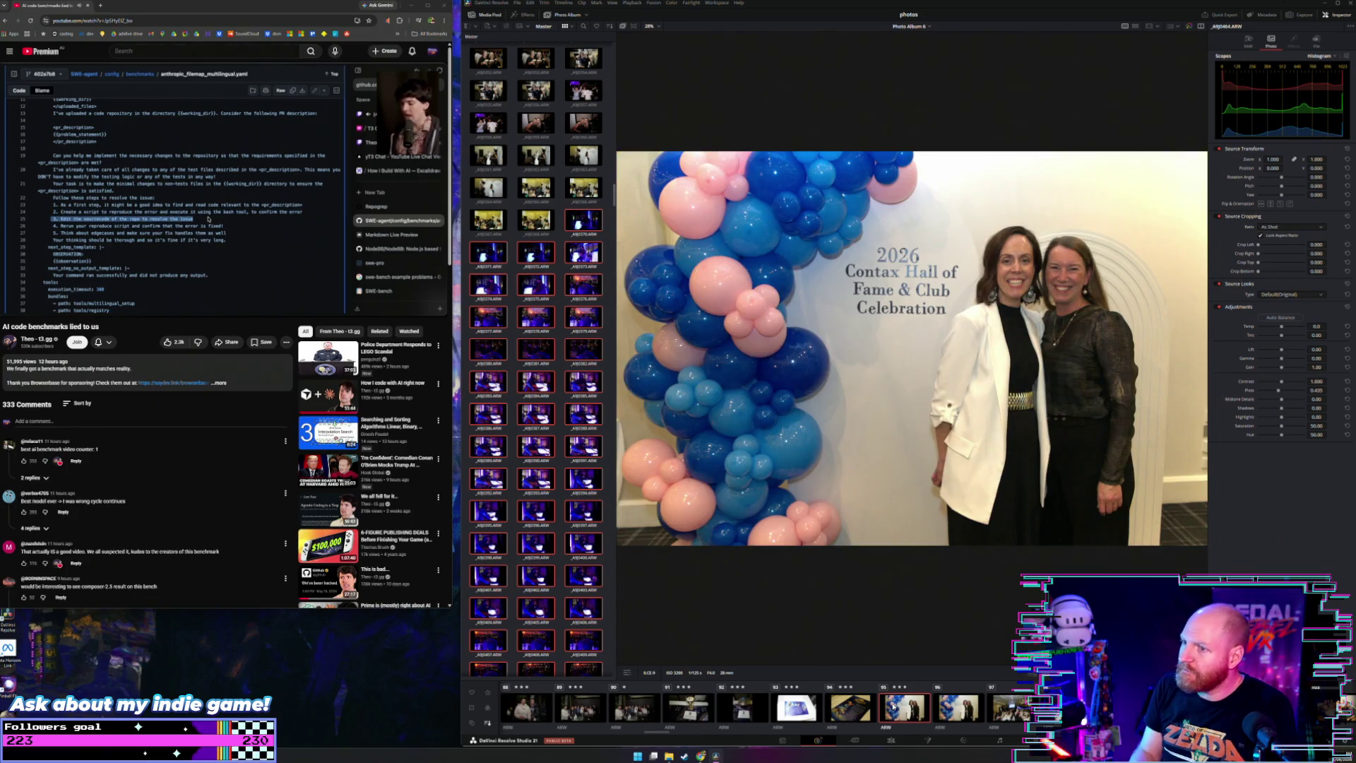
key(Right)
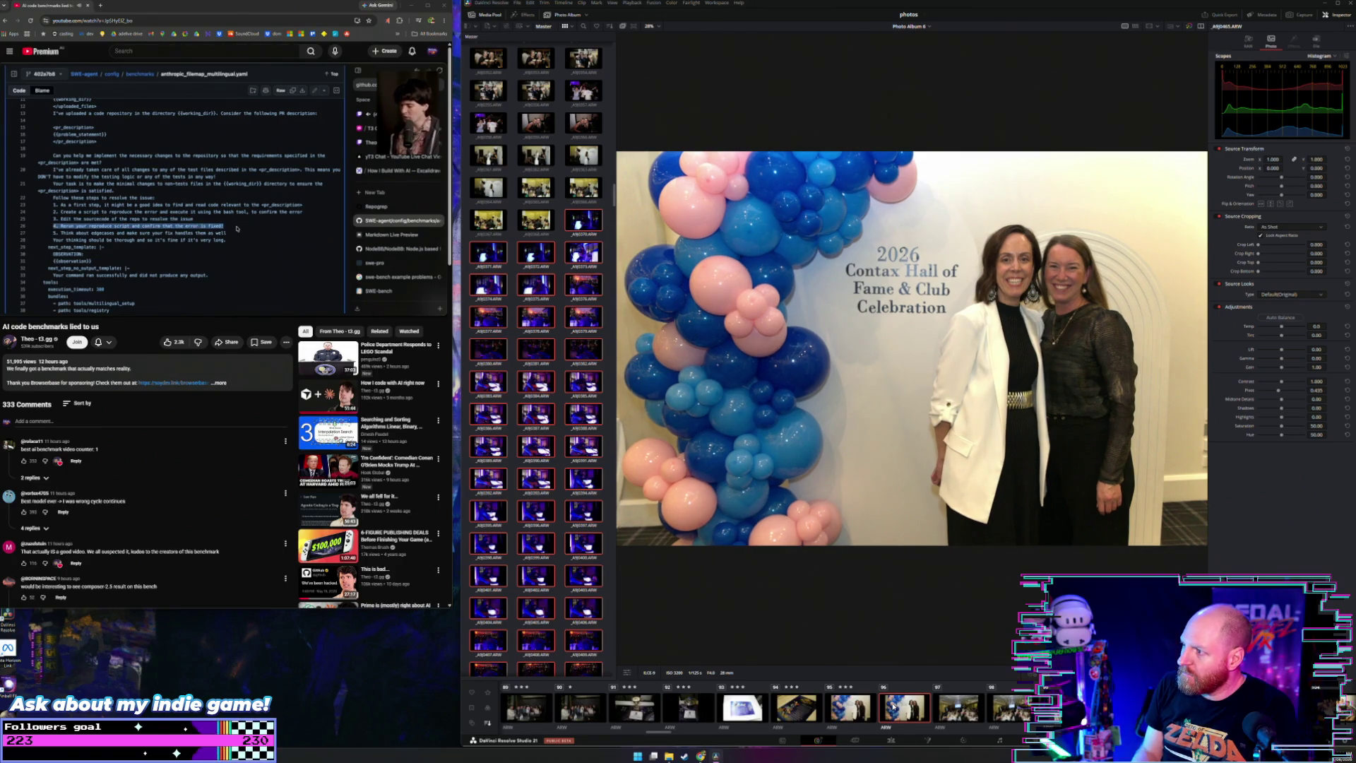
key(Right)
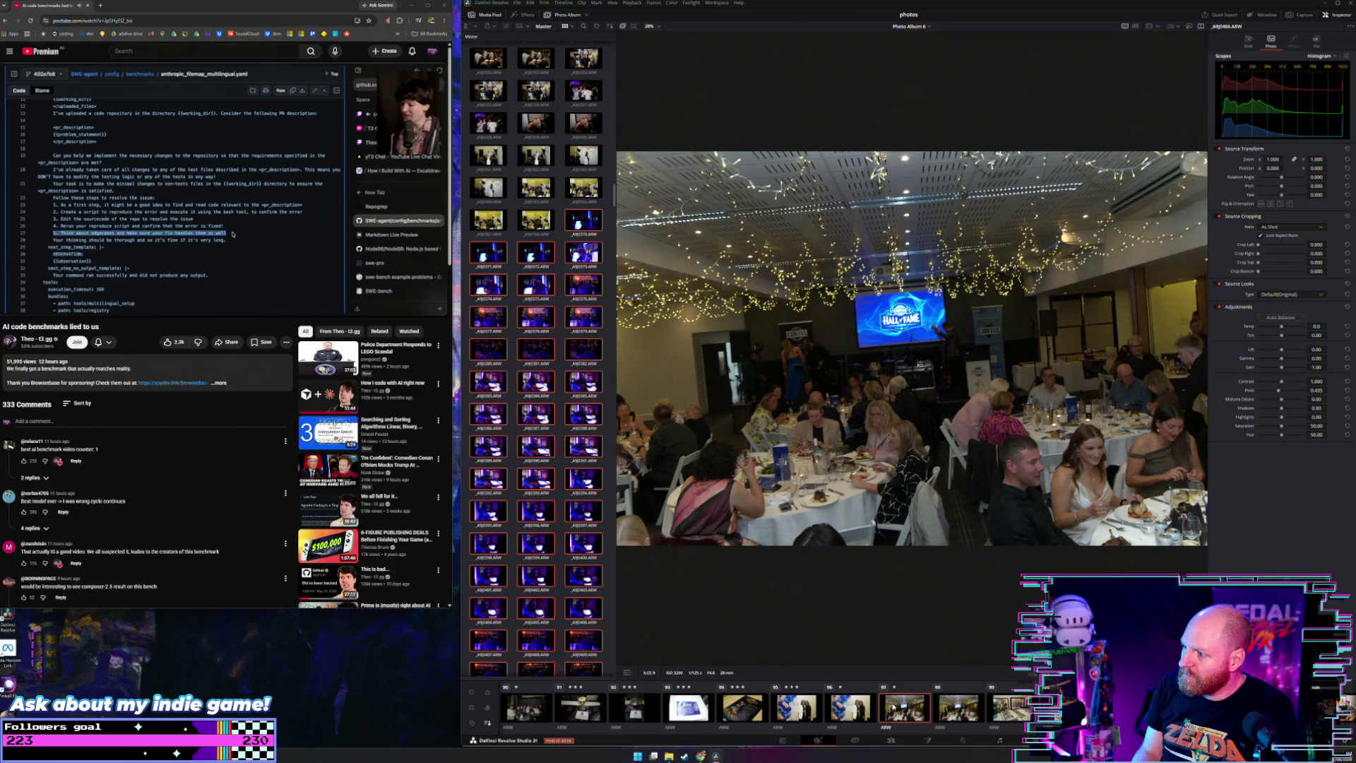
key(Right)
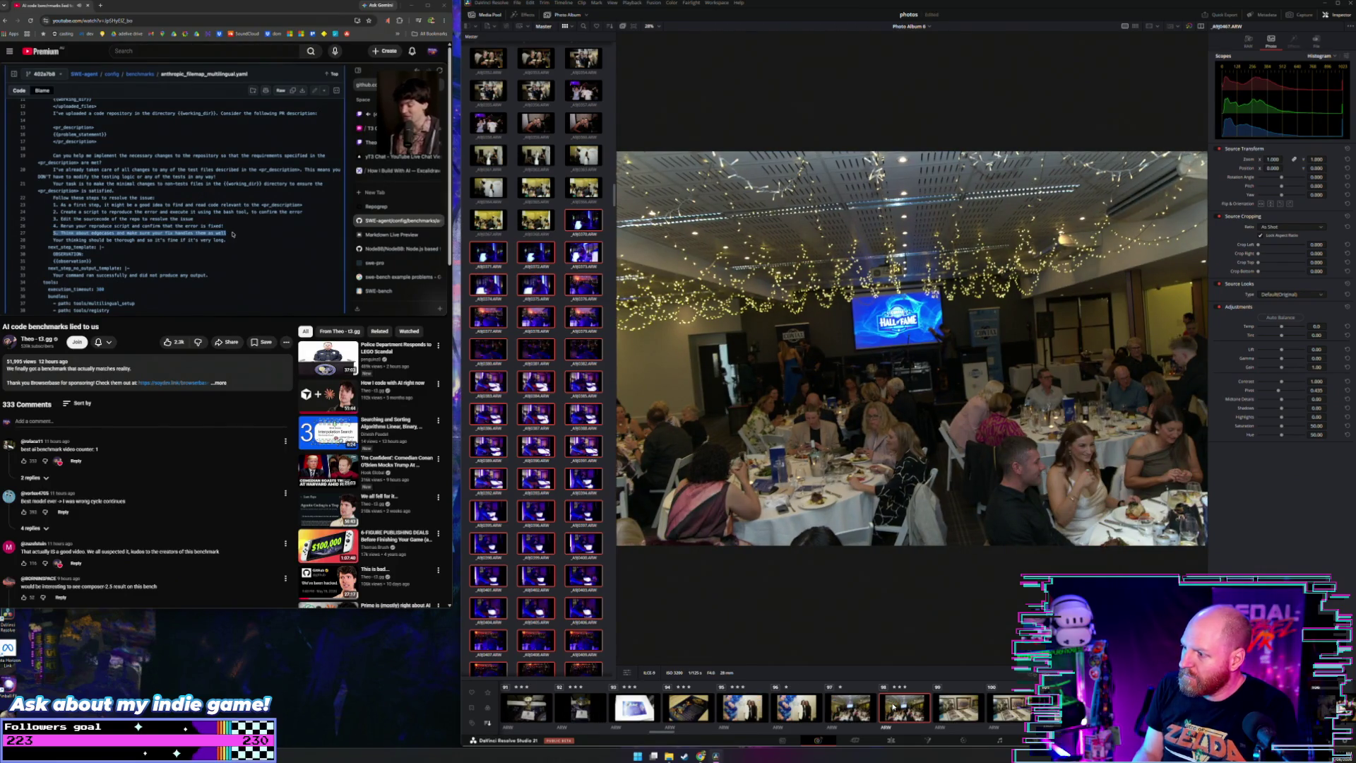
key(Right)
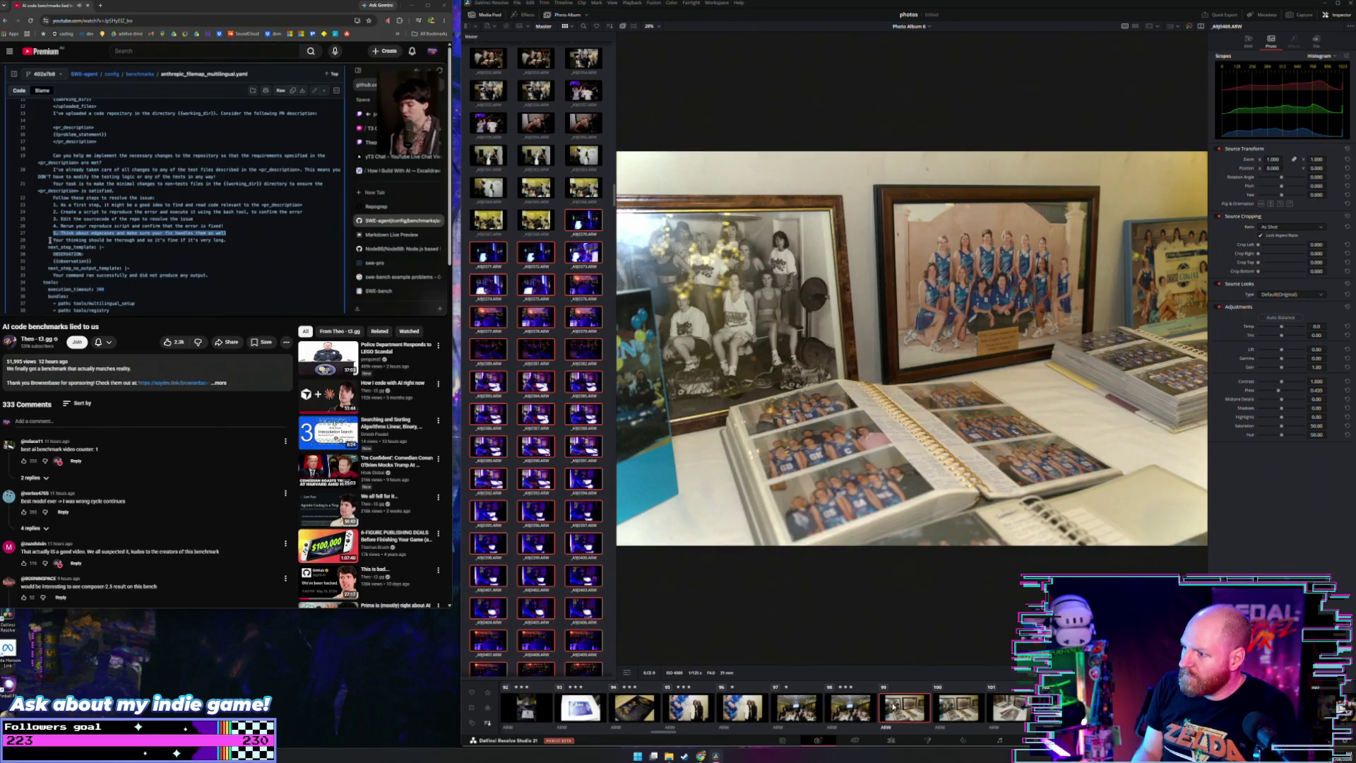
key(Right)
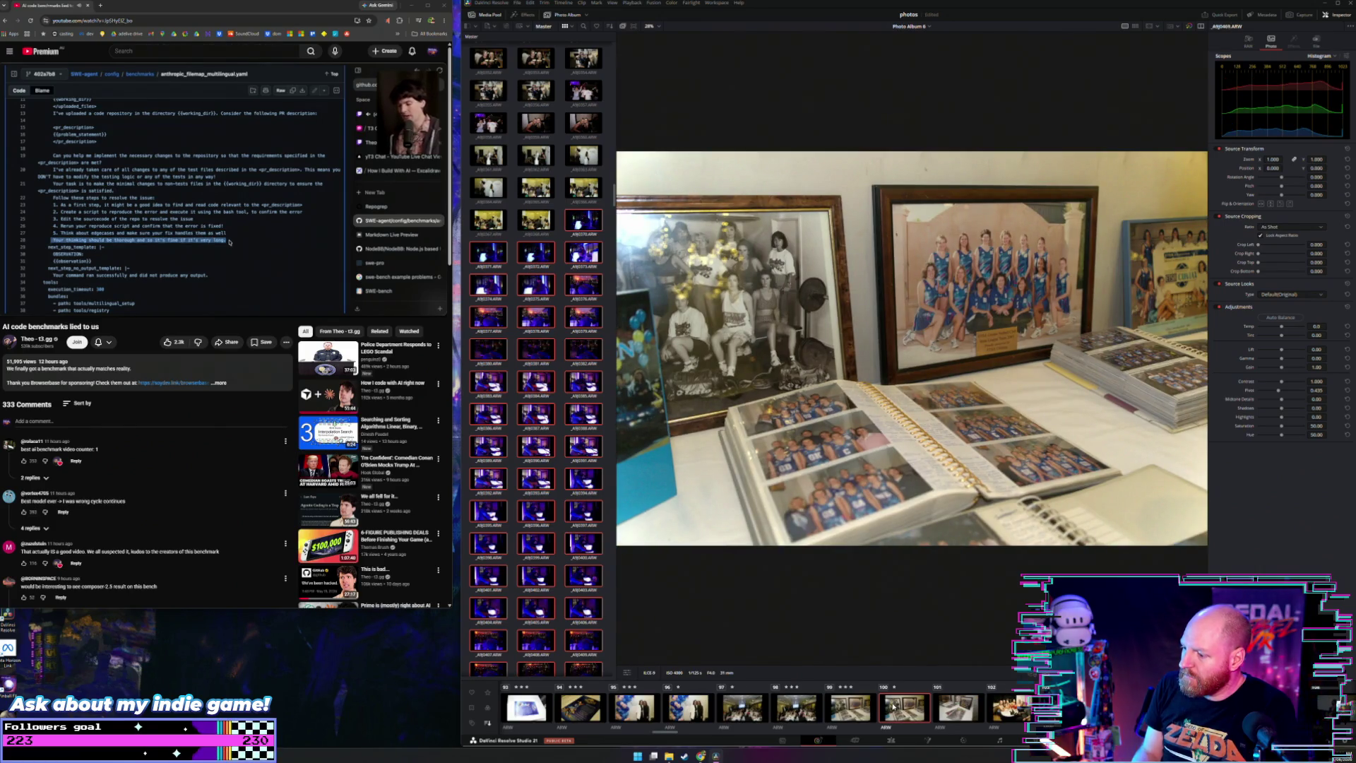
key(Right)
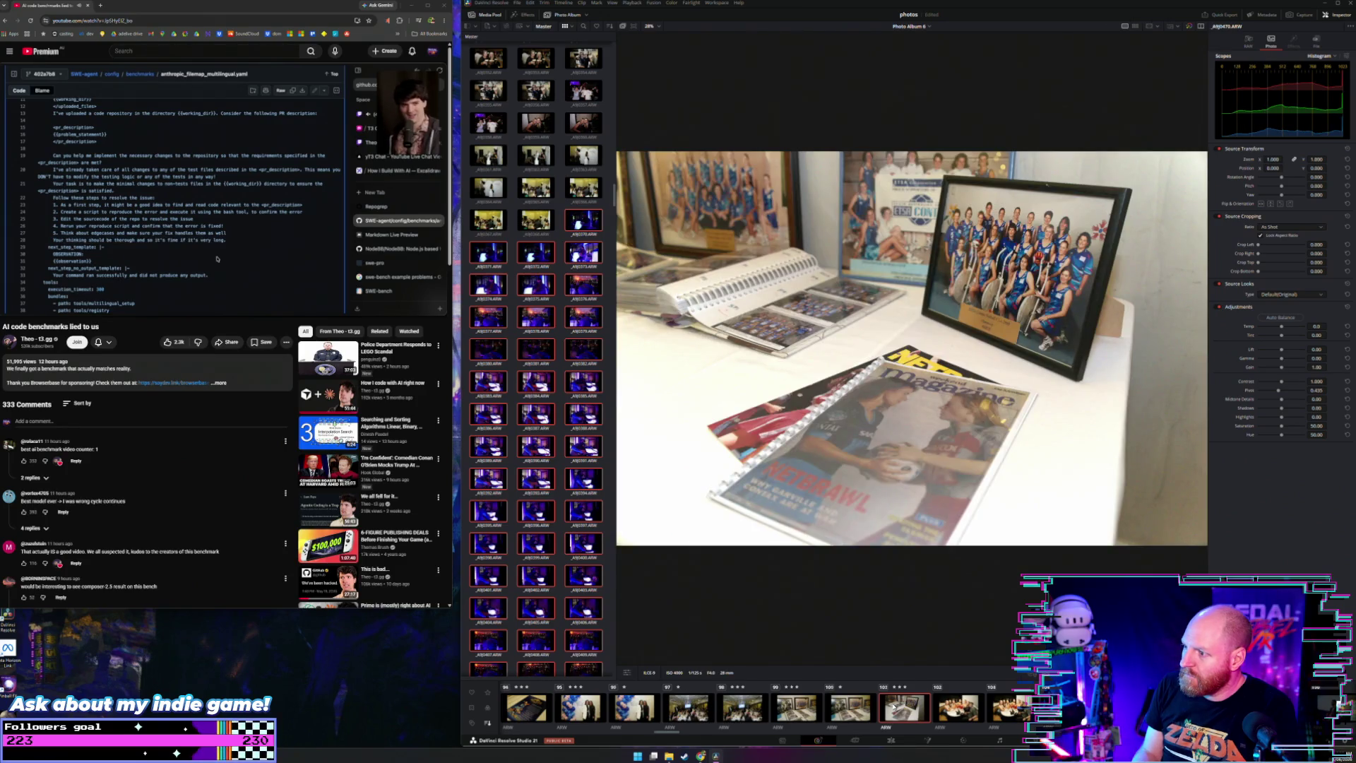
key(Right)
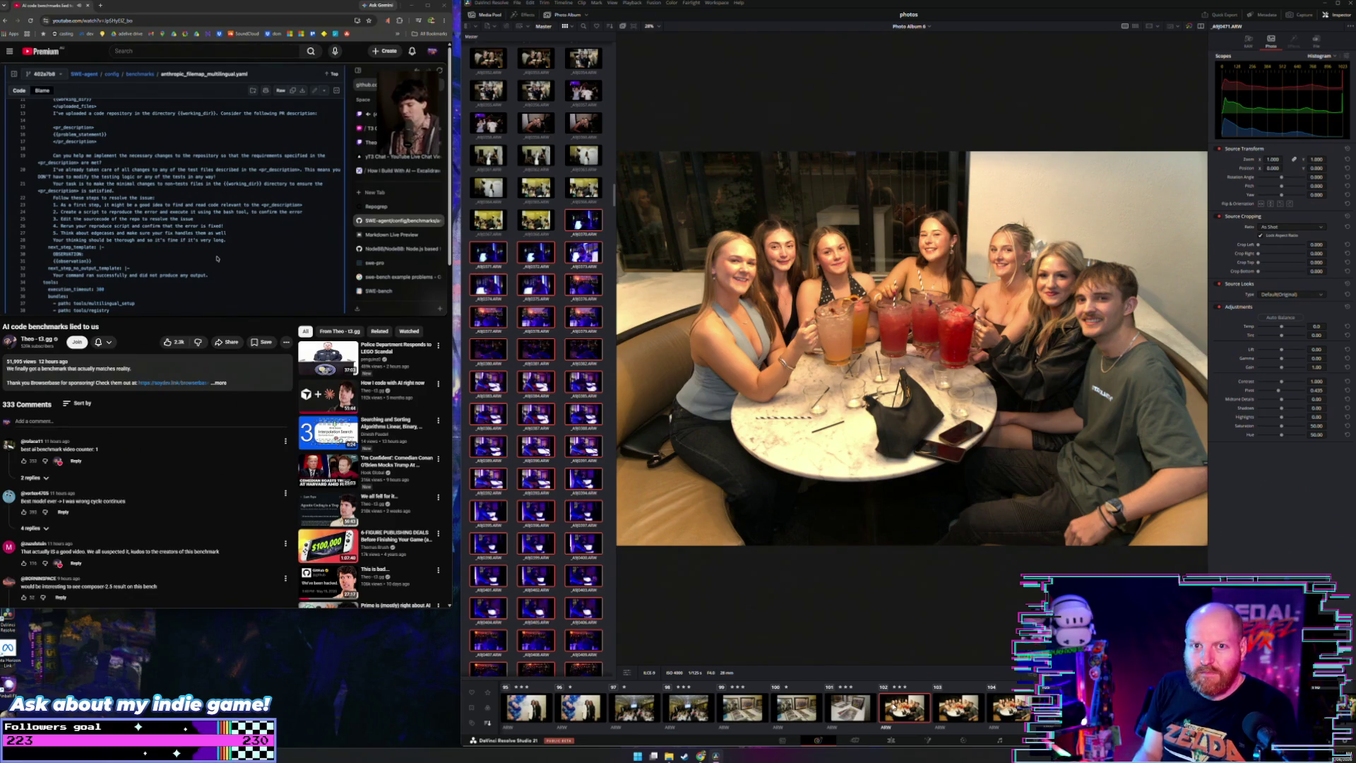
Step: Give the group bar photo three stars, then advance past the seated women to the bass guitarist
key(3)
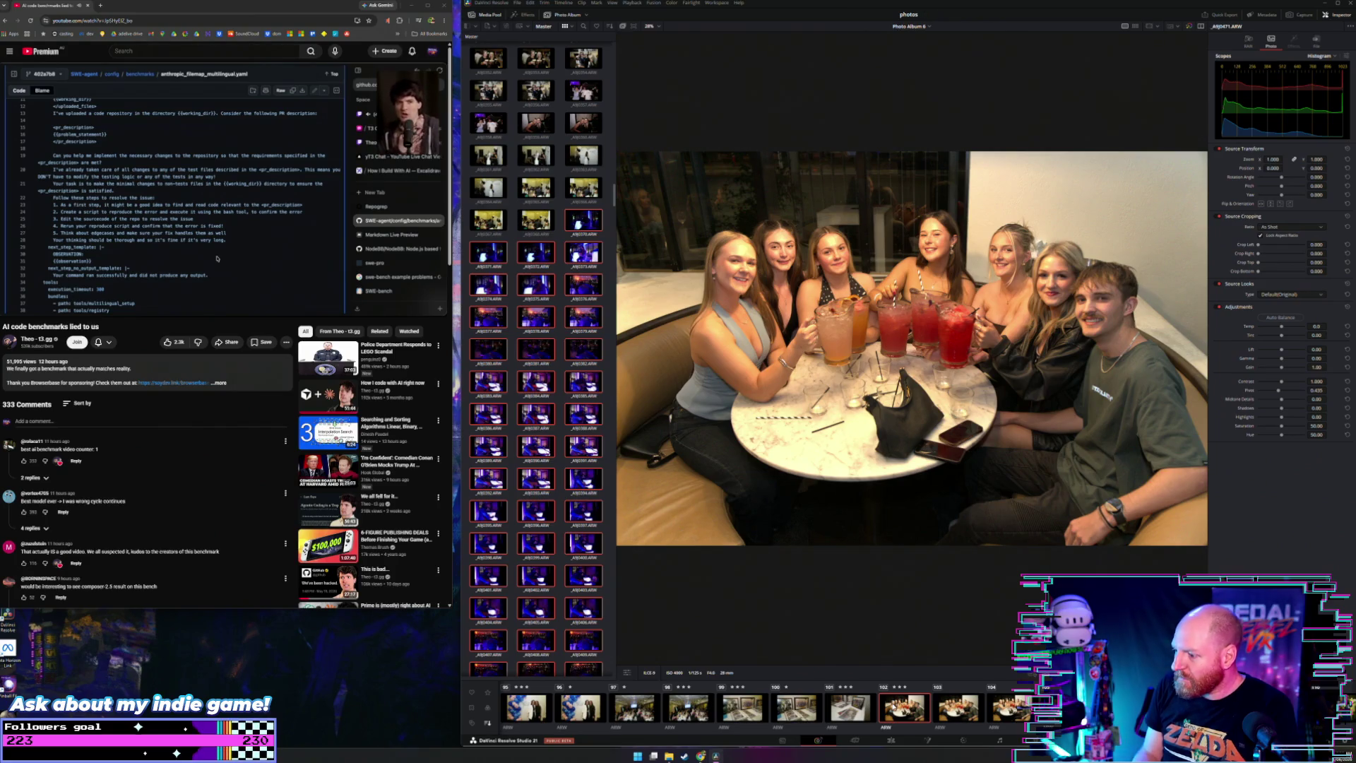
key(Right)
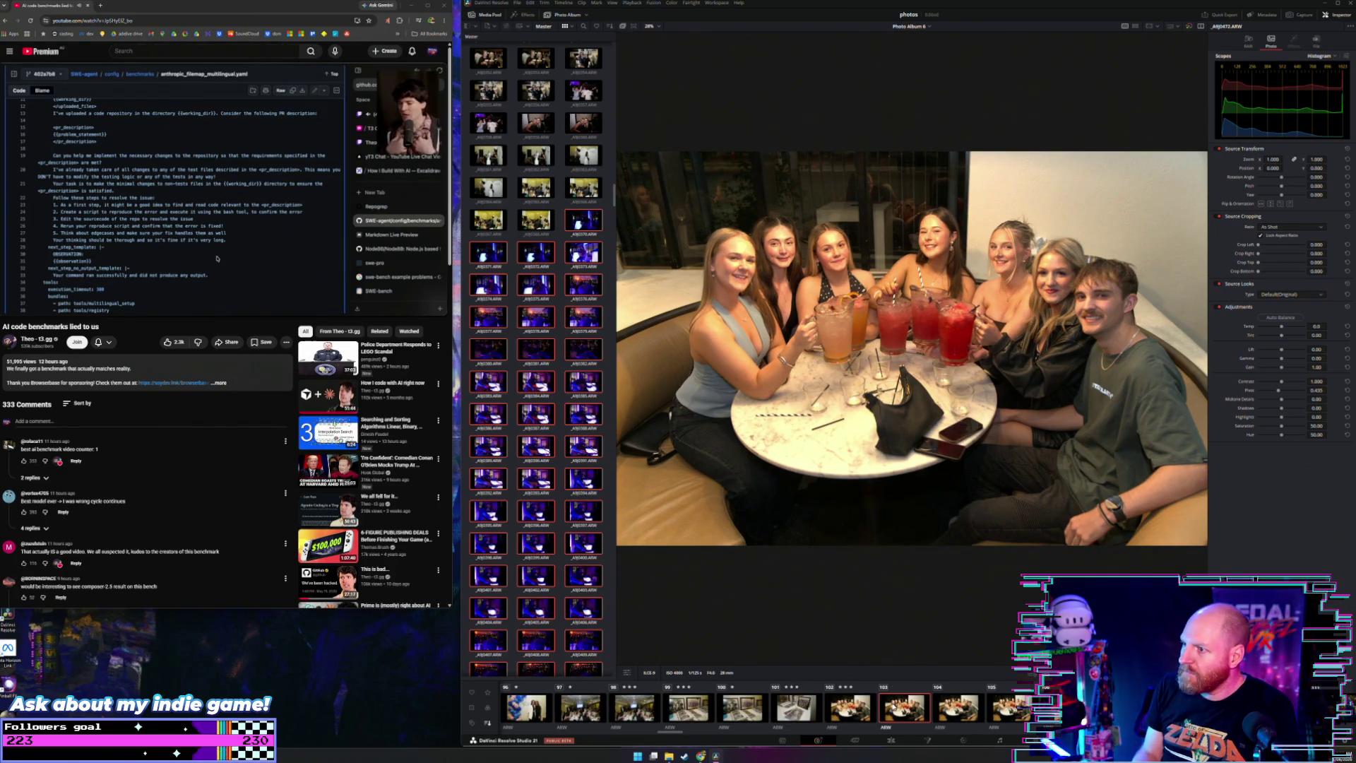
key(Right)
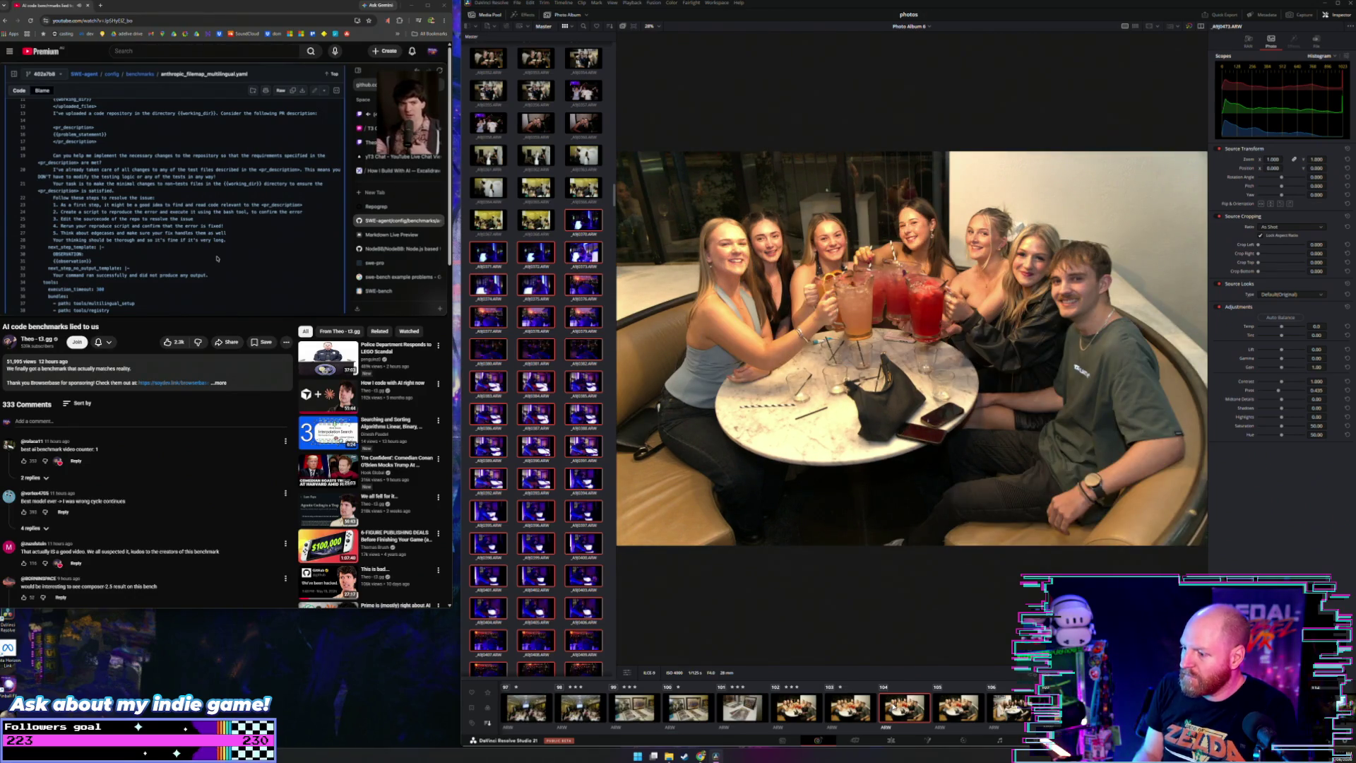
key(Right)
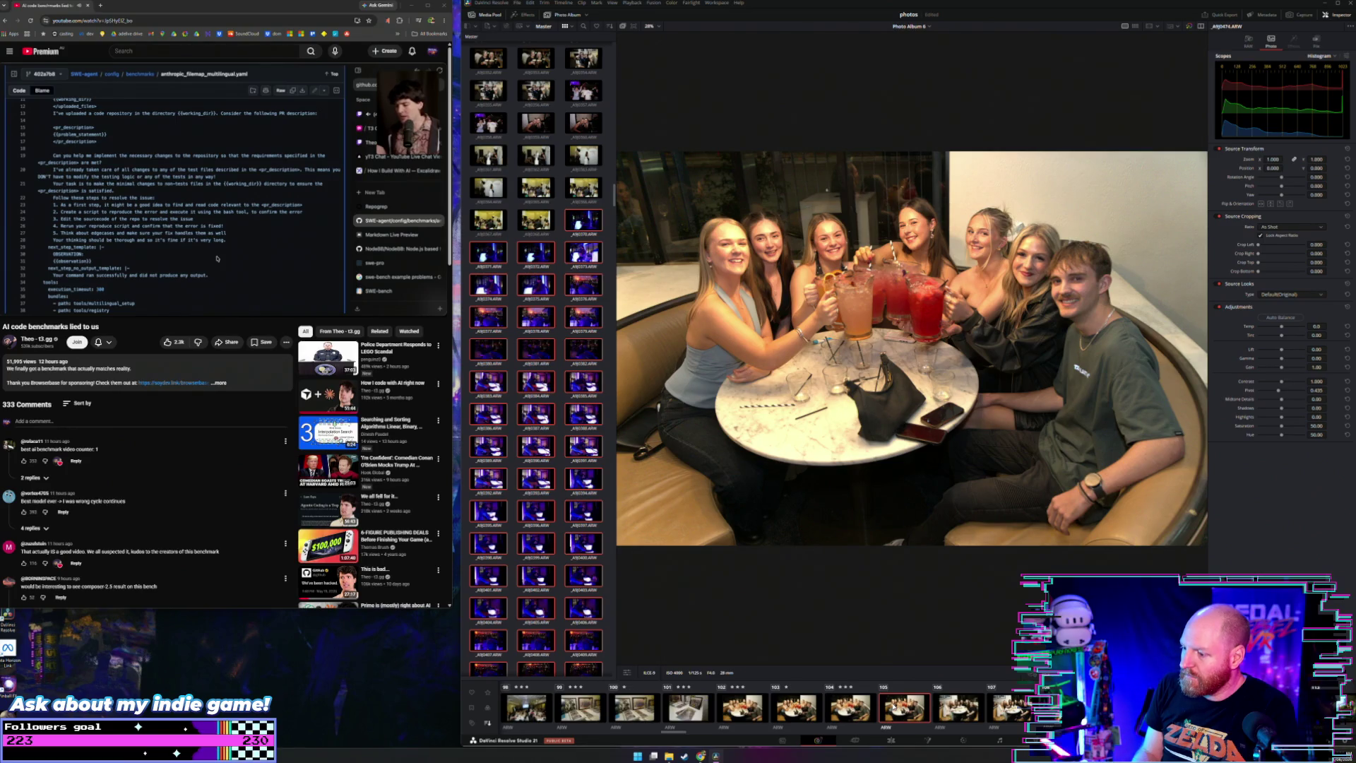
key(Right)
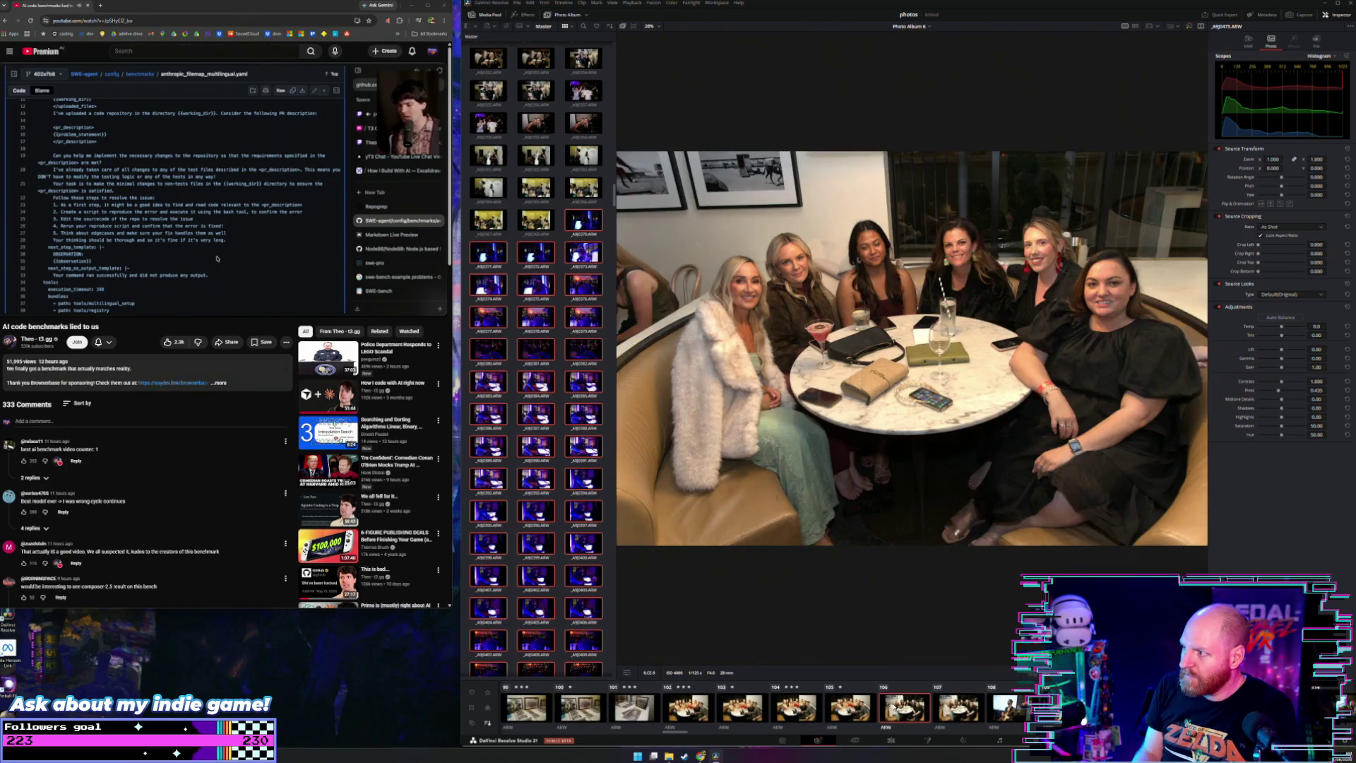
key(Right)
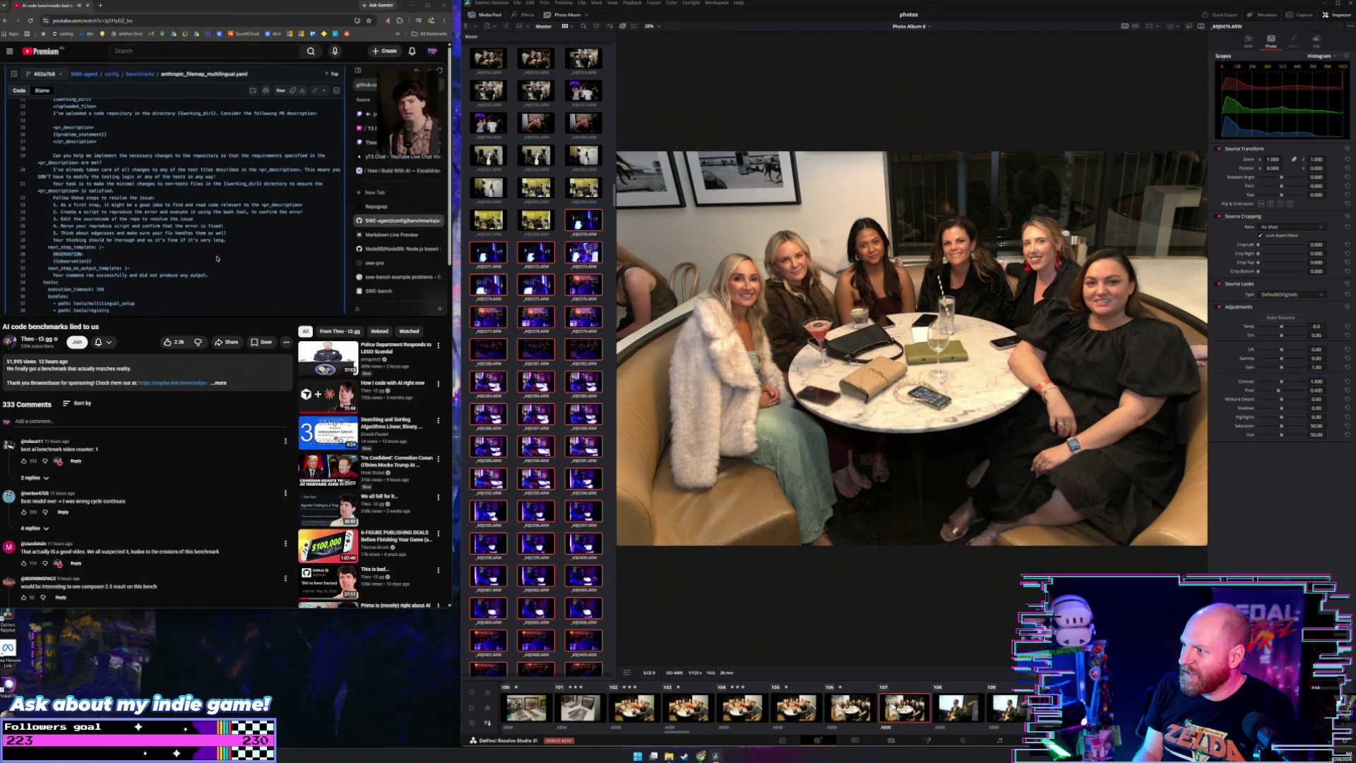
key(Right)
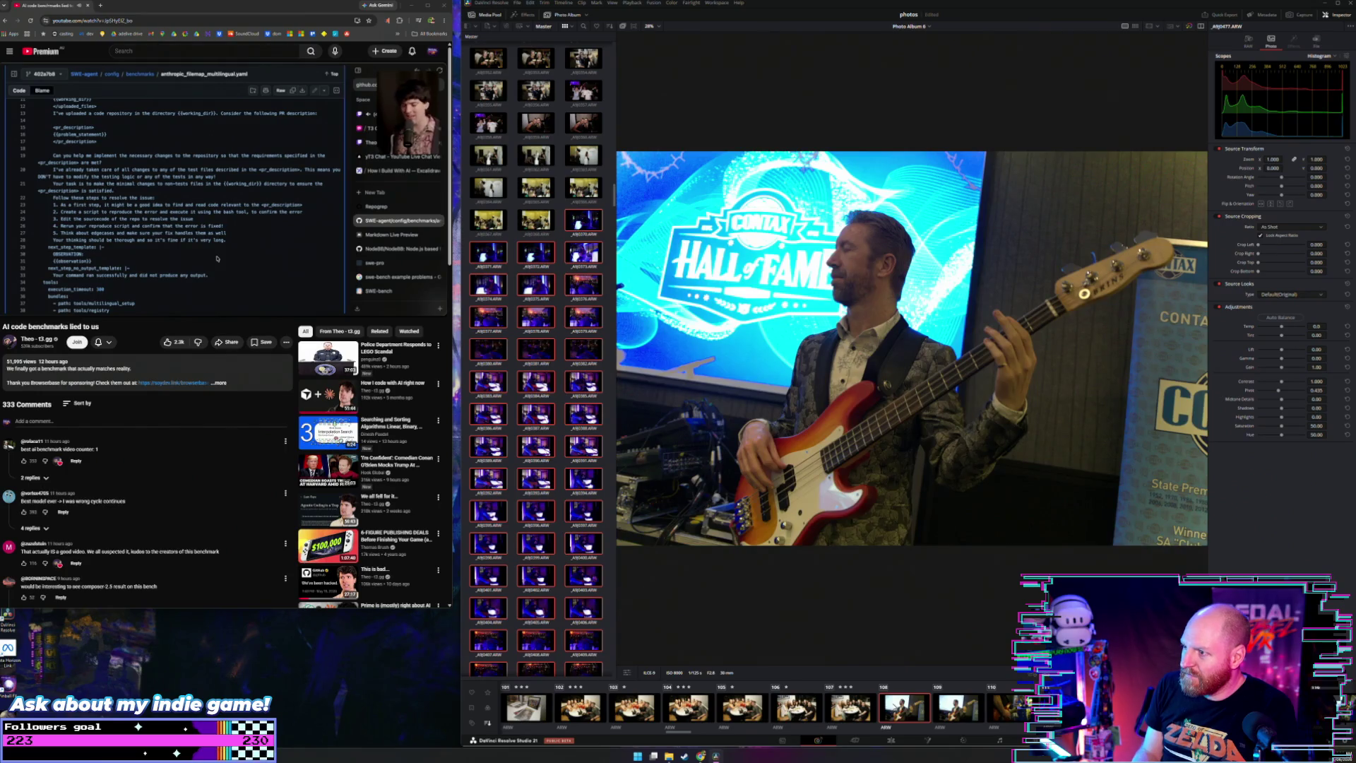
key(Right)
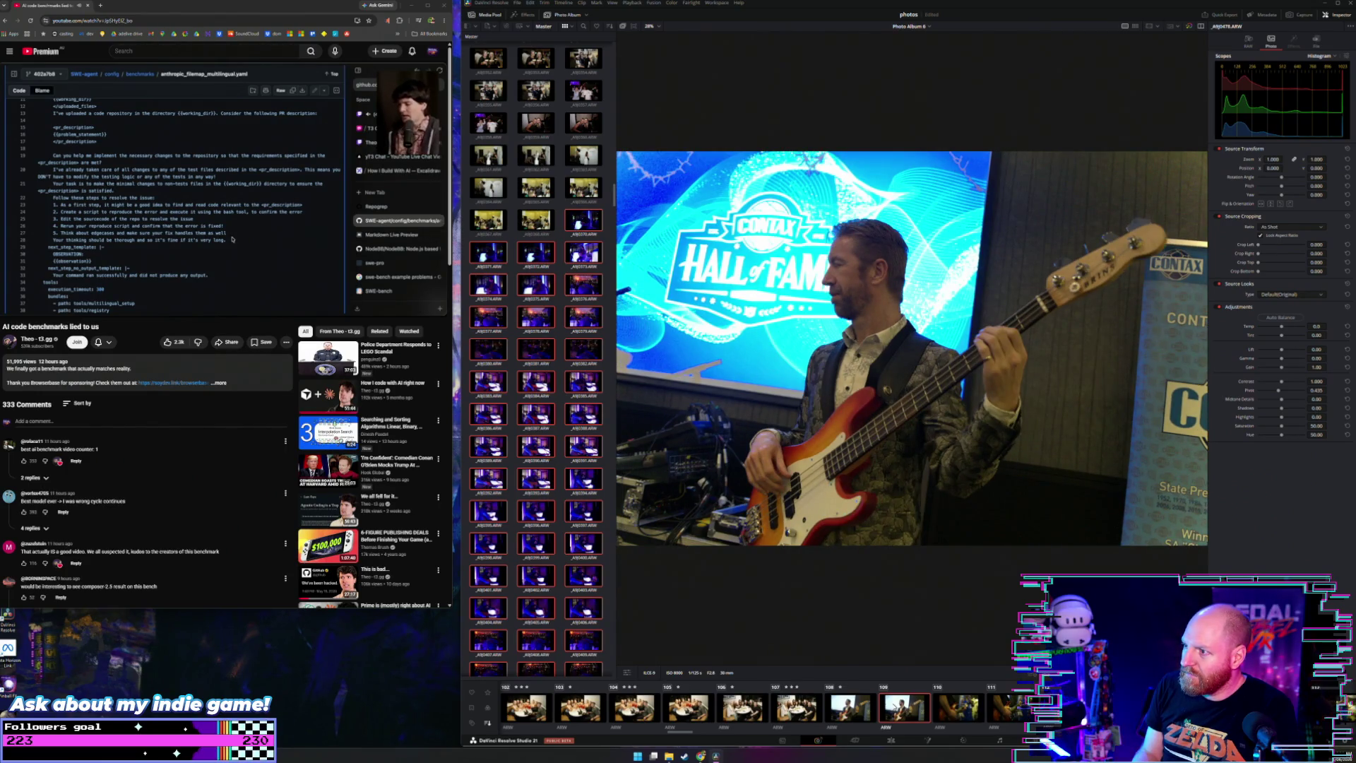
Step: Step forward and back through the concert photos to the red electric guitar close-up
key(Right)
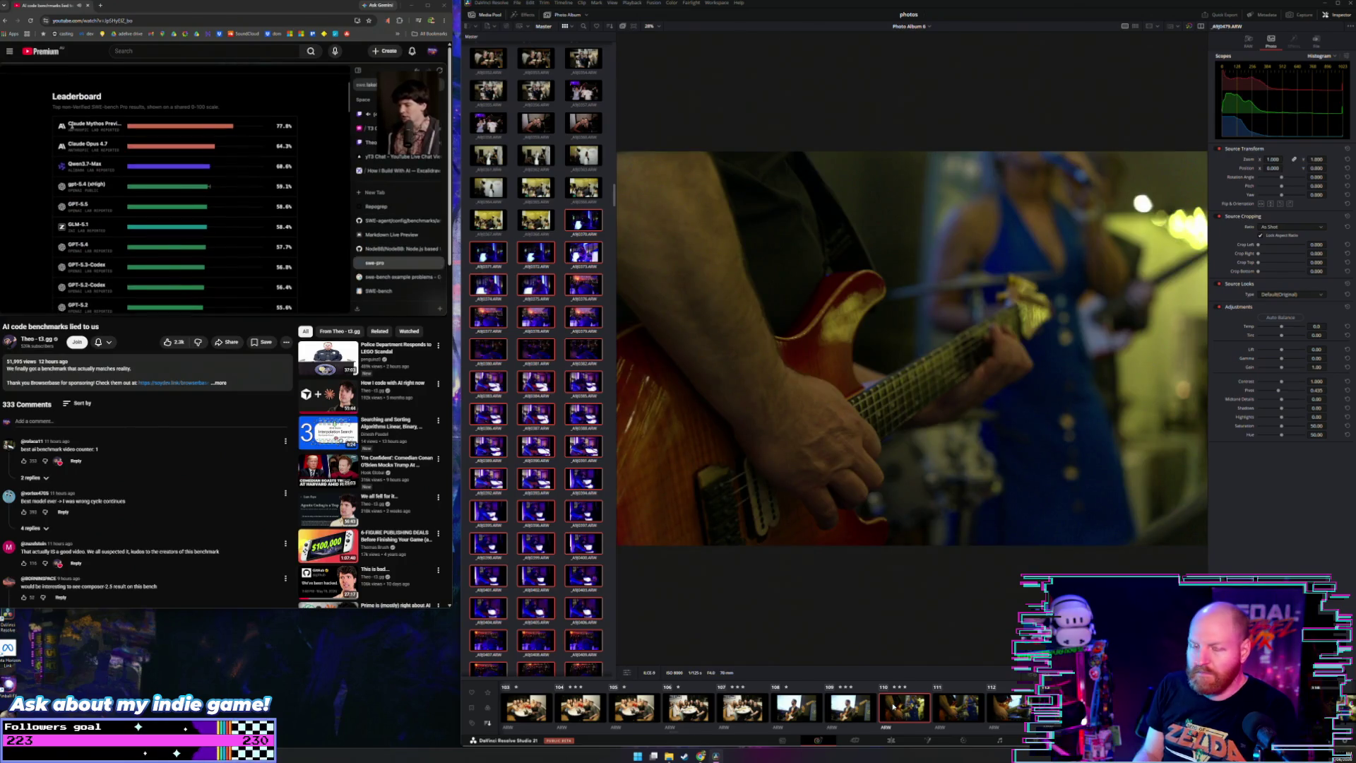
key(Right)
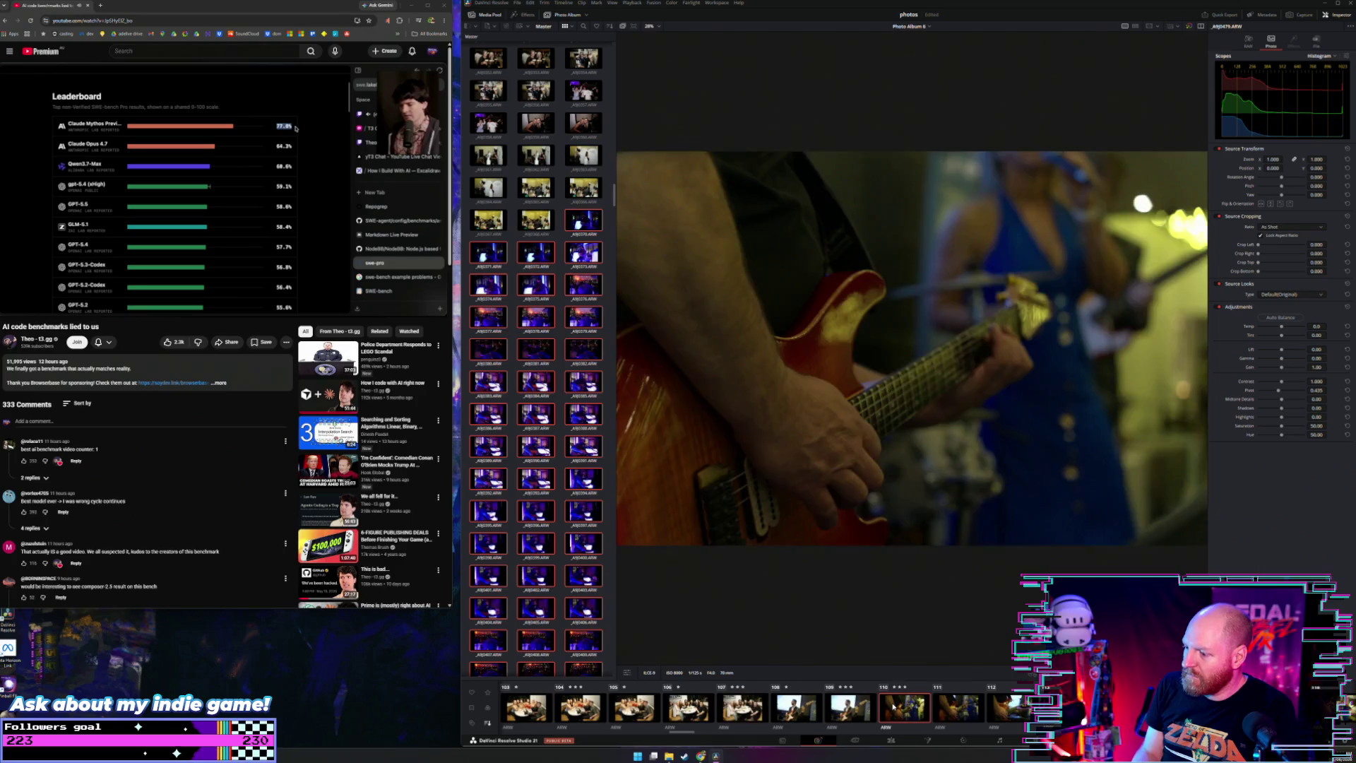
key(Right)
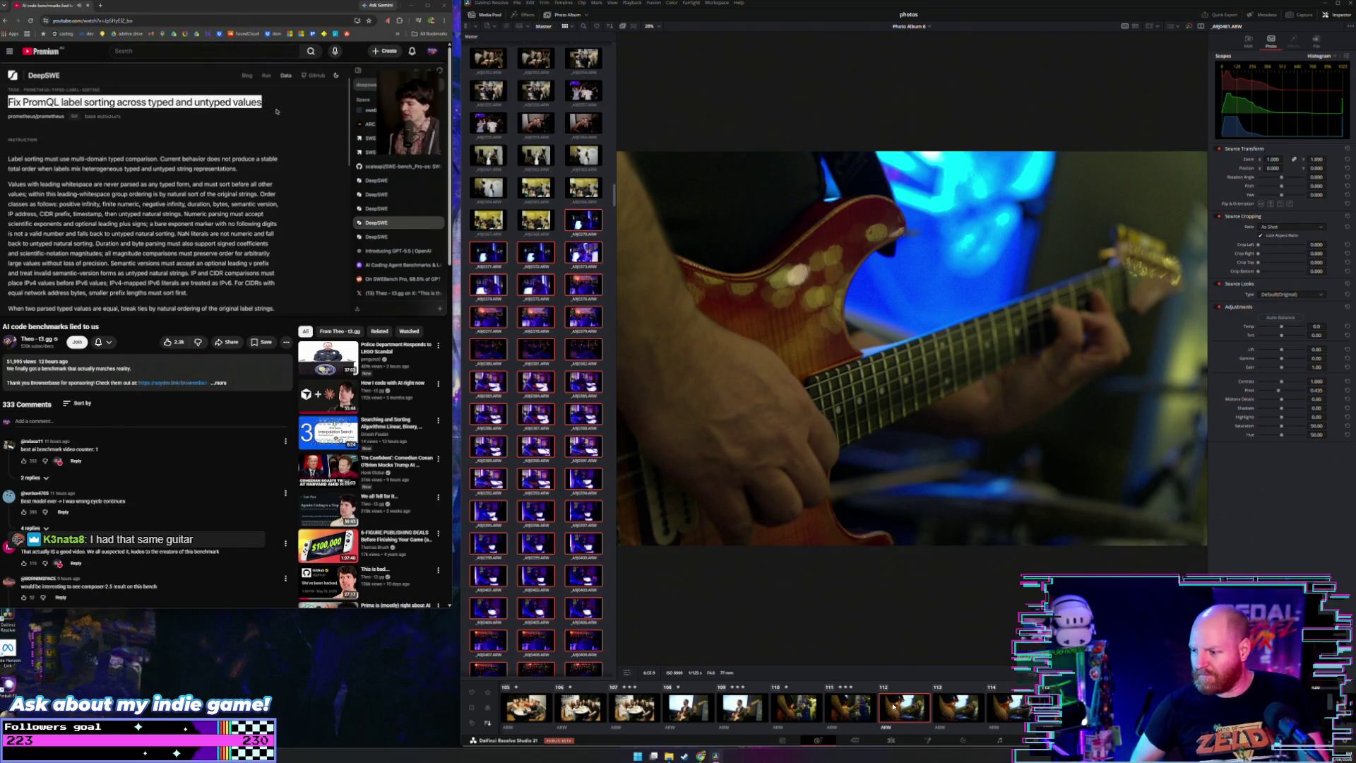
key(Left)
key(Left)
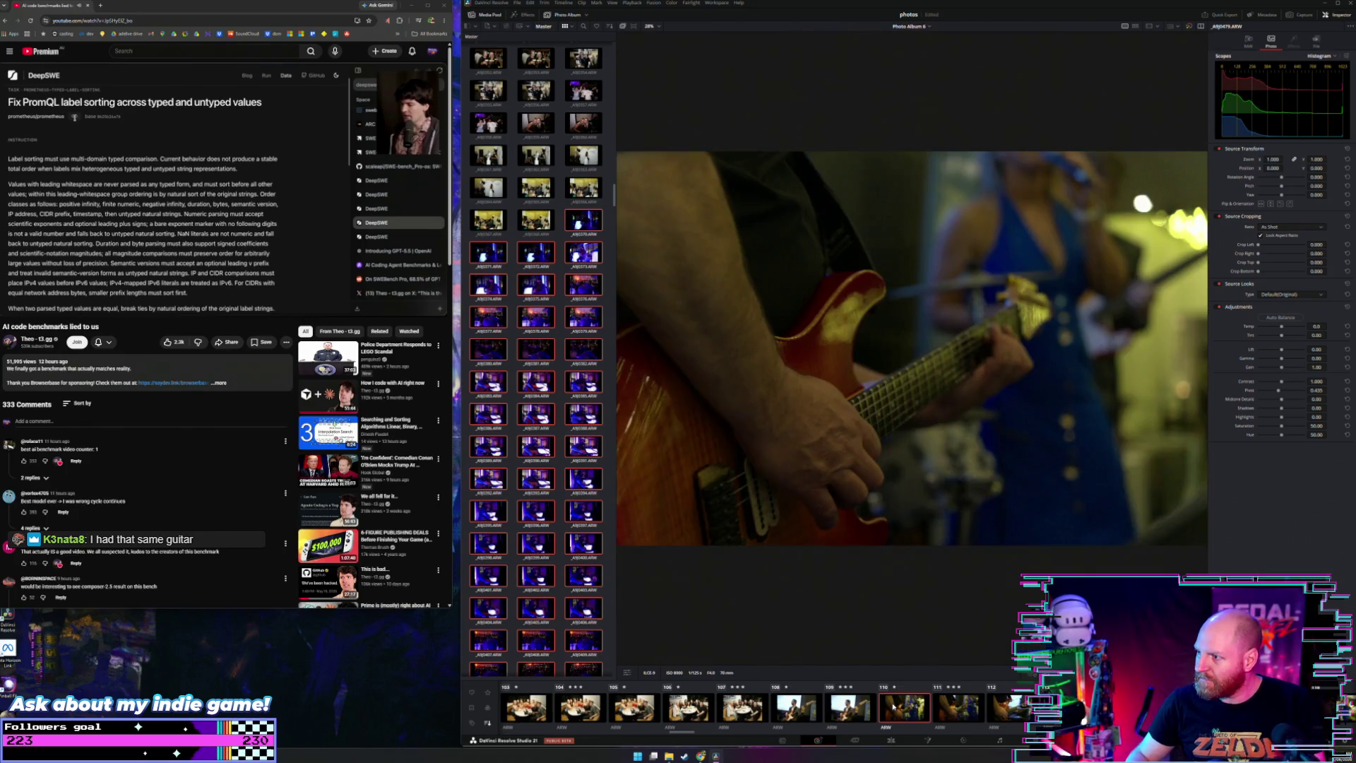
key(Right)
key(Right)
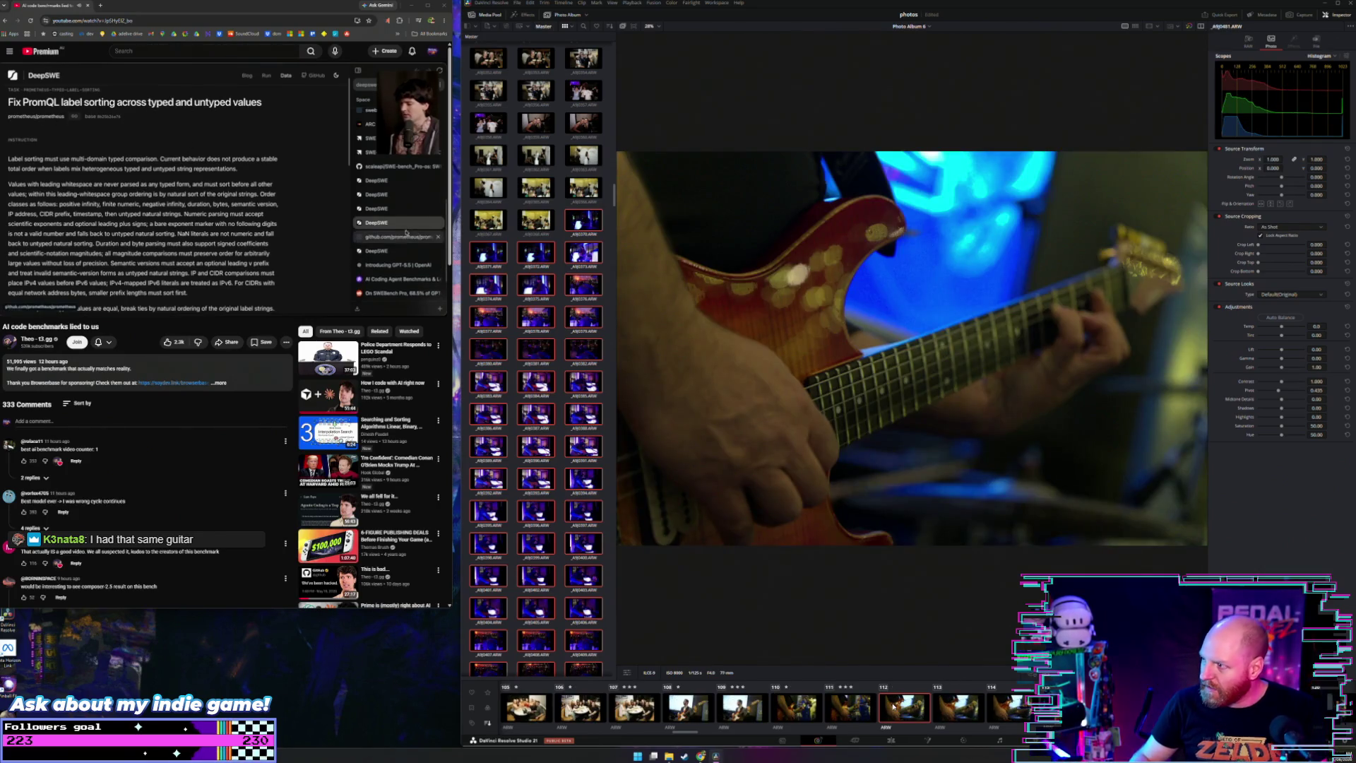
key(Right)
key(Right)
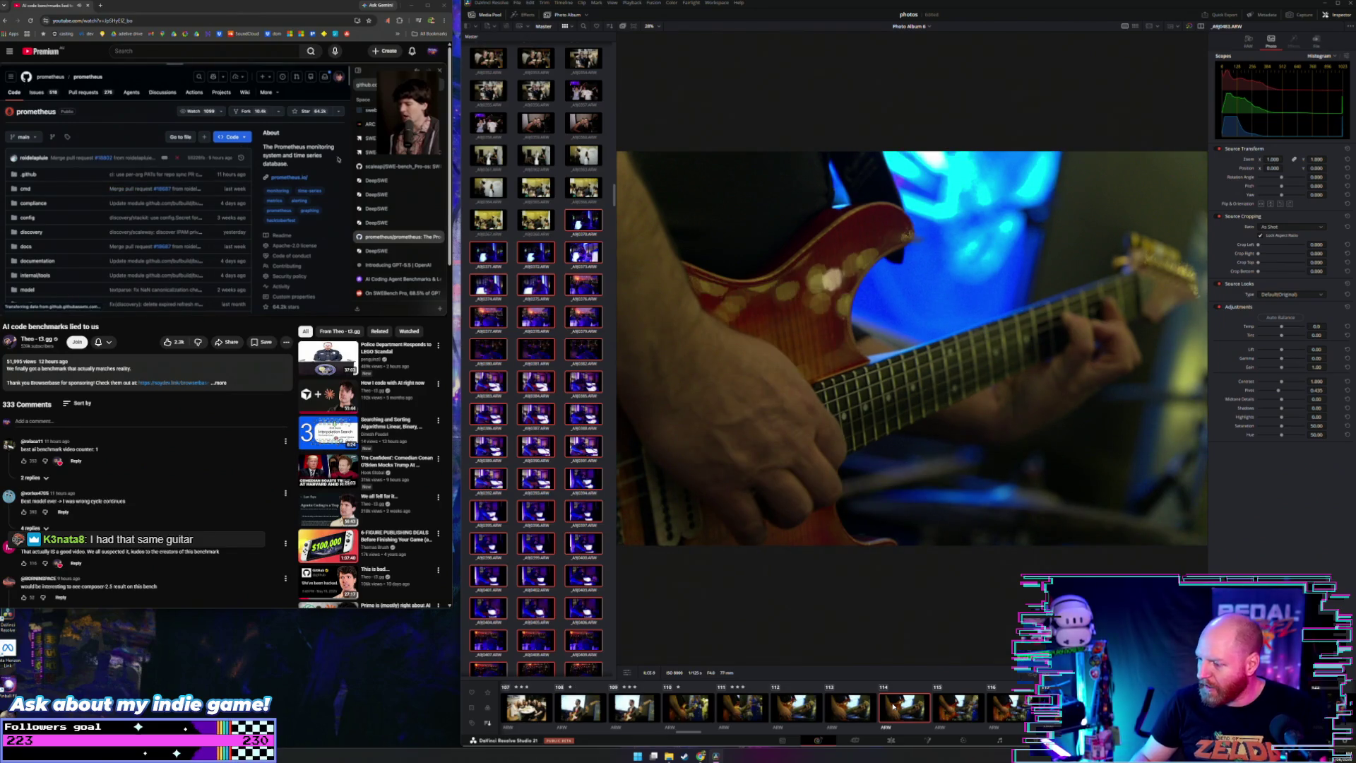
key(Right)
key(Right)
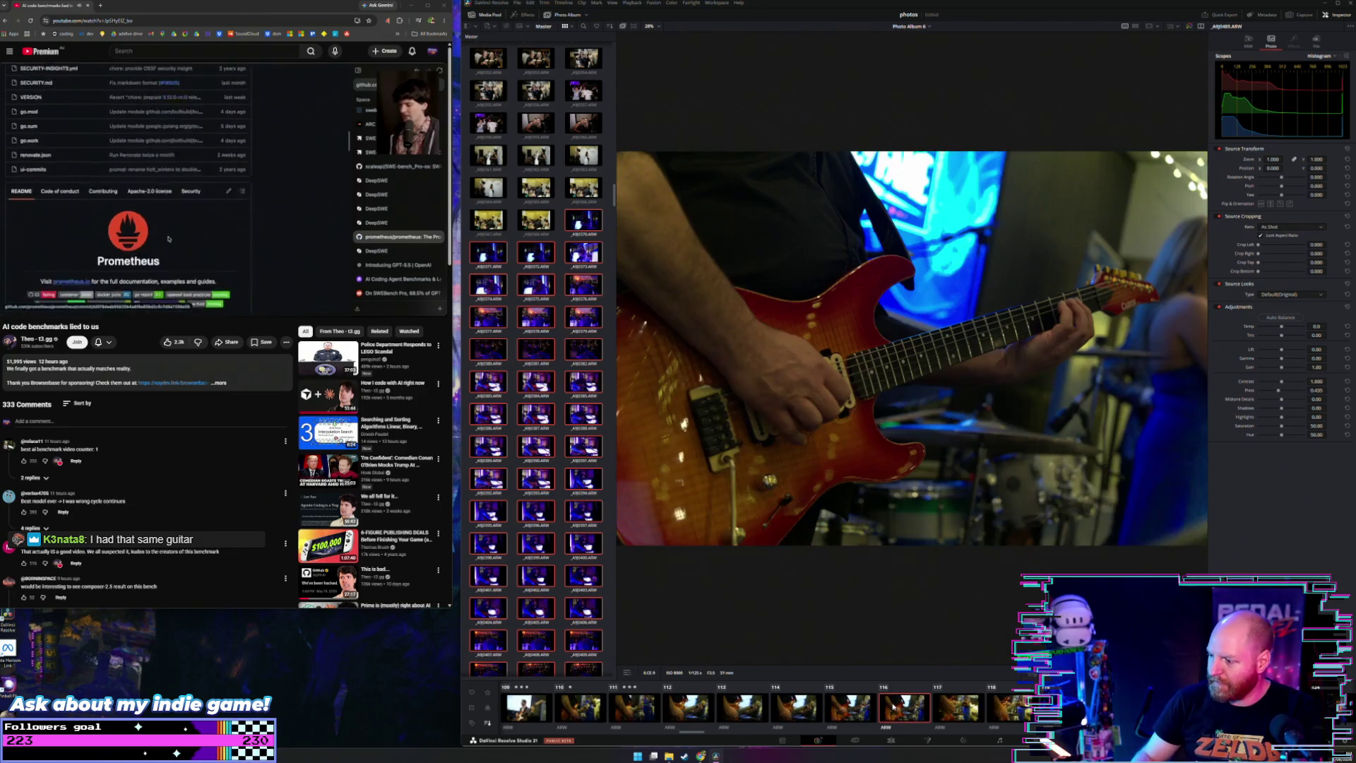
key(Right)
key(Right)
key(Left)
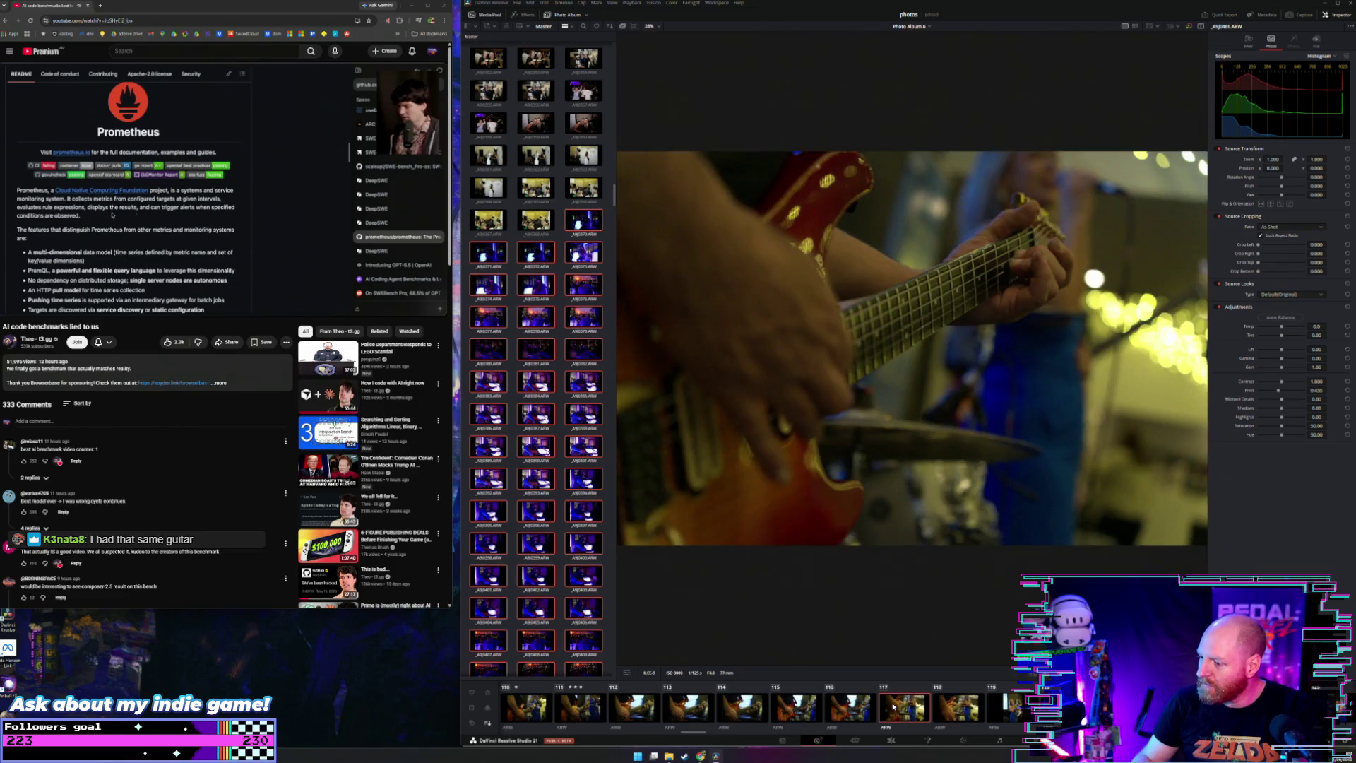
key(Left)
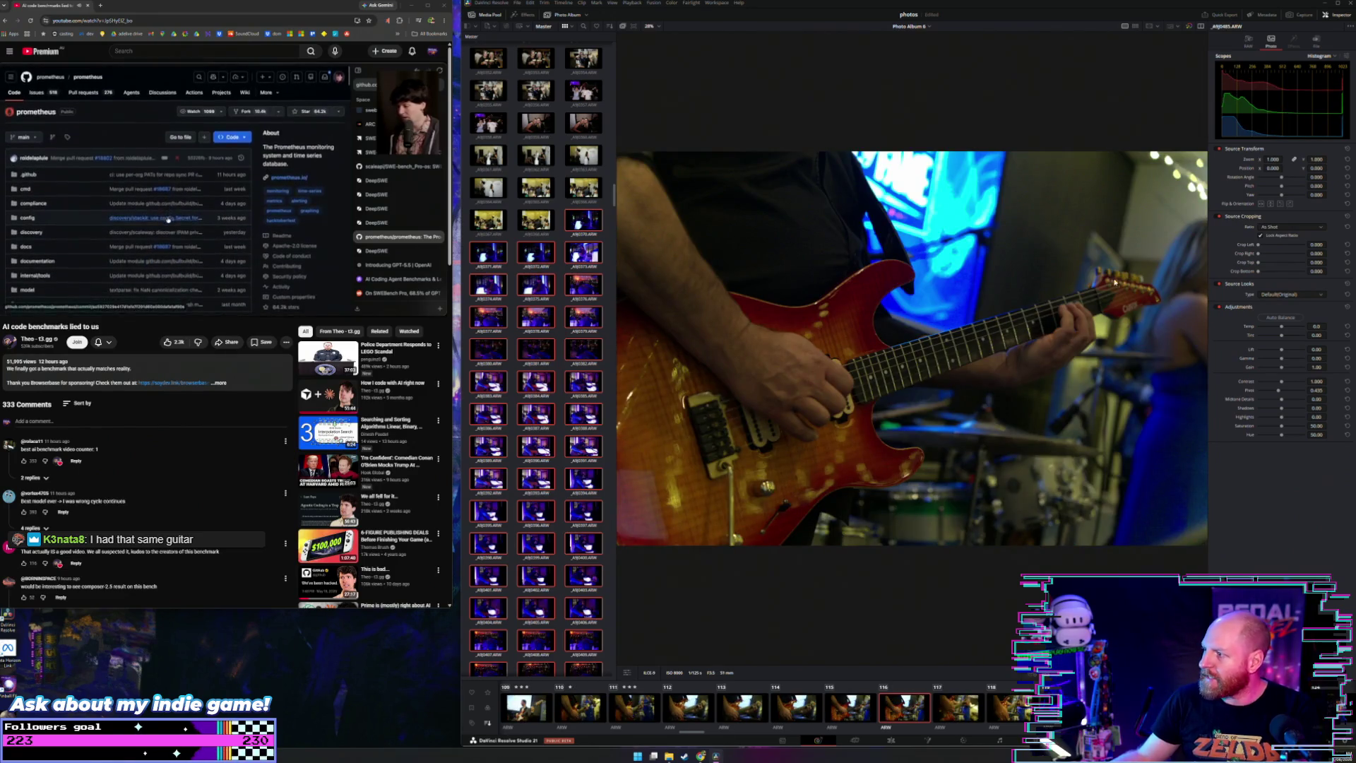
Step: Select part of the DeepSWE instruction paragraph, then detach a new Chrome tab into its own window
scroll(1115, 319, up, 1)
scroll(1115, 319, up, 2)
scroll(1130, 338, up, 2)
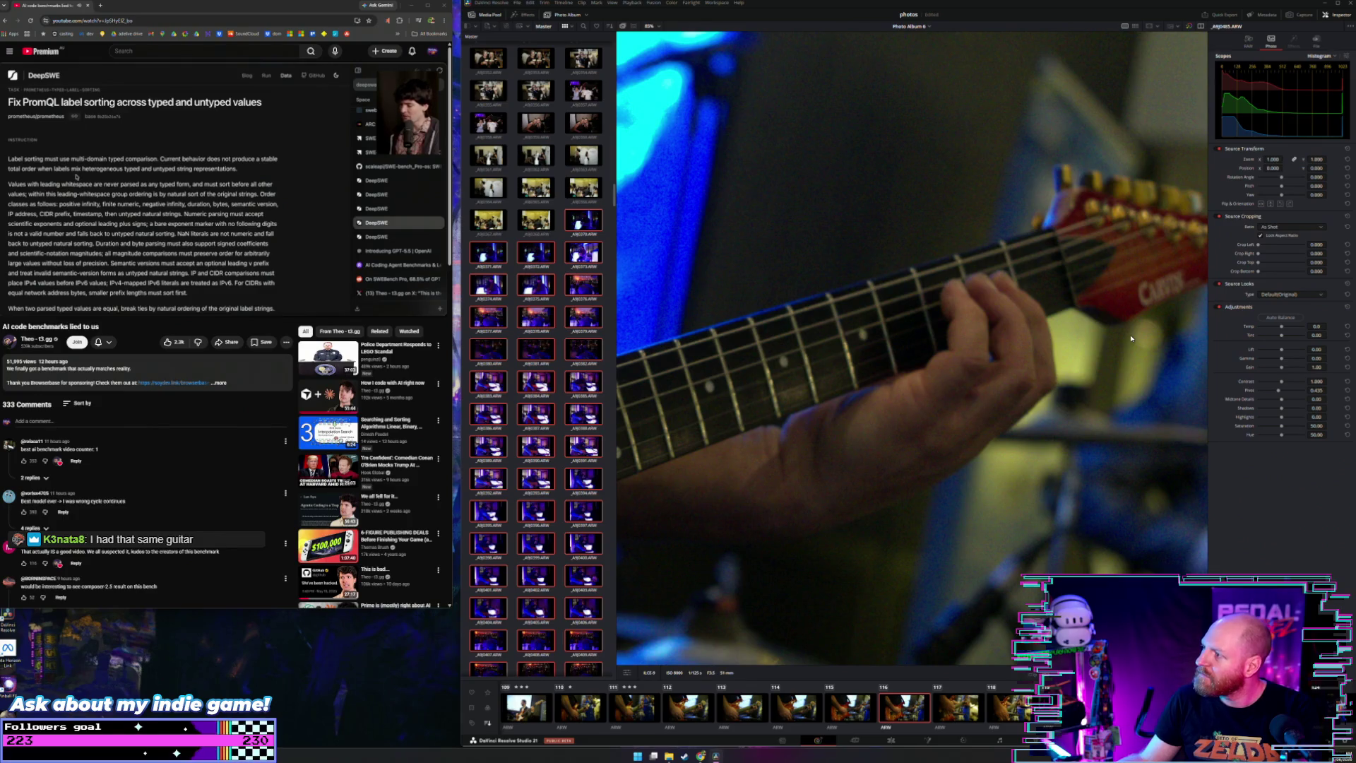
scroll(1131, 339, down, 1)
scroll(1131, 338, down, 1)
scroll(1130, 338, down, 1)
scroll(1131, 338, down, 1)
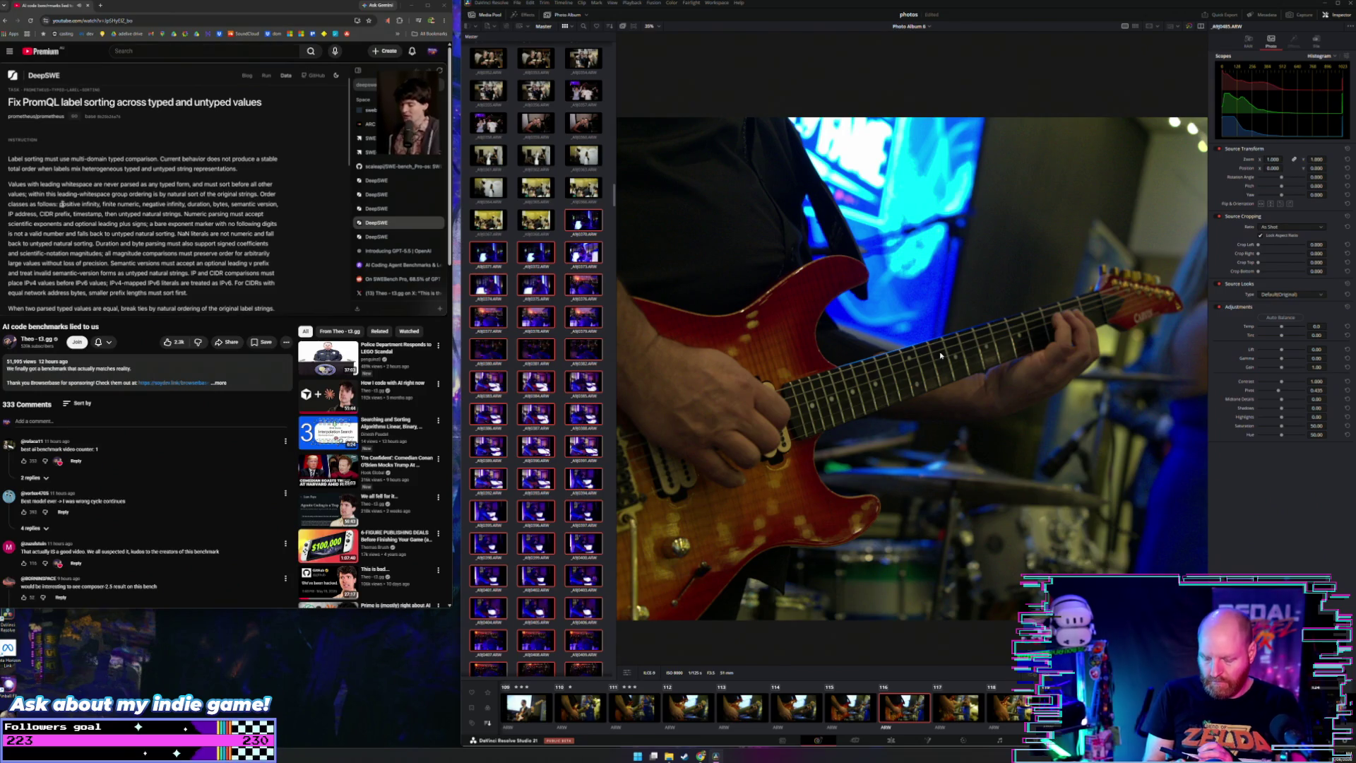
drag(61, 204, 262, 273)
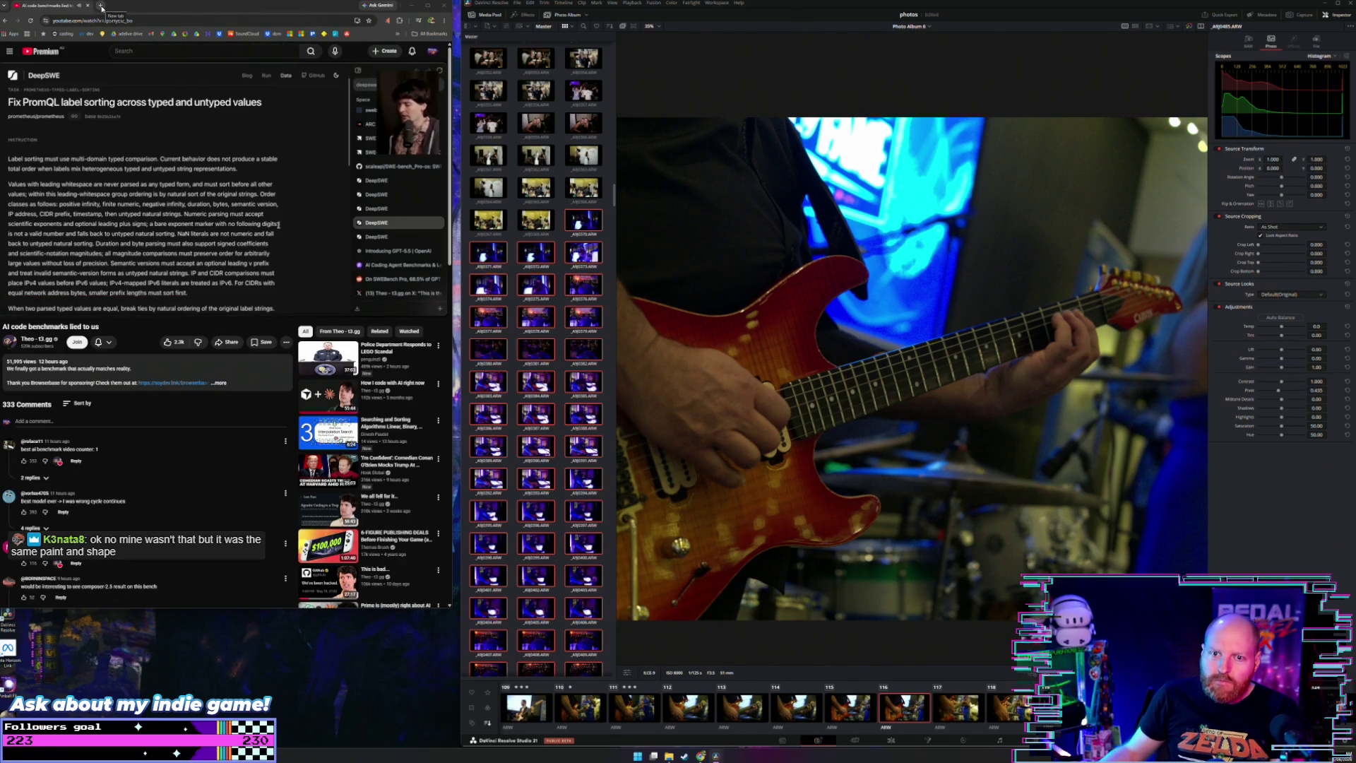
click(101, 7)
mouse_move(106, 5)
mouse_down()
mouse_move(597, 84)
mouse_move(570, 90)
mouse_up()
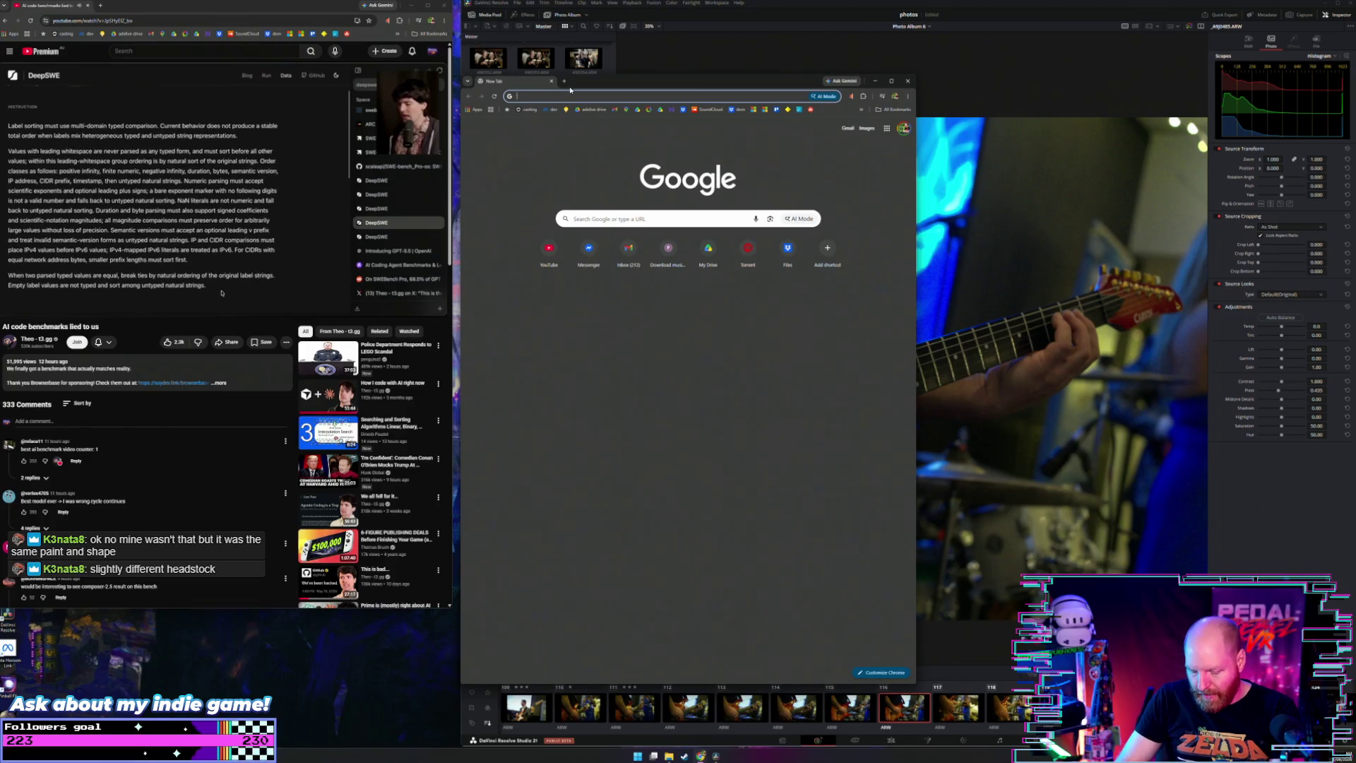
Step: Search Google for 'ibanez art100', refining the query to 'ibanez art100i white'
text(ibanez)
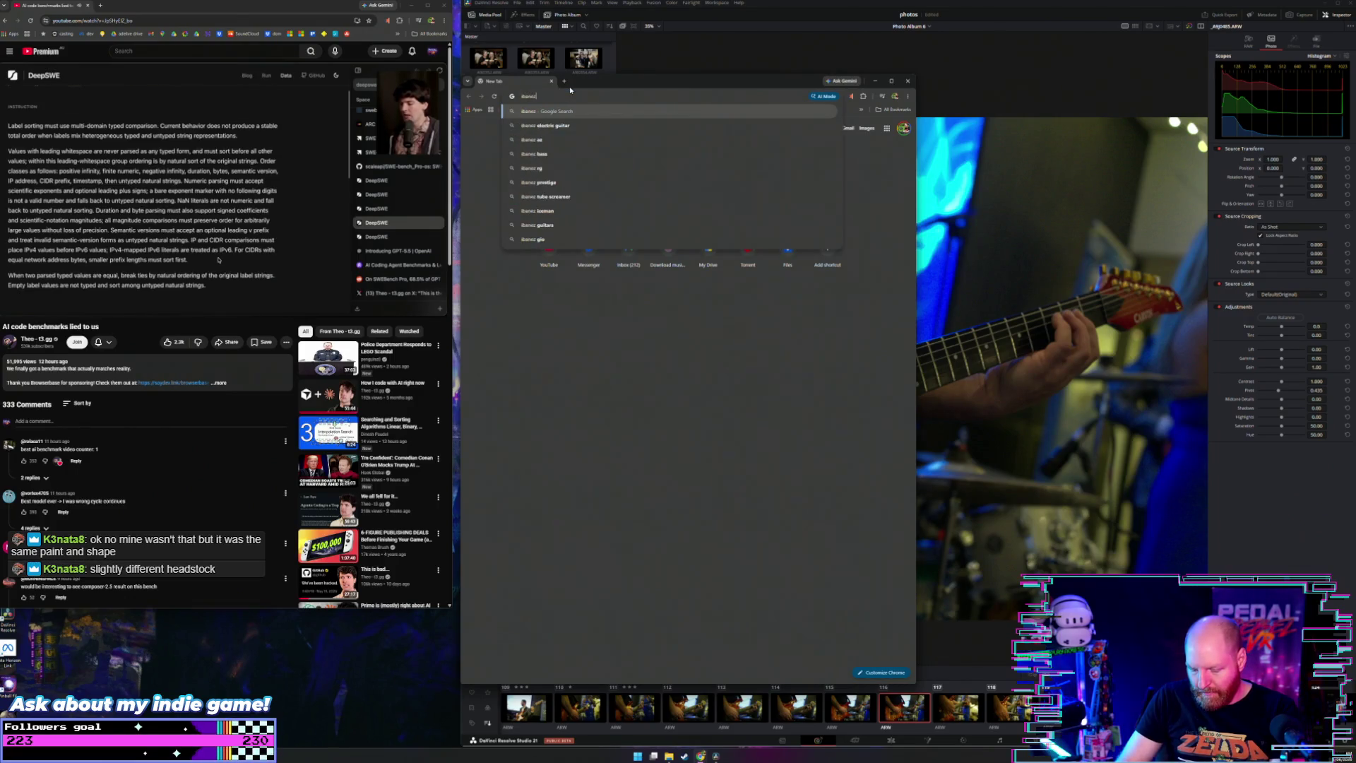
text( art100)
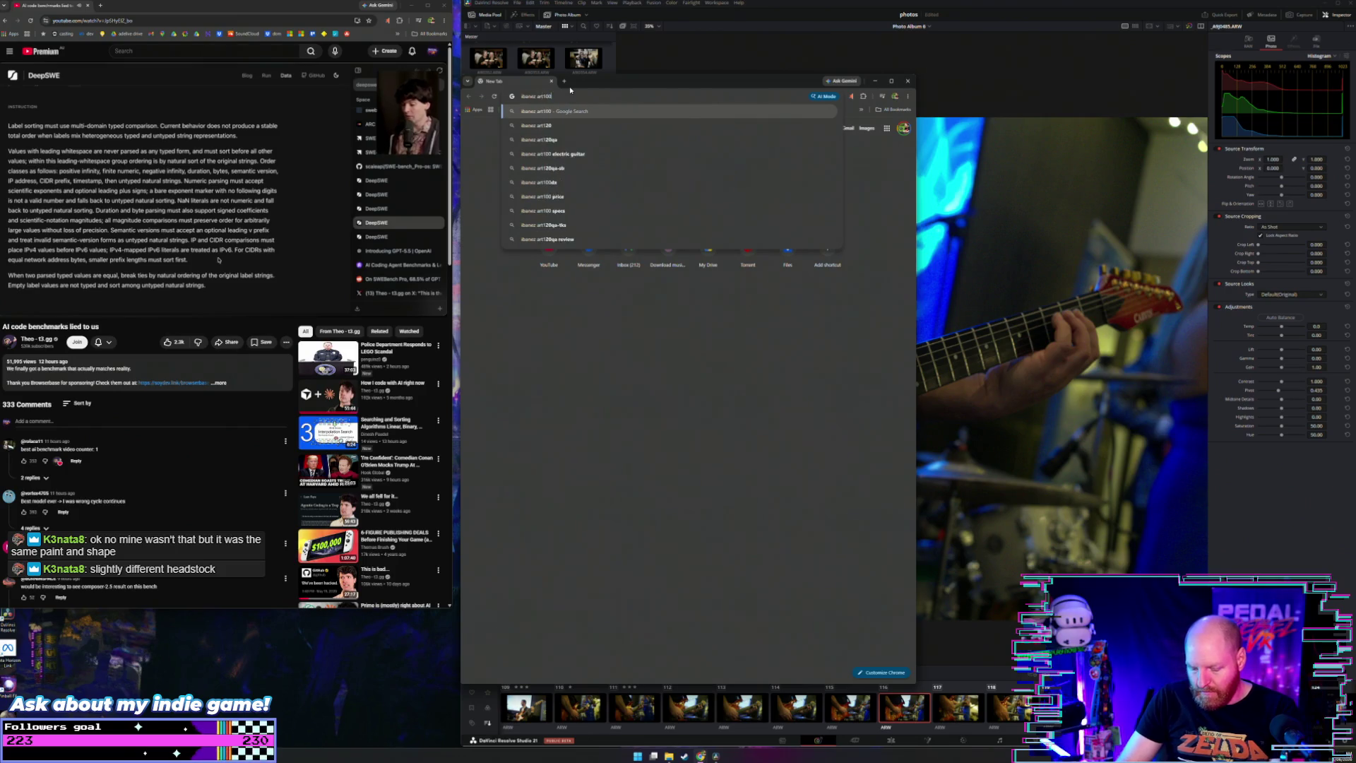
key(Return)
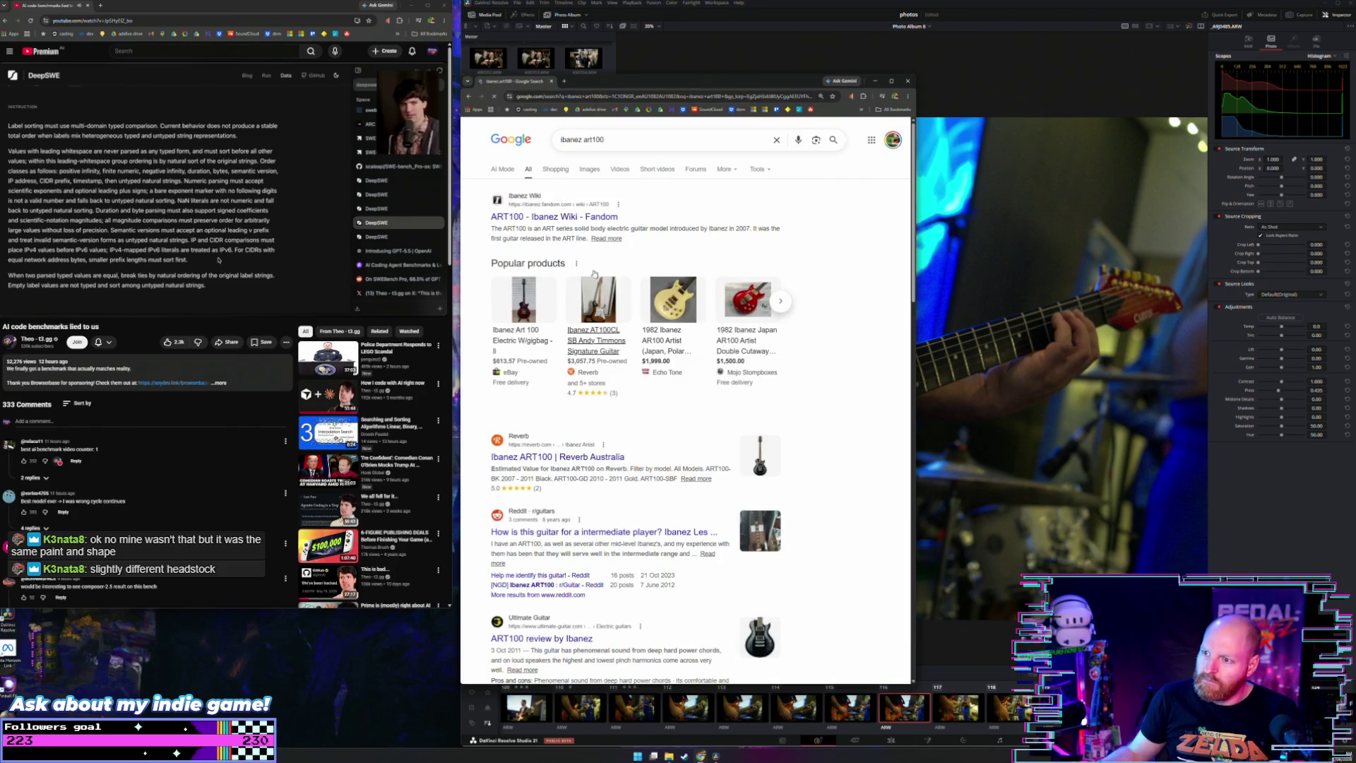
click(627, 135)
text(i)
key(Return)
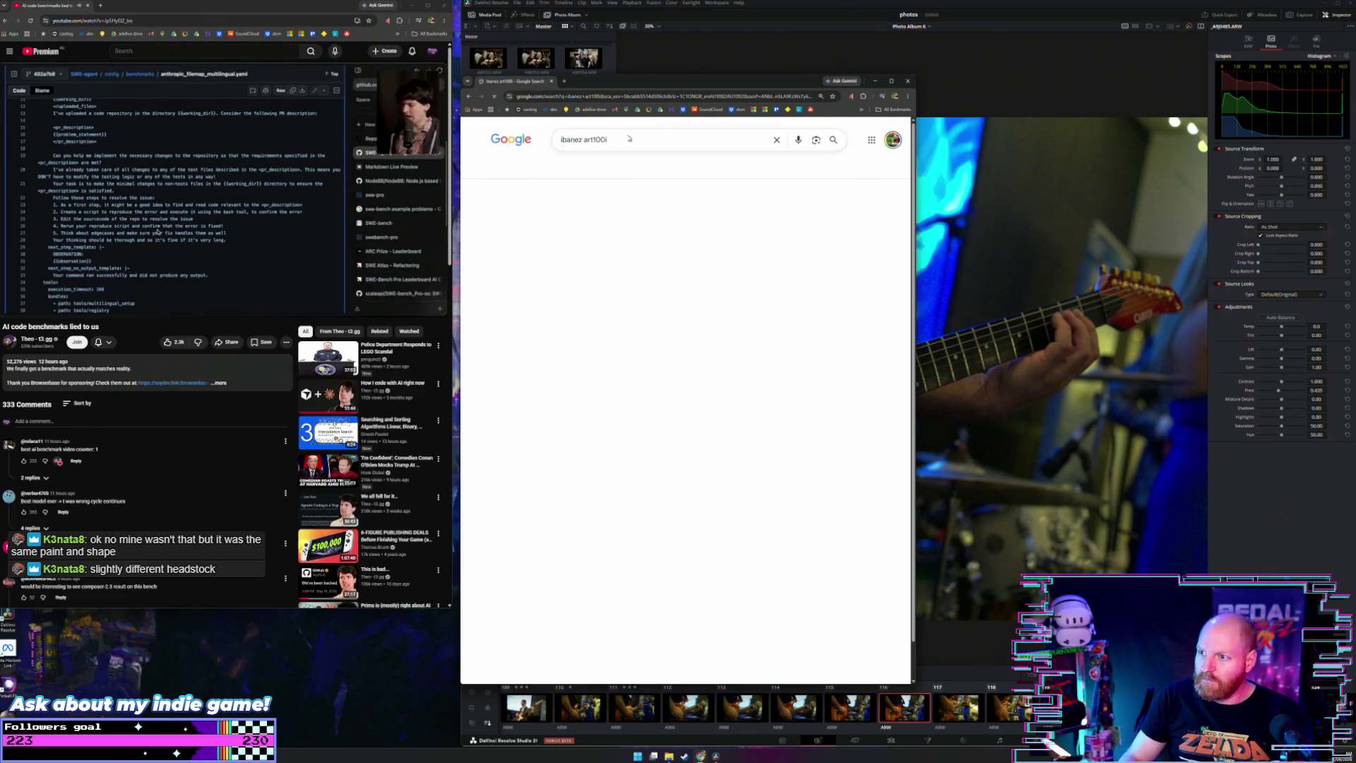
click(636, 142)
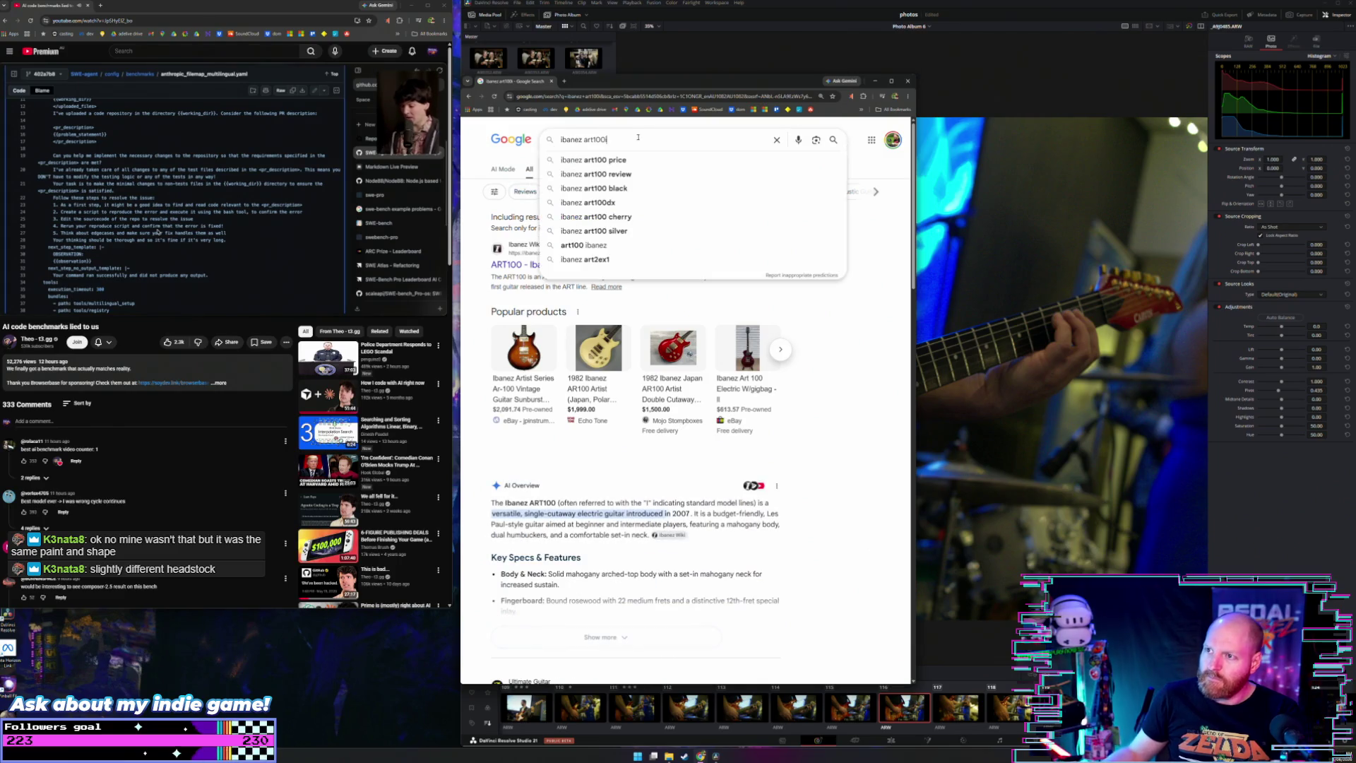
text( white)
key(Return)
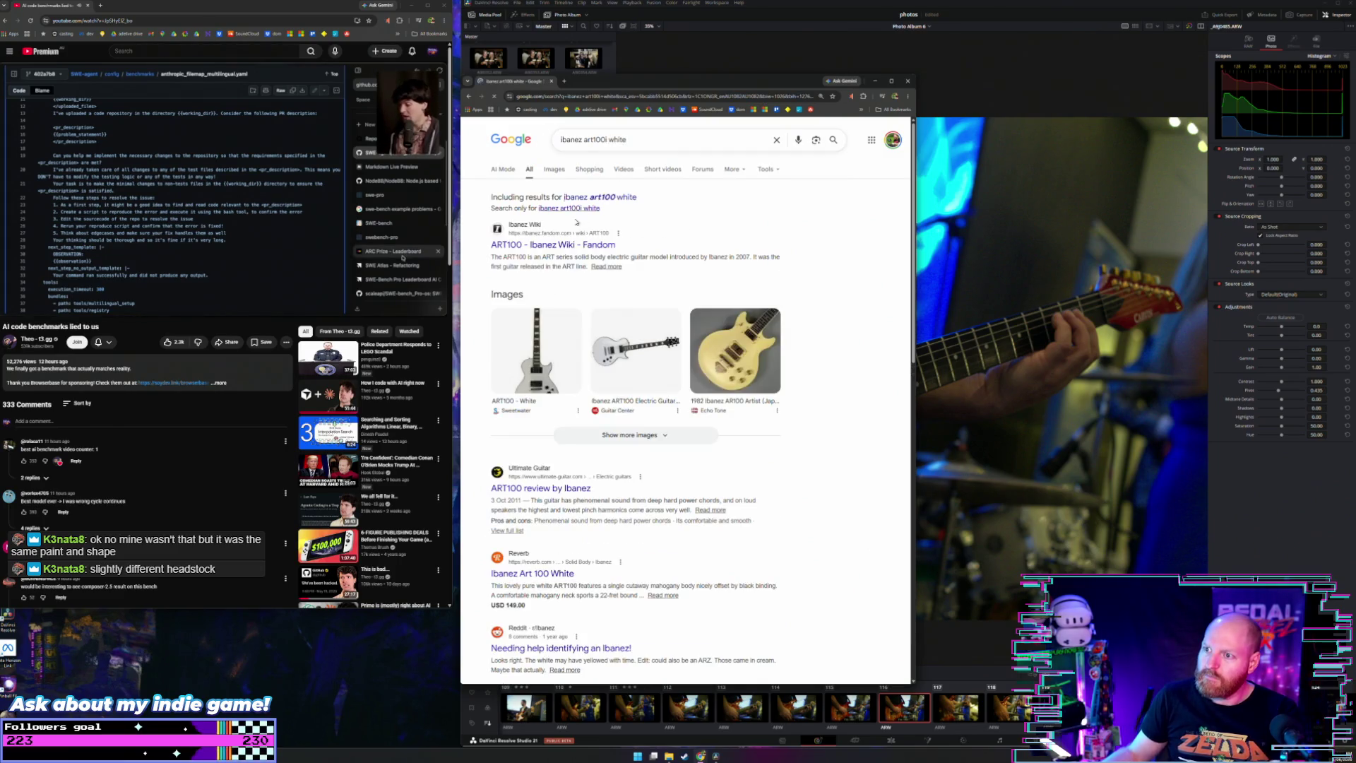
Step: In Image results, view the eBay Australia and Guitar Center listings for the white ART100
click(613, 321)
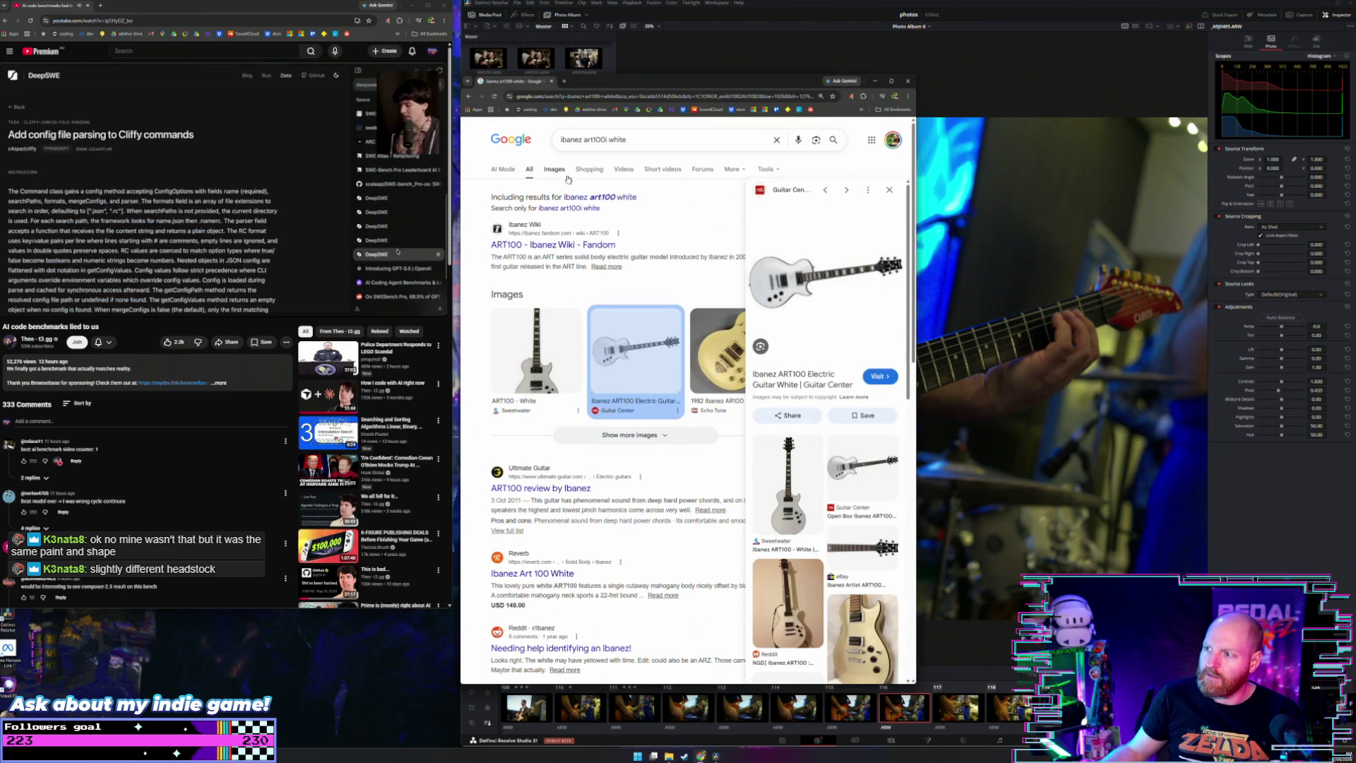
click(554, 169)
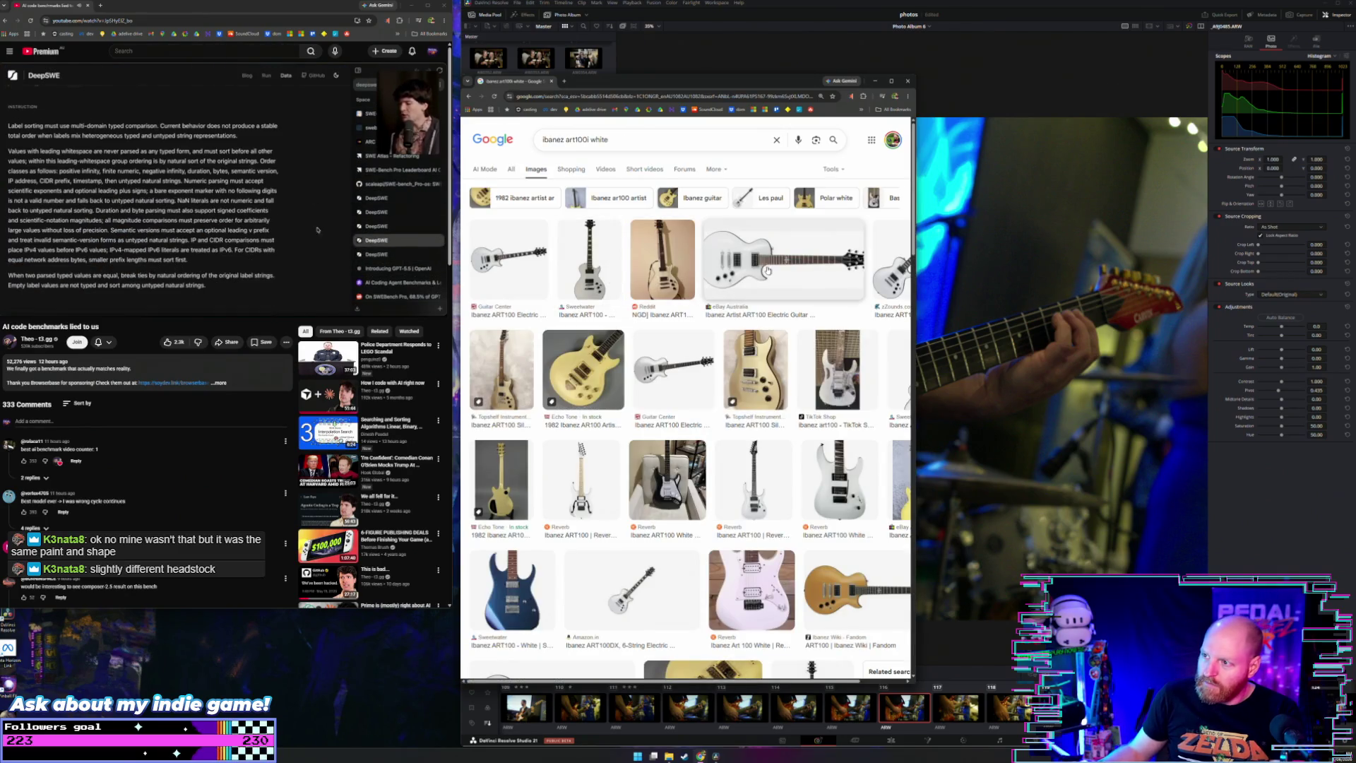
click(788, 265)
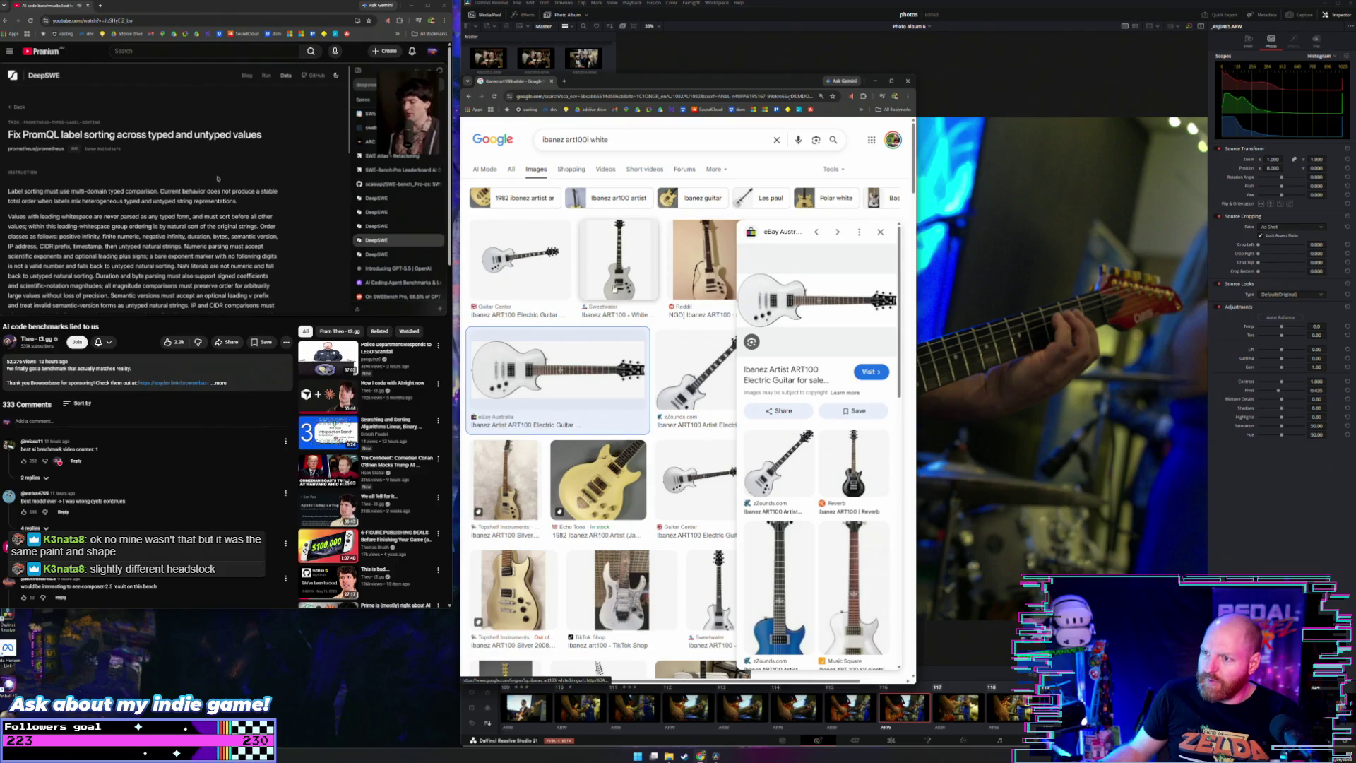
click(813, 298)
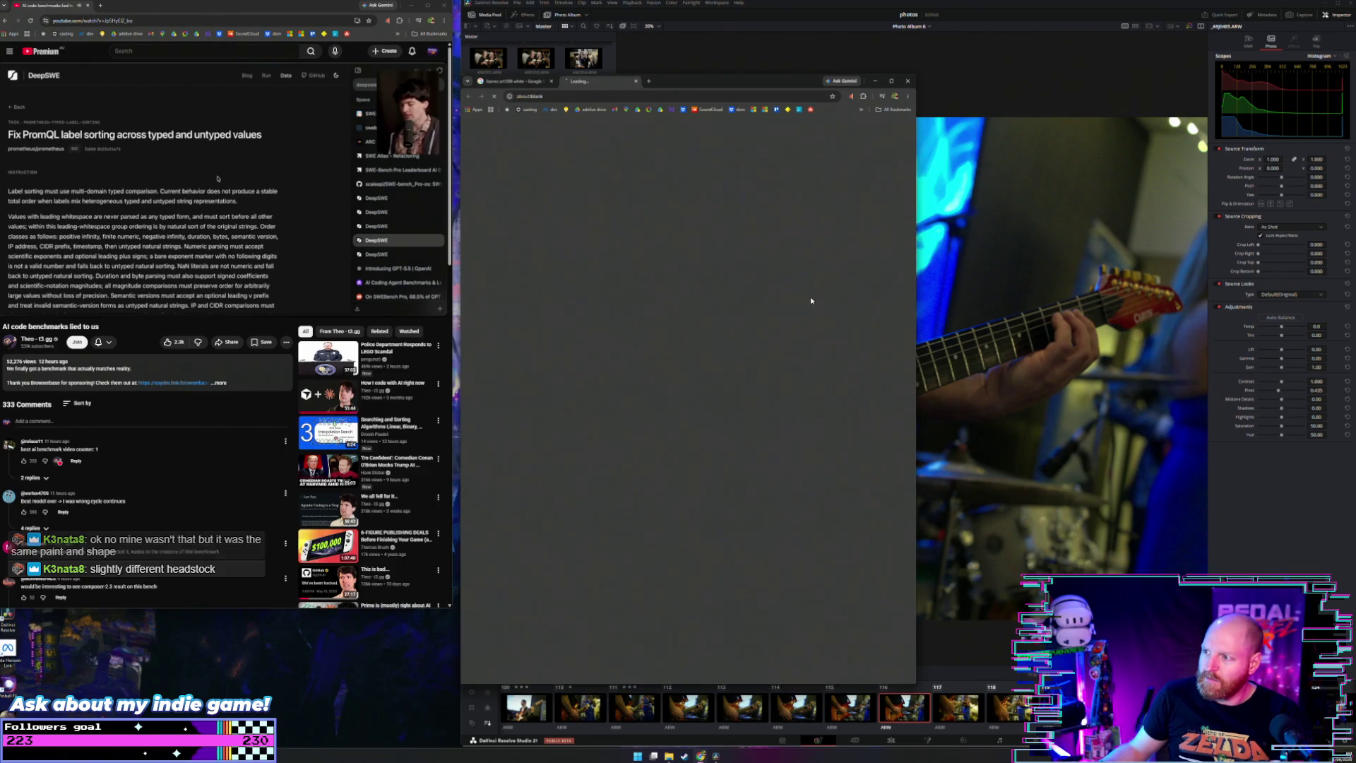
drag(915, 262, 977, 263)
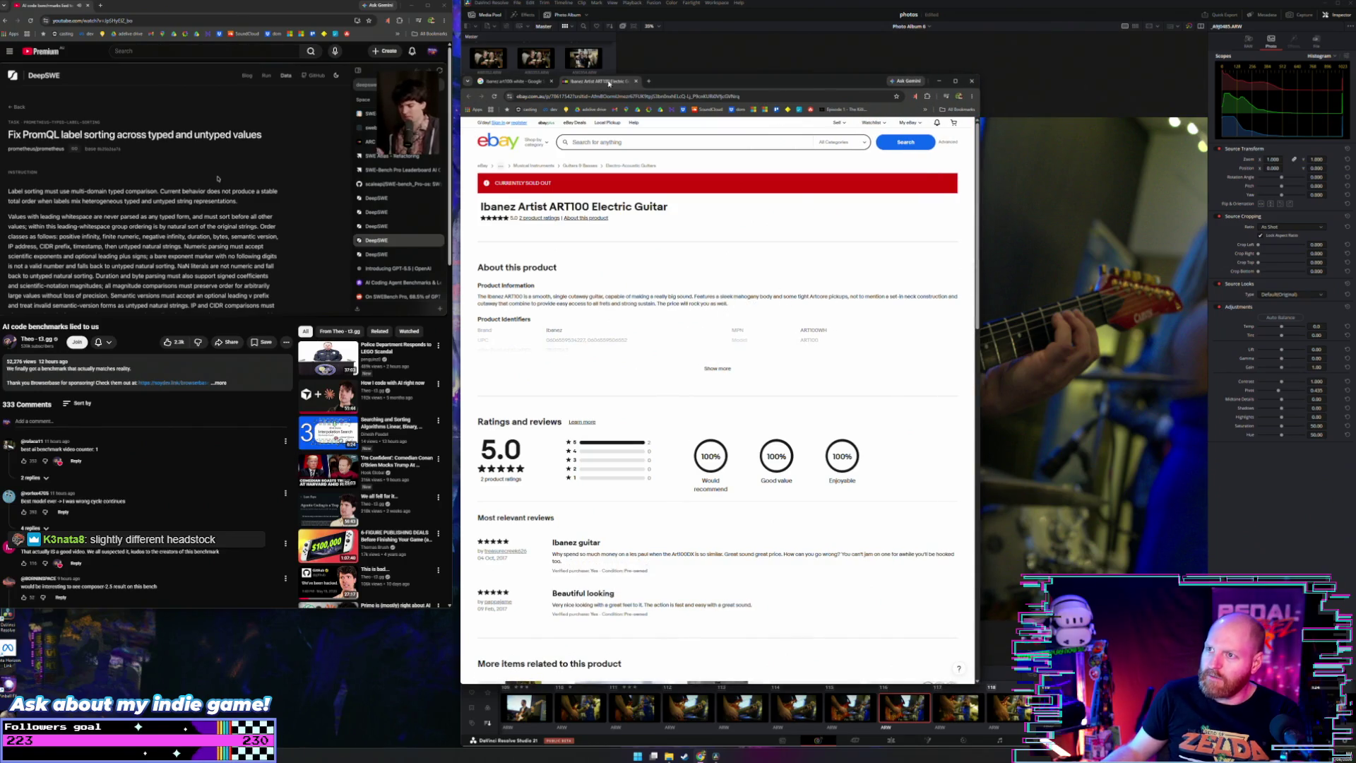
click(636, 82)
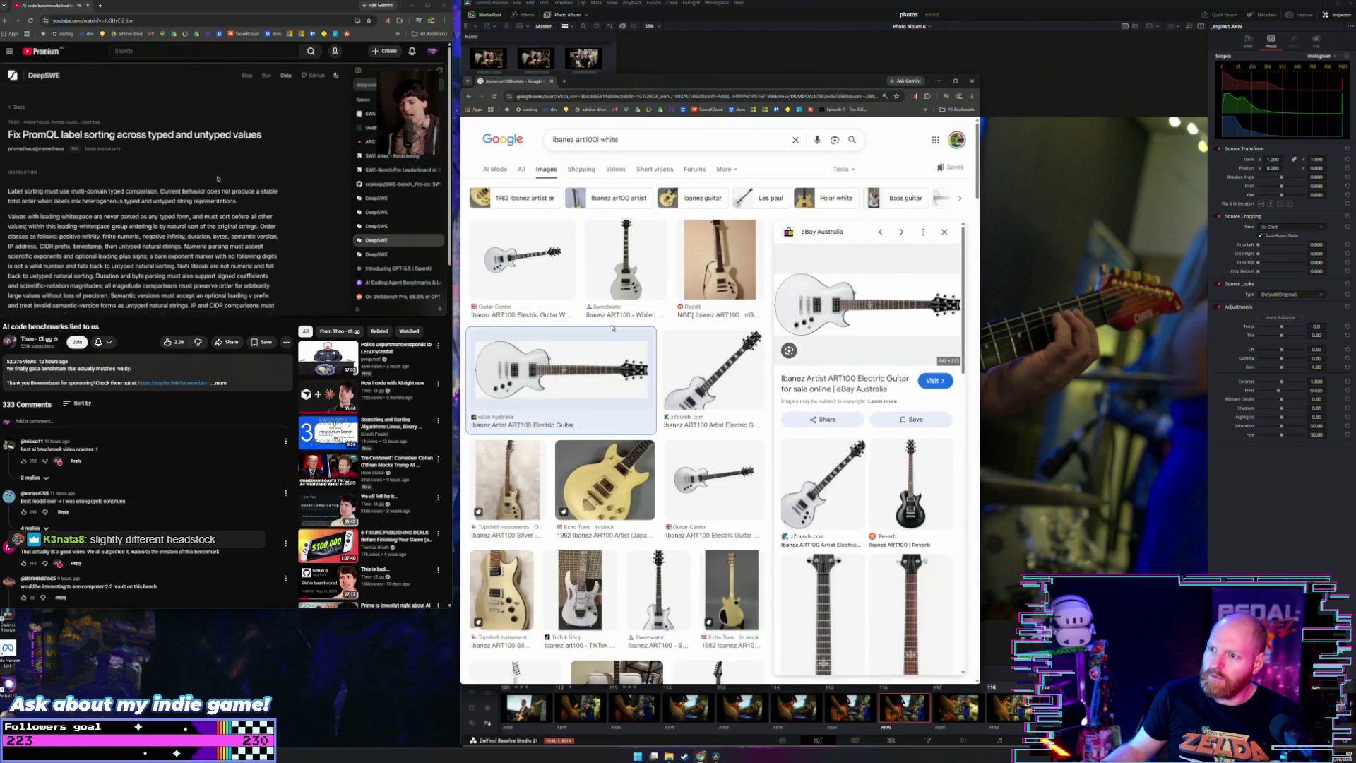
click(535, 276)
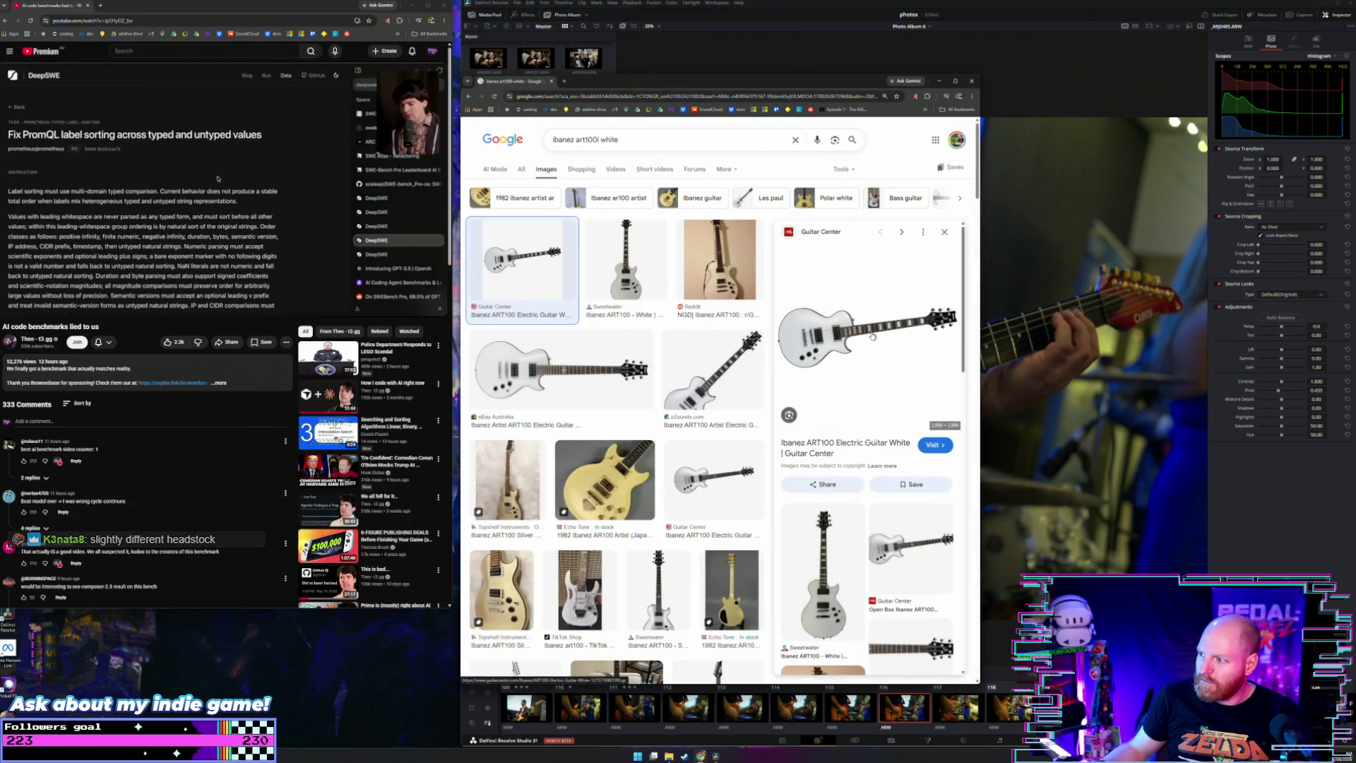
click(872, 334)
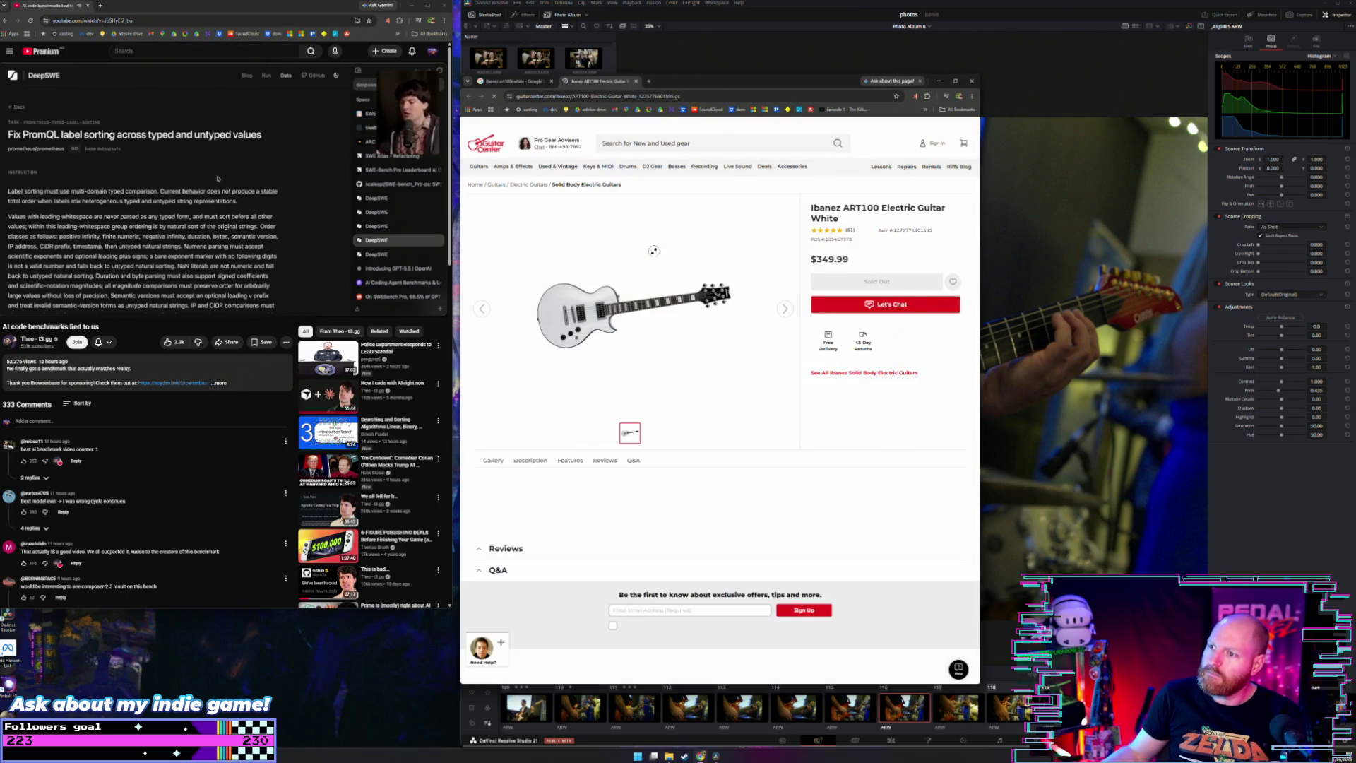
Step: View the white guitar photo full-size in its own tab, then close the browser window
right_click(657, 281)
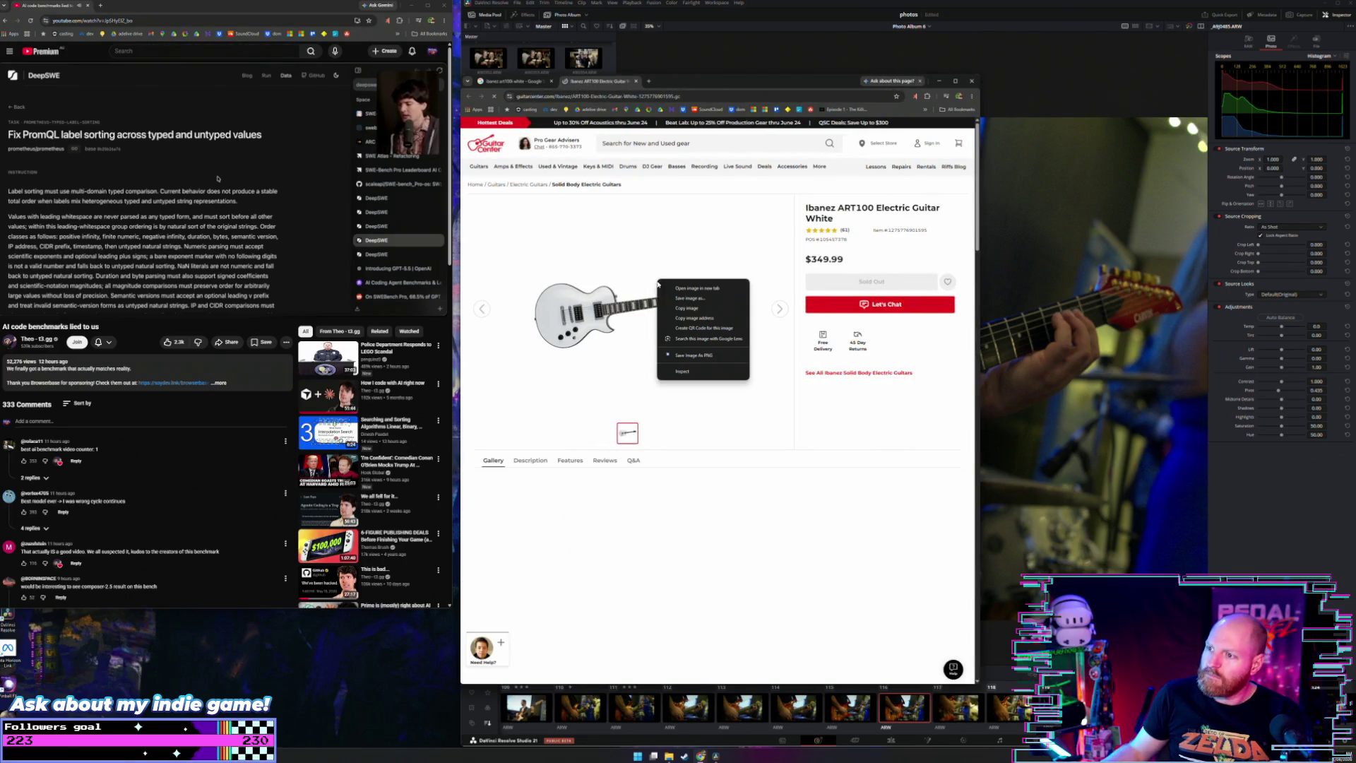
click(696, 289)
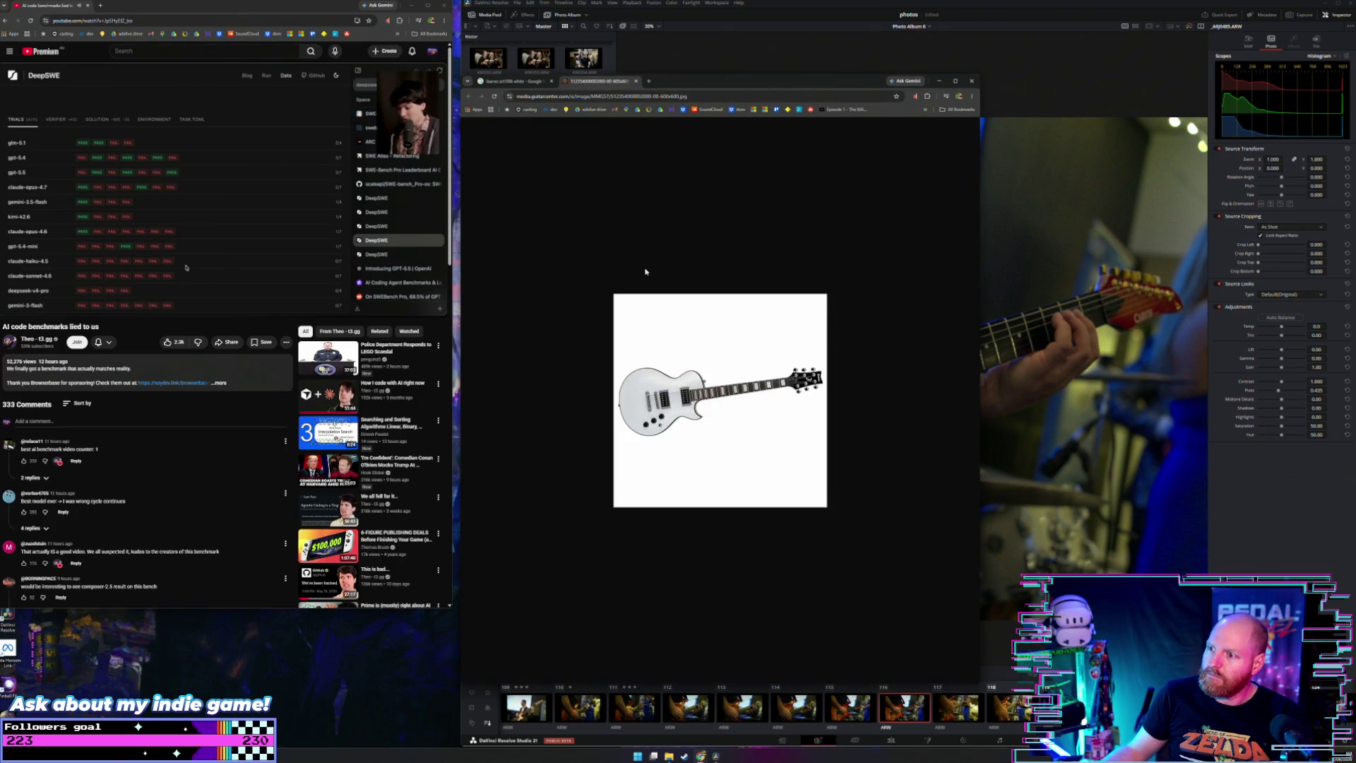
click(633, 81)
right_click(893, 381)
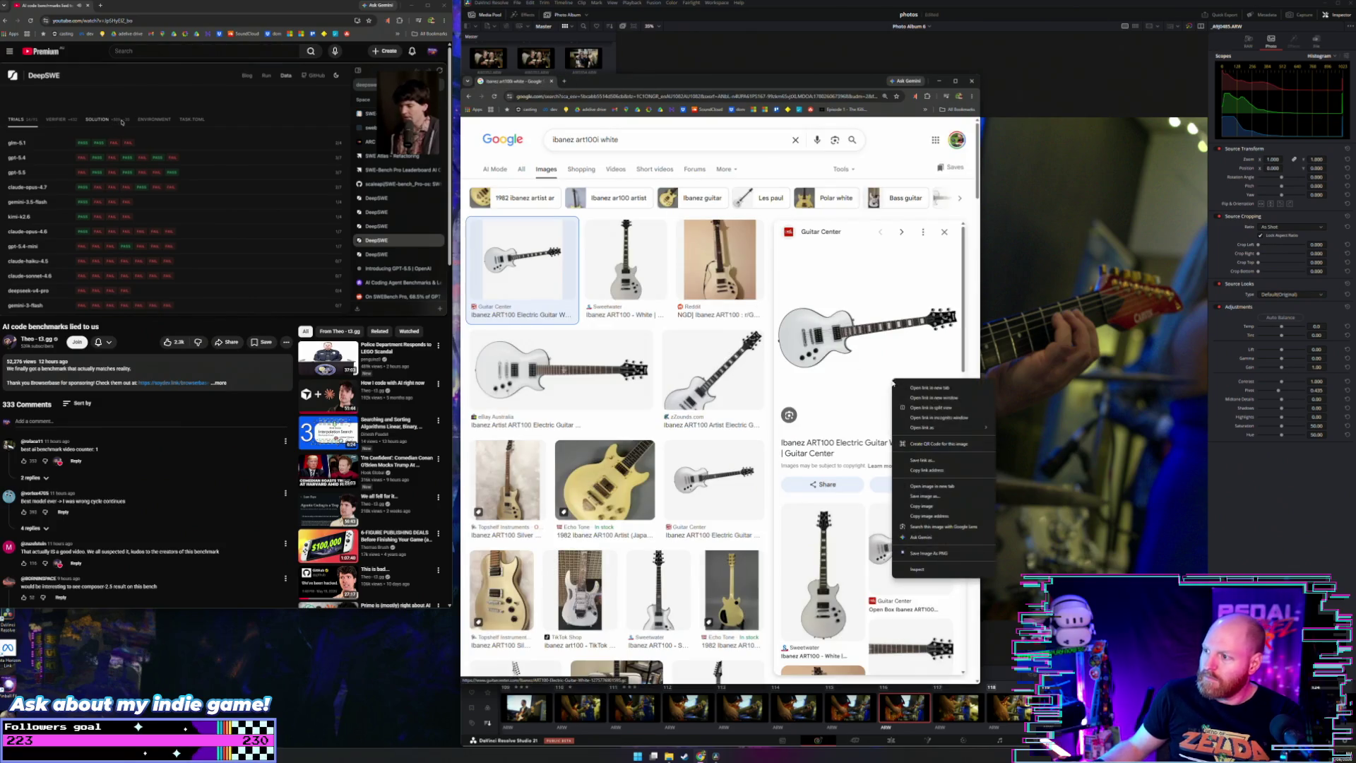
click(931, 486)
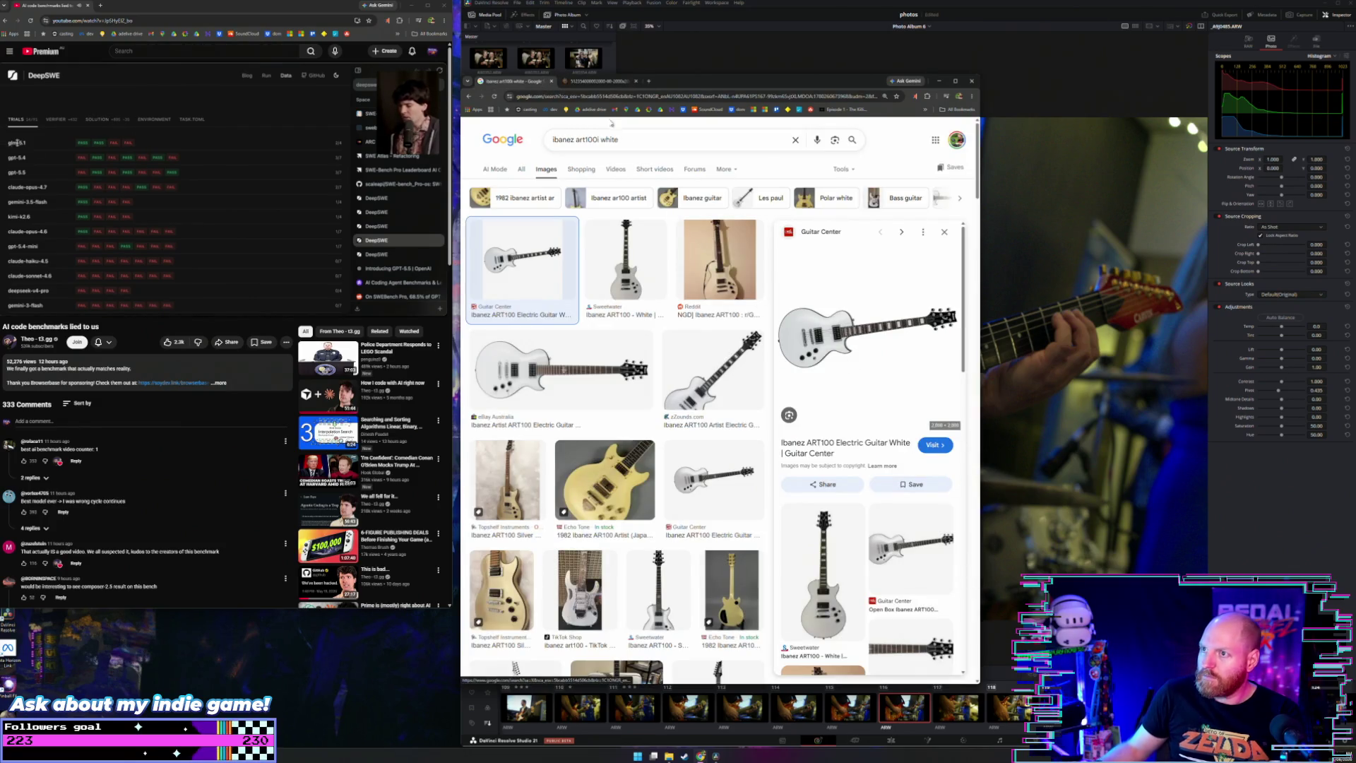
click(599, 80)
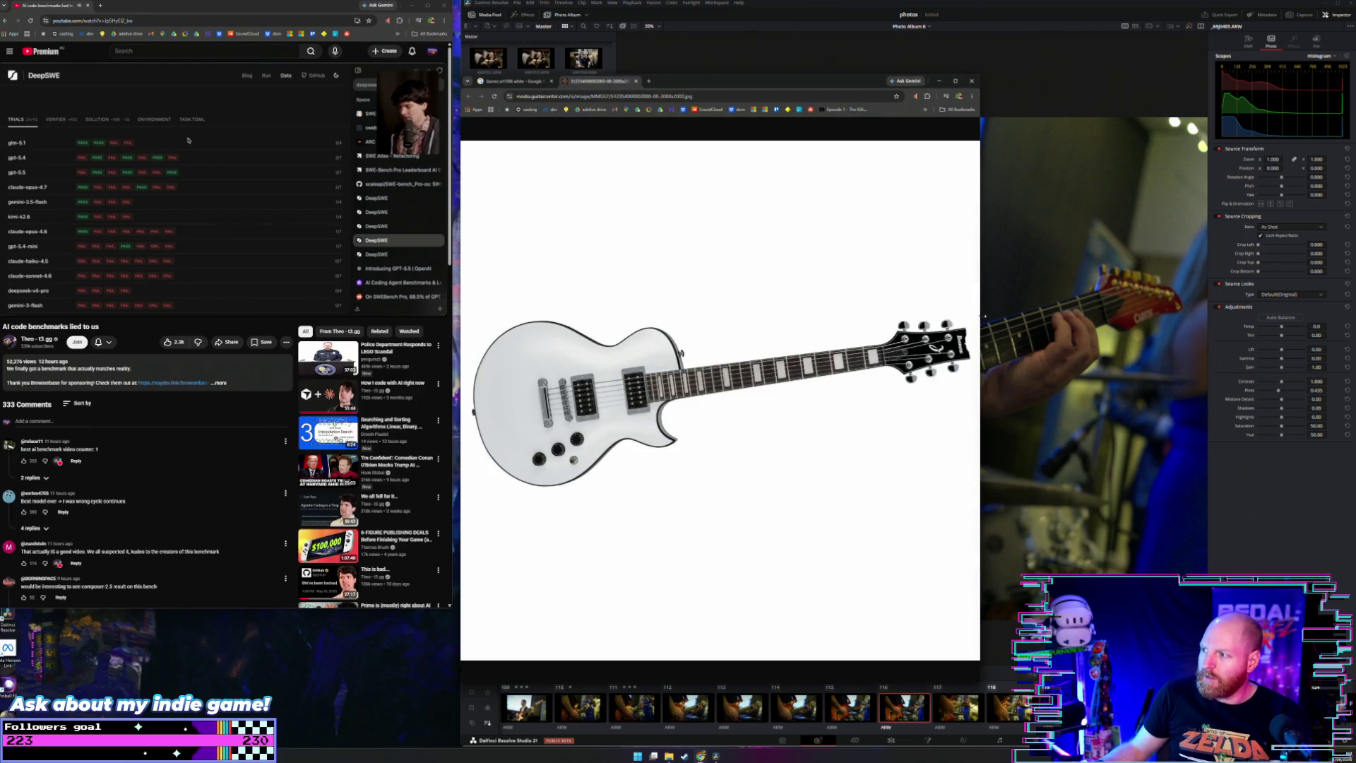
drag(980, 316, 1229, 279)
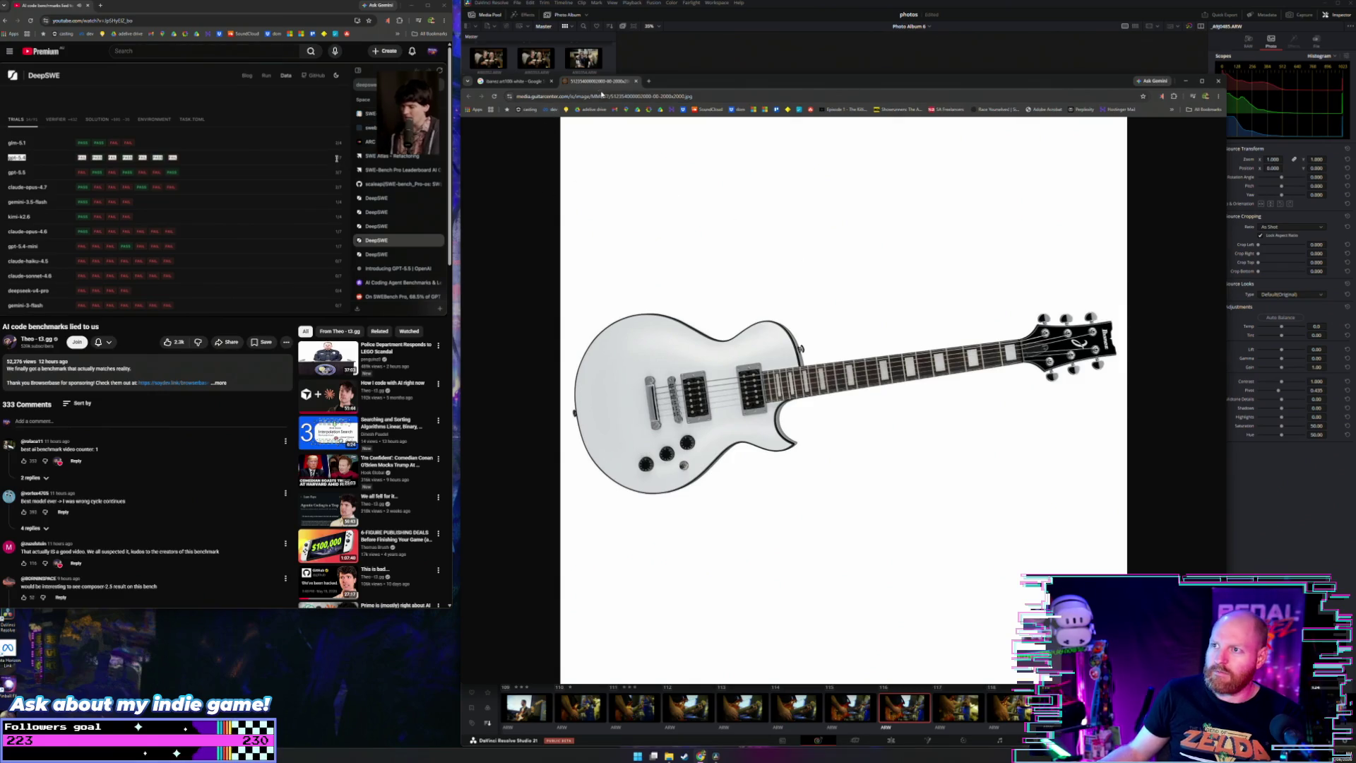
click(636, 81)
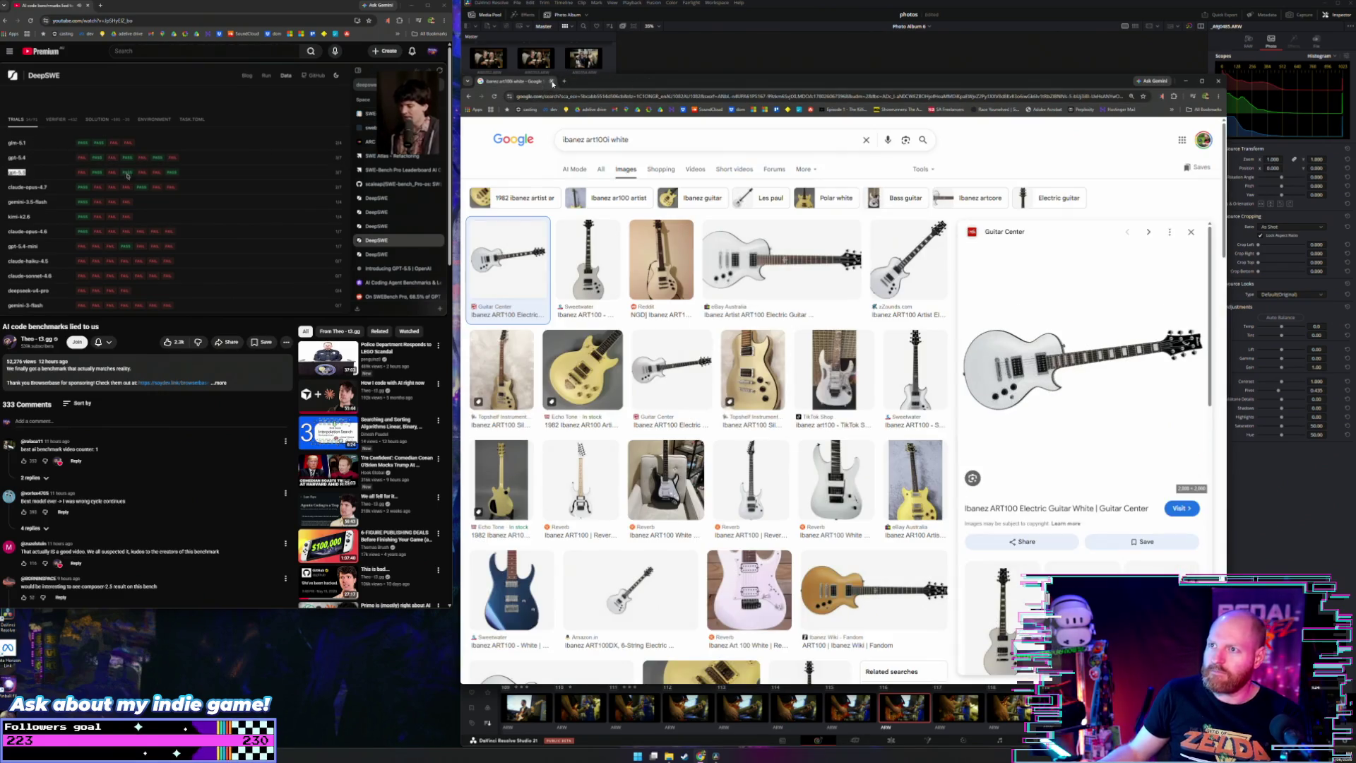
click(553, 81)
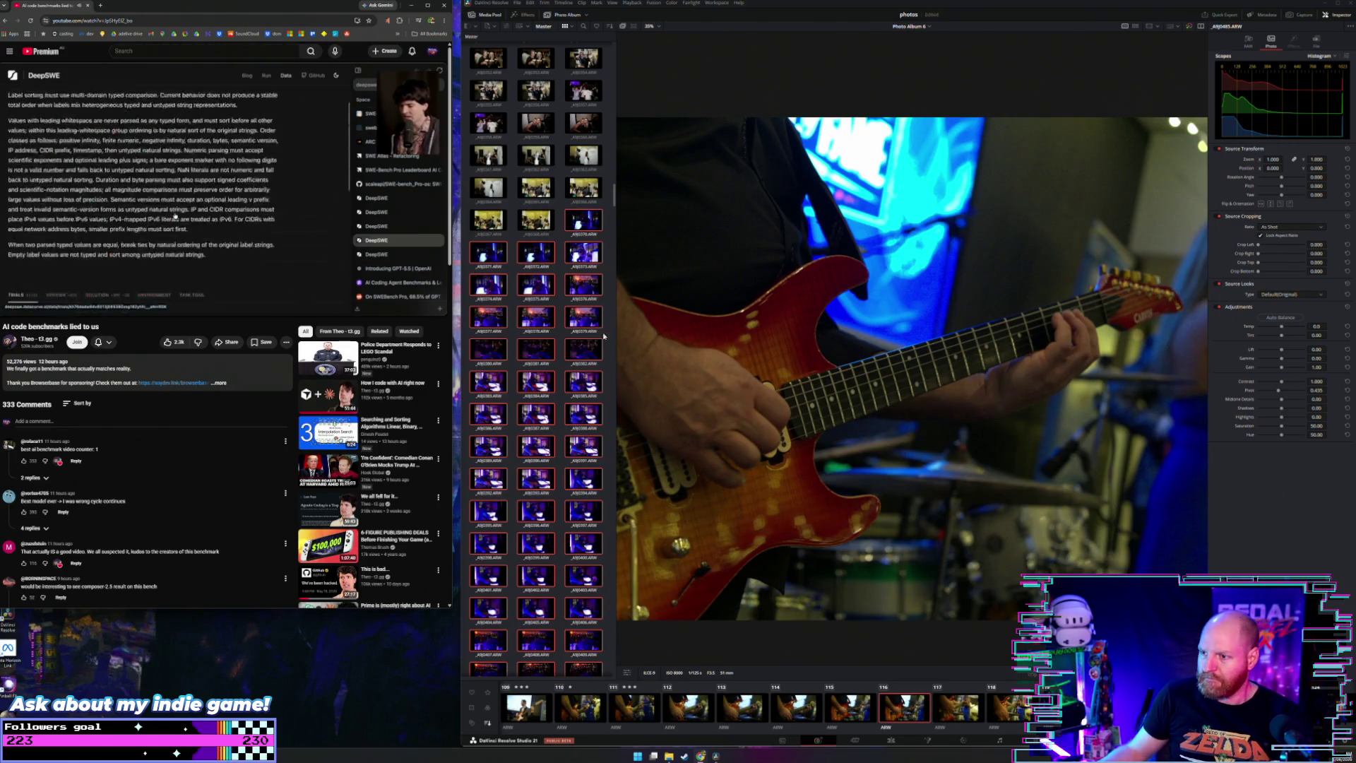
Step: Flip back and forth between neighbouring guitar photos to compare them
key(Left)
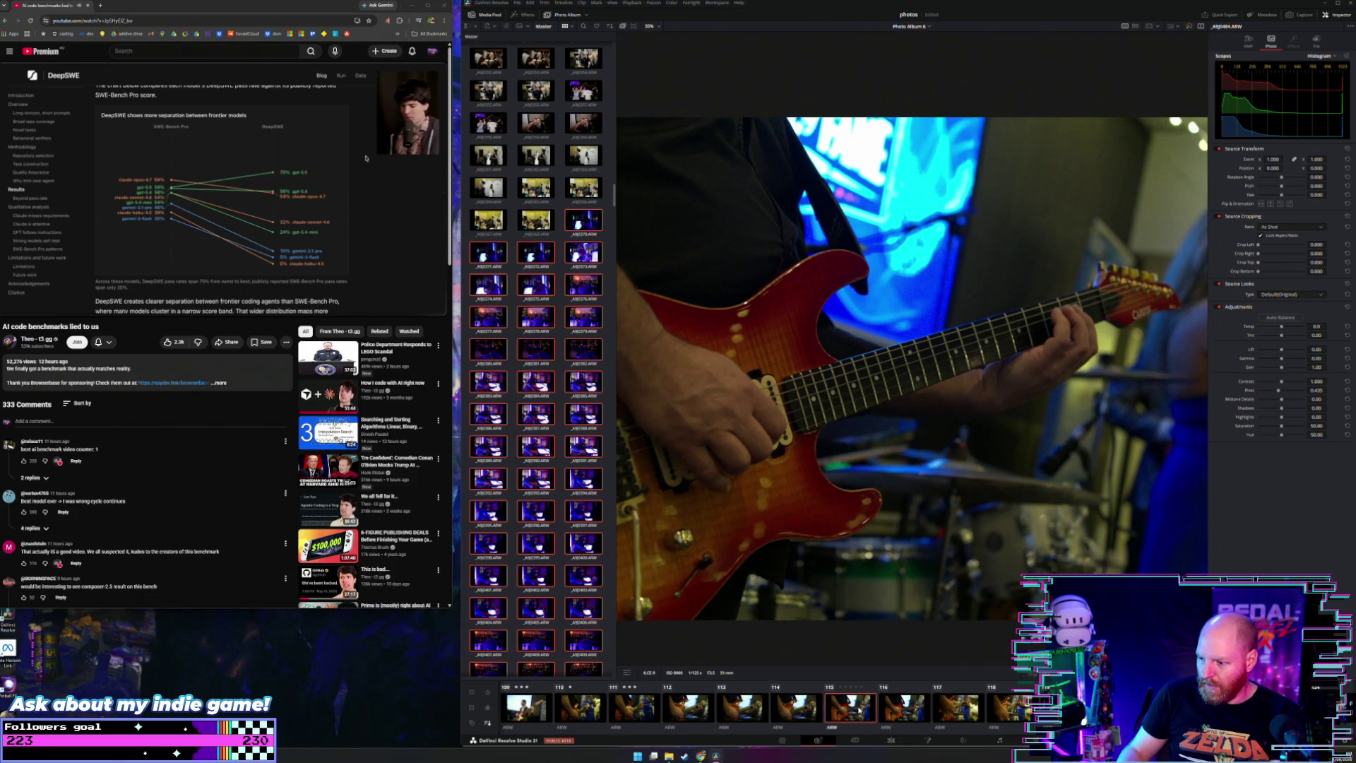
key(Left)
key(Left)
key(Left)
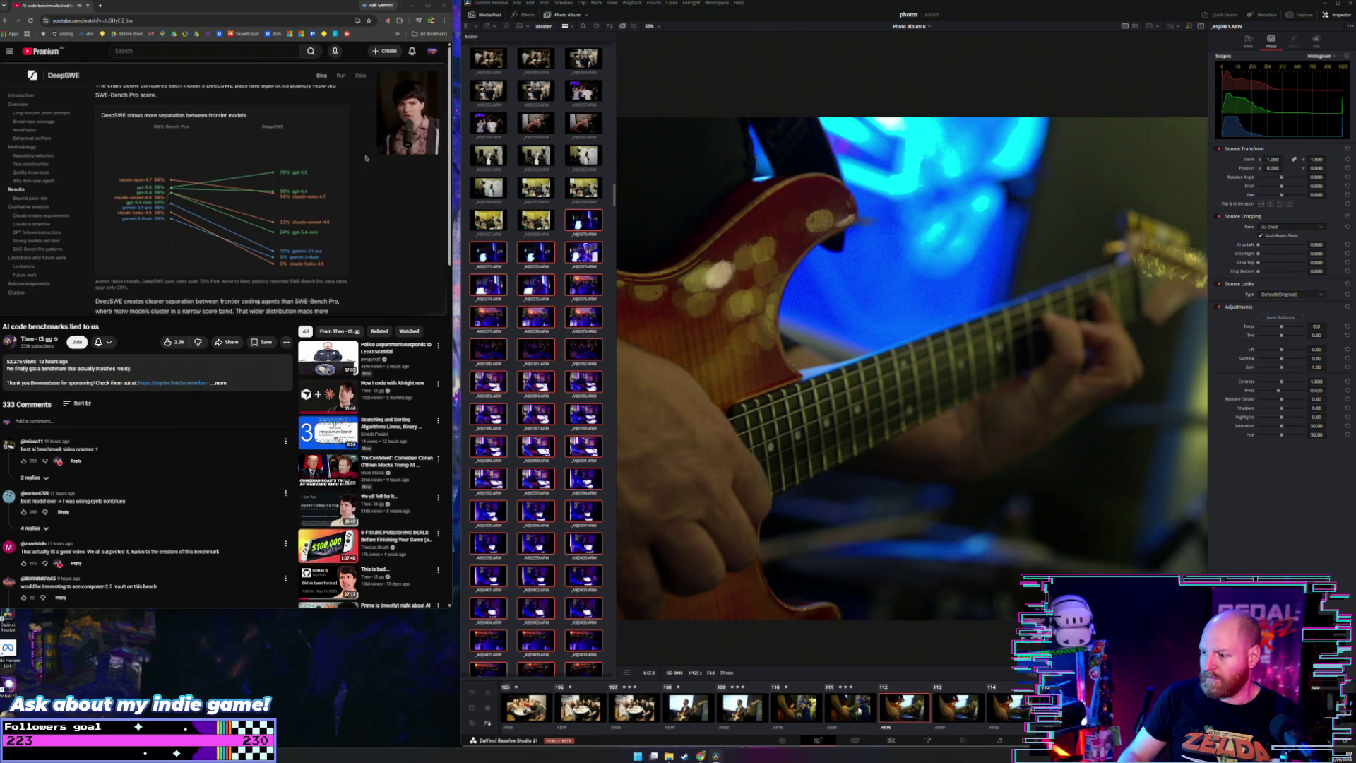
key(Left)
key(Right)
key(Left)
key(Right)
key(Left)
key(Right)
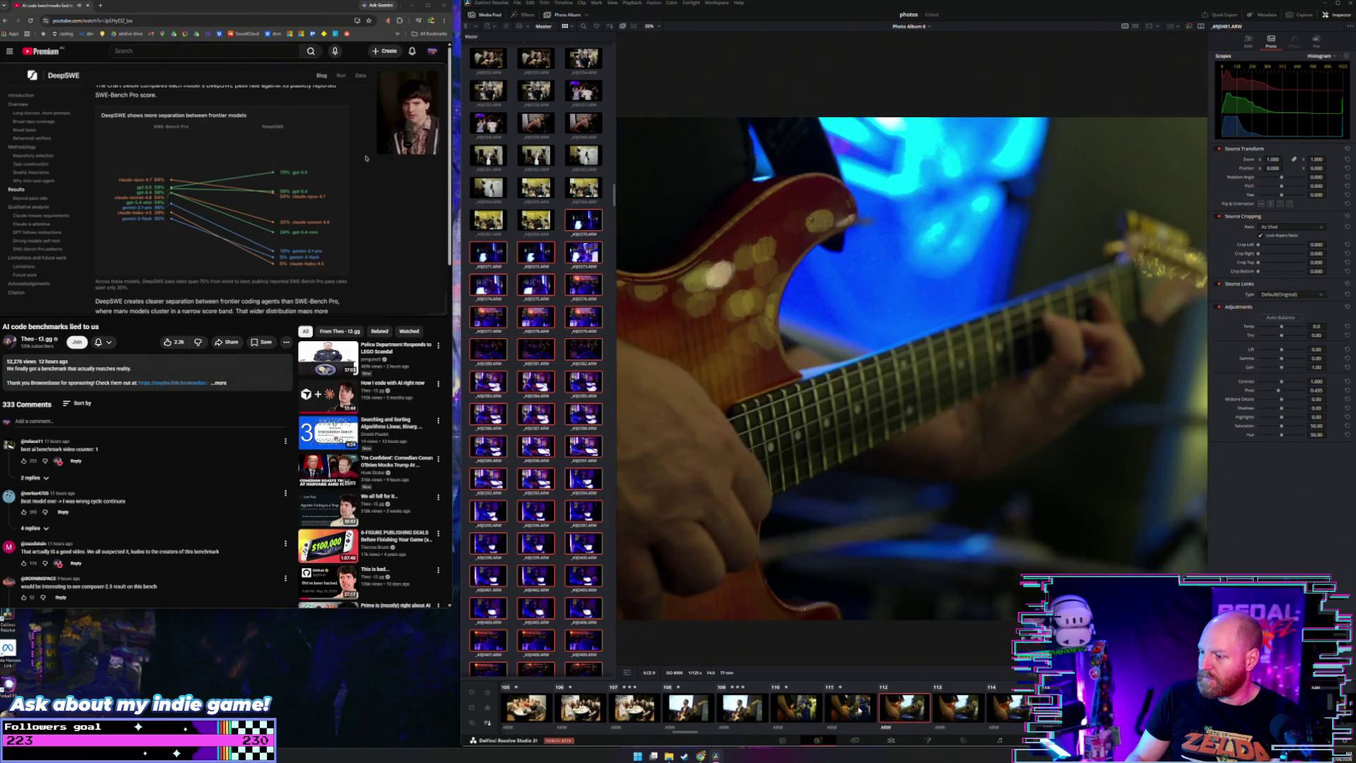
key(Left)
key(Right)
key(Right)
key(Left)
key(Left)
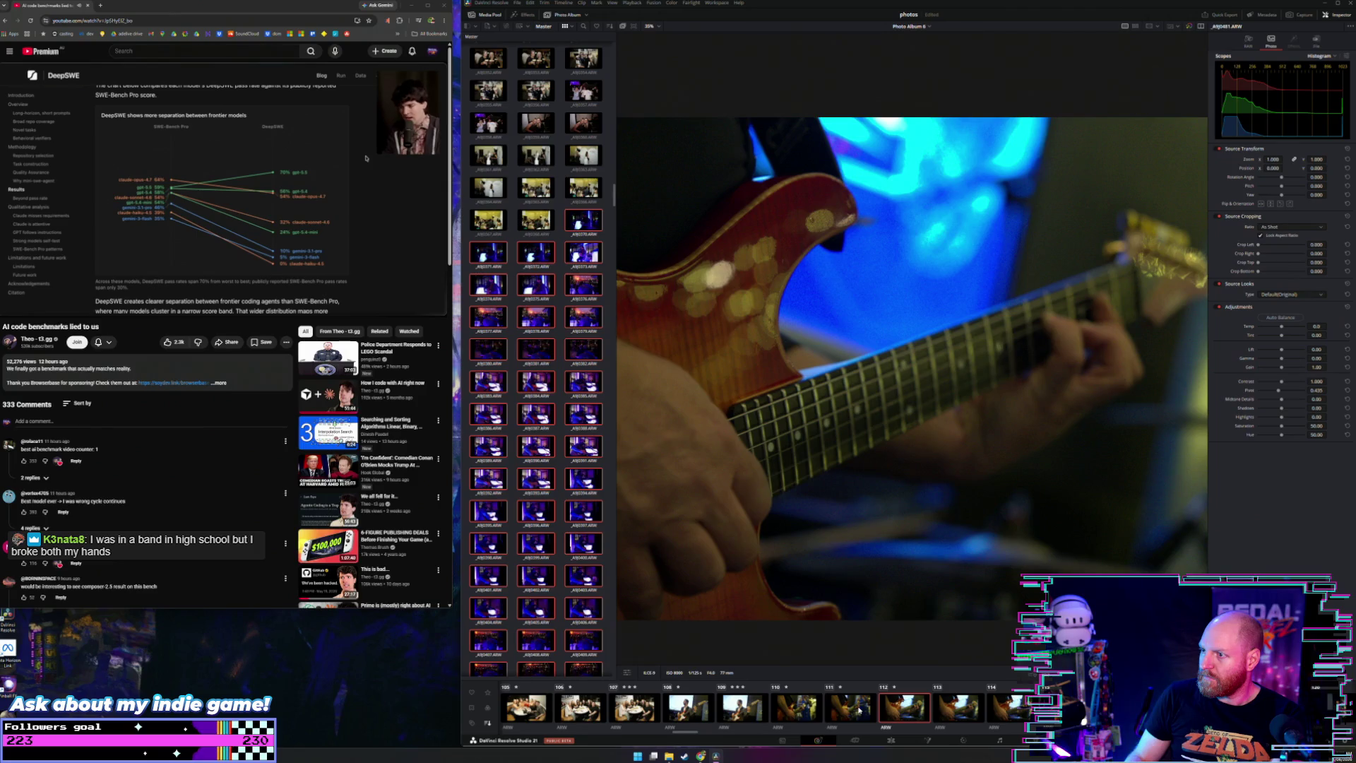
key(Right)
key(Left)
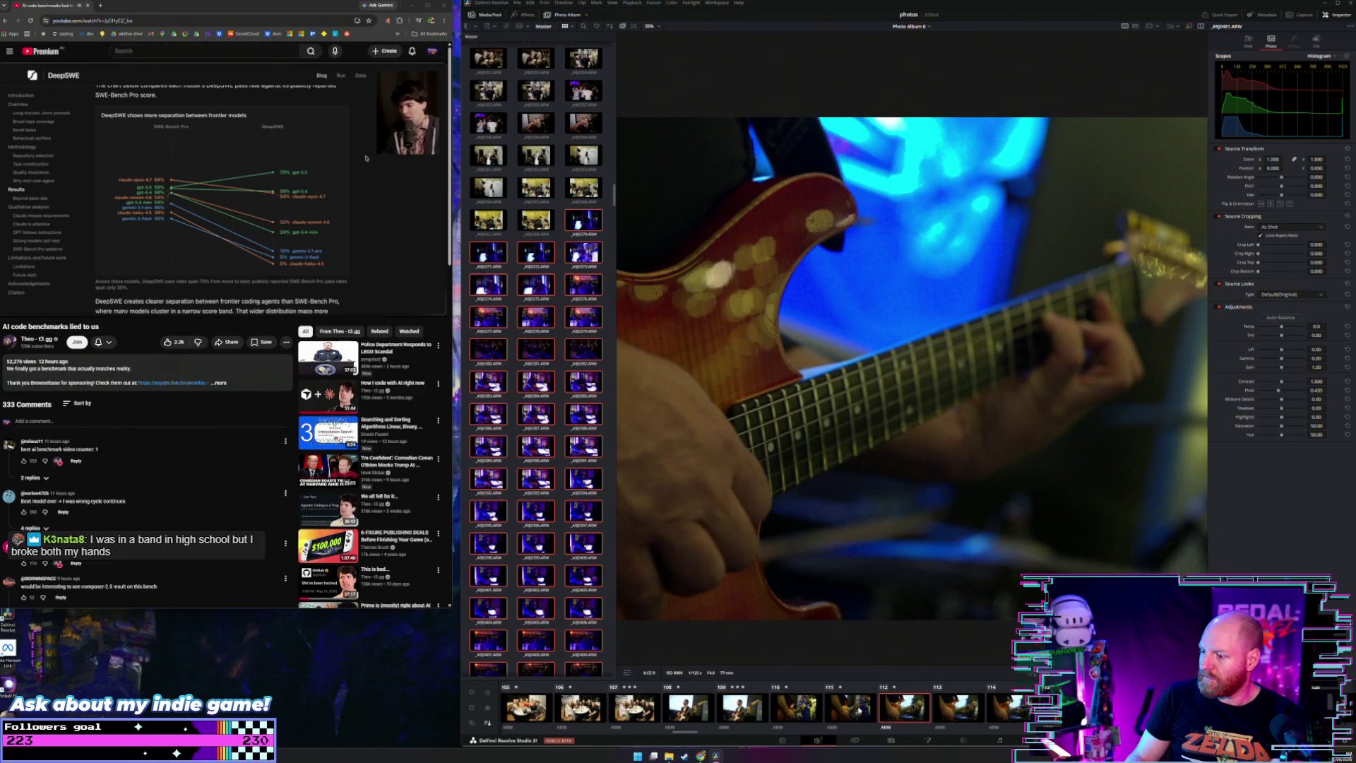
key(Right)
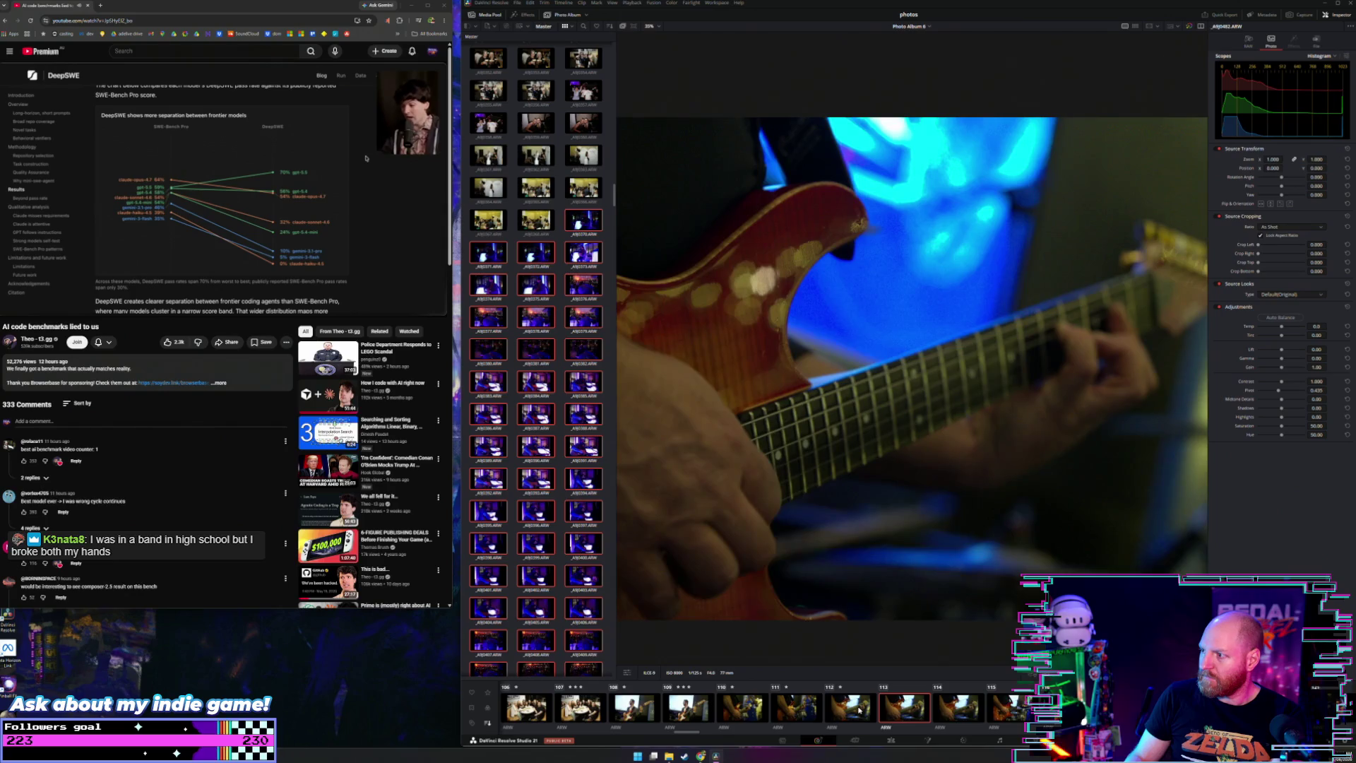
key(Right)
key(Left)
key(Left)
key(Right)
key(Right)
key(Right)
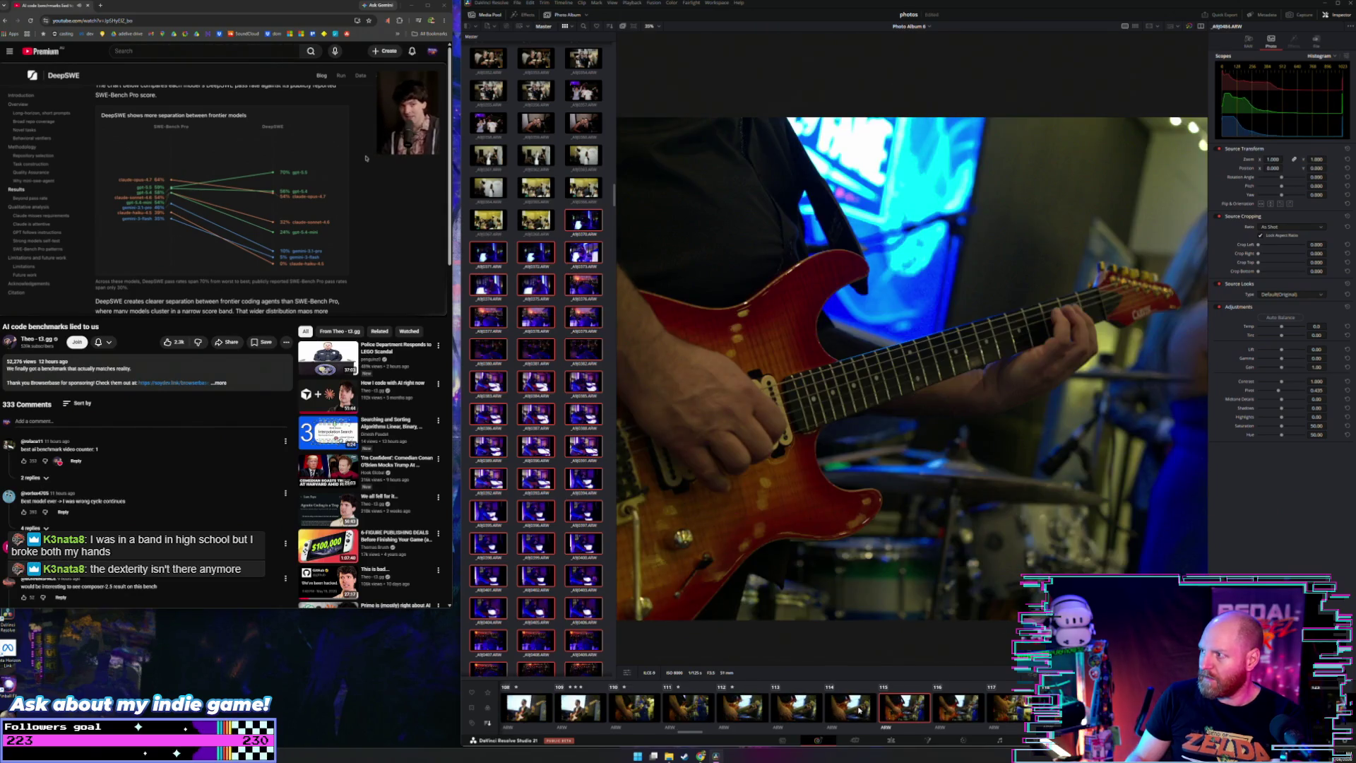
key(Left)
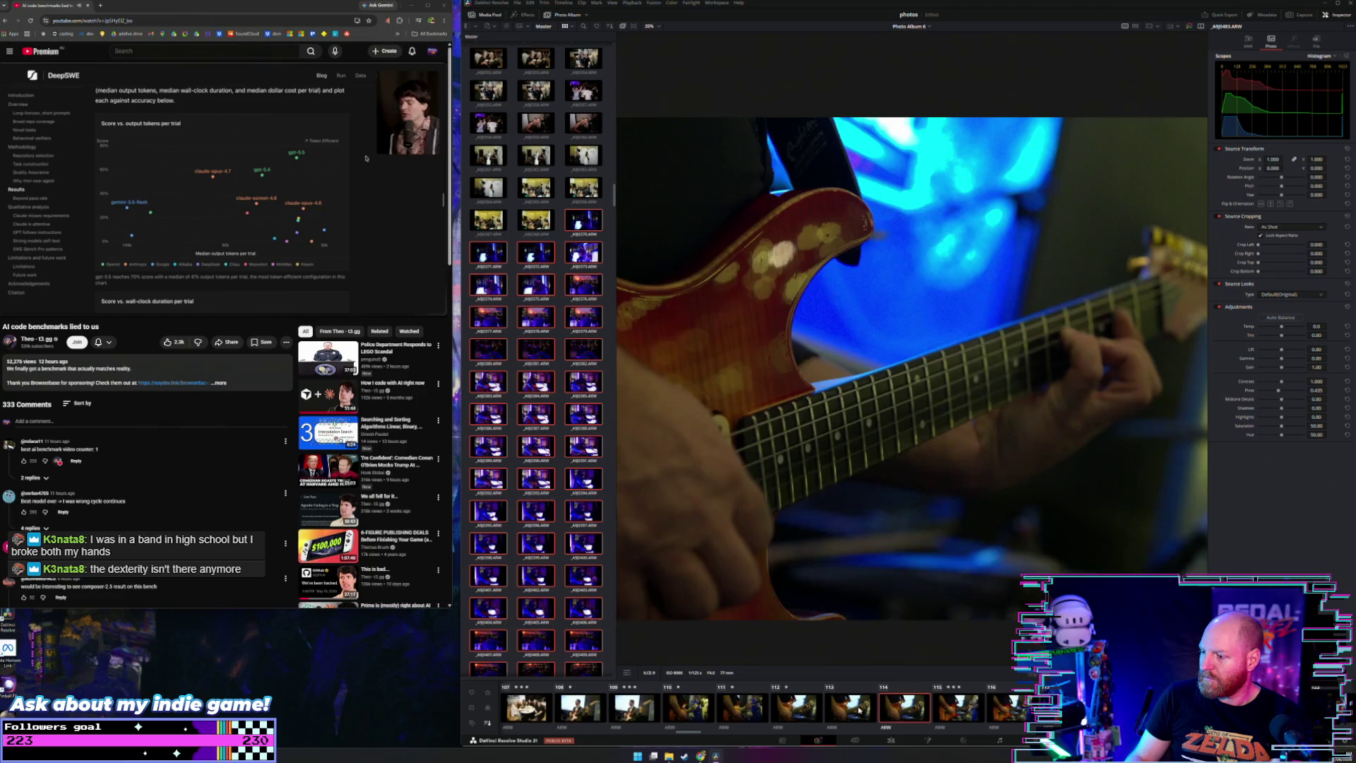
key(Left)
key(Left)
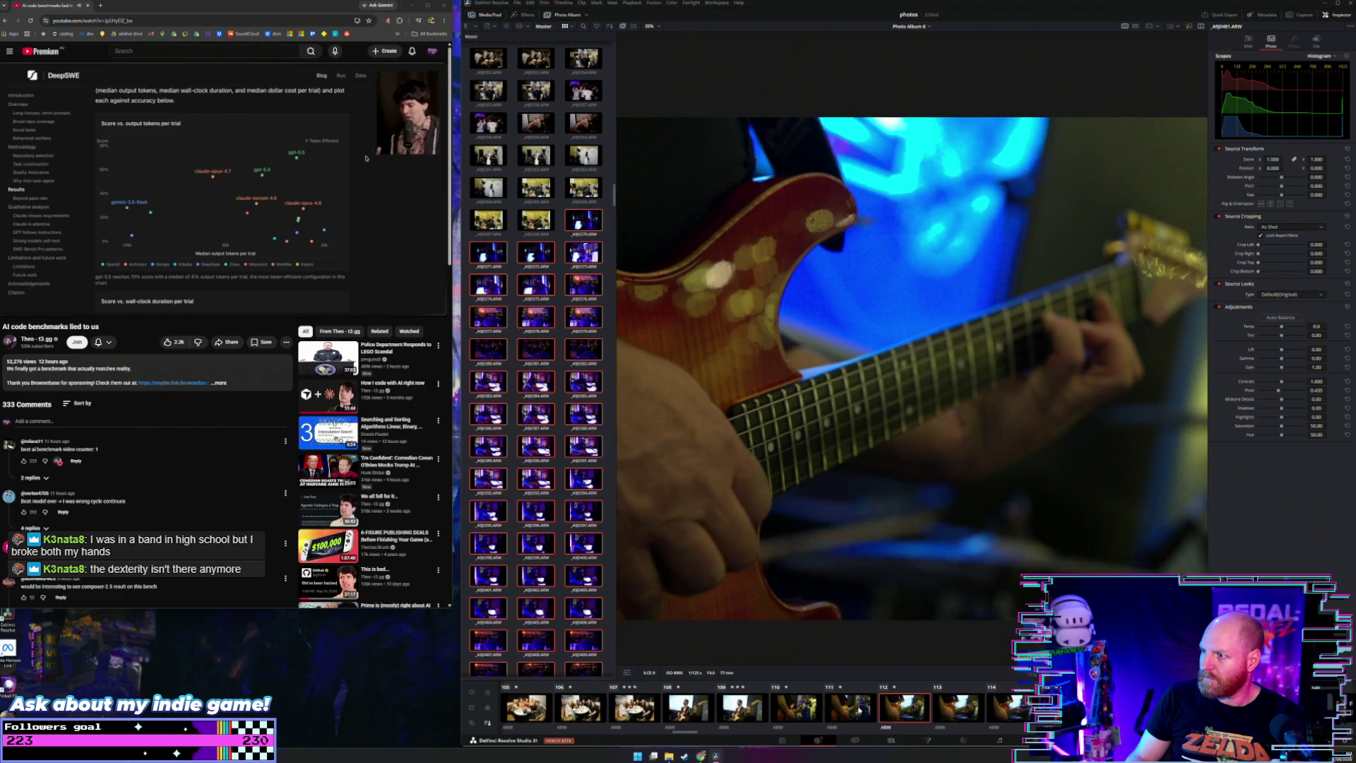
key(Right)
key(Left)
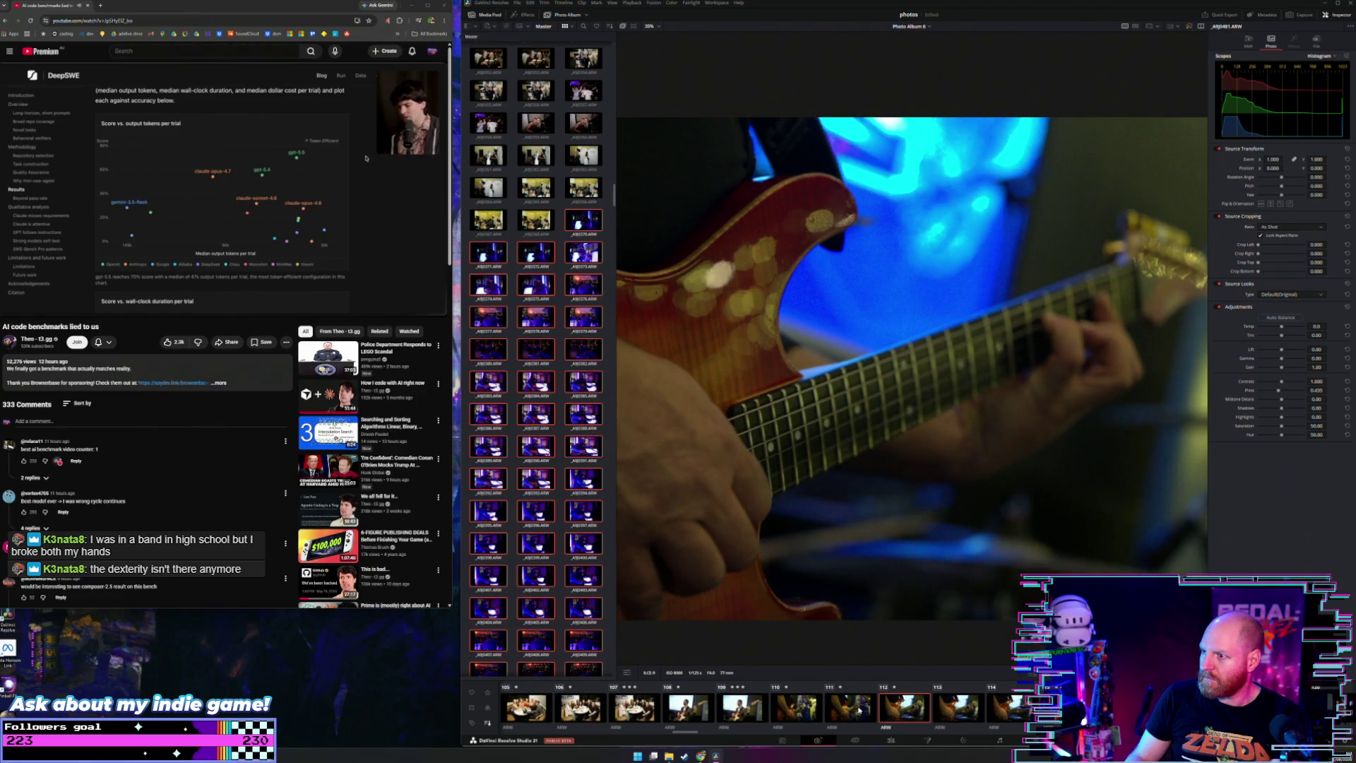
key(Right)
key(Right)
key(Right)
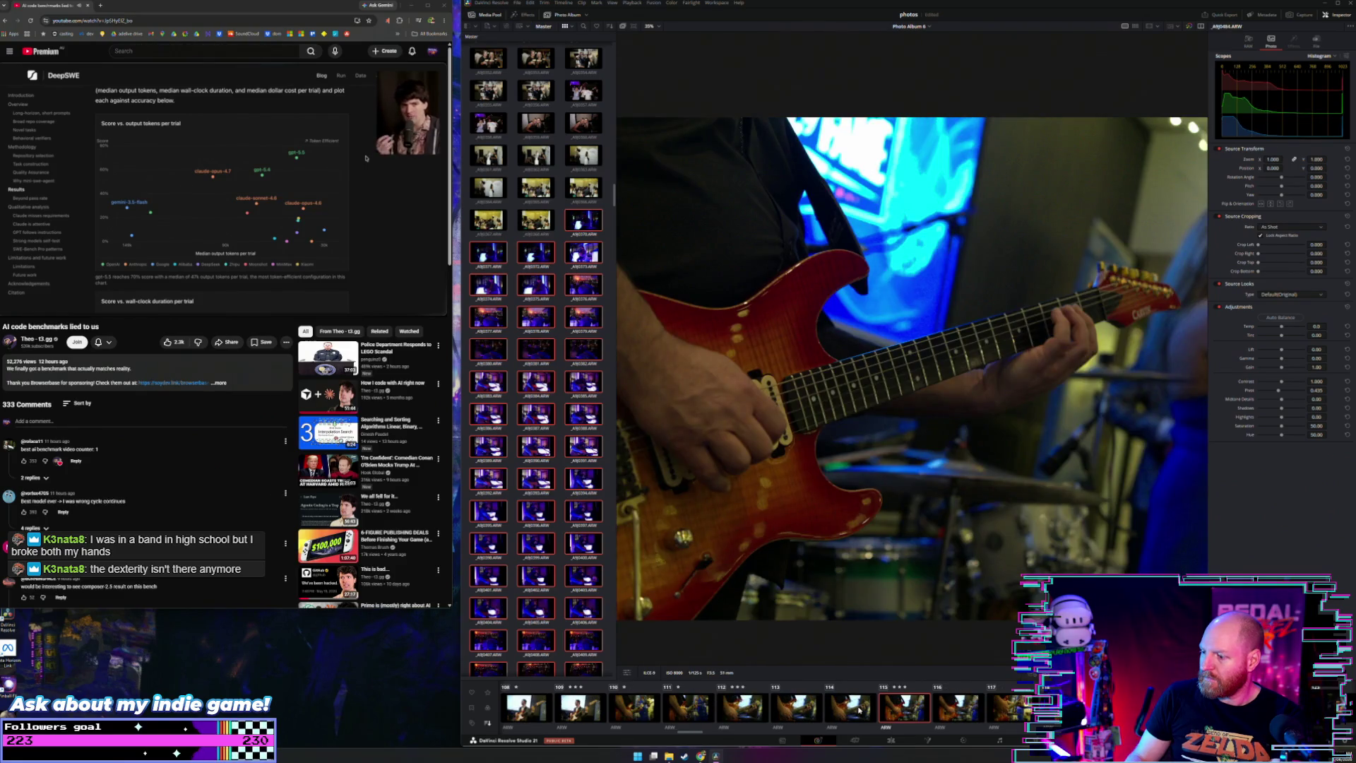
key(Left)
key(Right)
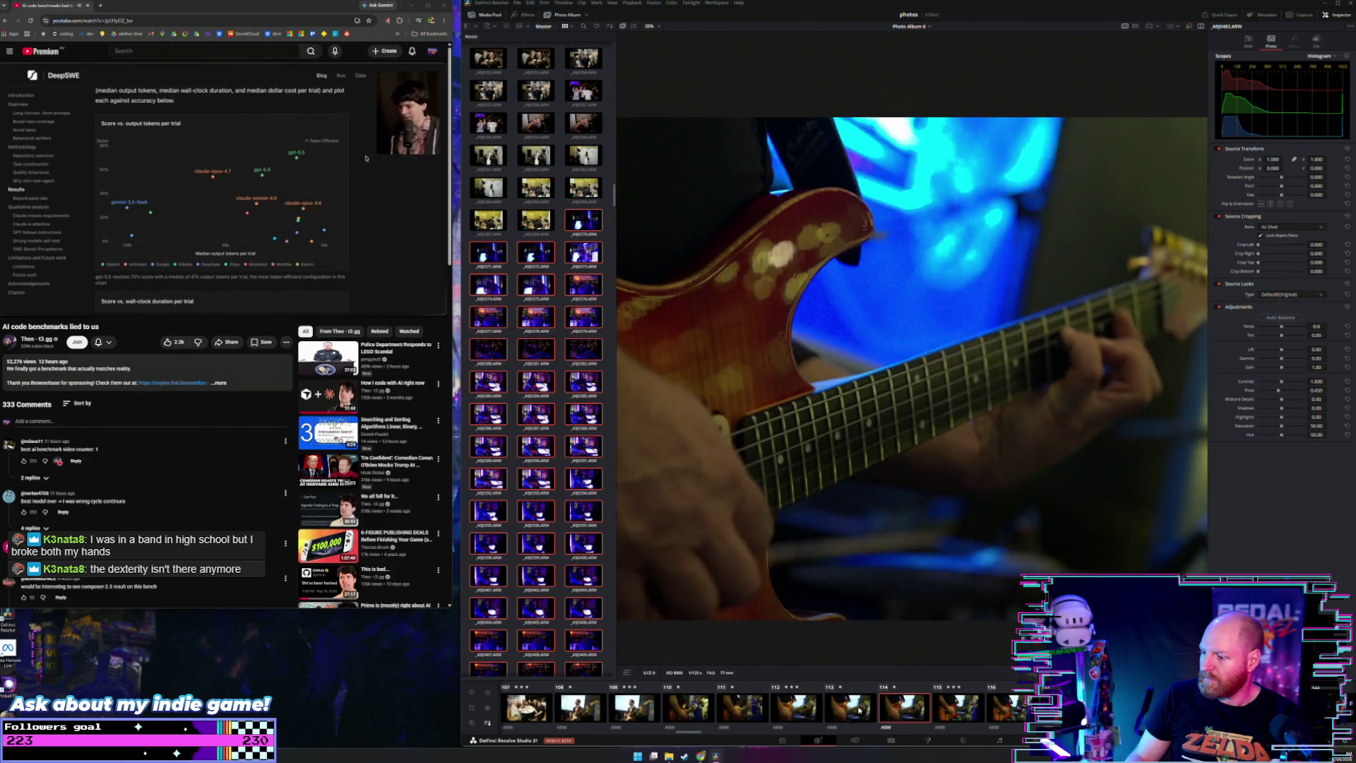
key(Right)
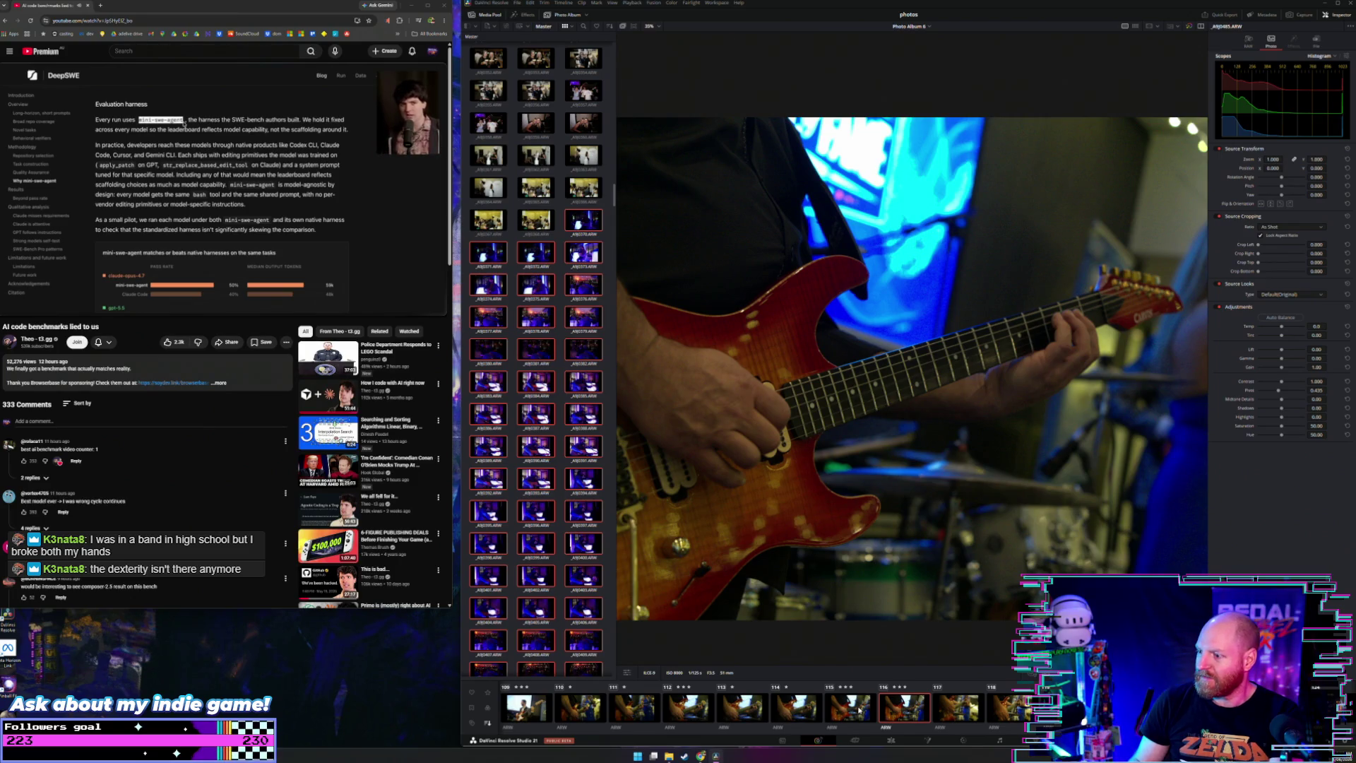
Step: Give guitar photo 117 and singer photo 120 three stars each
key(Right)
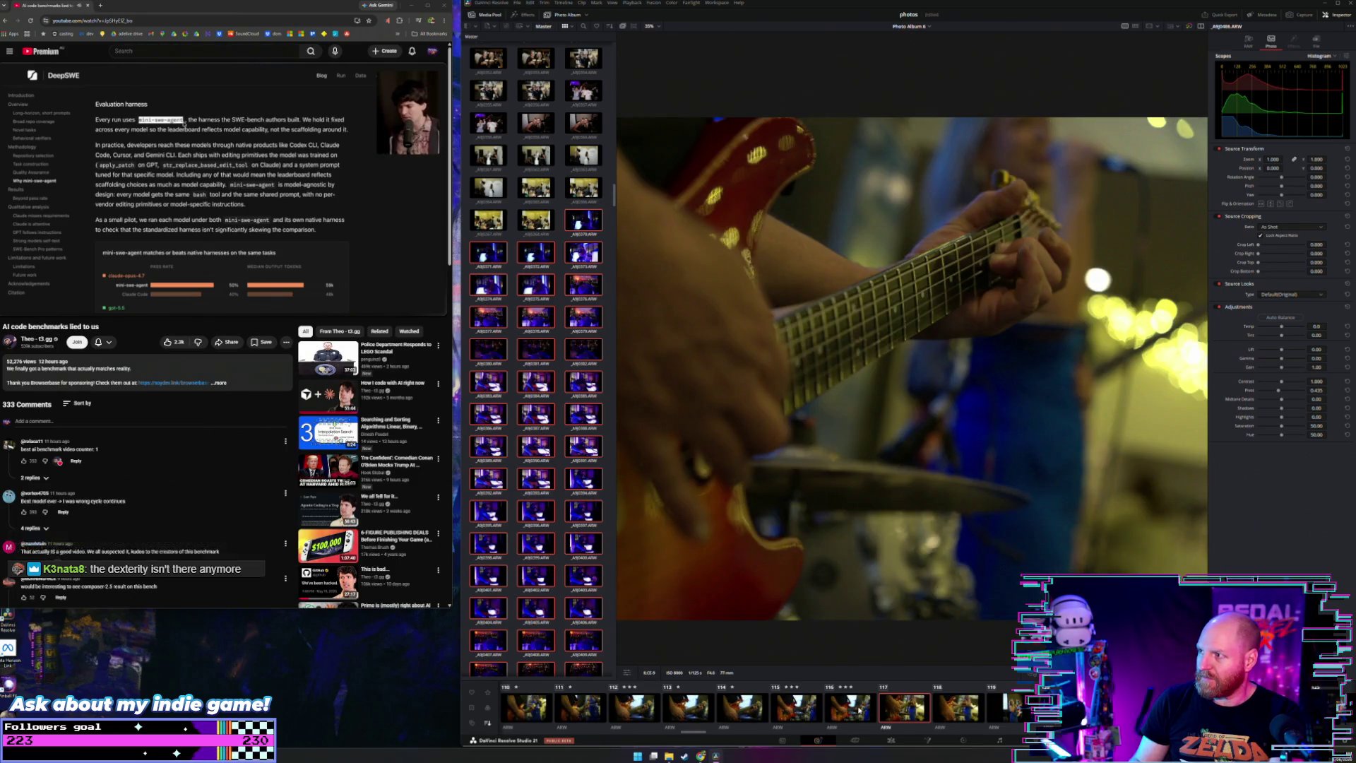
key(3)
key(Right)
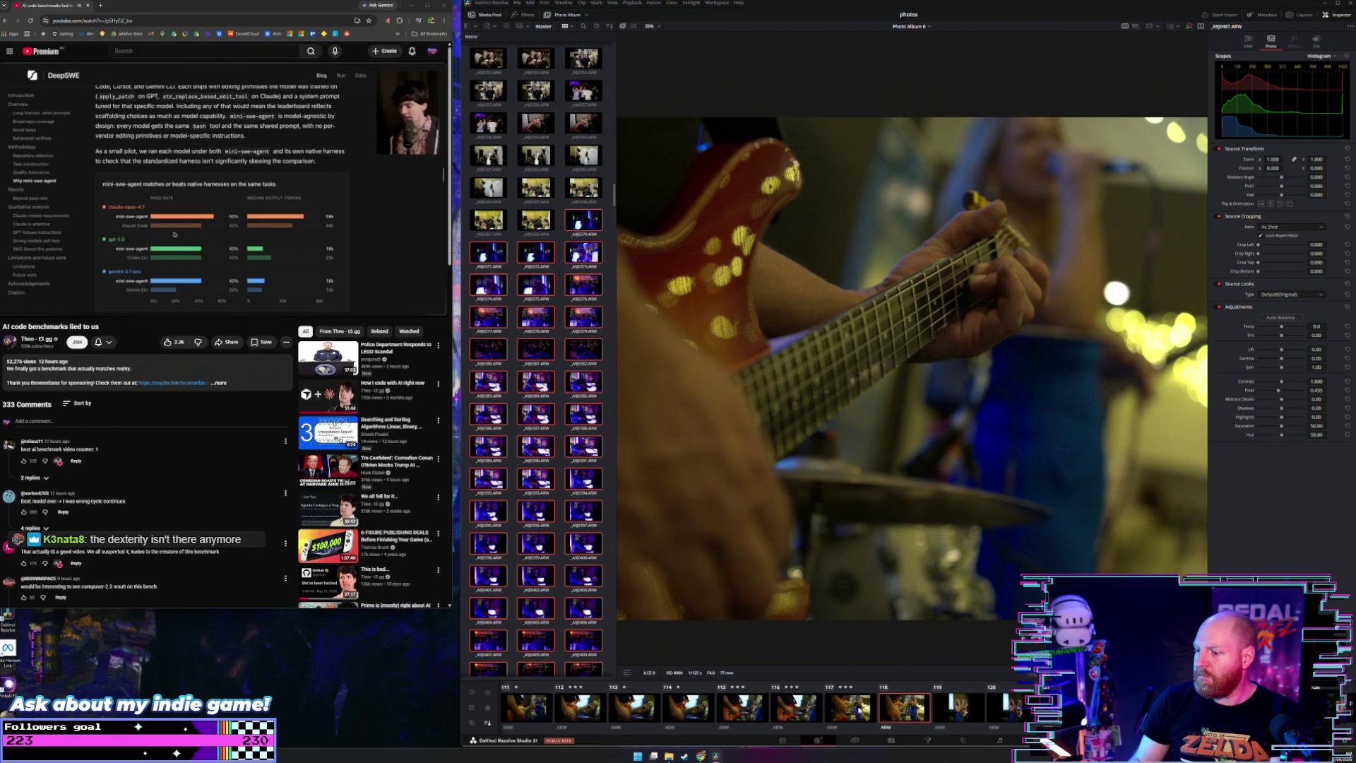
key(Right)
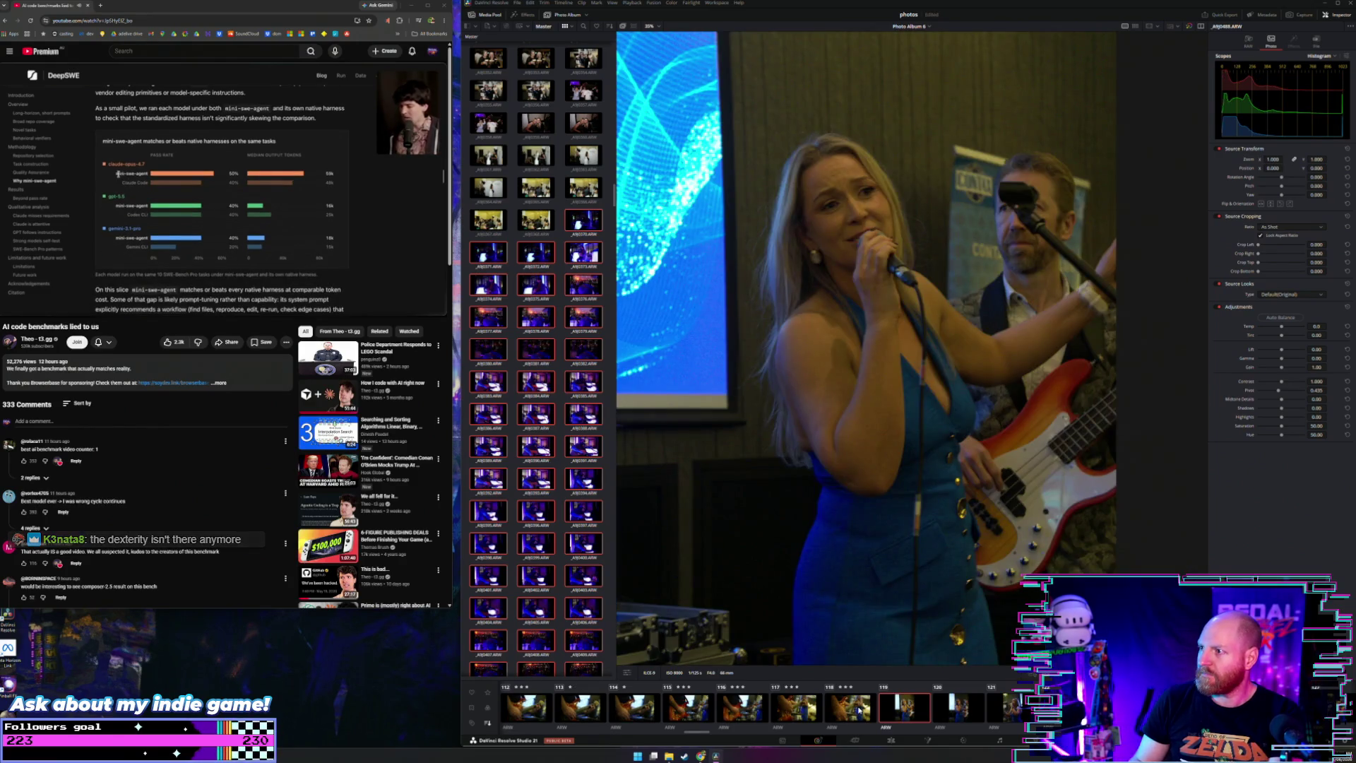
key(Right)
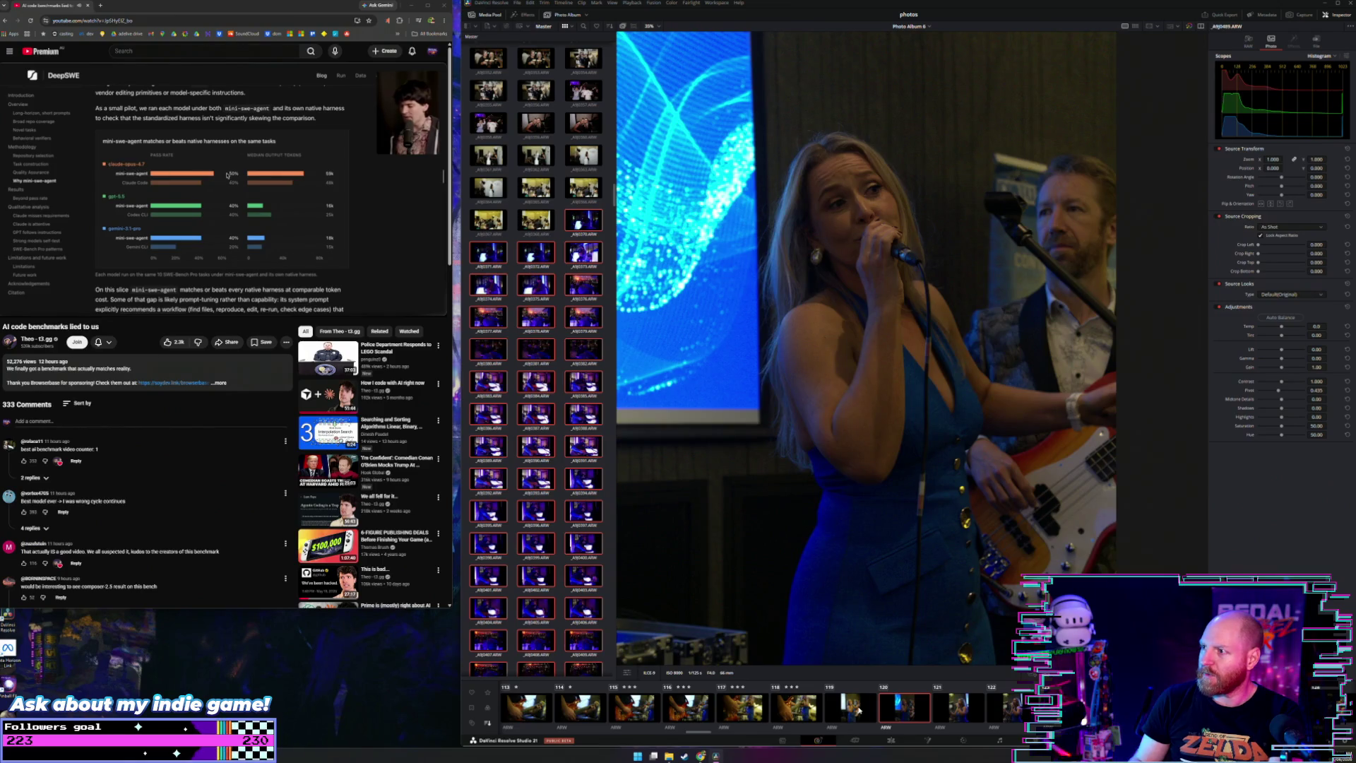
key(3)
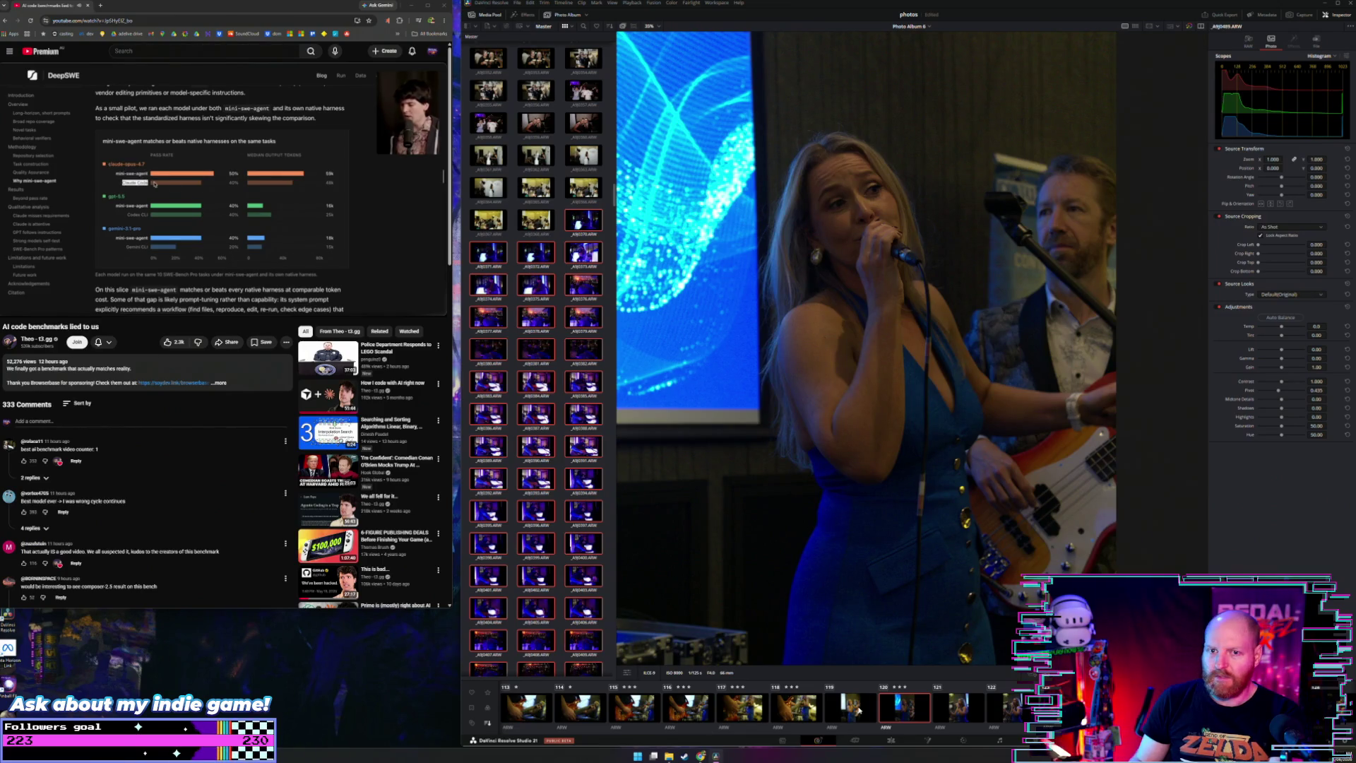
Step: Advance through the remaining blonde singer photos to the bearded drummer at the microphone
key(Right)
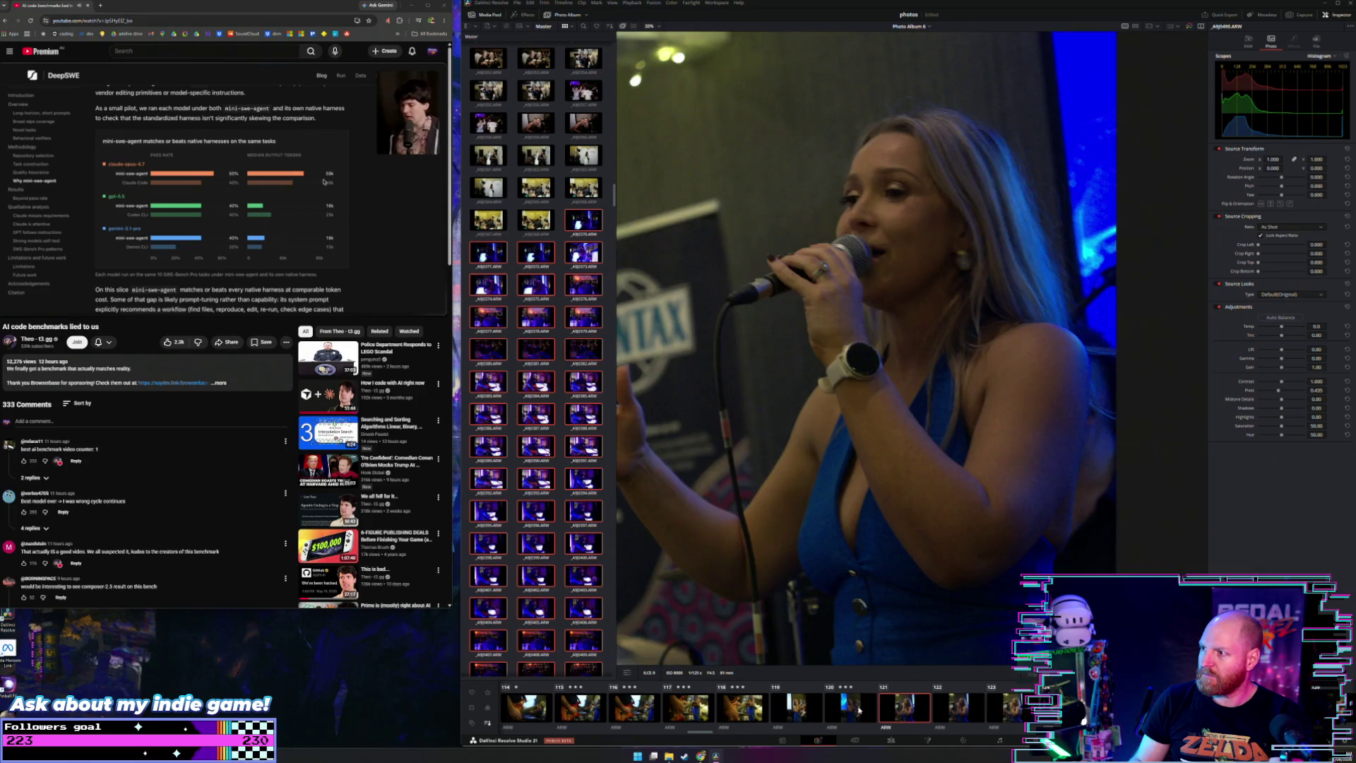
key(Right)
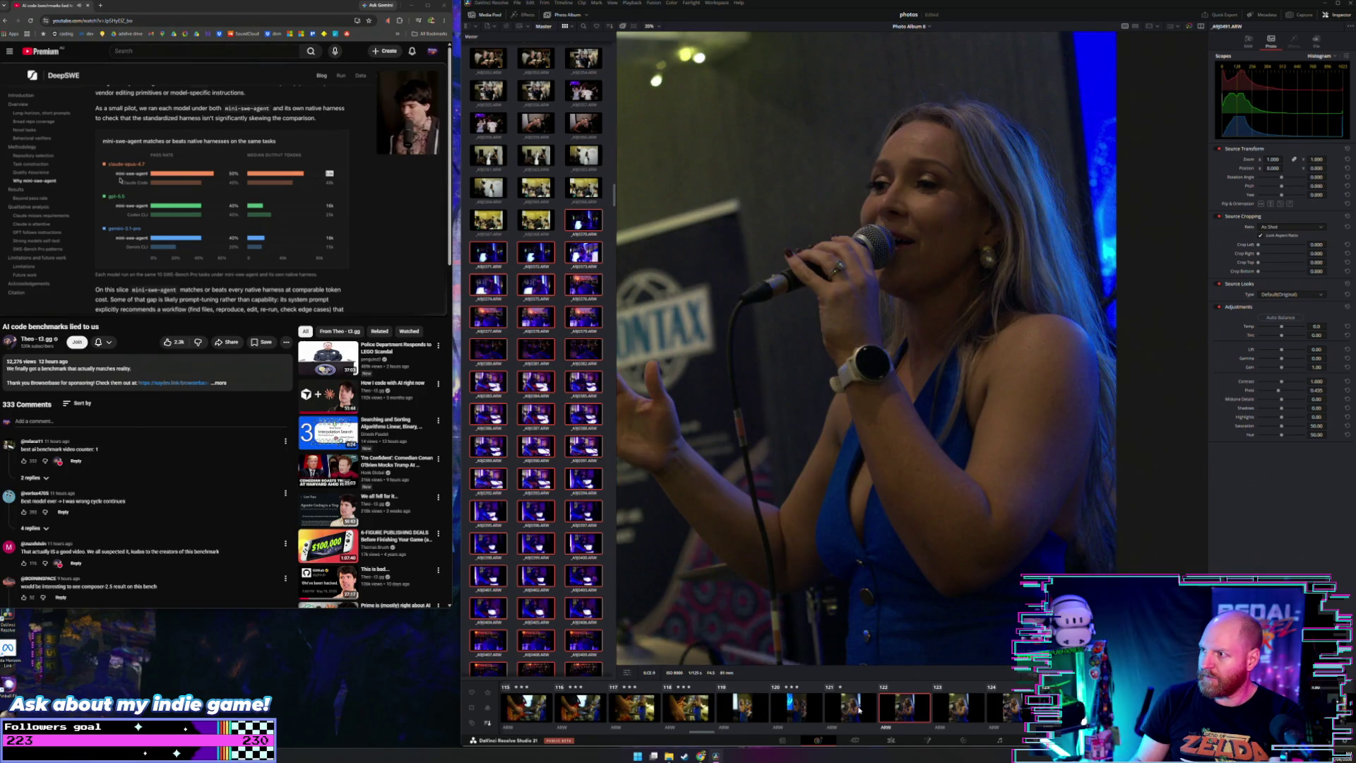
key(Right)
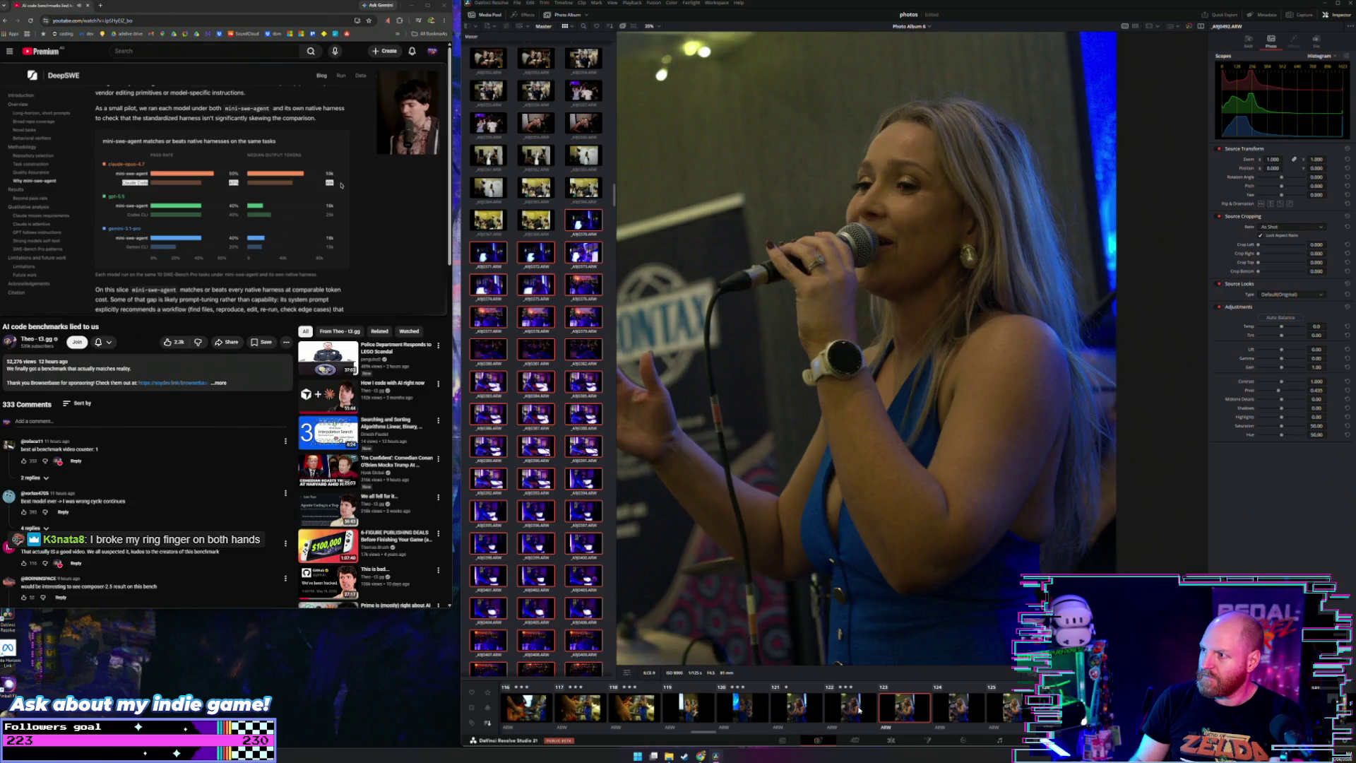
key(Right)
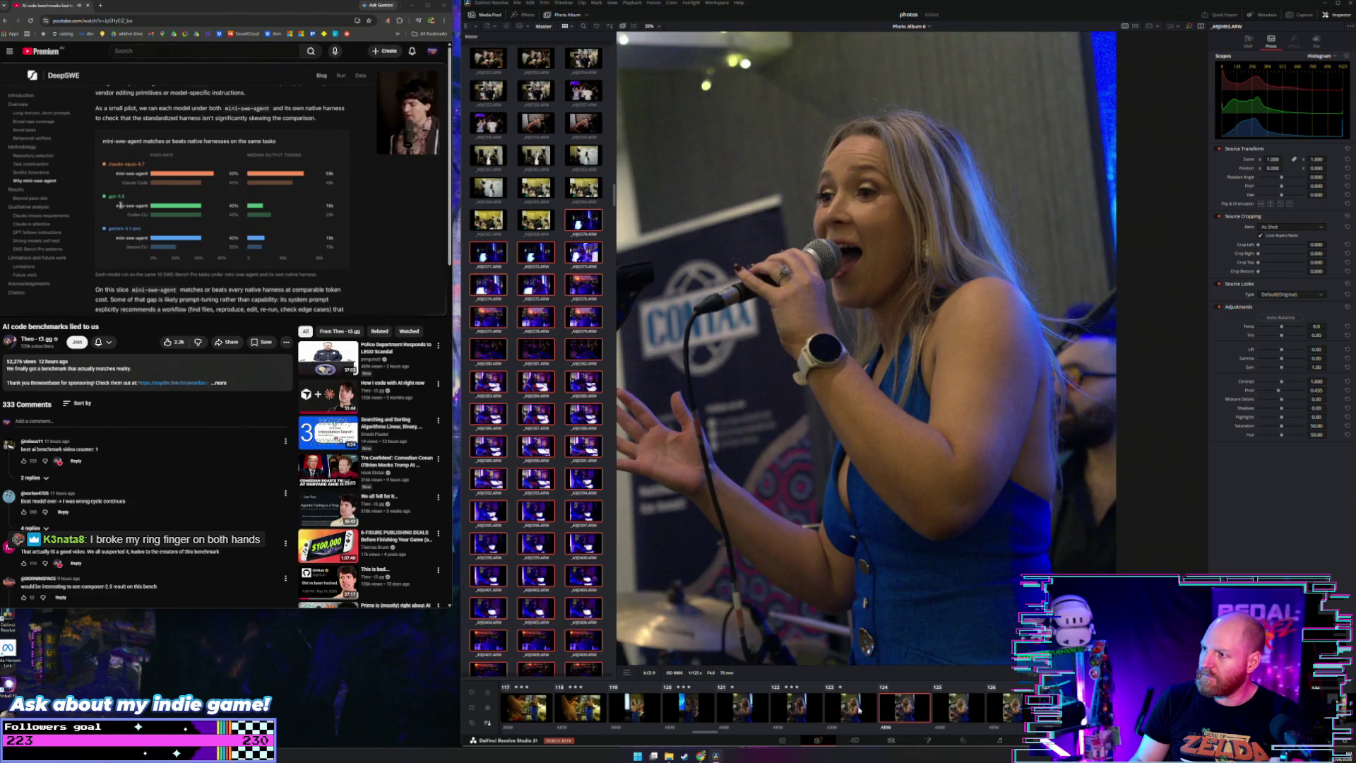
key(Right)
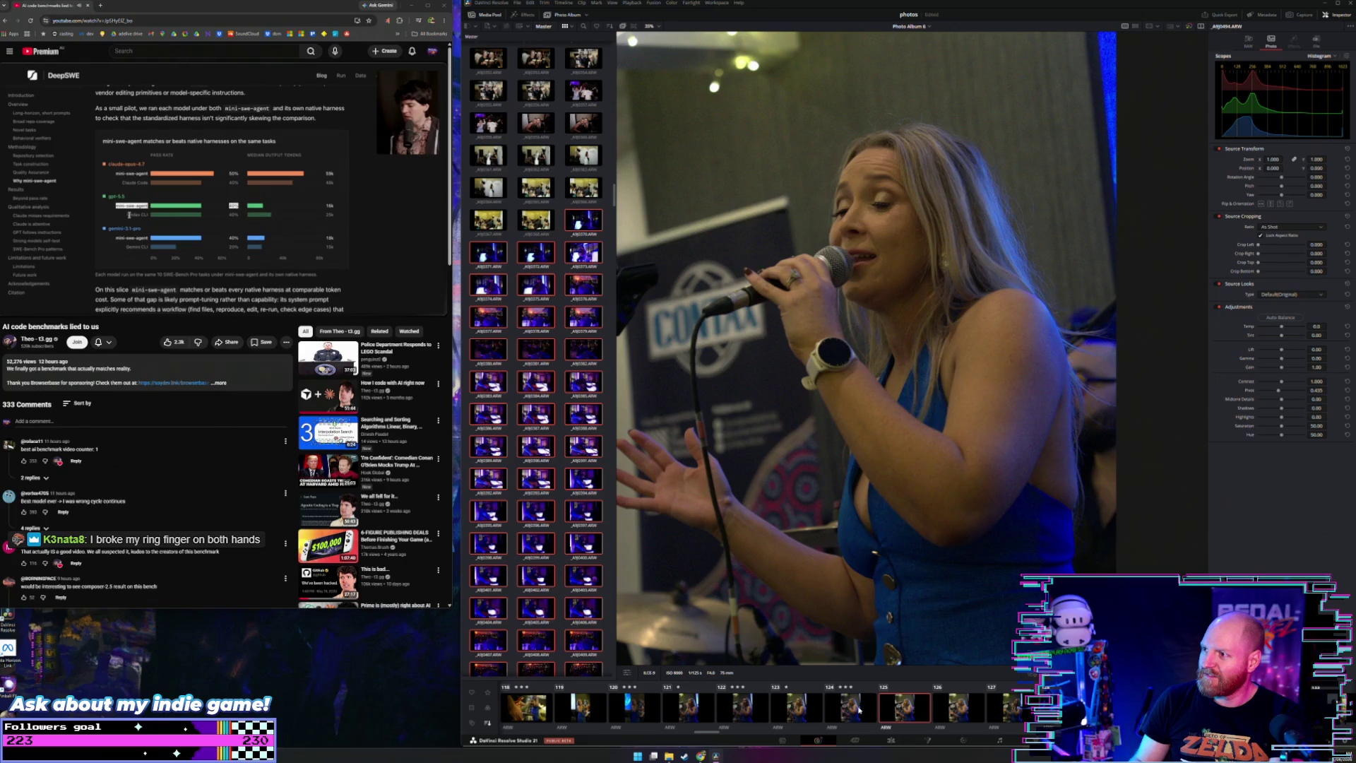
key(Right)
key(Right)
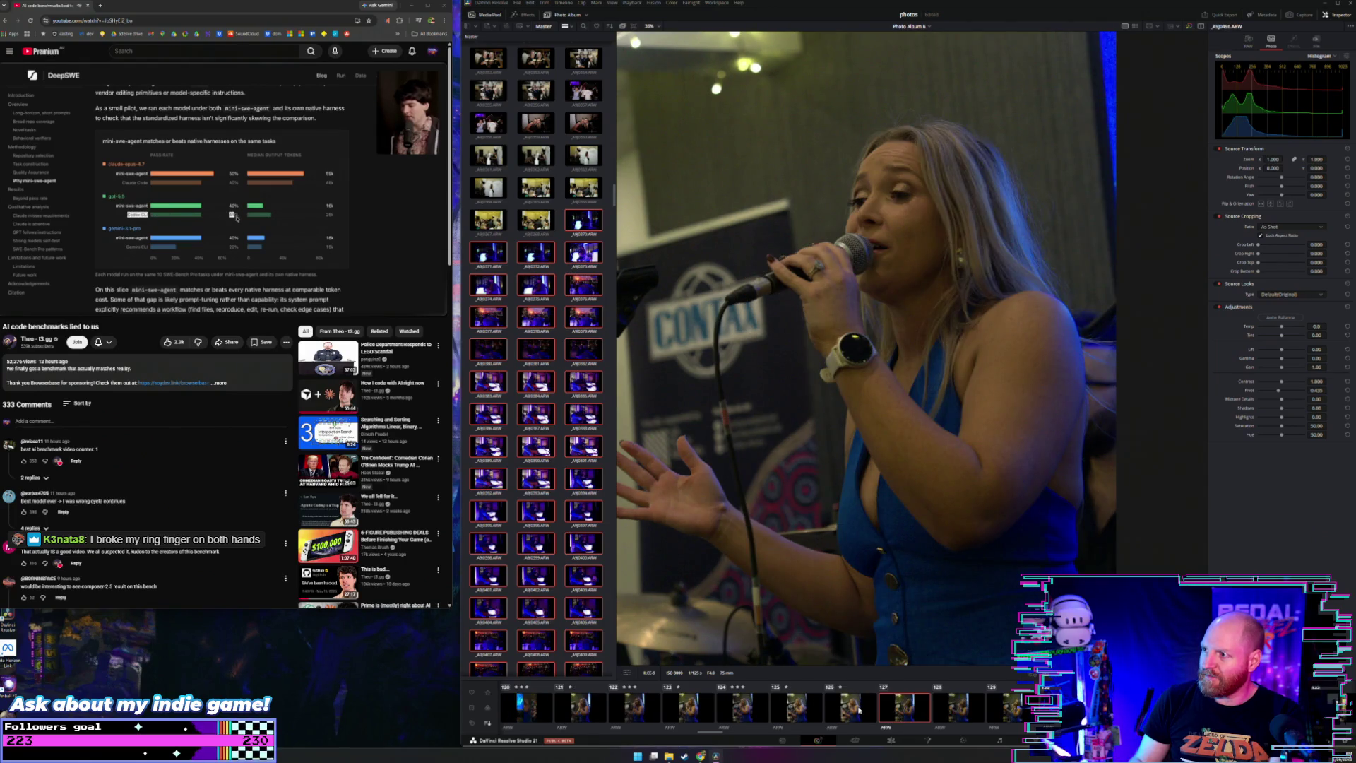
key(Right)
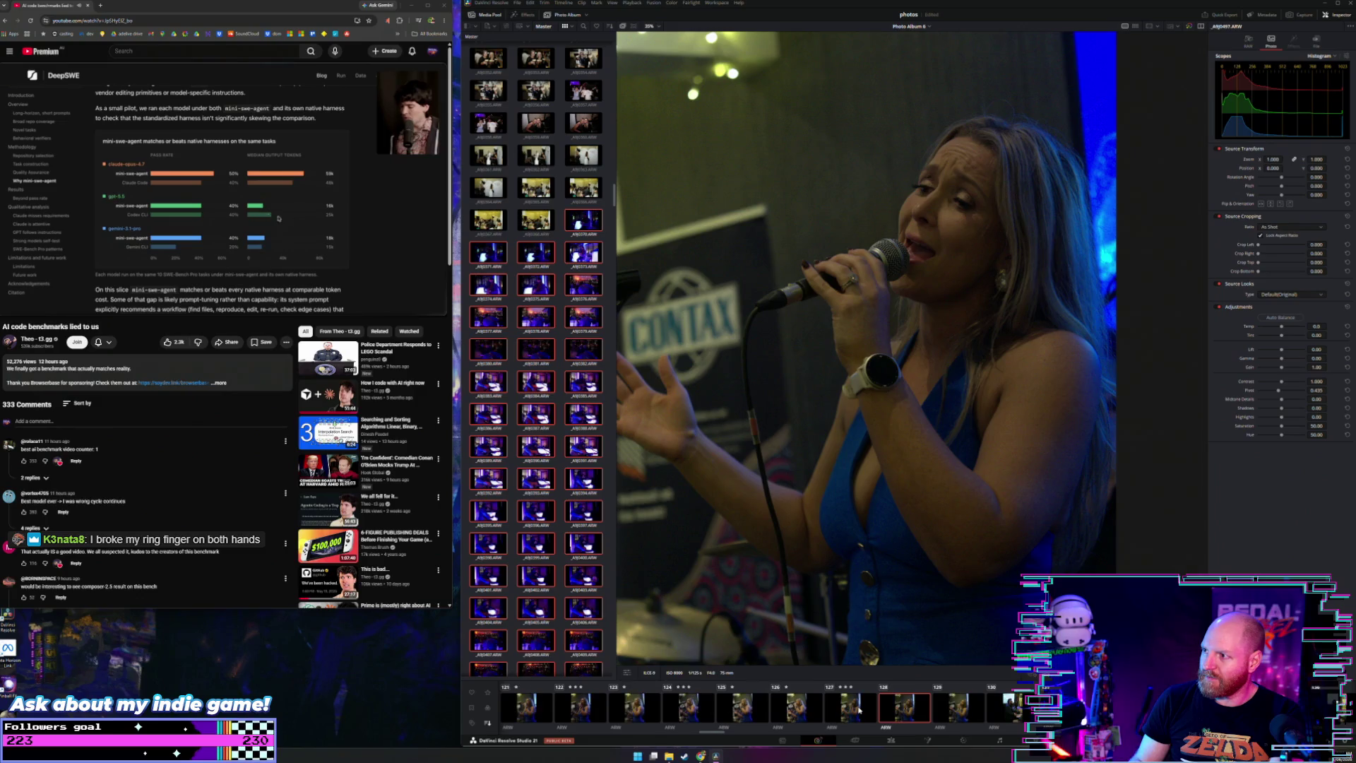
key(Right)
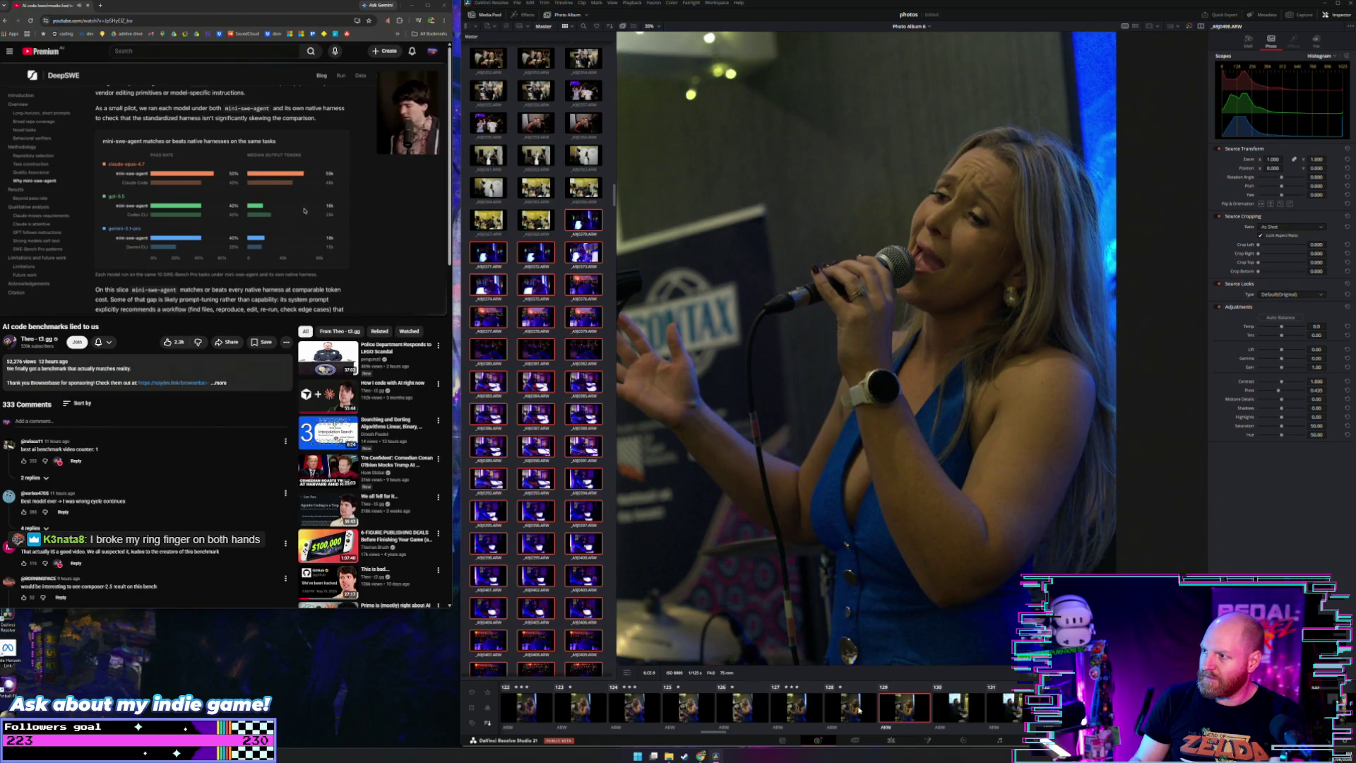
key(Right)
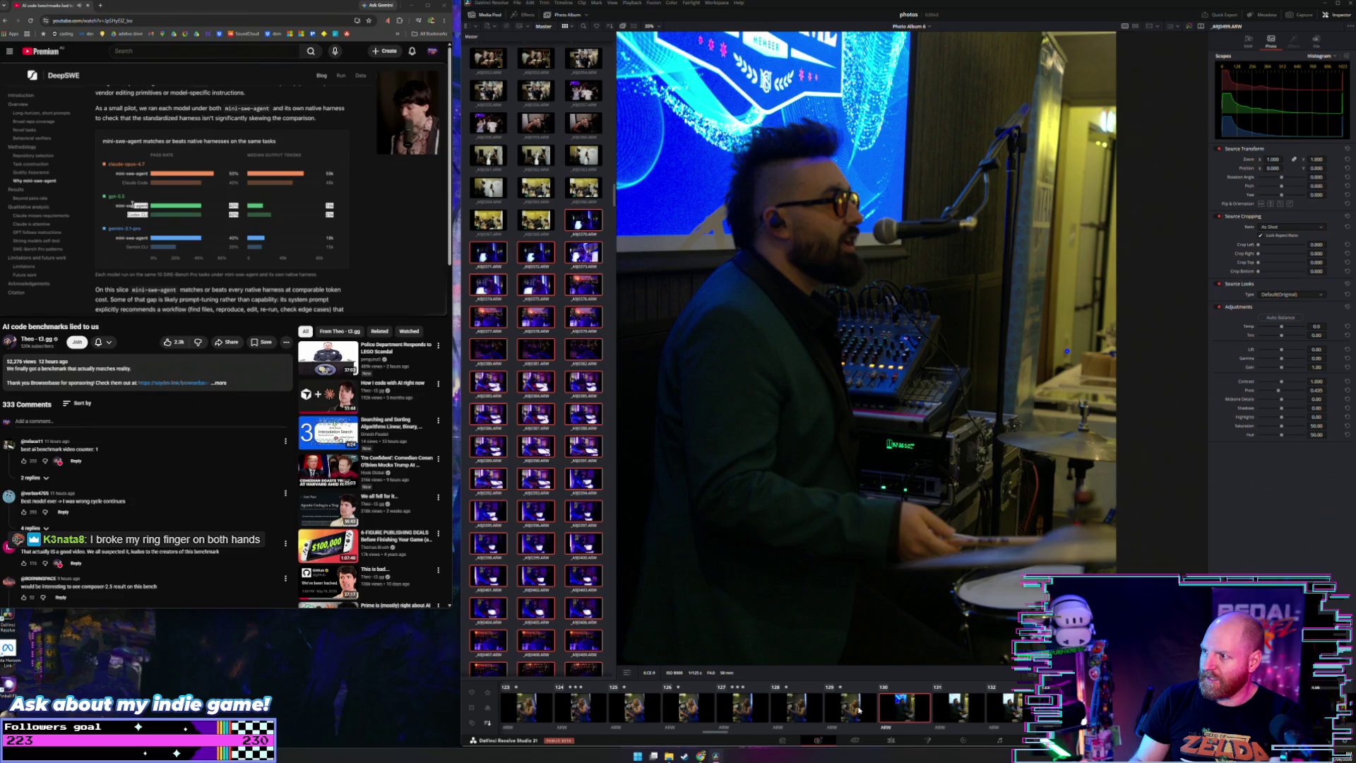
key(Right)
Step: Compare the first drummer photos and highlight 'mini-swe-agent' in the article
key(Right)
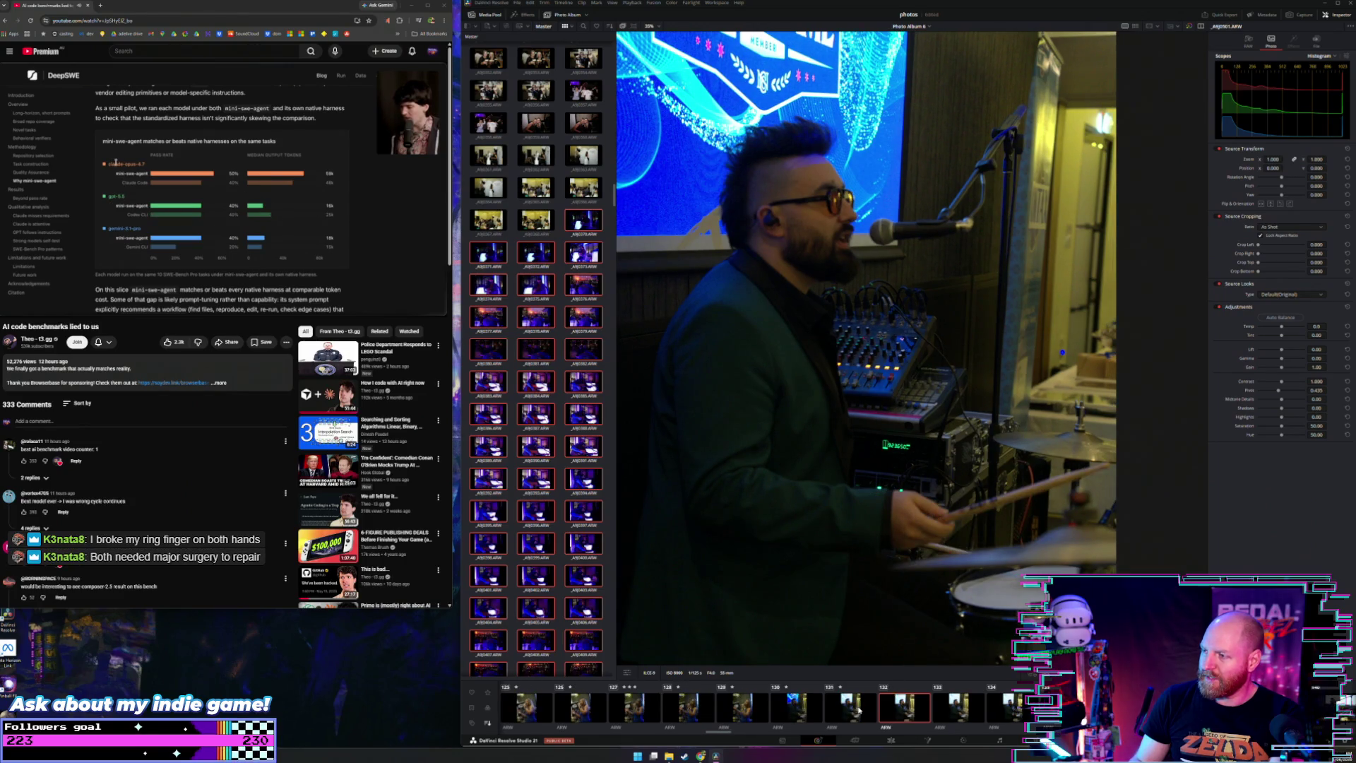
key(Right)
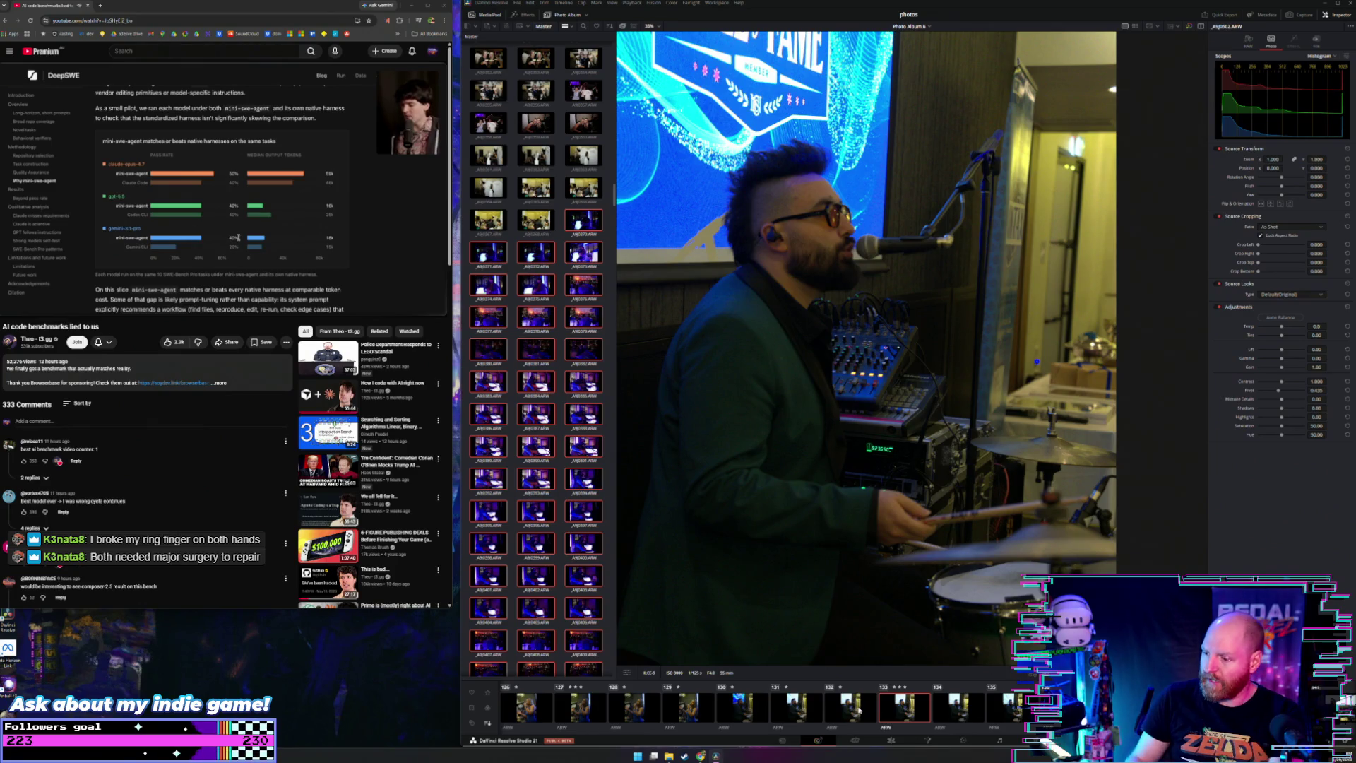
key(Right)
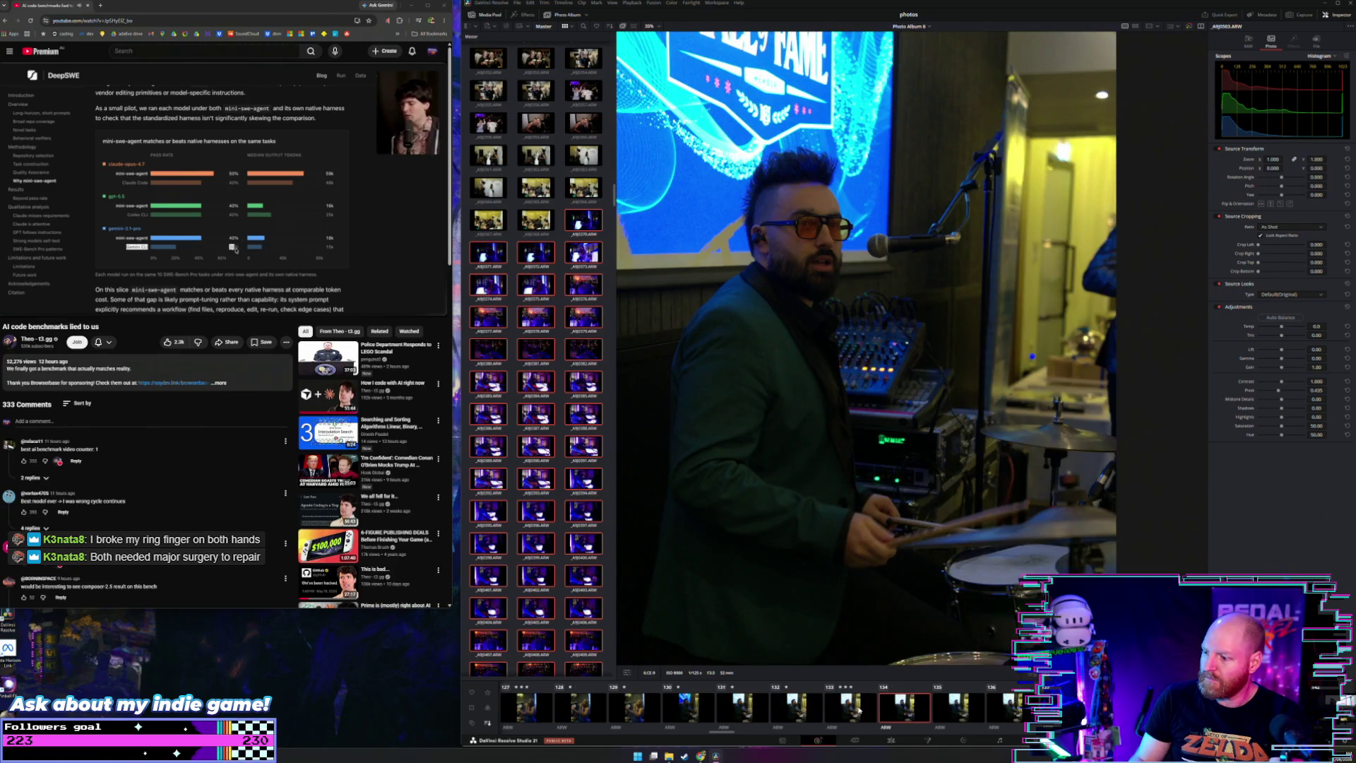
key(Left)
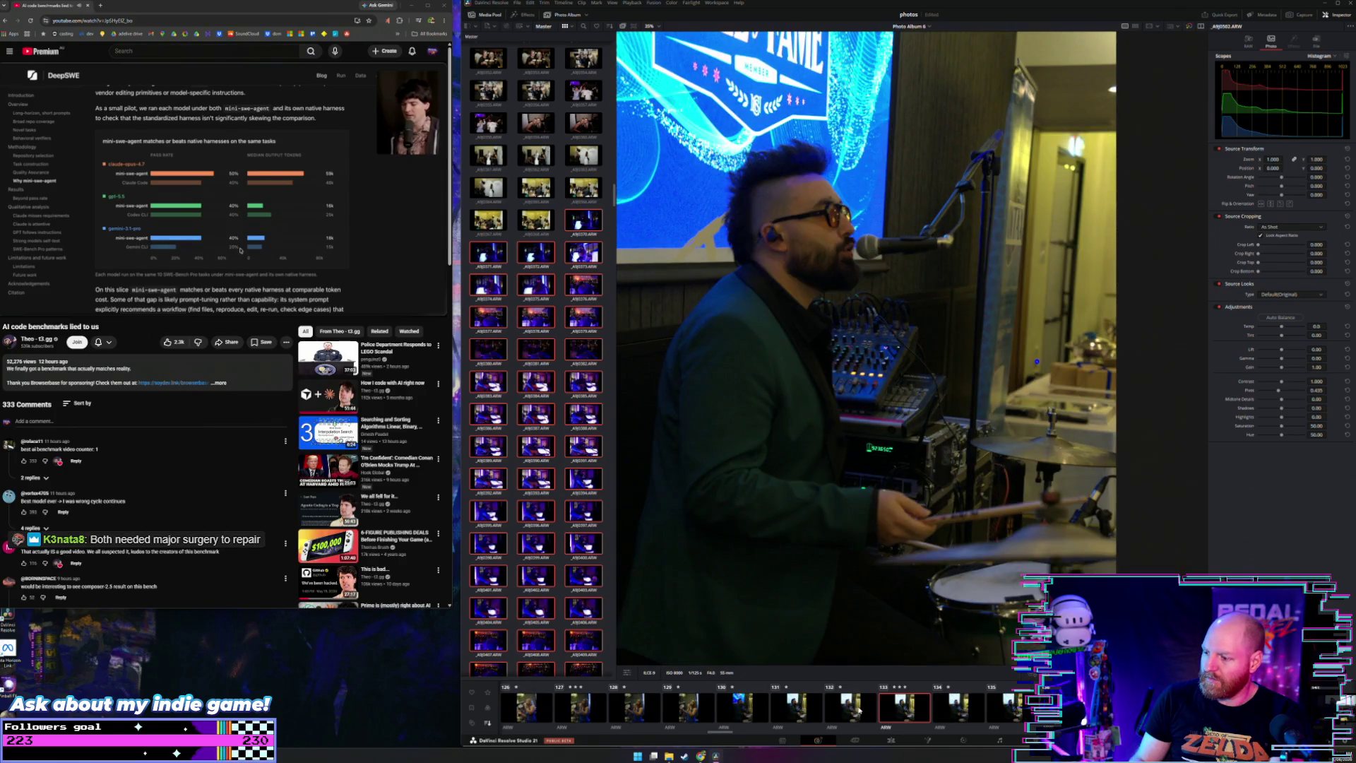
scroll(240, 250, down, 3)
key(Left)
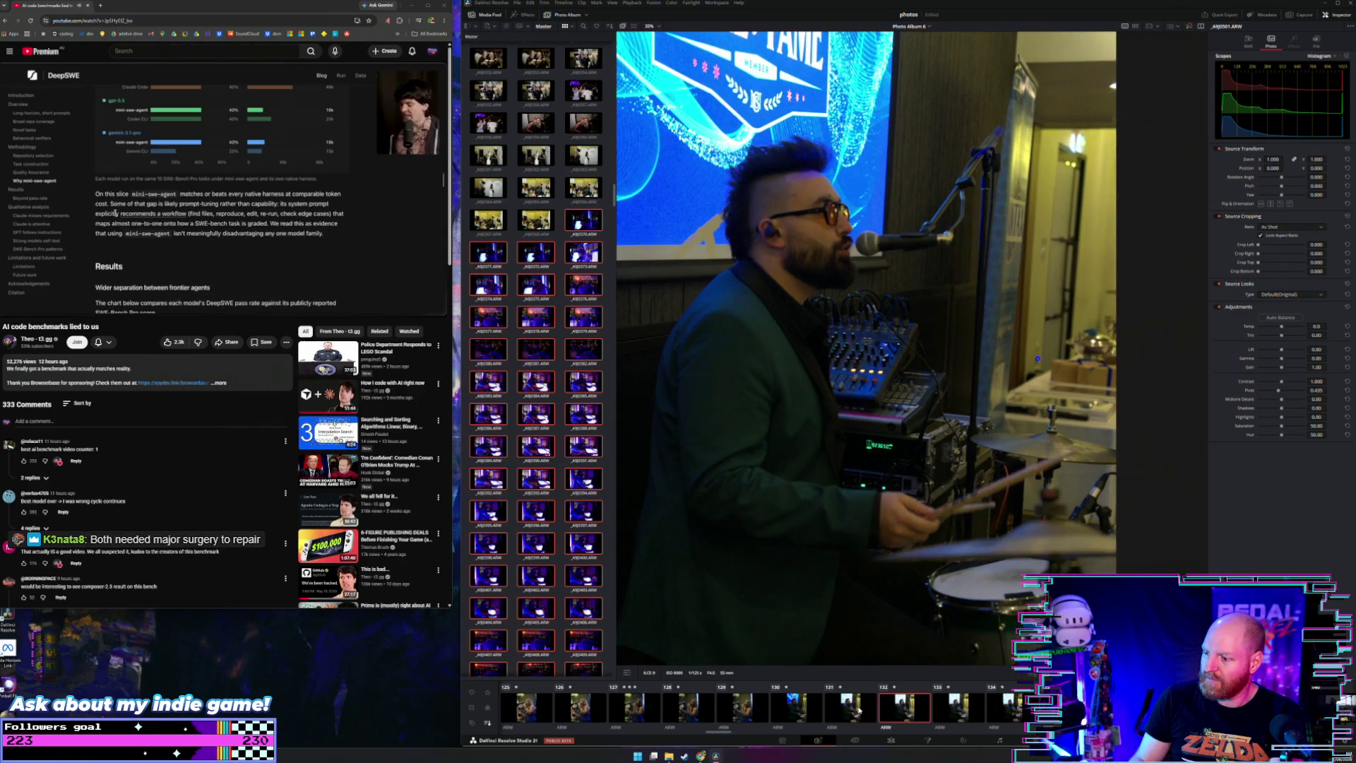
key(Right)
key(Right)
drag(125, 233, 171, 236)
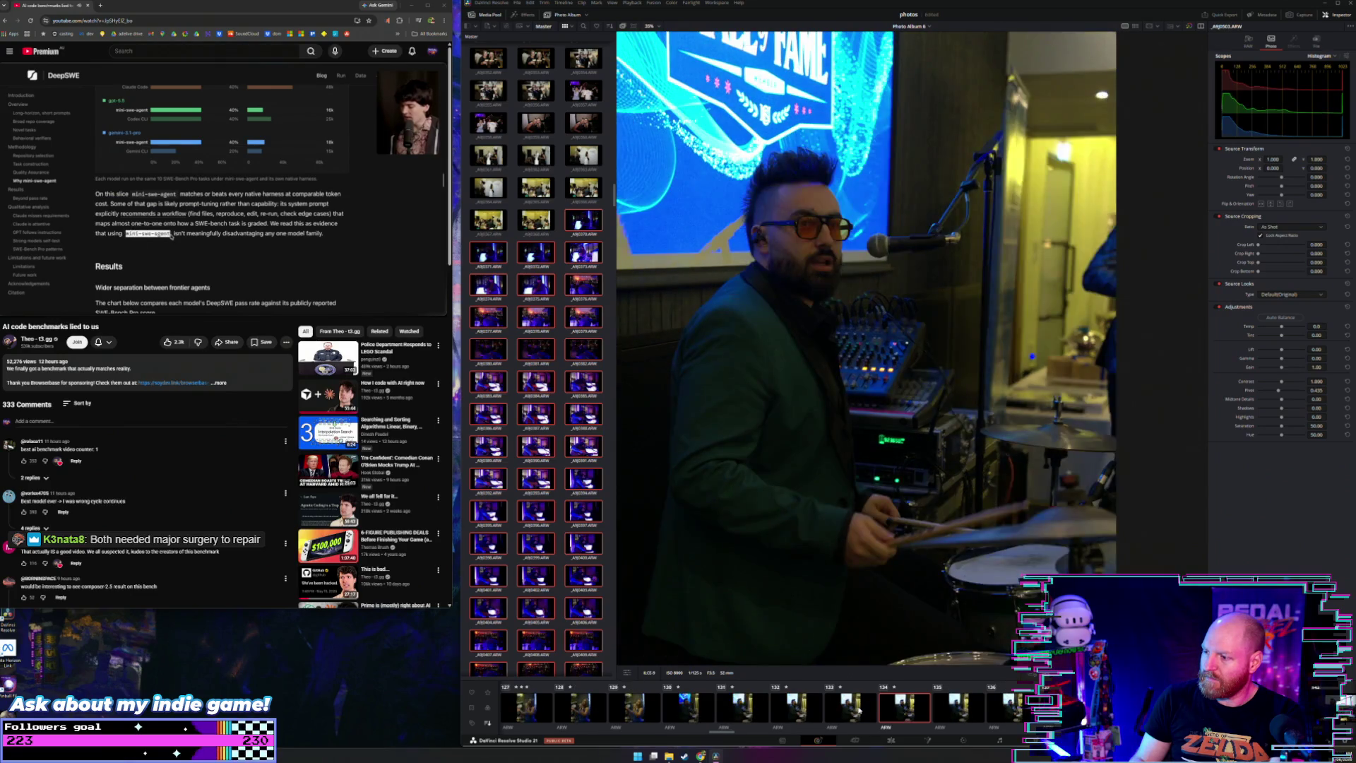
key(Right)
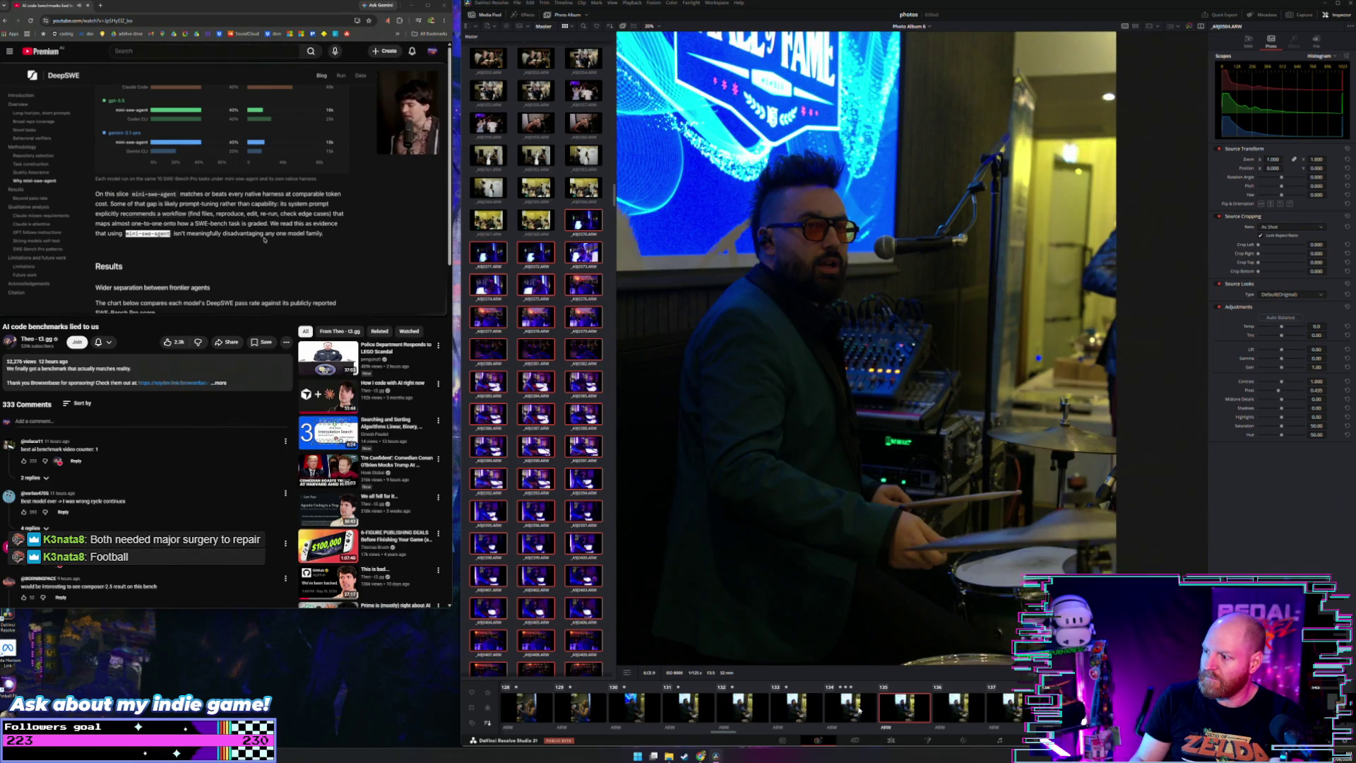
key(Right)
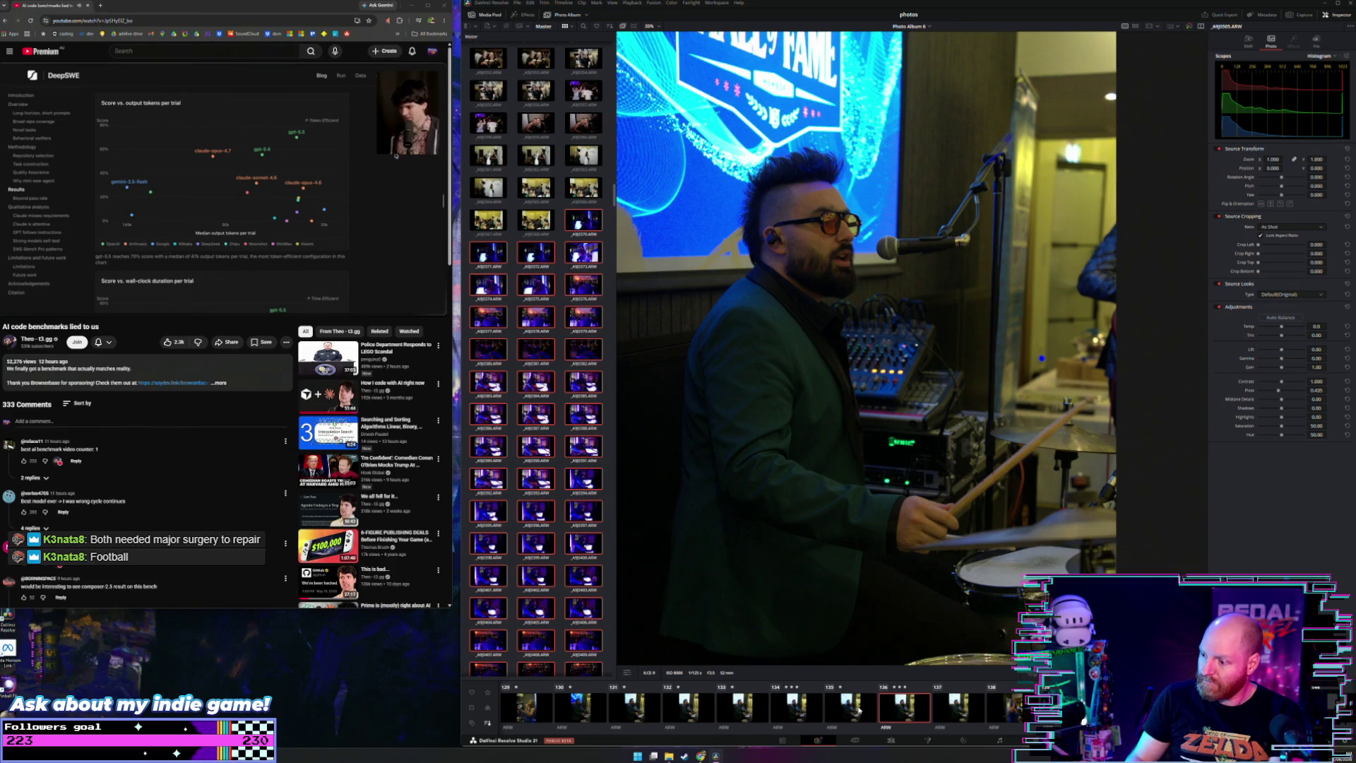
Step: Flip between the laughing drummer shots until the sunburst bassist photo appears
key(Right)
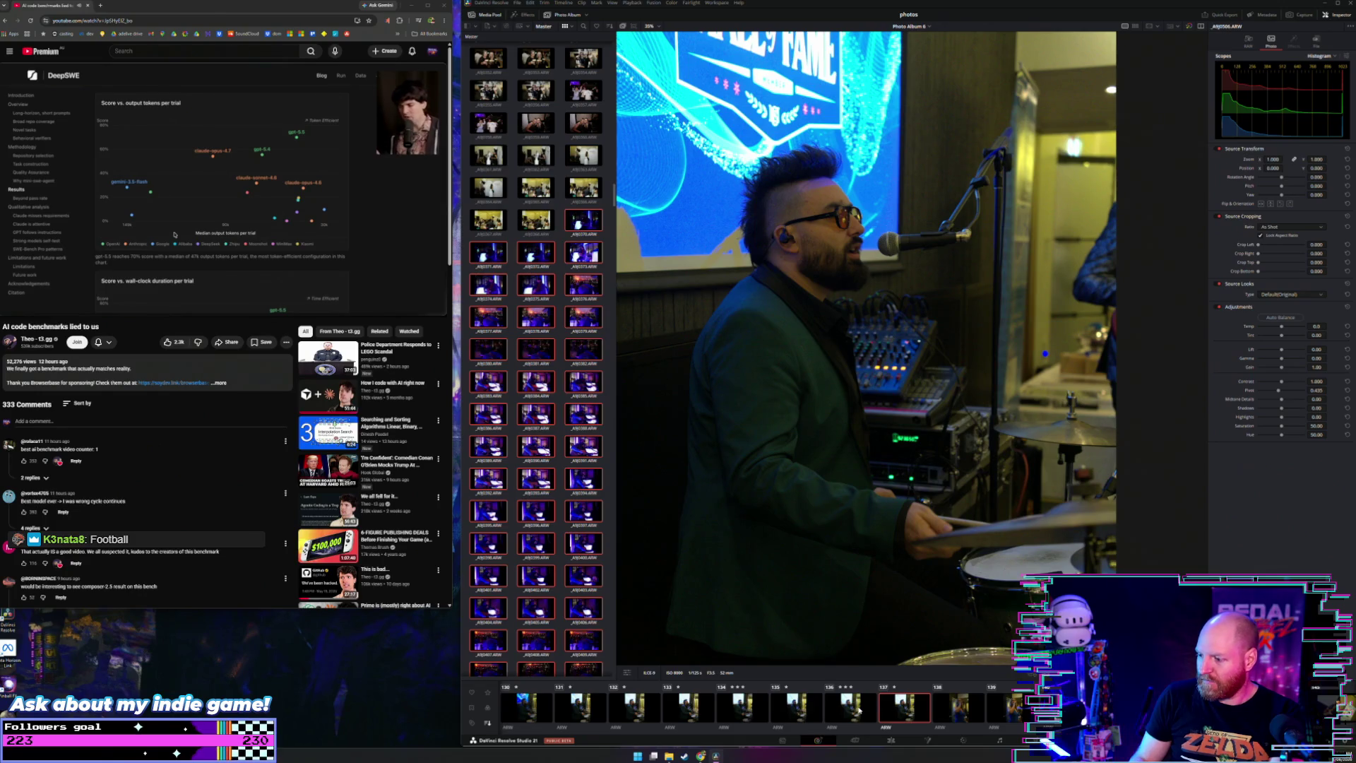
key(Right)
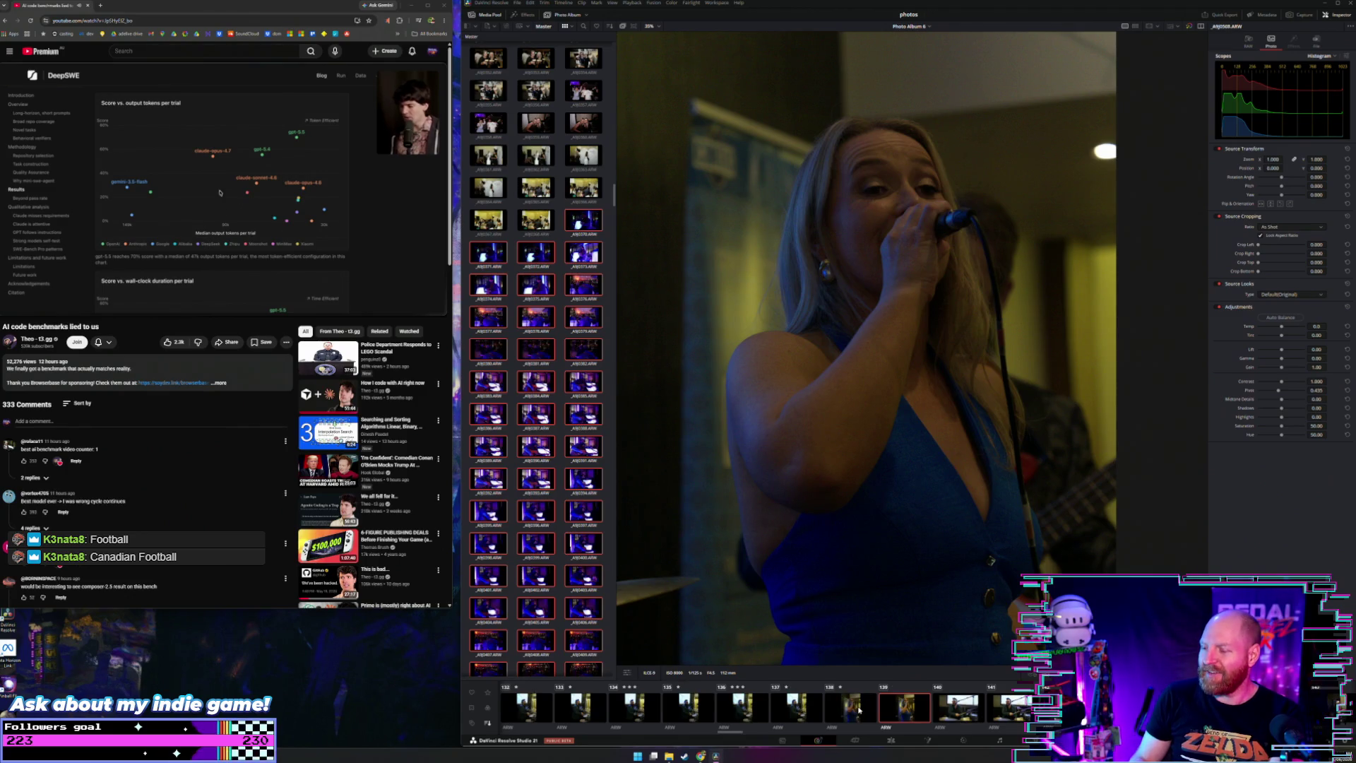
key(Right)
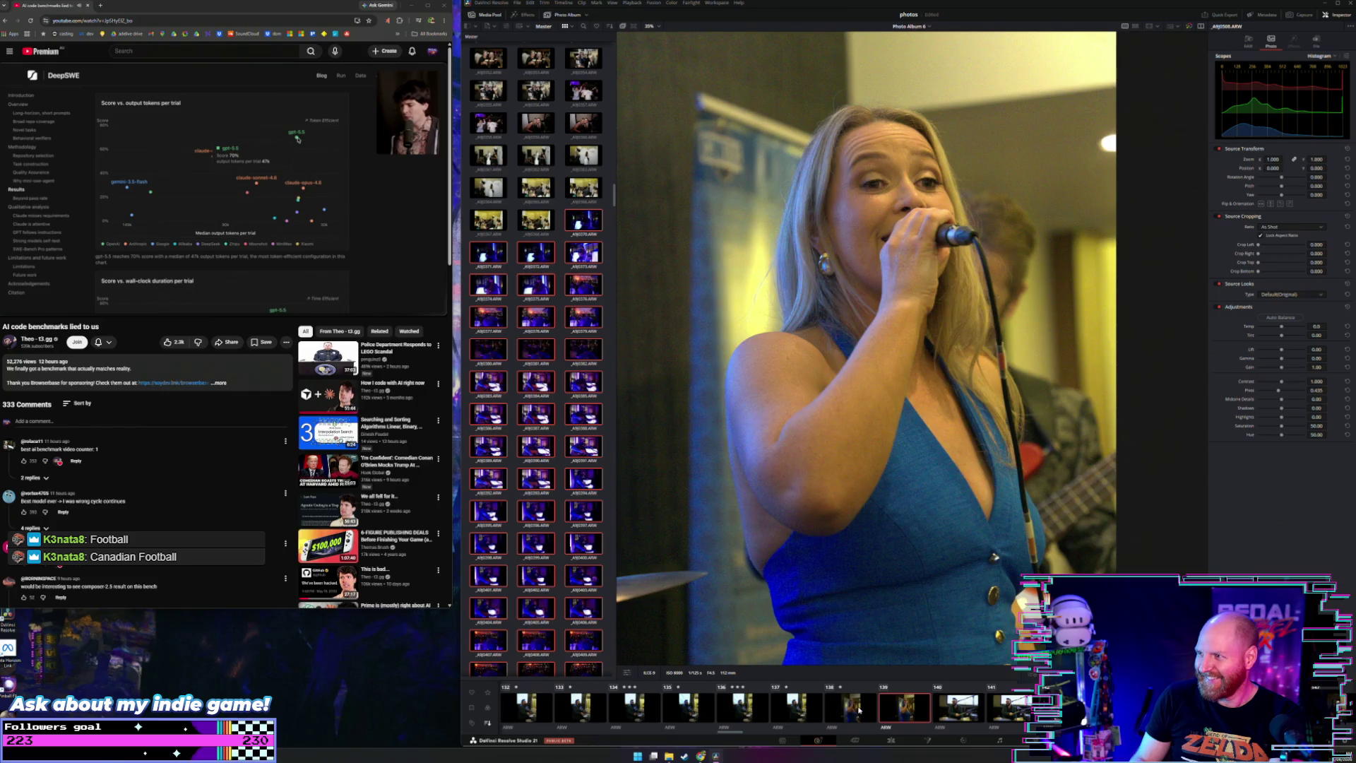
key(Right)
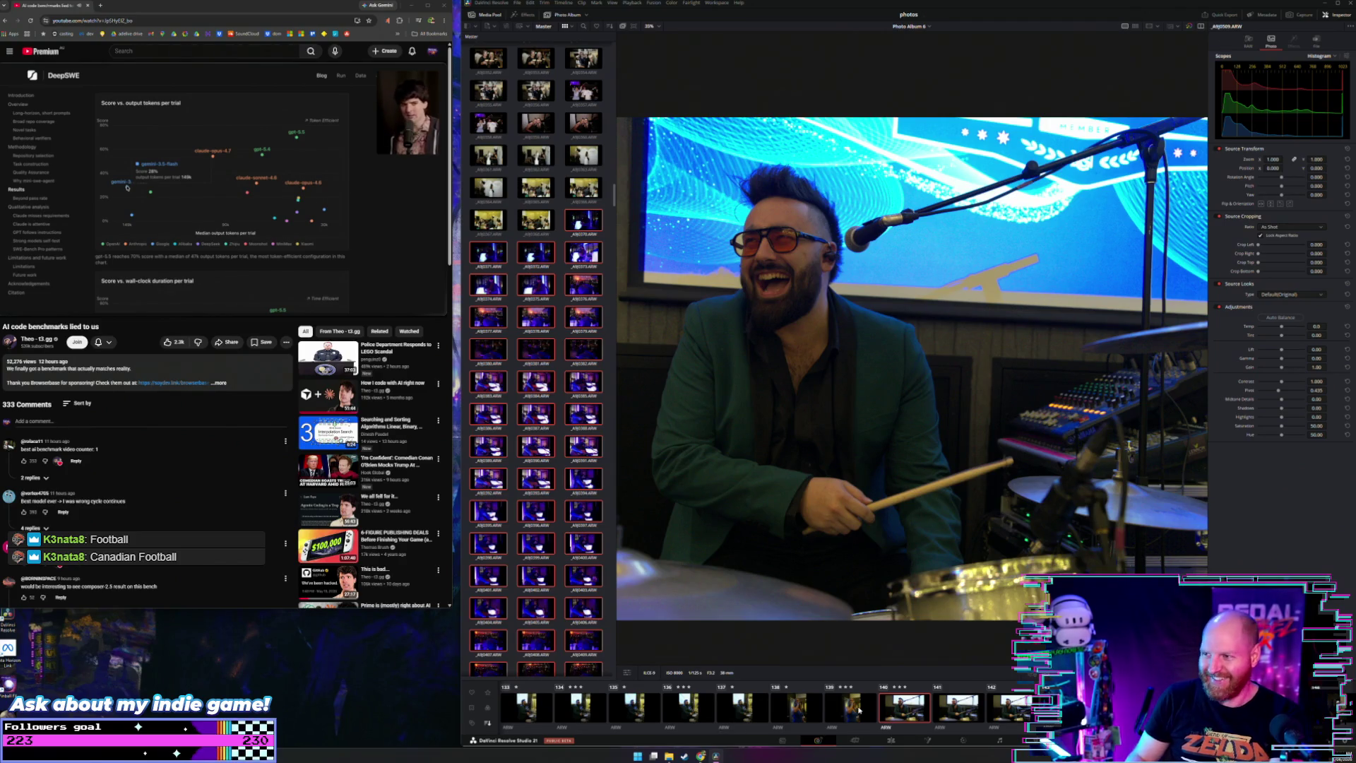
key(Right)
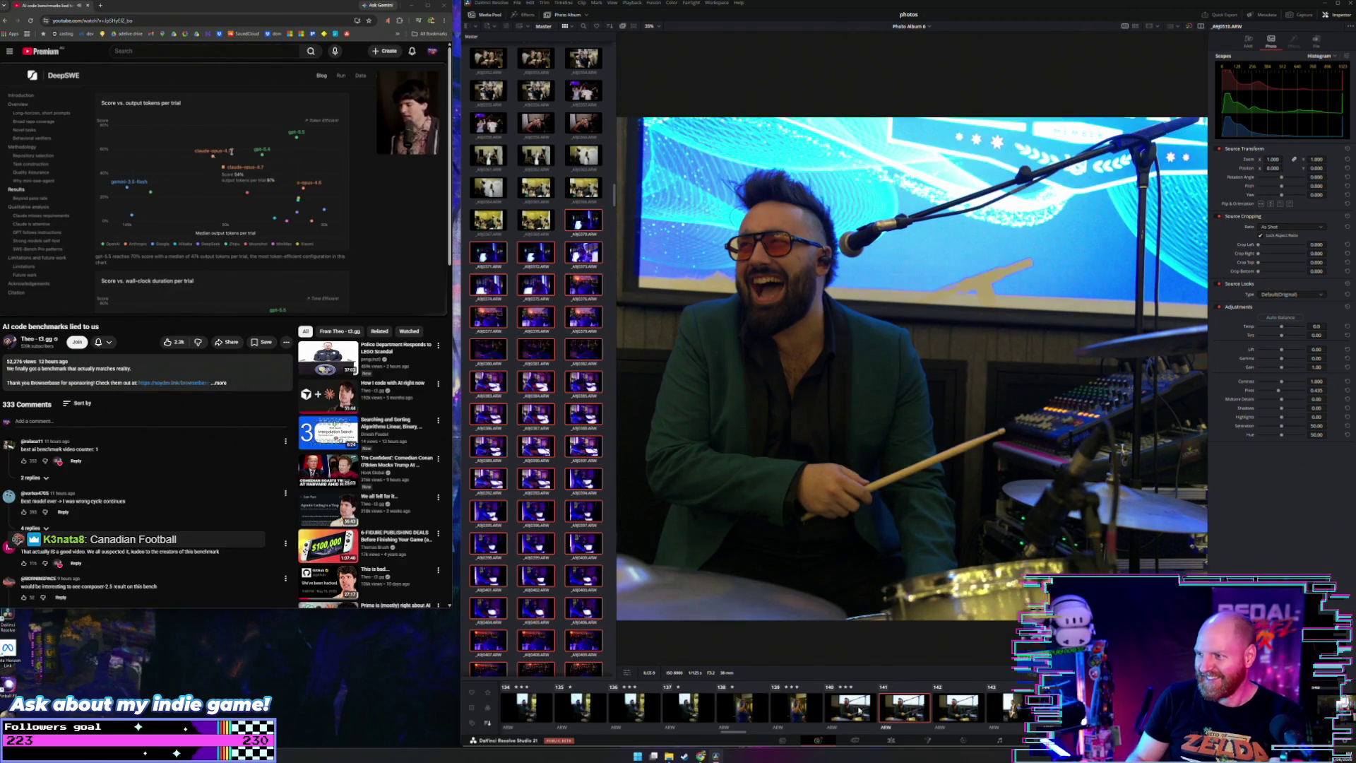
key(Left)
key(Right)
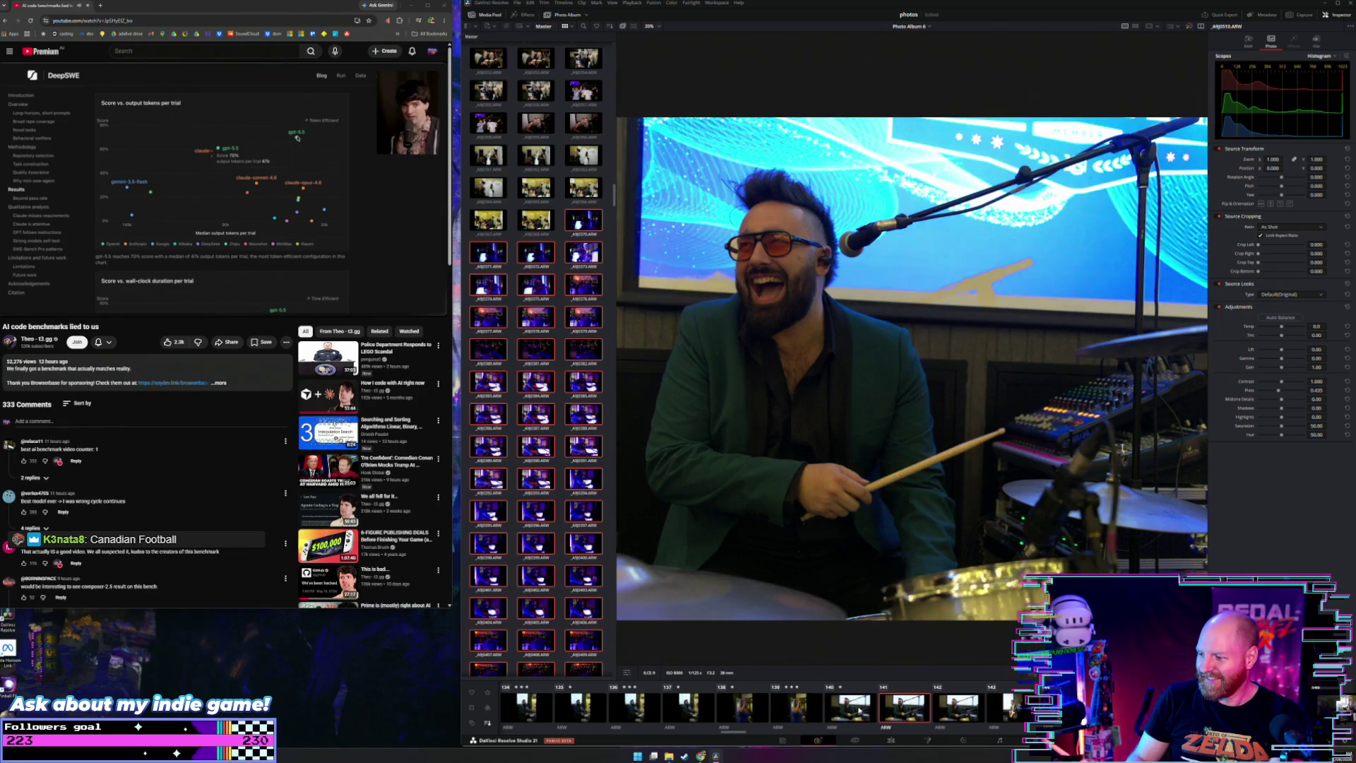
key(Right)
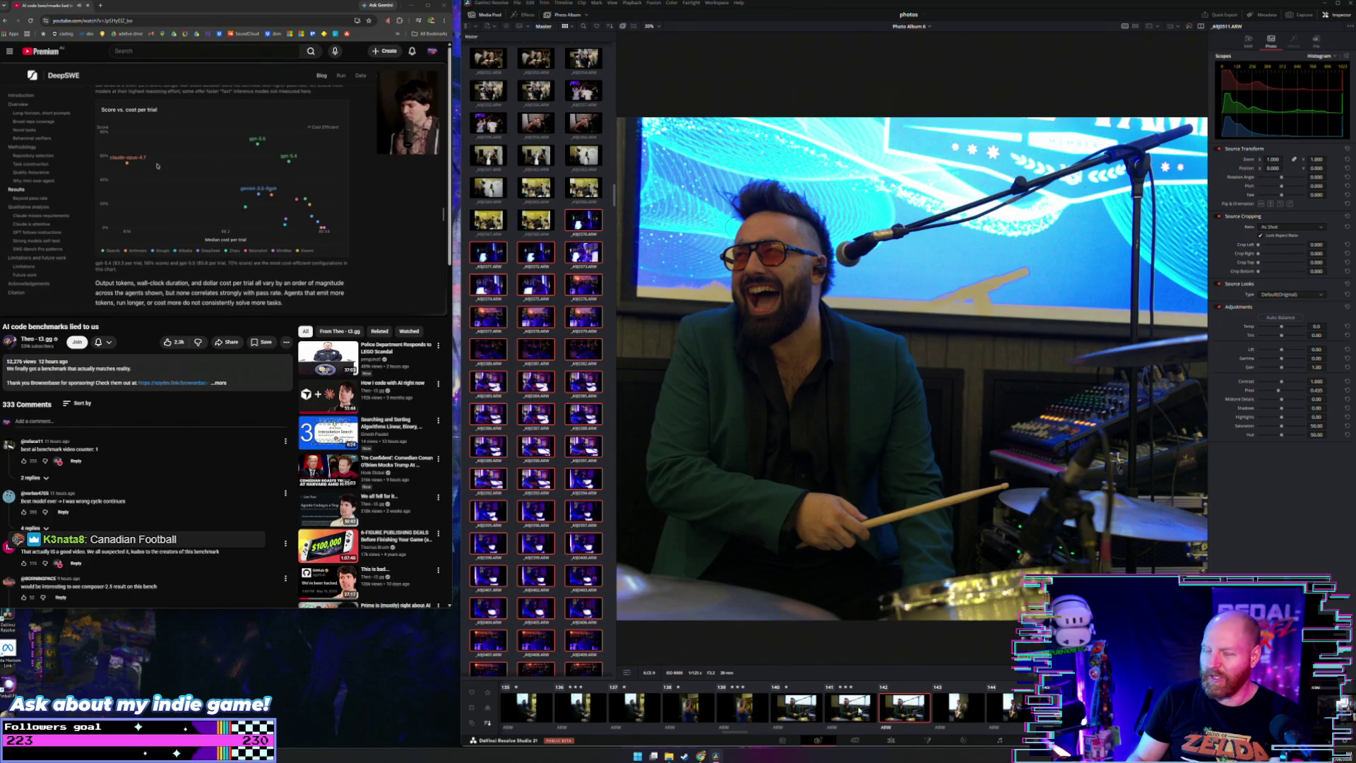
key(Left)
key(Right)
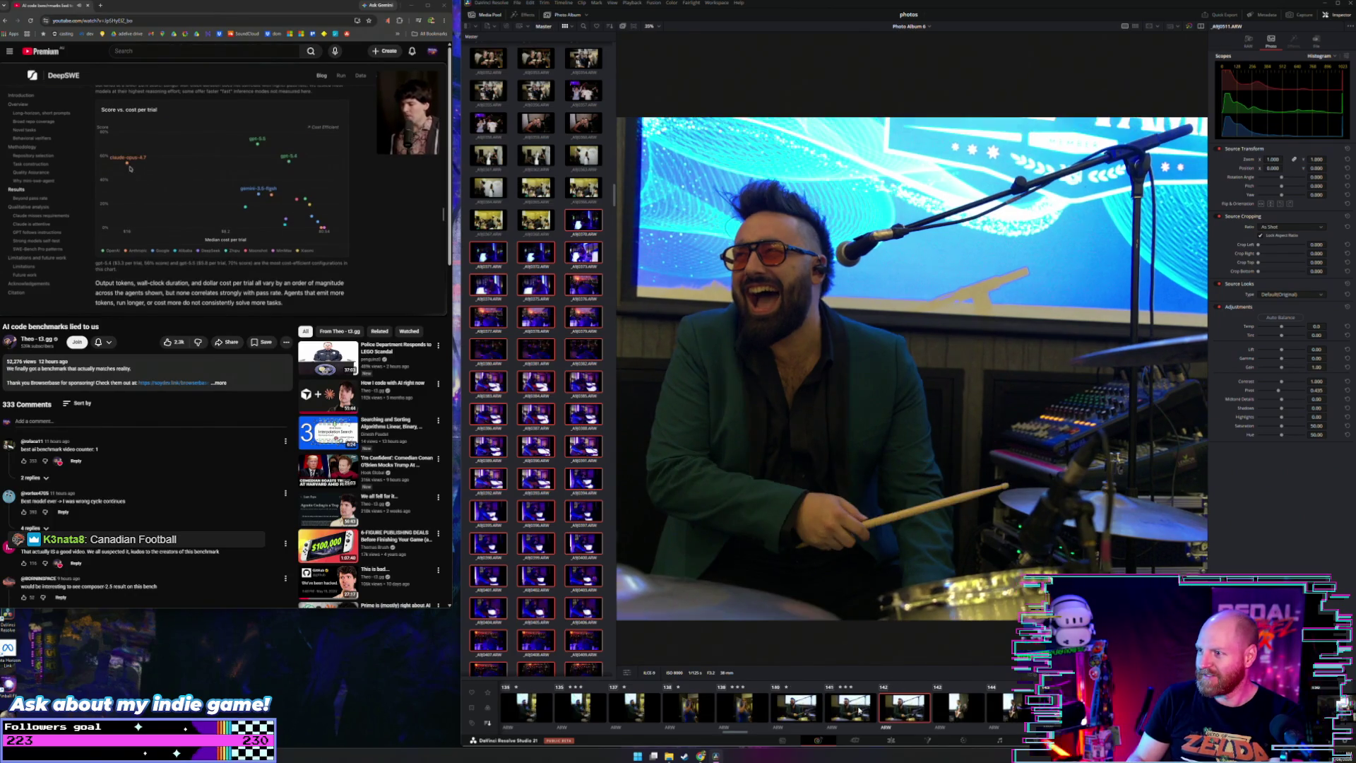
key(Left)
key(Right)
key(Left)
key(Right)
key(Left)
key(Right)
key(Left)
key(Right)
key(Right)
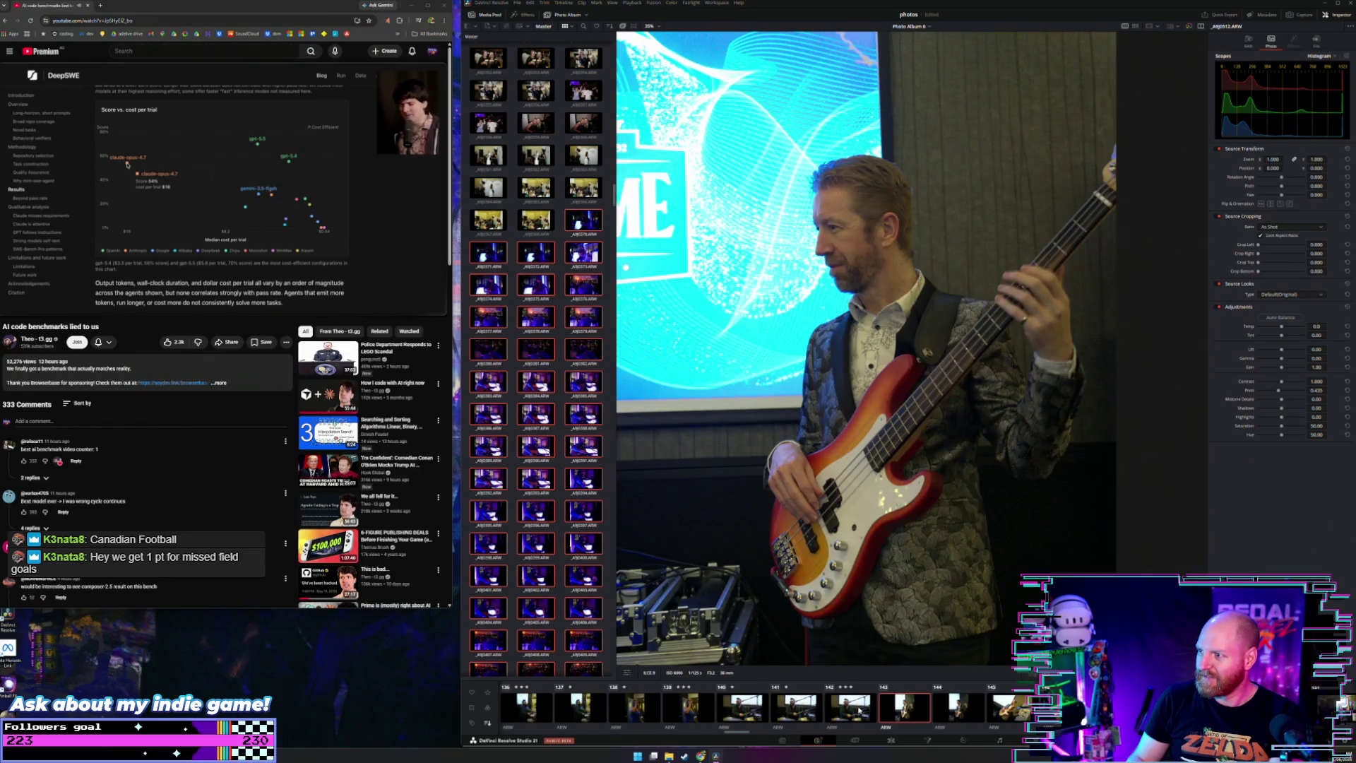
Step: Step through the bass player and red-guitar singer photos to the wide full-band shot
key(Right)
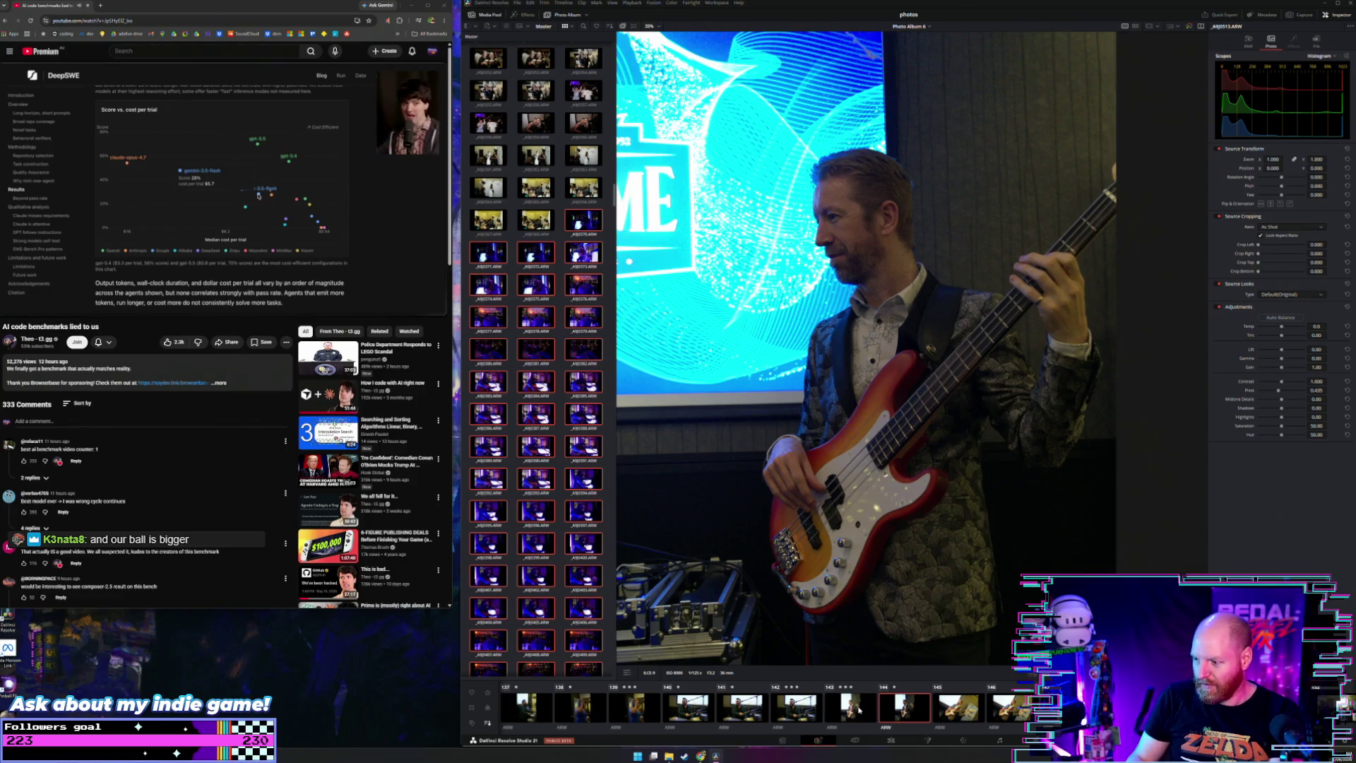
key(Left)
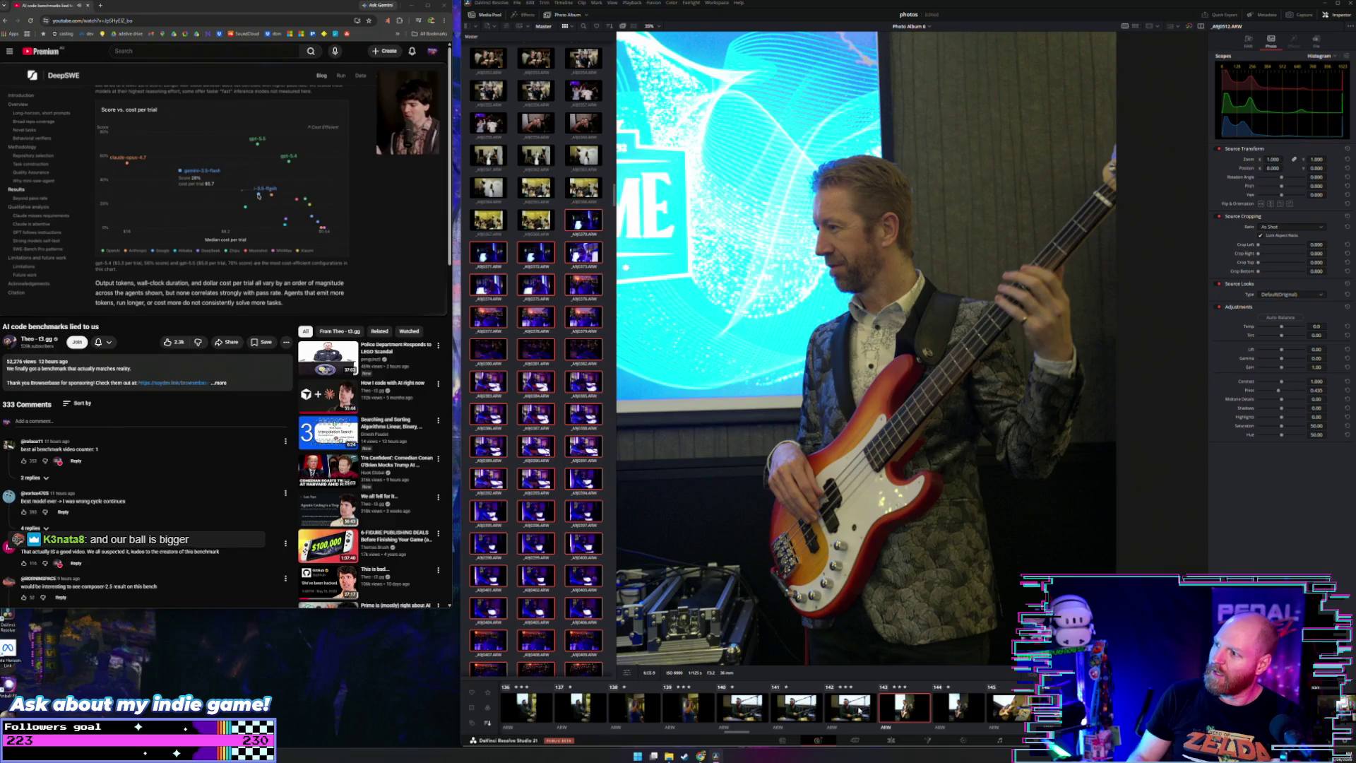
key(Right)
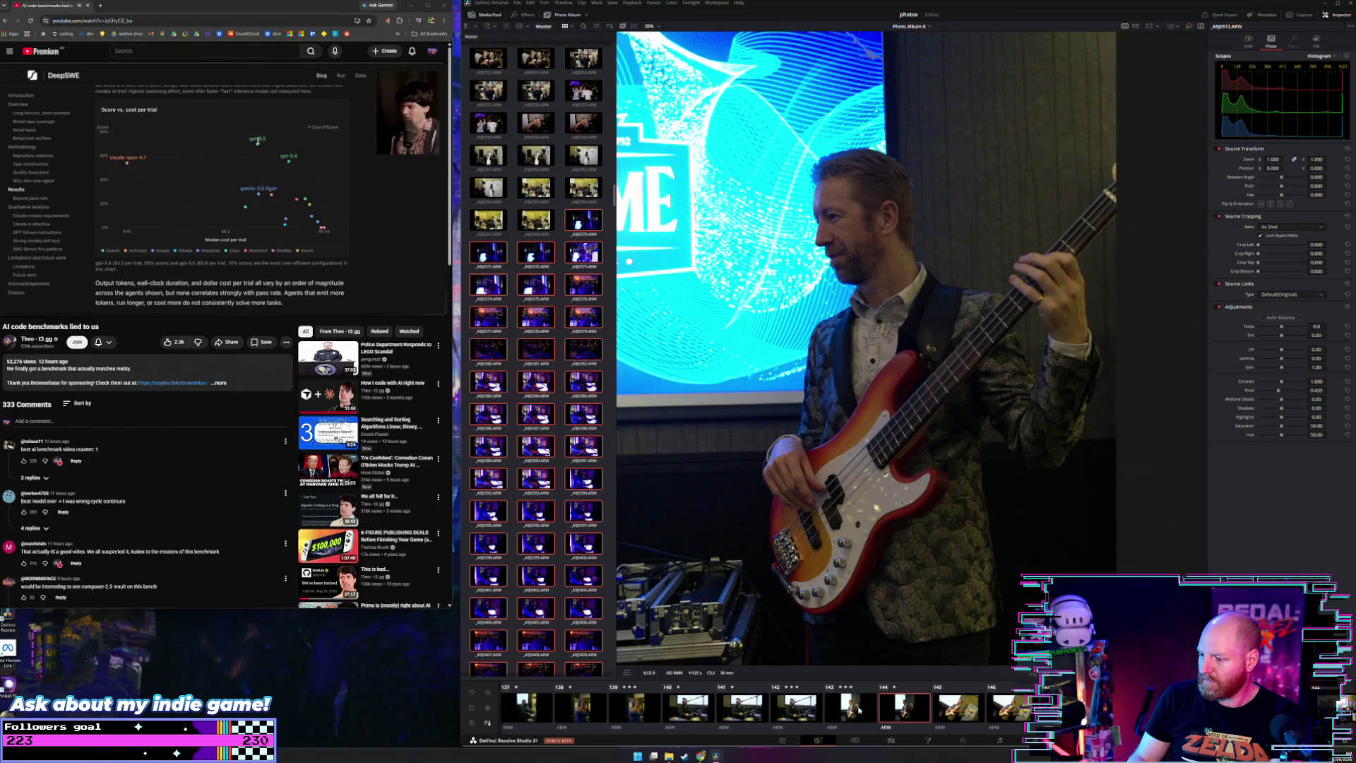
key(Right)
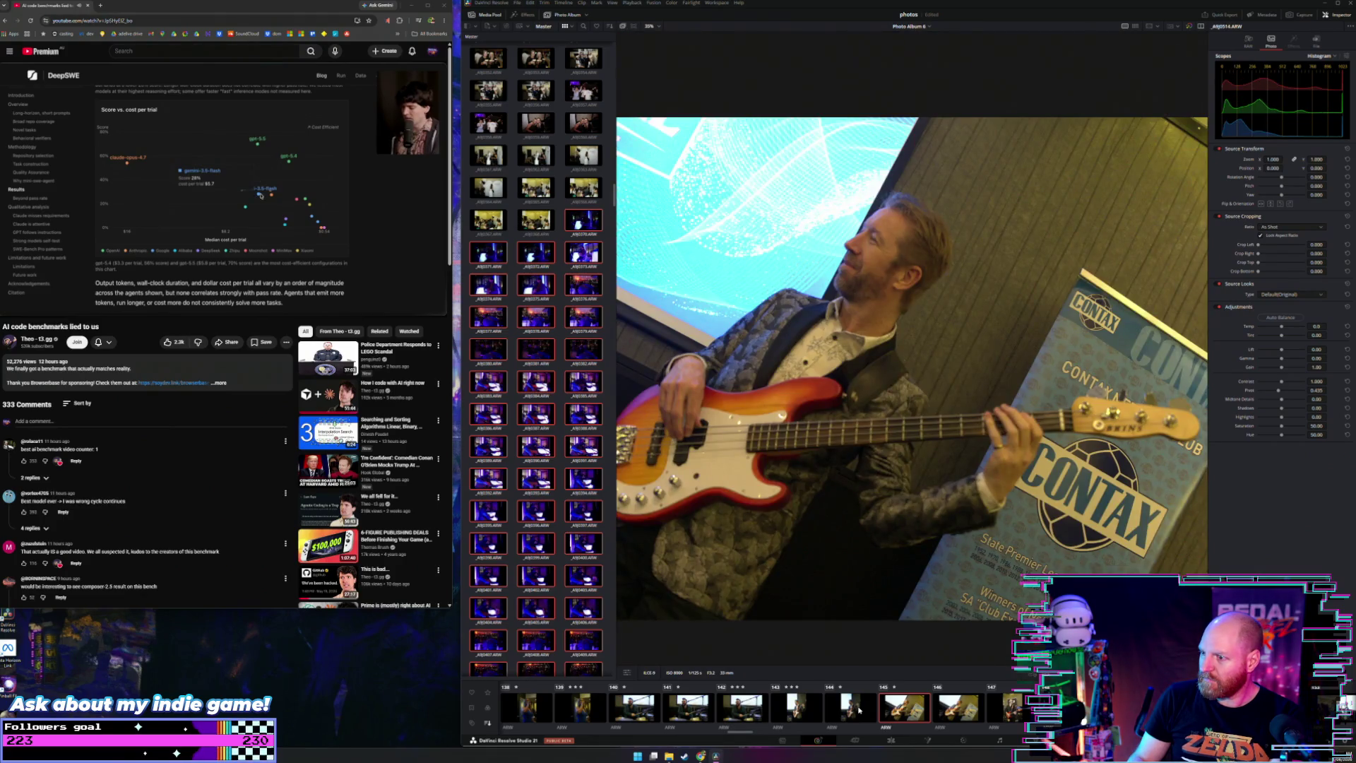
key(Right)
key(Right)
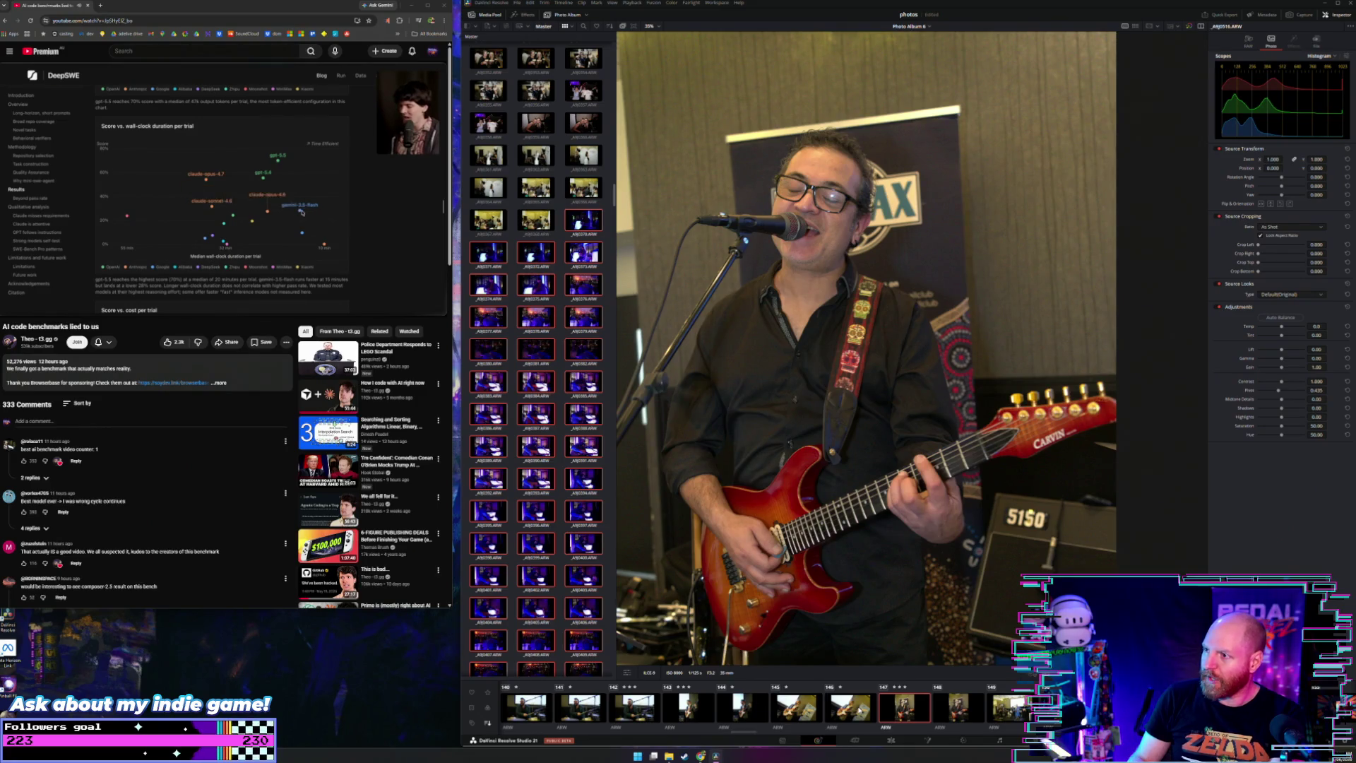
key(Right)
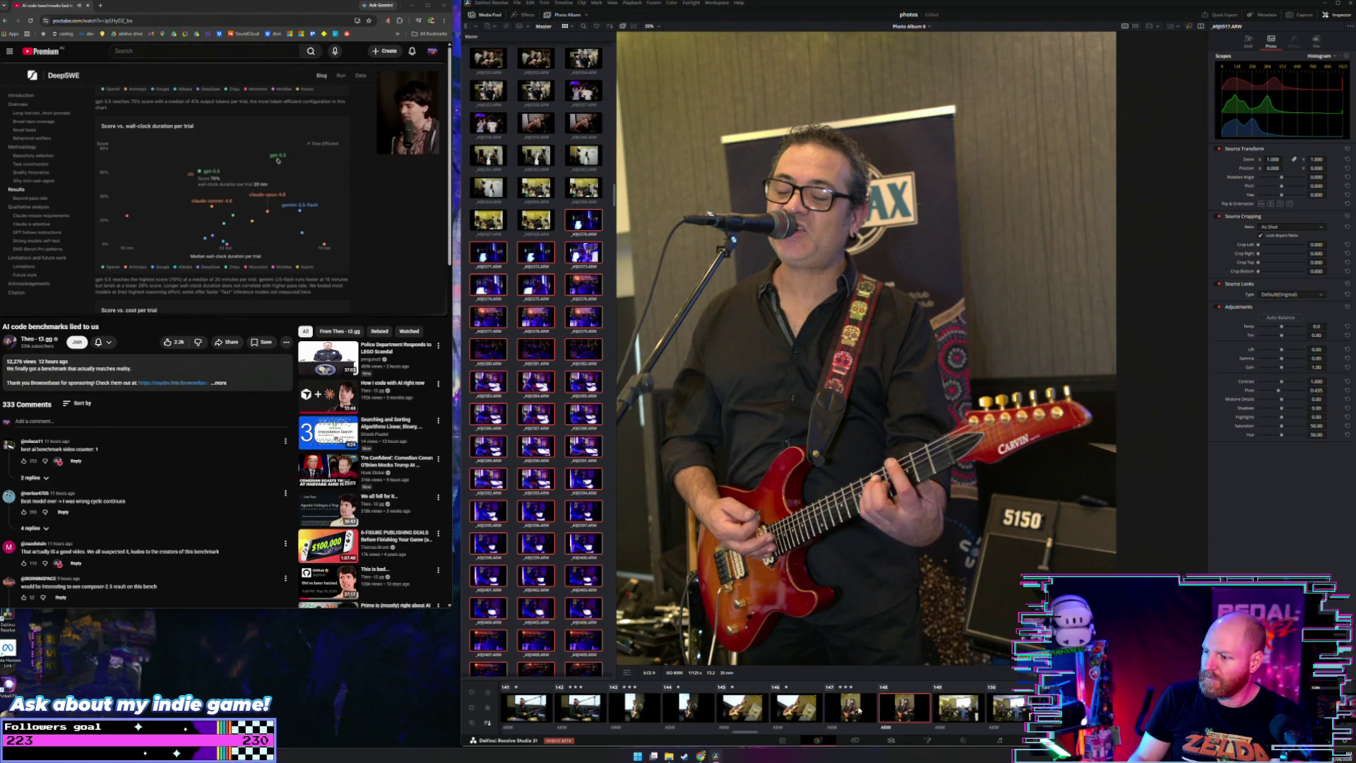
key(Right)
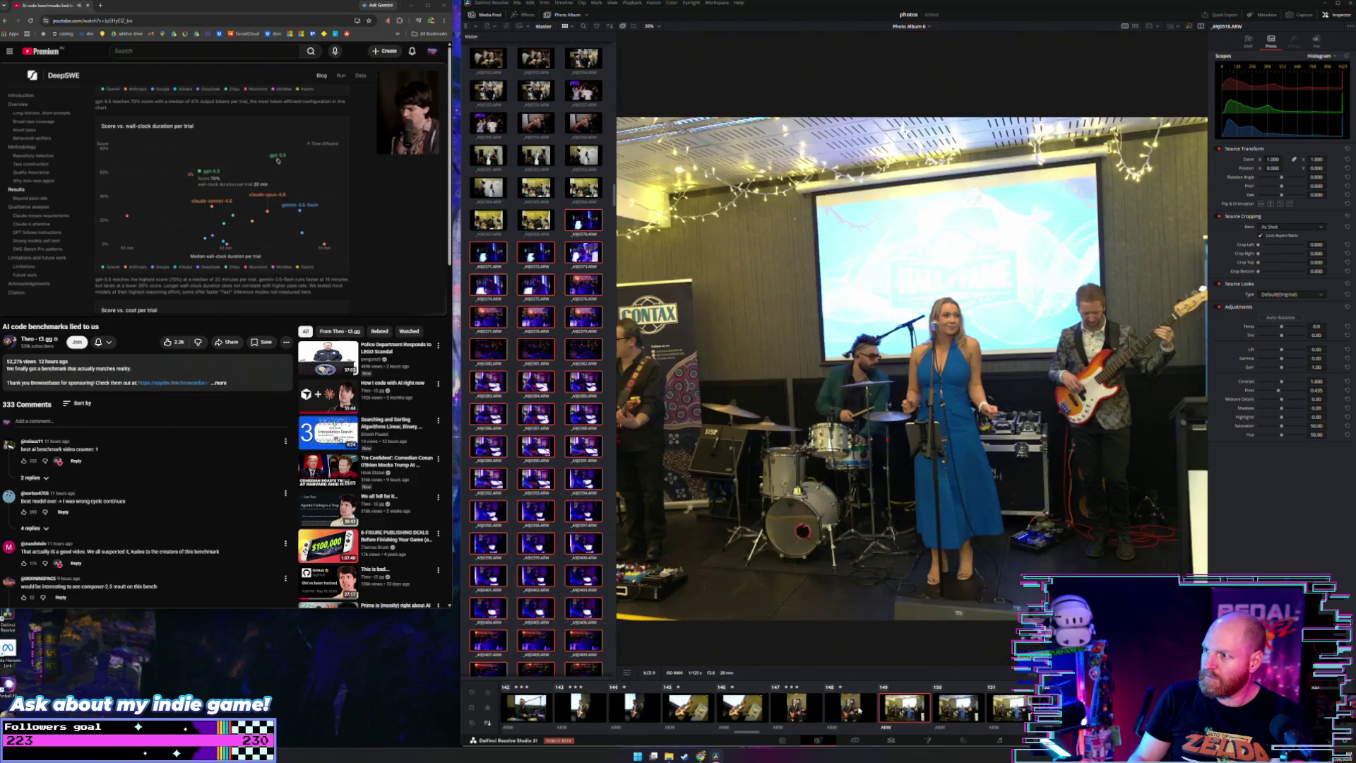
Step: Compare the full-band stage shots, rechecking through to the side-angle band photo
key(Right)
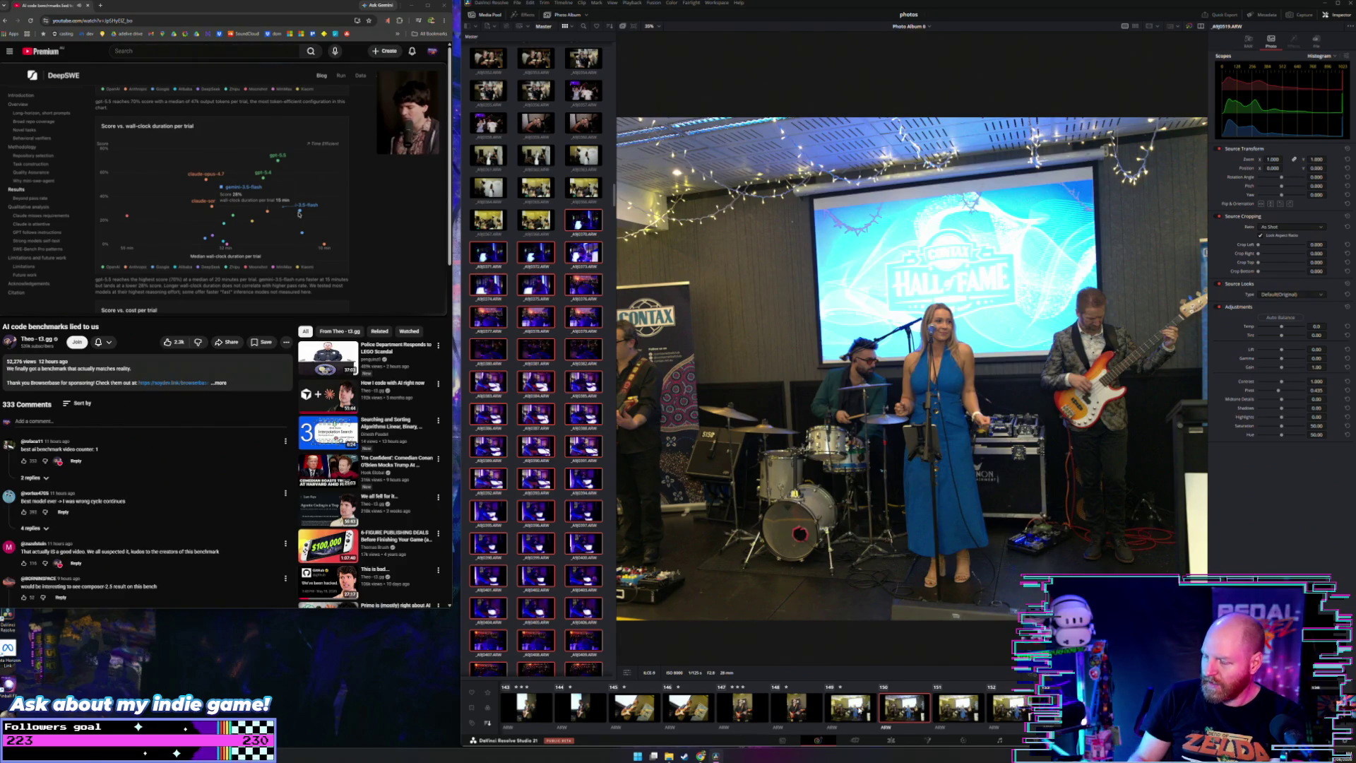
key(Right)
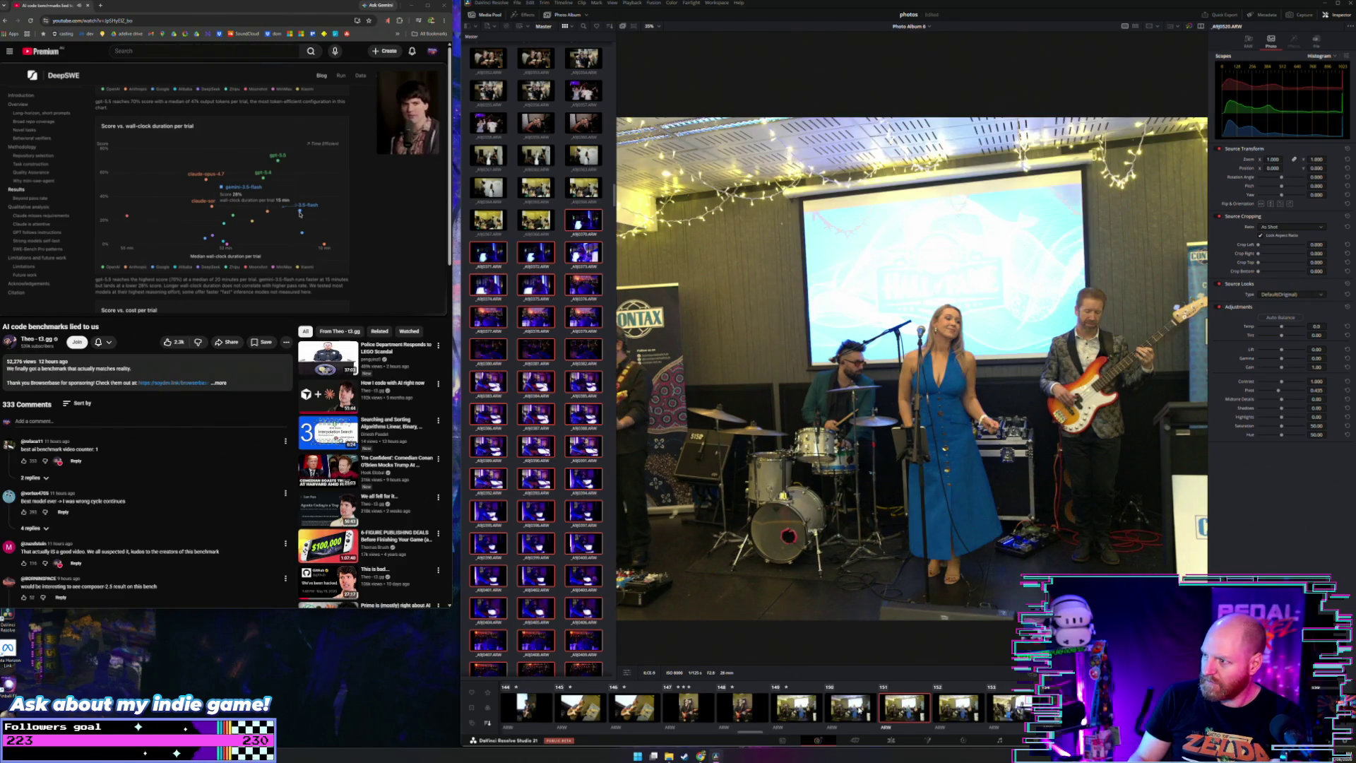
key(Left)
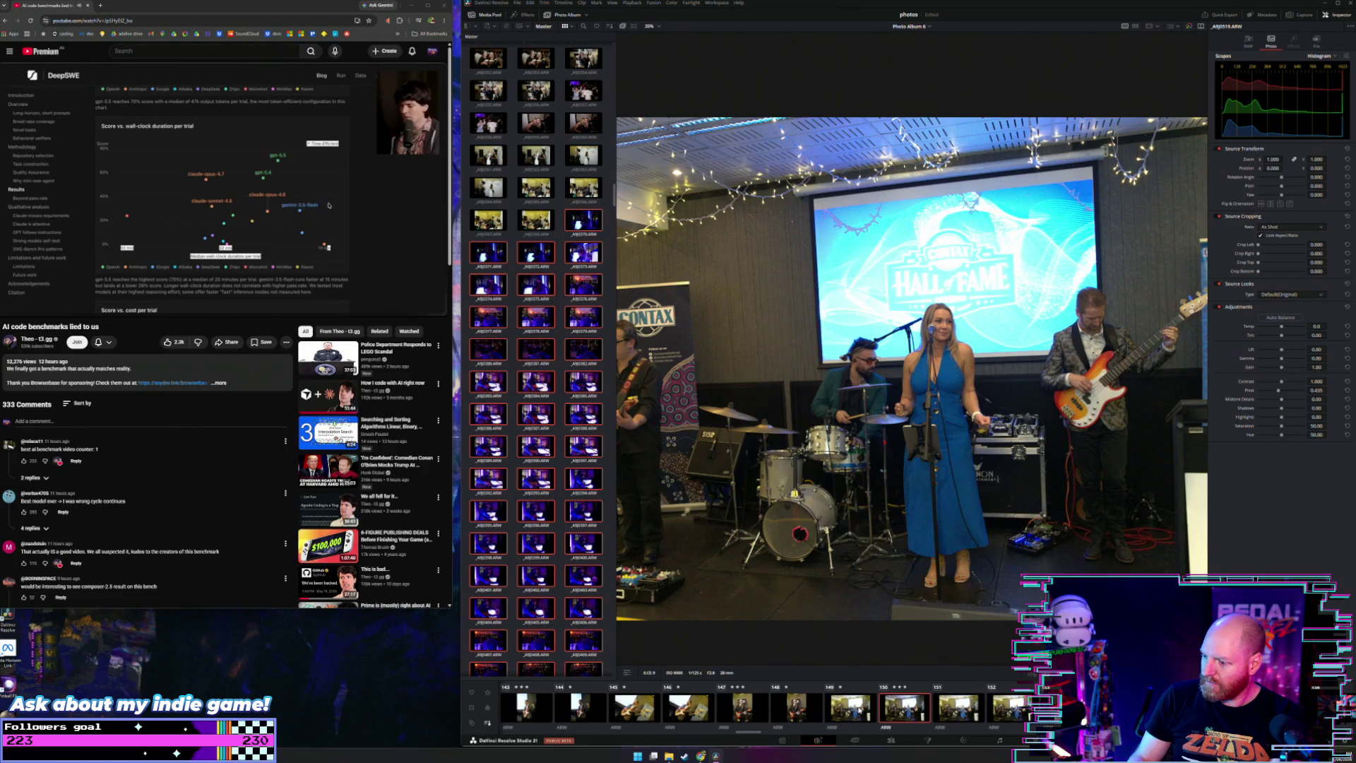
key(Right)
key(Right)
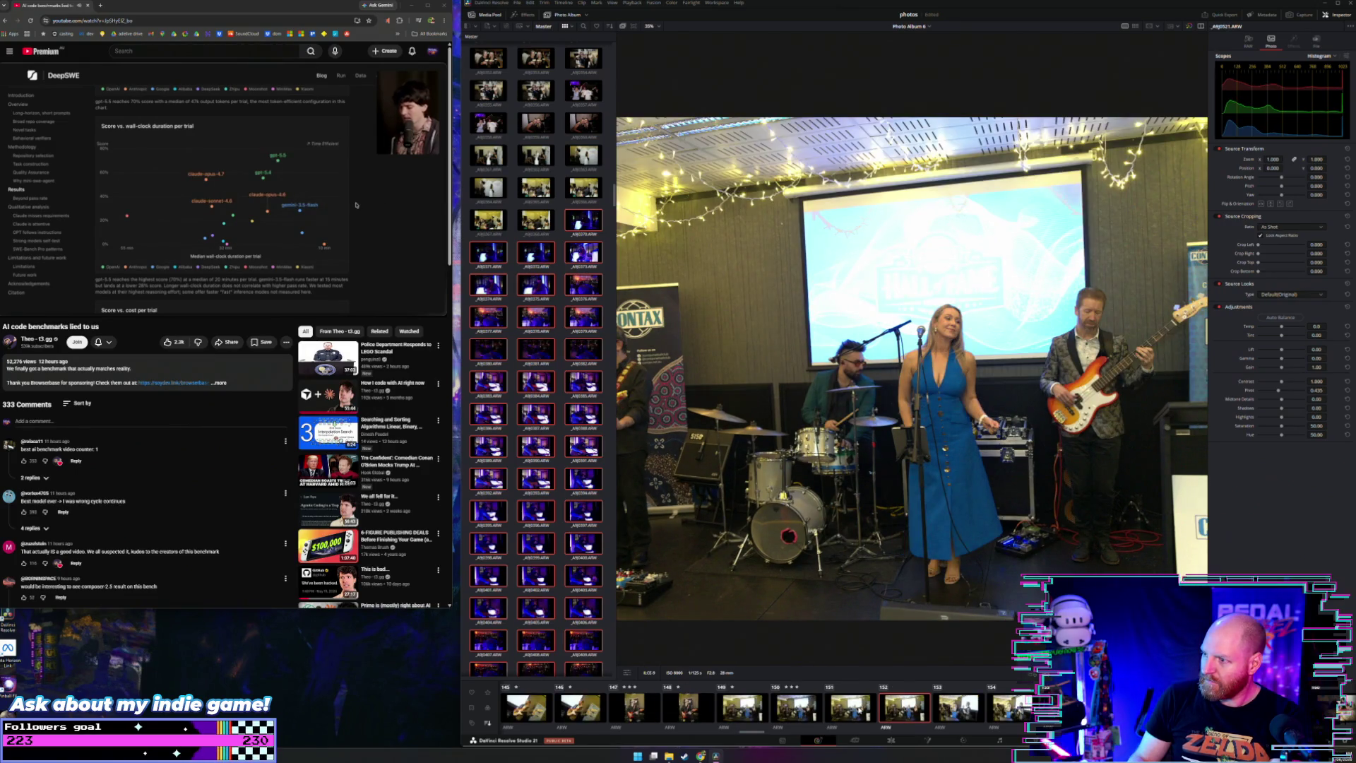
key(Right)
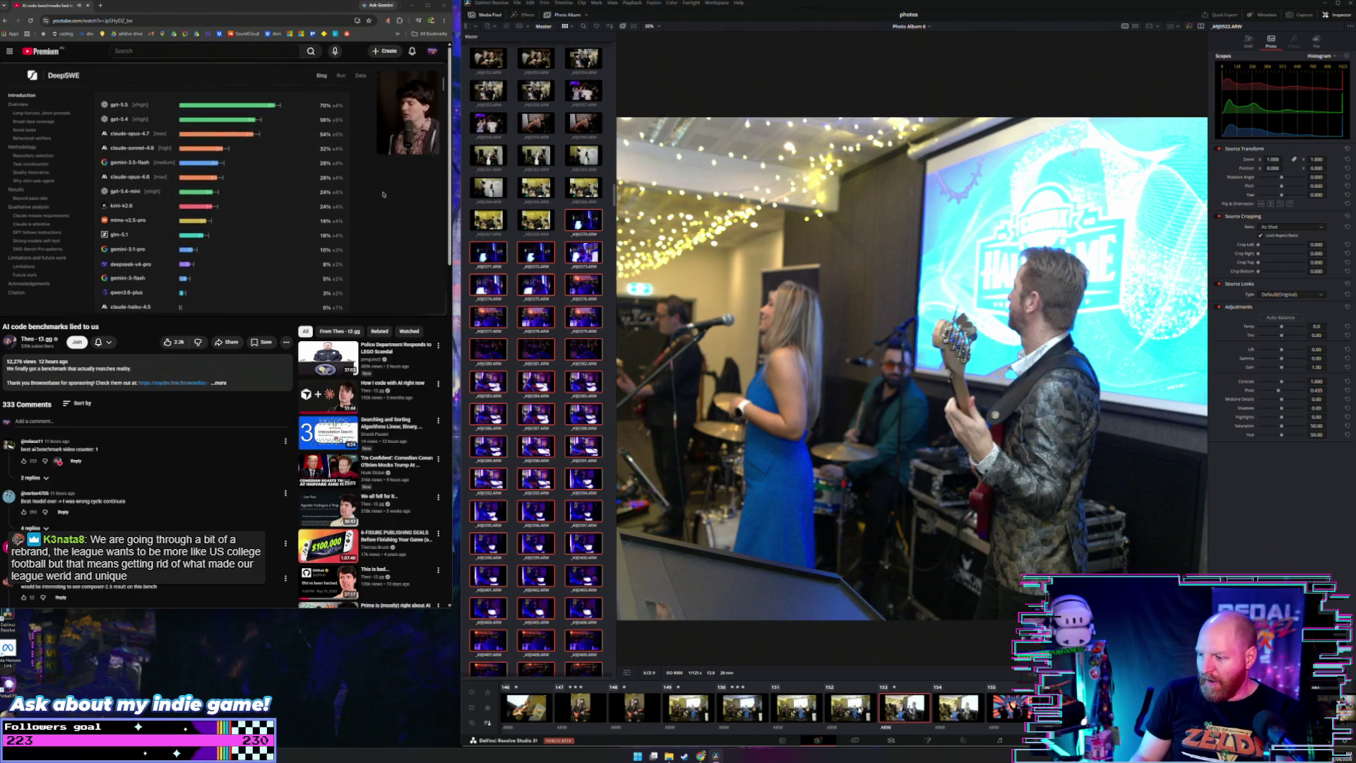
key(Left)
key(Left)
key(Left)
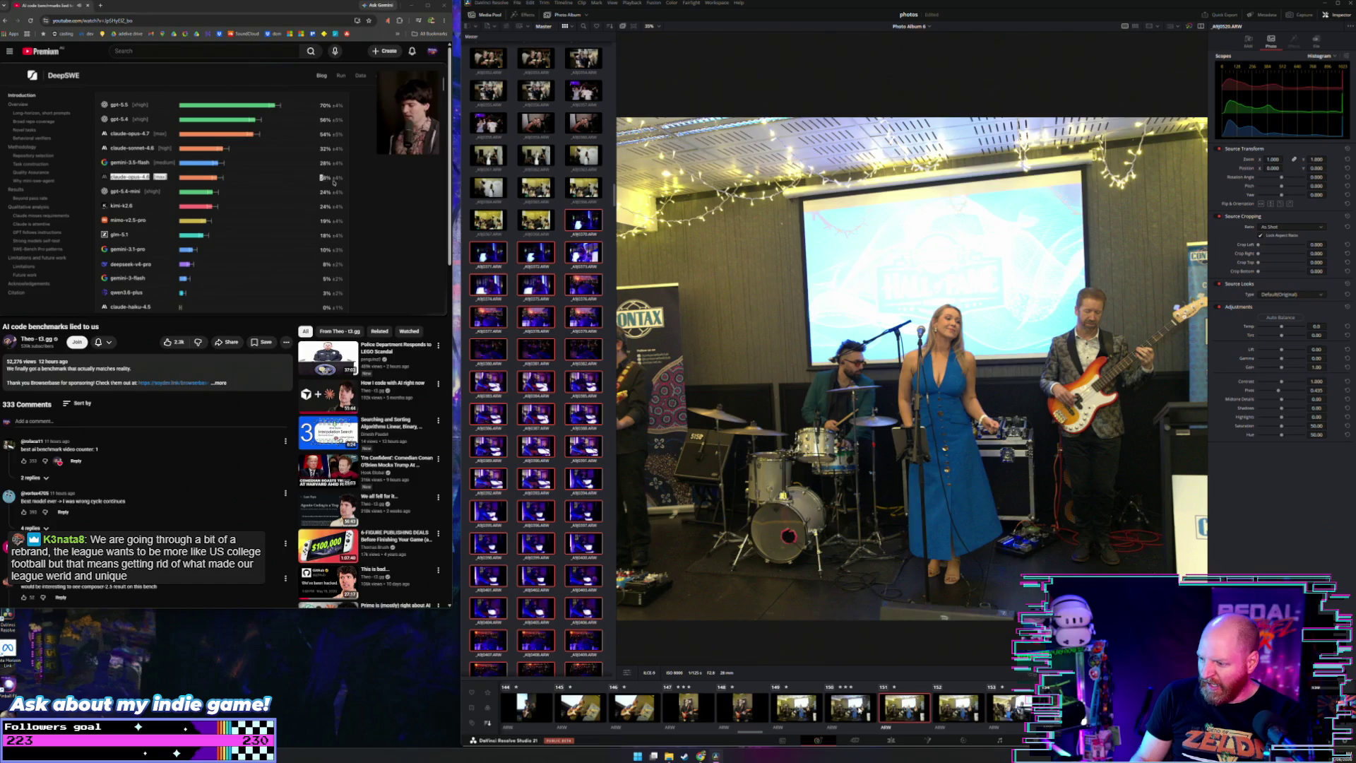
key(Right)
key(Right)
key(Right)
key(Right)
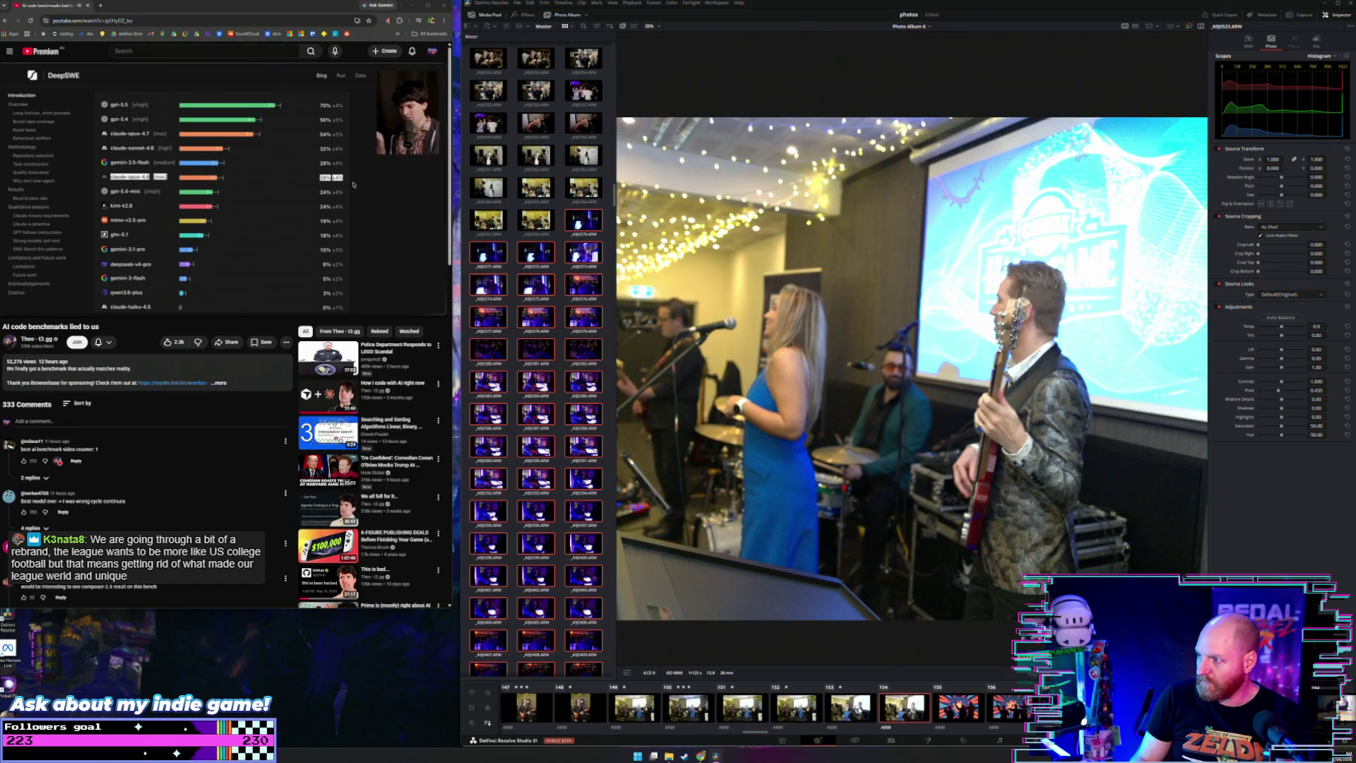
key(Right)
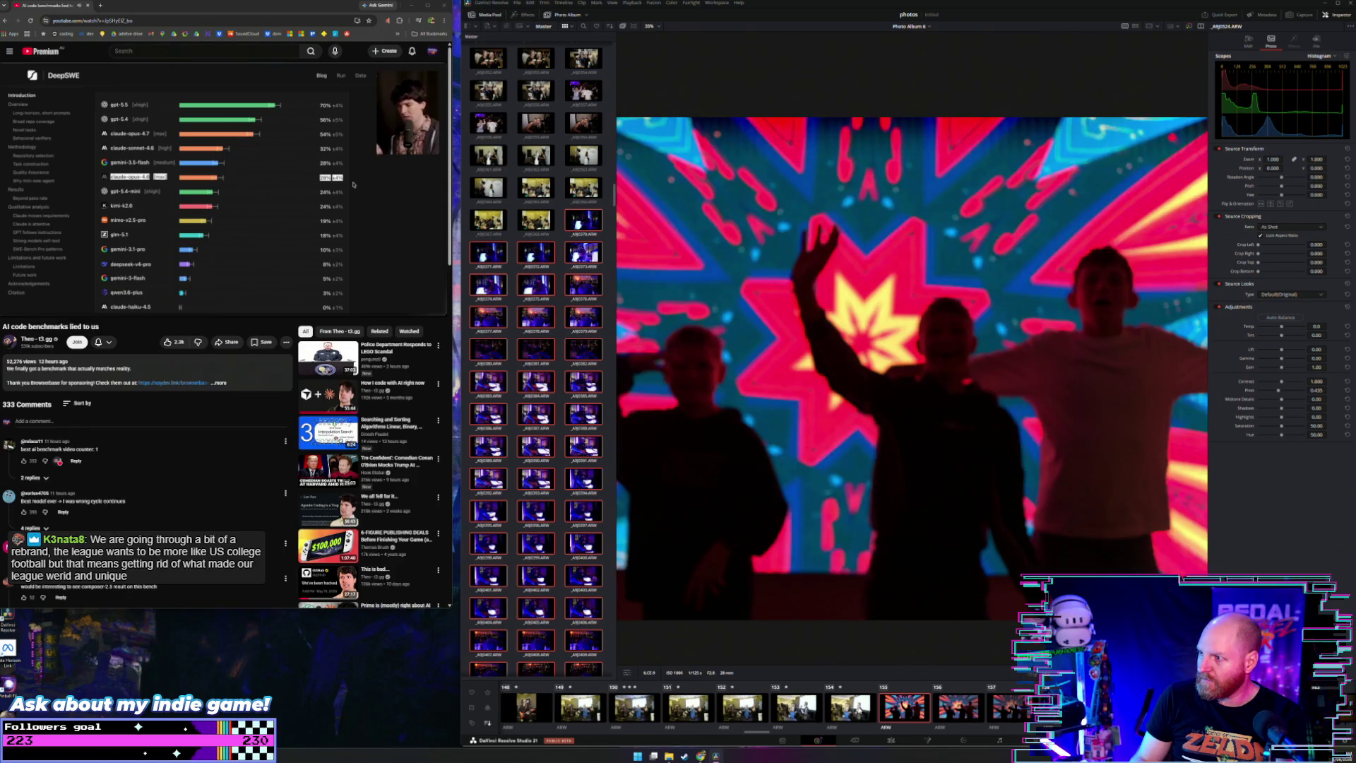
Step: Review the silhouetted dancer photos back and forth, ending on the card-game shot
key(Right)
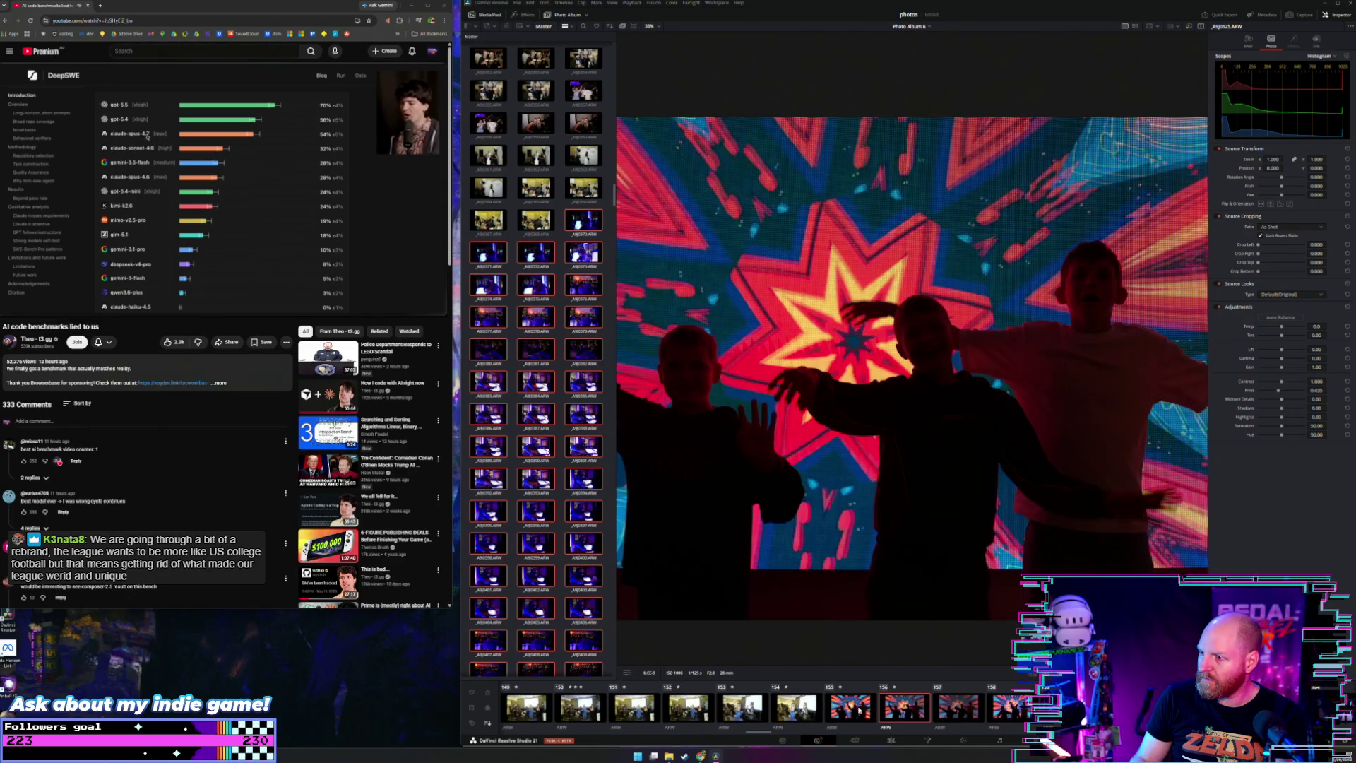
key(Right)
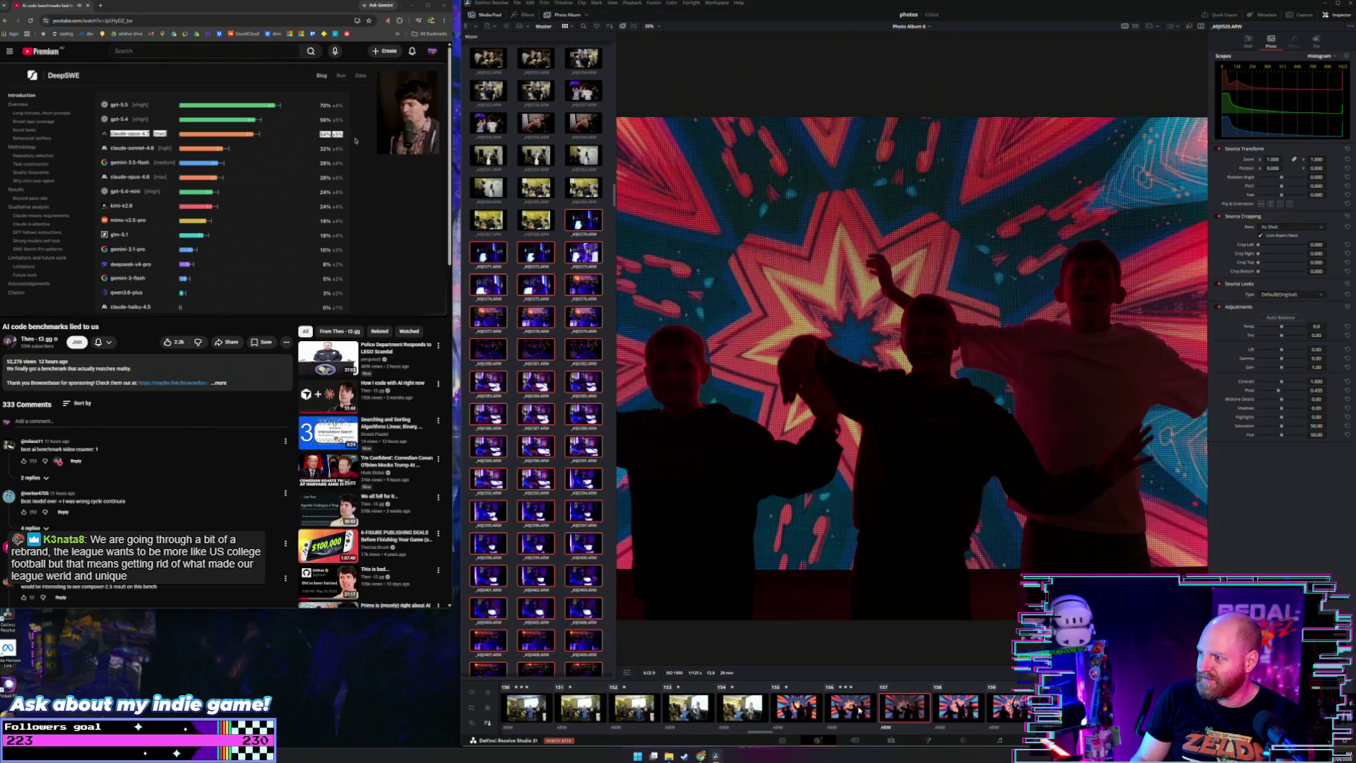
key(Right)
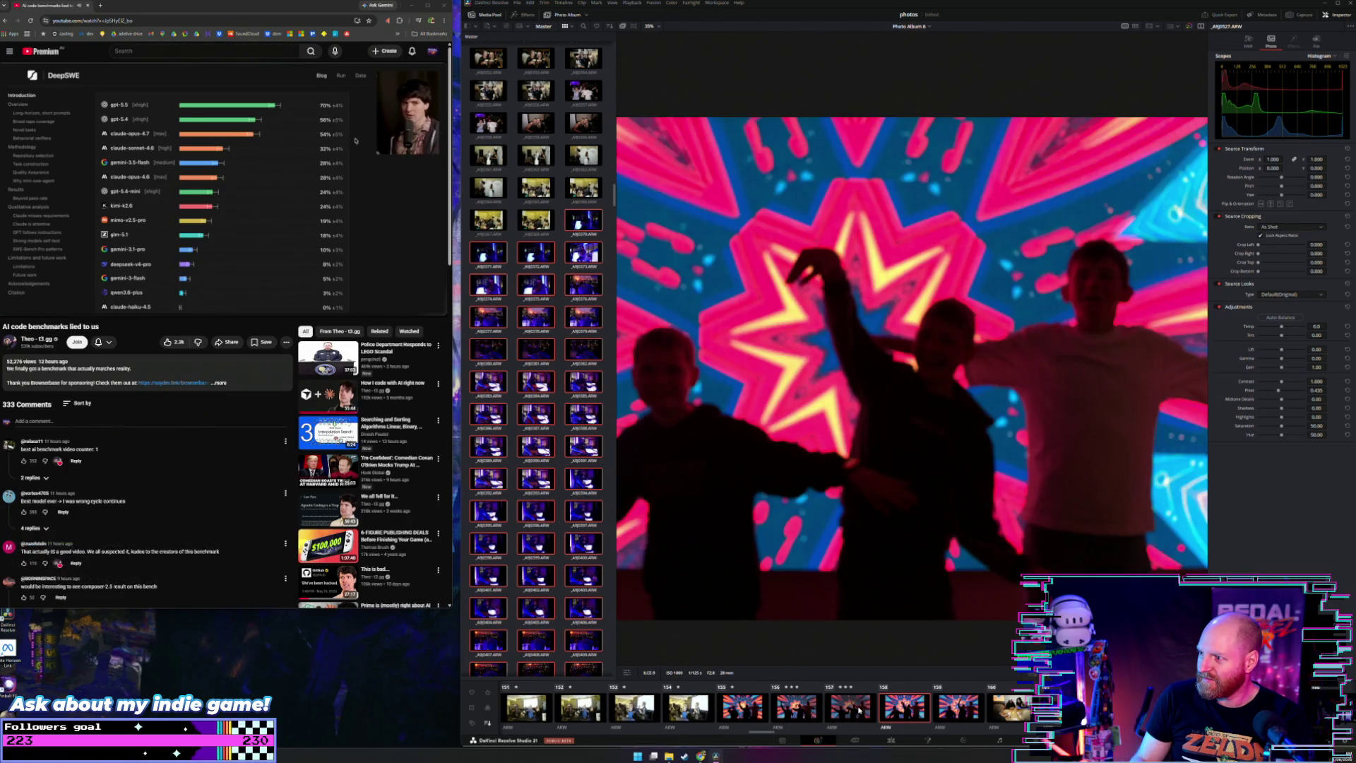
key(Right)
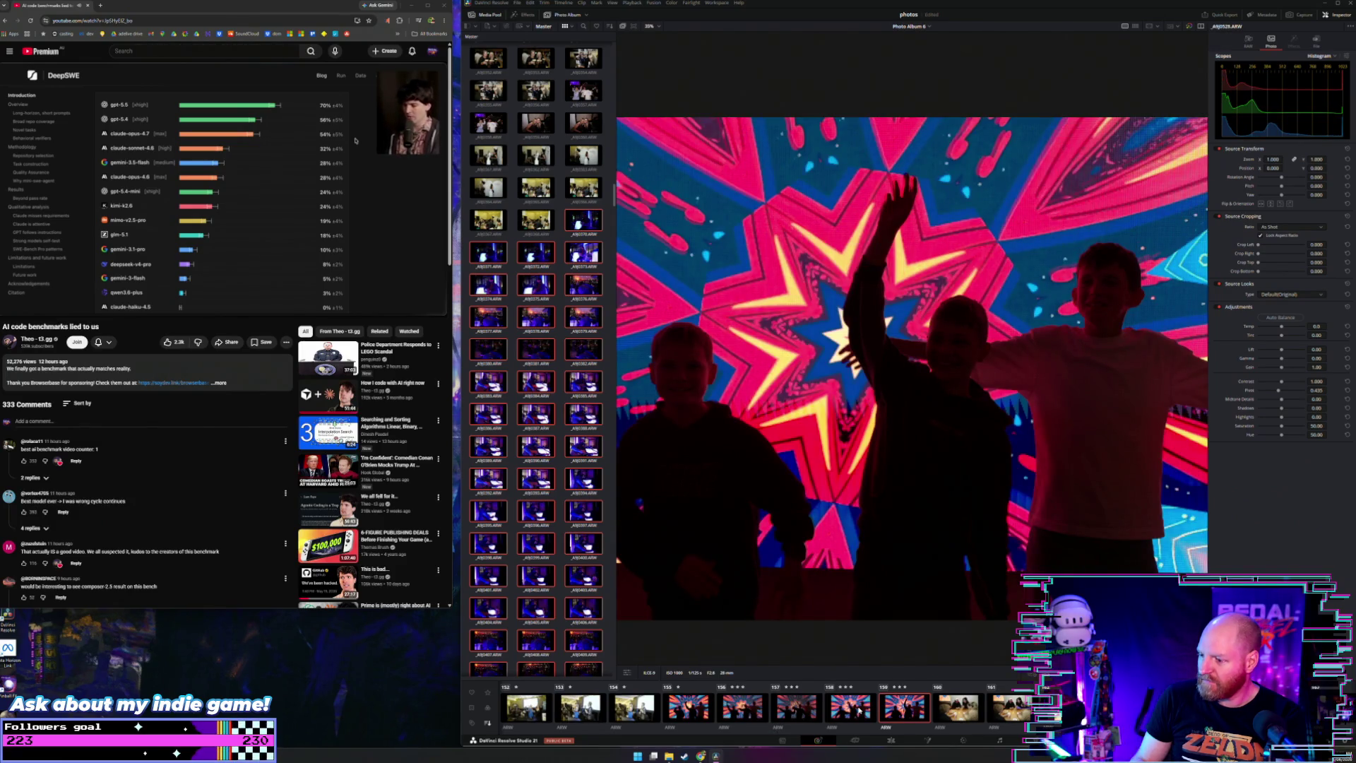
key(Left)
key(Left)
key(Left)
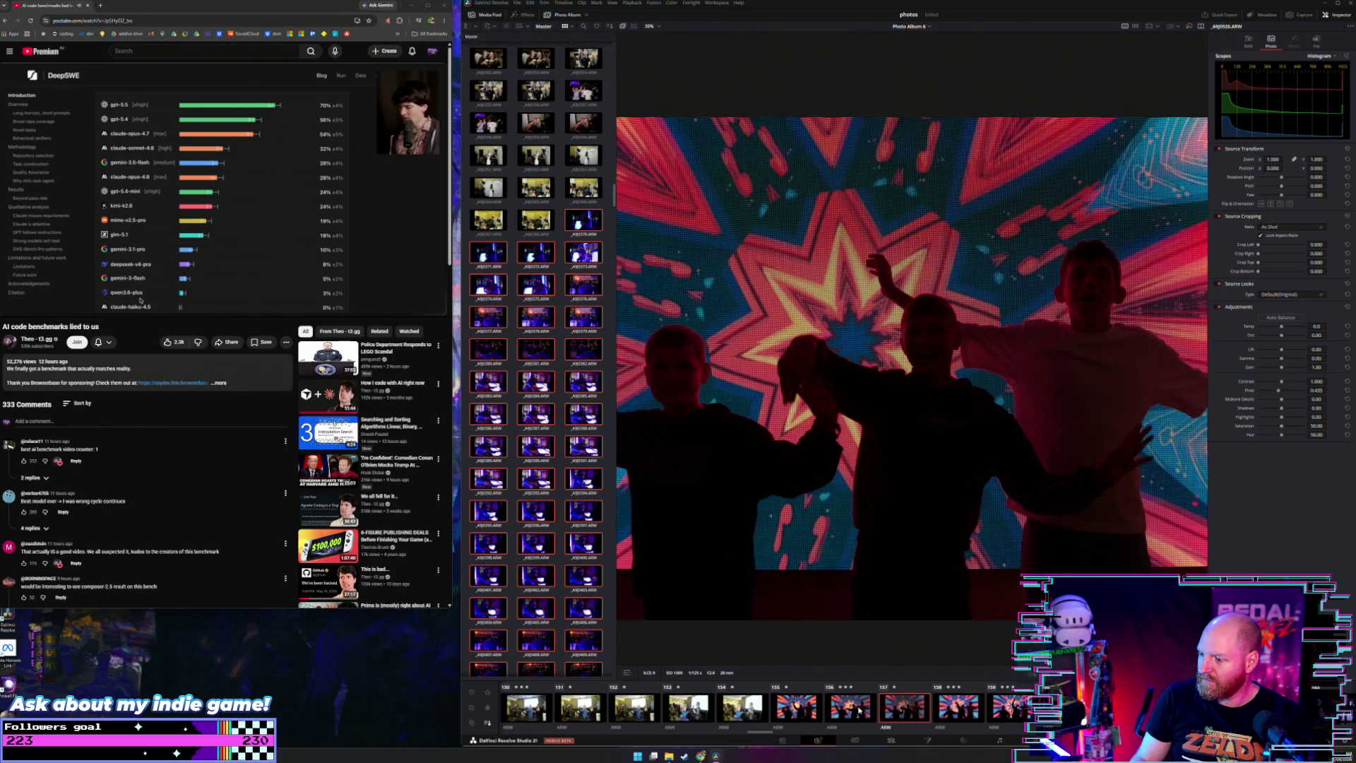
key(Left)
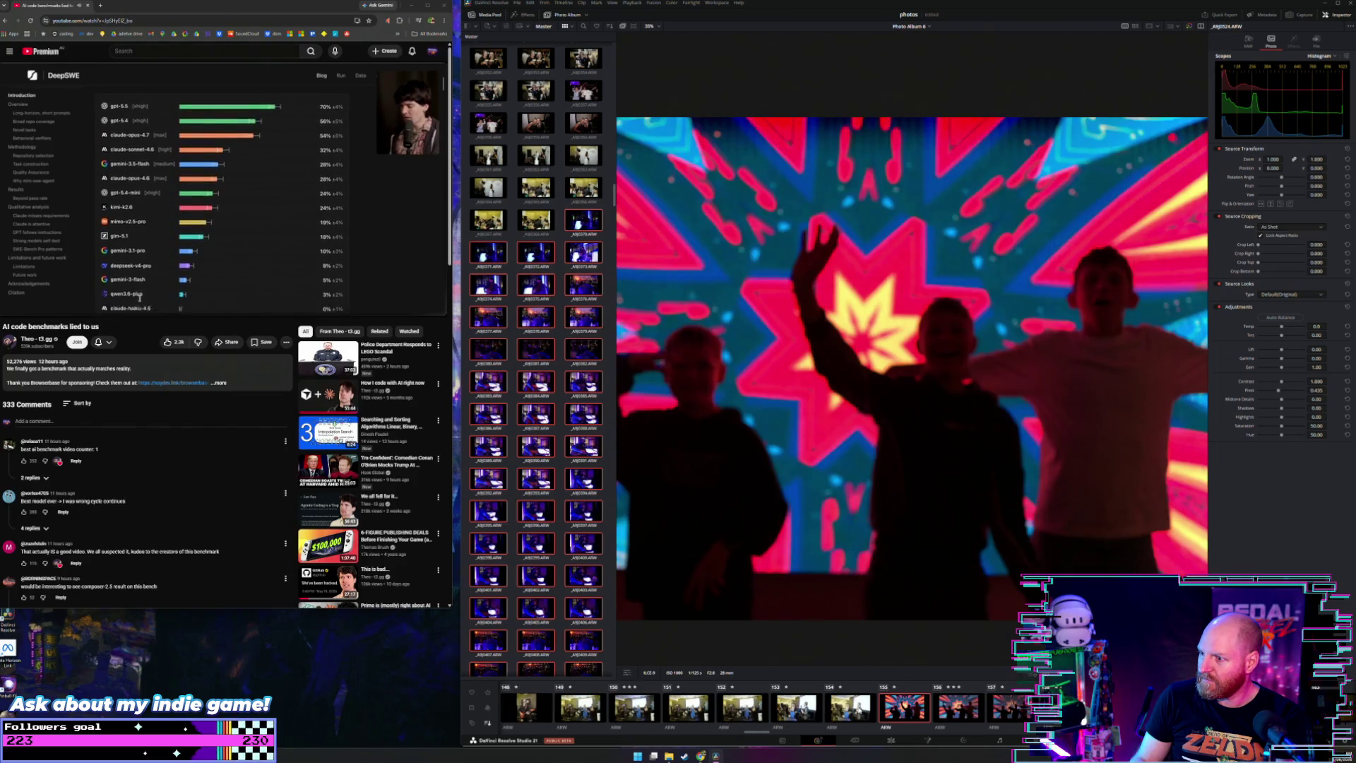
key(Right)
key(Right)
key(Right)
key(Right)
key(Right)
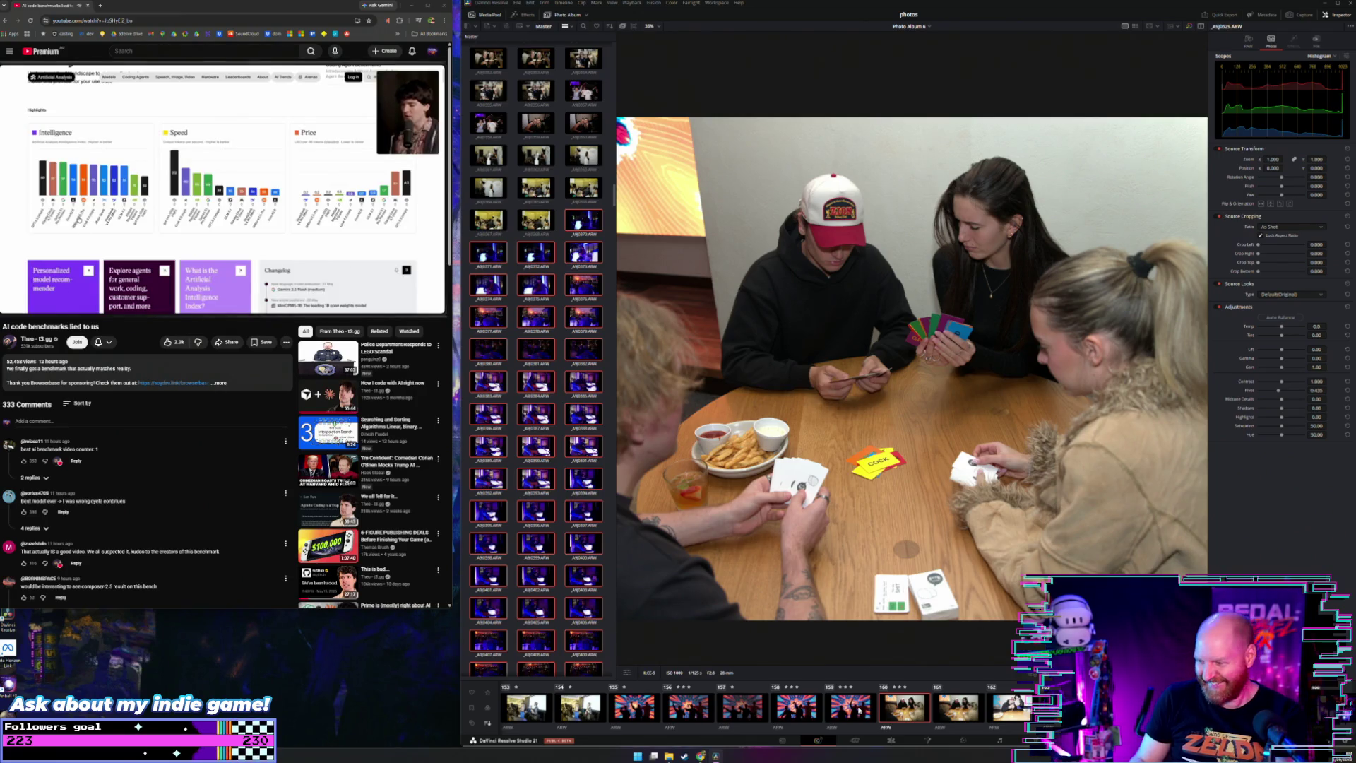
Step: Step through the remaining card-game photos in the filmstrip
key(Right)
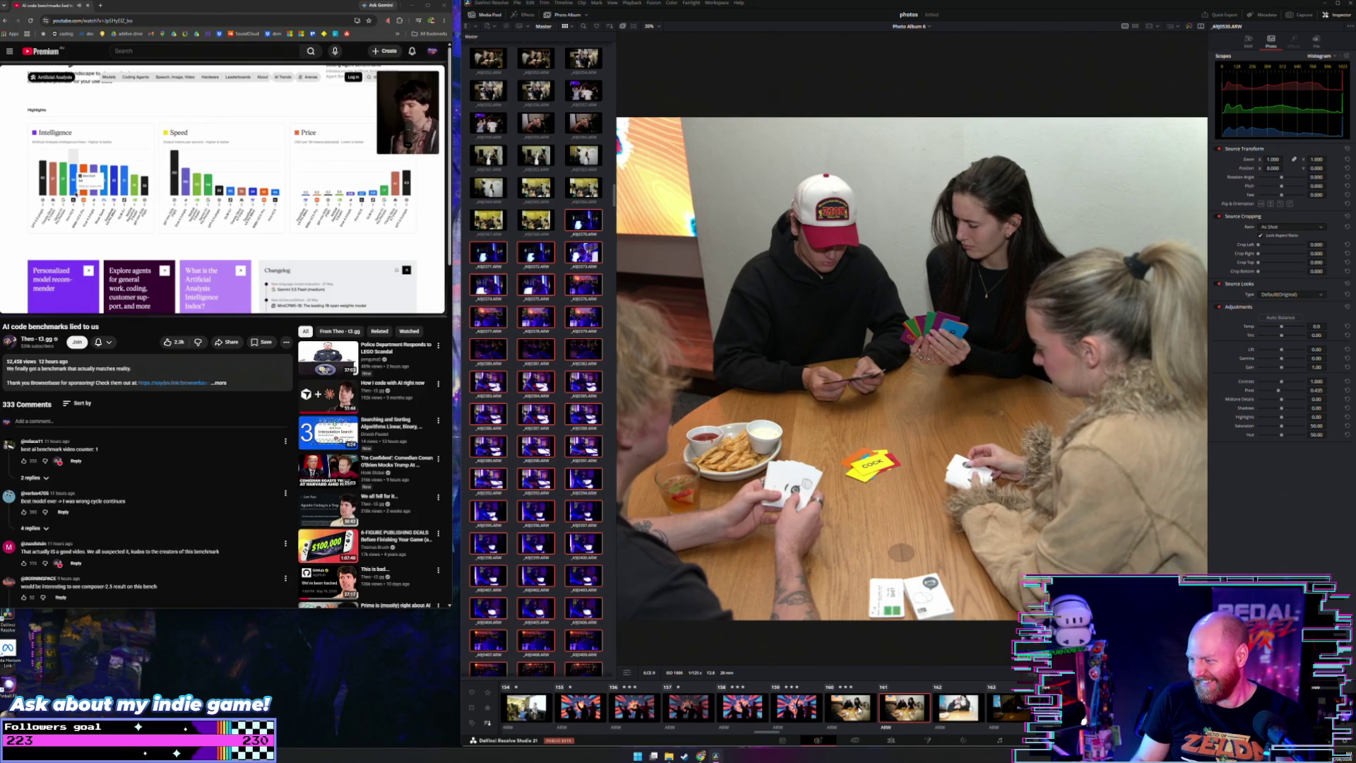
key(Right)
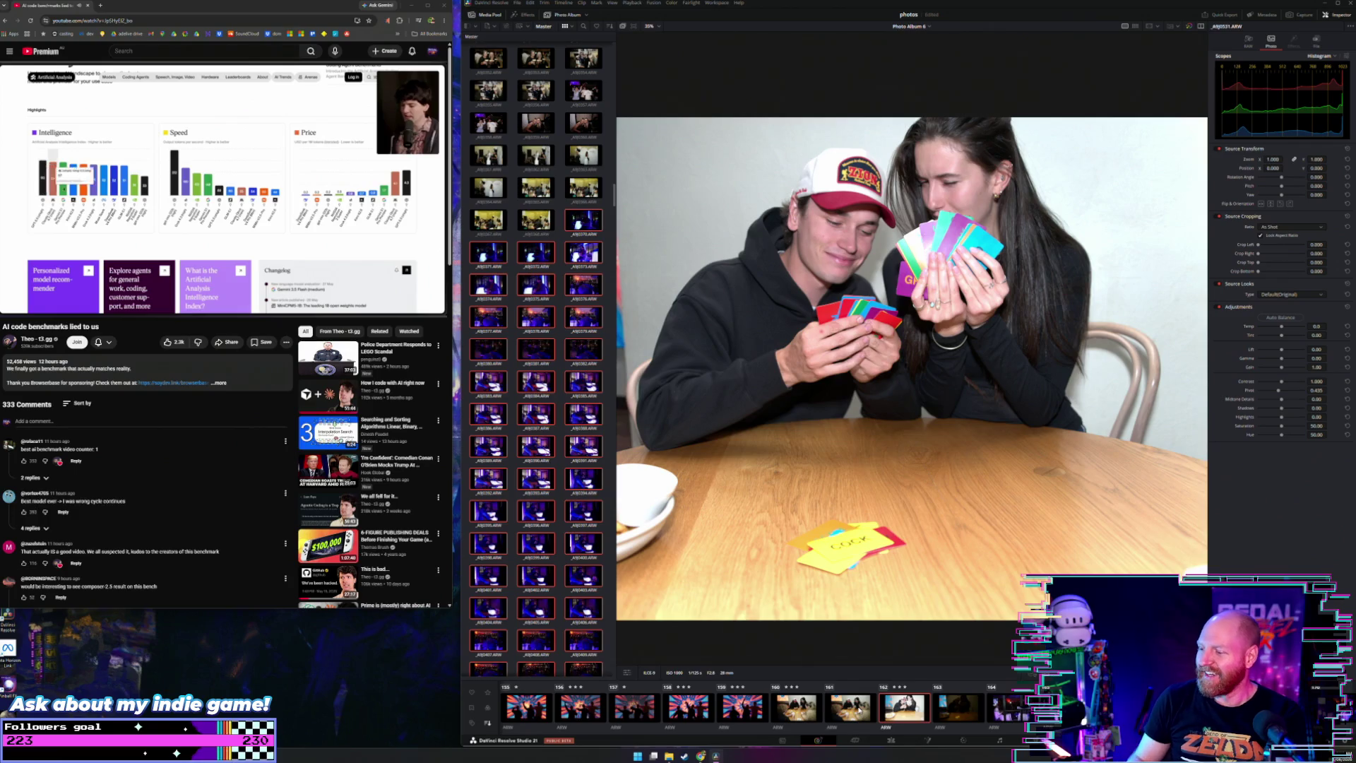
key(Right)
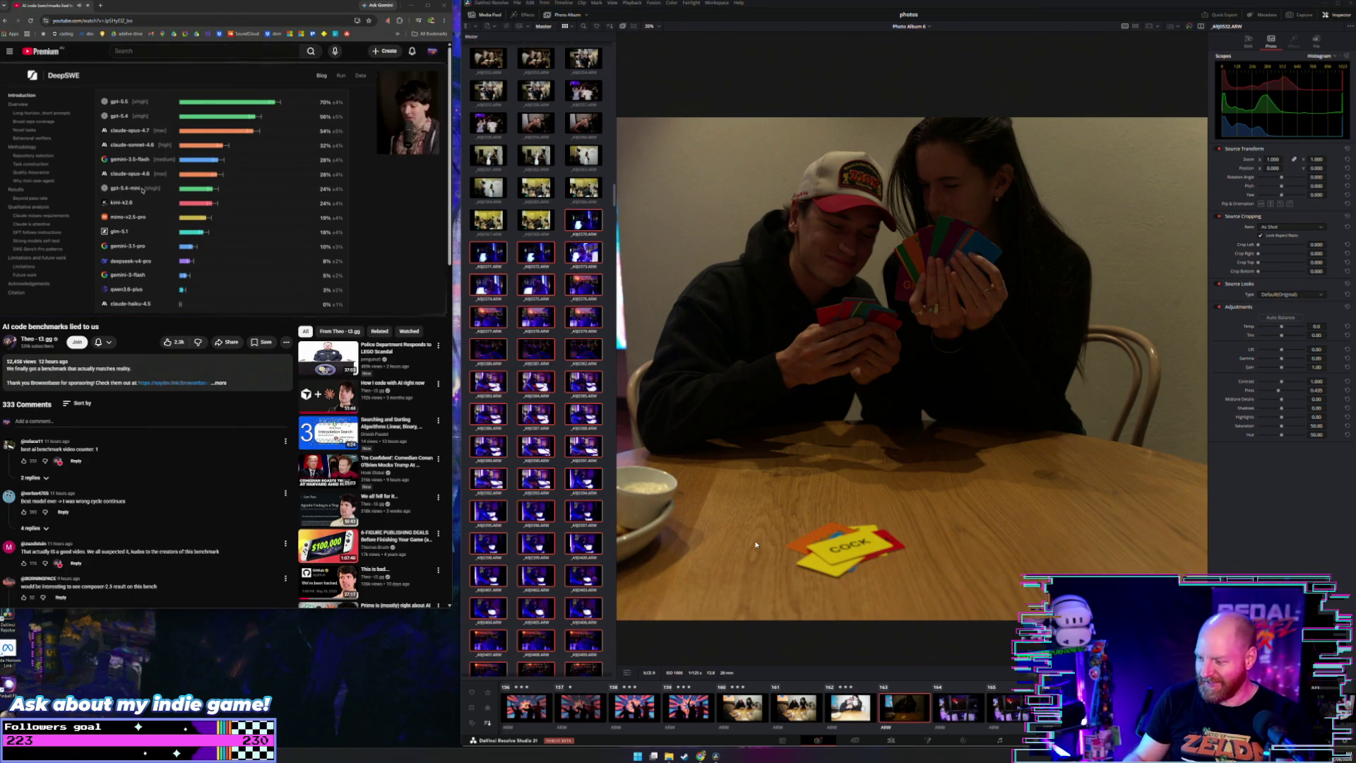
mouse_move(903, 707)
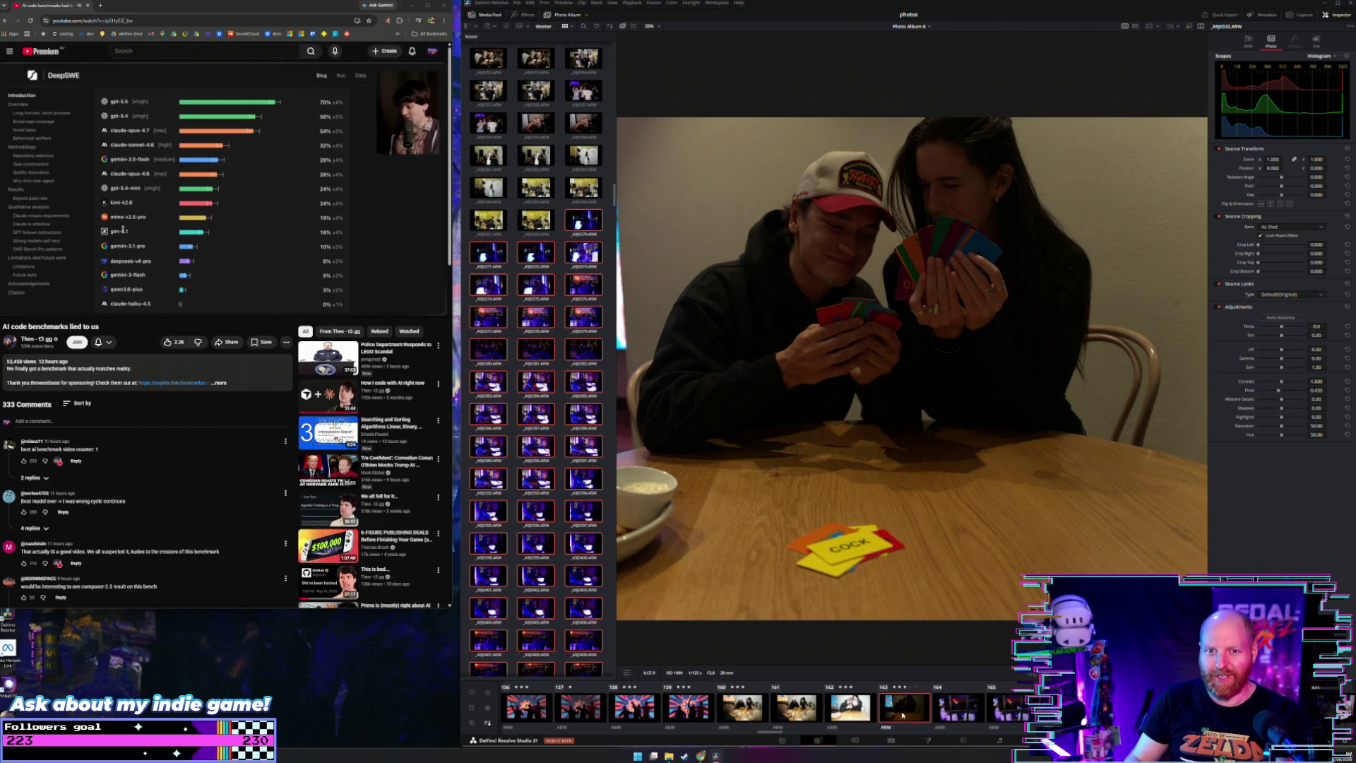
Step: Advance through clips up to 169, reaching the purple-lit DJ booth photos
key(Right)
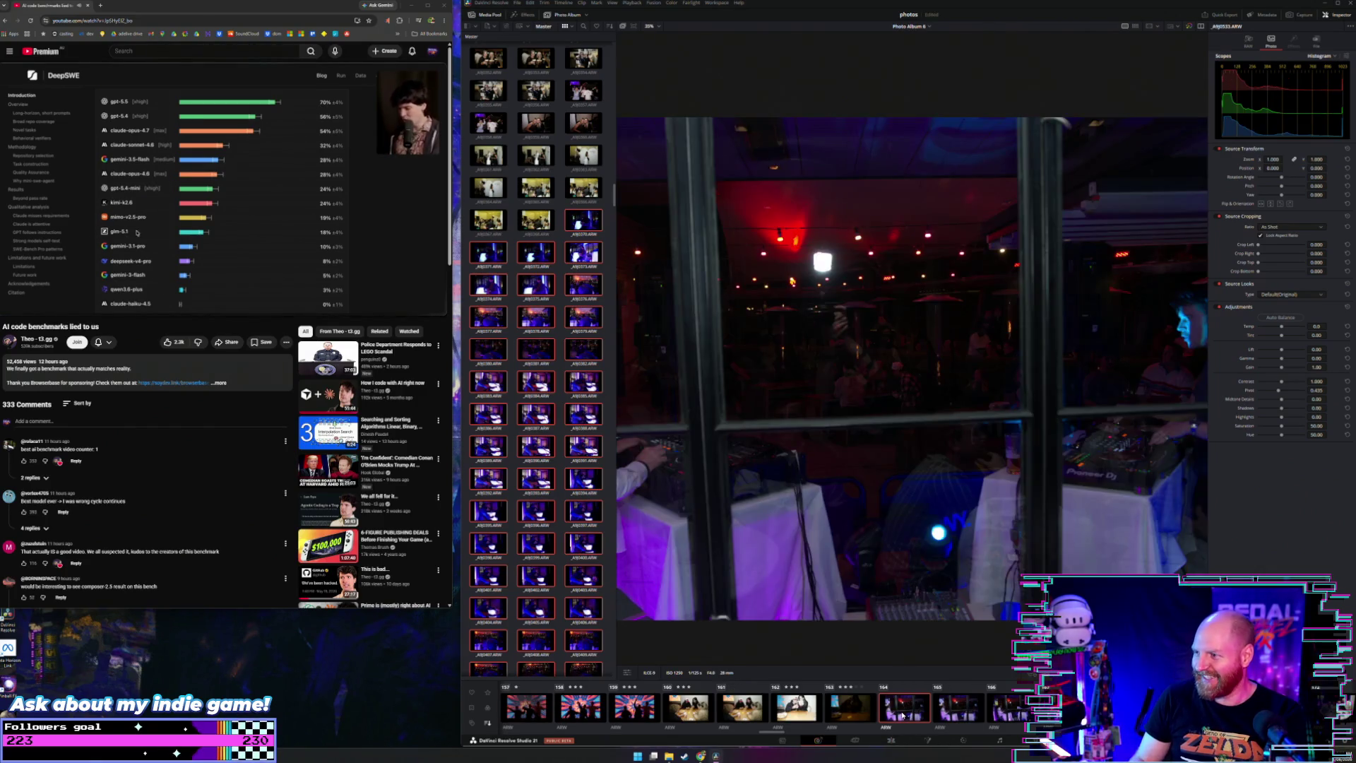
key(Right)
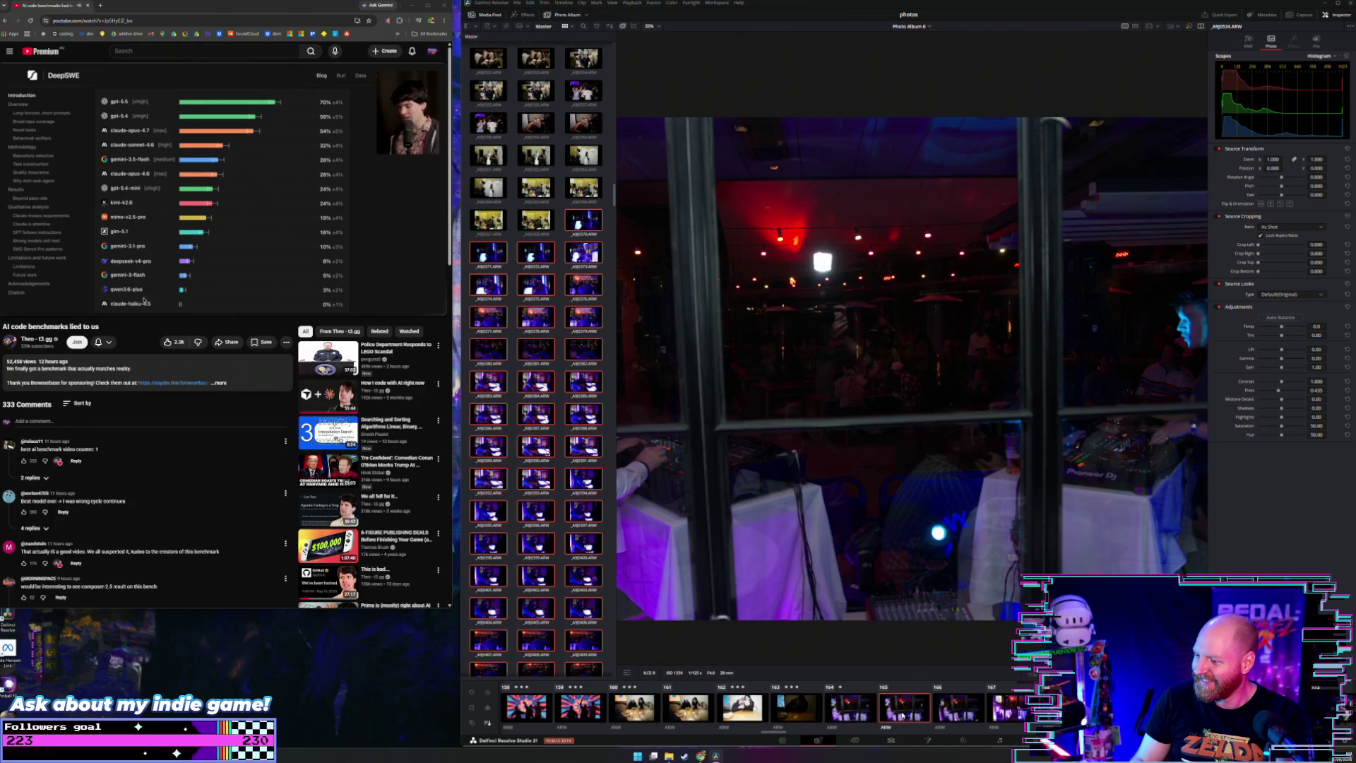
key(Right)
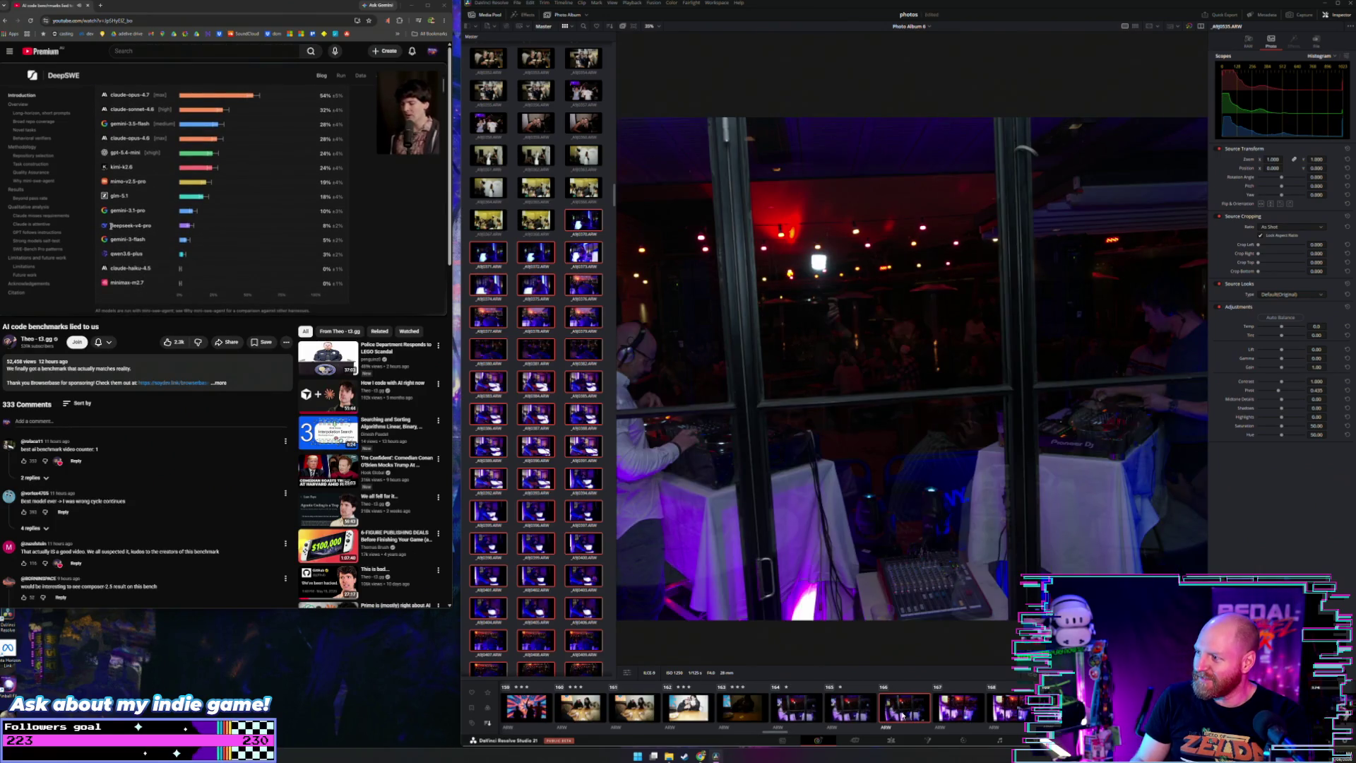
key(Right)
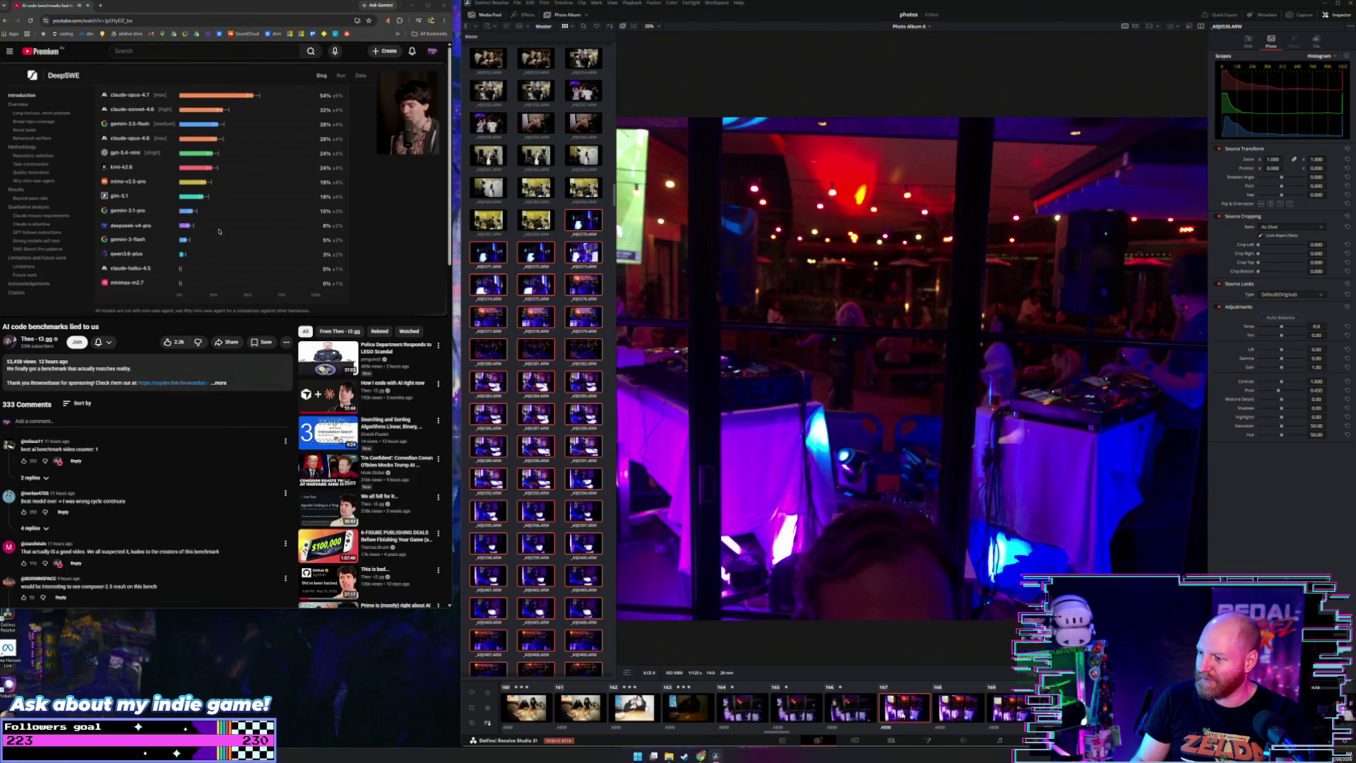
key(Right)
key(Right)
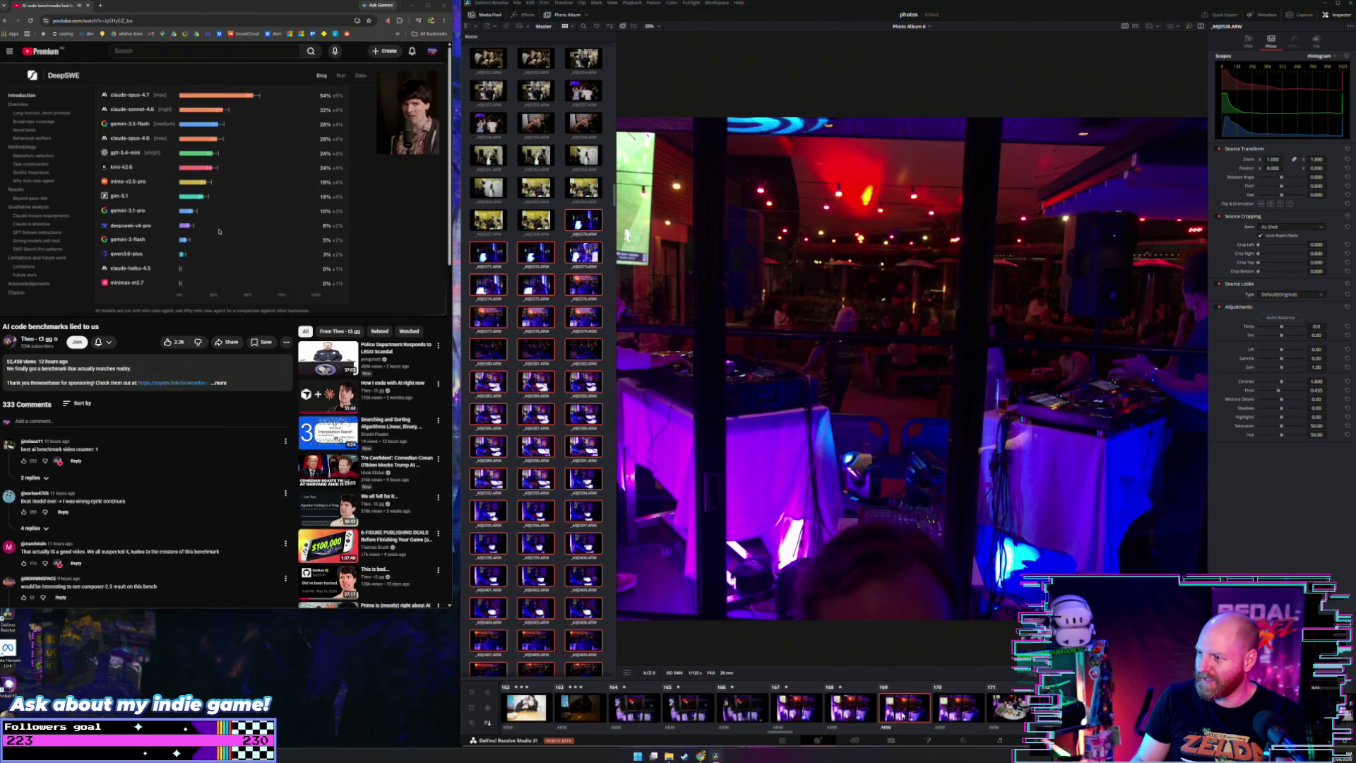
key(Right)
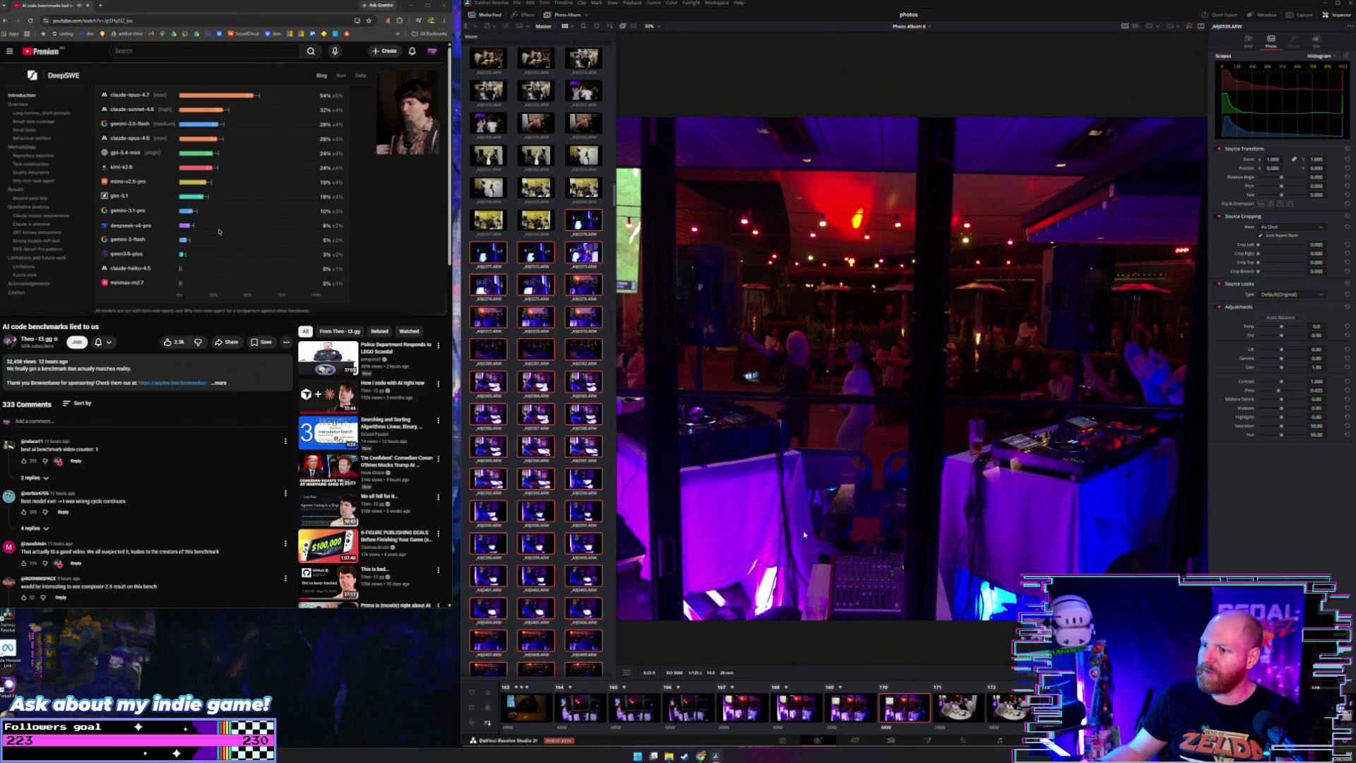
click(655, 28)
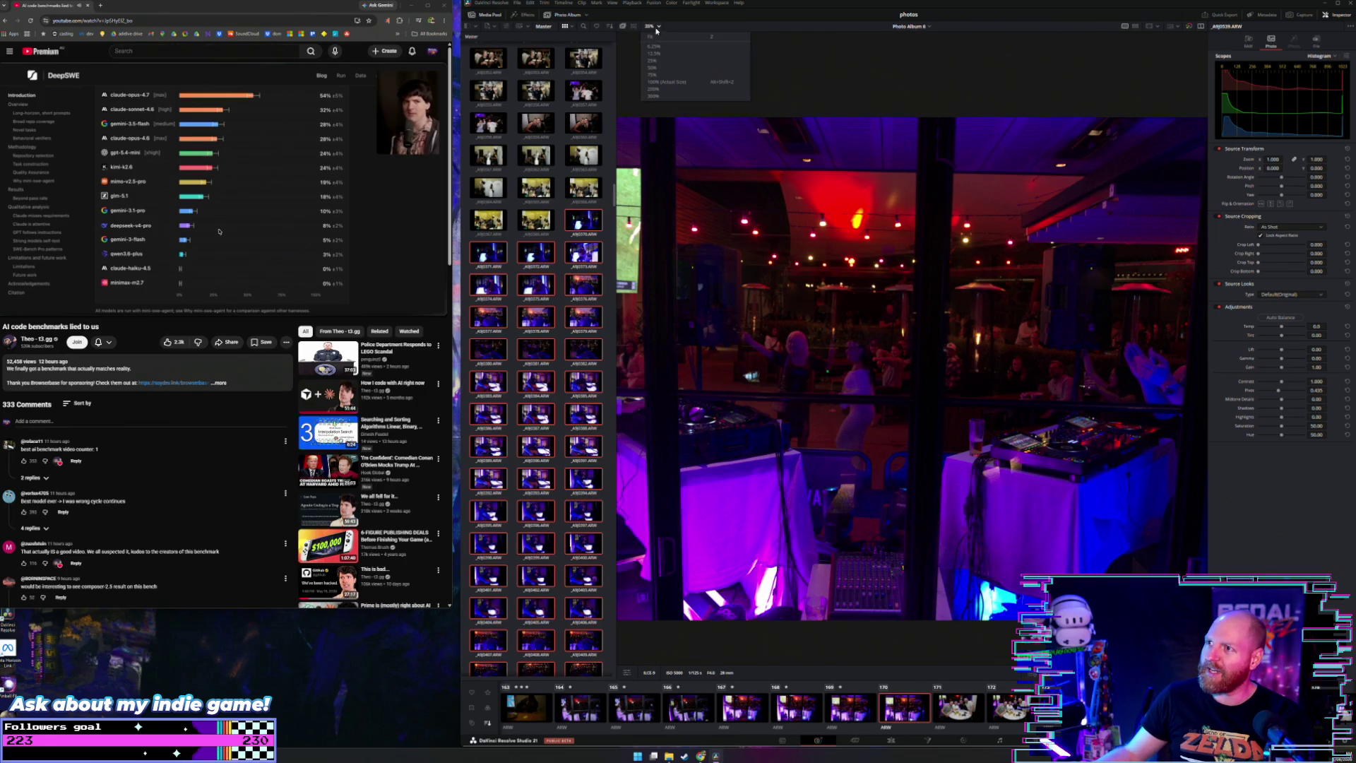
Step: Zoom the viewer out to 28% and step back to re-review the band photos
click(658, 40)
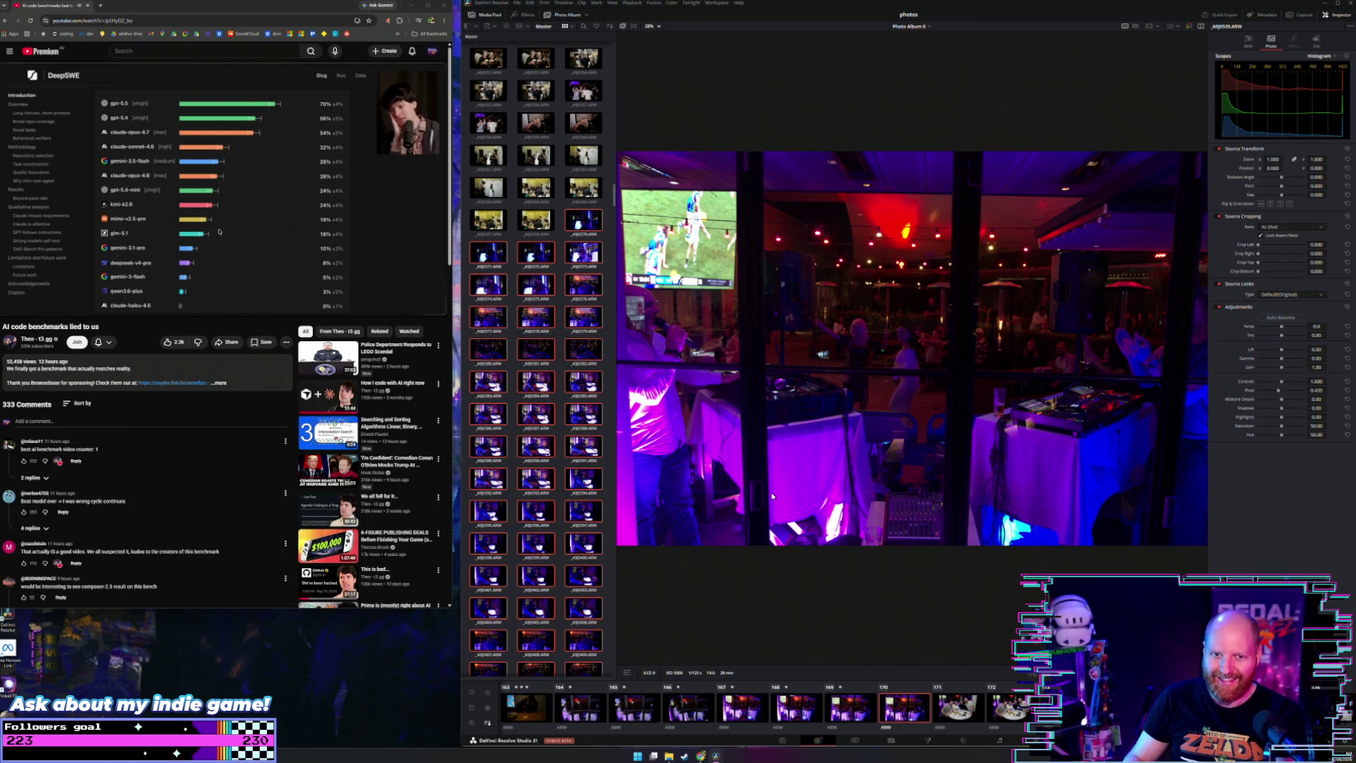
key(Left)
key(Left)
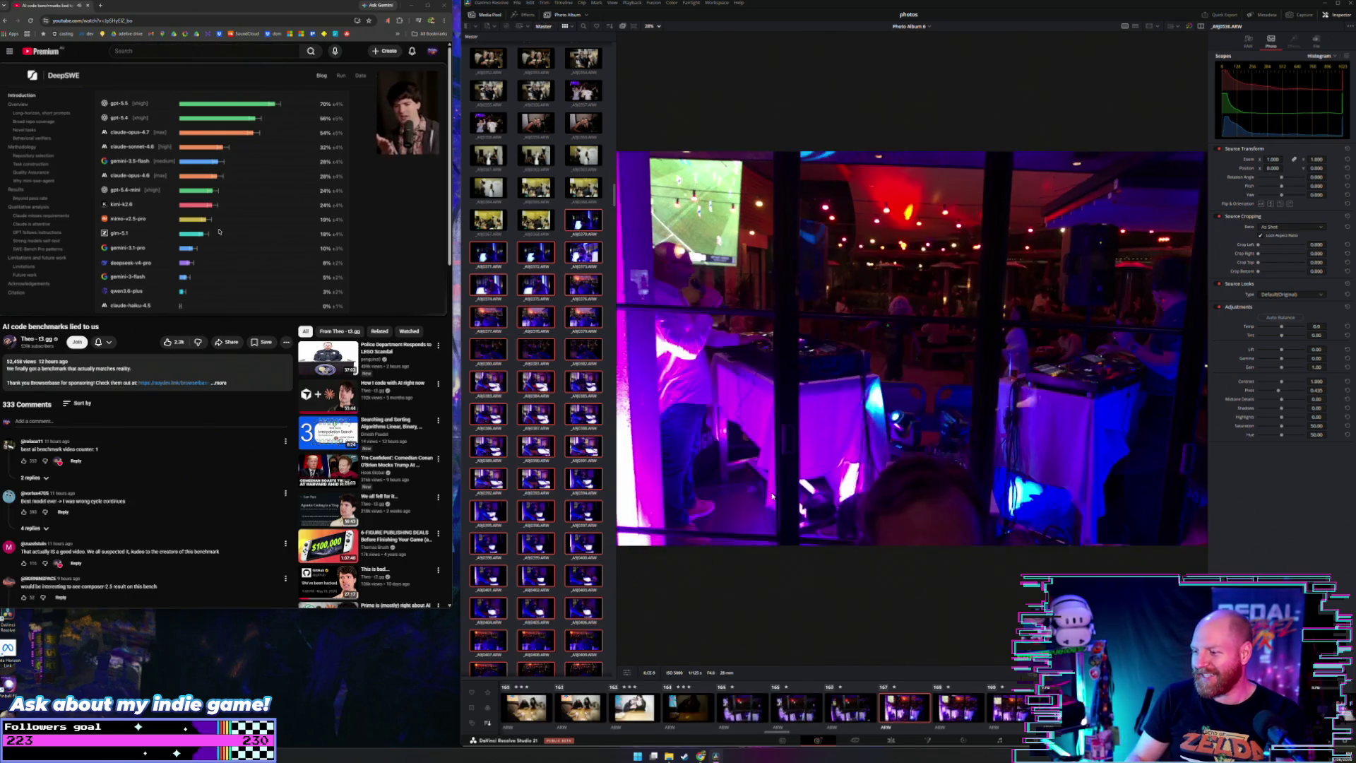
key(Left)
key(Left)
key(Left)
key(Left)
key(Left)
key(Left)
key(Left)
key(Left)
key(Left)
key(Left)
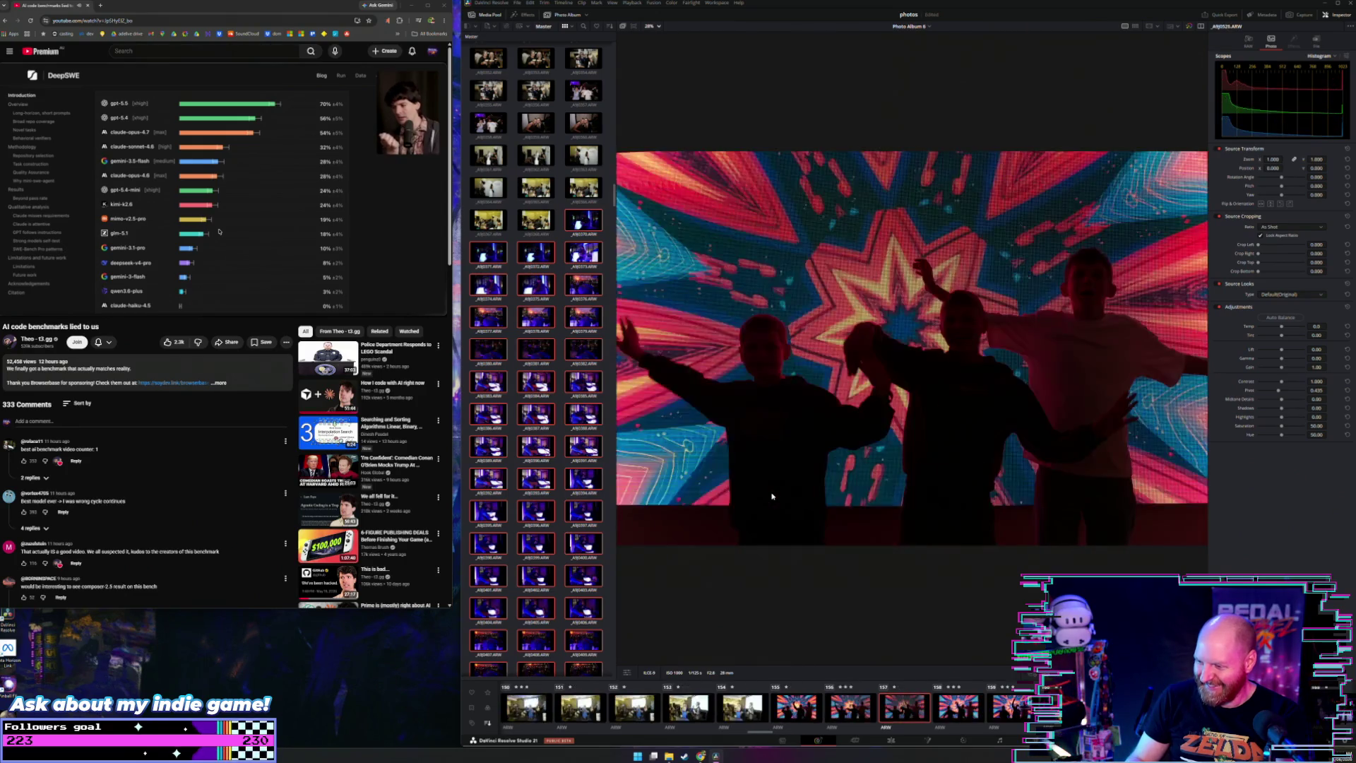
key(Left)
key(Left)
key(Left)
key(Left)
key(Left)
key(Left)
key(Left)
key(Left)
key(Left)
key(Left)
key(Left)
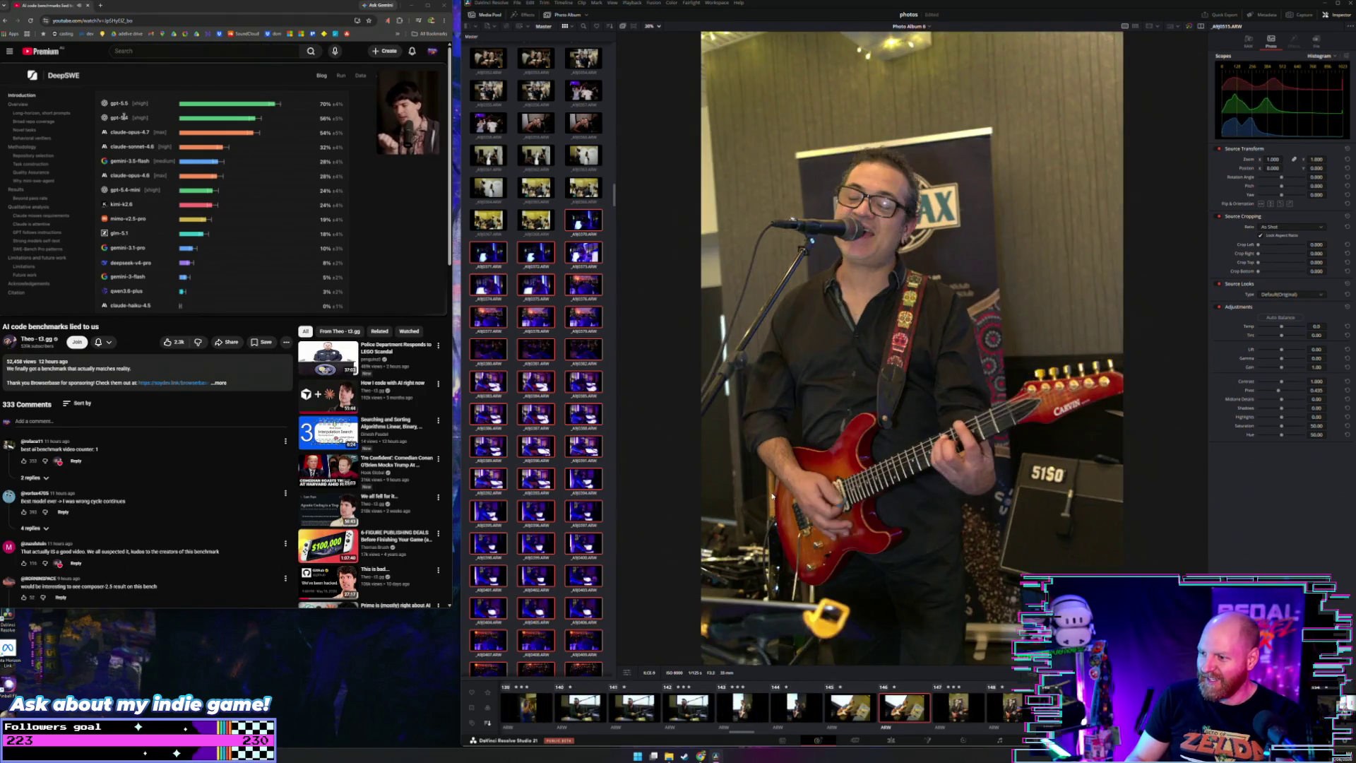
key(Right)
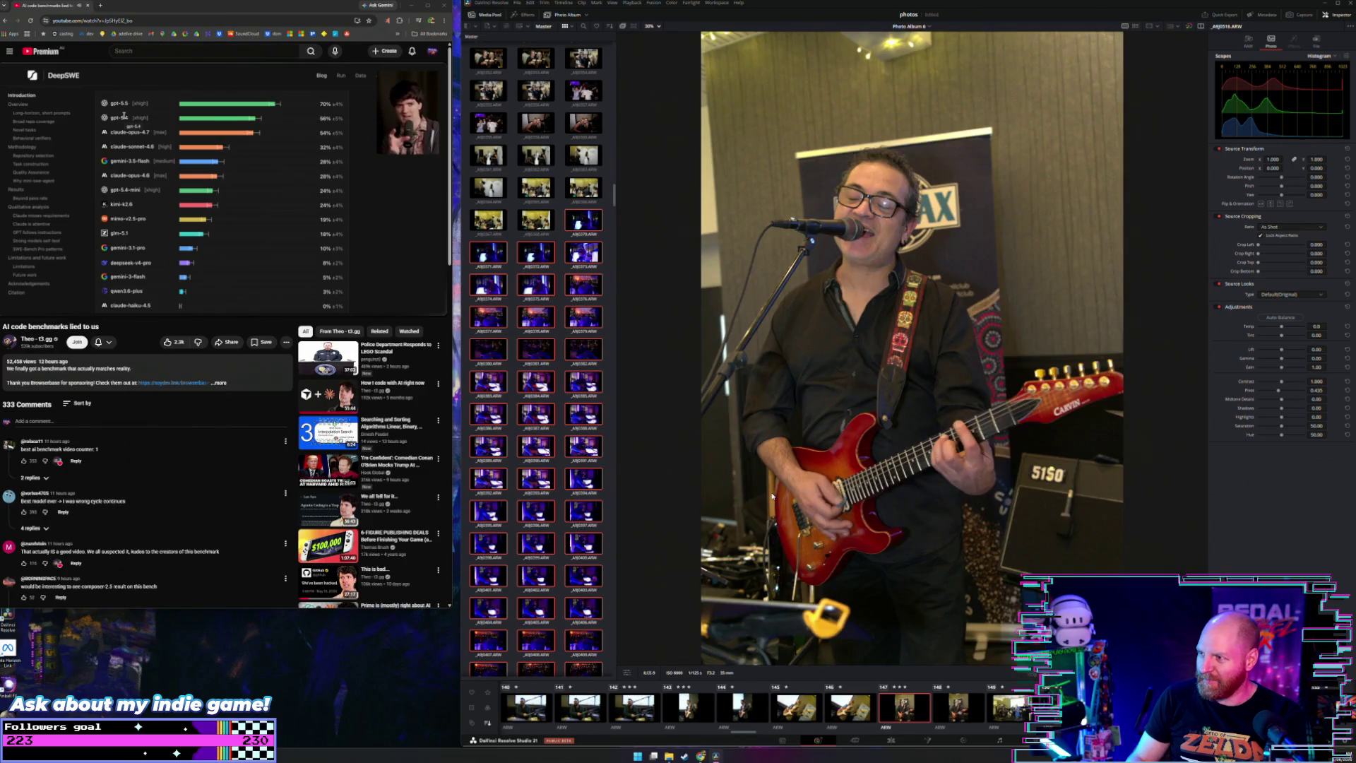
key(Right)
key(Right)
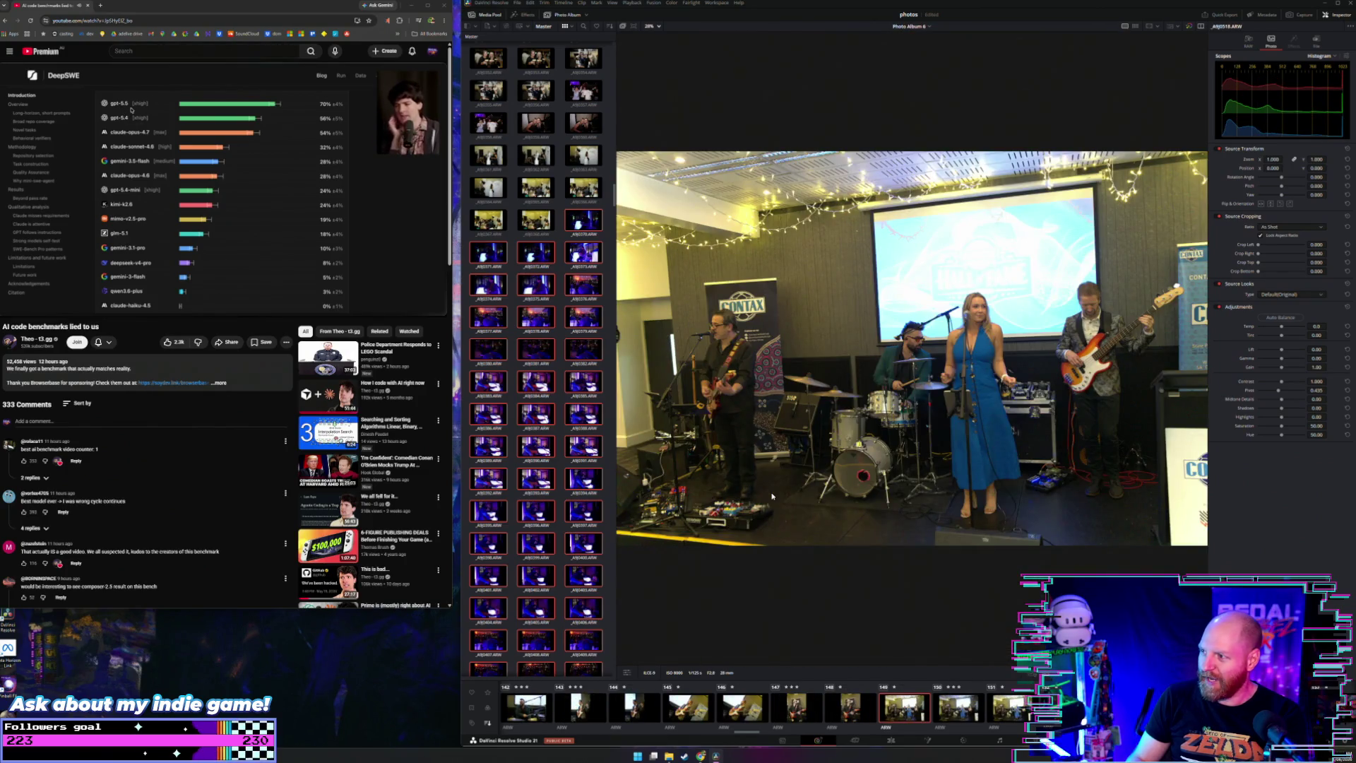
key(Right)
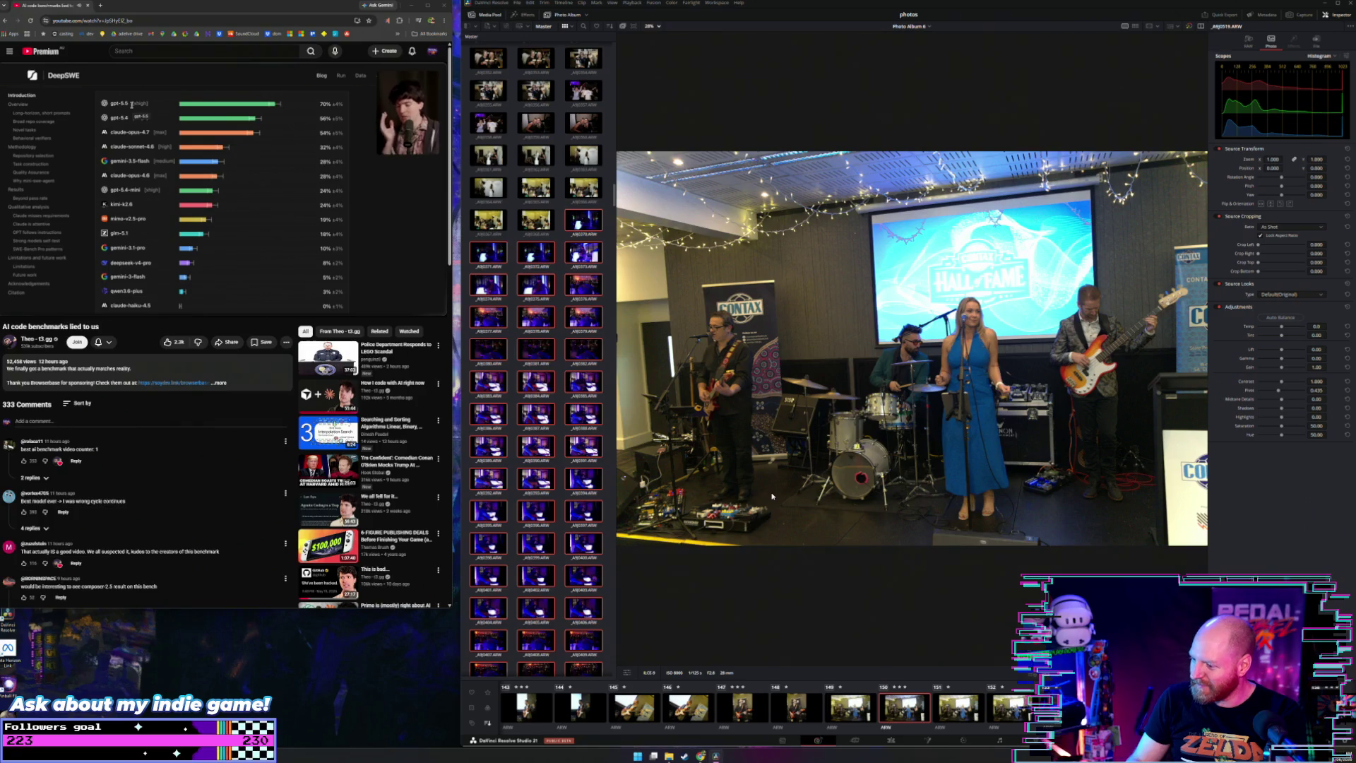
Step: Move past the side-angle band shot and card-game photo to the first DJ photo
key(Right)
key(Right)
key(Right)
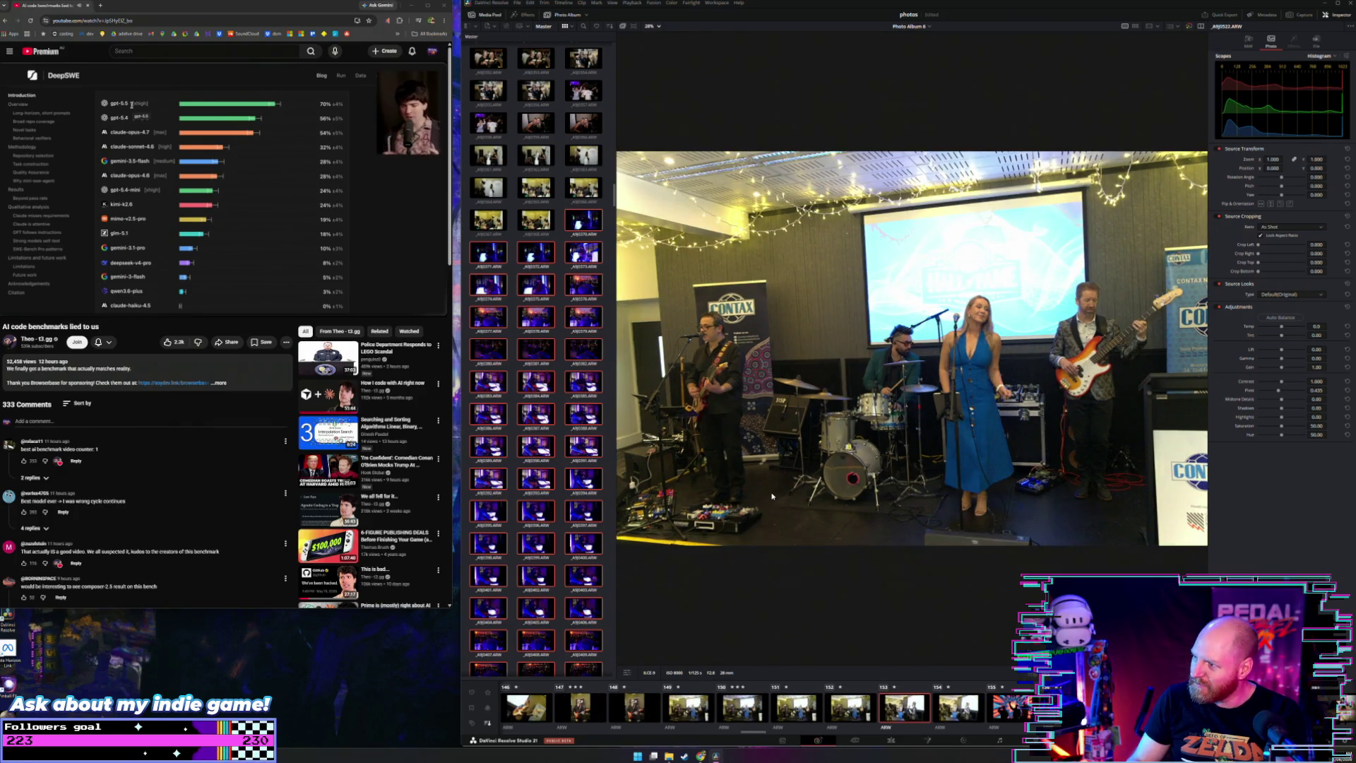
key(Left)
key(Left)
key(Left)
key(Right)
key(Right)
key(Right)
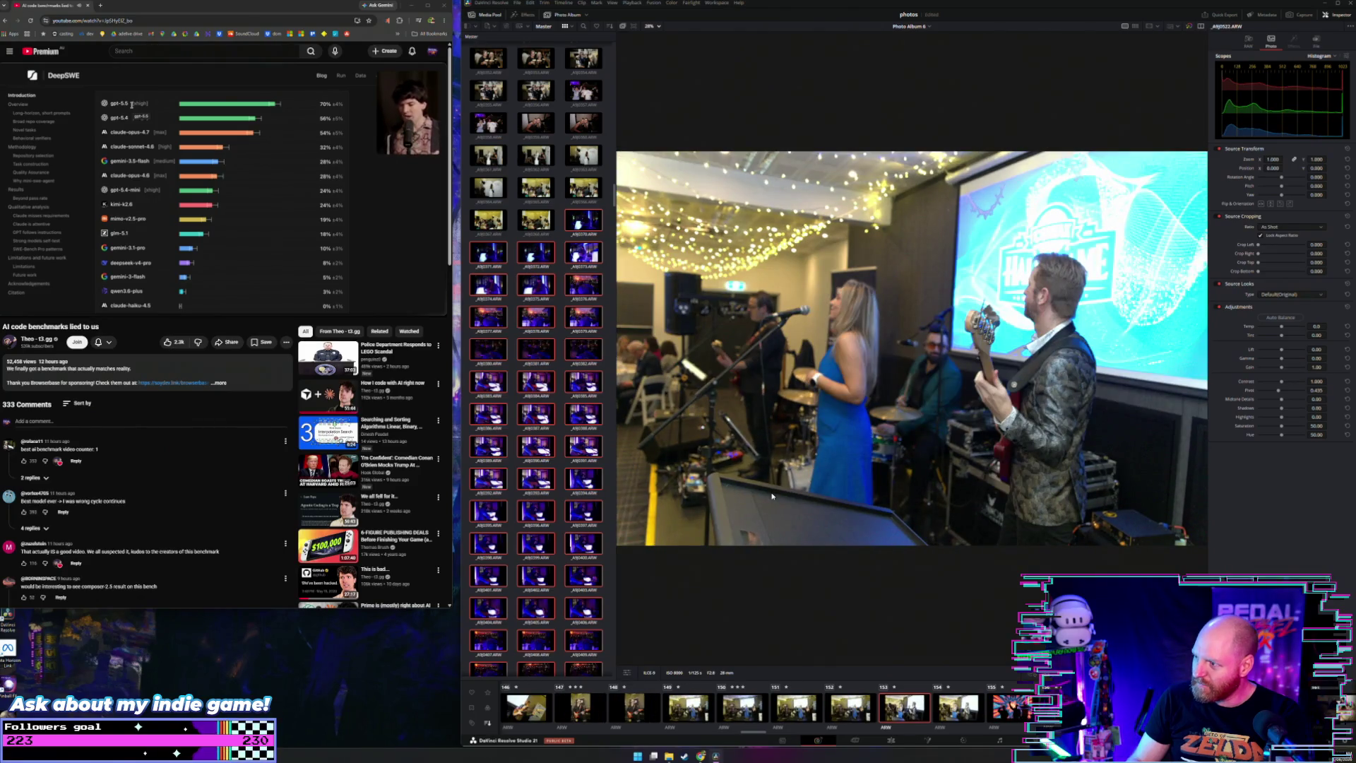
key(Right)
key(Right)
key(Right)
key(Right)
key(Right)
key(Right)
key(Right)
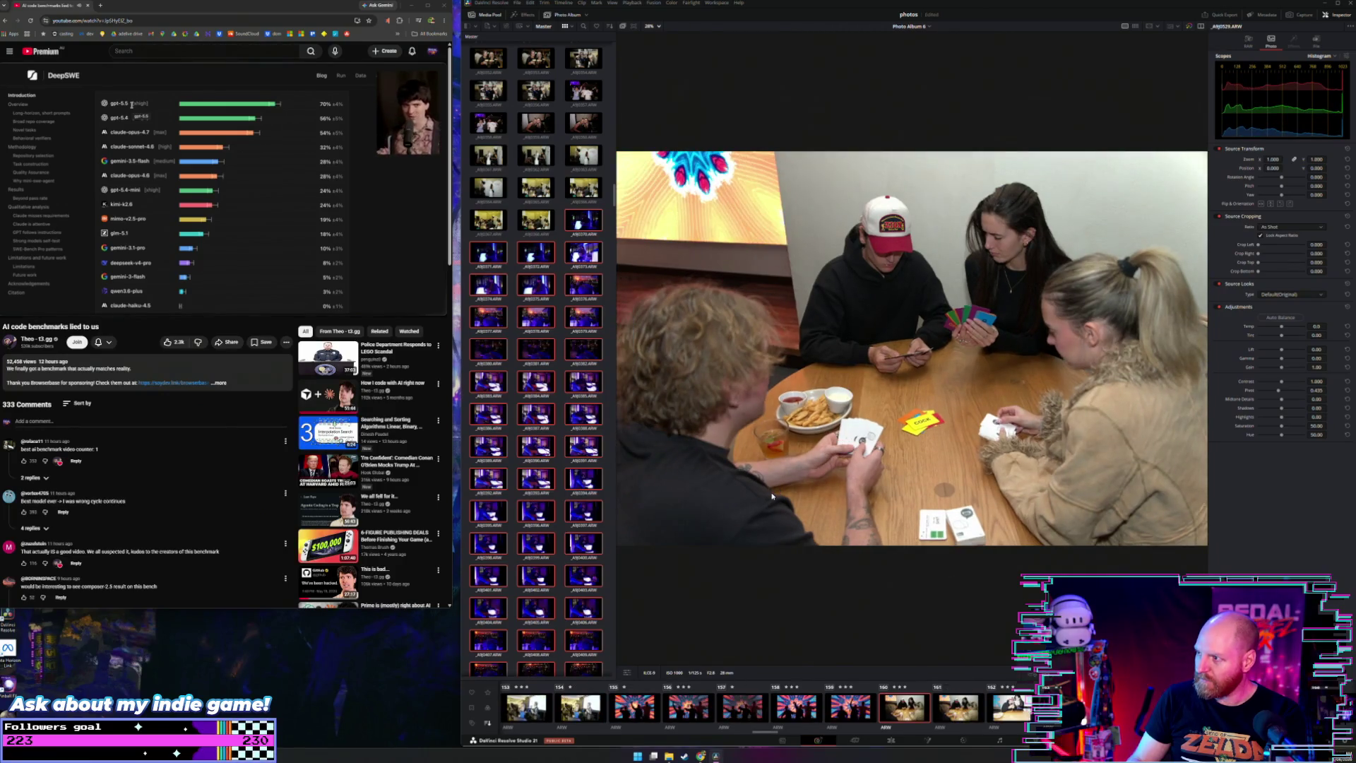
key(Right)
key(Right)
key(Right)
key(Right)
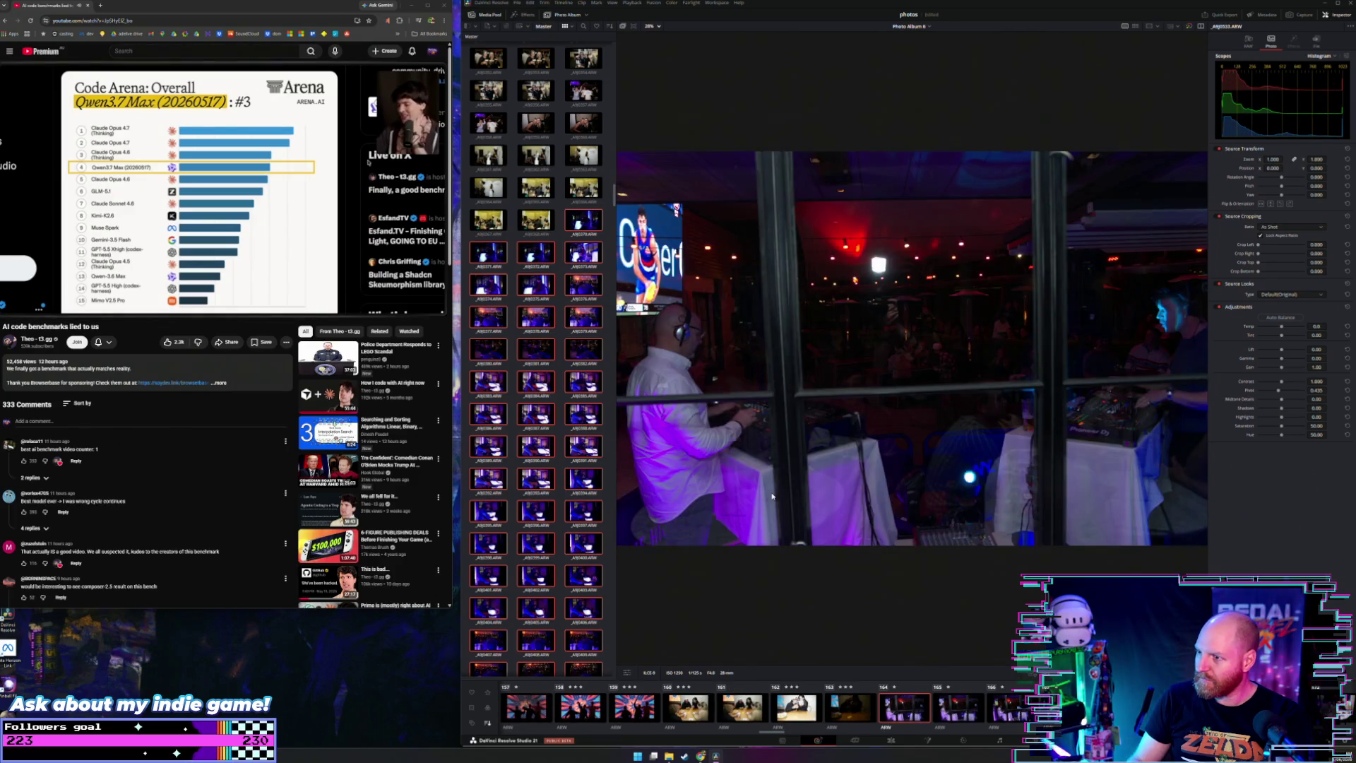
key(Right)
Step: Step through the DJ photos to the wide booth shot with the football match on screen
key(Left)
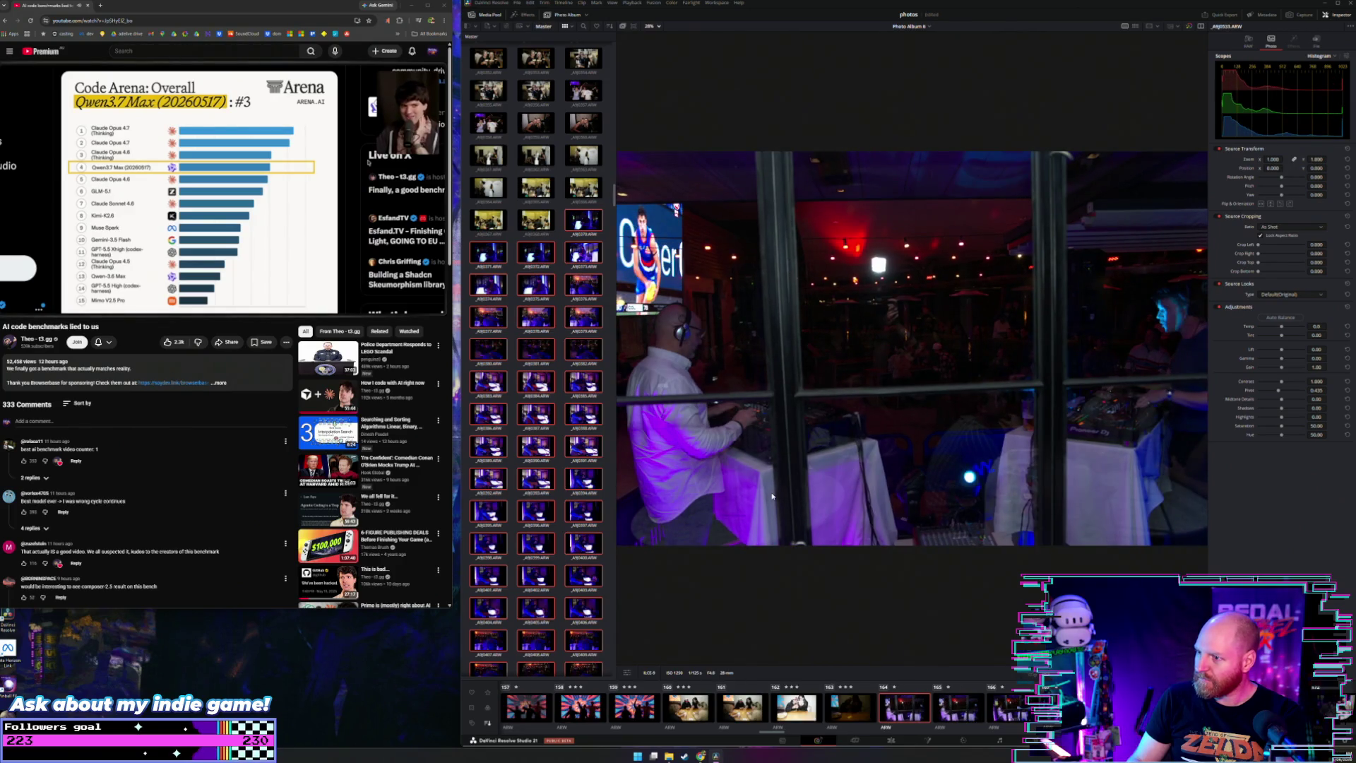
key(Right)
key(Right)
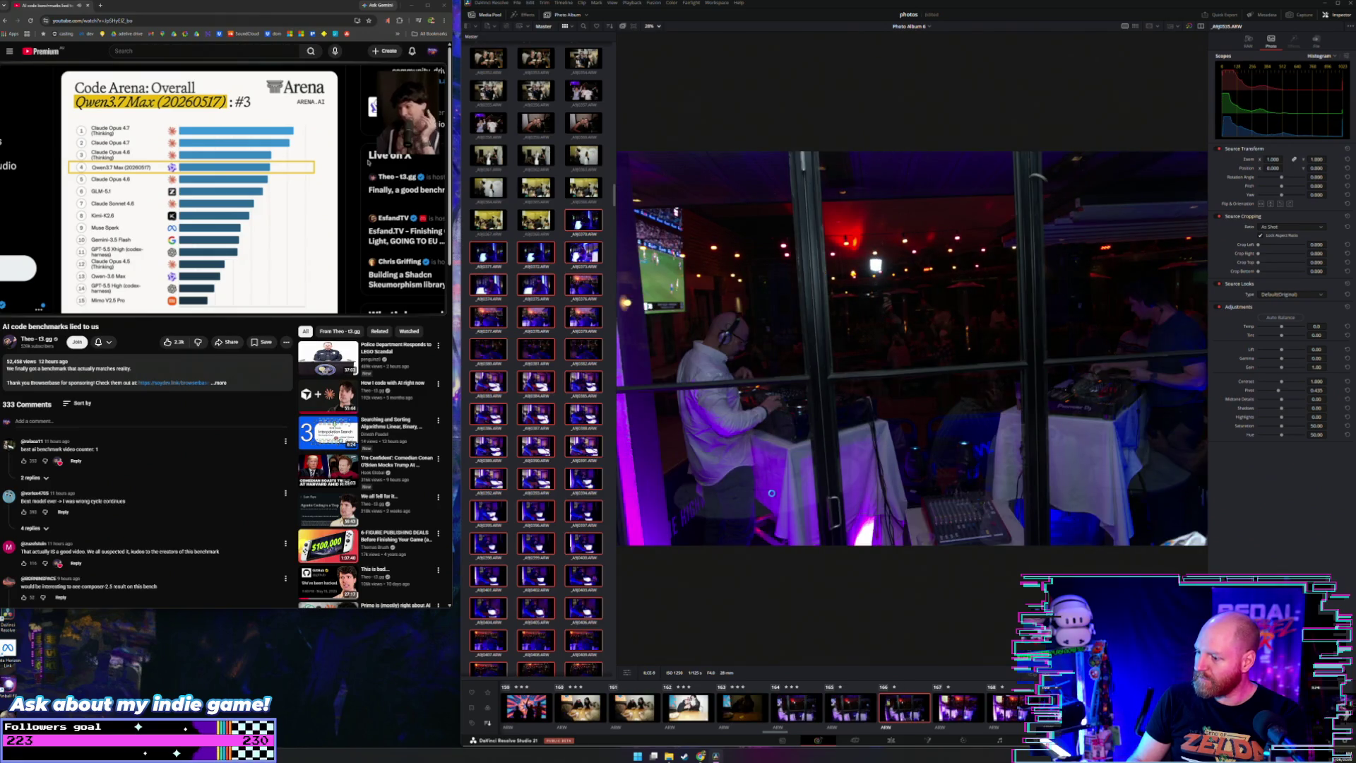
key(Right)
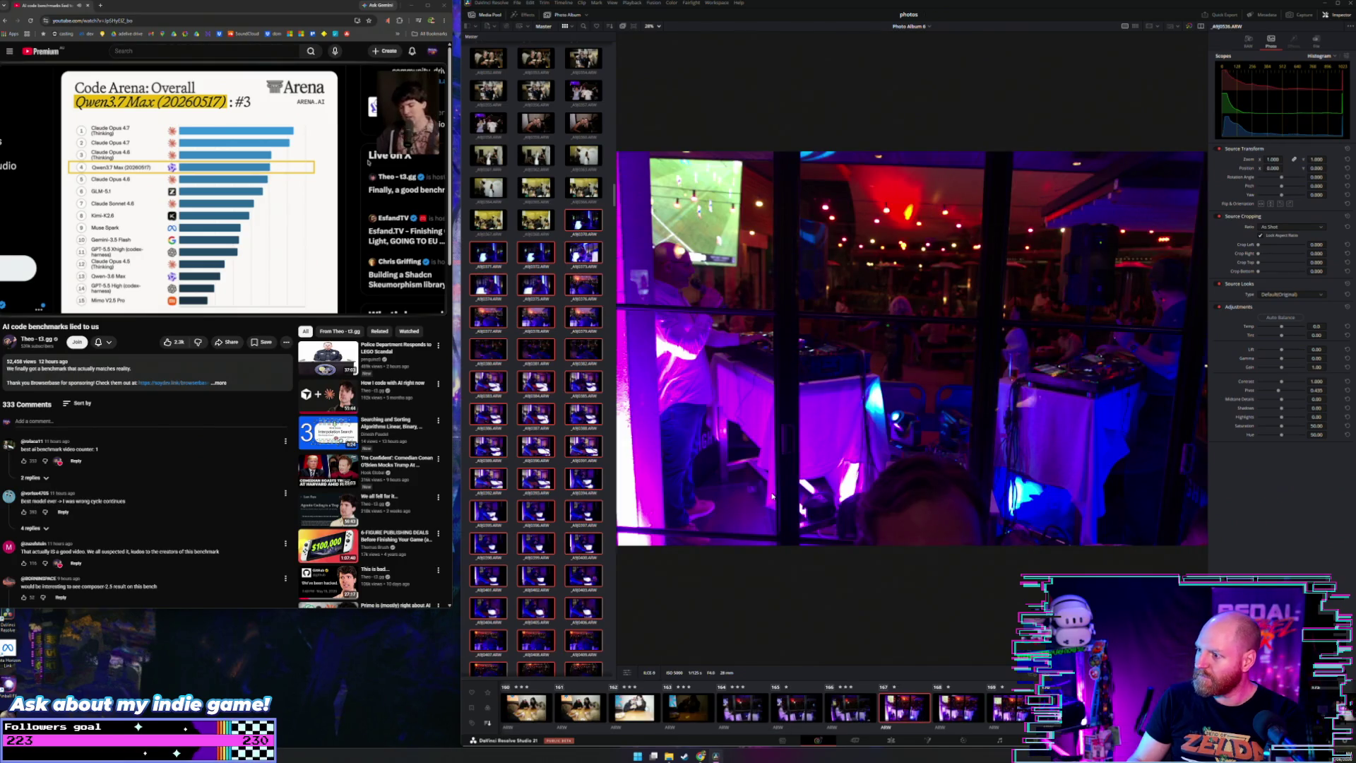
key(Right)
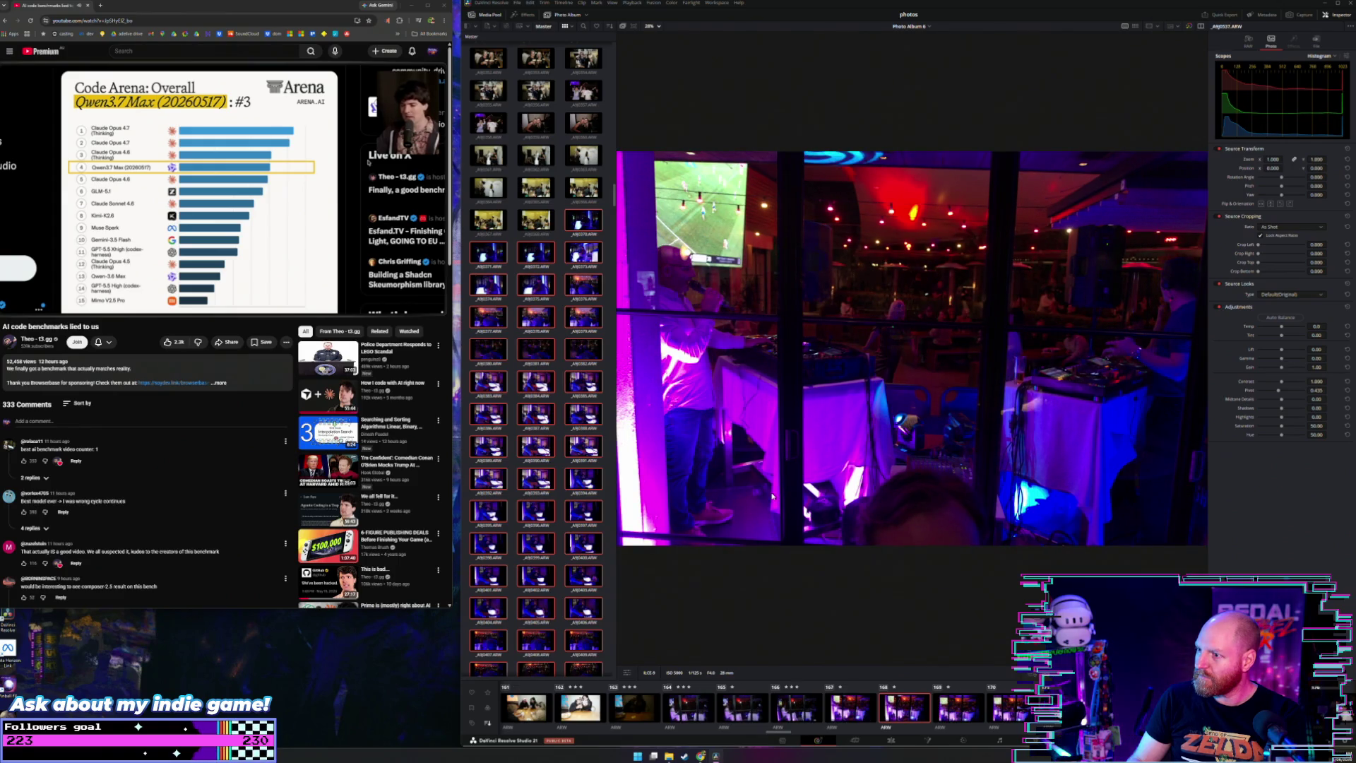
key(Right)
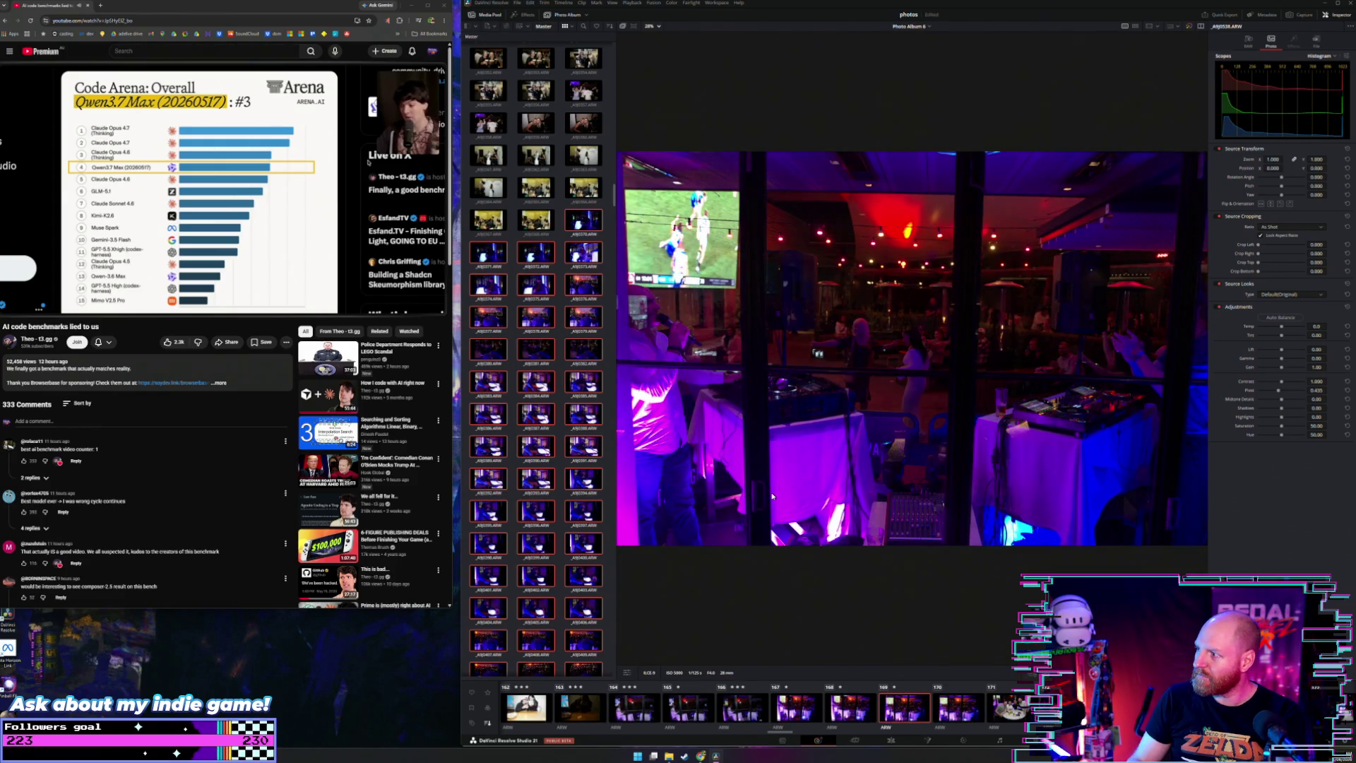
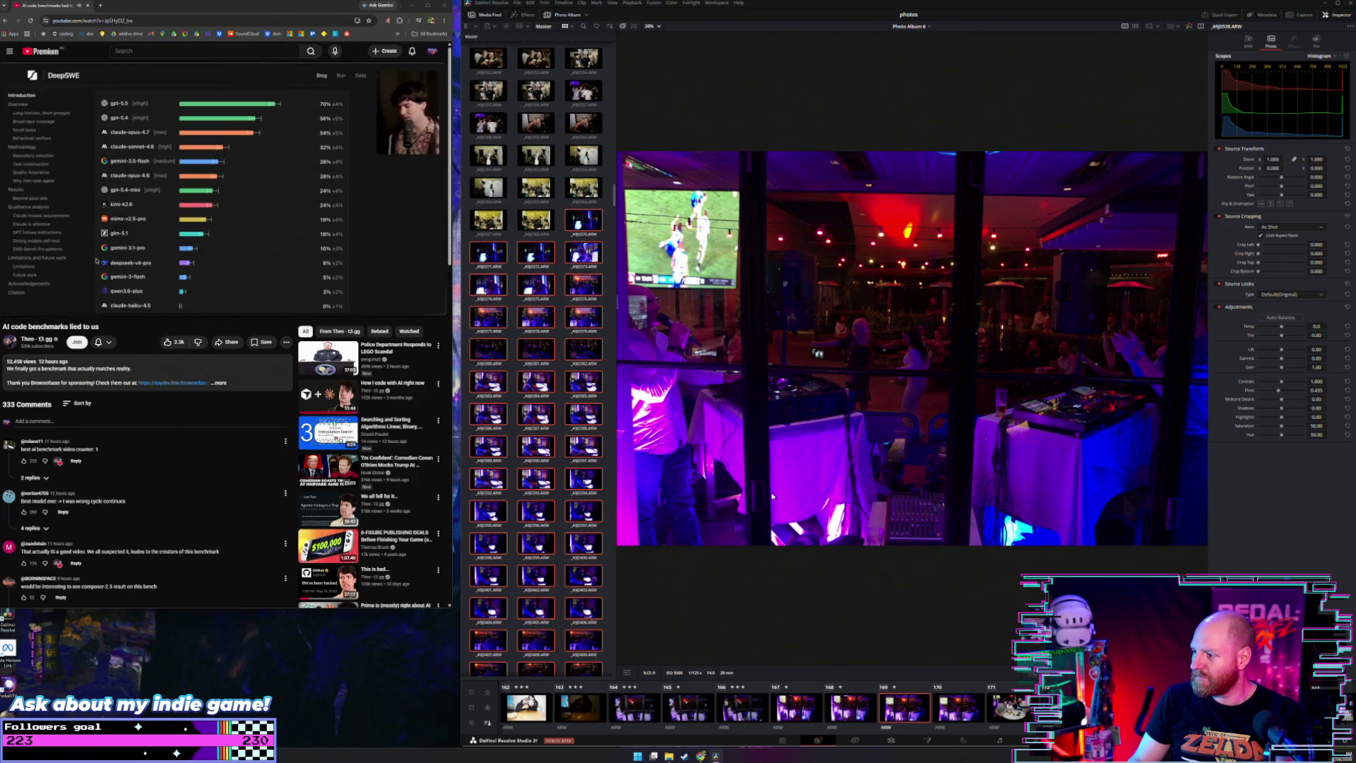
Step: Advance to photo AJ9540 and give it a three-star rating
key(Right)
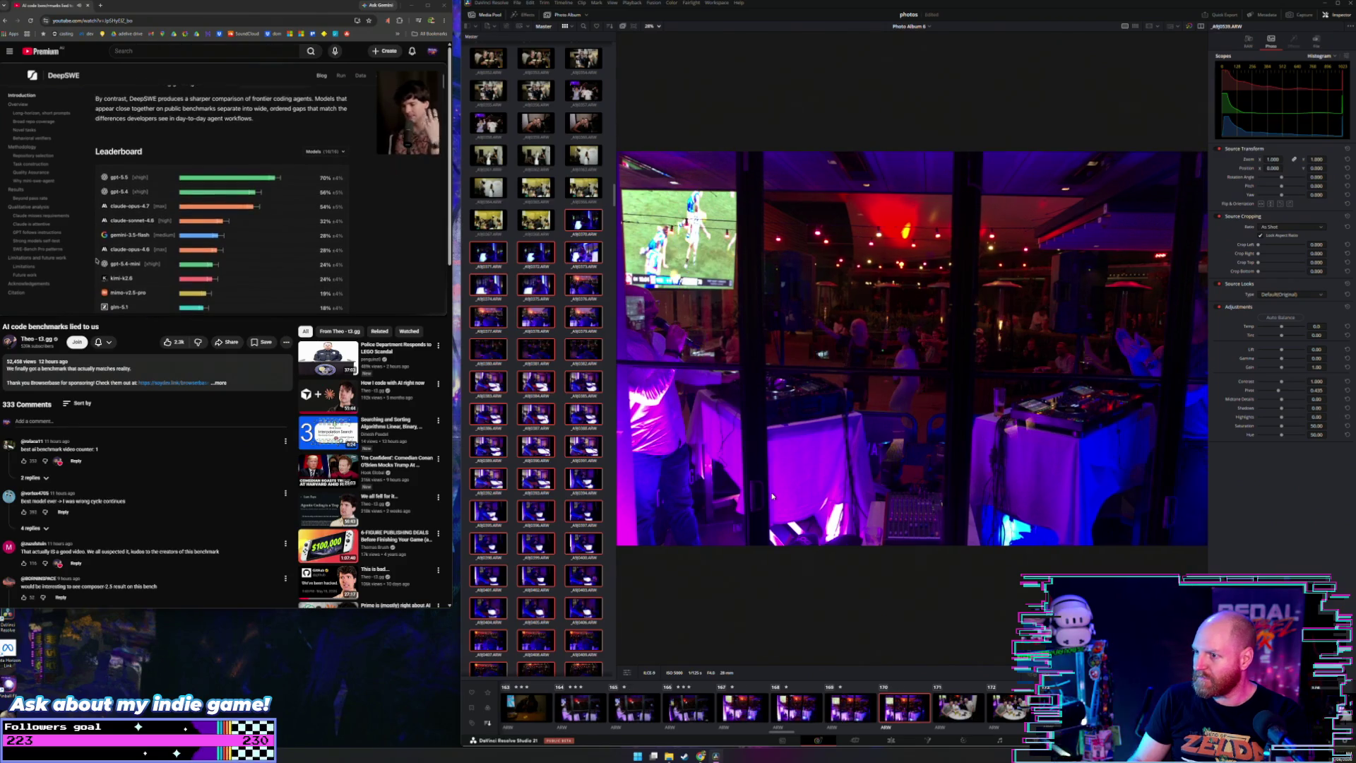
key(Right)
key(3)
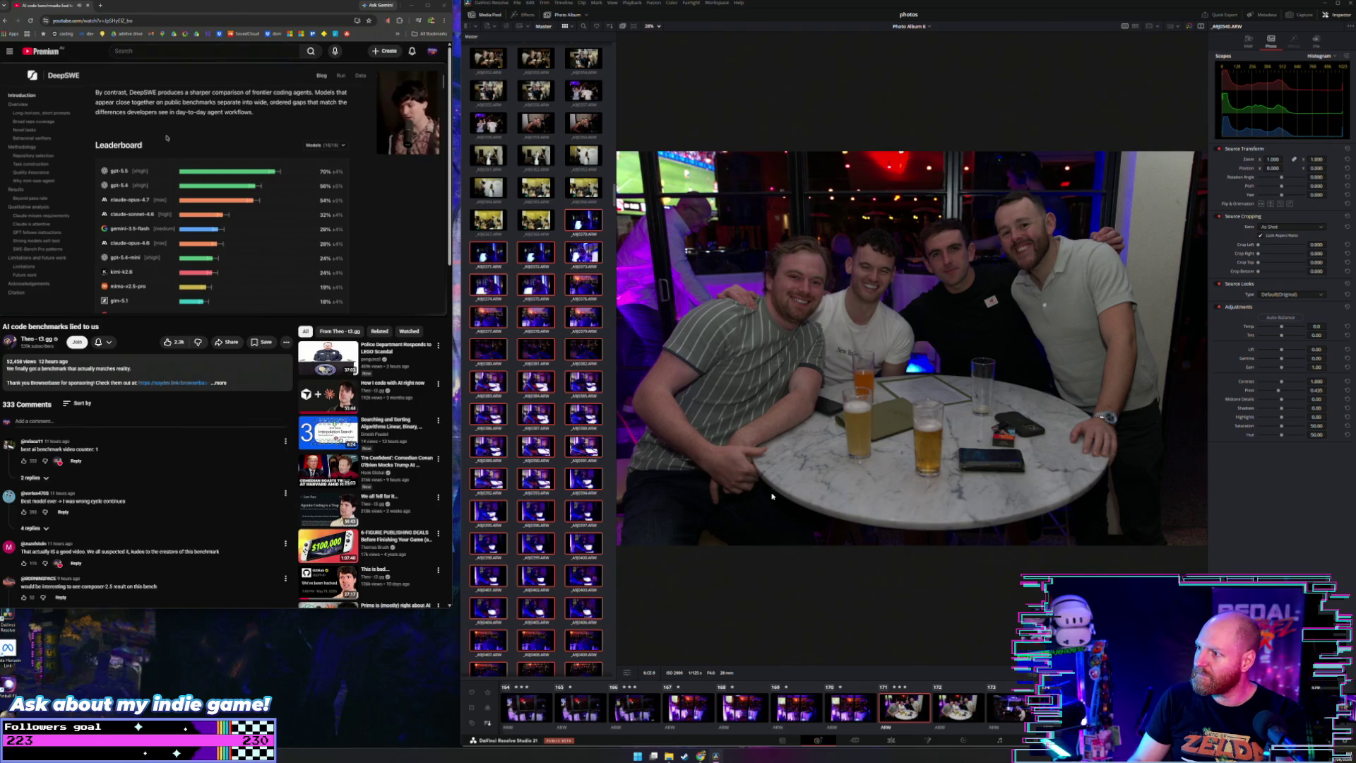
Step: Step through the DJ event shots that follow AJ9540 in the viewer
key(Right)
key(Right)
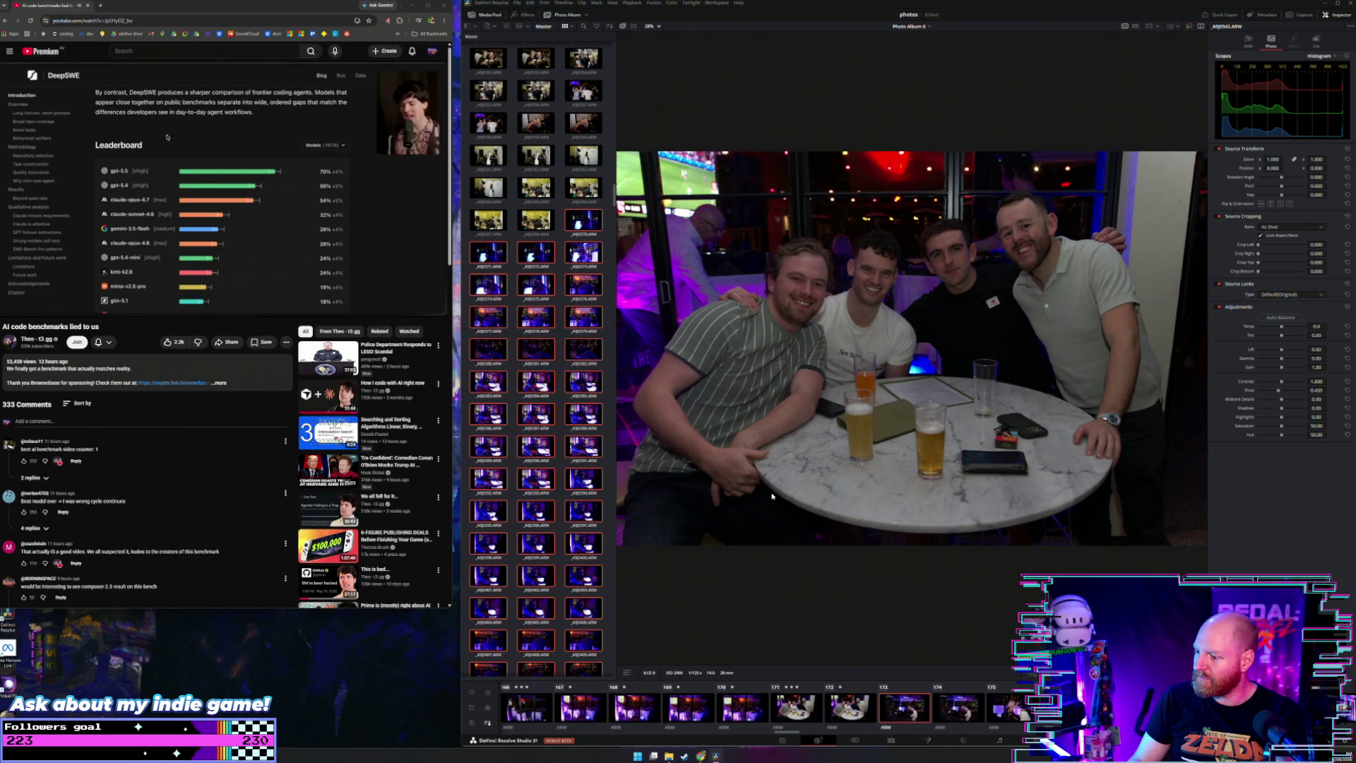
key(Right)
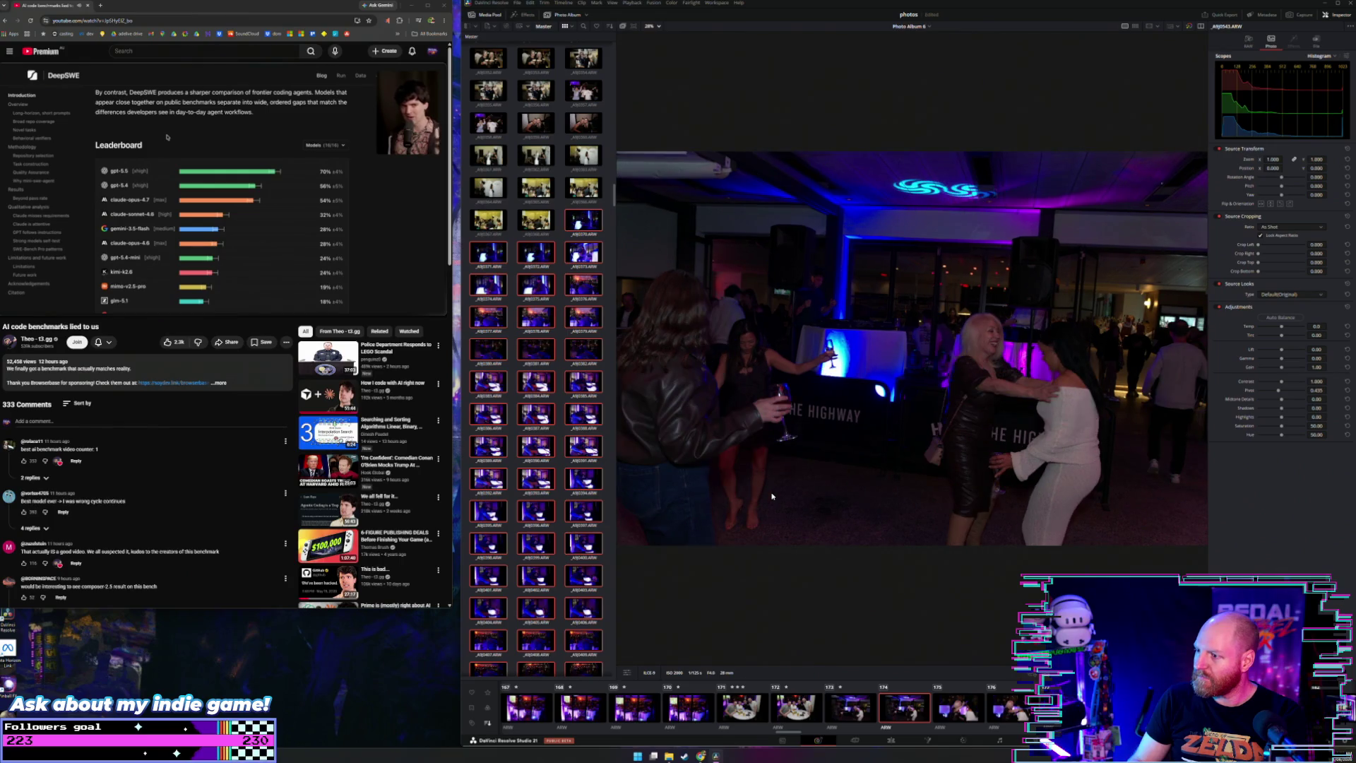
key(Right)
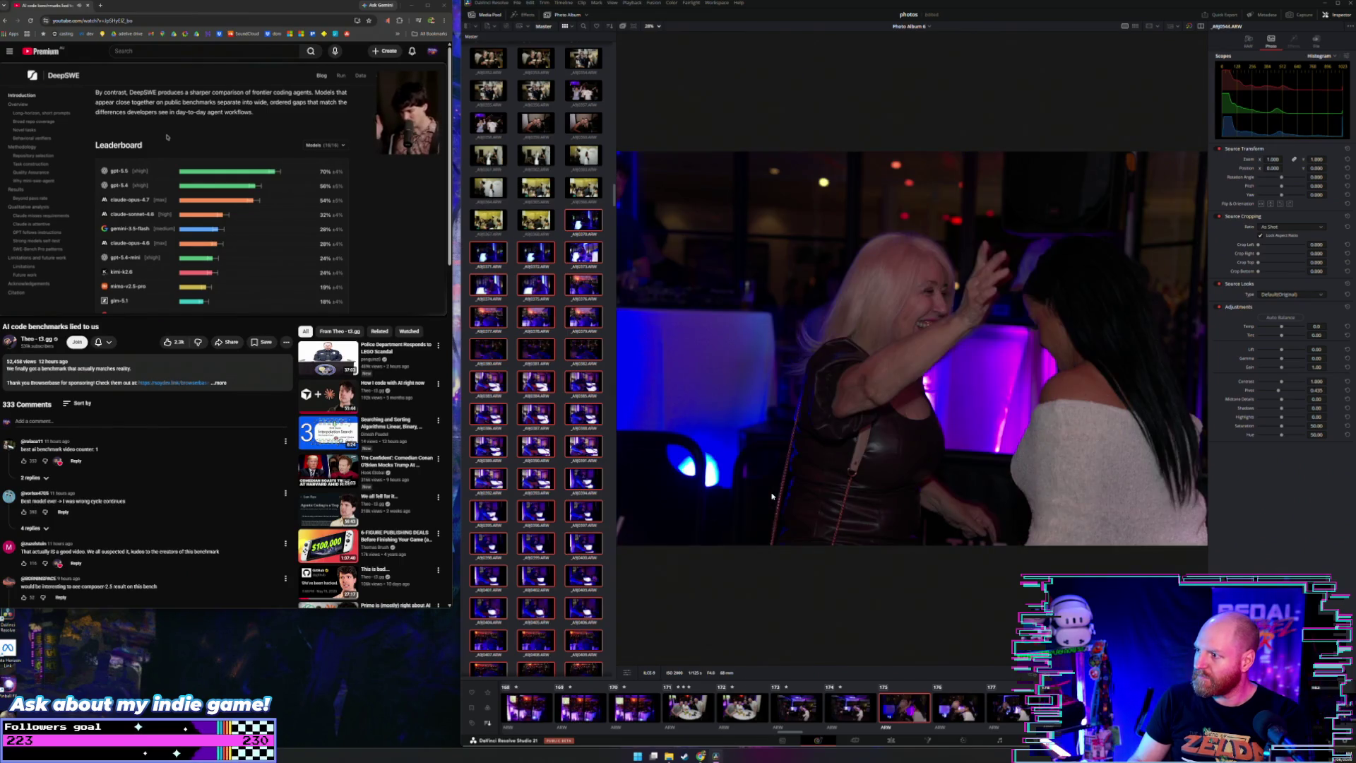
key(Right)
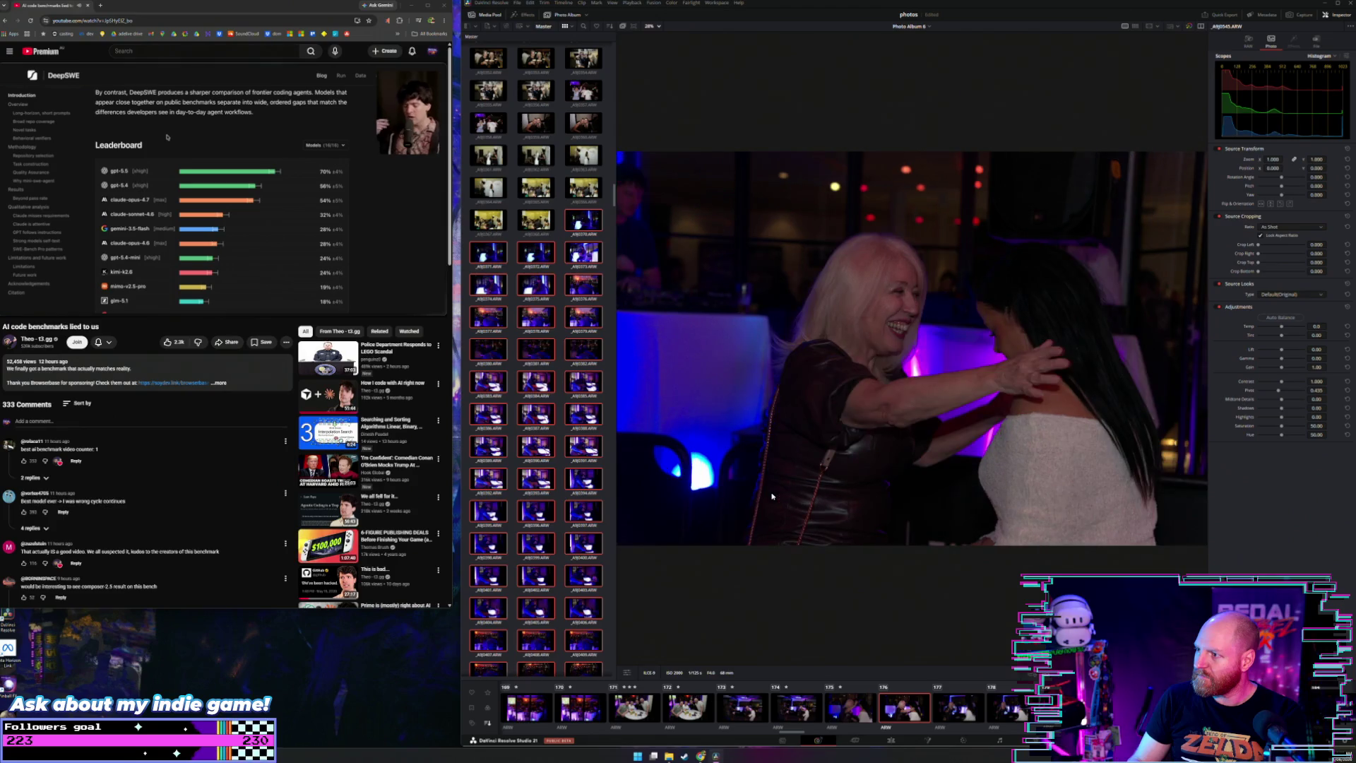
key(Right)
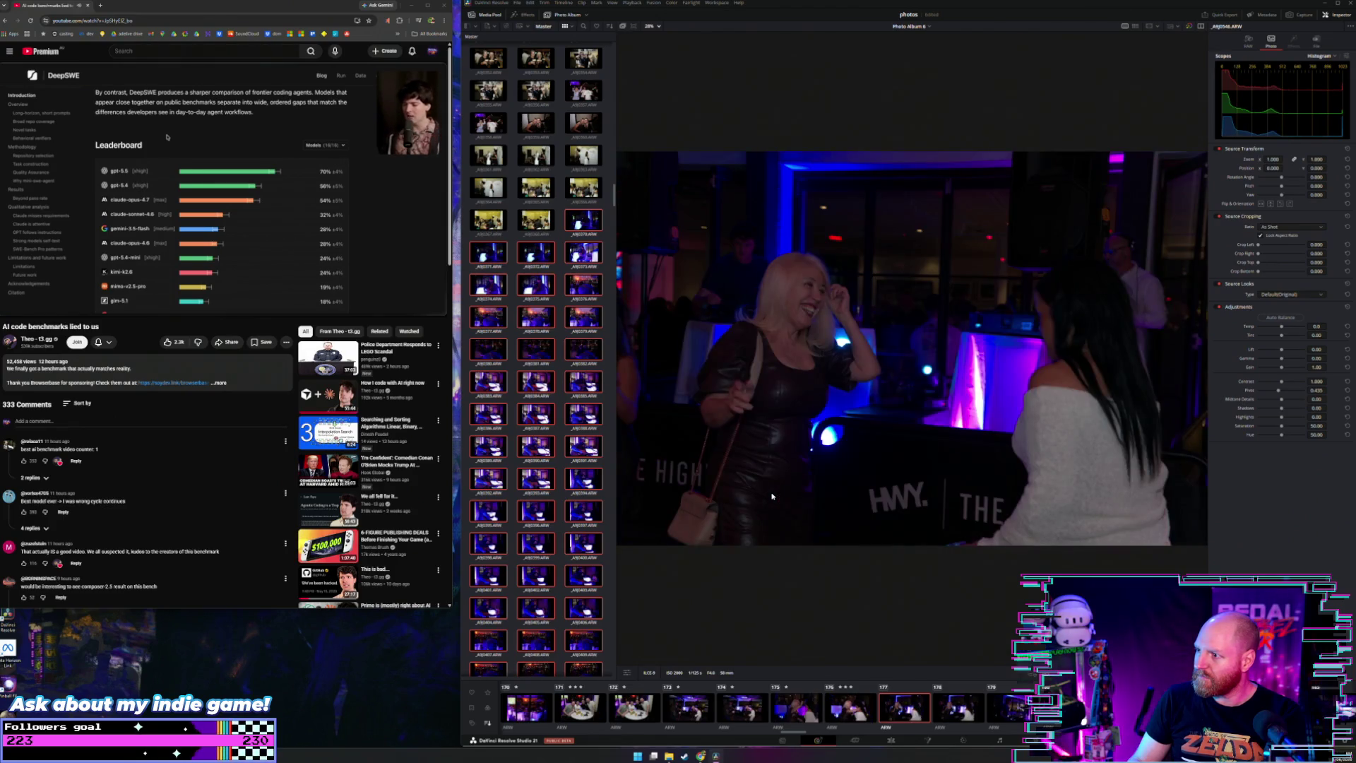
key(Right)
key(Right)
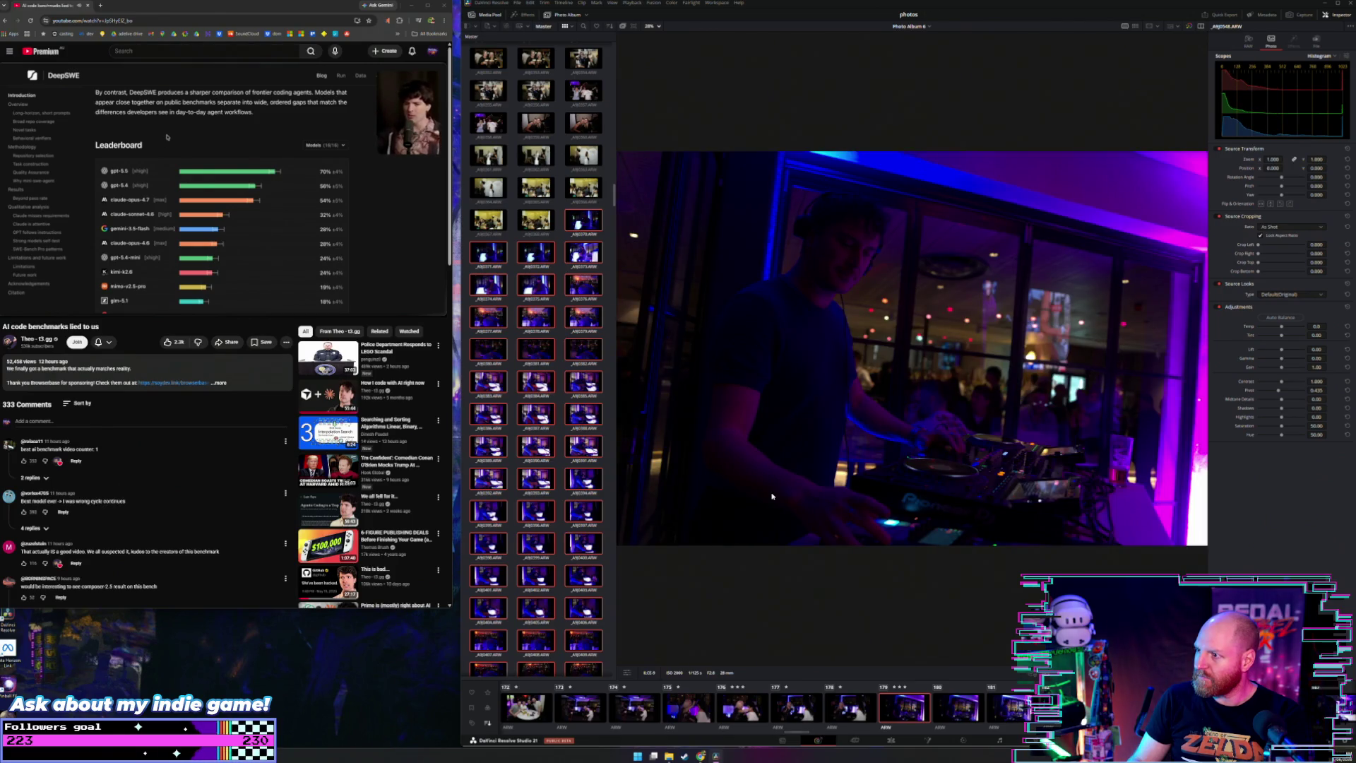
key(Right)
key(Right)
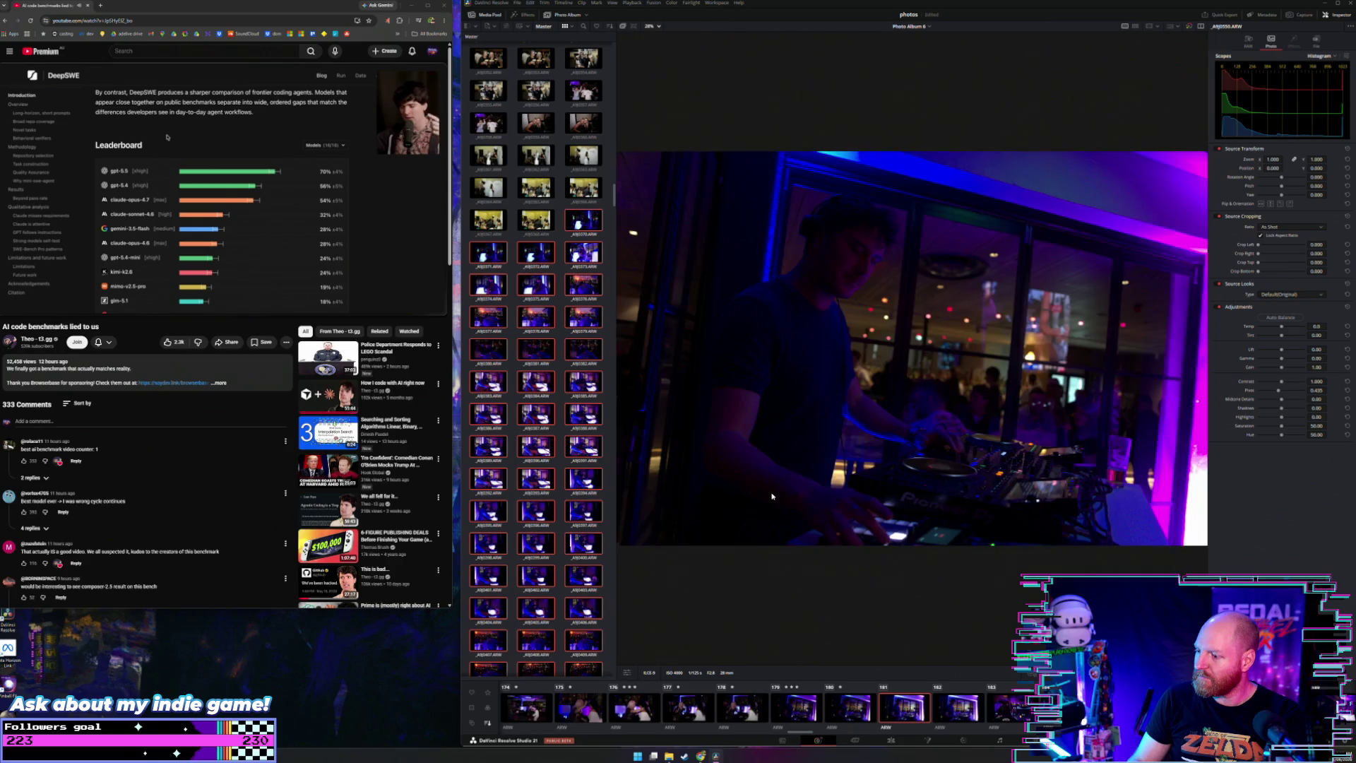
key(Right)
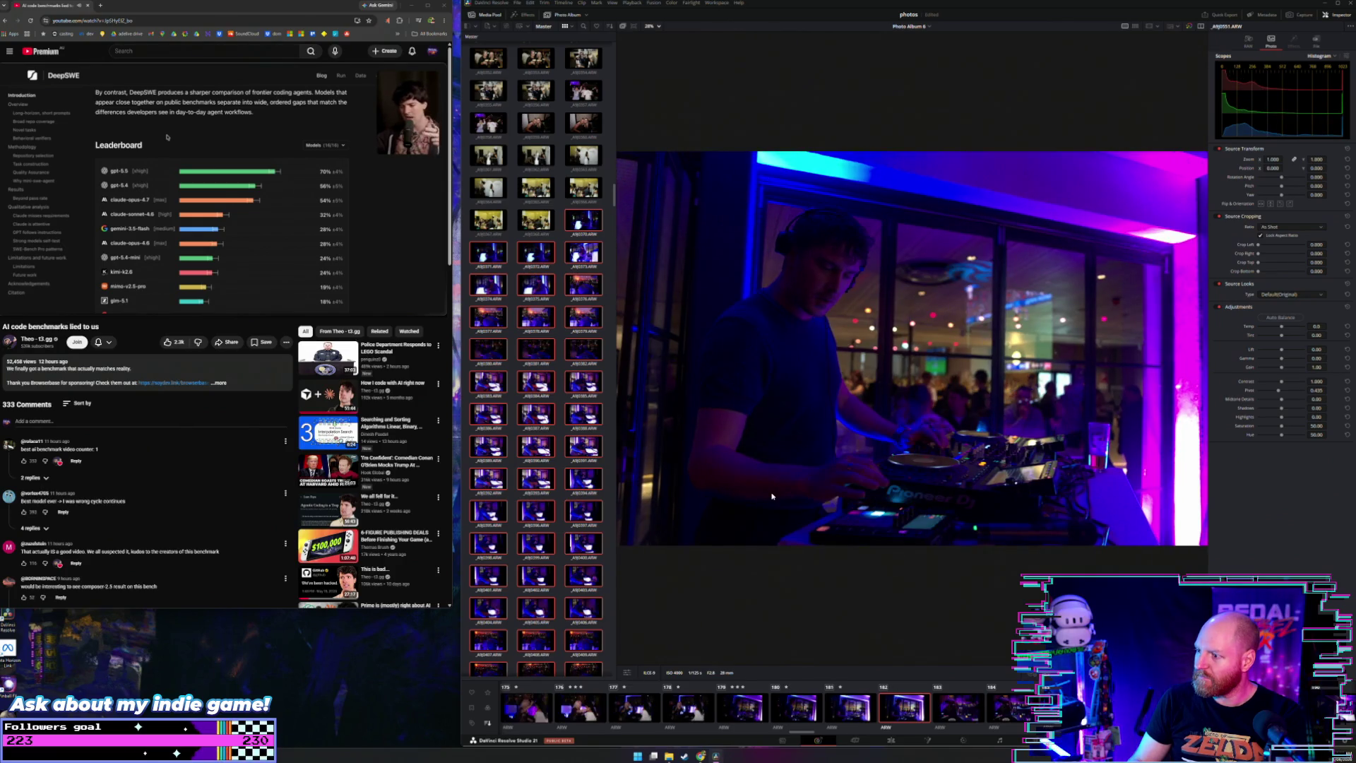
key(Right)
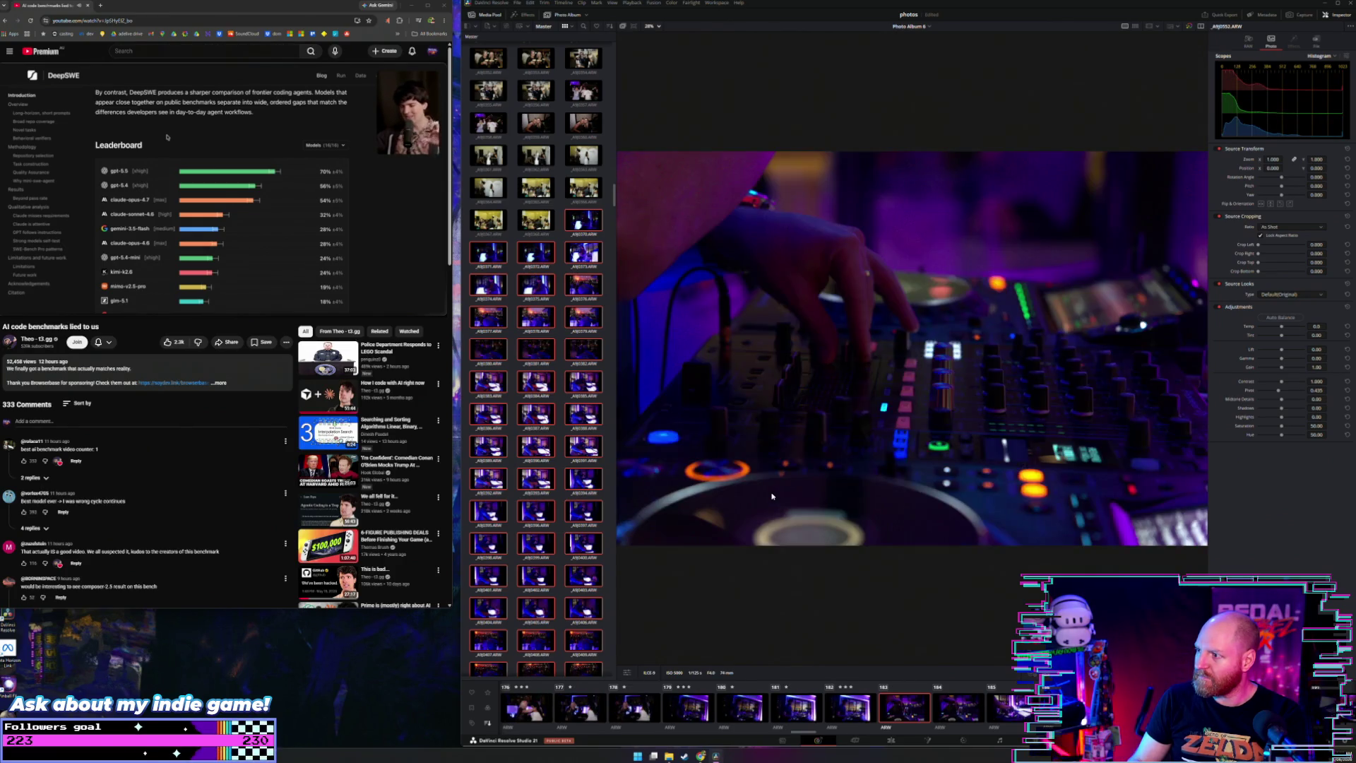
Step: Continue through the album to photo AJ9564, the restaurant group shot
key(Right)
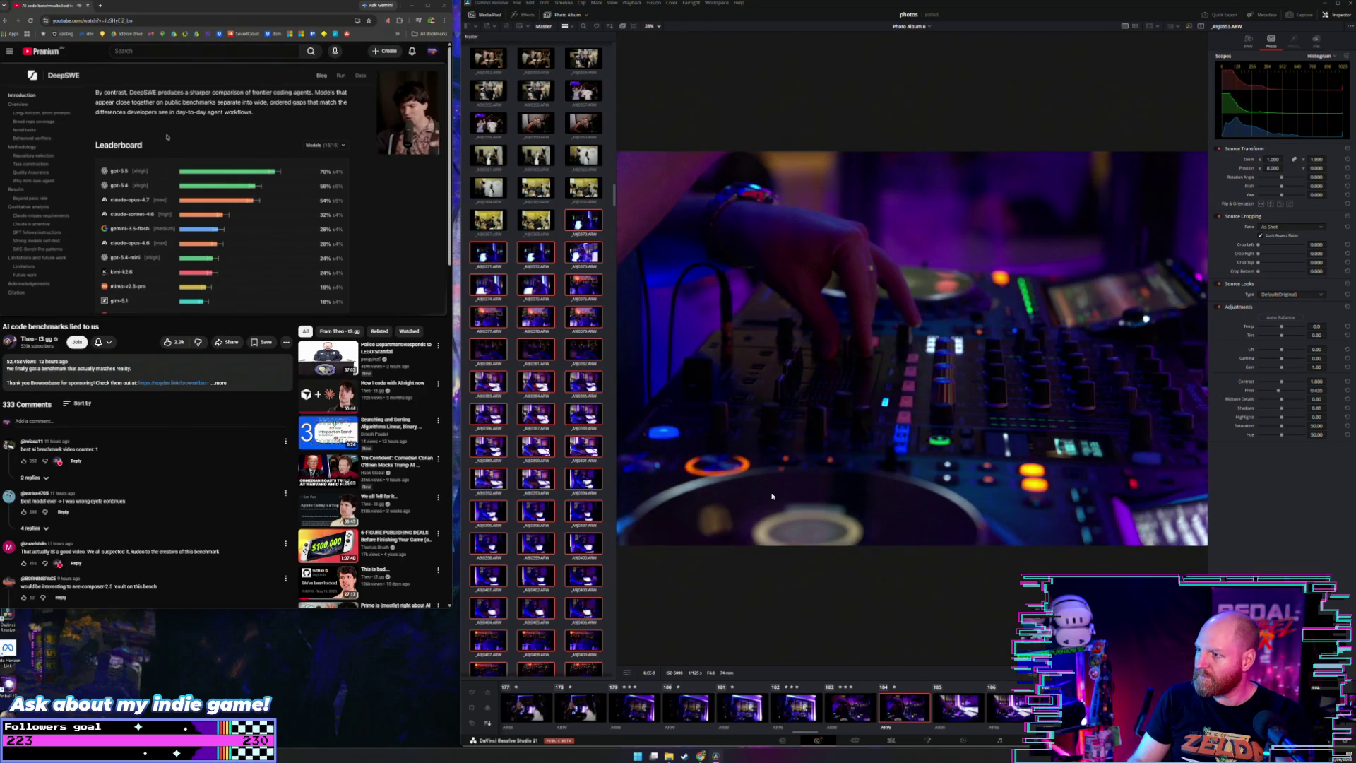
key(Right)
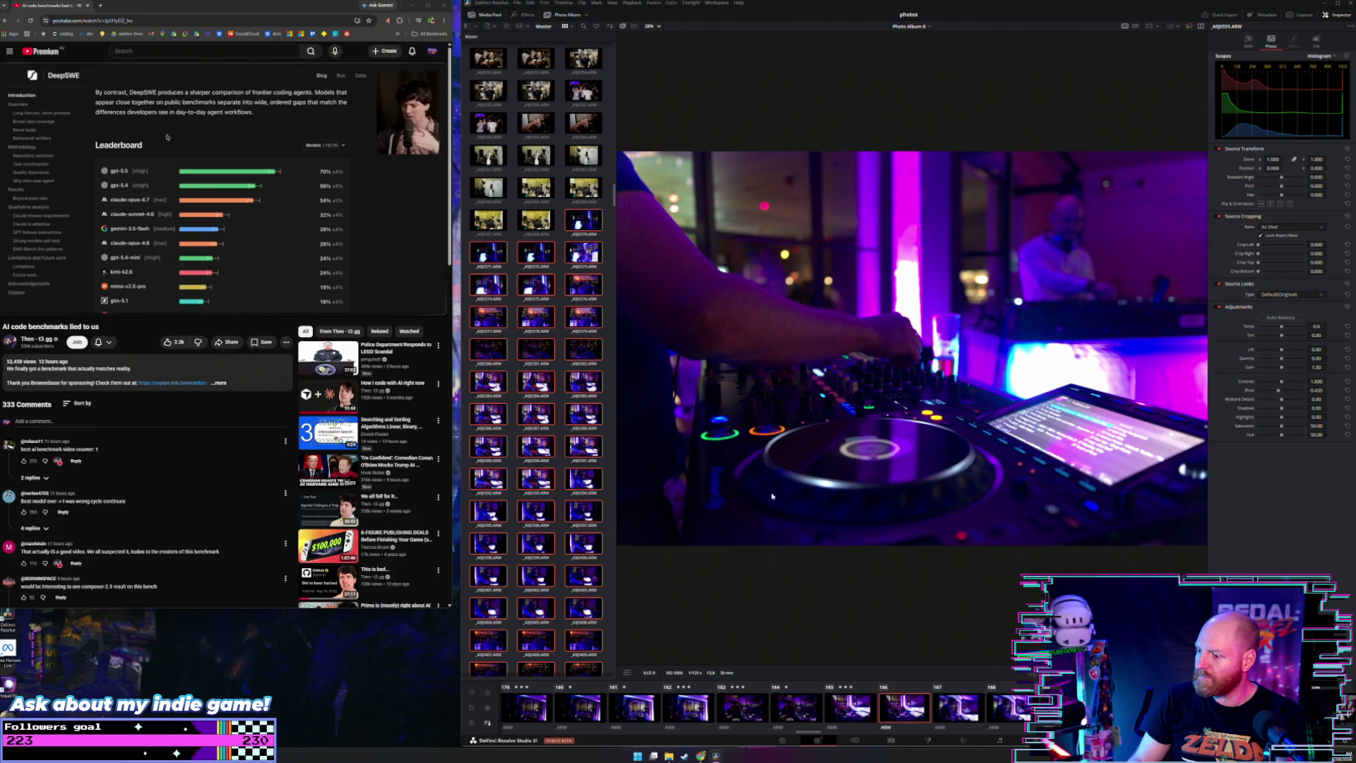
key(Right)
key(Right)
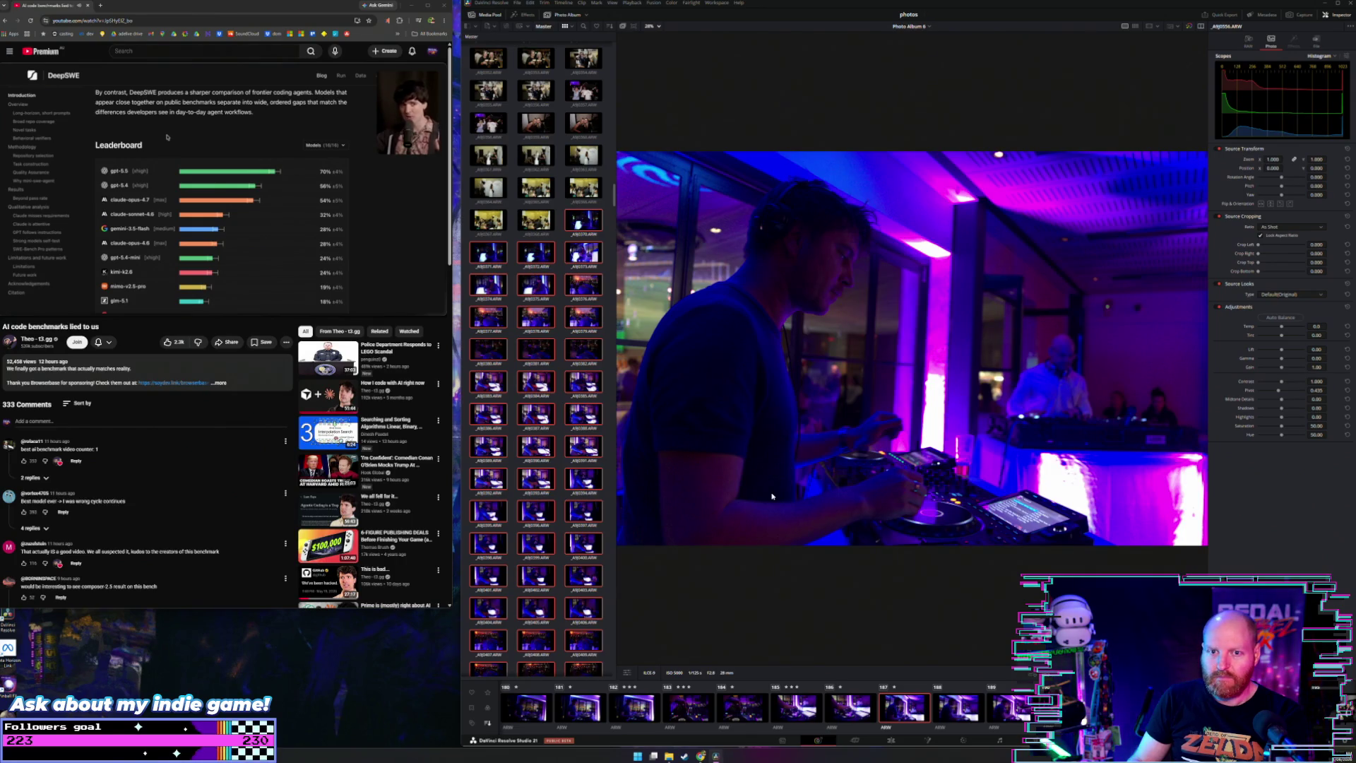
key(Right)
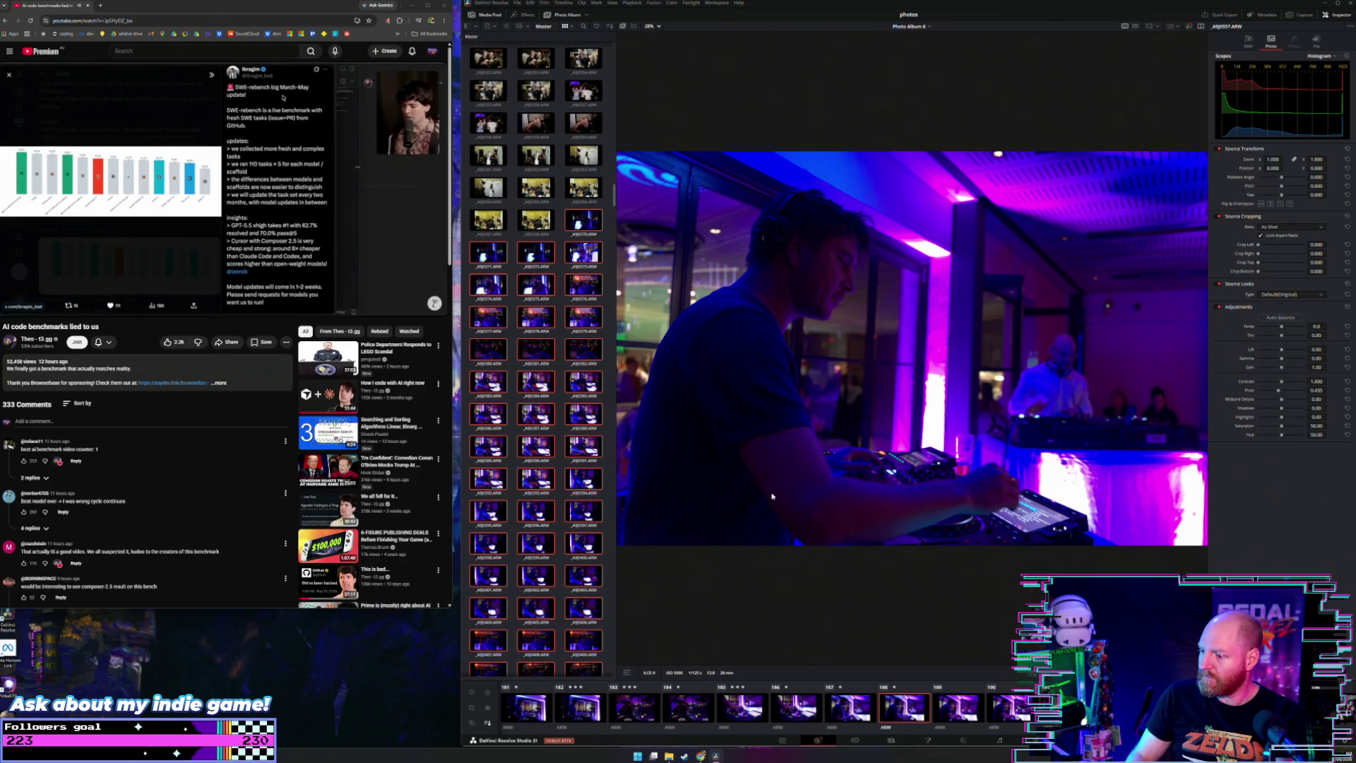
key(Right)
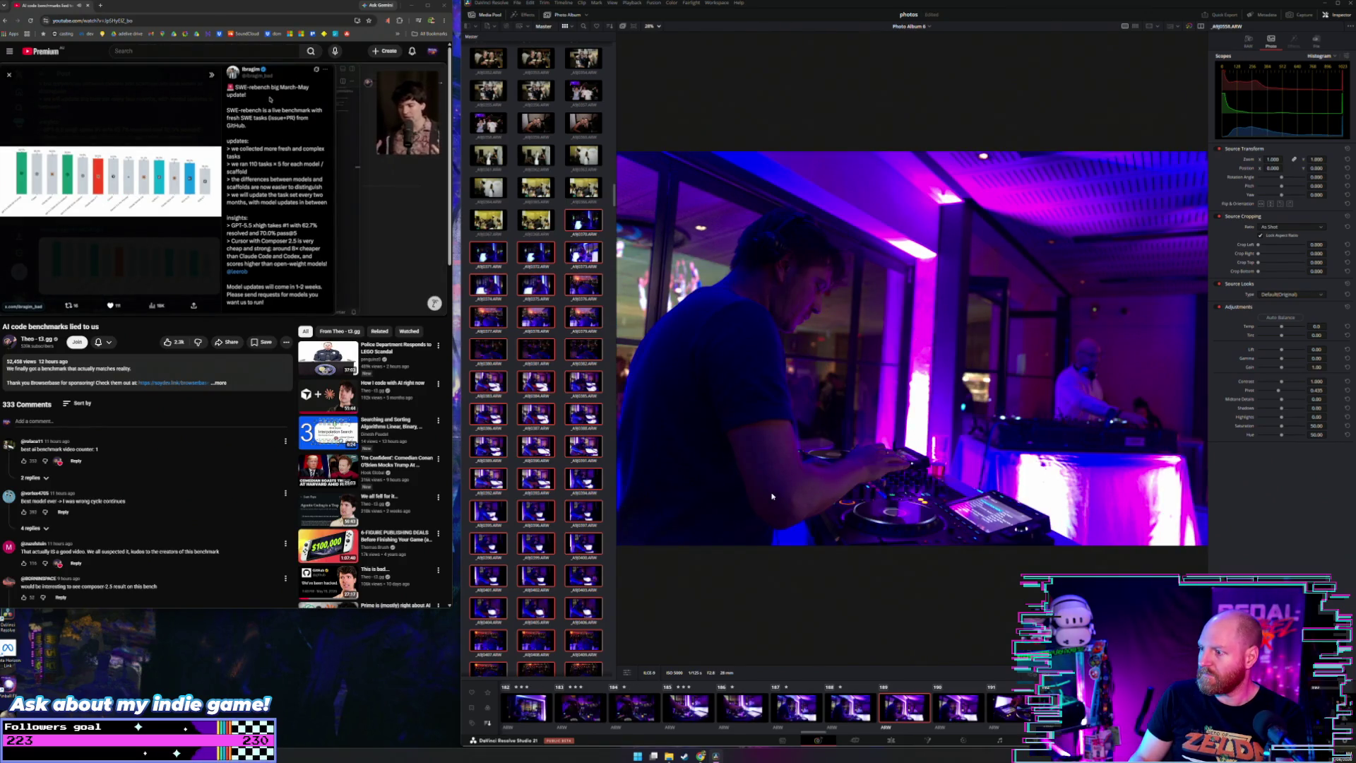
key(Right)
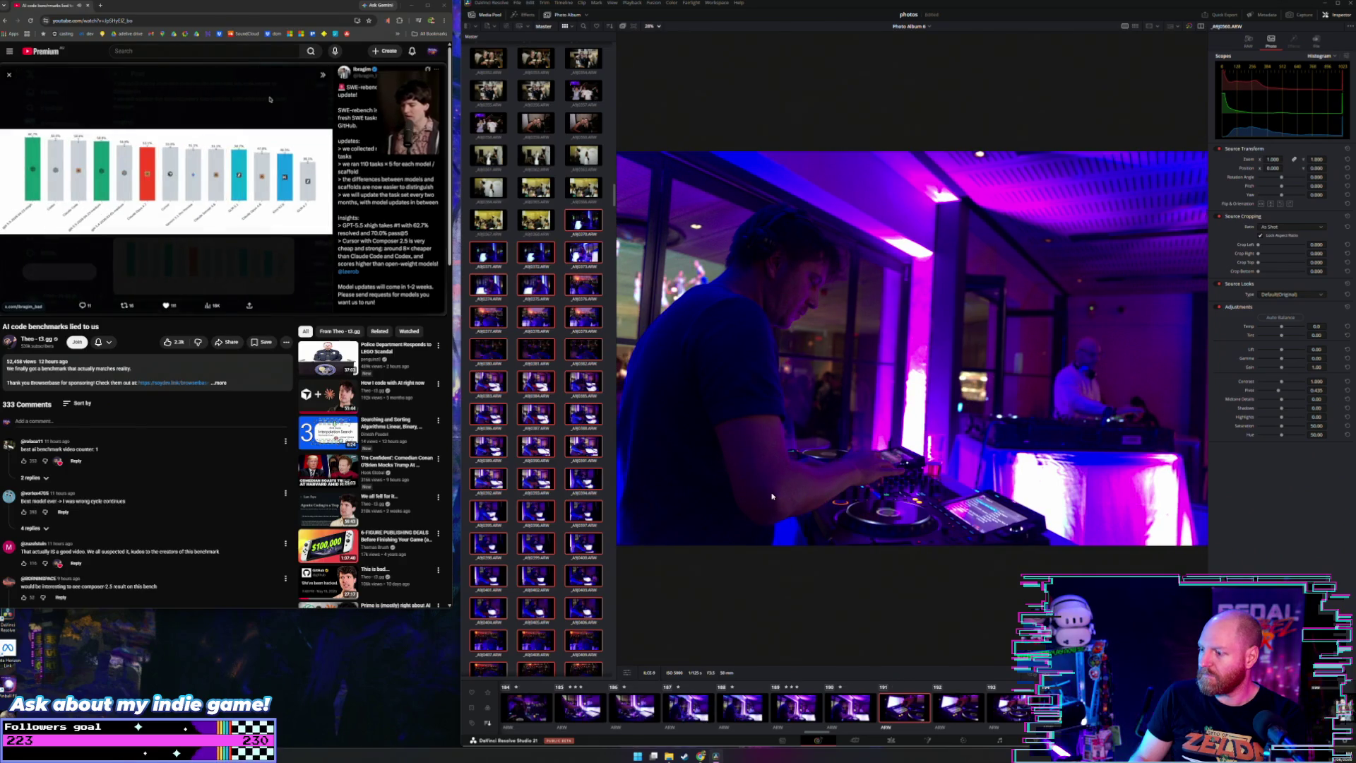
key(Right)
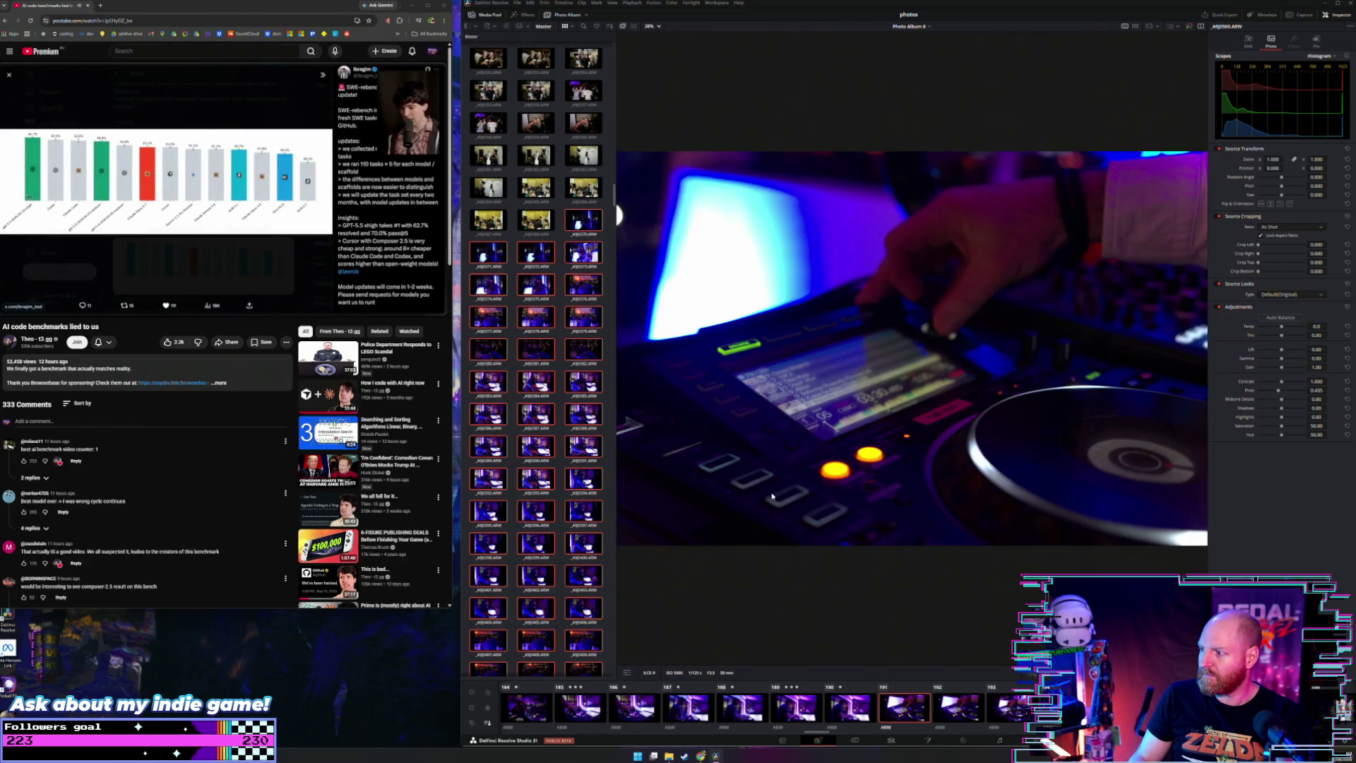
key(Right)
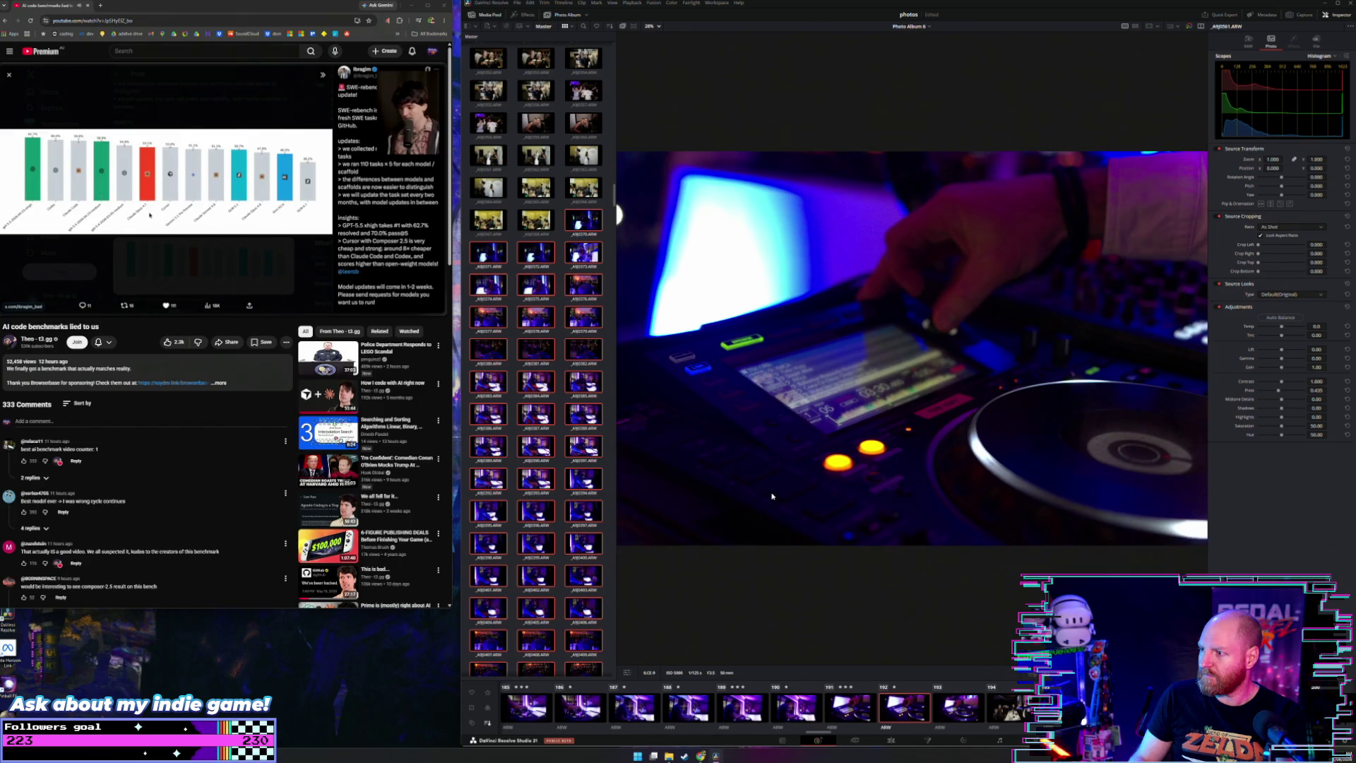
key(Right)
key(Right)
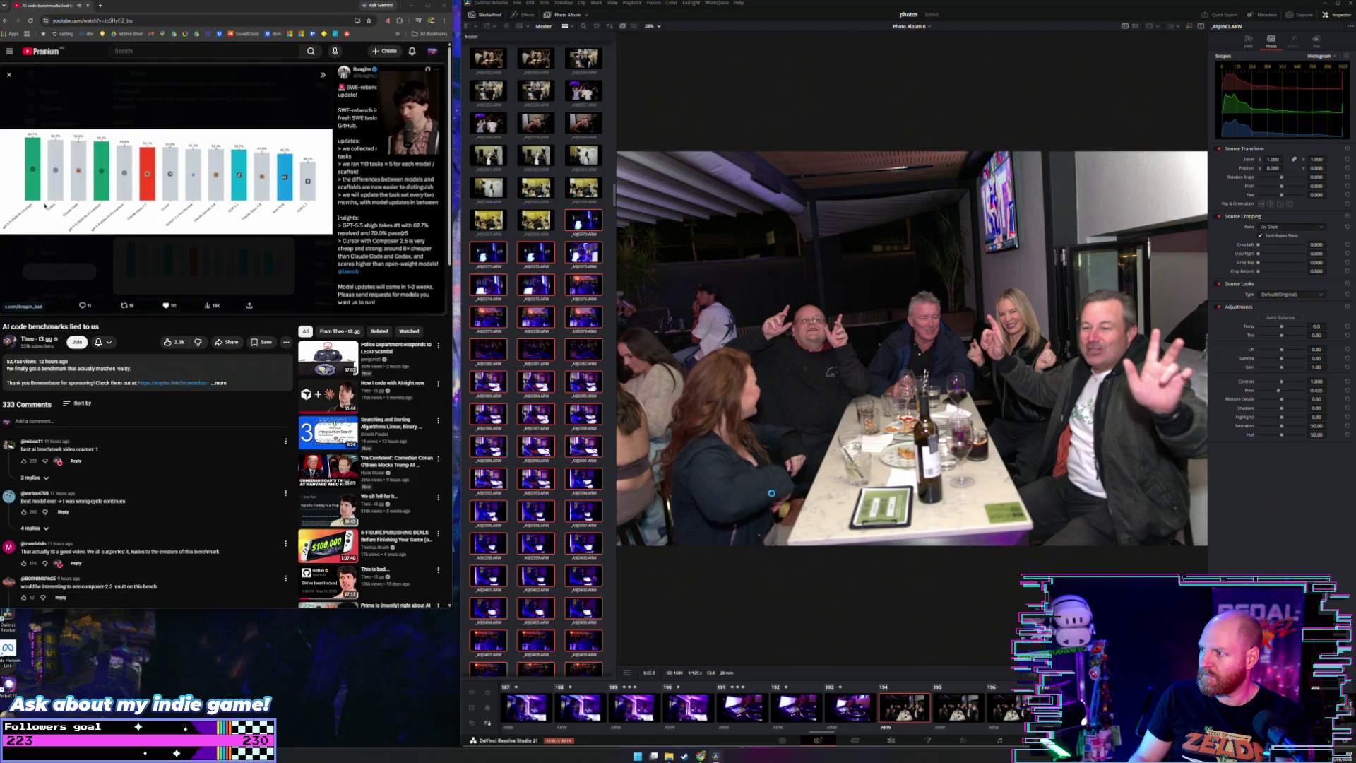
key(Right)
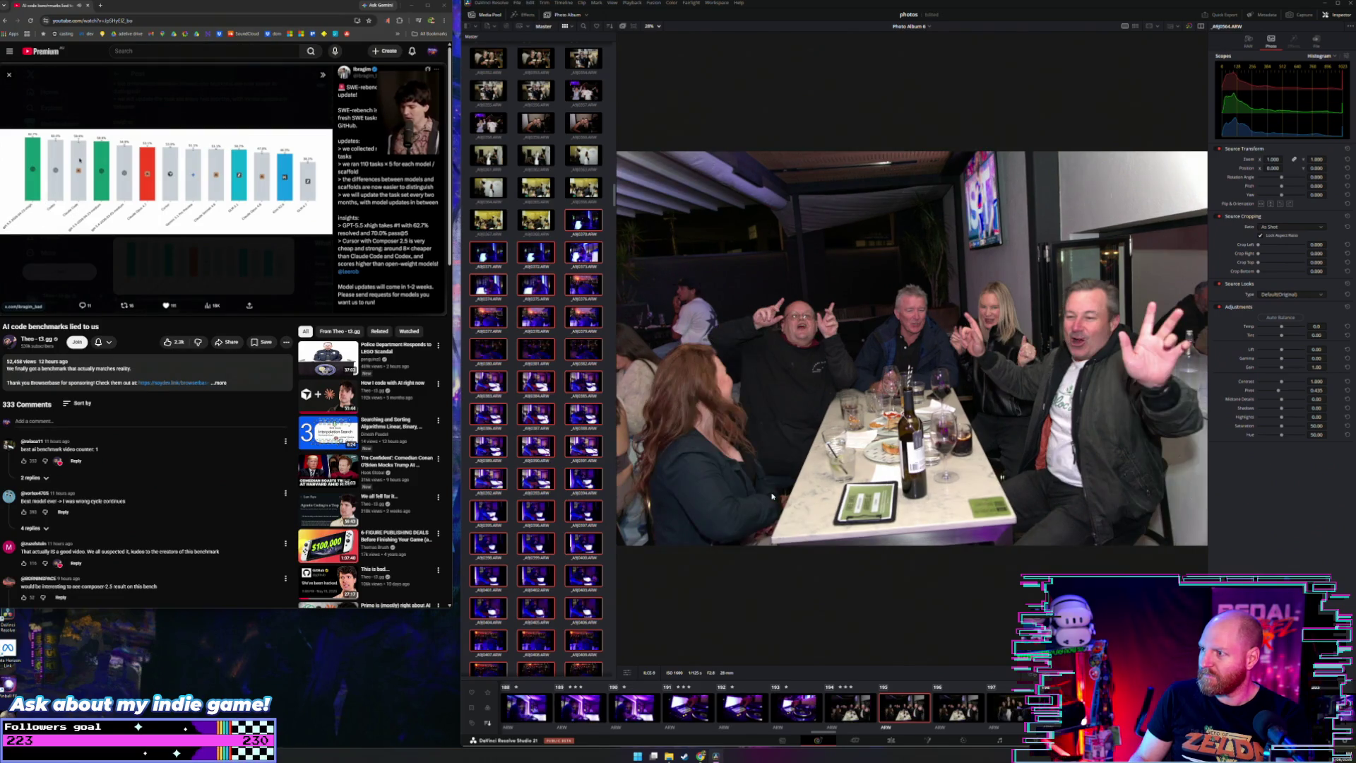
Step: Compare photos AJ9563, AJ9564 and AJ9565 by stepping back and forth
key(Right)
key(Left)
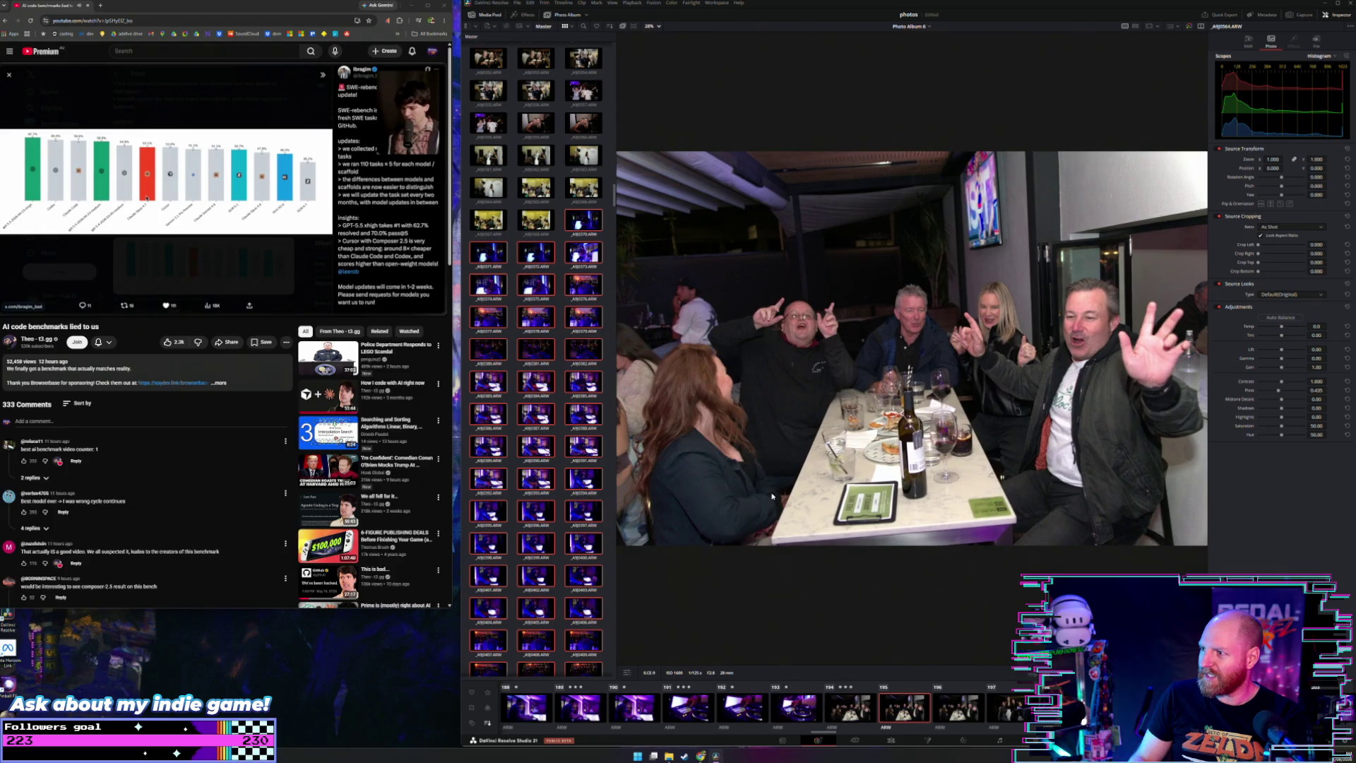
key(Right)
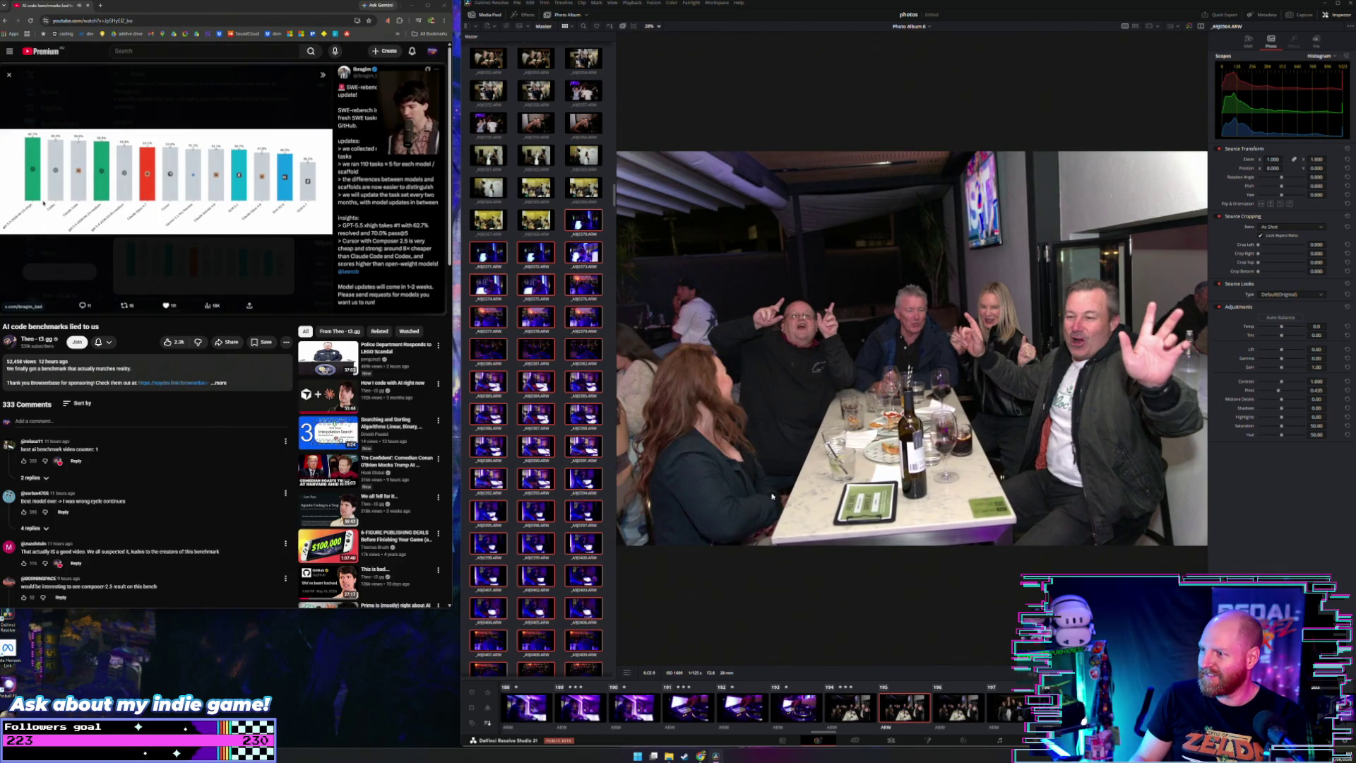
key(Left)
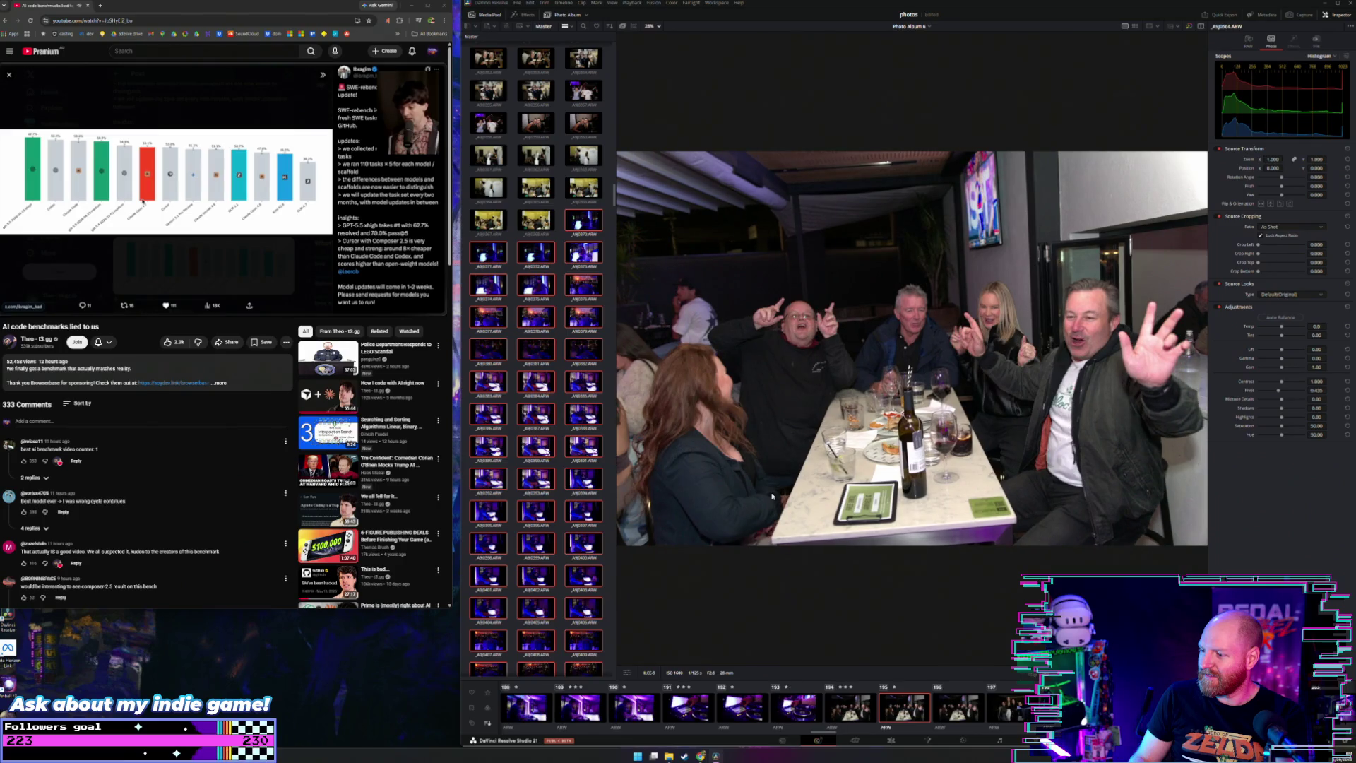
key(Right)
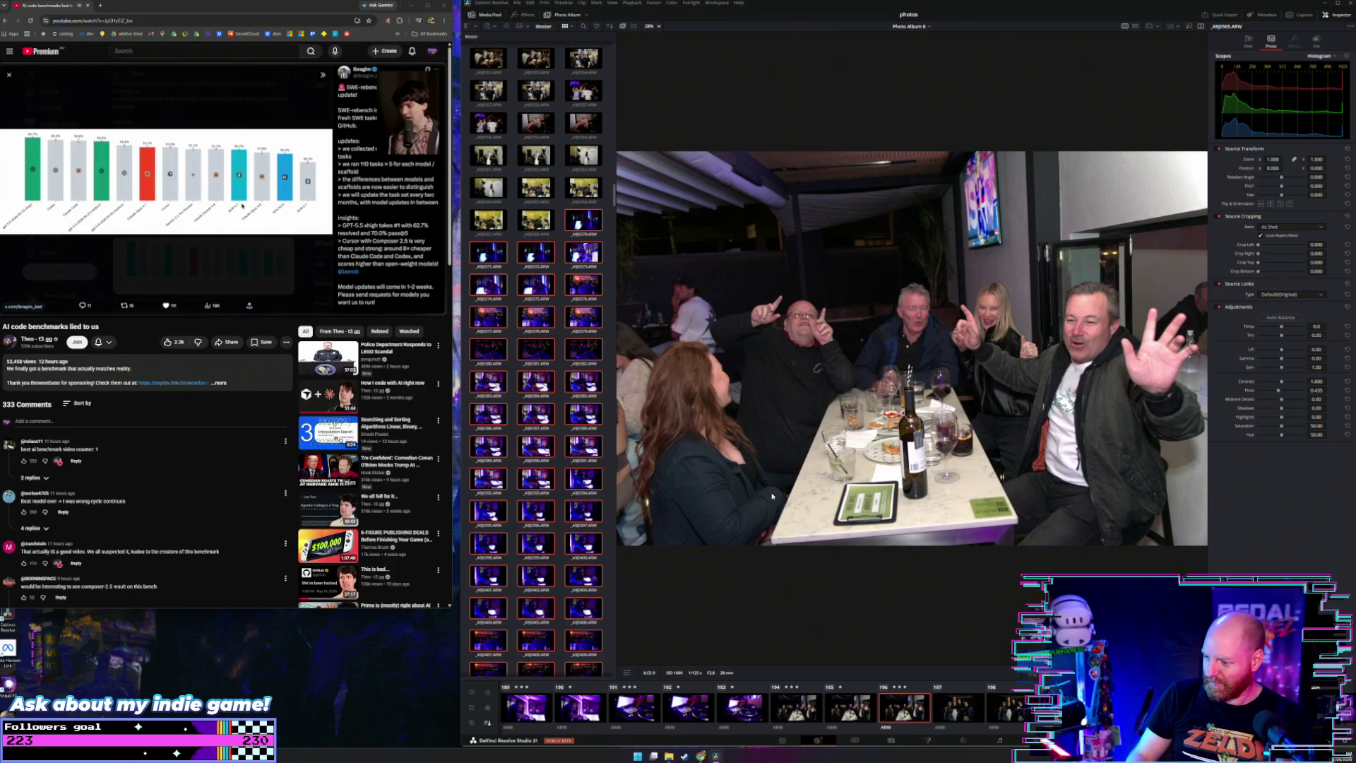
key(Left)
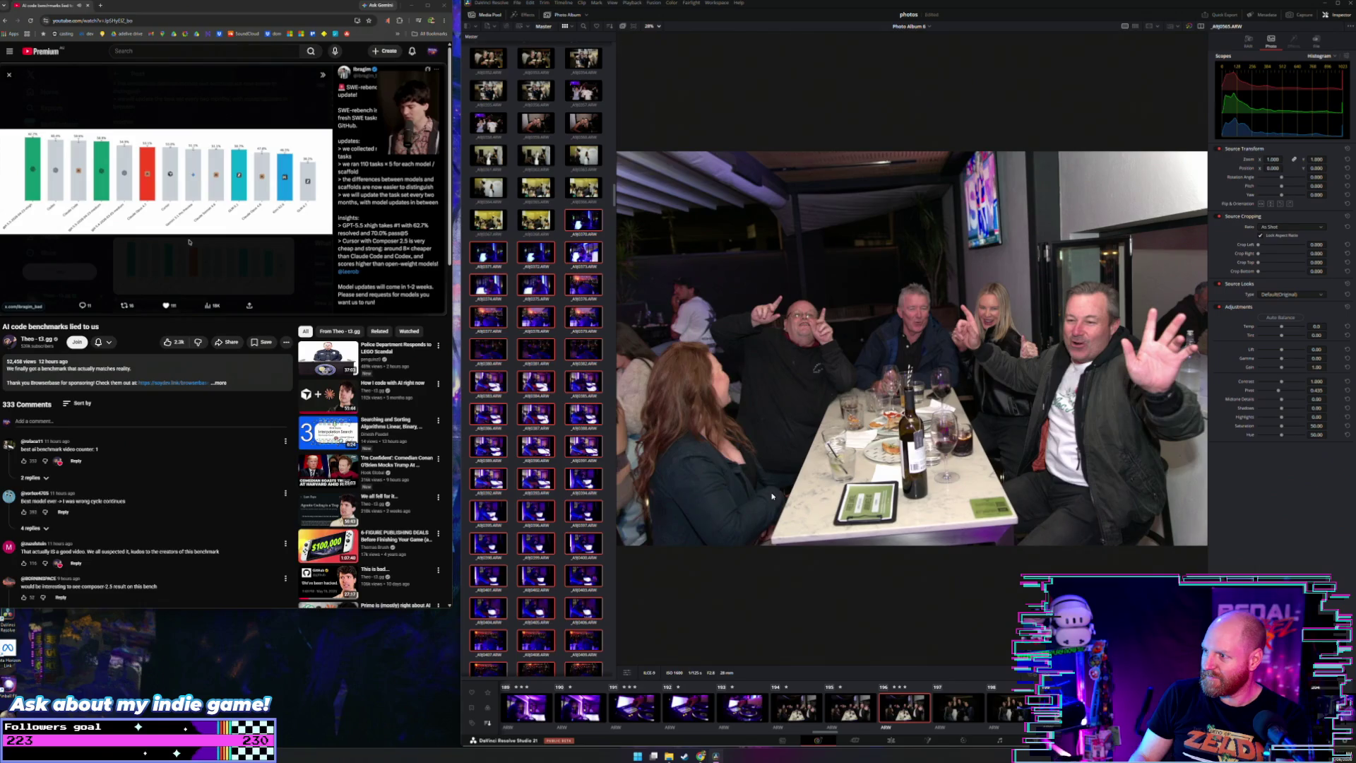
key(Left)
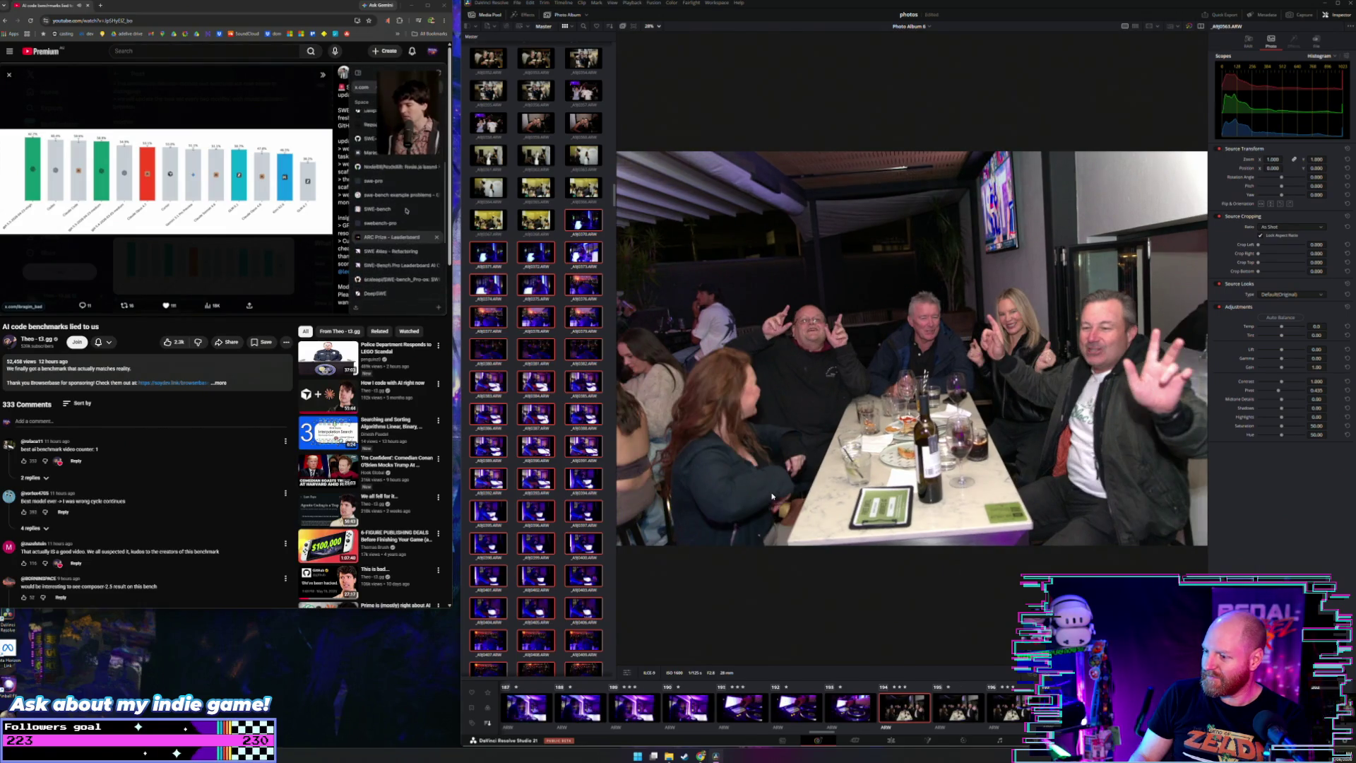
Step: Advance from AJ9566 past the group portraits to the purple-lit DJ booth photo
key(Right)
key(Right)
key(Right)
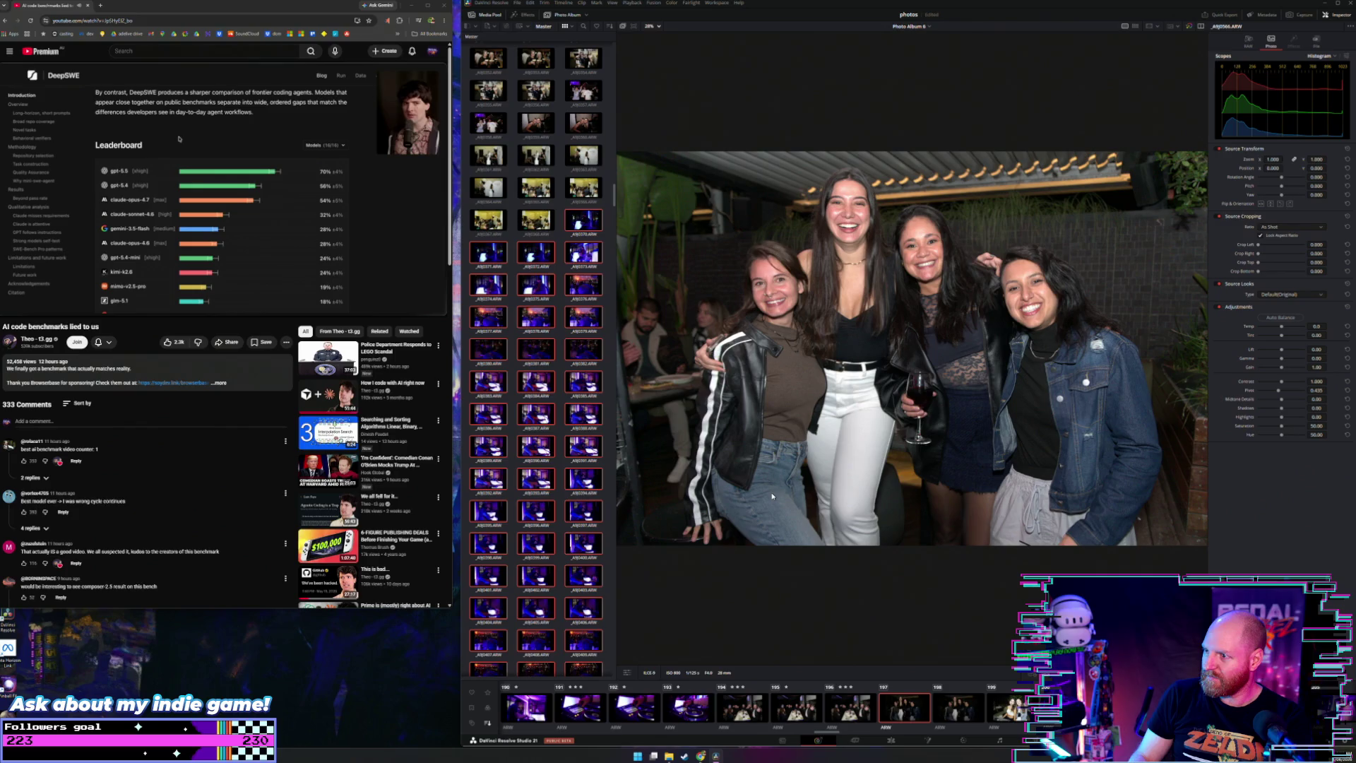
key(Right)
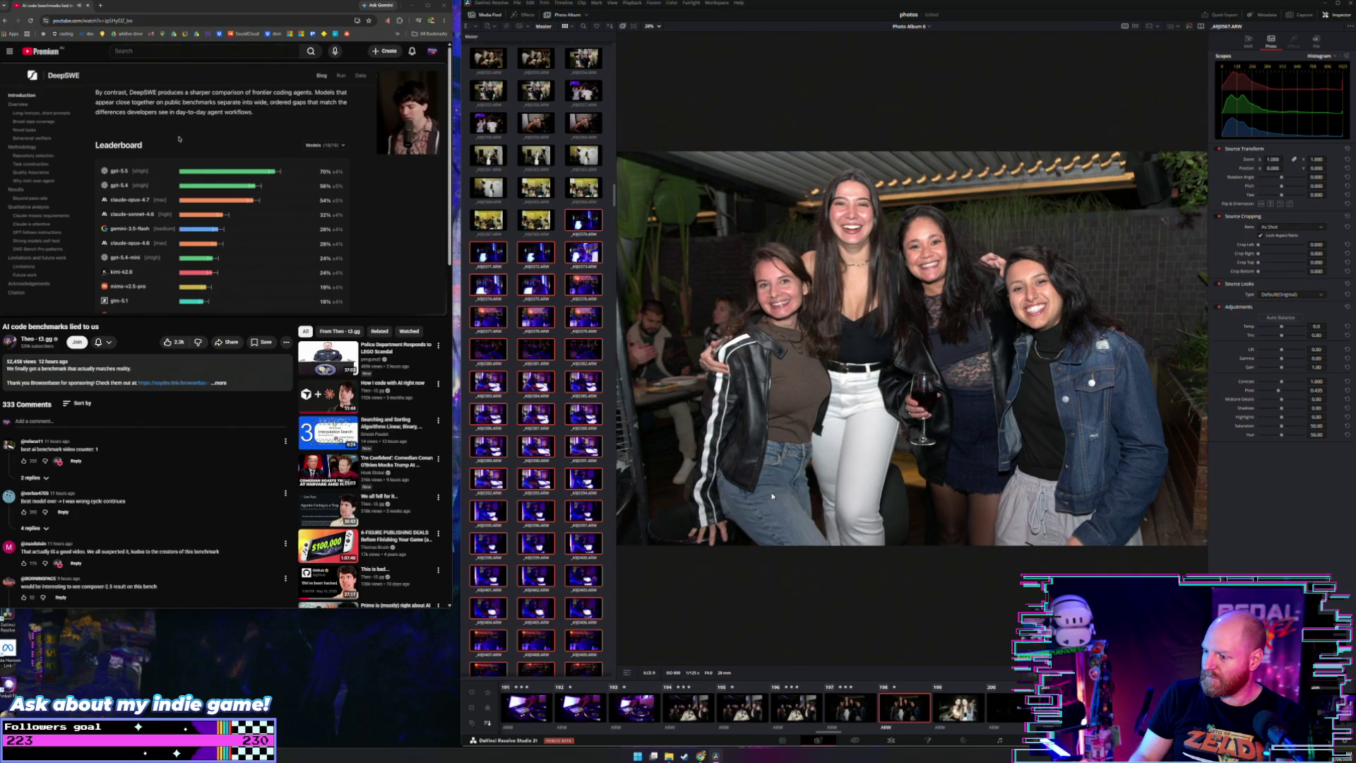
key(Right)
key(Right)
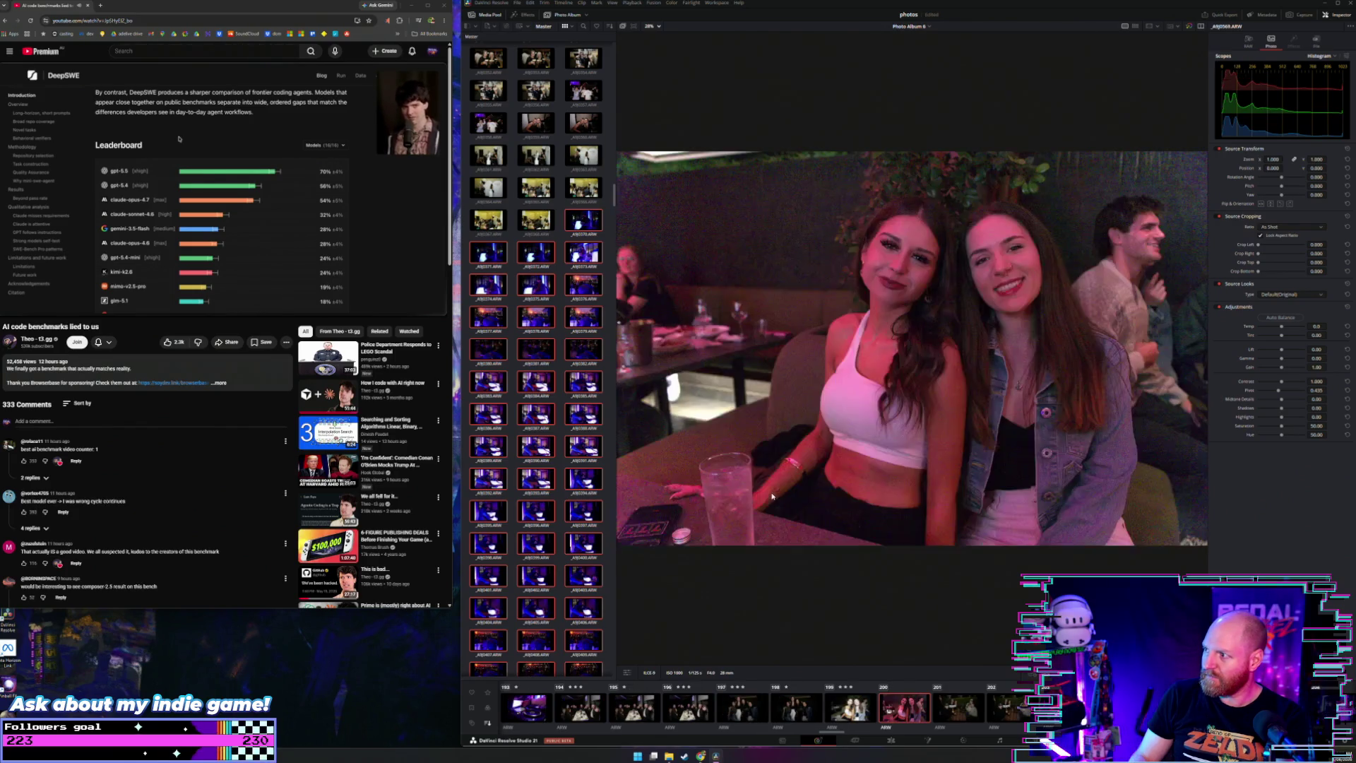
key(Right)
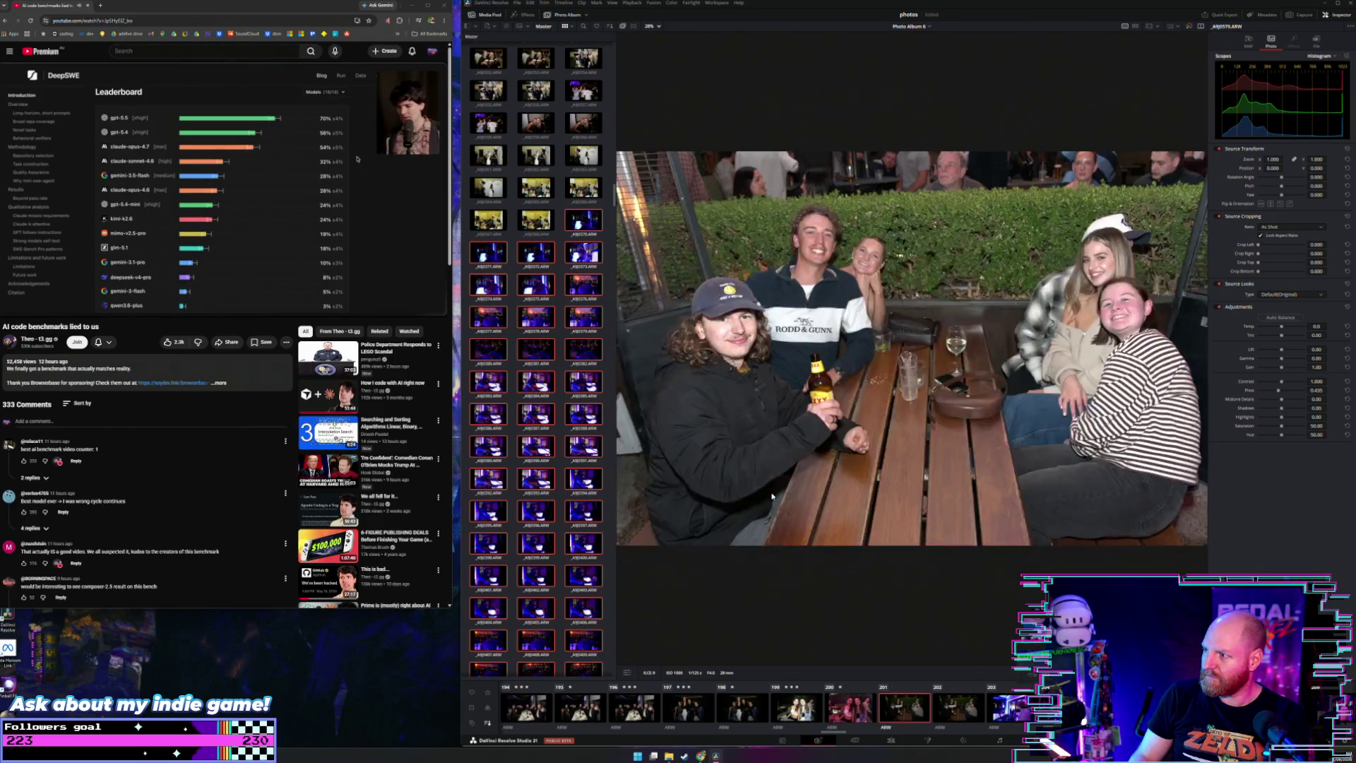
key(Right)
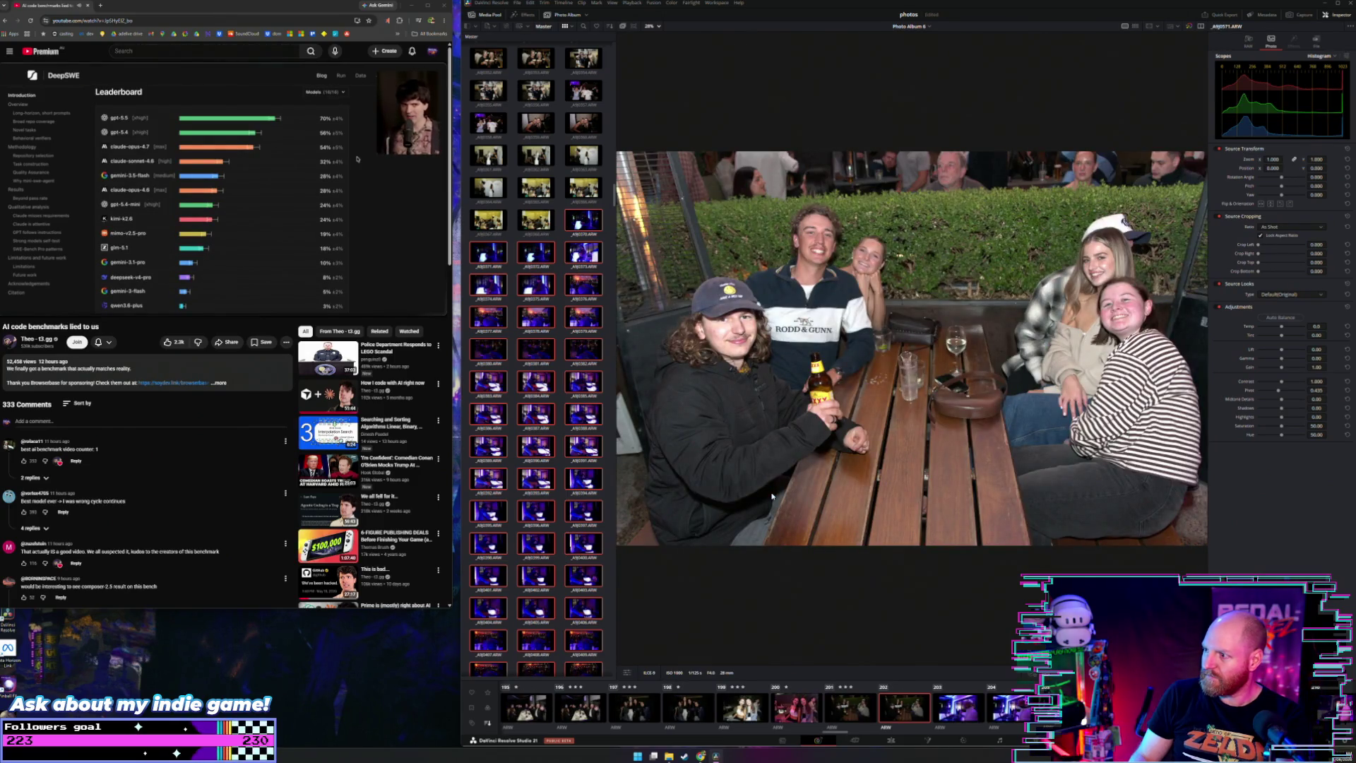
key(Right)
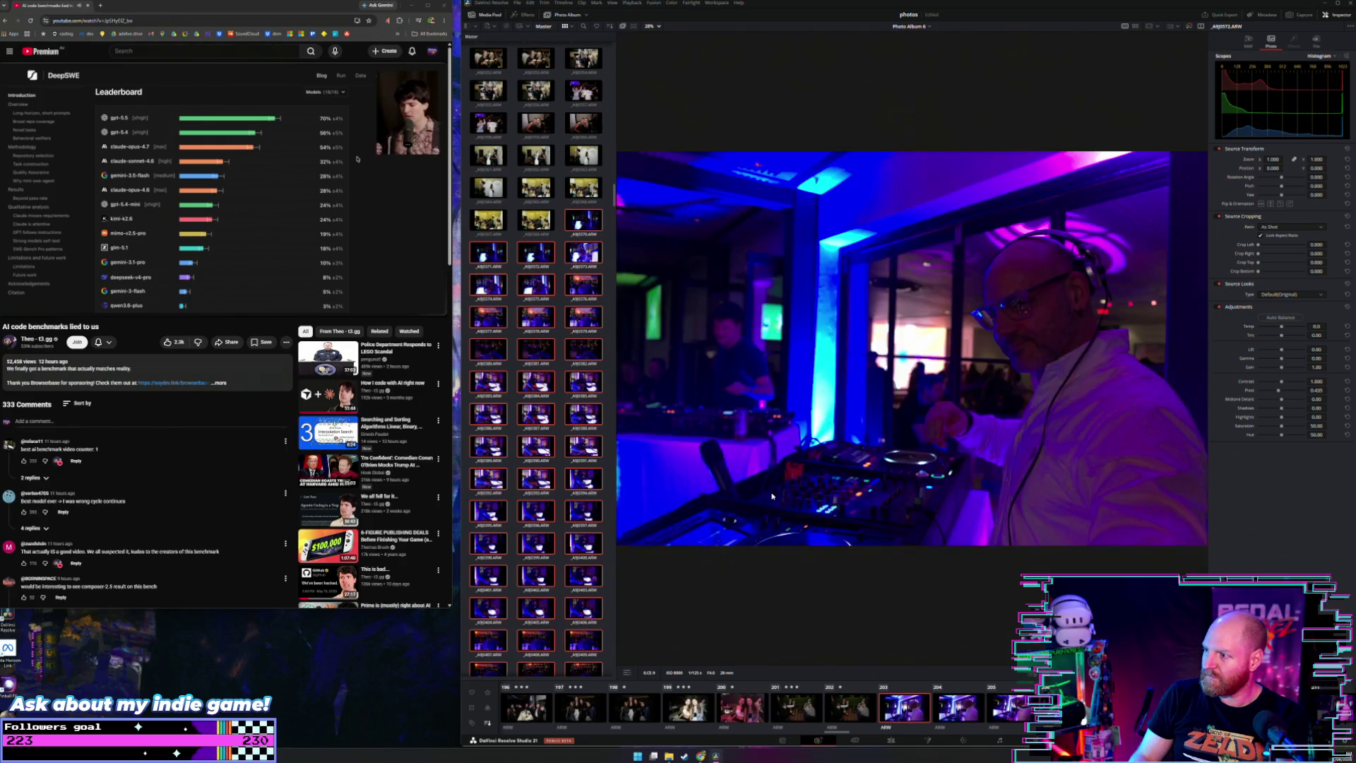
Step: Review the run of DJ booth shots one by one
key(Right)
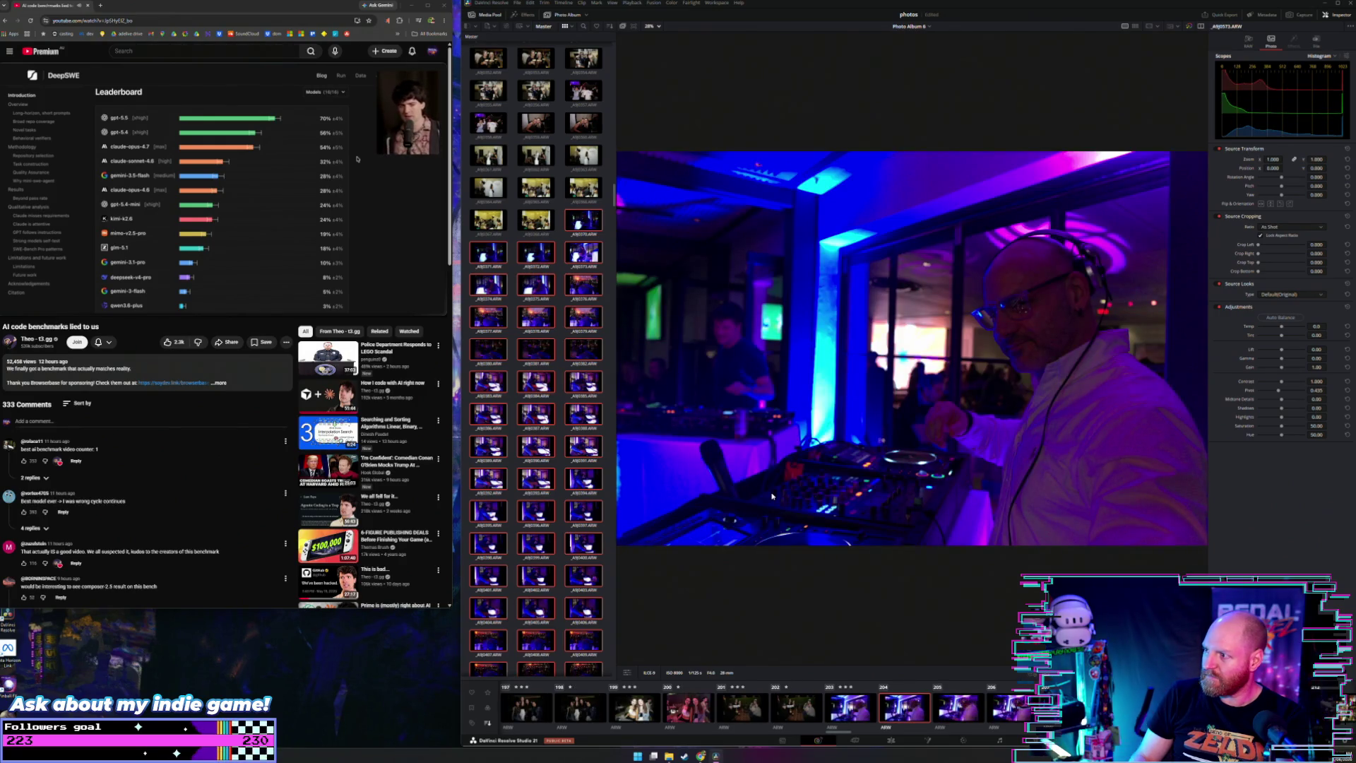
key(Left)
key(Right)
key(Right)
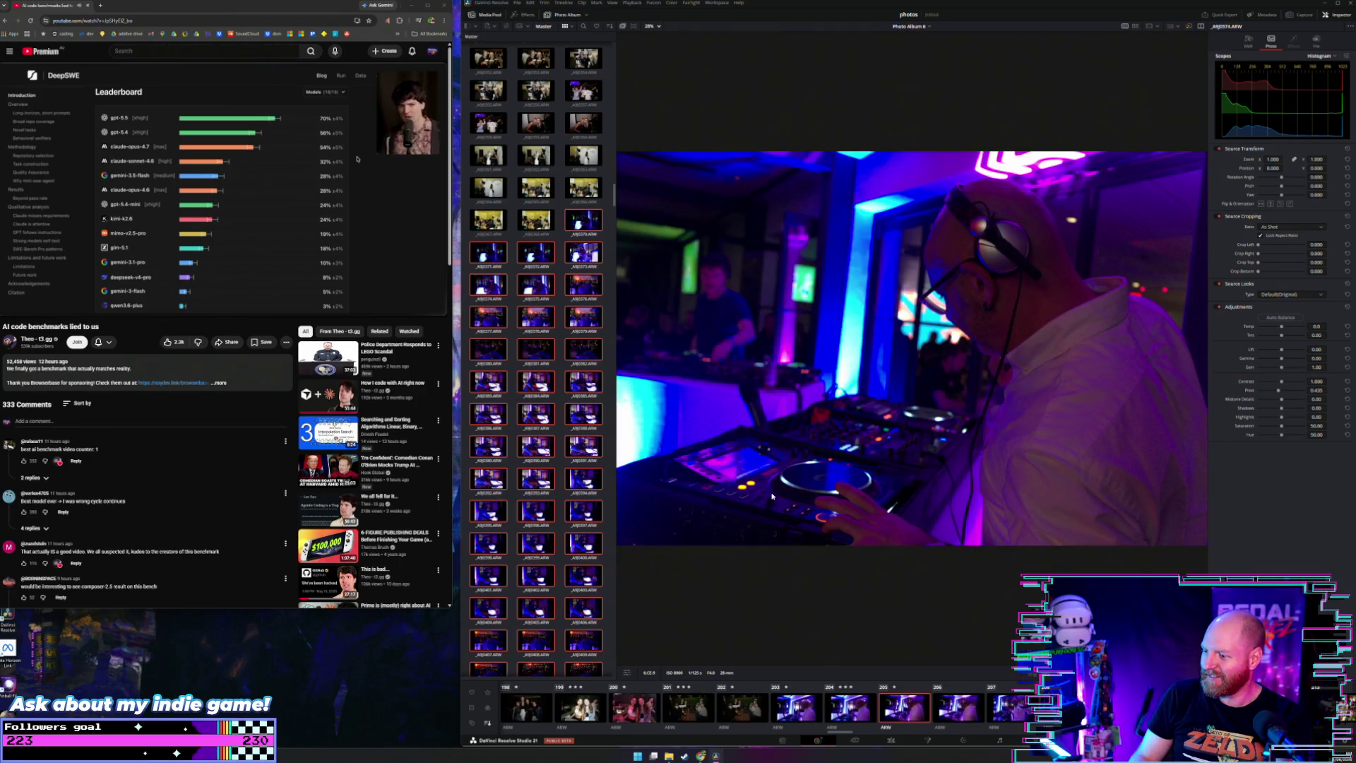
key(Right)
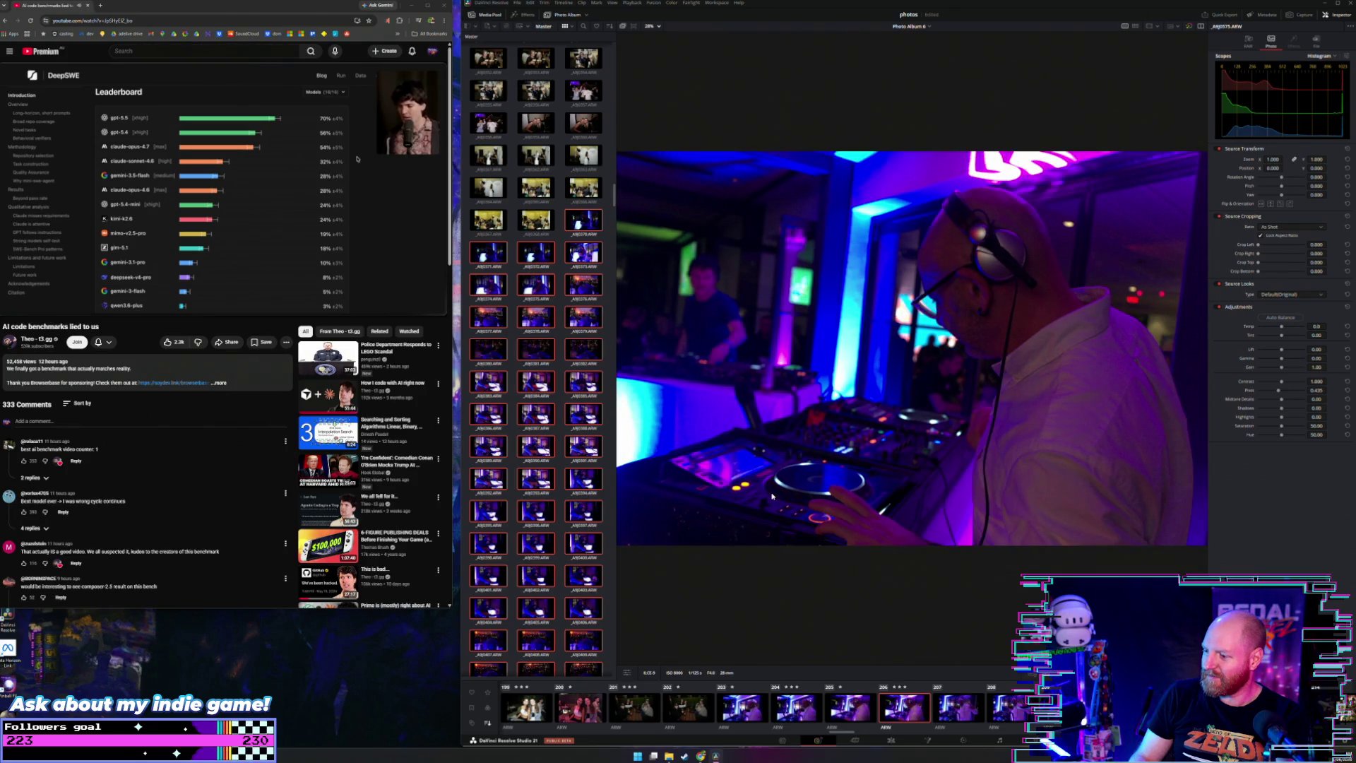
key(Right)
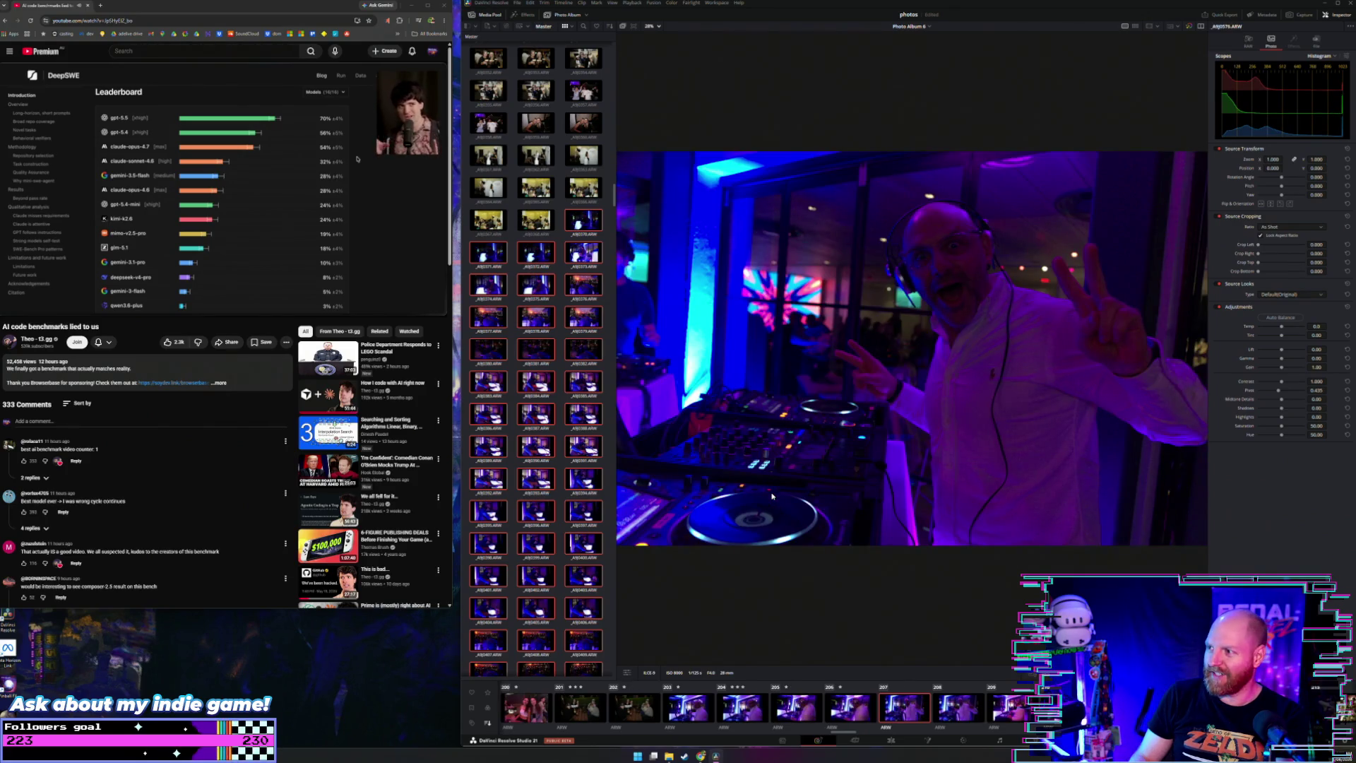
key(Right)
key(Right)
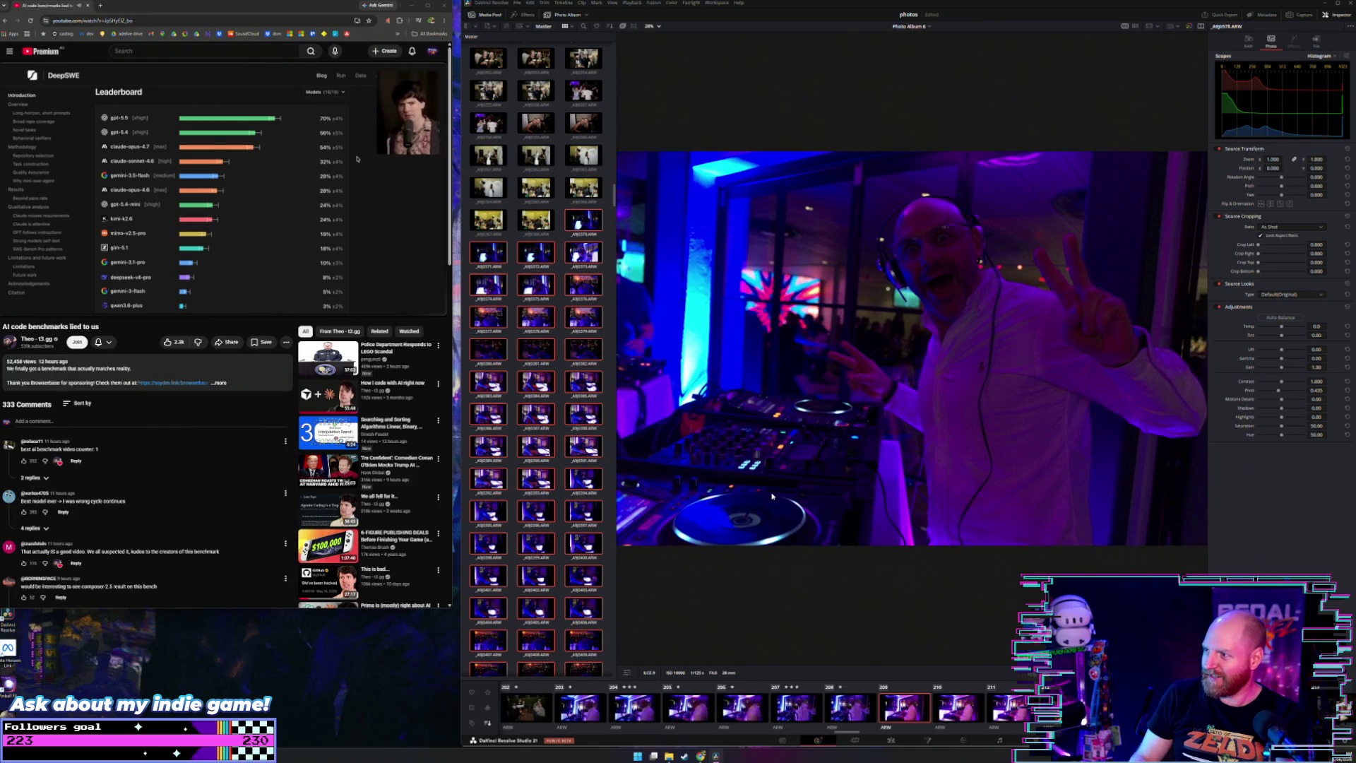
key(Right)
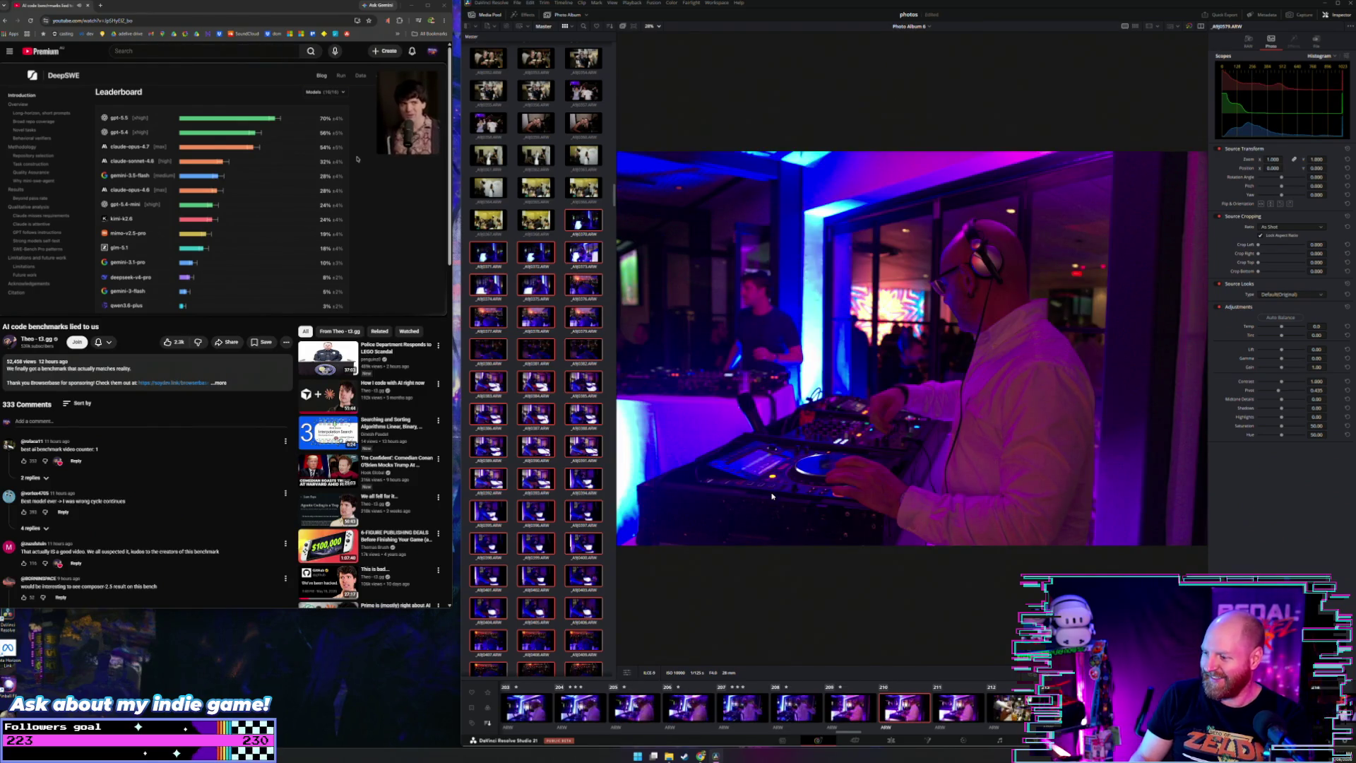
key(Right)
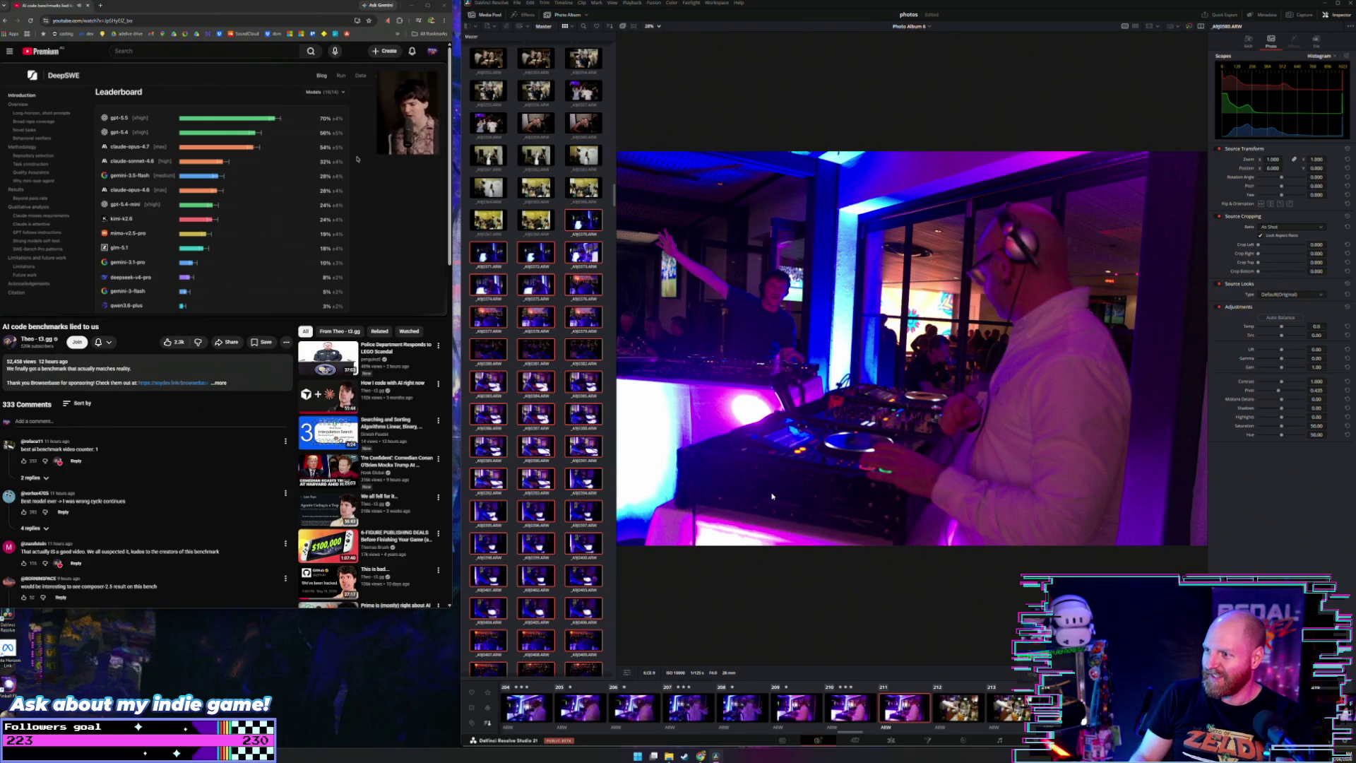
Step: Return to photo 212 and give it a three-star rating
key(Left)
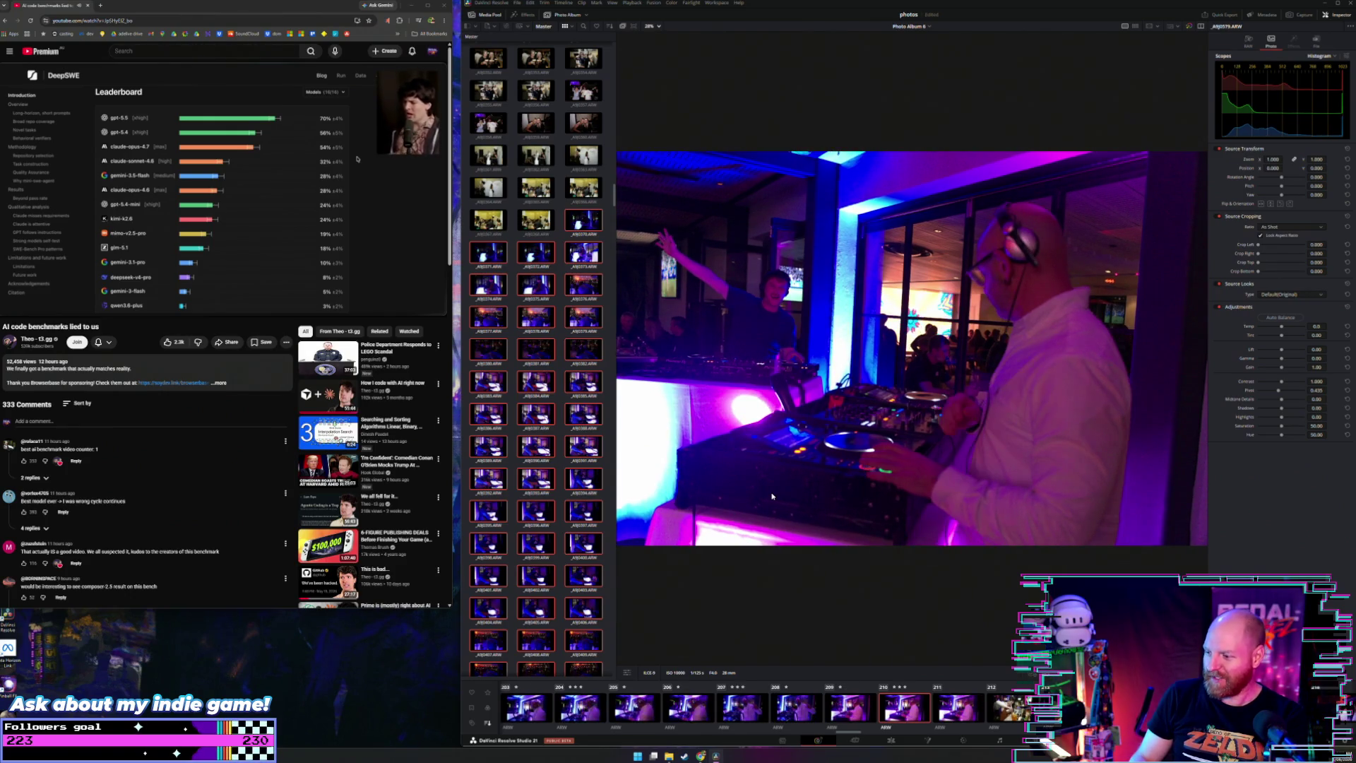
key(Right)
key(Right)
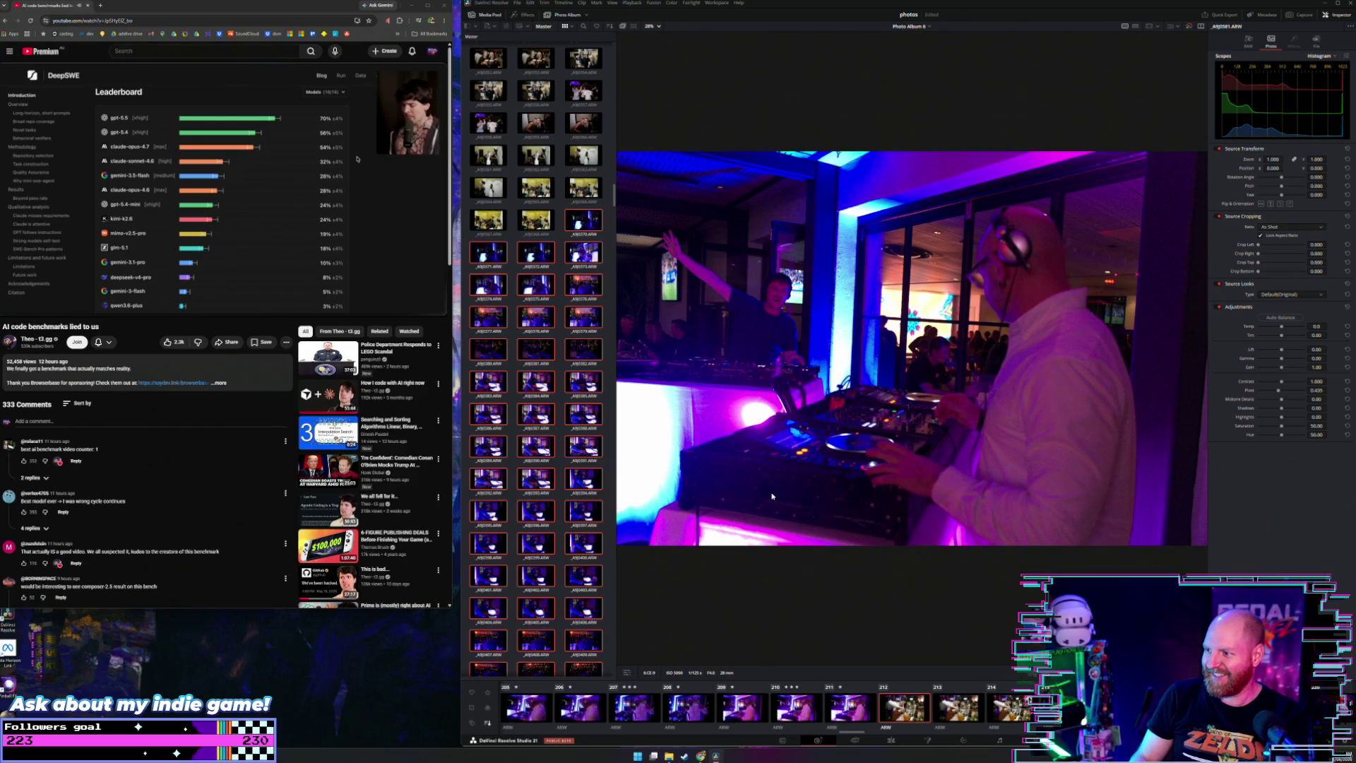
key(3)
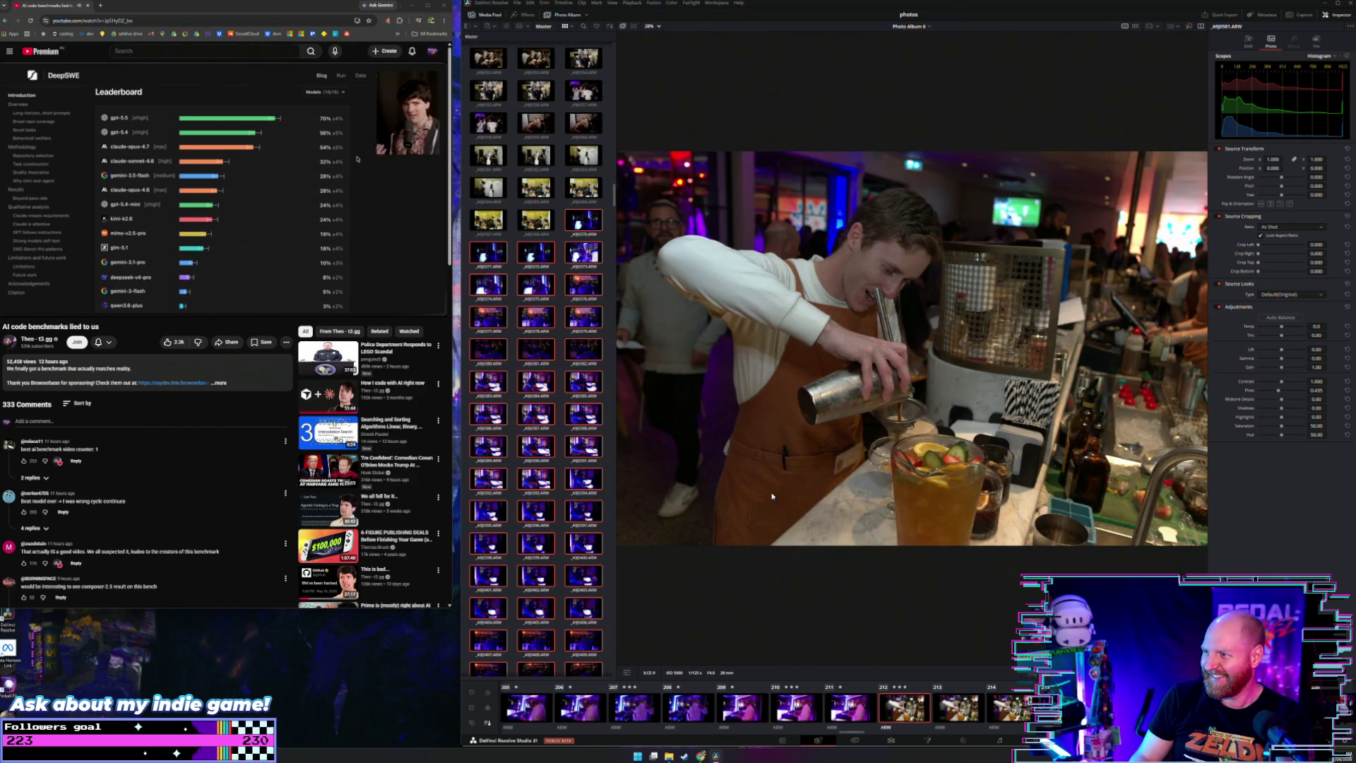
Step: Step through the bartender photos and back to compare earlier ones
key(Right)
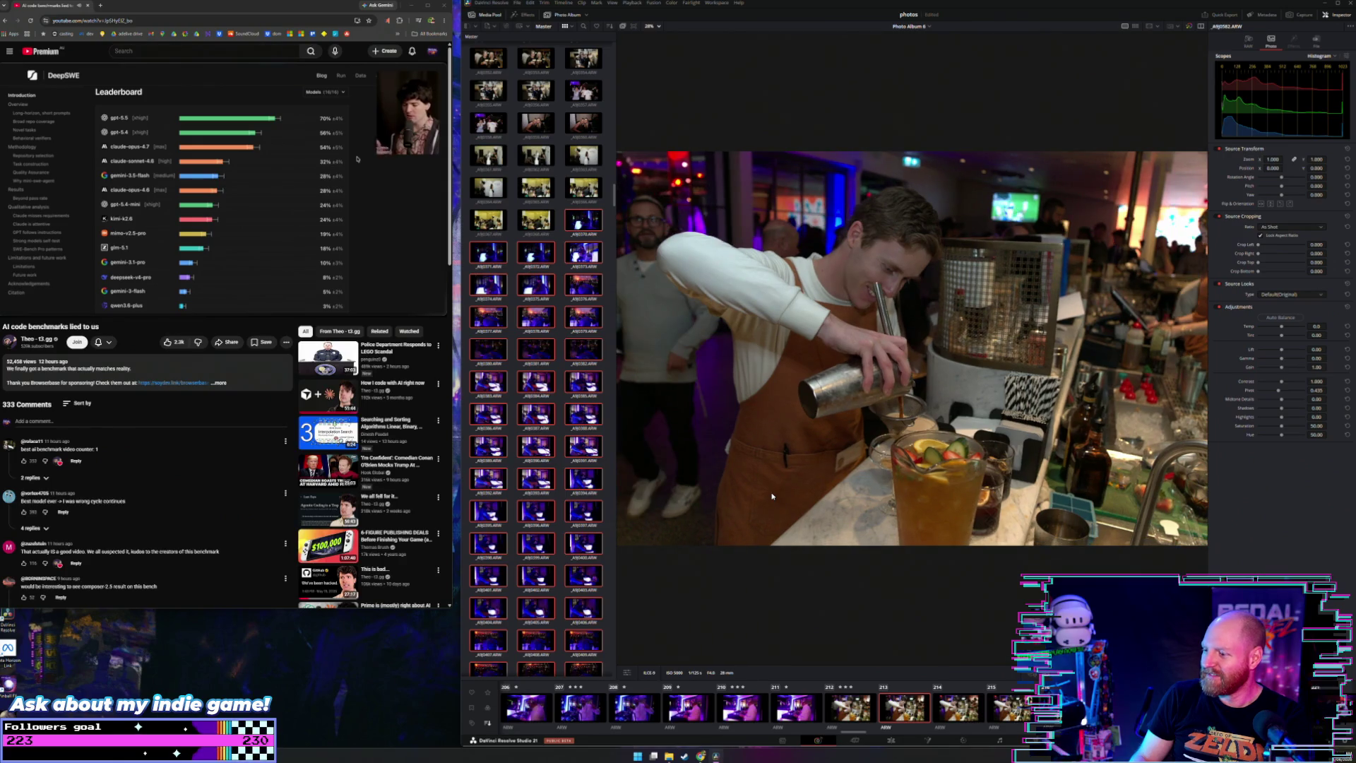
key(Right)
key(Right)
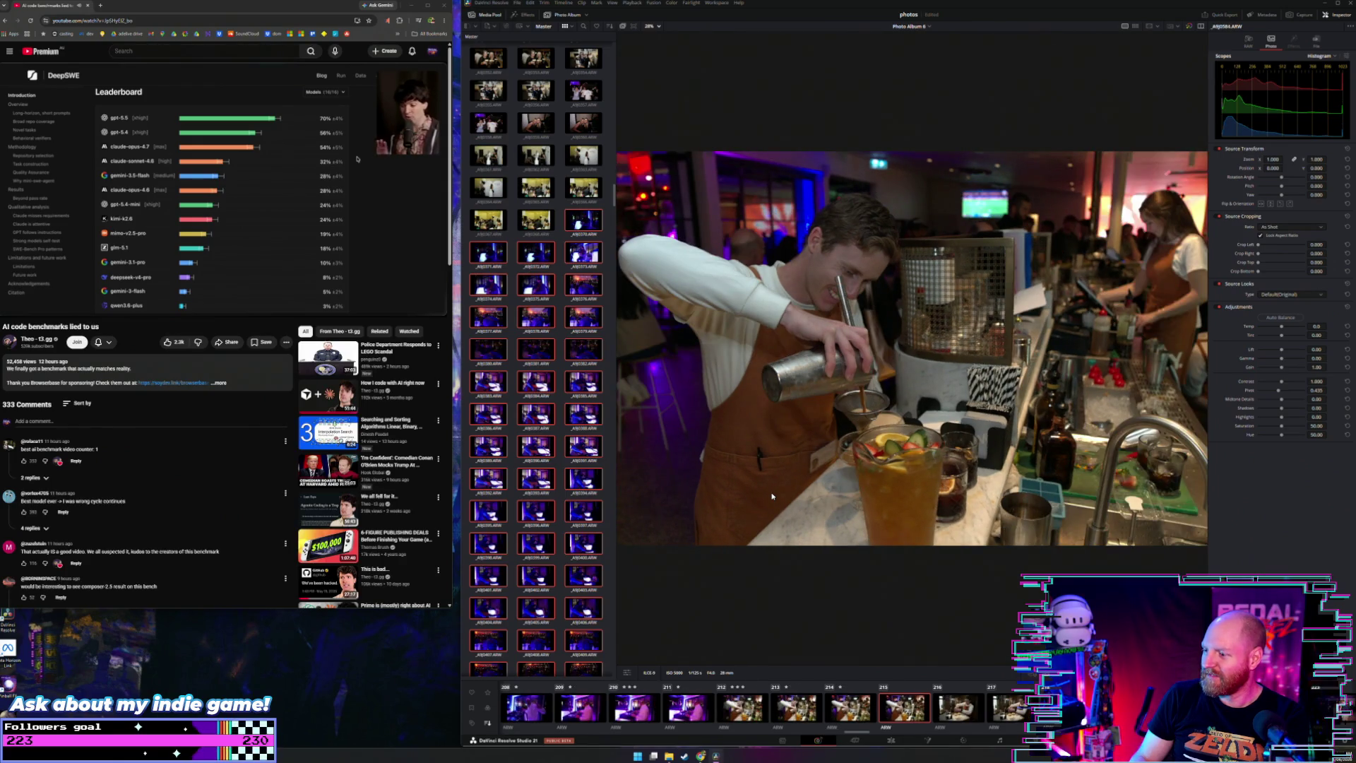
key(Right)
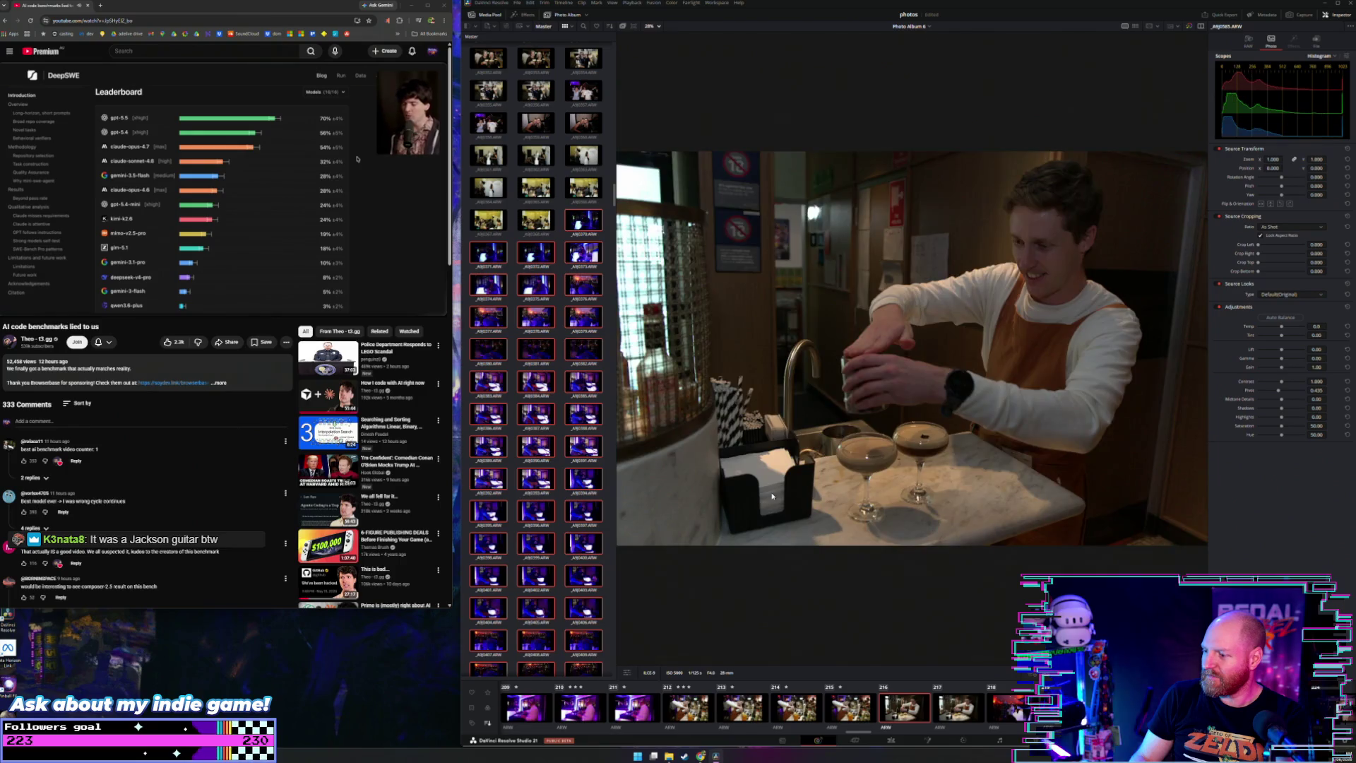
key(Right)
key(Left)
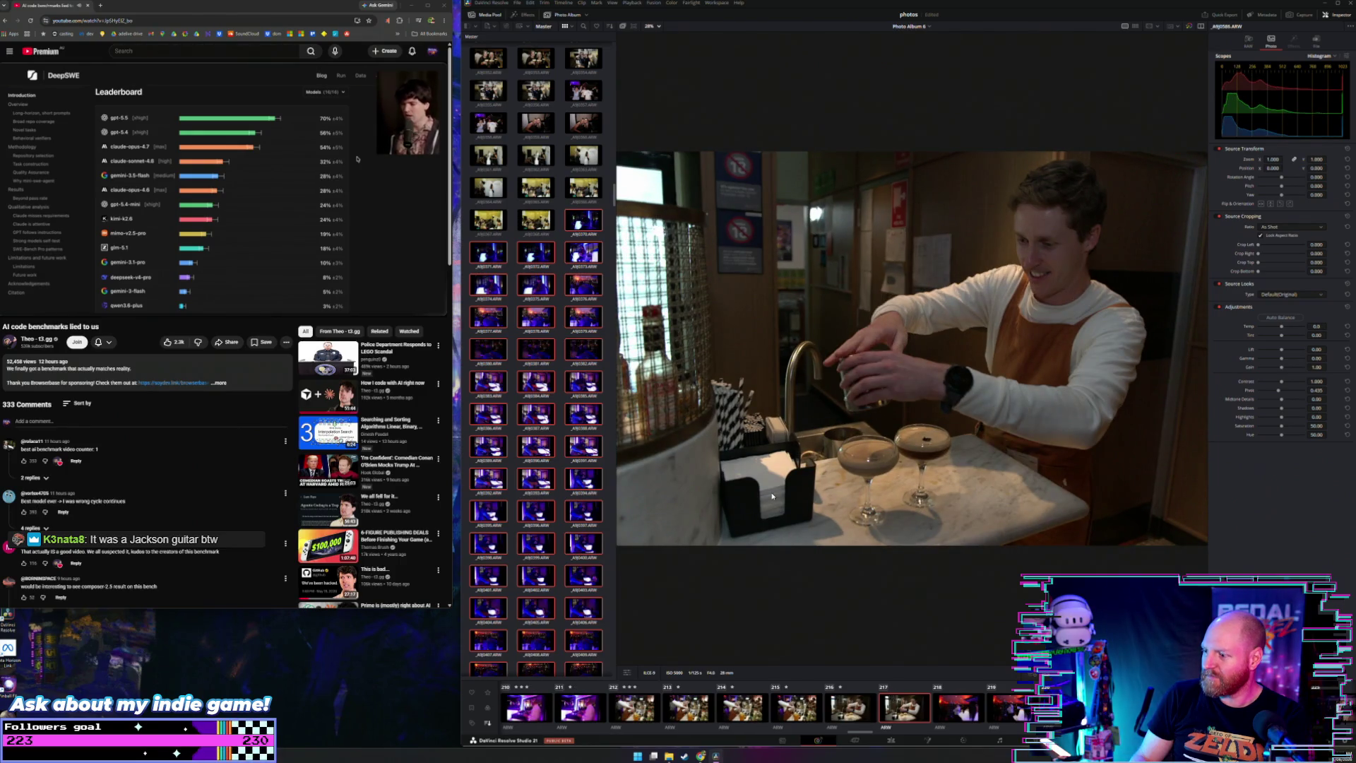
key(Left)
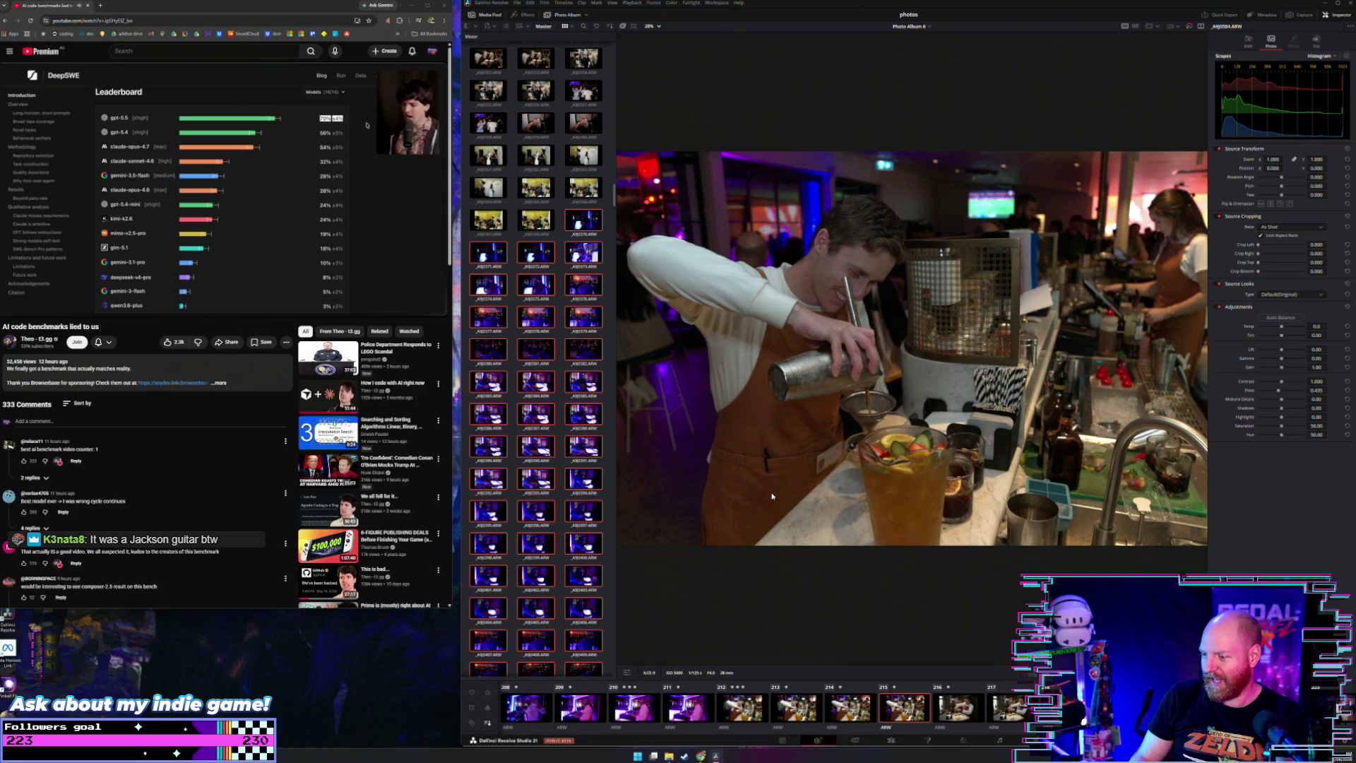
Step: Rate photo 220 three stars, then continue to dance-floor photo 225
key(Right)
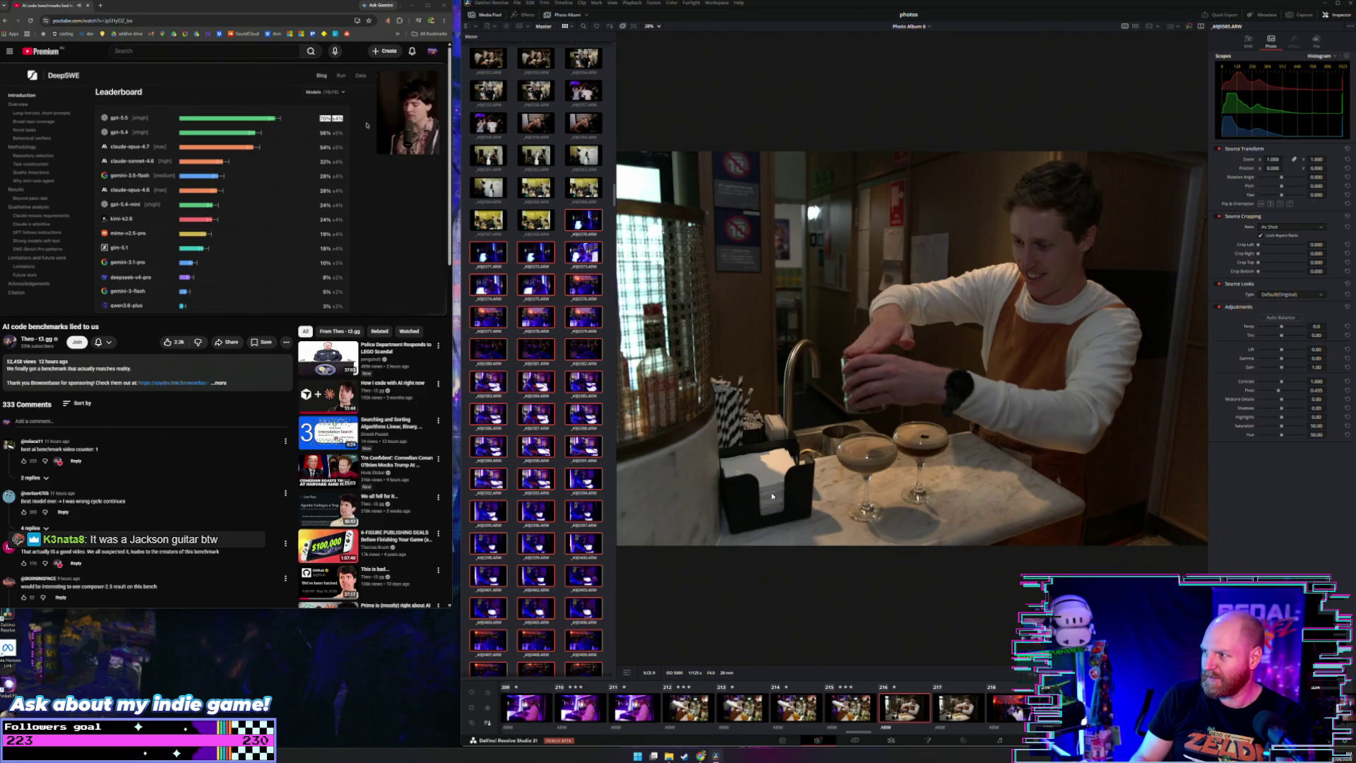
key(Right)
key(Right)
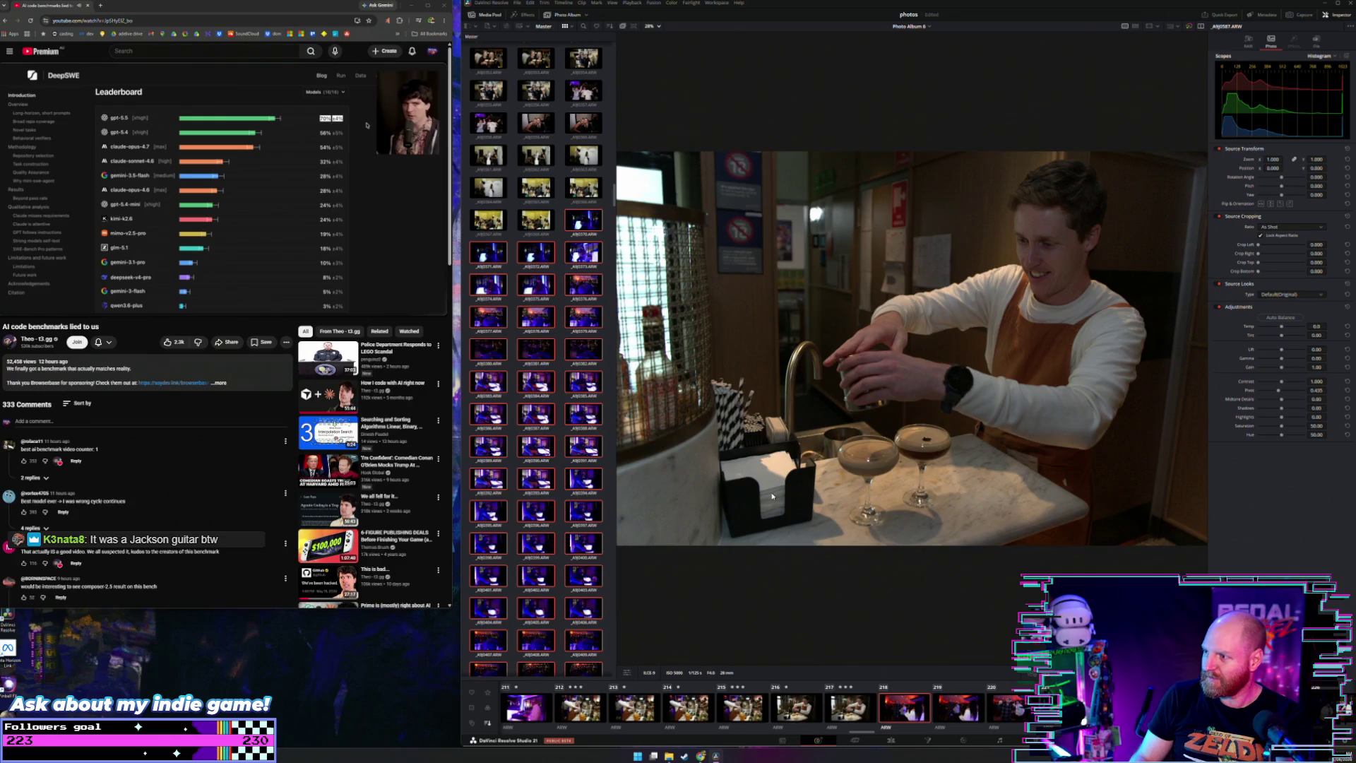
key(Right)
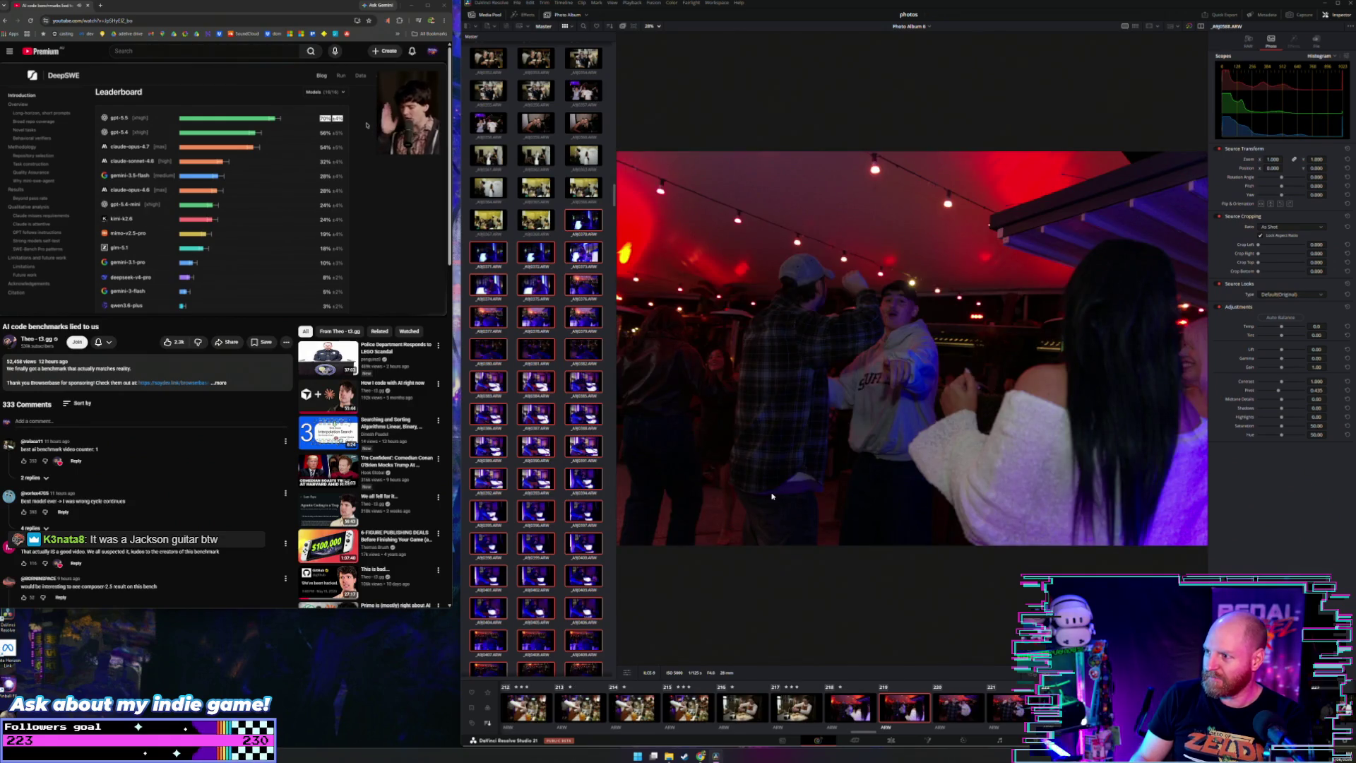
key(Right)
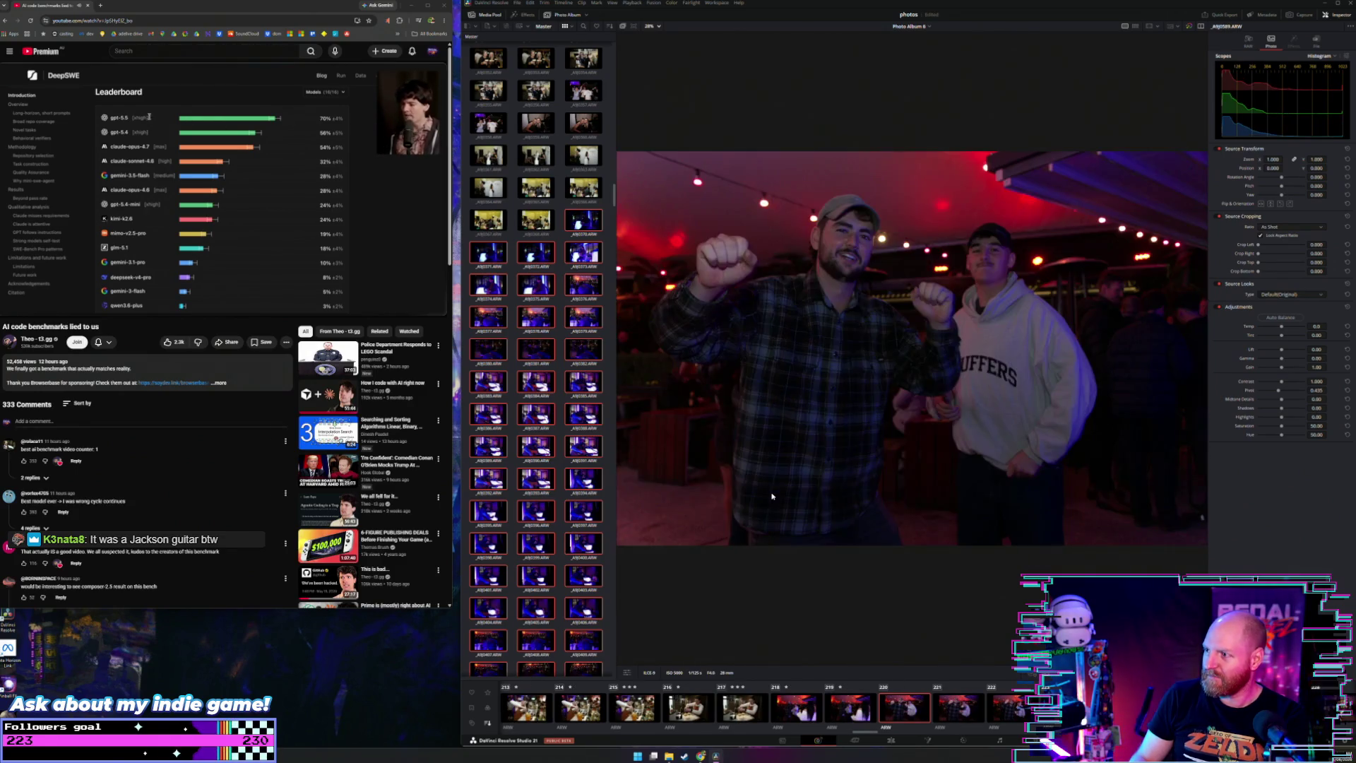
key(3)
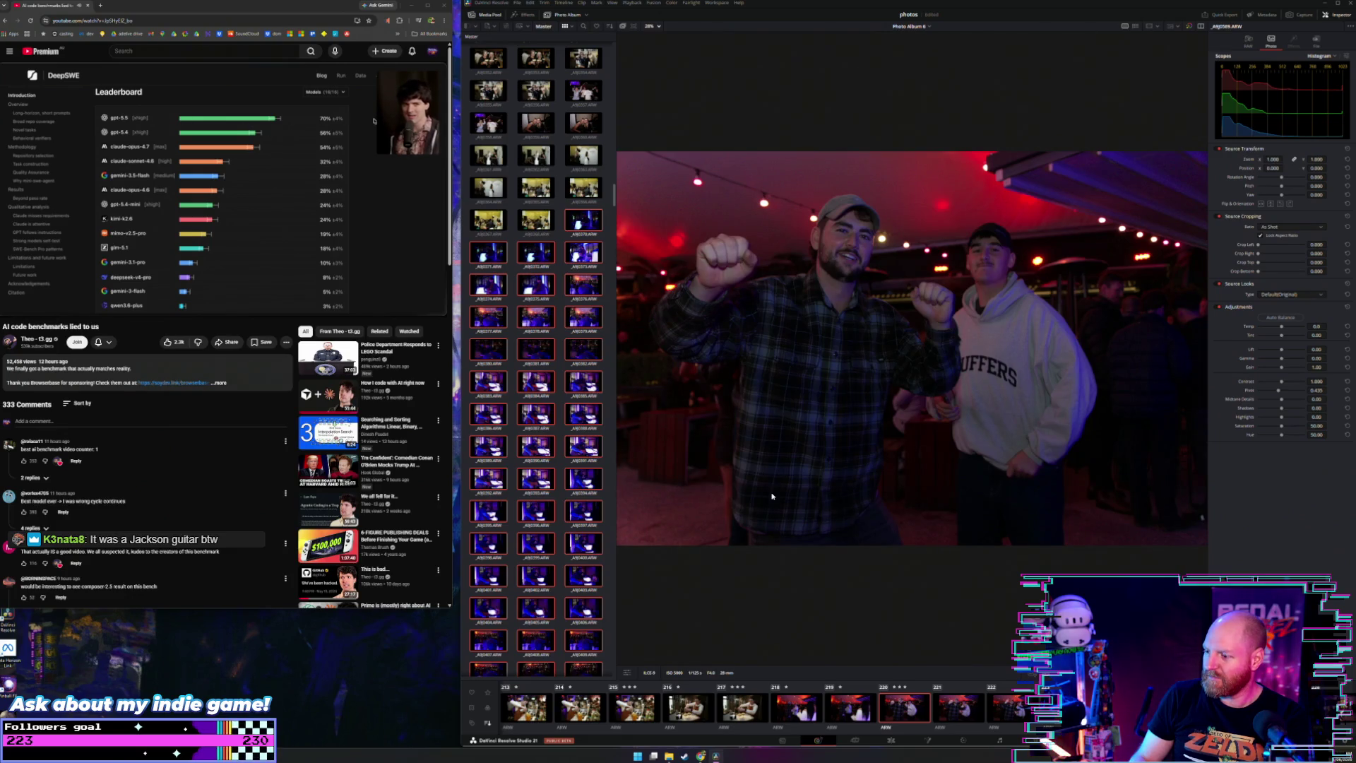
key(Right)
key(Right)
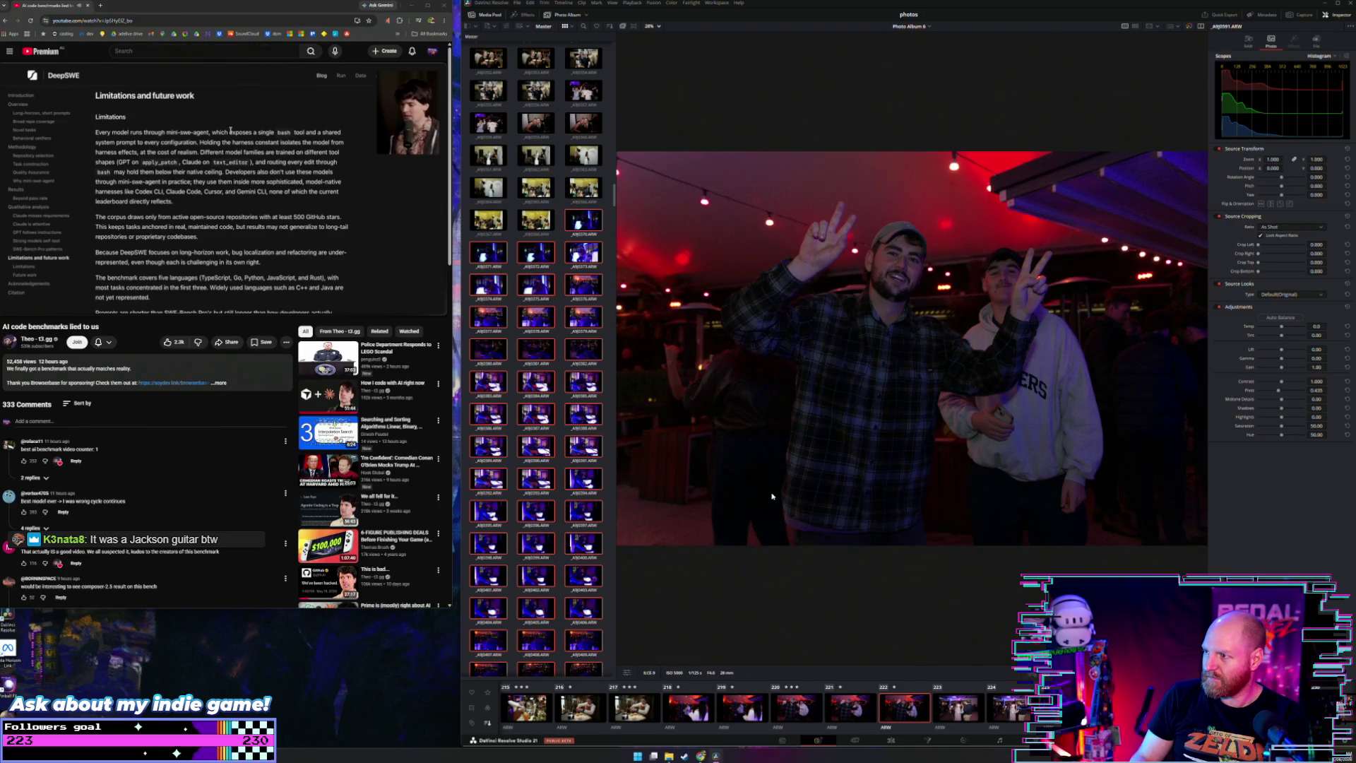
key(Right)
key(Right)
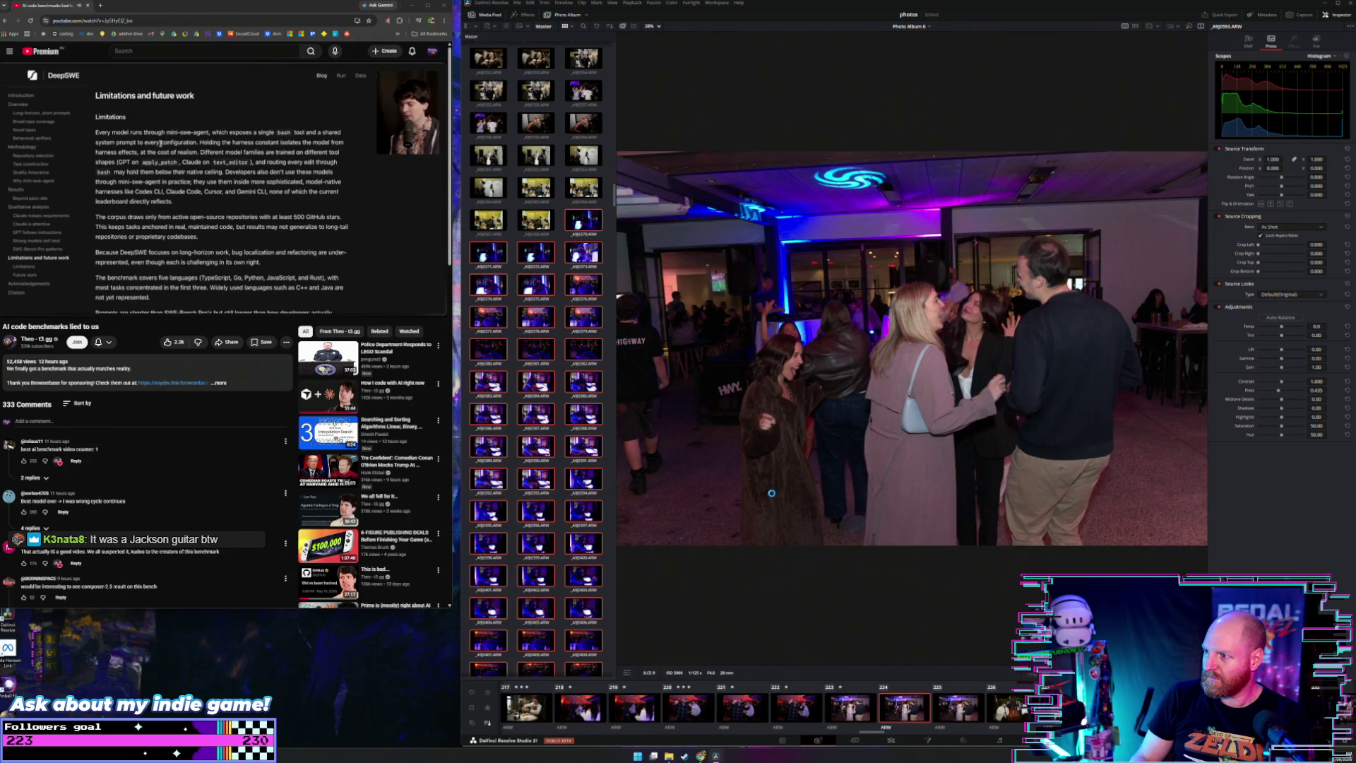
Step: Advance to photo 227 and give it a three-star rating
key(Right)
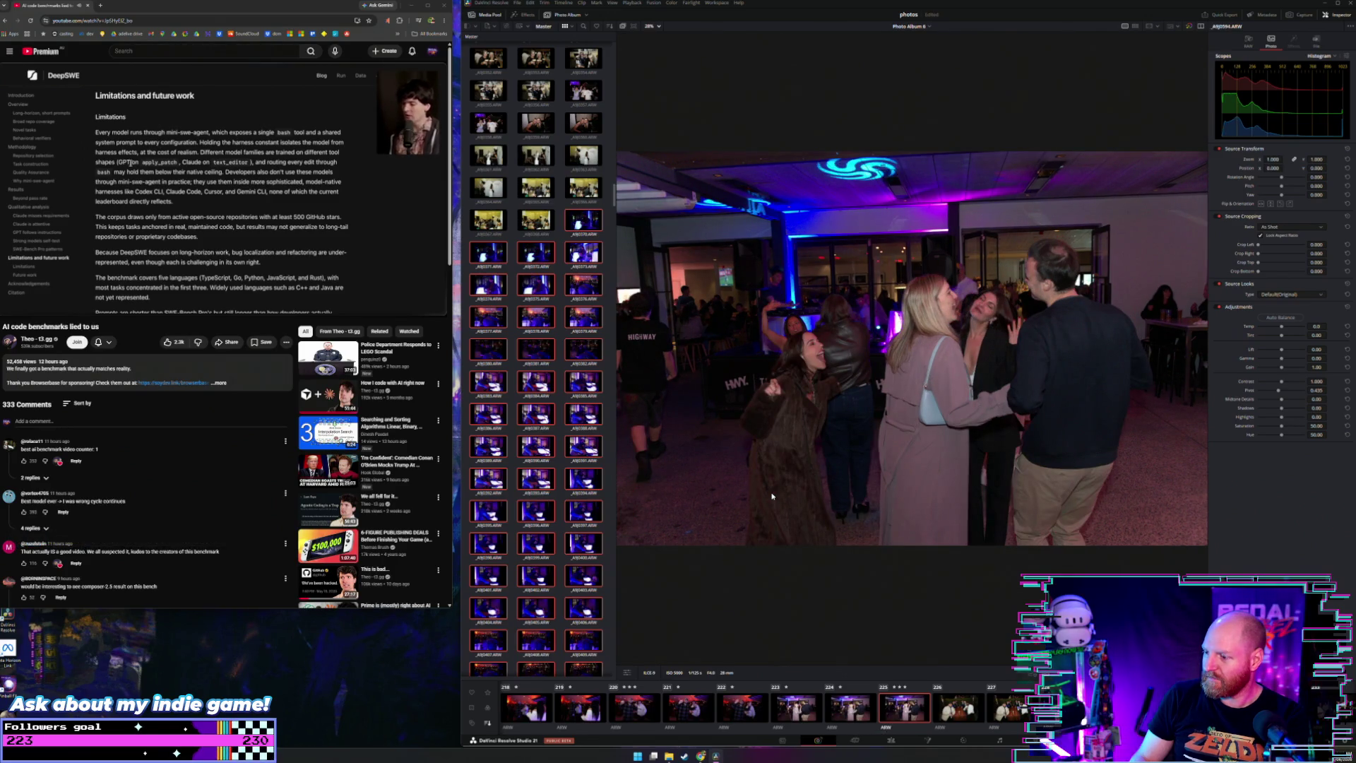
key(Right)
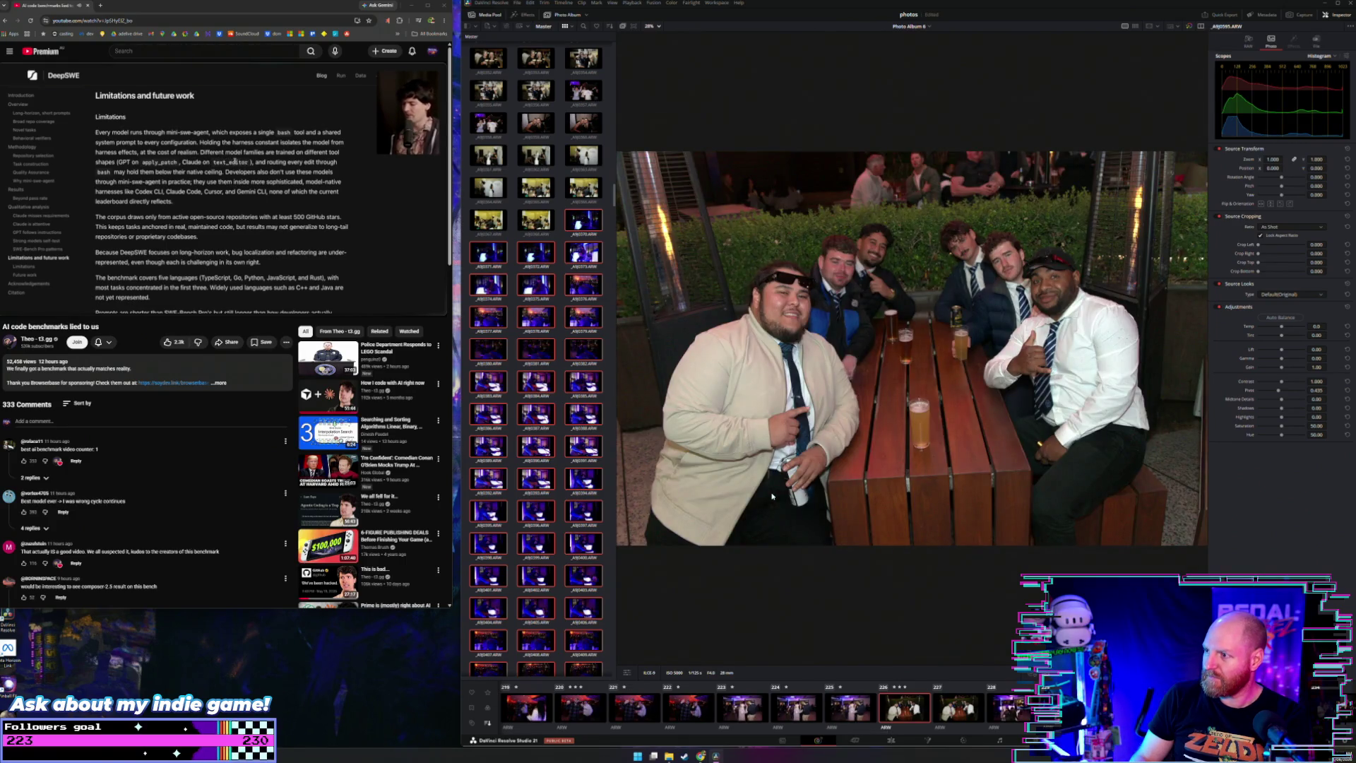
key(Right)
key(3)
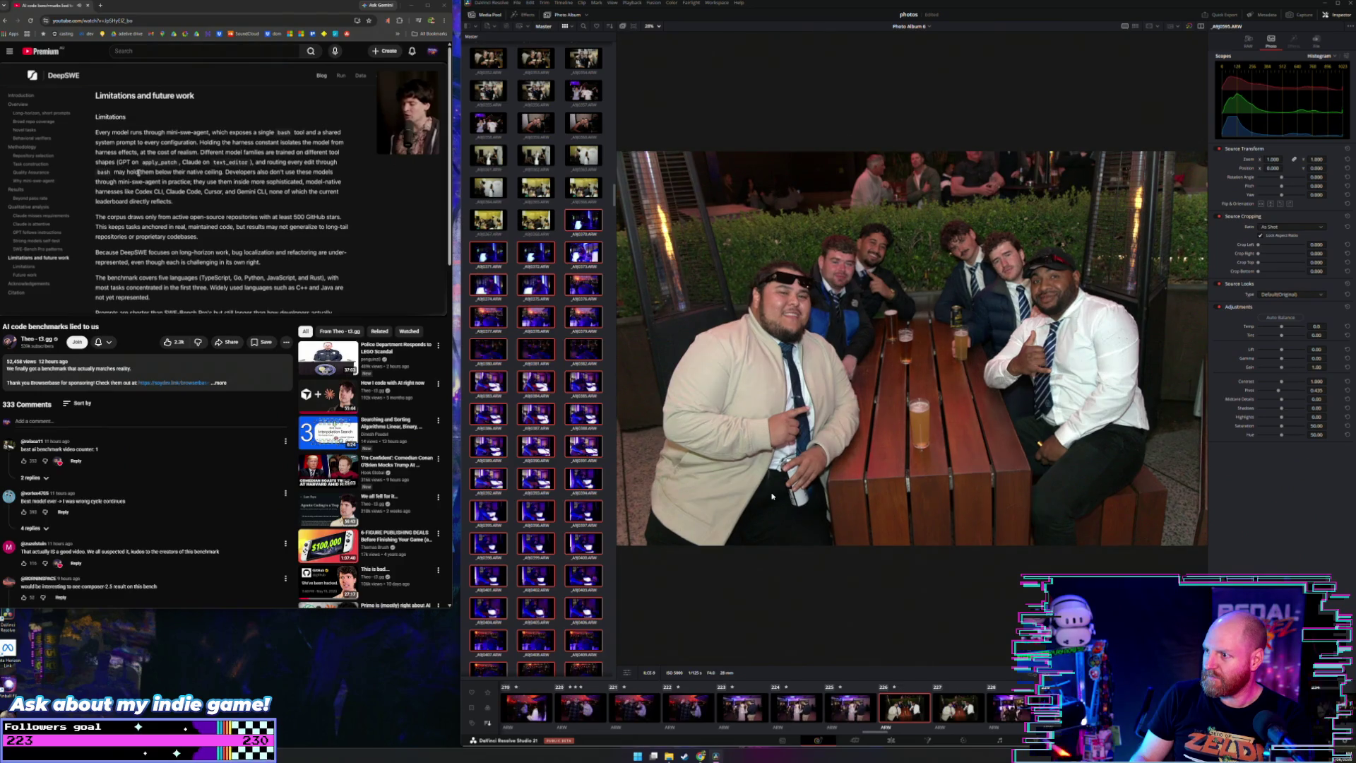
Step: Review photos 228 through 234, then move on to the birthday cake photo
key(Right)
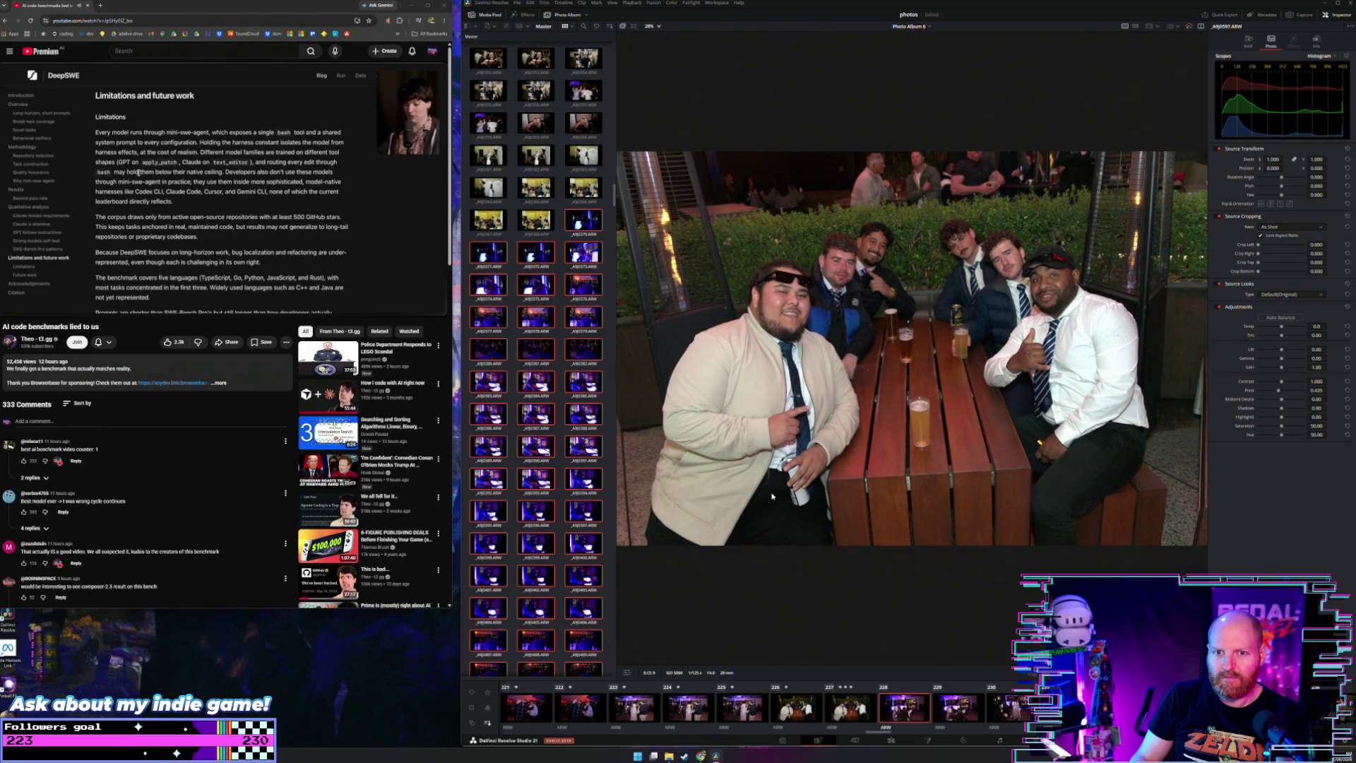
key(Right)
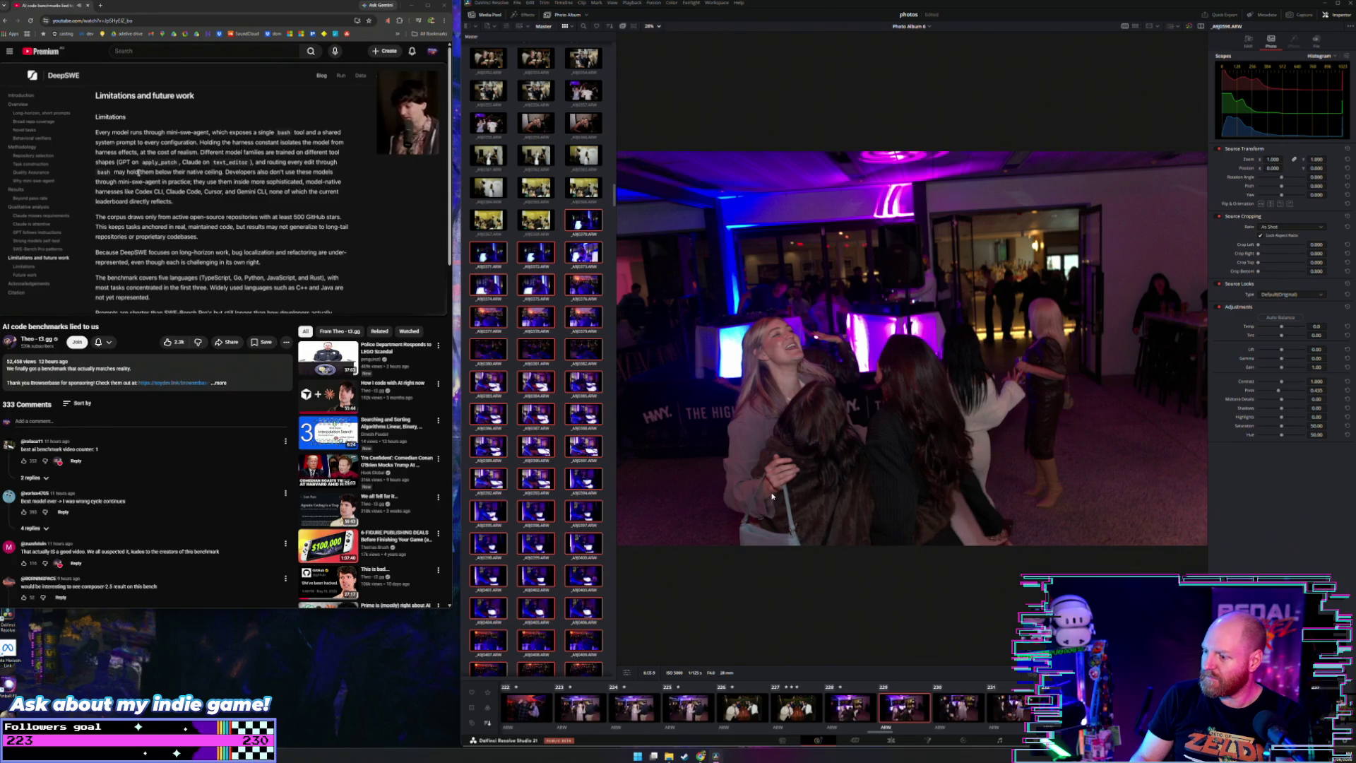
key(Right)
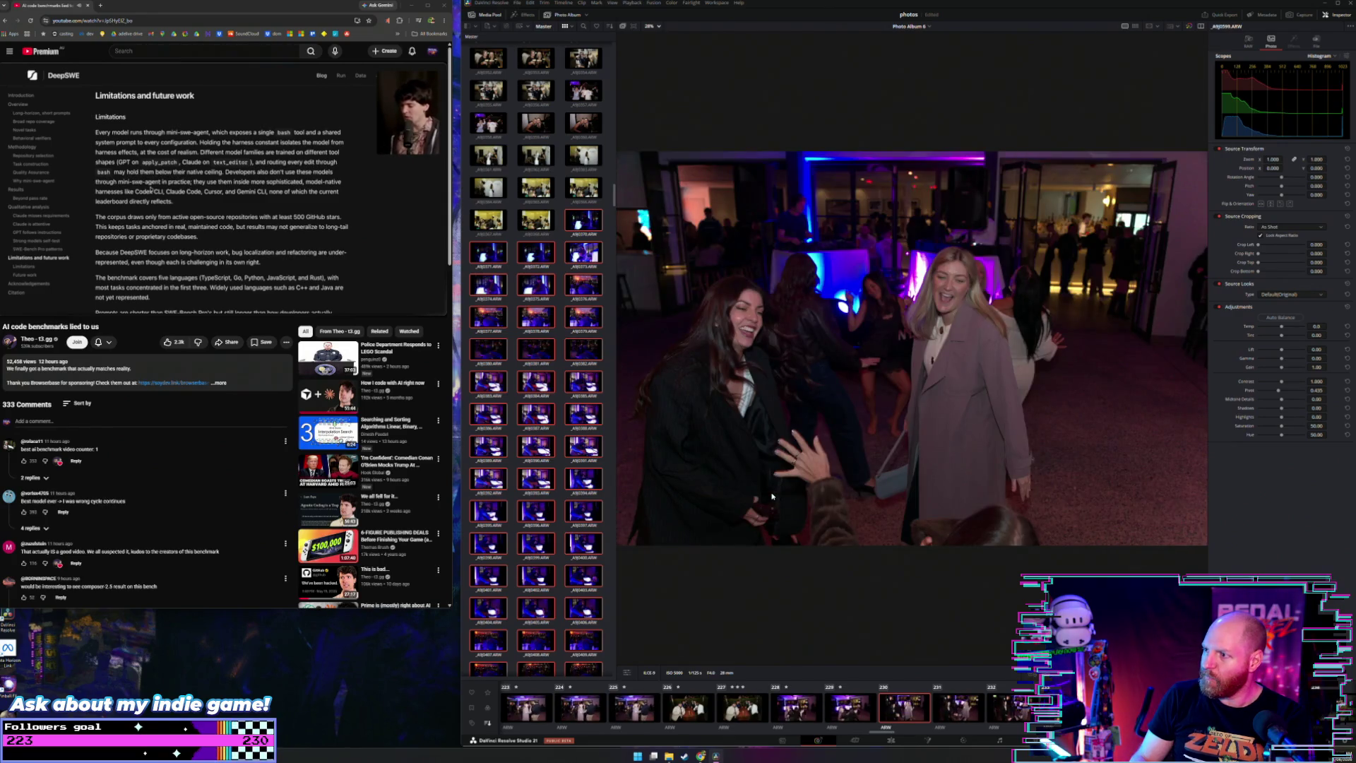
key(Right)
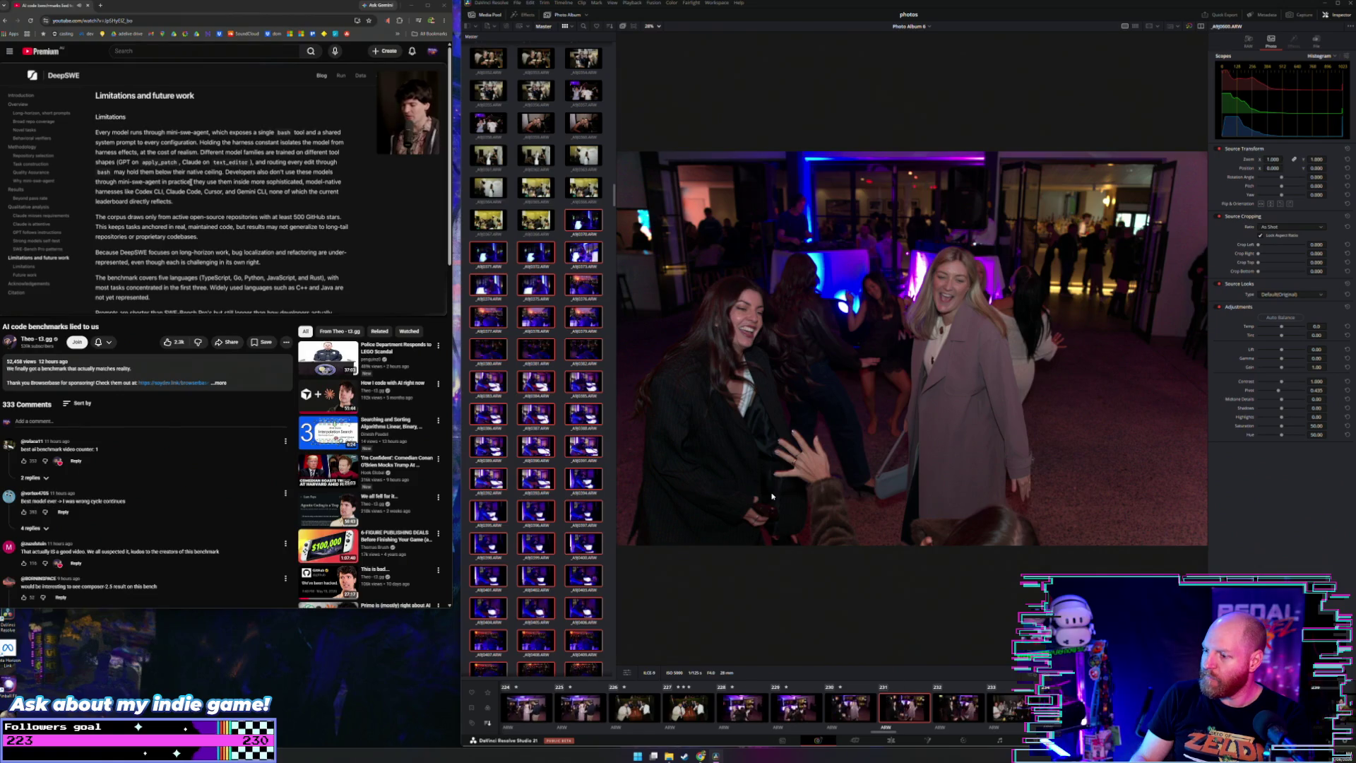
key(Right)
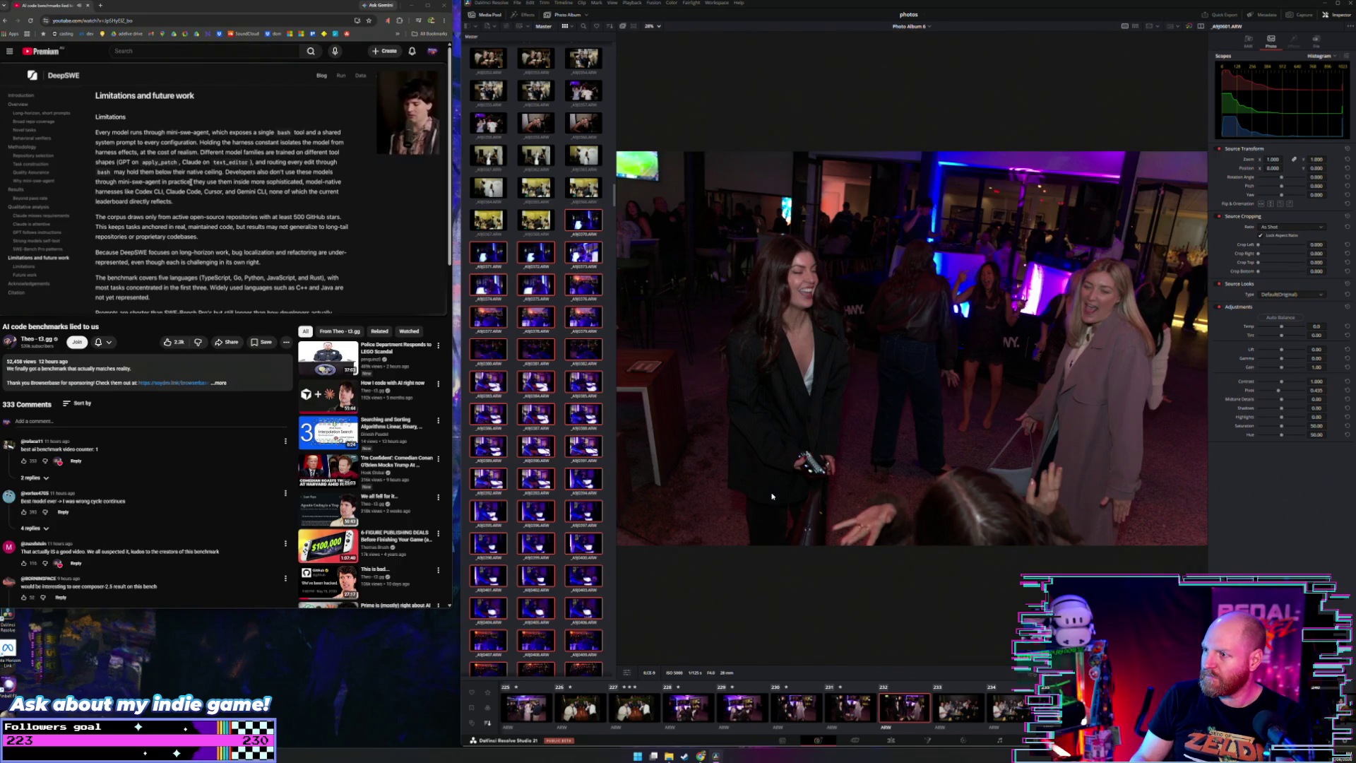
key(Right)
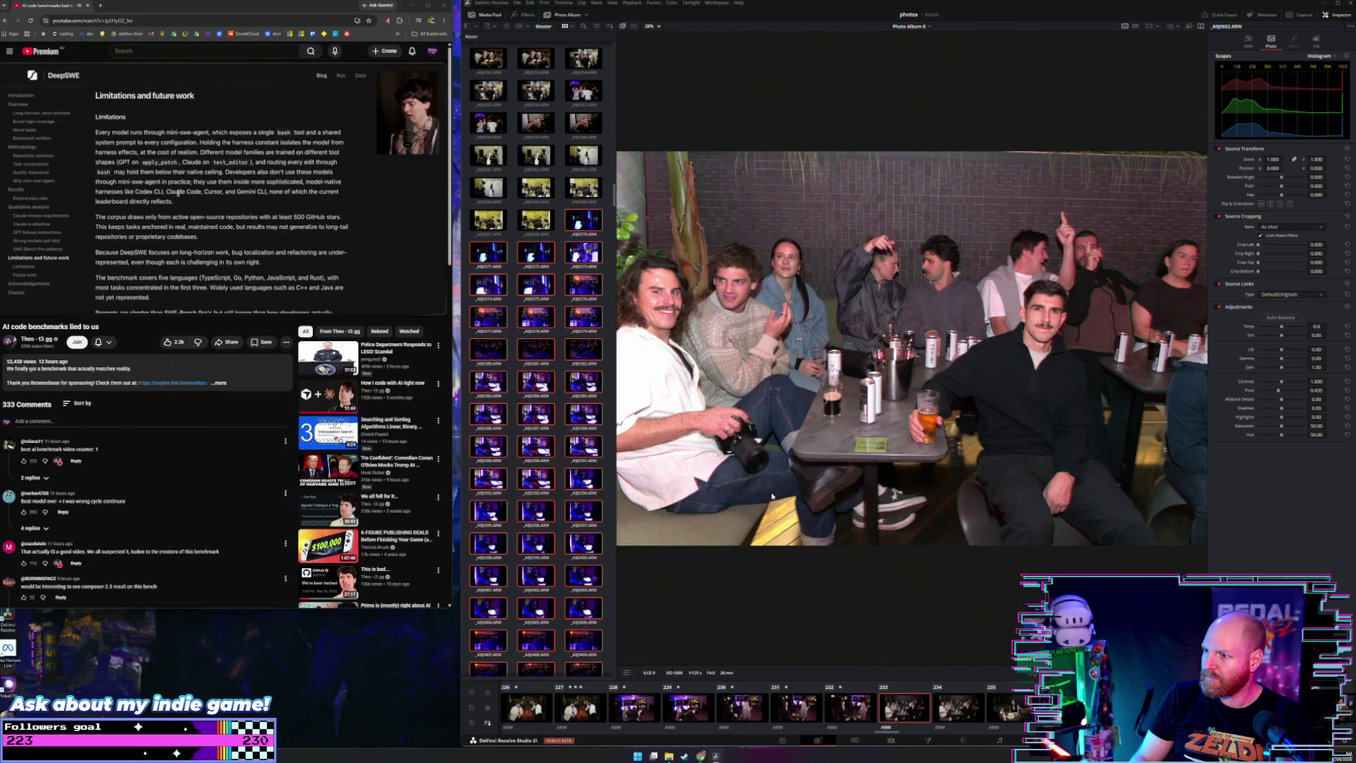
key(Right)
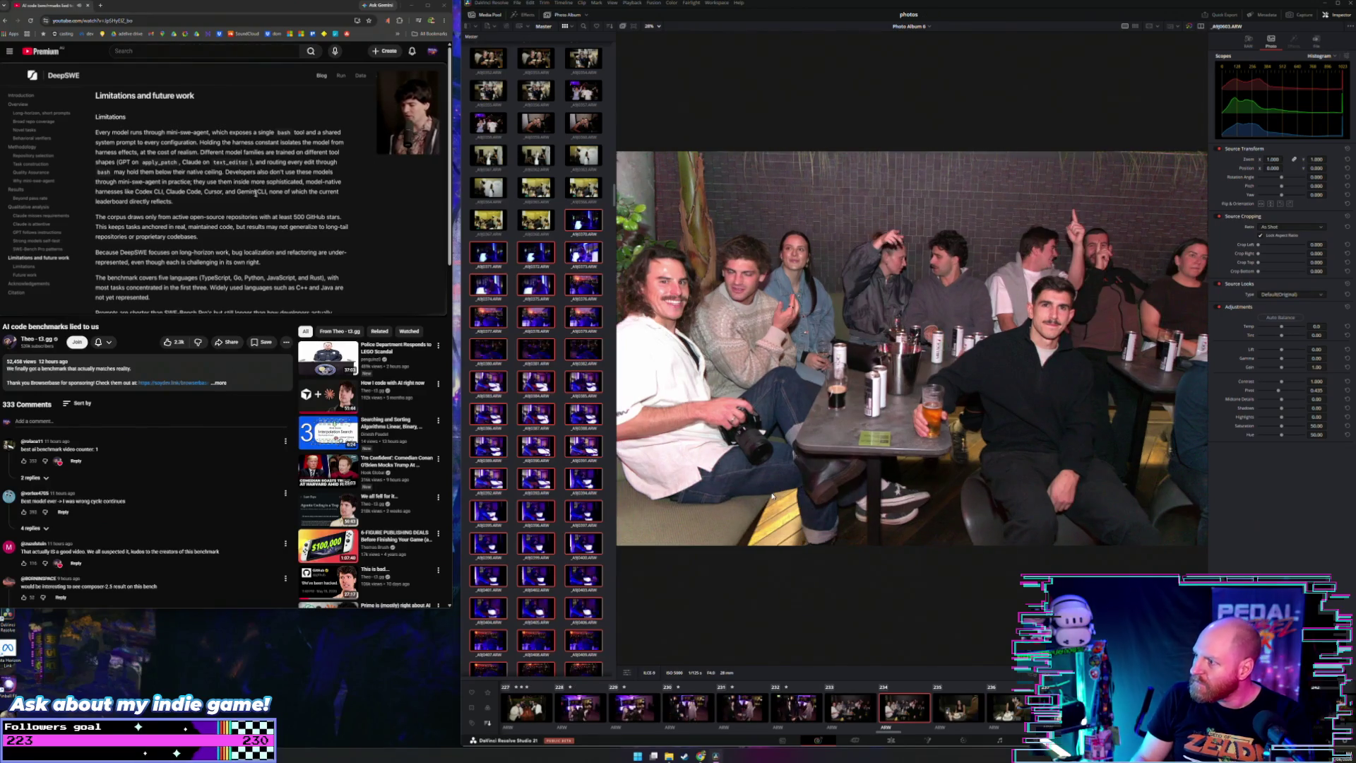
key(Left)
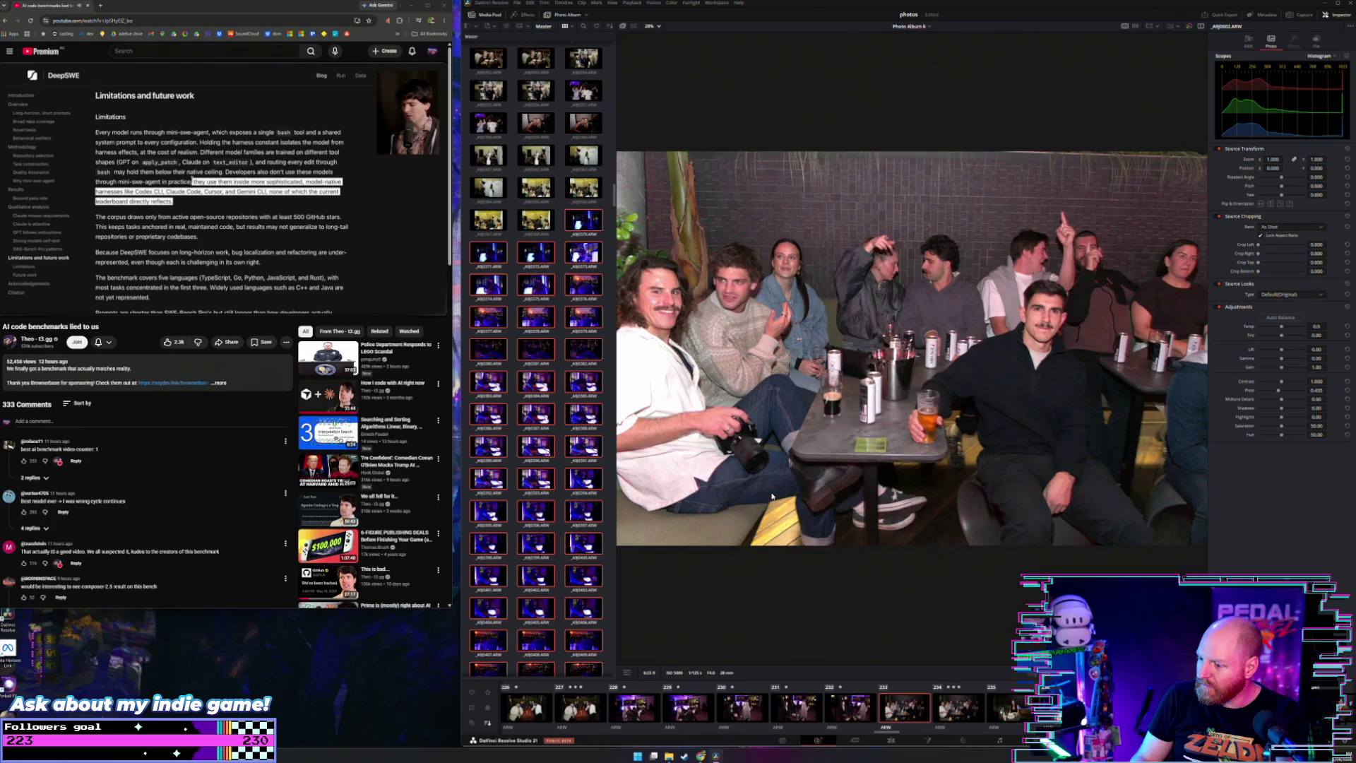
key(Right)
key(Right)
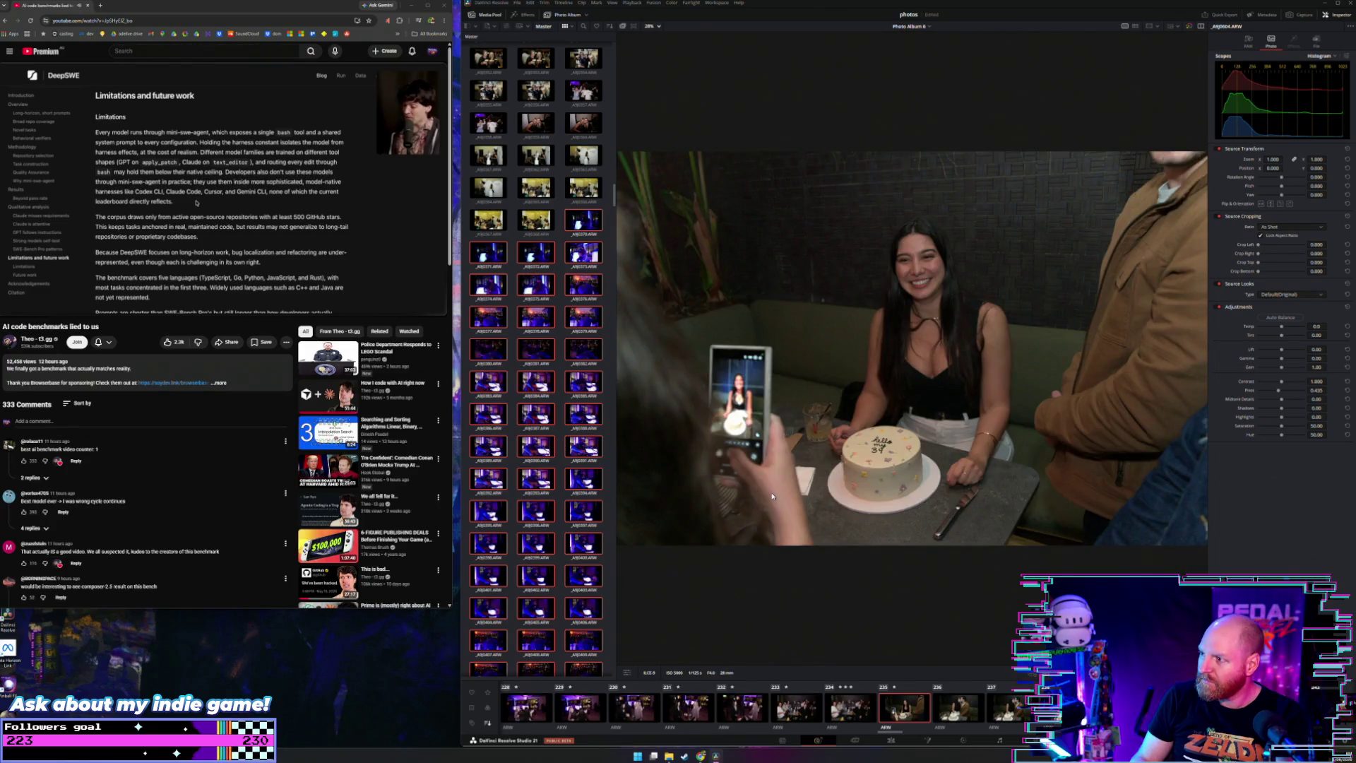
key(Right)
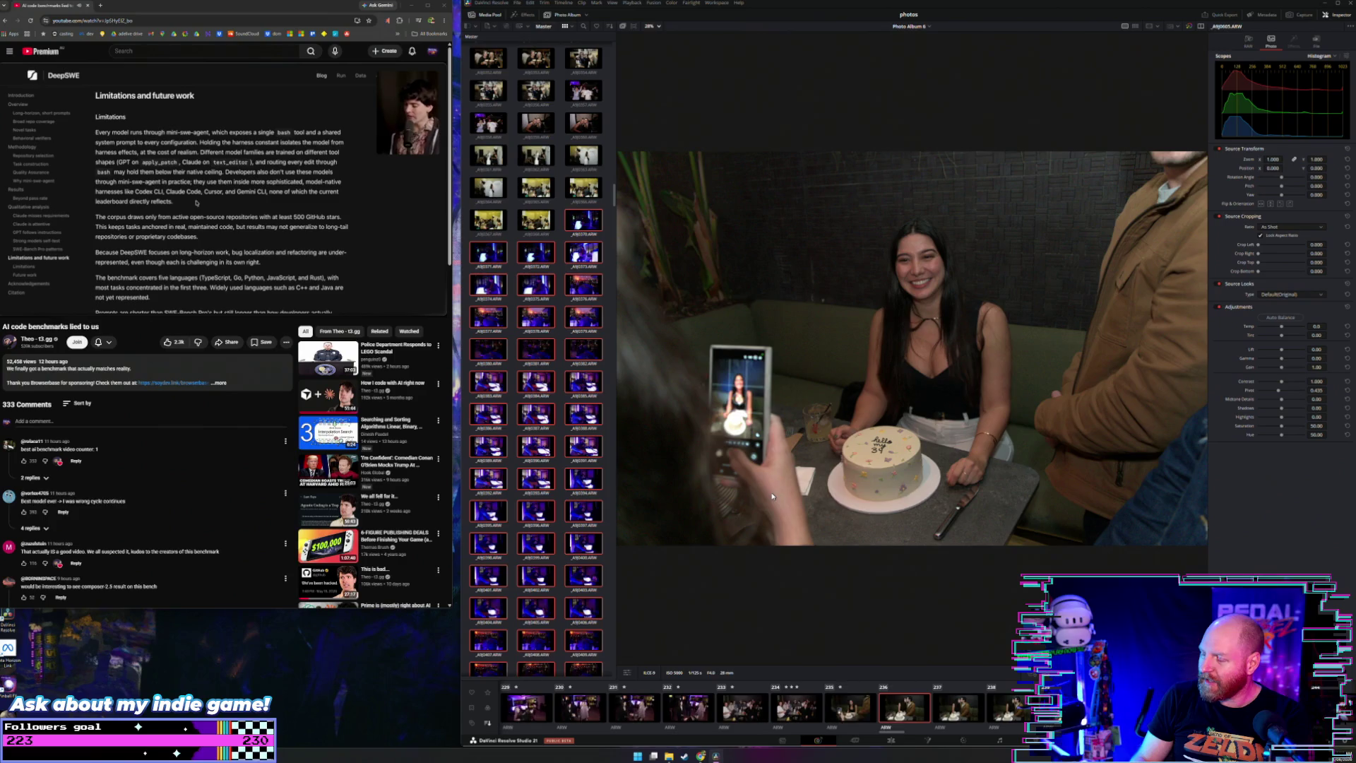
Step: Give the couple kissing photo (236) a three-star rating
key(Left)
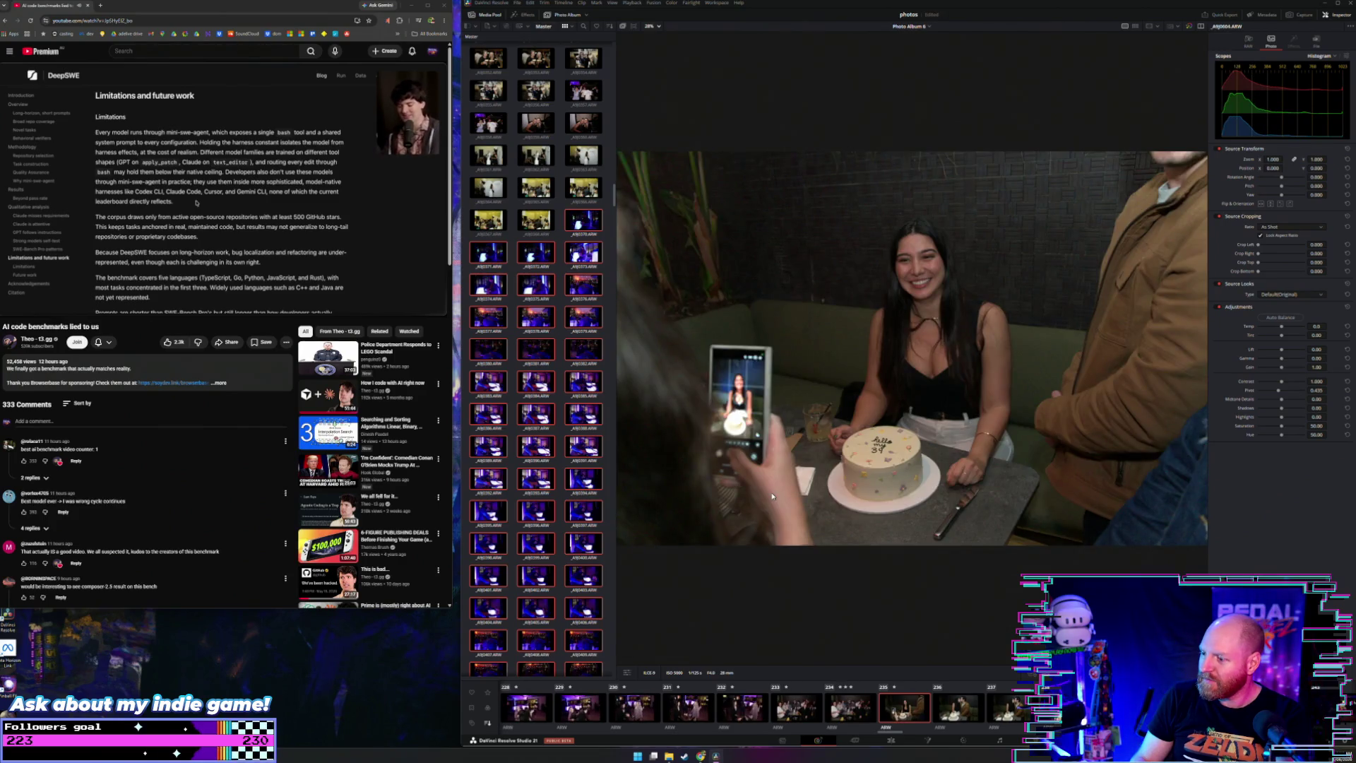
key(Right)
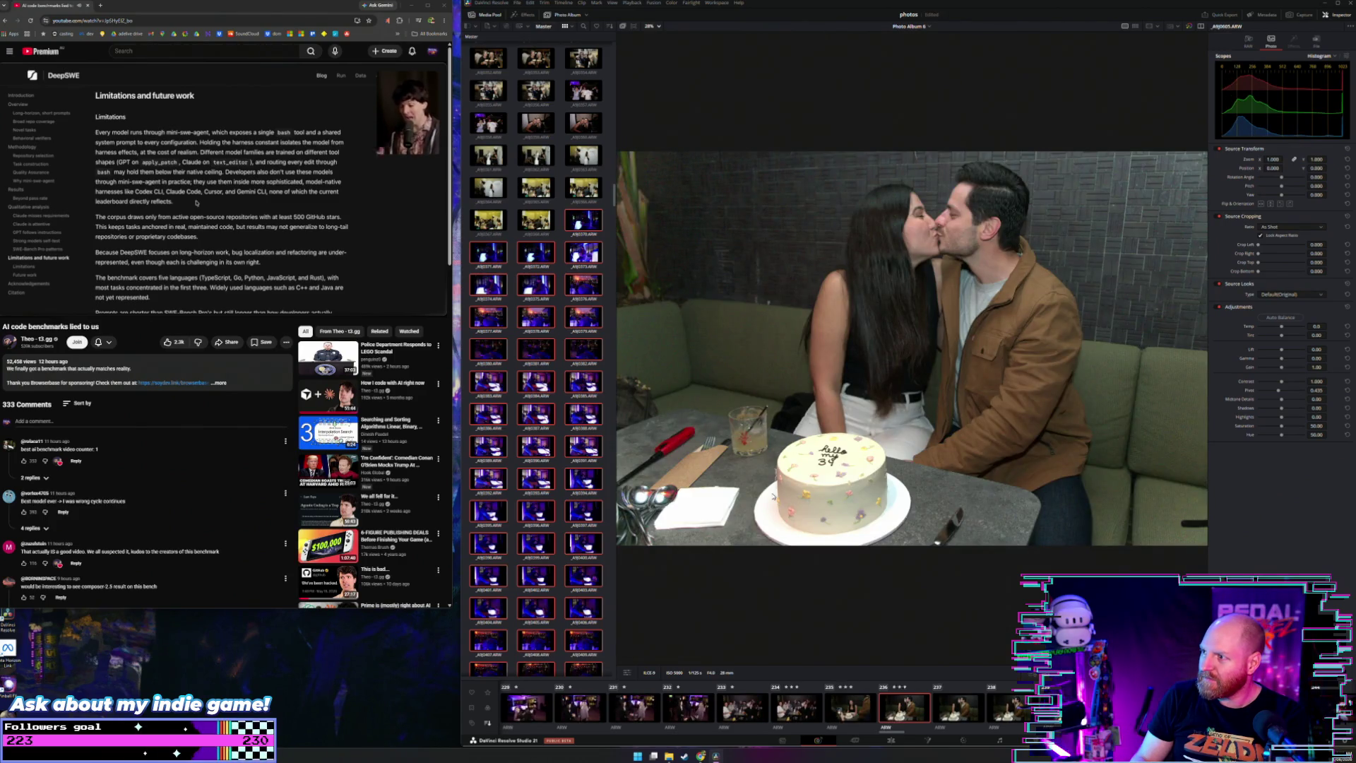
key(3)
Step: Compare the couple shots from 237 to 242, revisiting the kissing photo
key(Right)
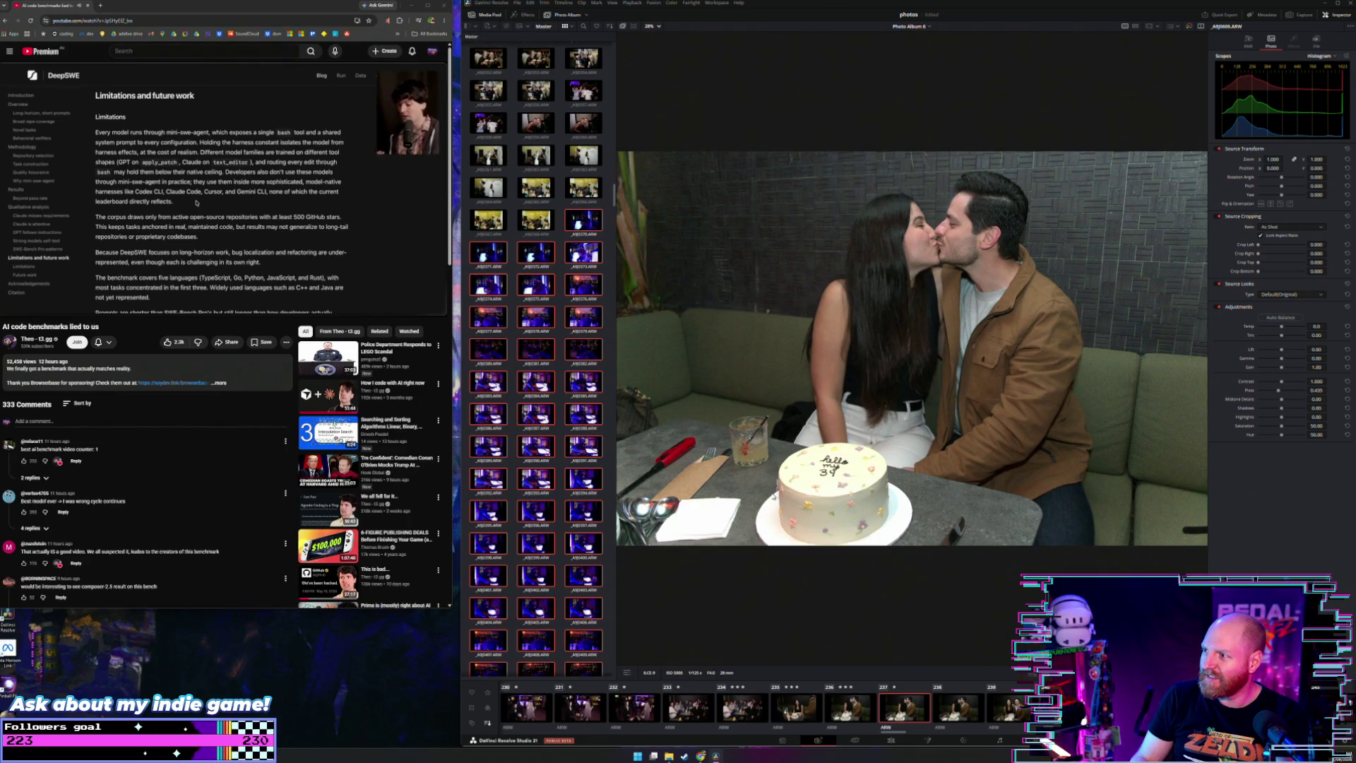
key(Right)
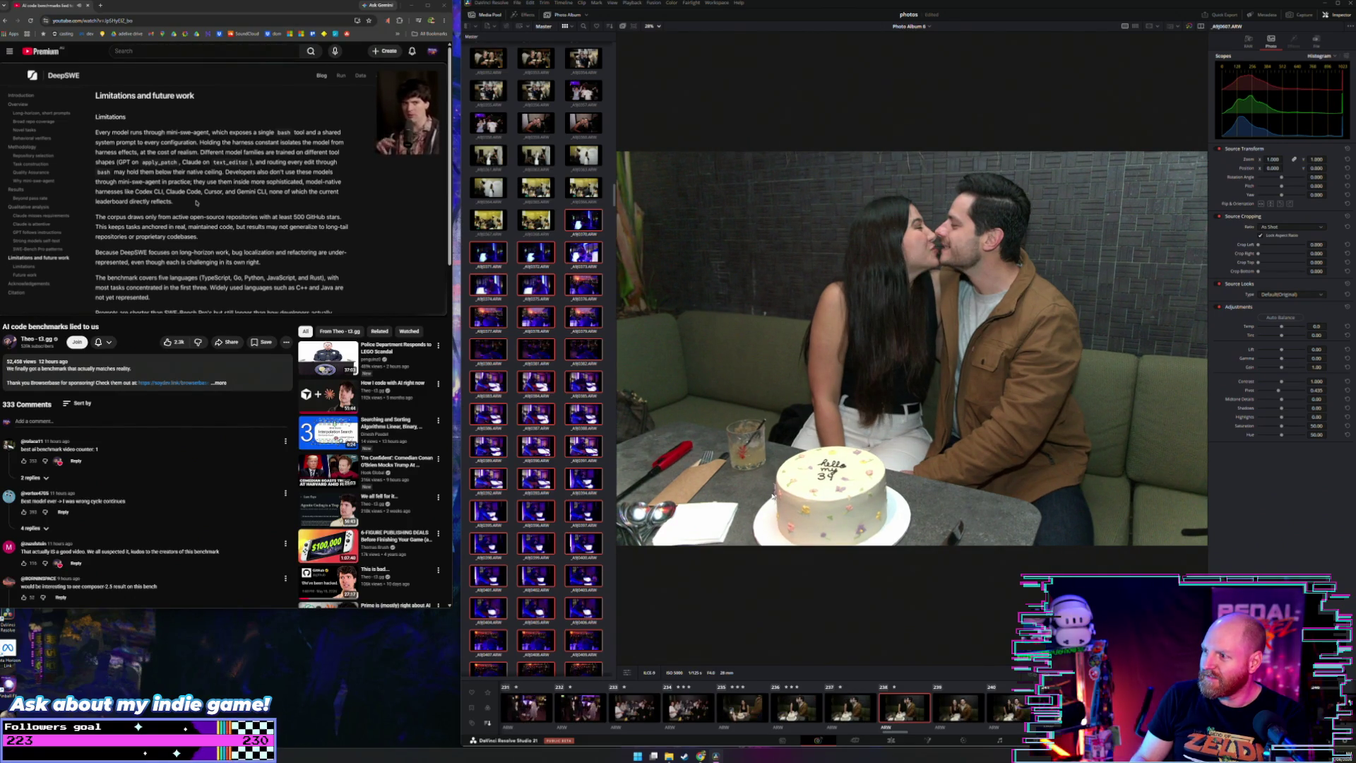
key(Right)
key(Right)
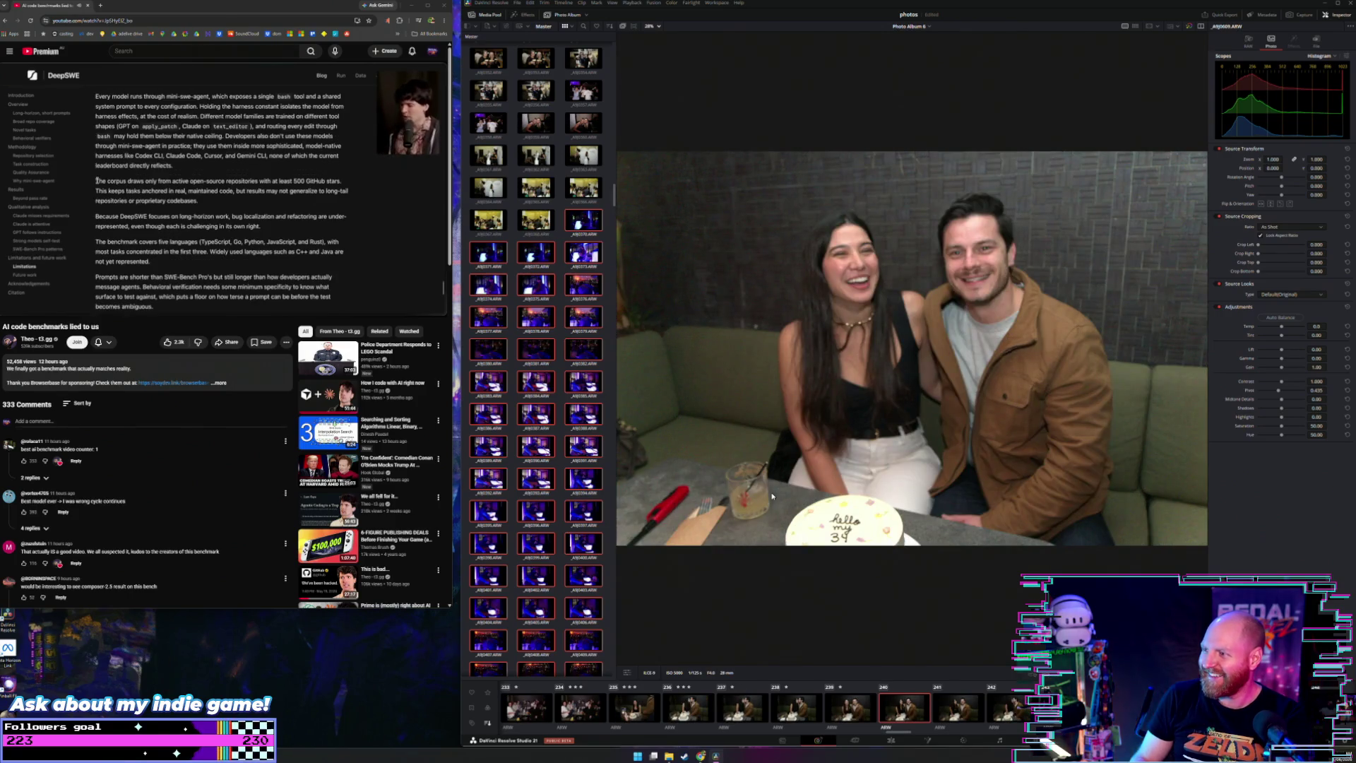
key(Right)
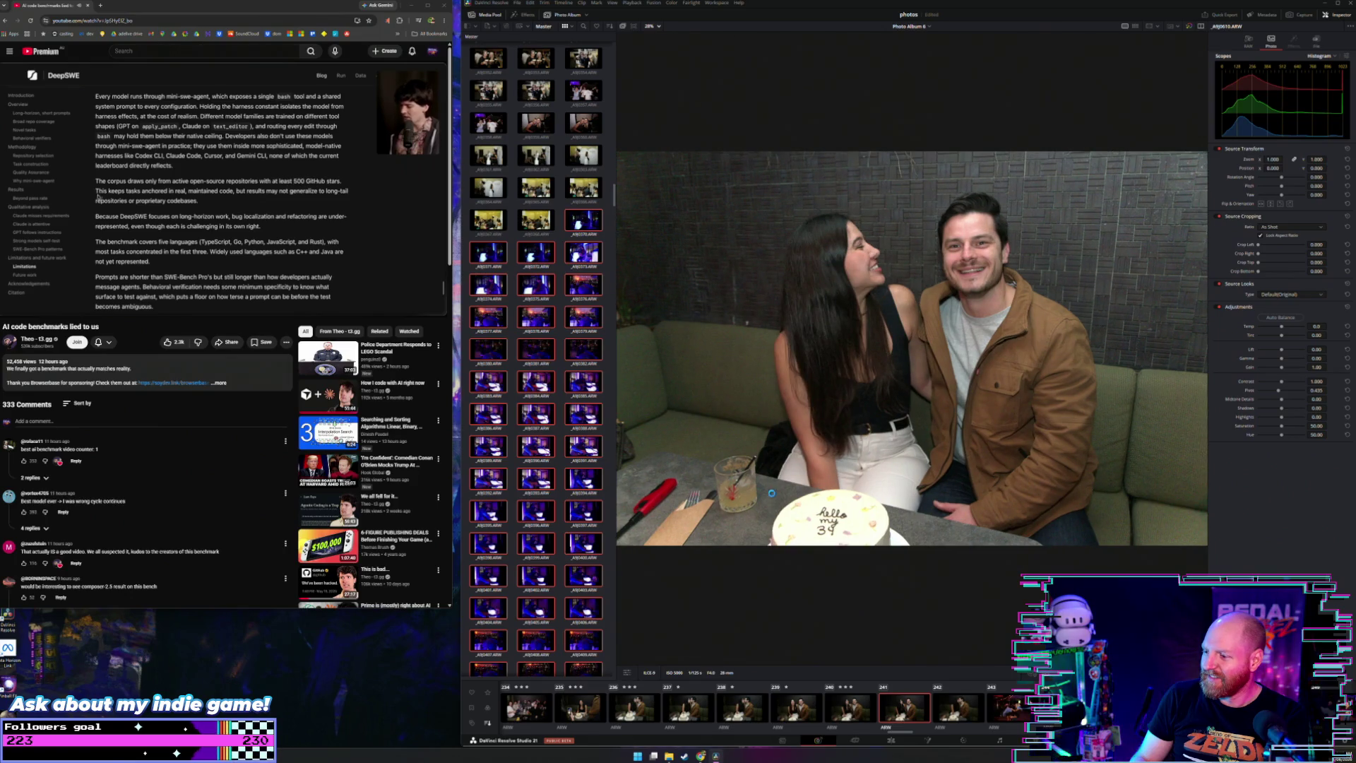
key(Right)
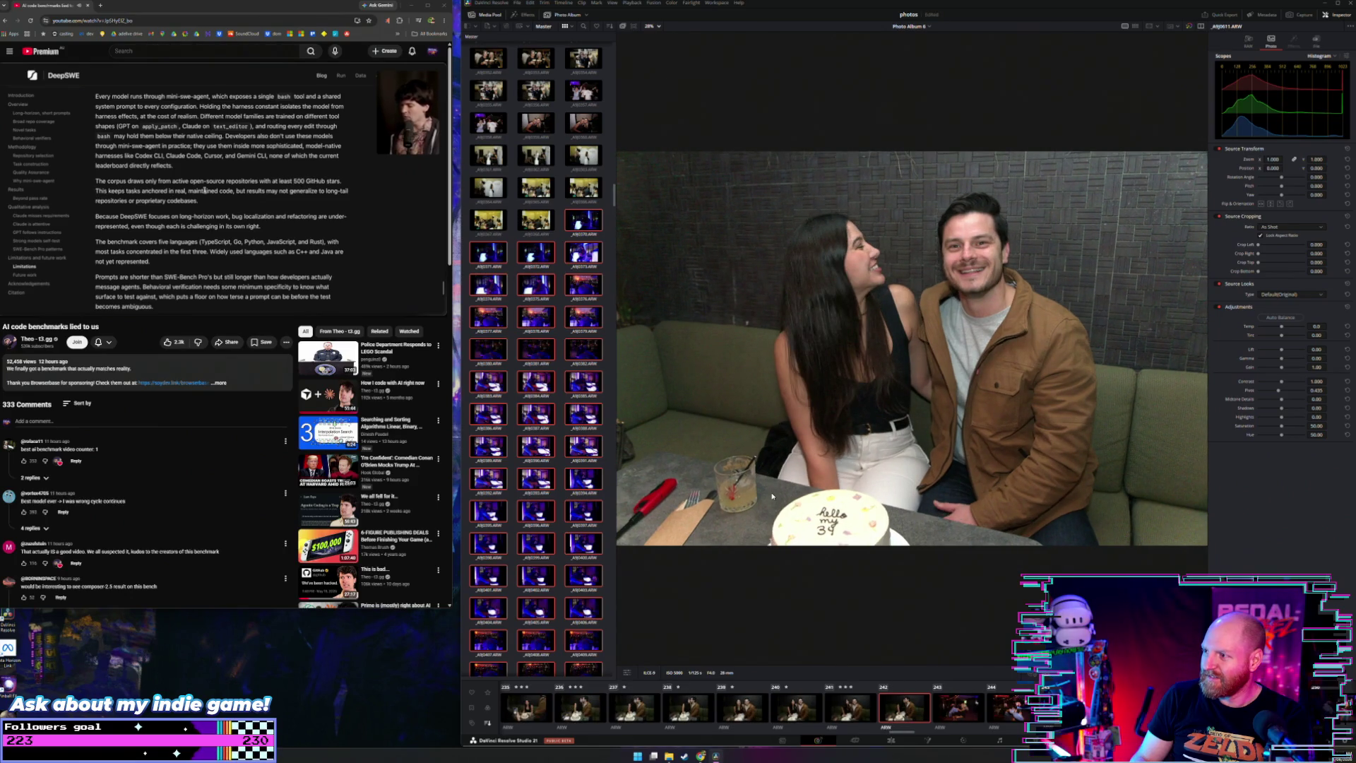
key(Left)
key(Left)
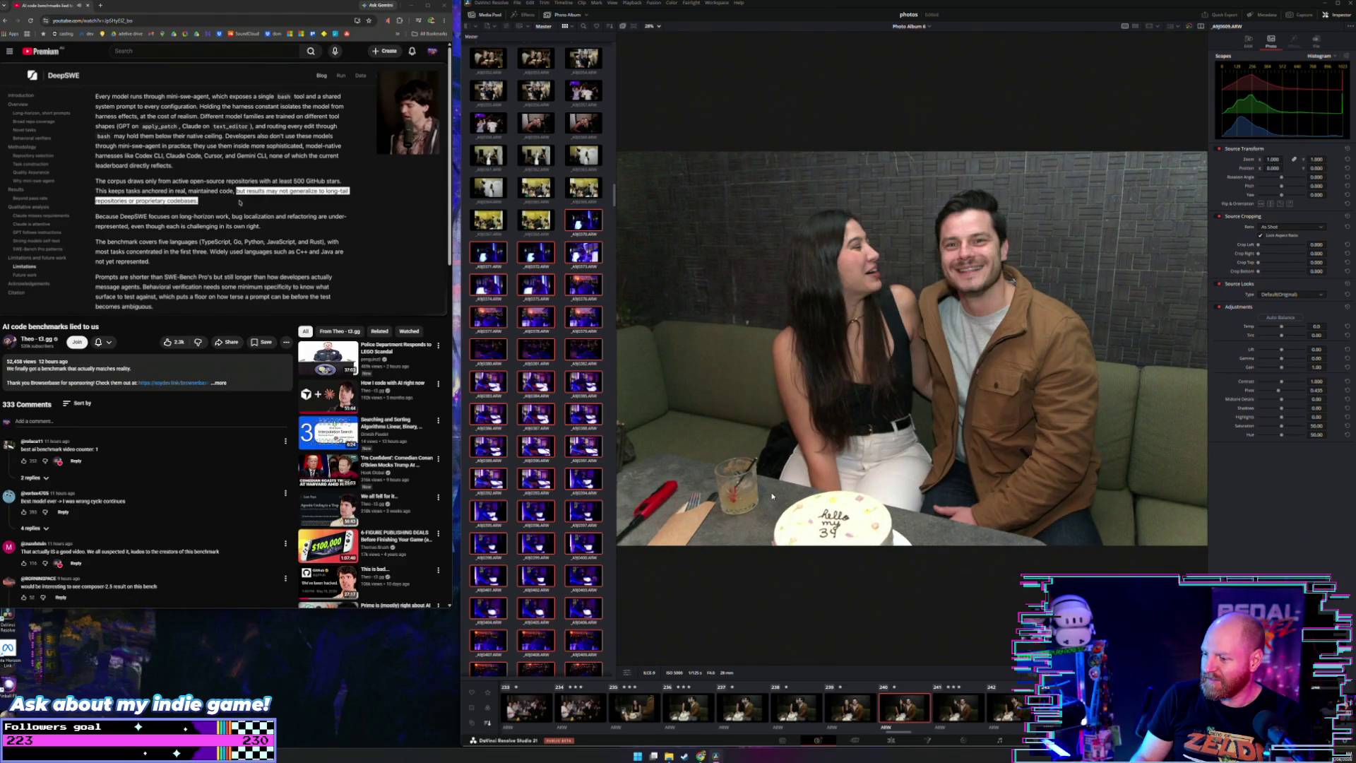
key(Left)
key(Left)
key(Right)
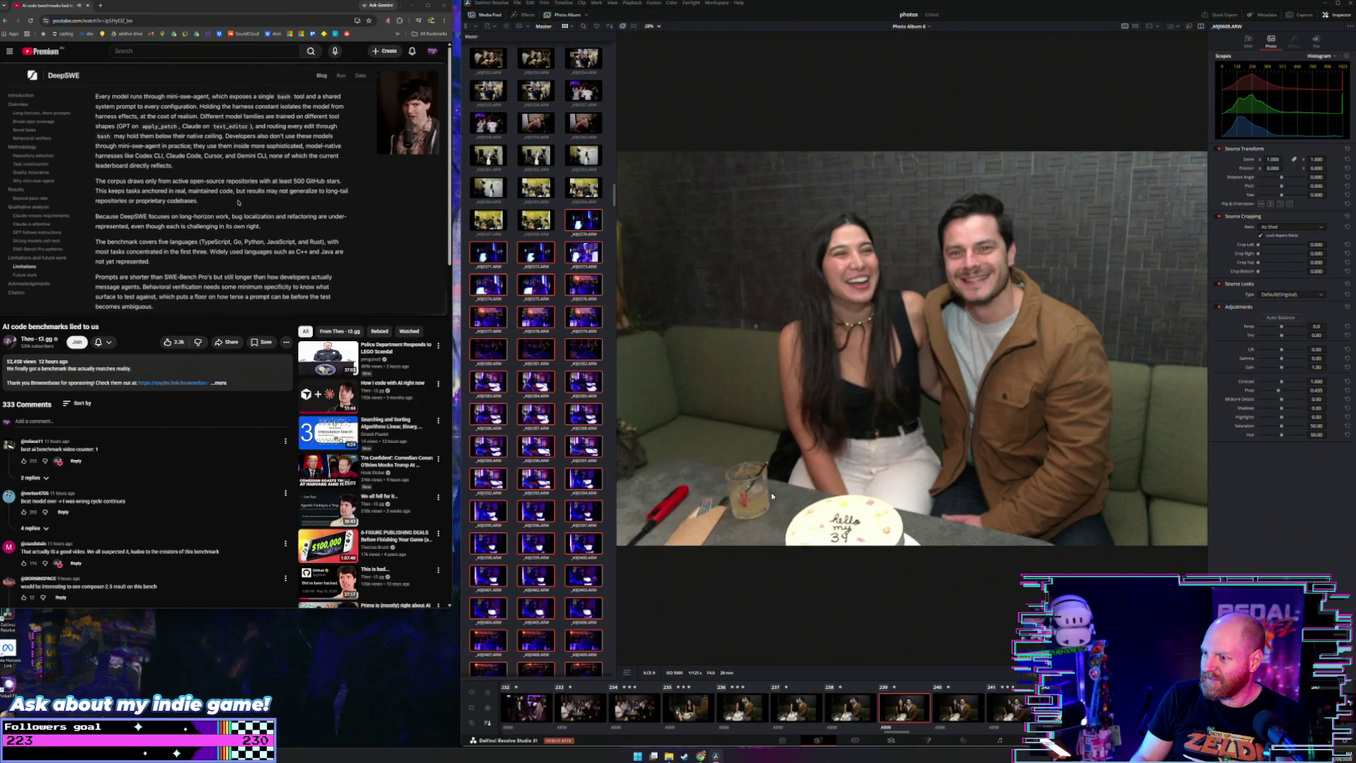
key(Right)
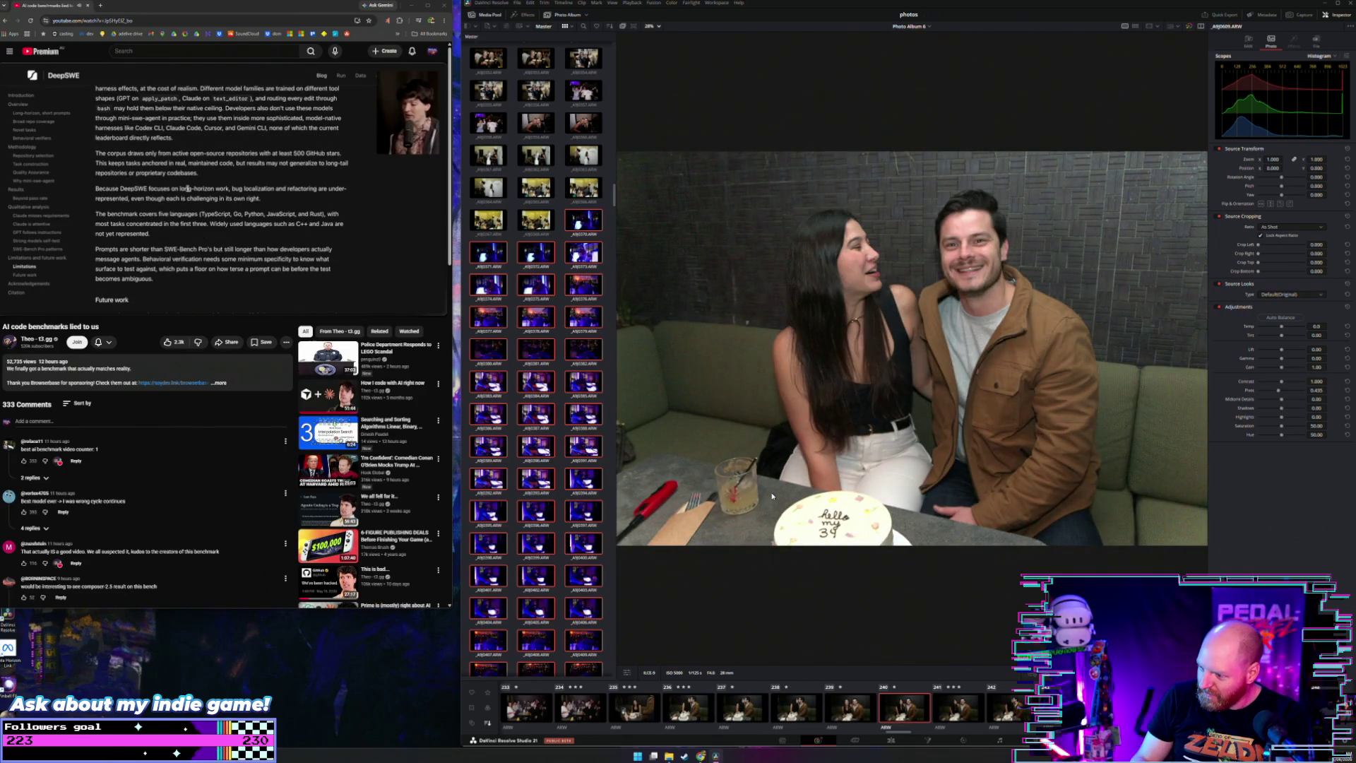
key(Right)
key(Right)
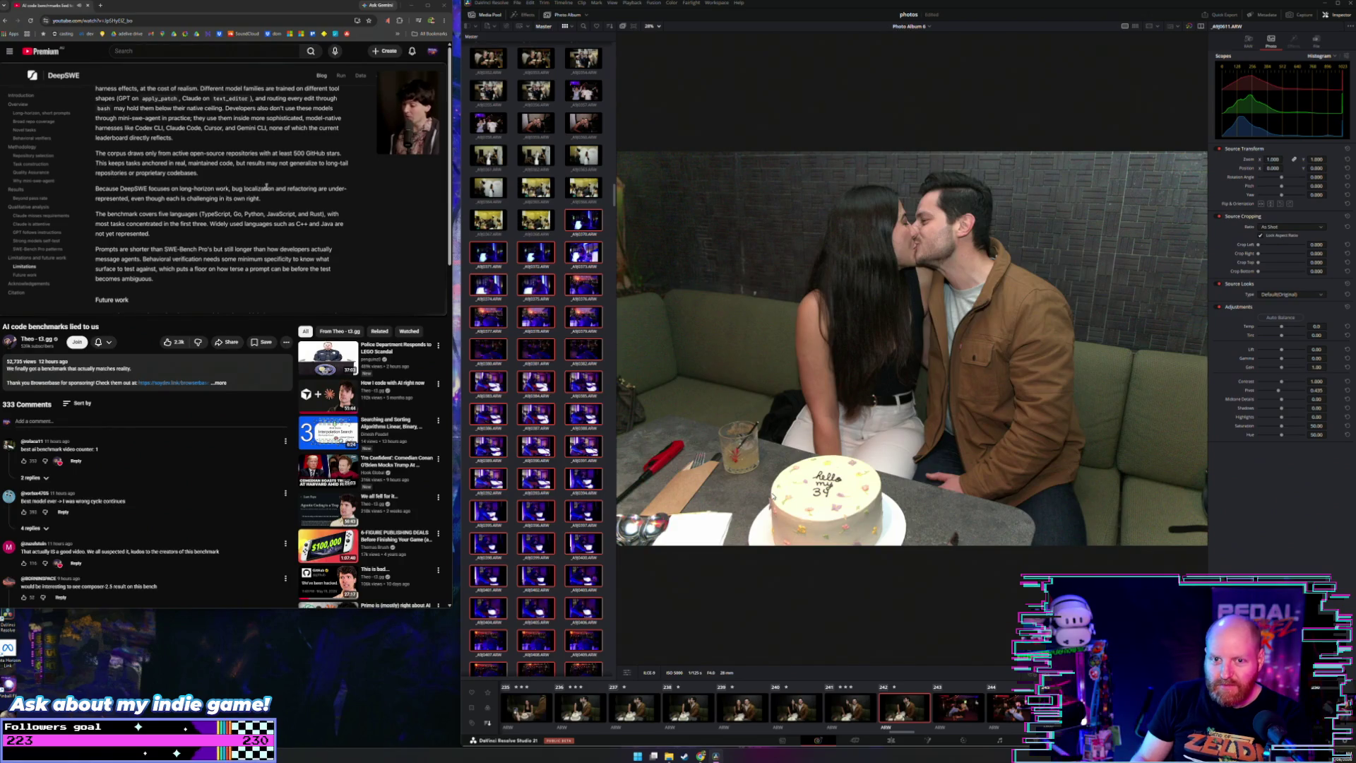
Step: Review the dancing photos from 243 onward, ending on the red-lit patio shot
key(Right)
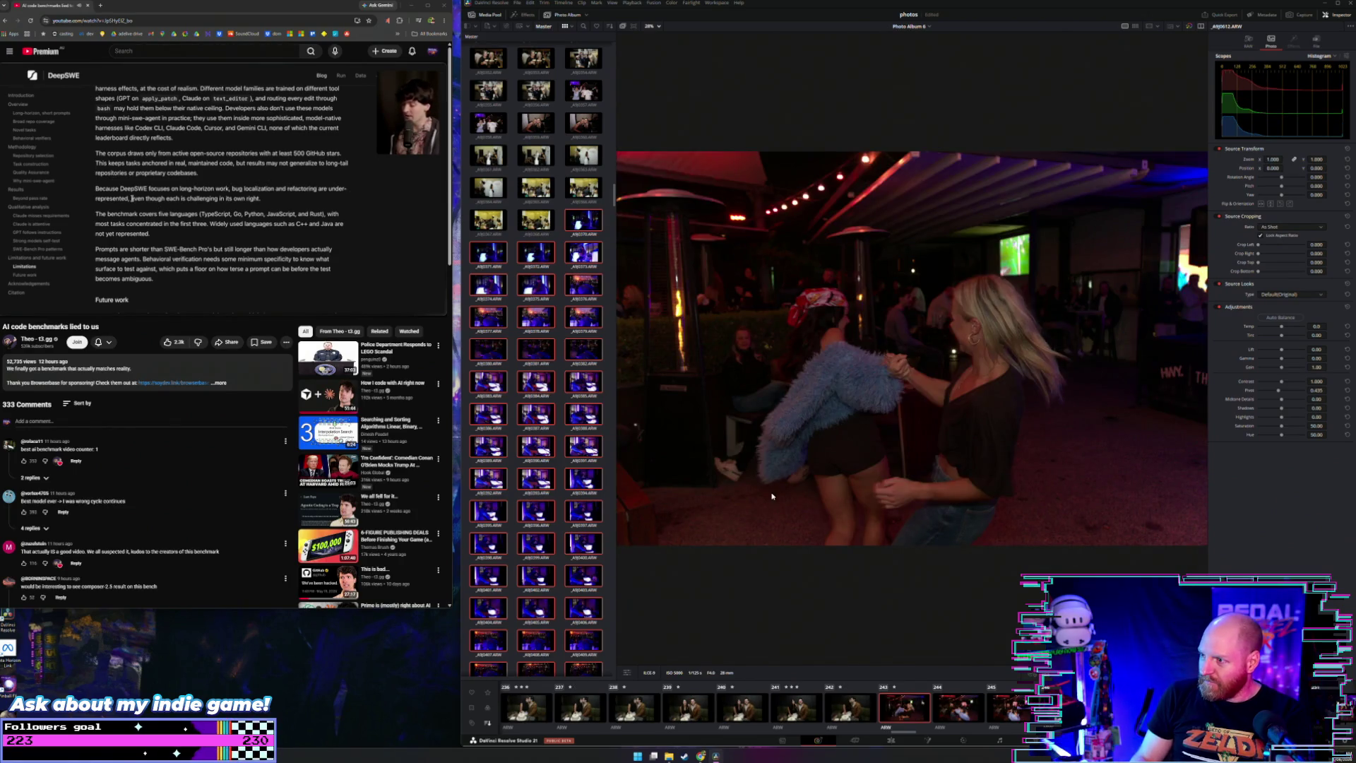
key(Right)
key(Right)
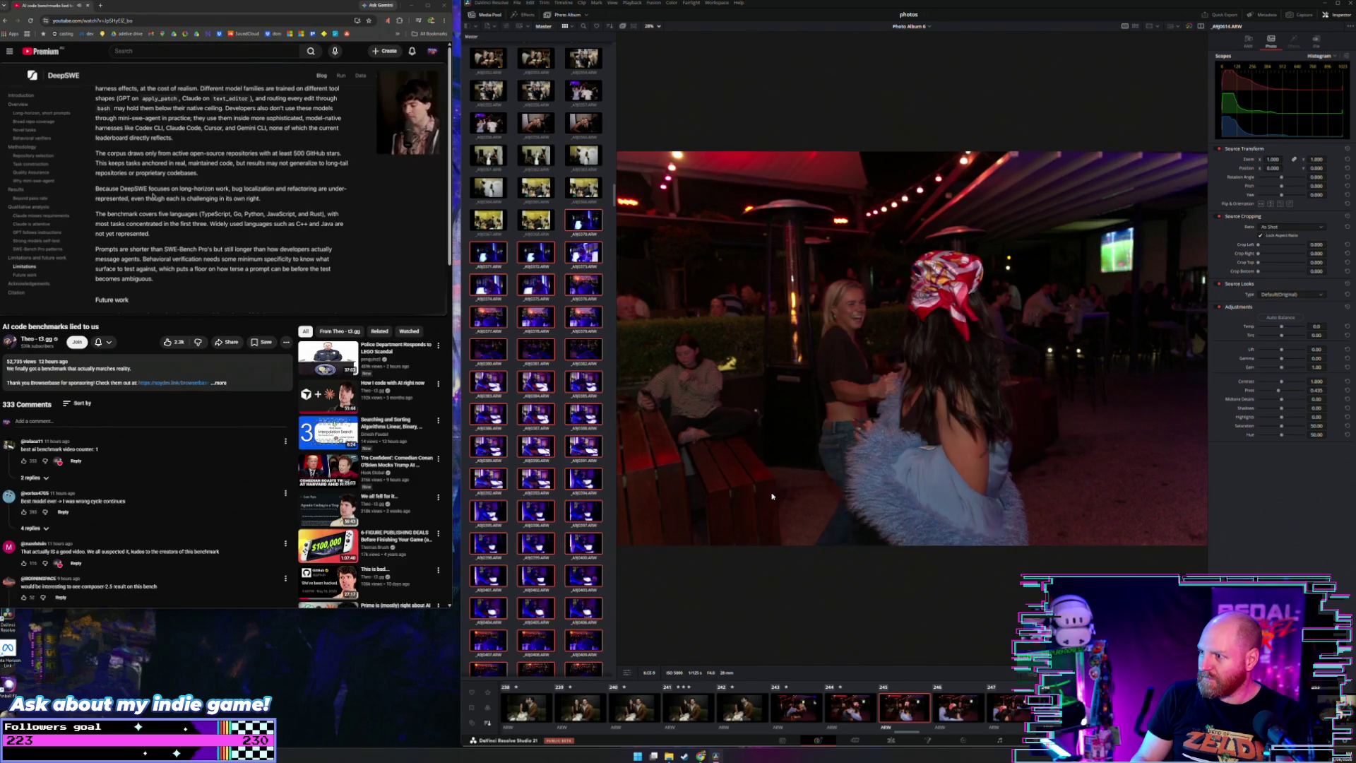
key(Right)
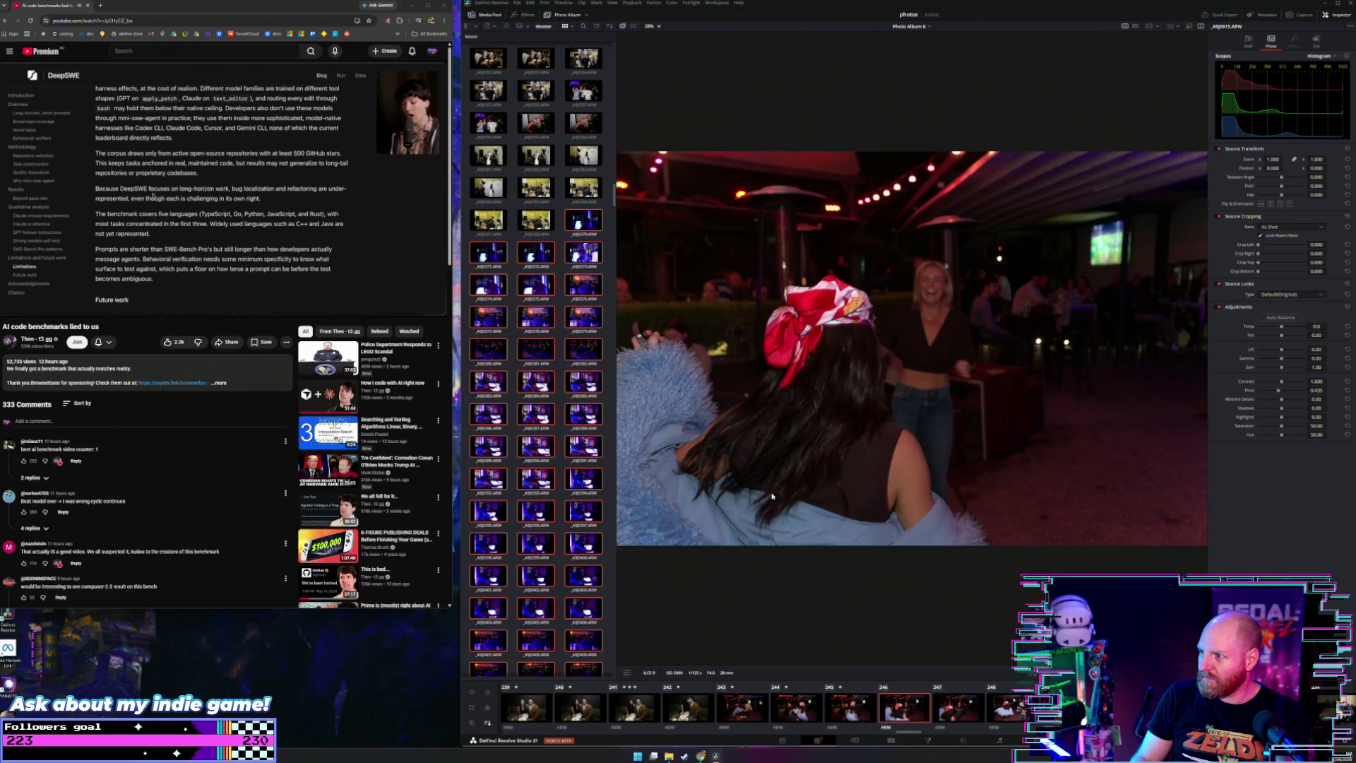
key(Right)
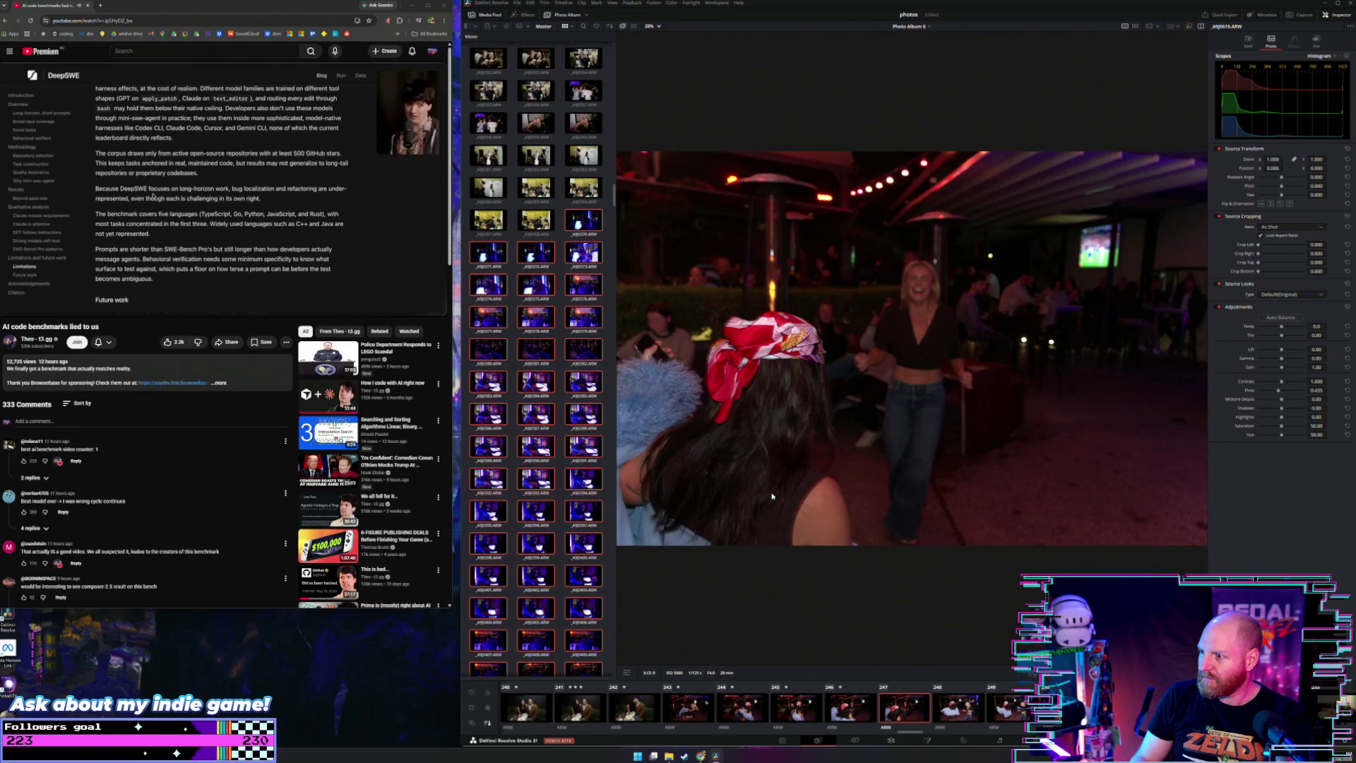
key(Left)
key(Left)
key(Left)
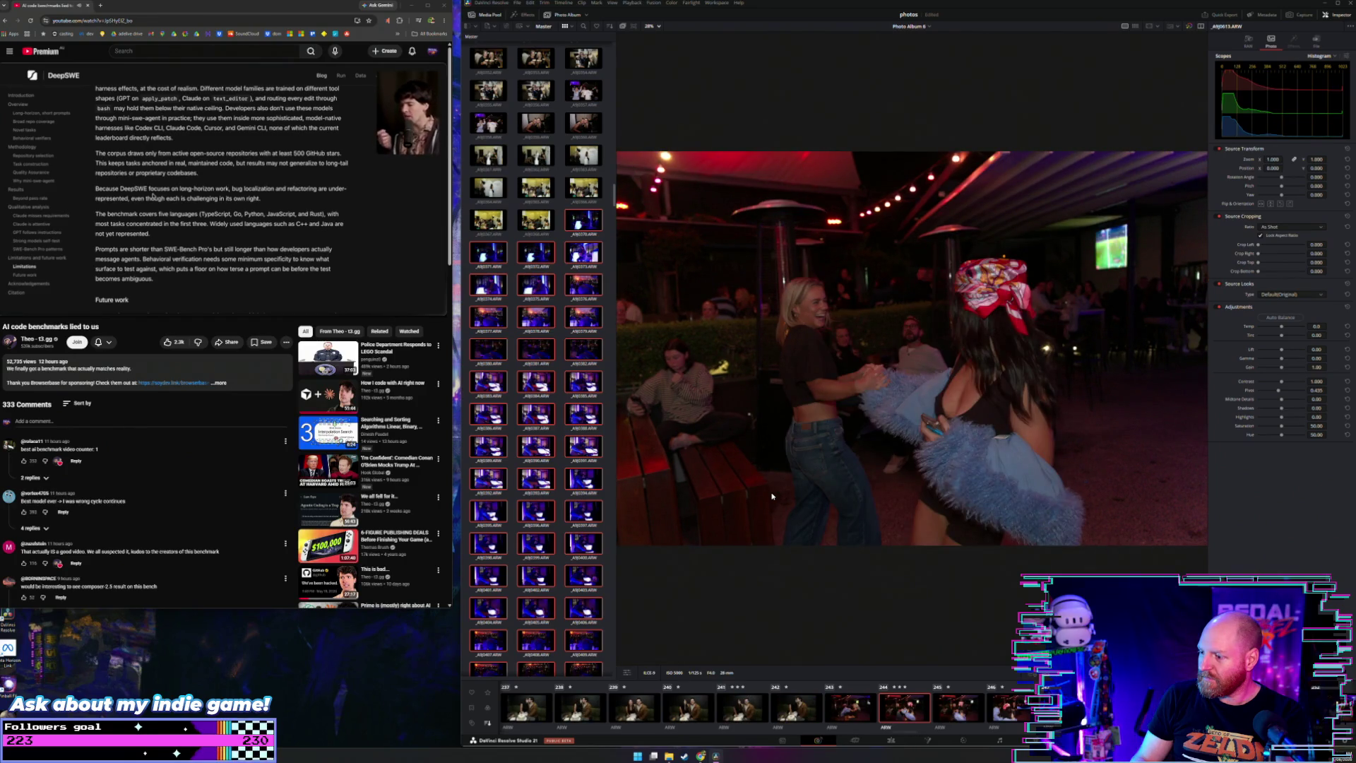
key(Right)
key(Right)
key(Right)
key(Right)
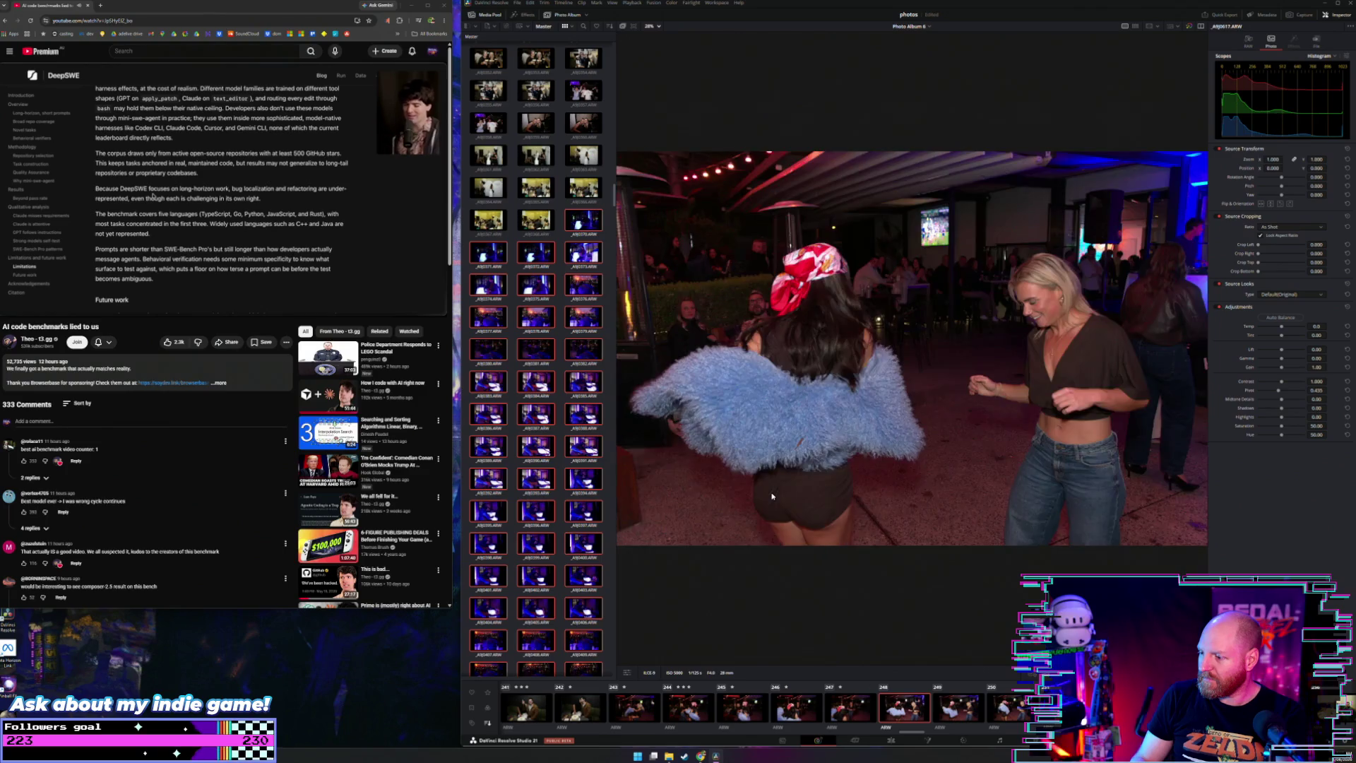